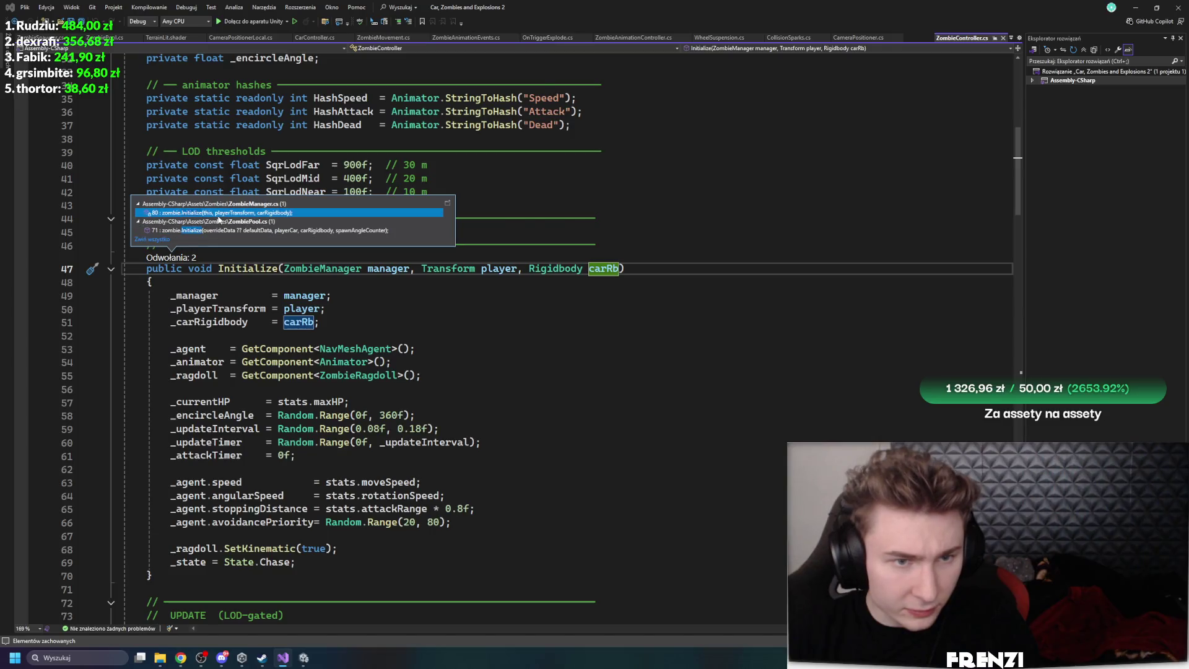
Trace Initialize's callers to ZombiePool, trial-delete the spawnAngleCounter argument, then undo it
click(217, 213)
ctrl+click(246, 357)
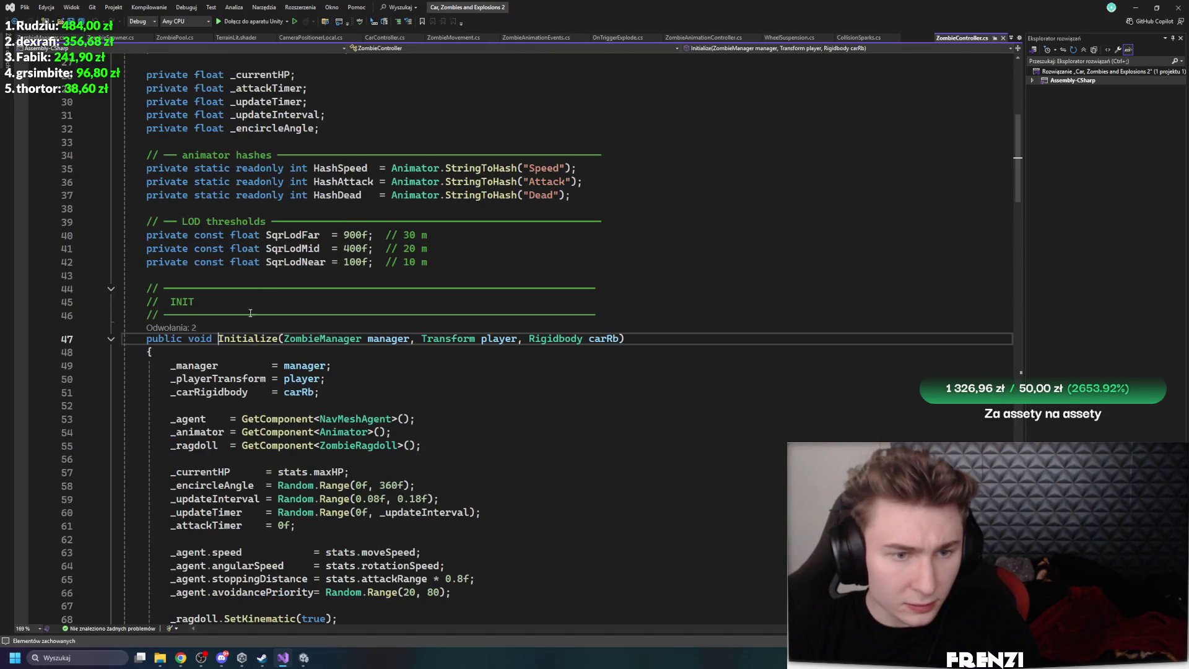
click(162, 324)
click(265, 298)
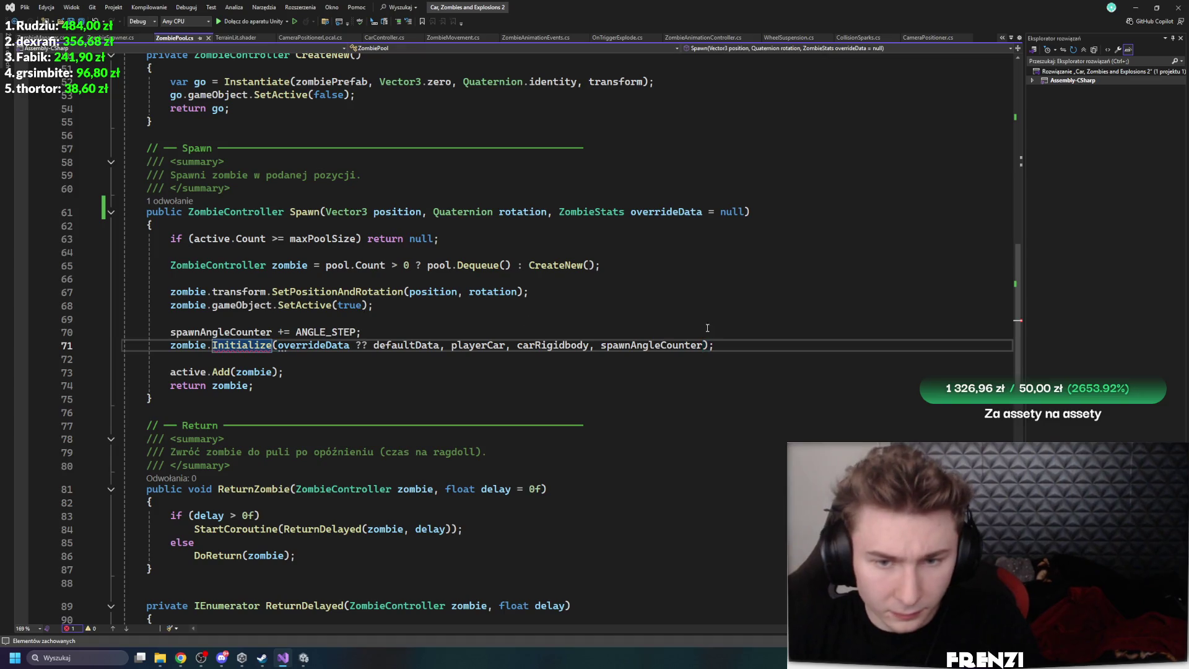
drag(712, 345, 600, 345)
key(BackSpace)
click(673, 428)
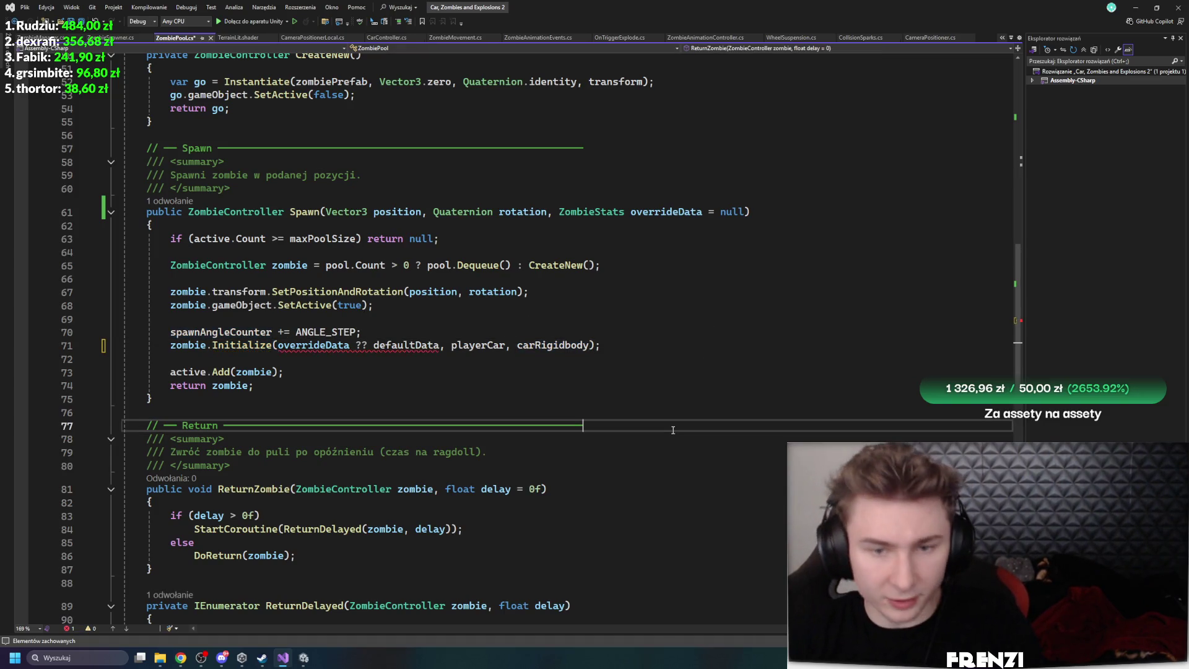
key(ctrl+z)
click(517, 399)
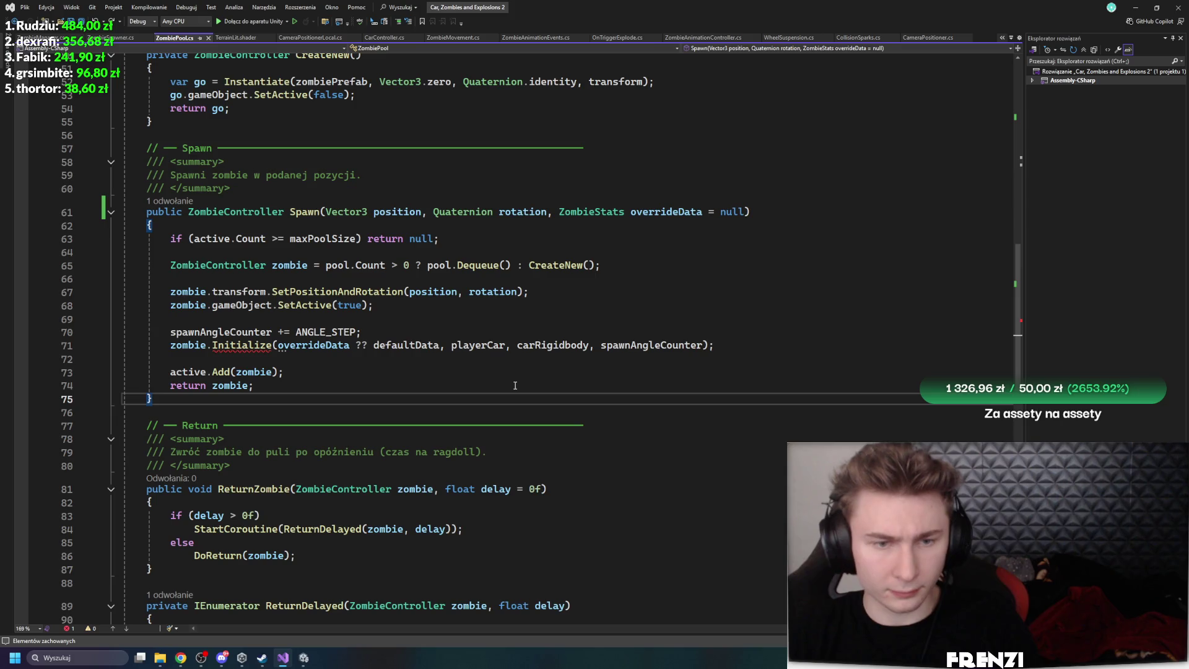
Review the suggested fixes and ZombieController's Initialize, then close ZombieController to return to ZombiePool
right_click(230, 348)
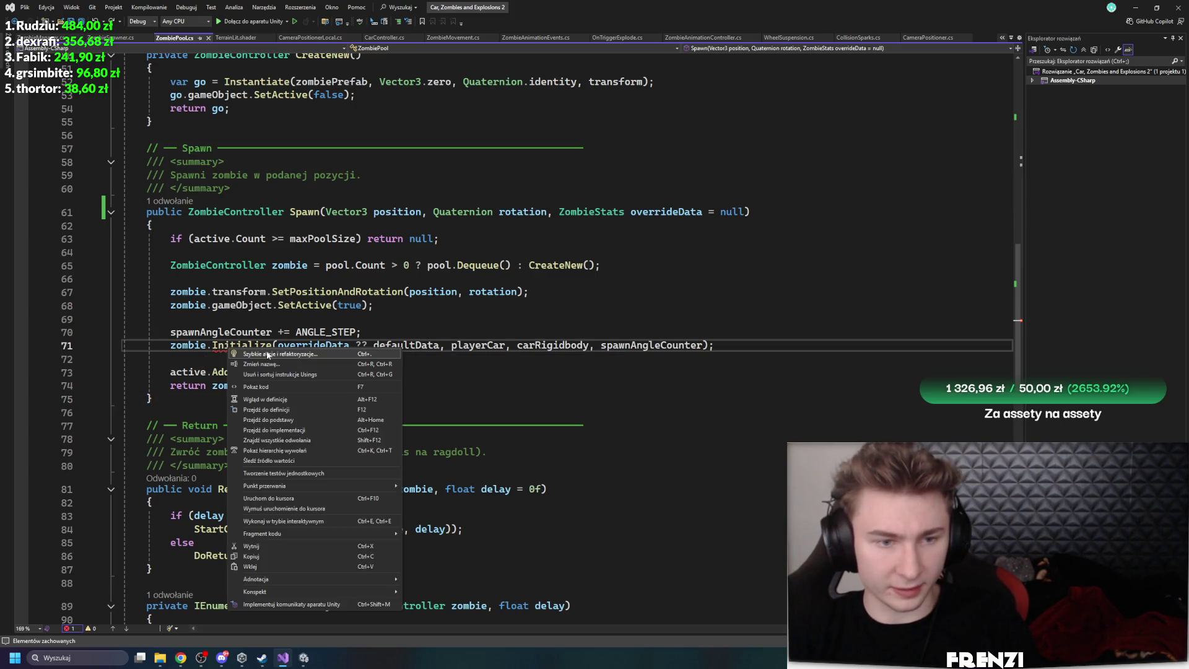
click(268, 354)
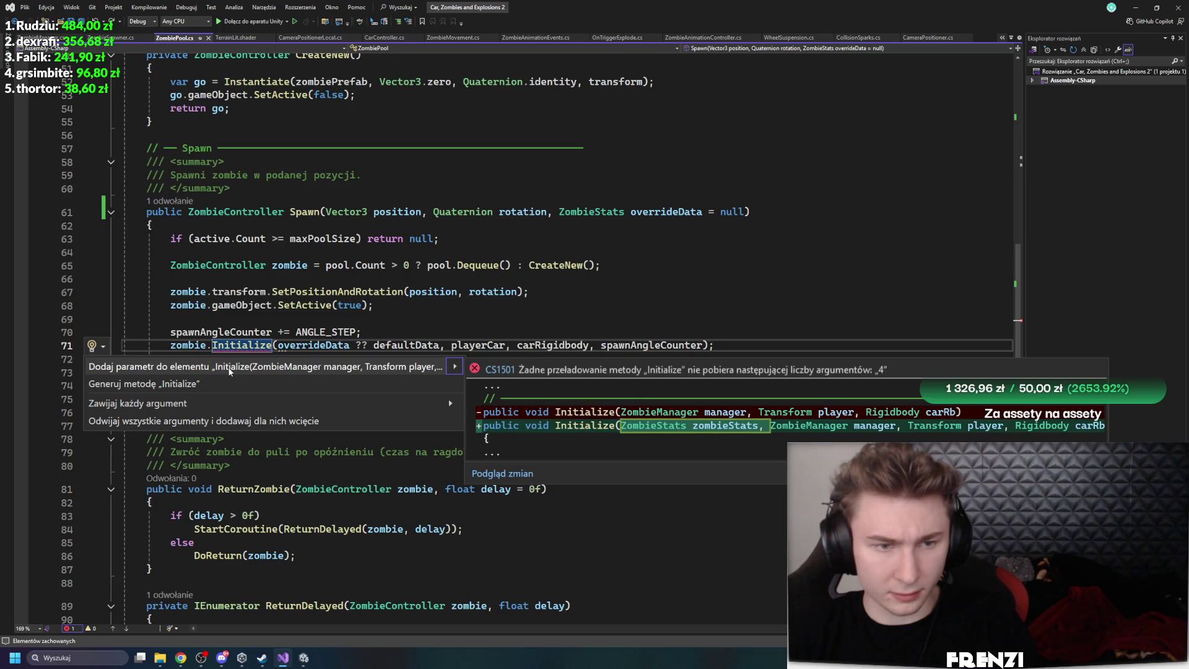
click(312, 345)
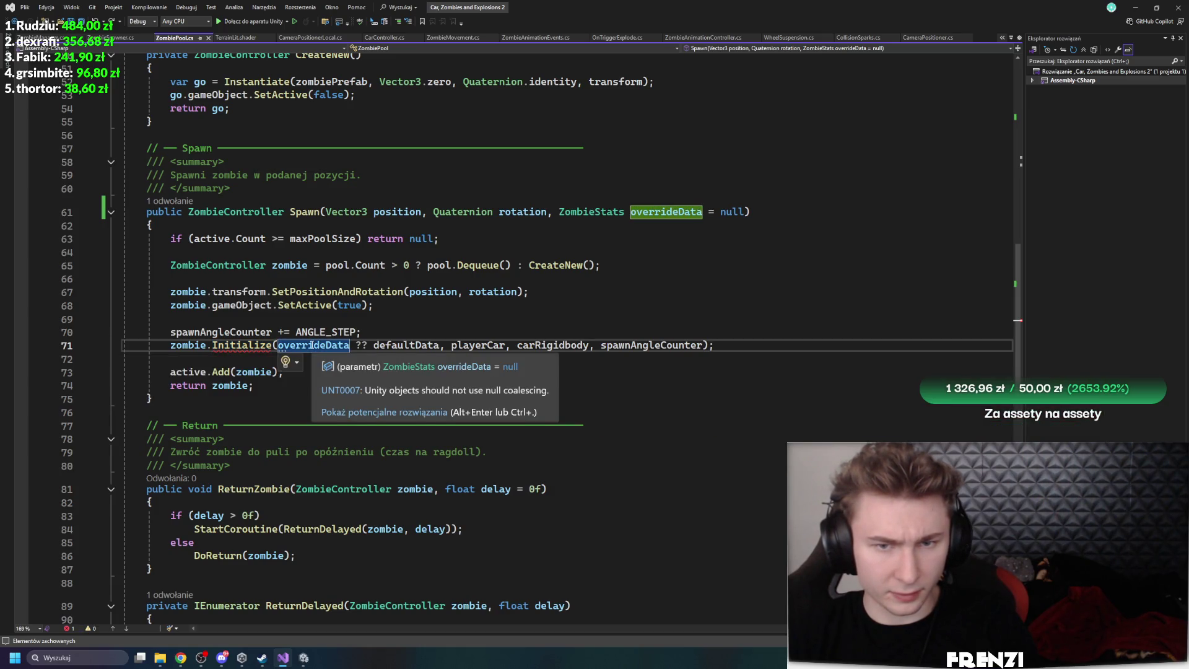
mouse_move(238, 345)
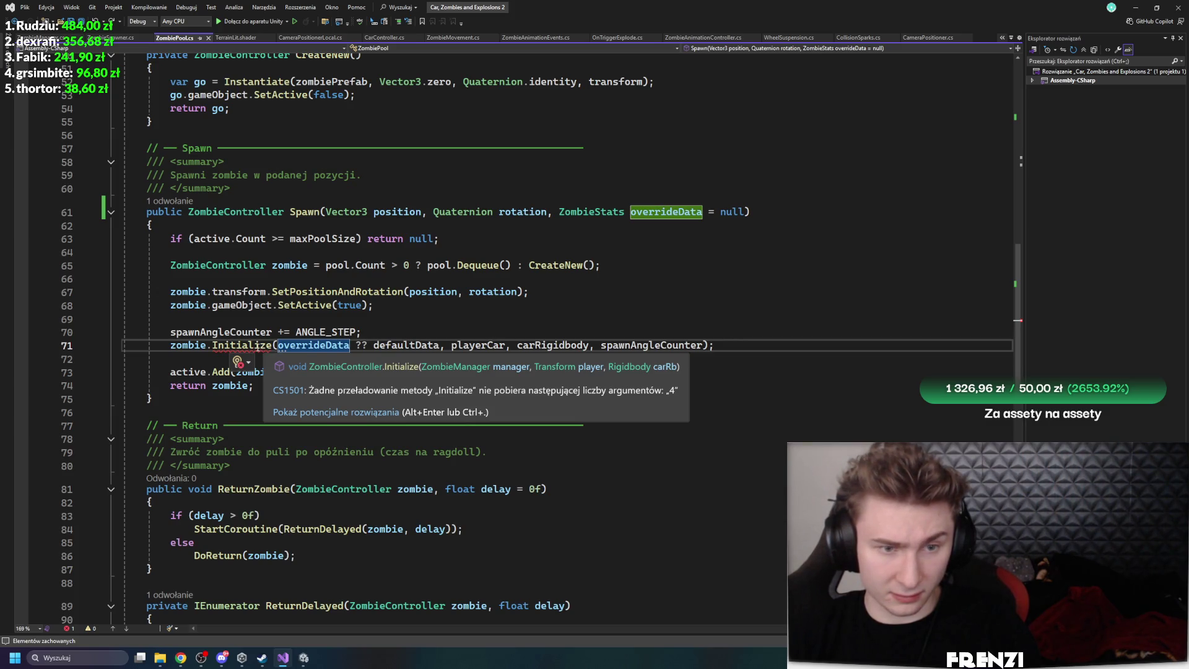
ctrl+click(257, 347)
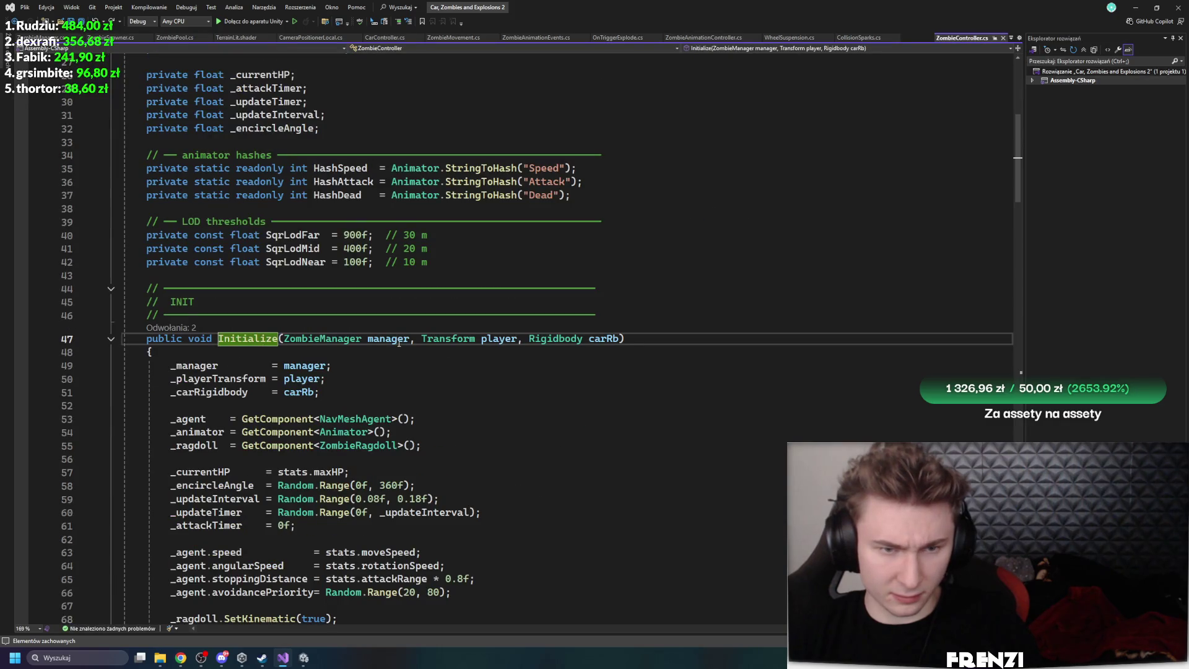
click(399, 342)
mouse_move(199, 364)
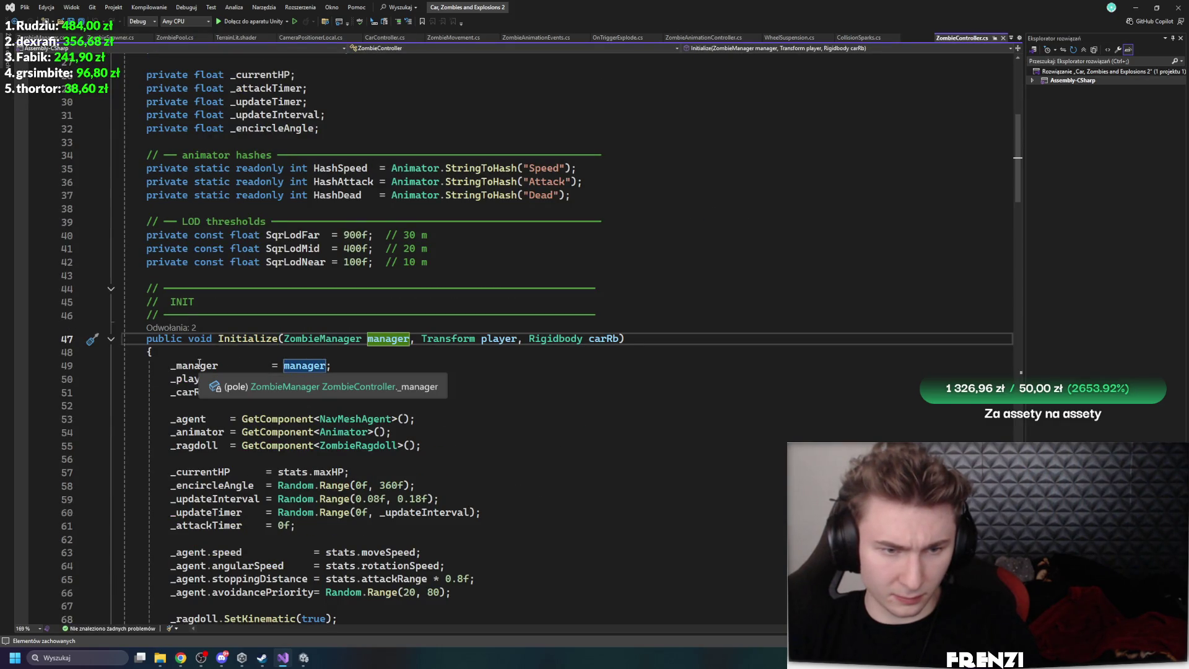
key(ctrl+minus)
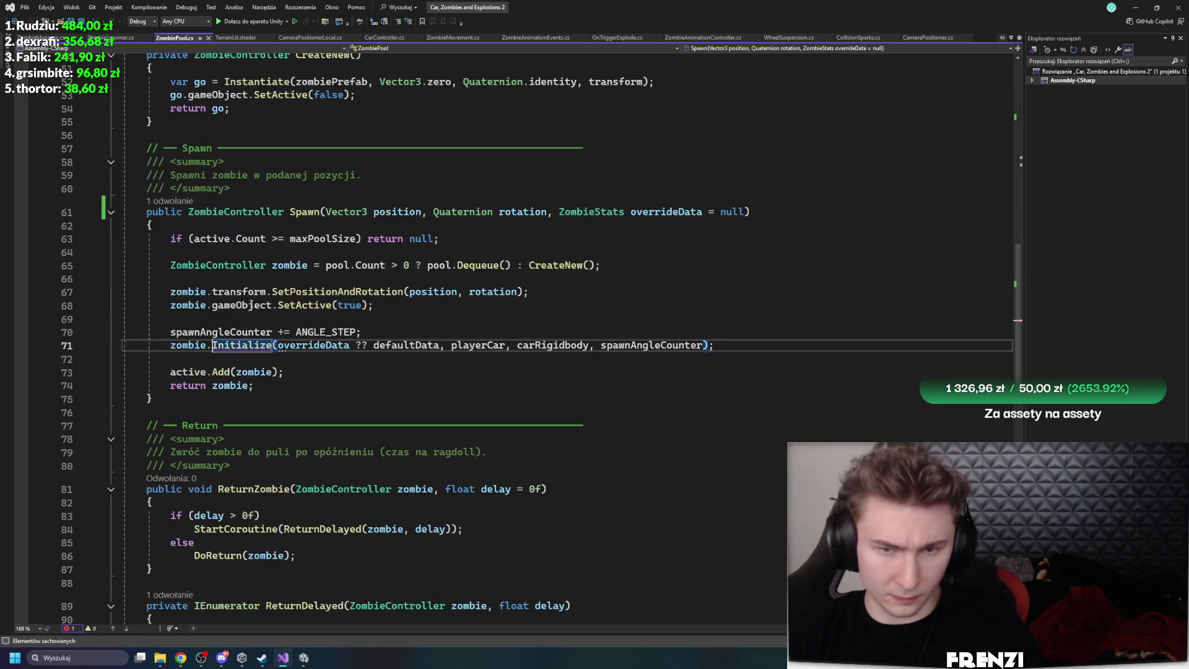
Change the Spawn overrideData type from ZombieStats to ZombieManager and inspect the resulting errors
double_click(596, 212)
text(ZombieManager)
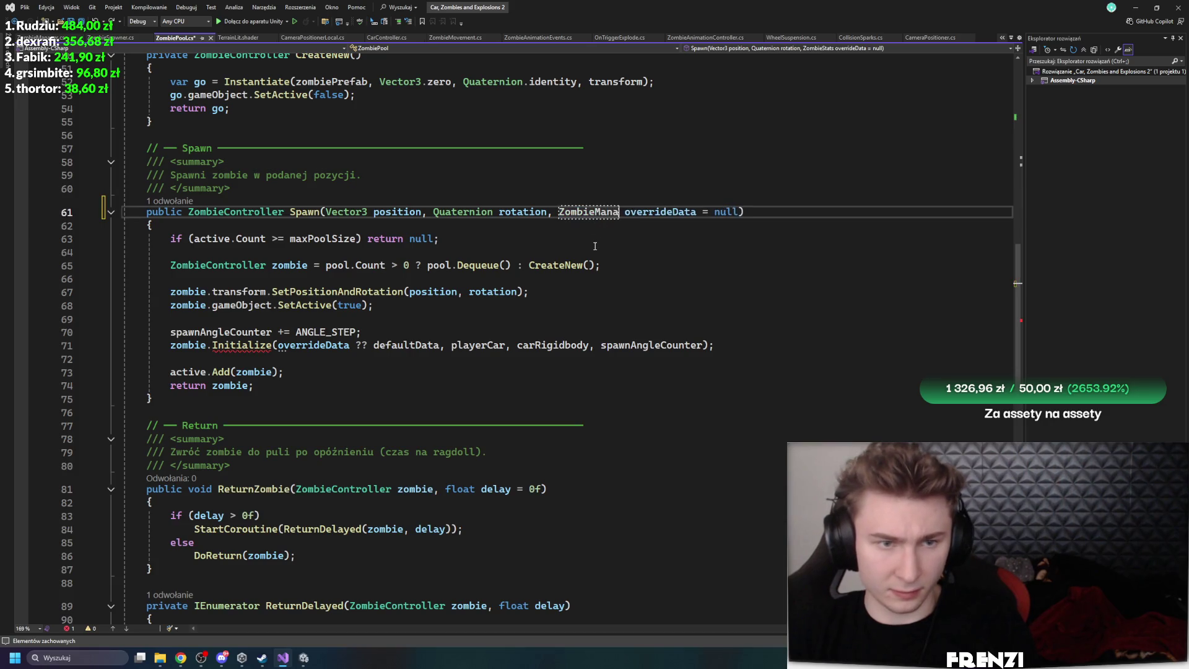
click(646, 265)
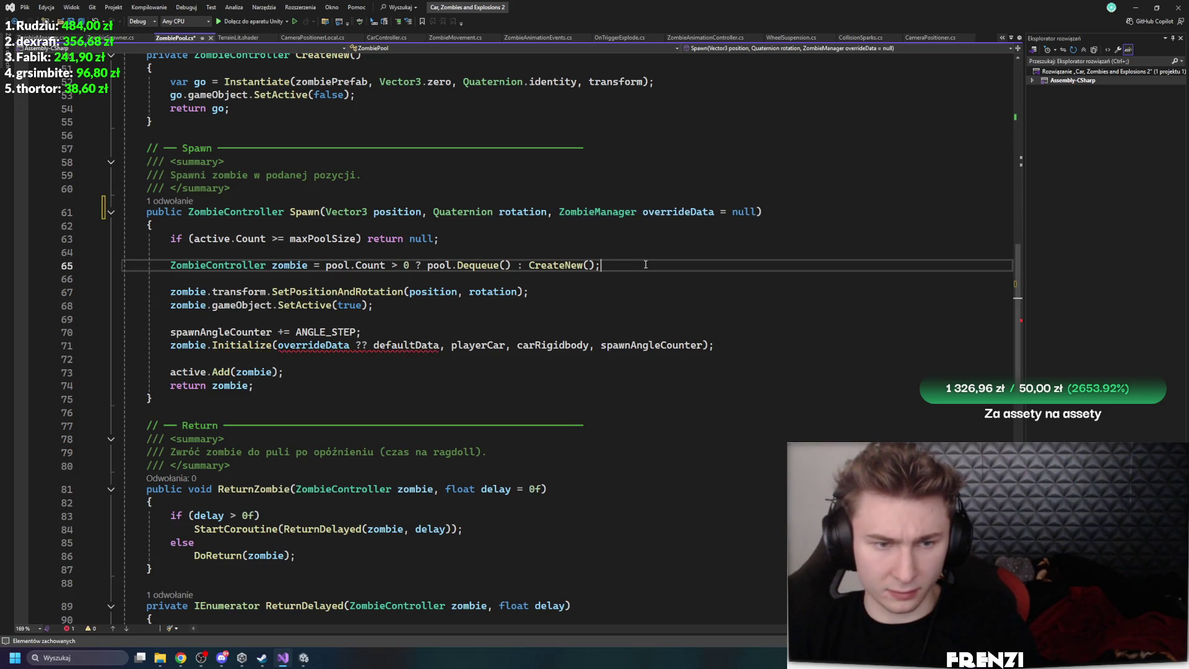
click(308, 345)
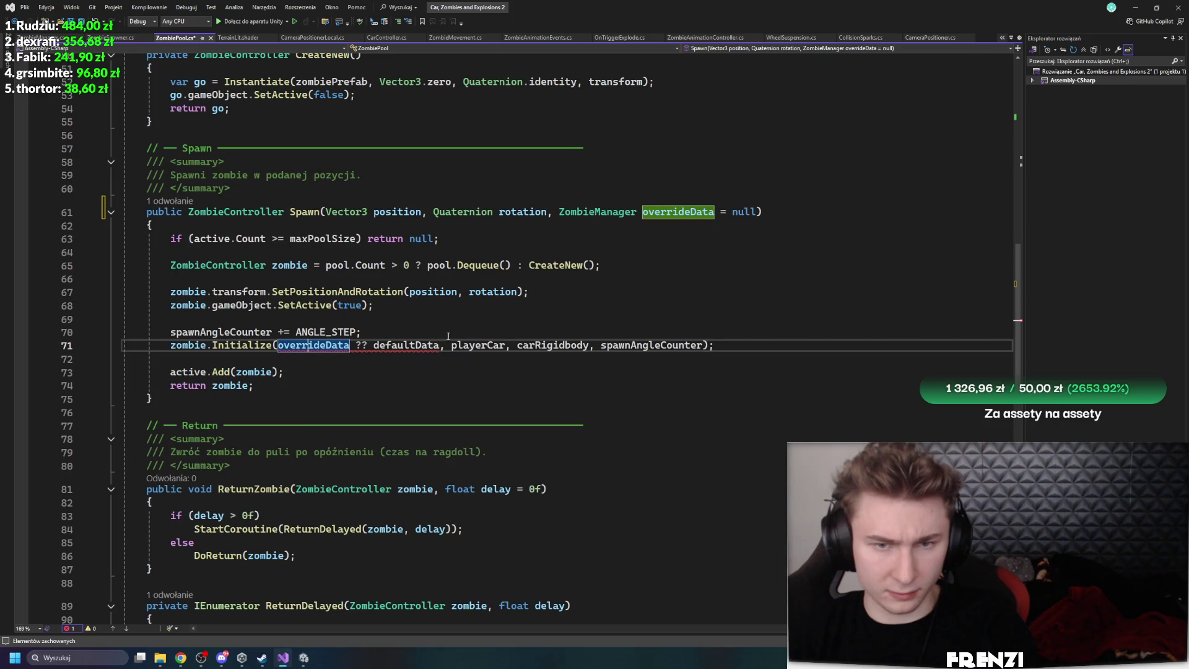
click(391, 344)
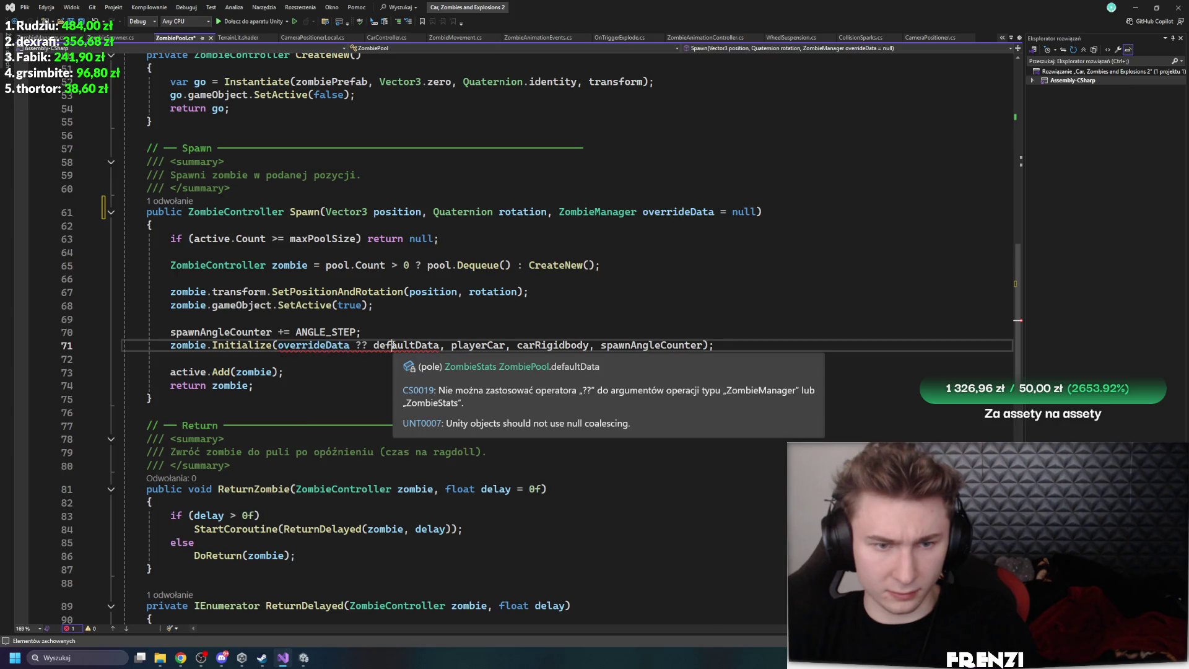
click(311, 345)
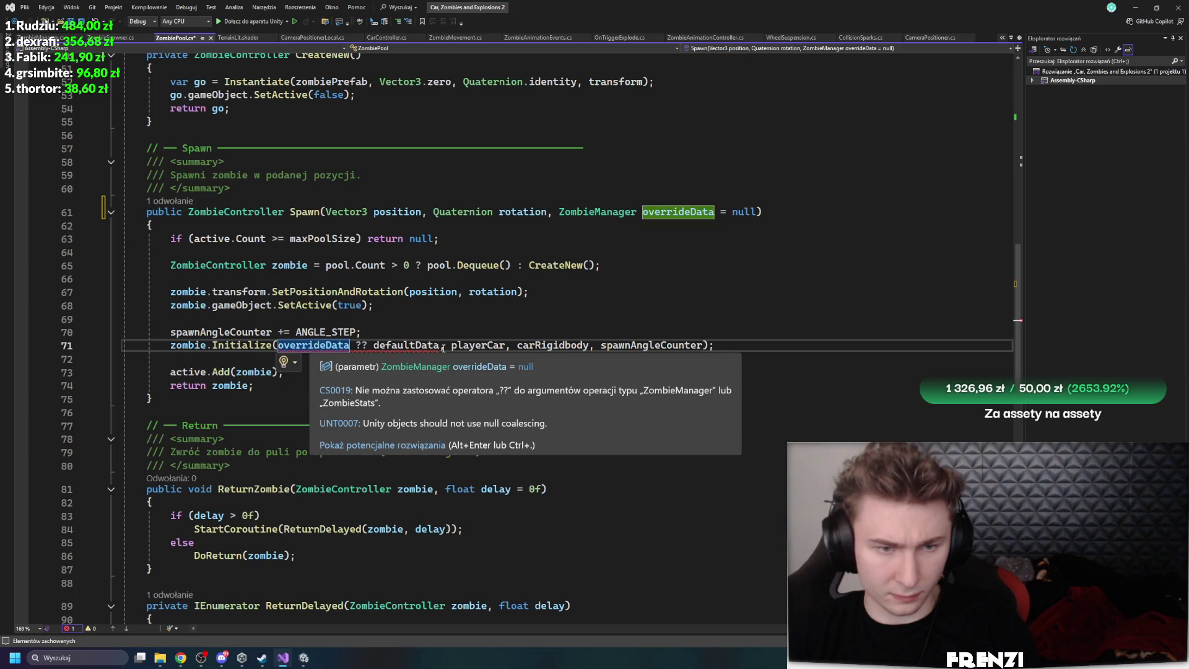
Remove the '?? defaultData' fallback, then undo both edits and leave the code editor
drag(440, 345, 351, 345)
key(BackSpace)
click(397, 386)
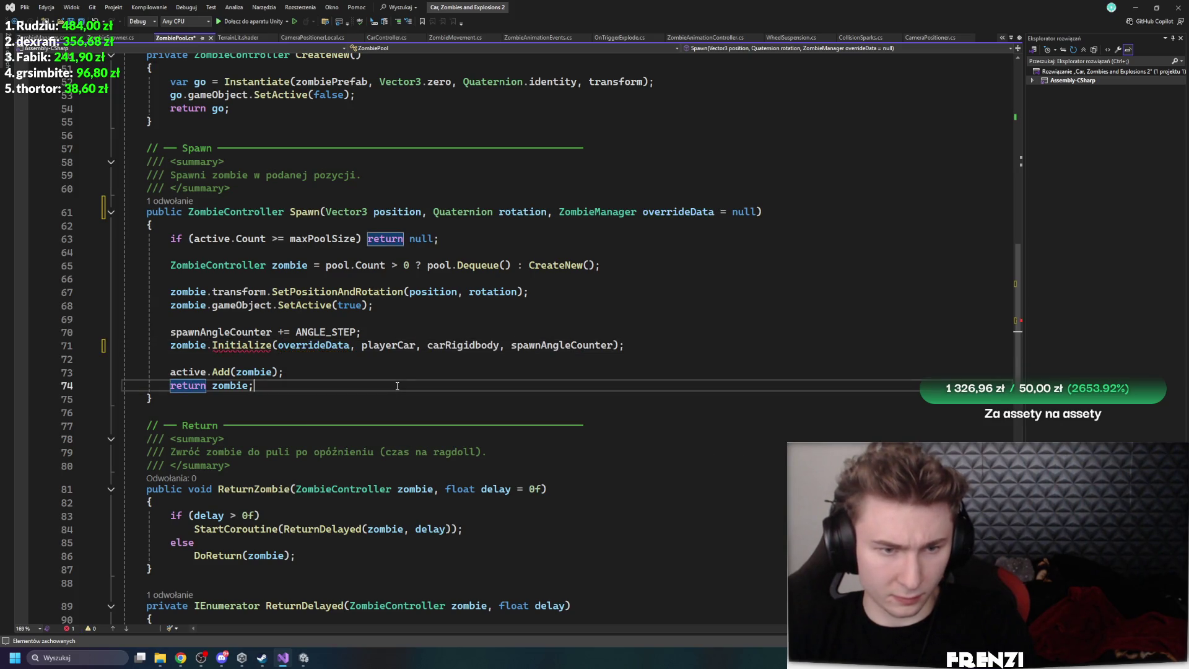
key(ctrl+z)
key(ctrl+z)
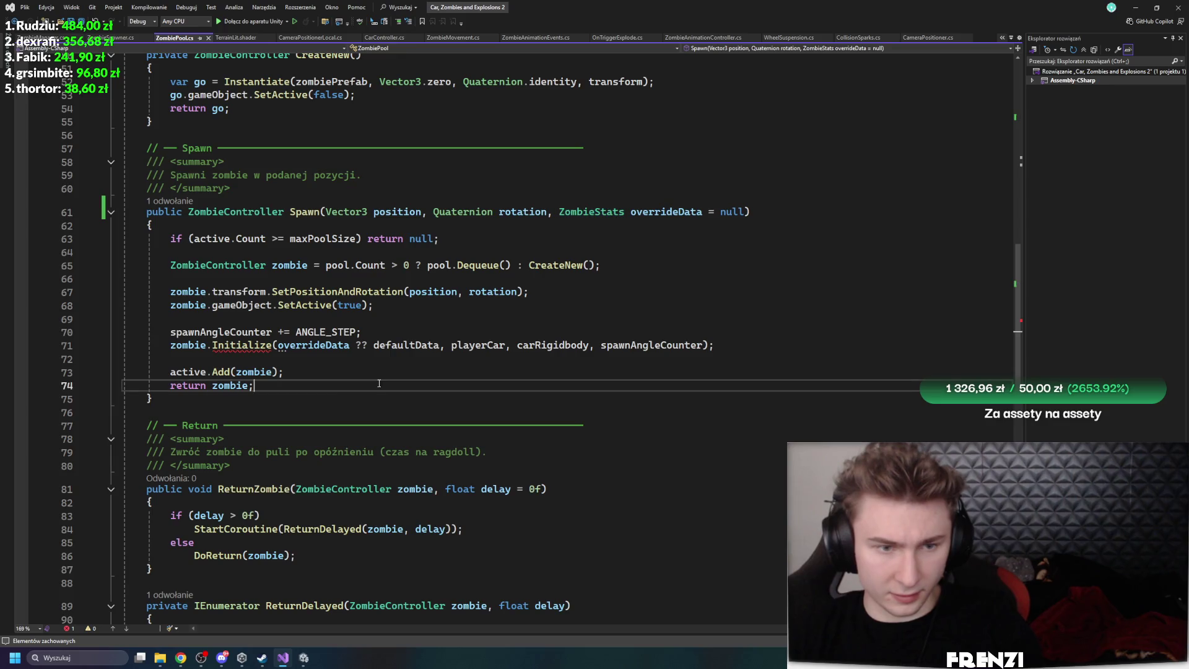
key(ctrl+z)
click(219, 397)
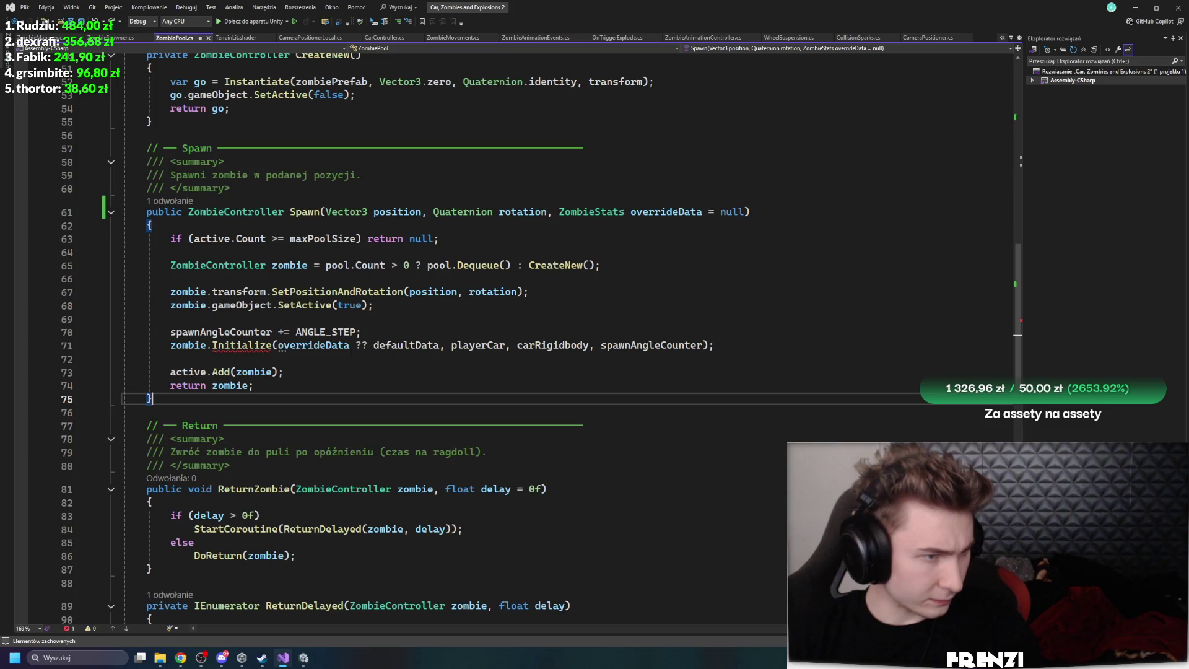
key(alt+Tab)
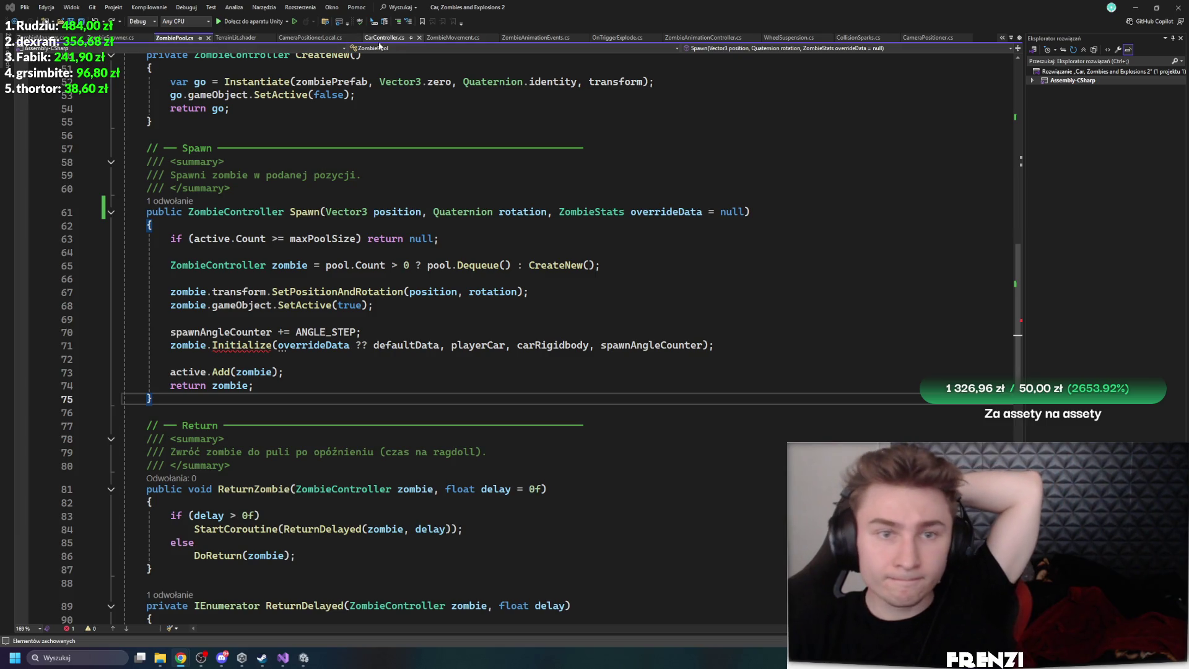
Back in Unity, show the Project files instead of the Console and open the ZombiePool script
click(300, 659)
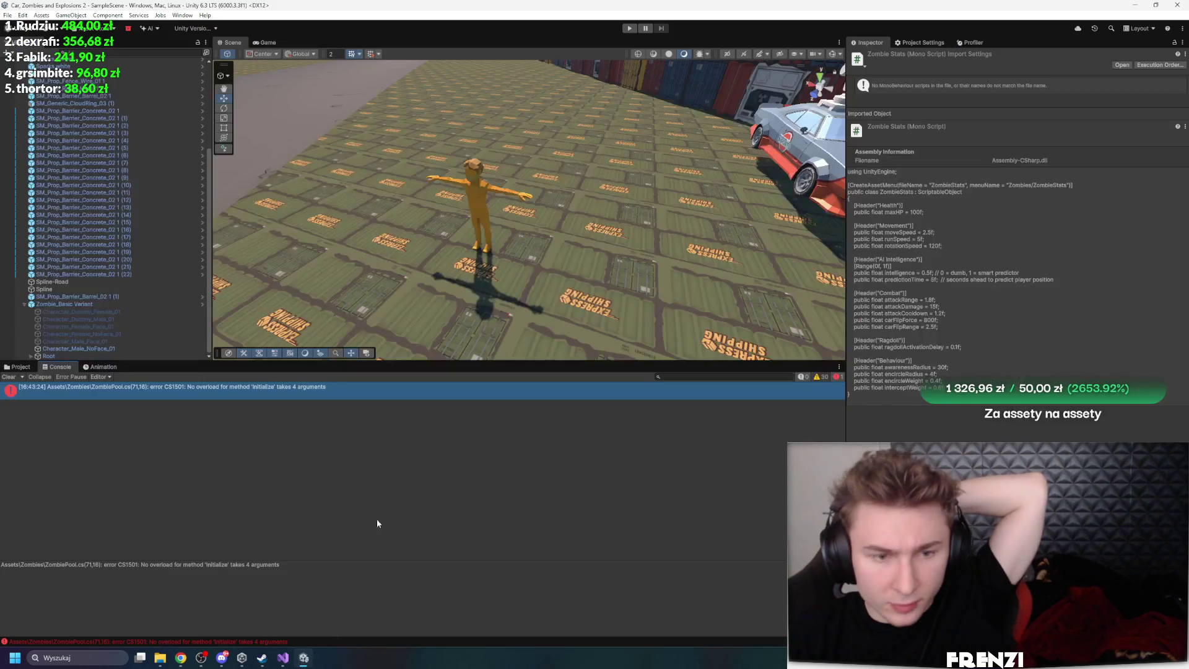
mouse_move(180, 657)
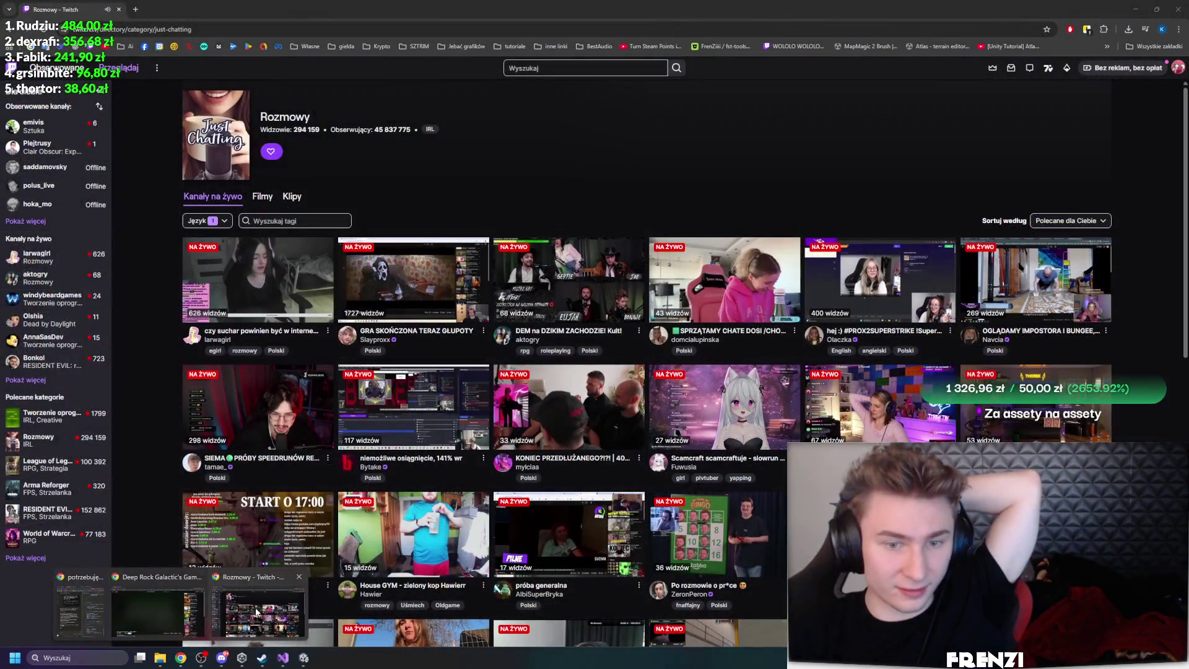
click(256, 612)
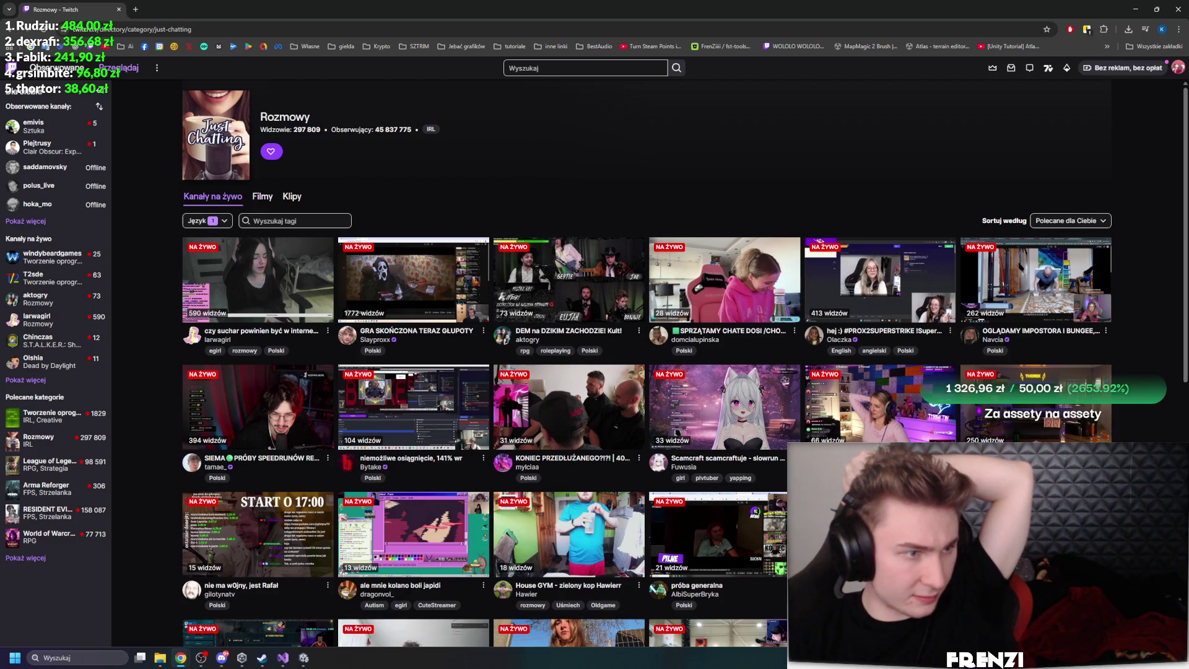
key(alt+Tab)
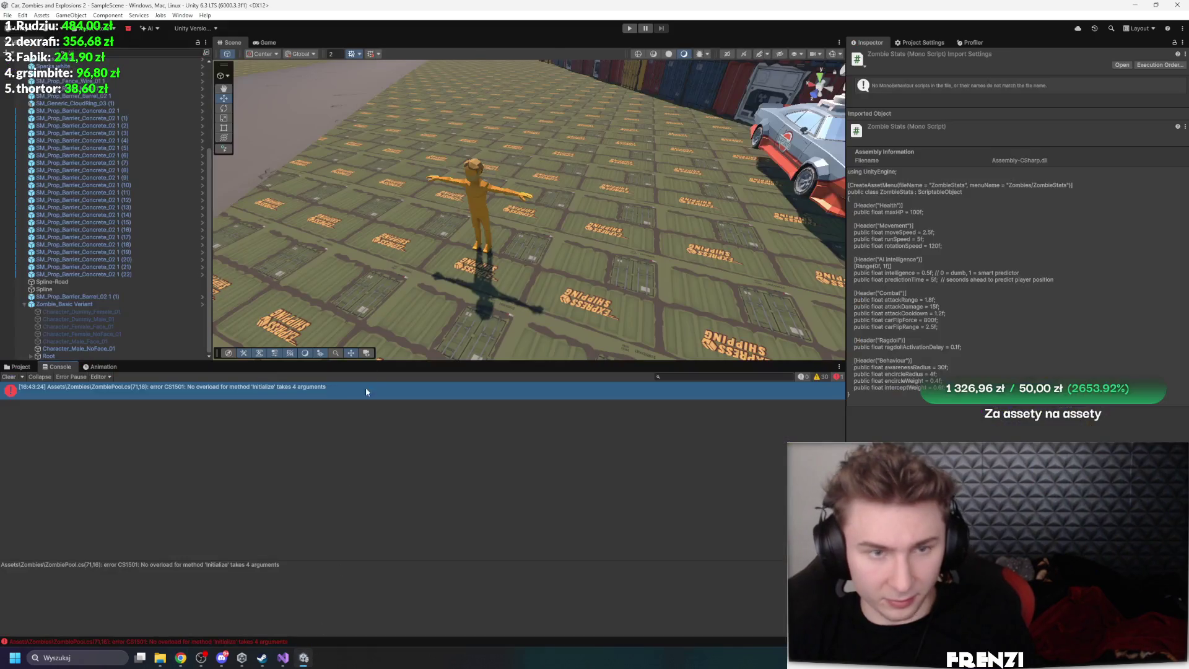
click(17, 367)
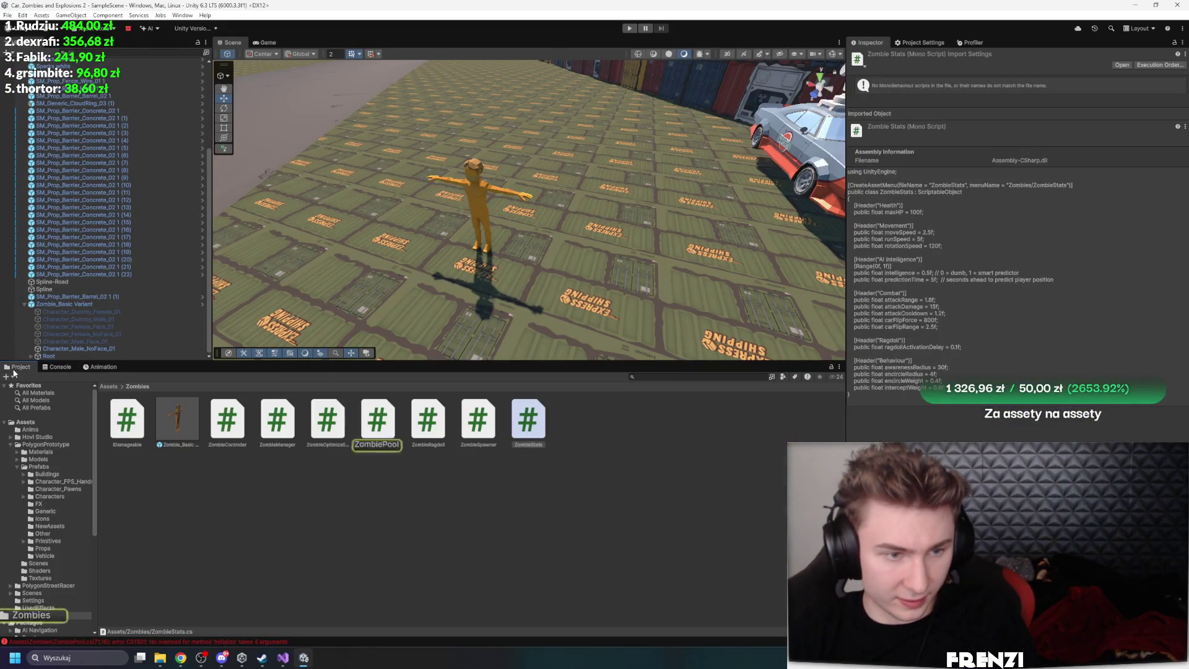
double_click(377, 419)
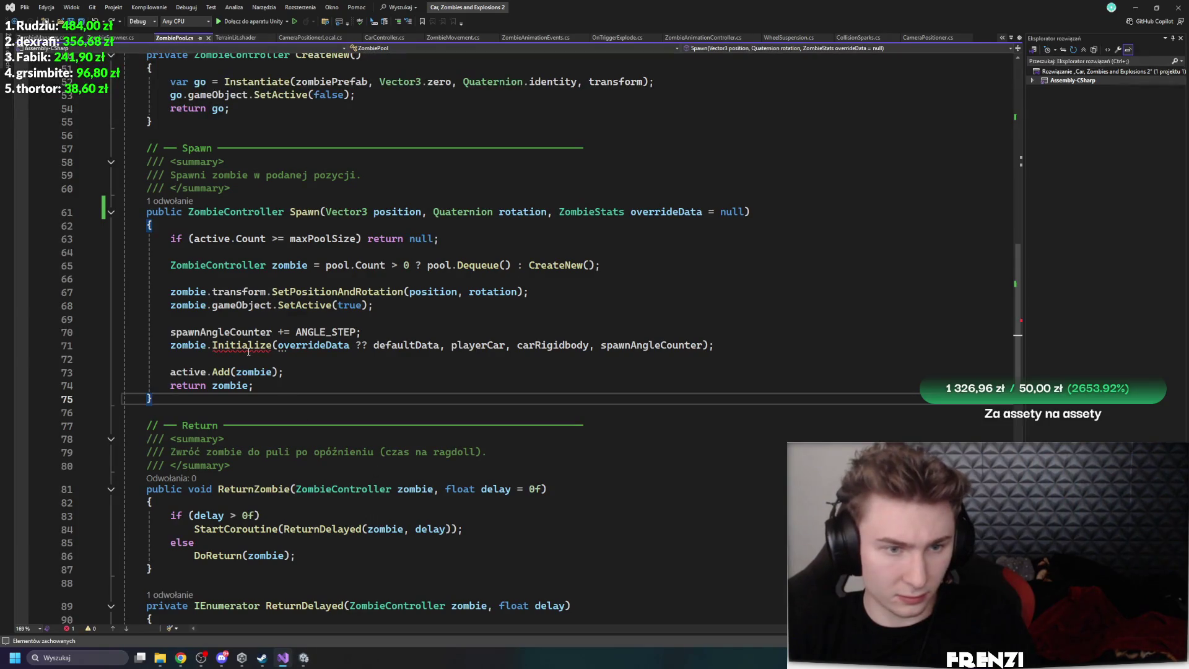
Delete ZombiePool.cs and its meta file from the Zombies folder window
click(248, 346)
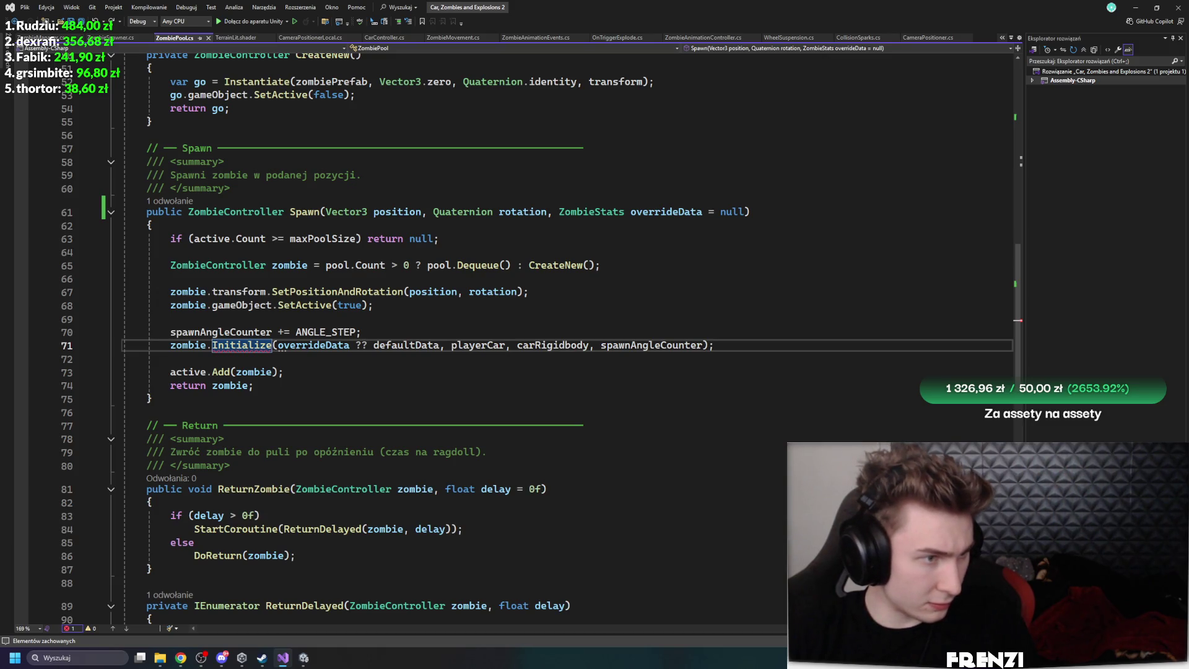
mouse_move(159, 657)
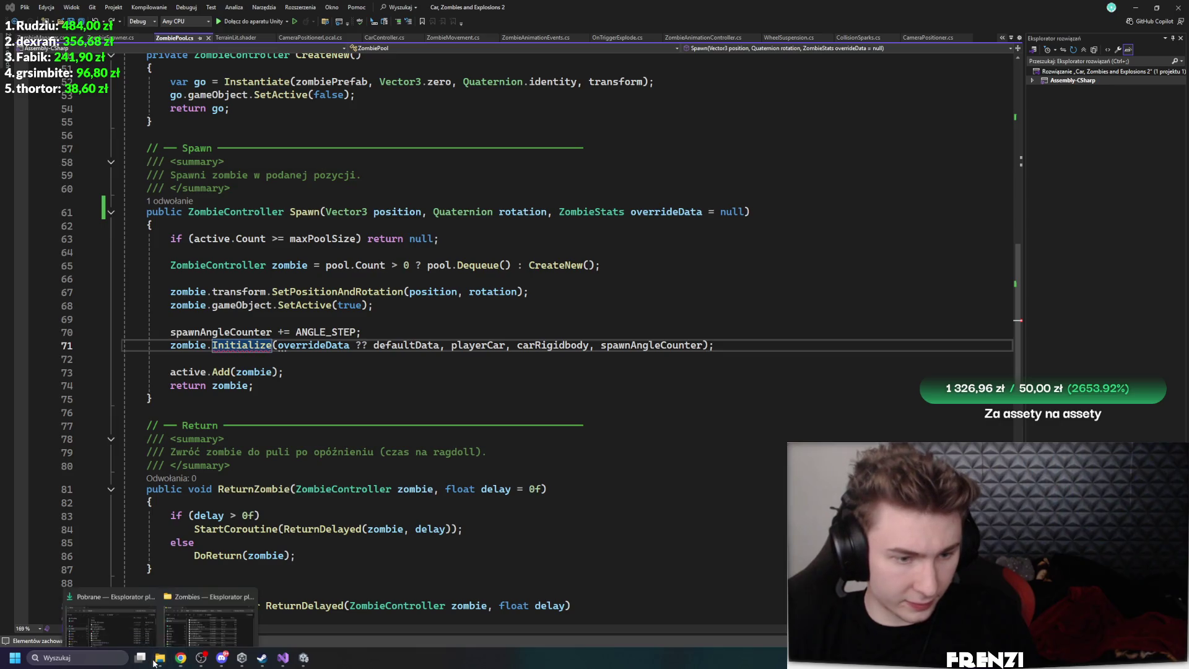
click(109, 616)
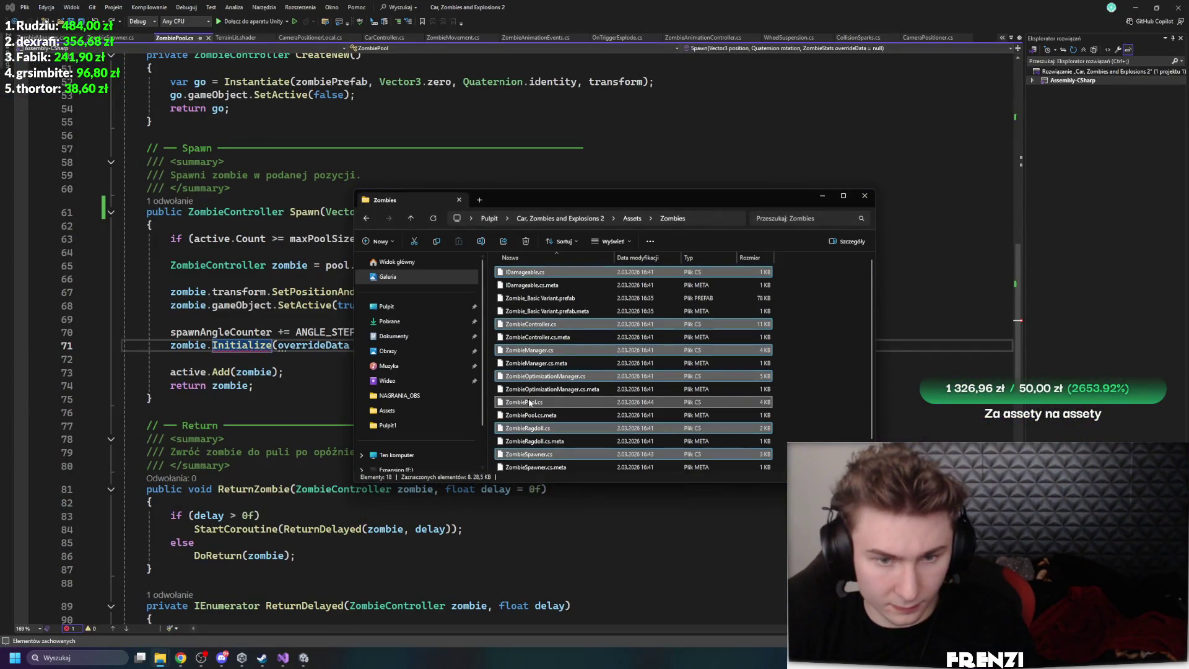
drag(489, 398, 485, 420)
key(Delete)
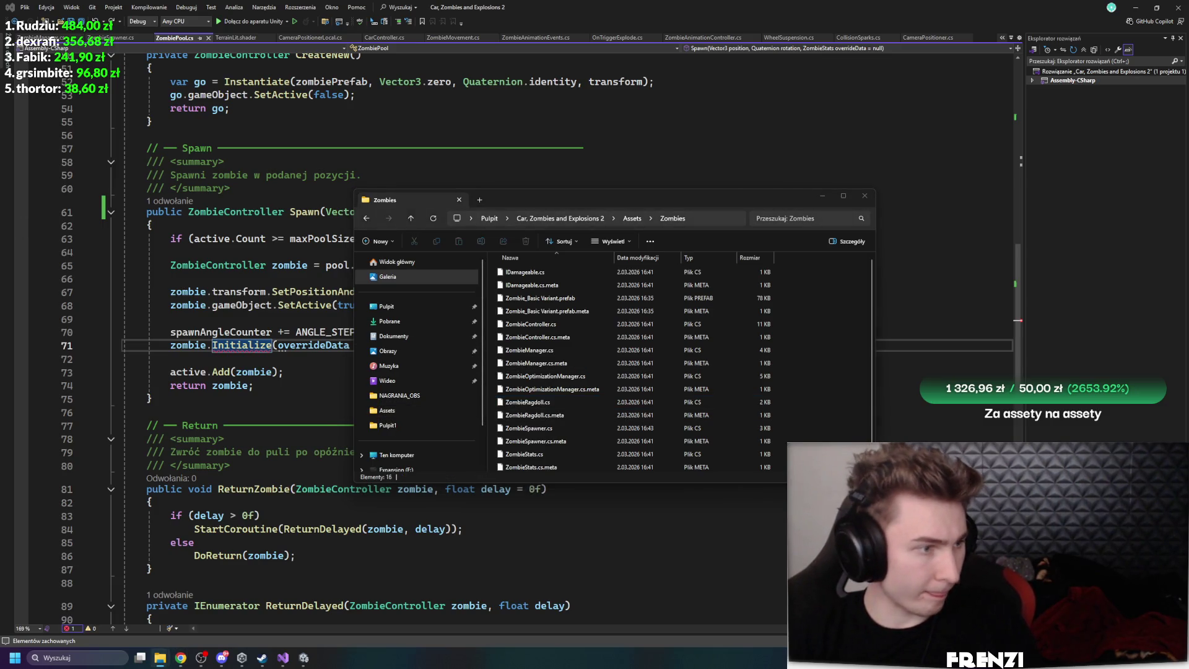
click(618, 553)
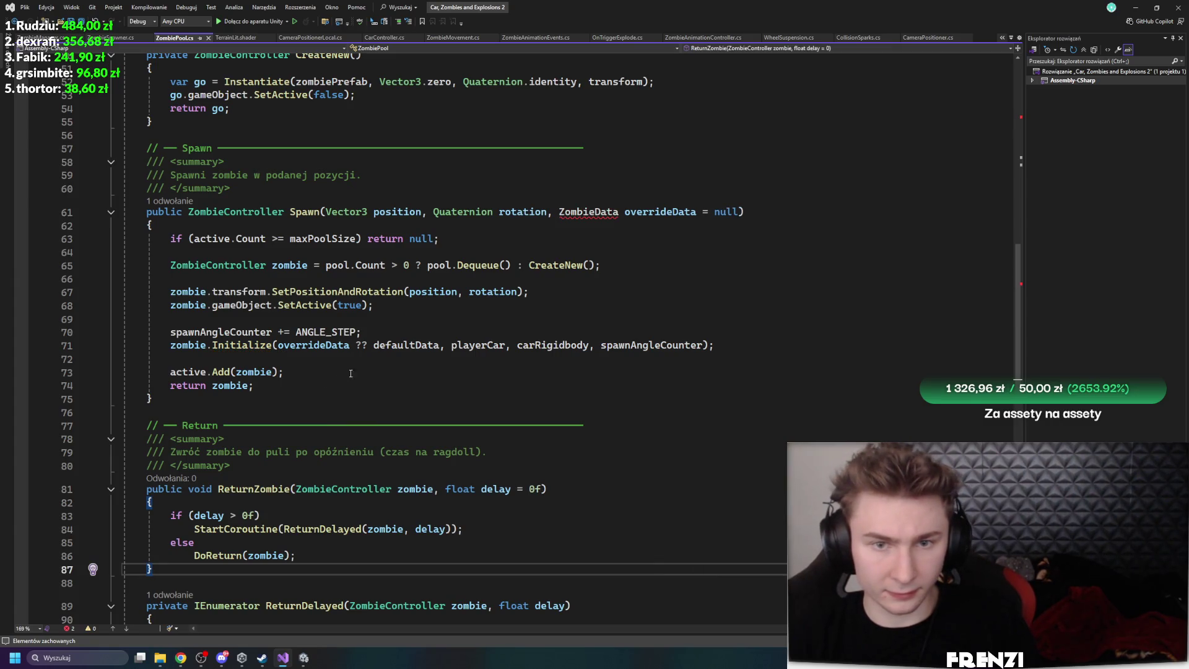
Change Spawn's ZombieData parameter type to ZombieStats and save ZombiePool.cs
click(446, 252)
mouse_move(620, 213)
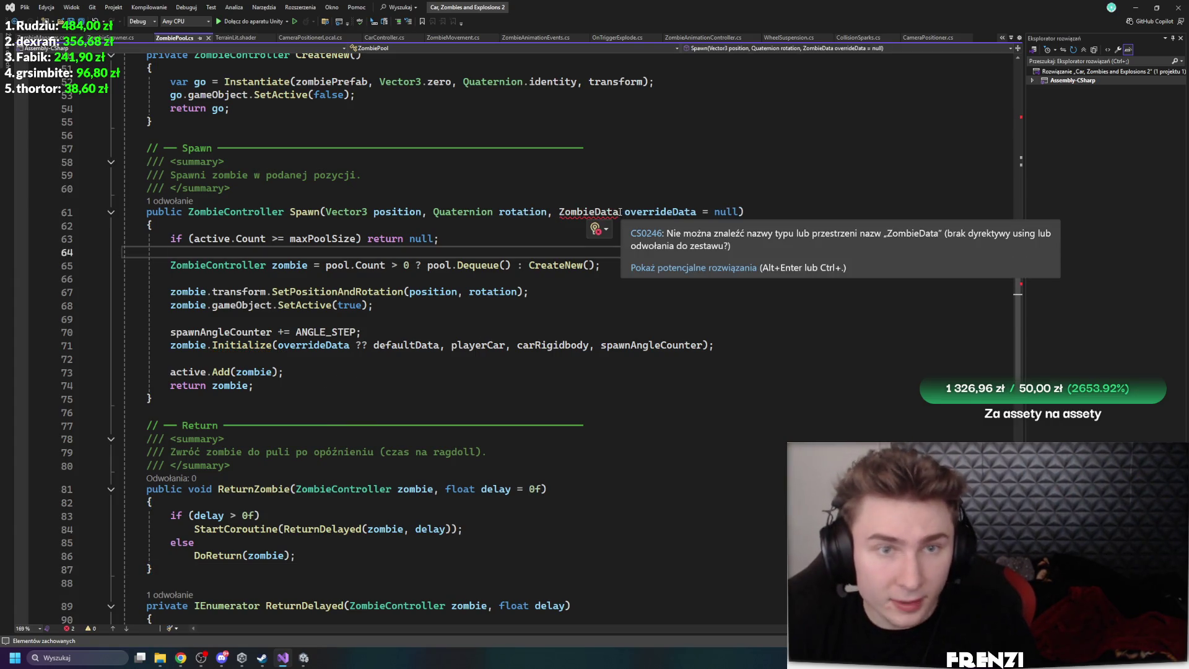
click(620, 213)
key(BackSpace)
key(BackSpace)
key(BackSpace)
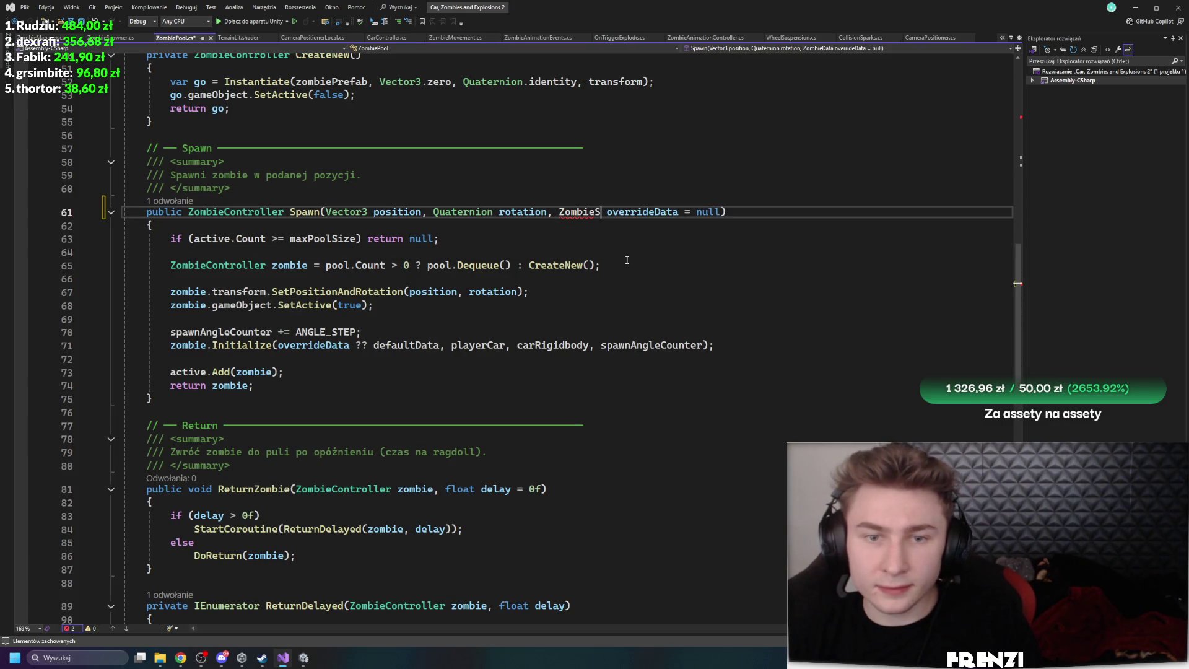
text(Stats)
click(640, 270)
key(ctrl+s)
click(650, 300)
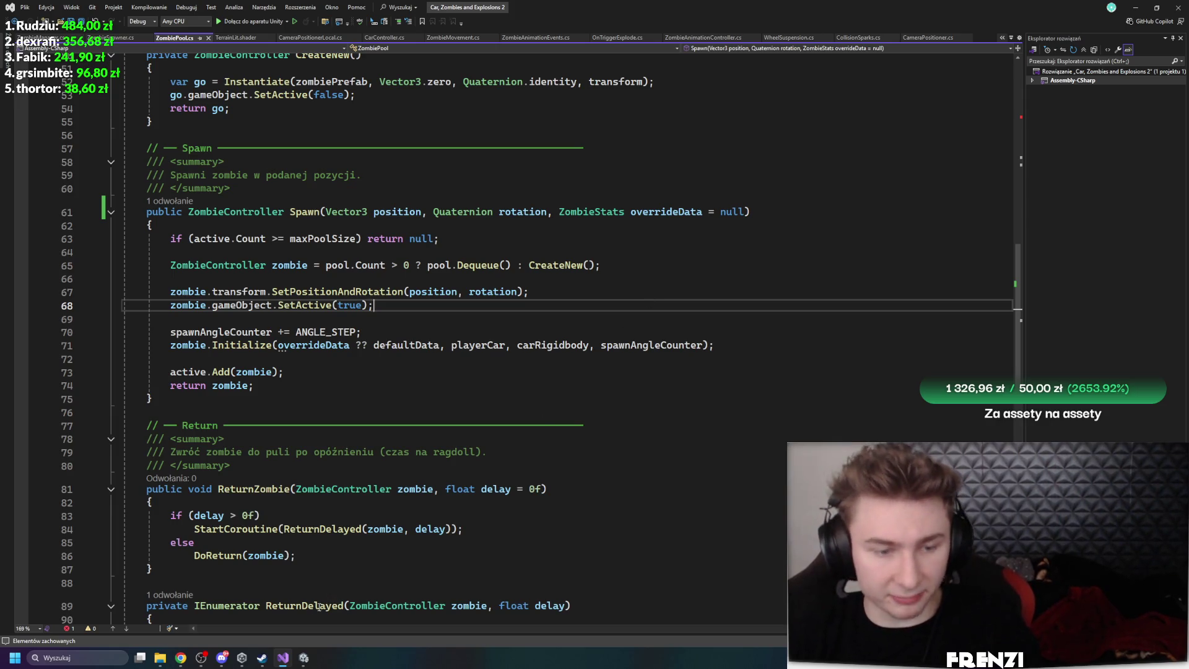
click(388, 425)
scroll(389, 425, up, 15)
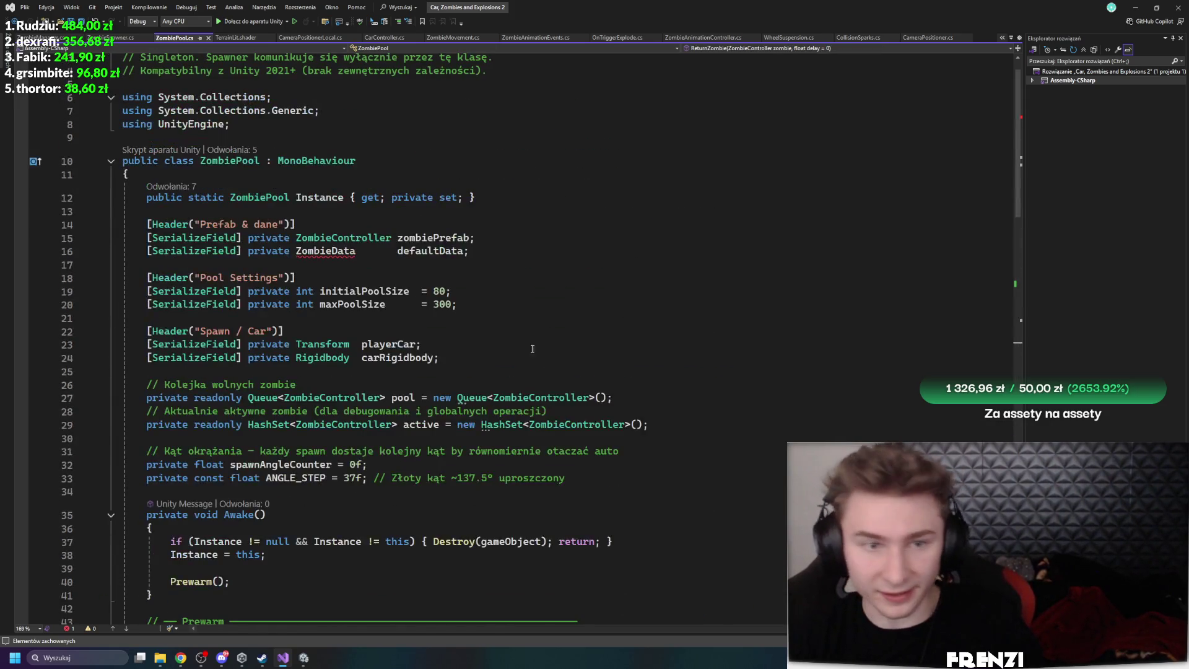
Change the defaultData field on line 16 from ZombieData to ZombieStats and save
click(361, 251)
key(BackSpace)
key(BackSpace)
key(BackSpace)
text(Stats)
click(510, 314)
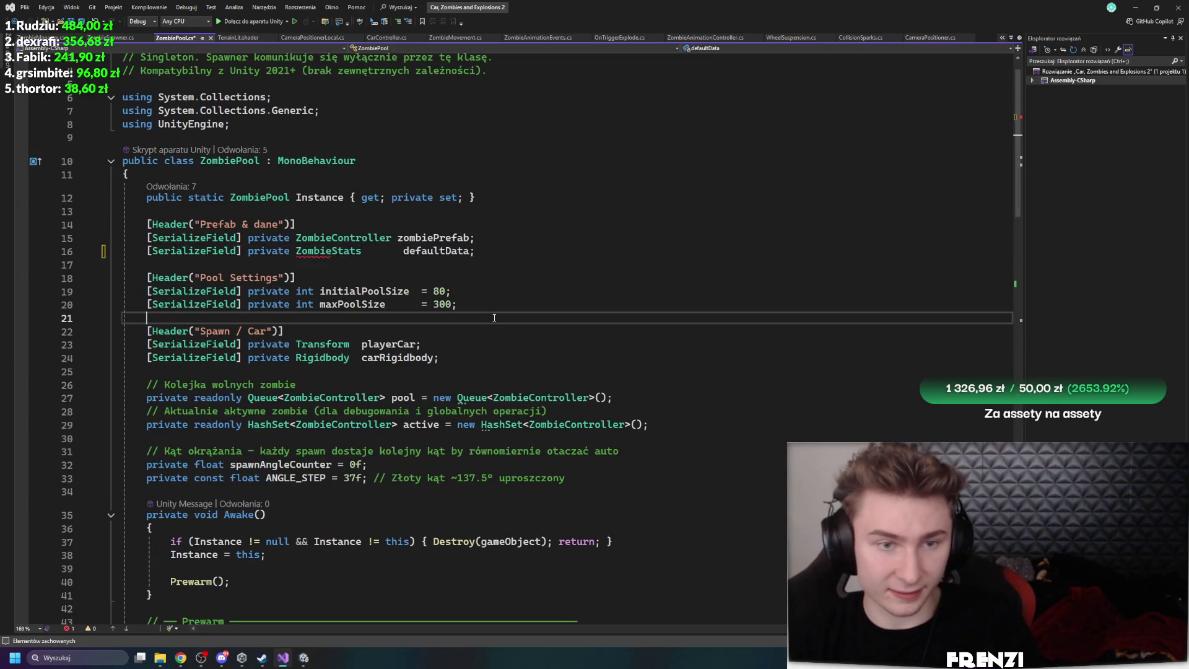
key(ctrl+s)
scroll(510, 313, down, 12)
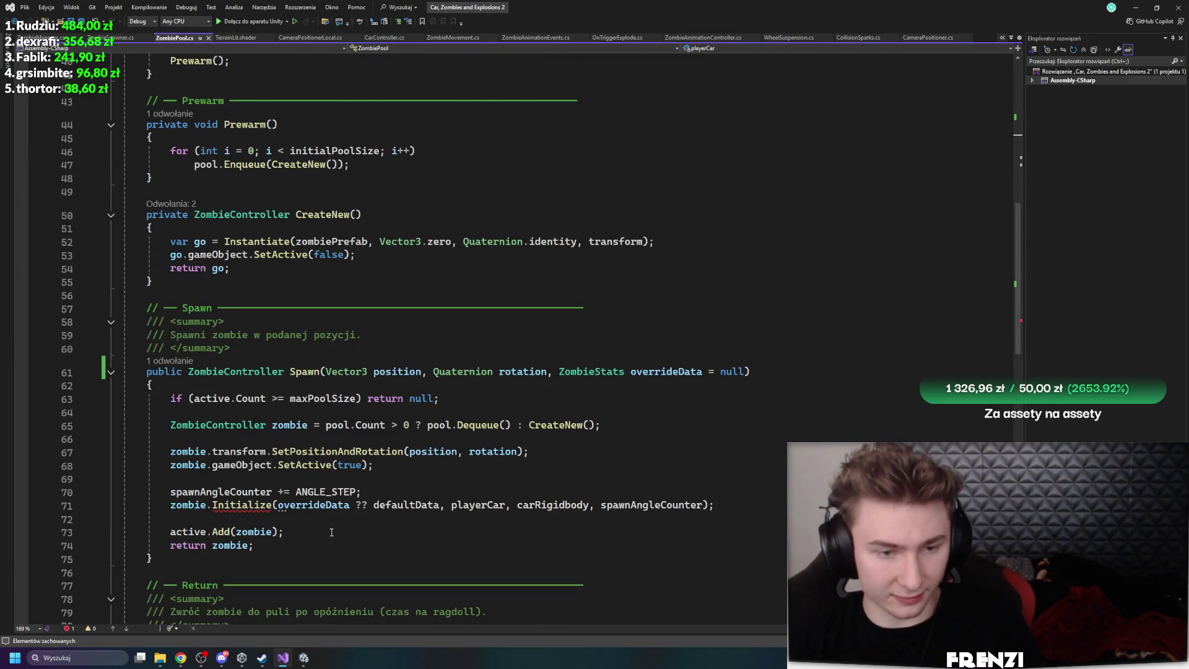
Inspect the Initialize call error, trial-delete the overrideData fallback, then undo it
mouse_move(239, 506)
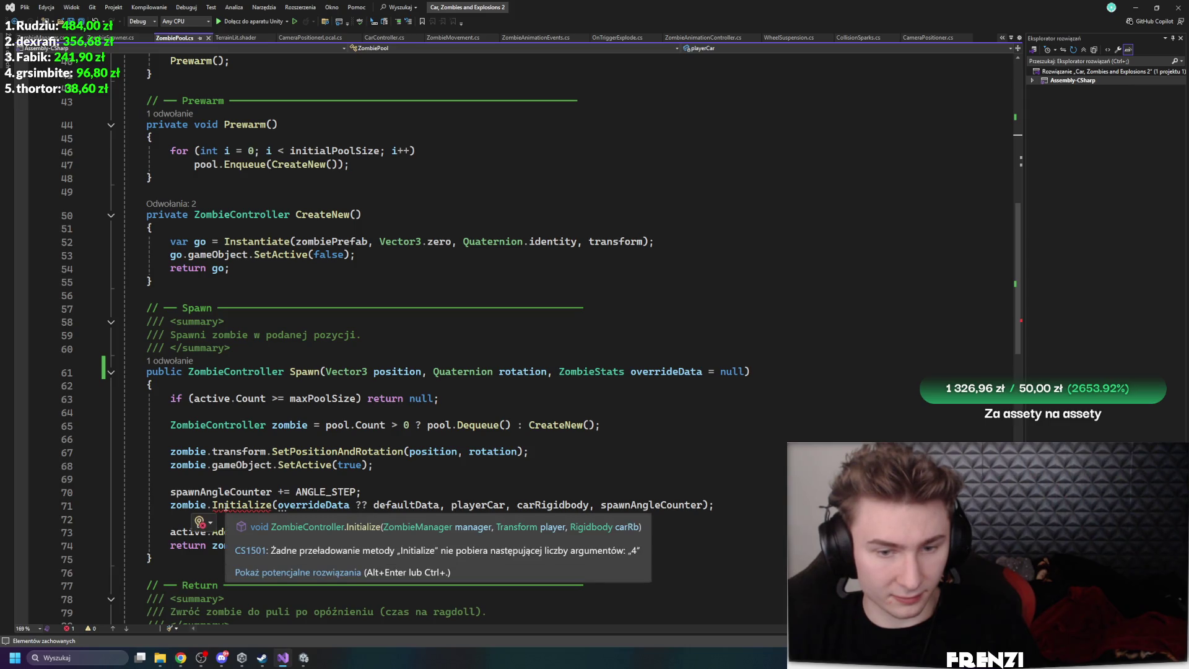
mouse_move(325, 505)
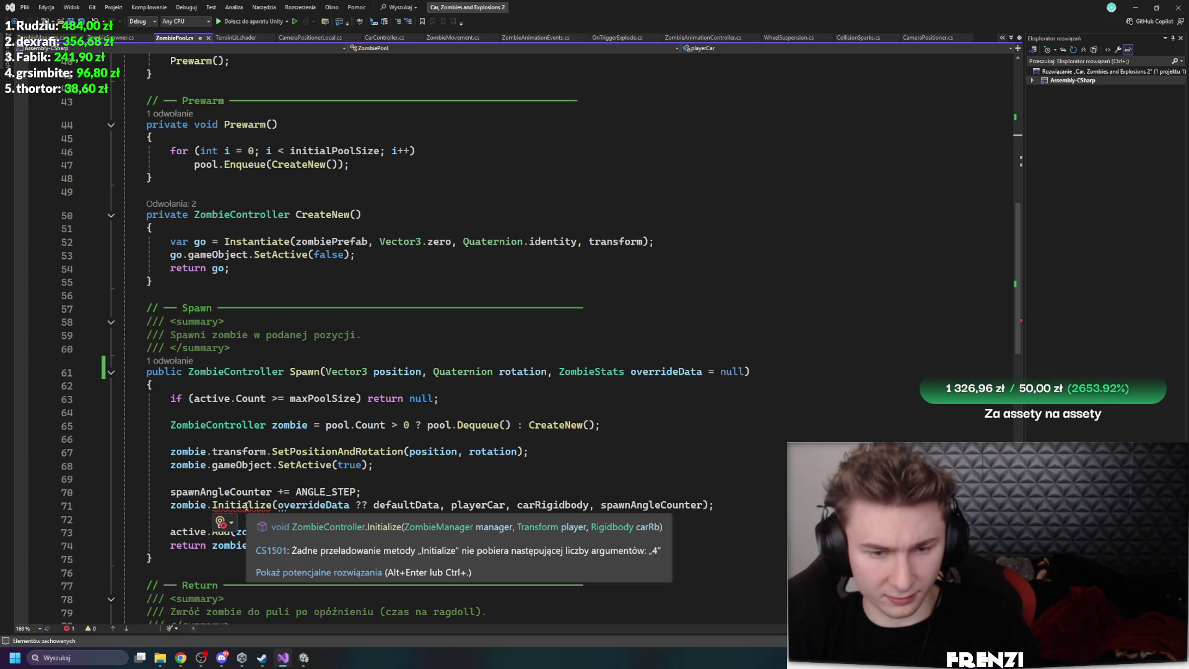
click(320, 505)
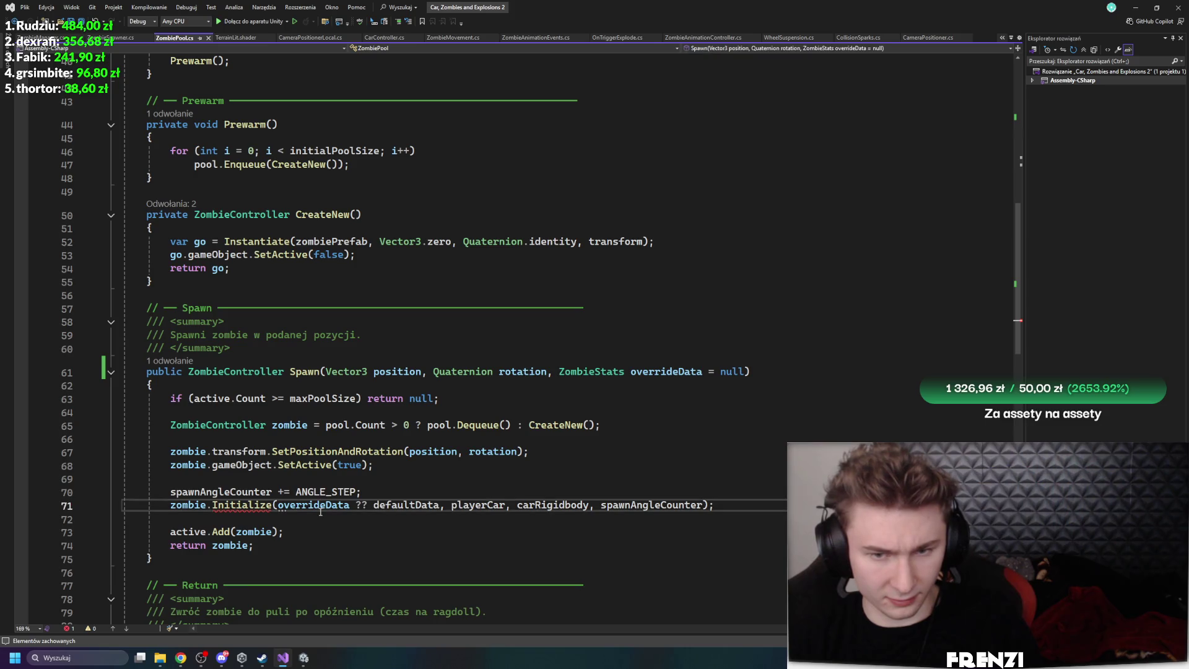
scroll(512, 493, down, 2)
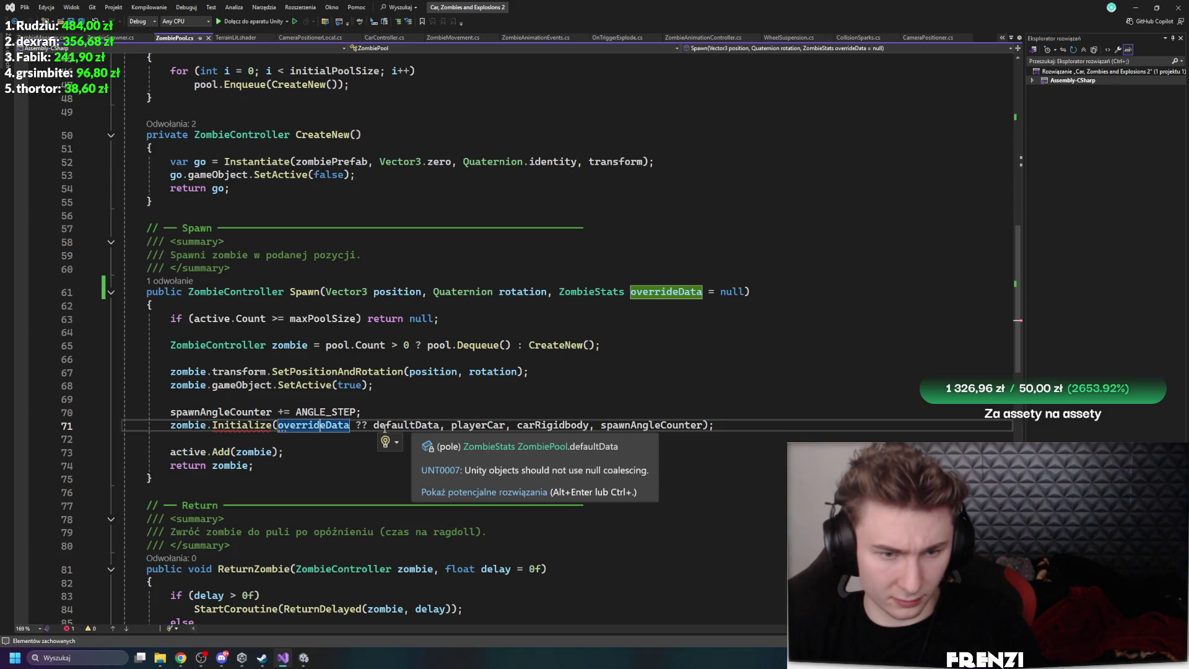
drag(276, 424, 374, 424)
key(Delete)
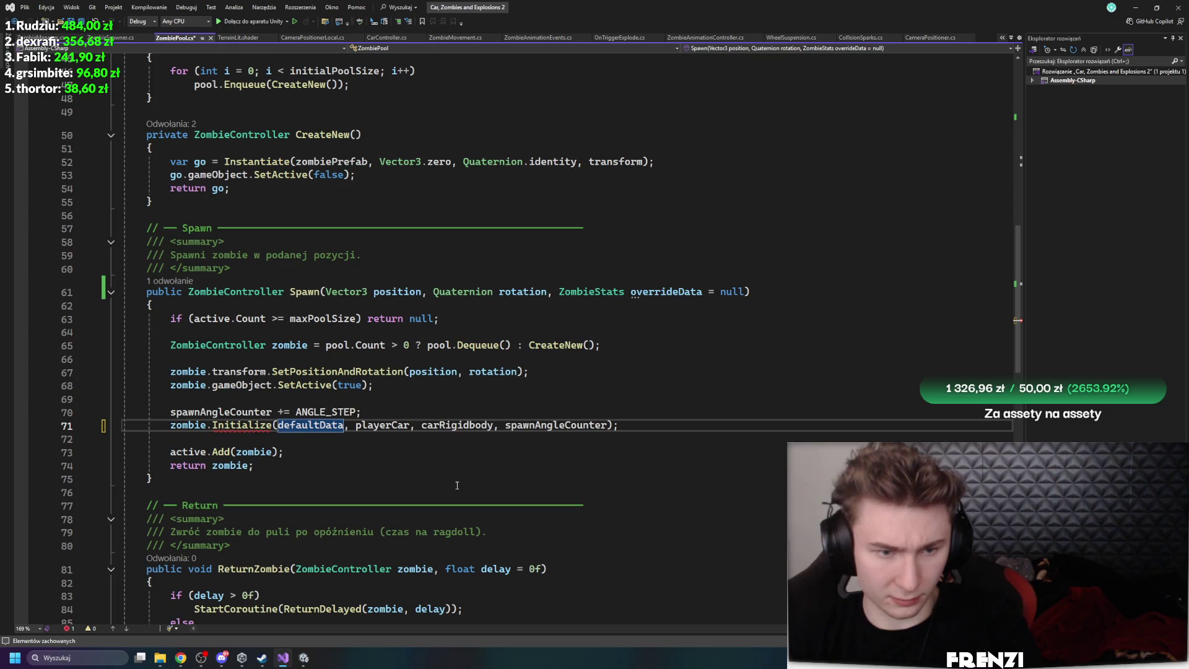
click(457, 484)
key(ctrl+z)
click(530, 372)
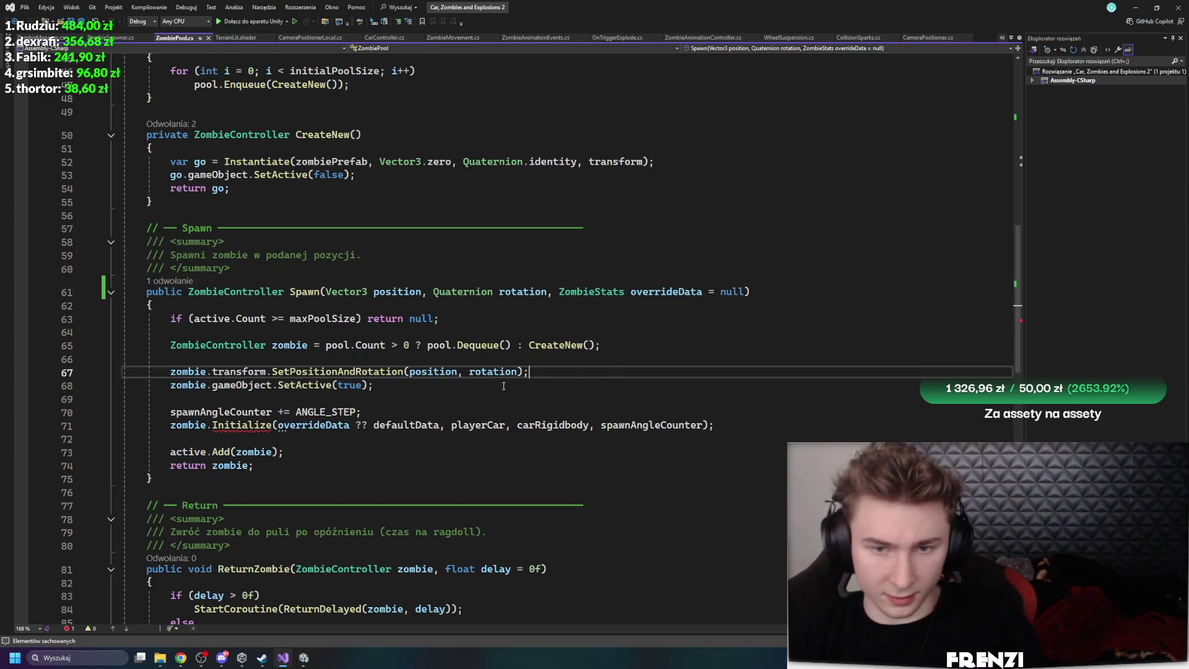
click(672, 358)
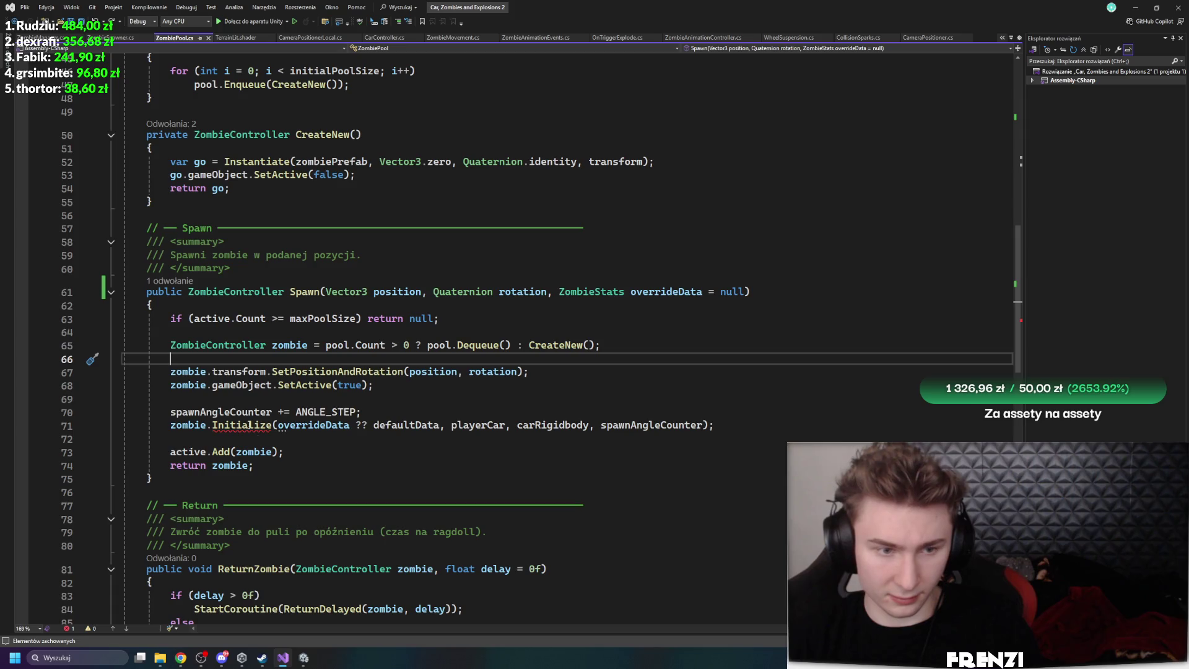
Bring up the File Explorer window showing the Assets/Zombies folder
mouse_move(260, 425)
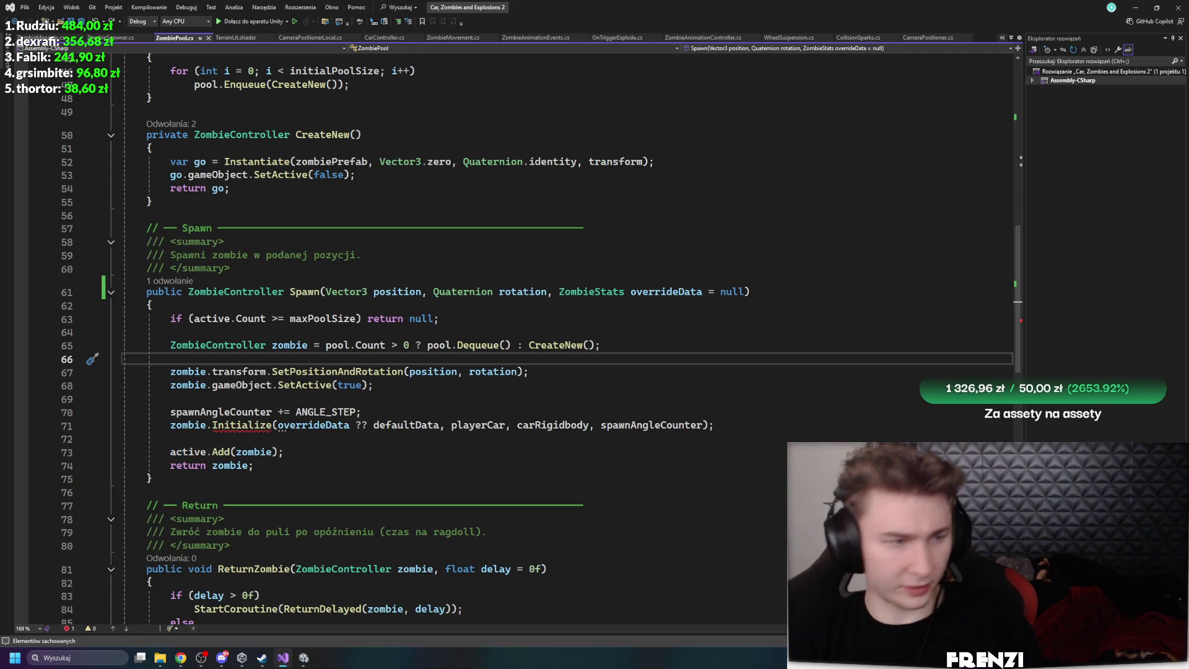
key(alt+Tab)
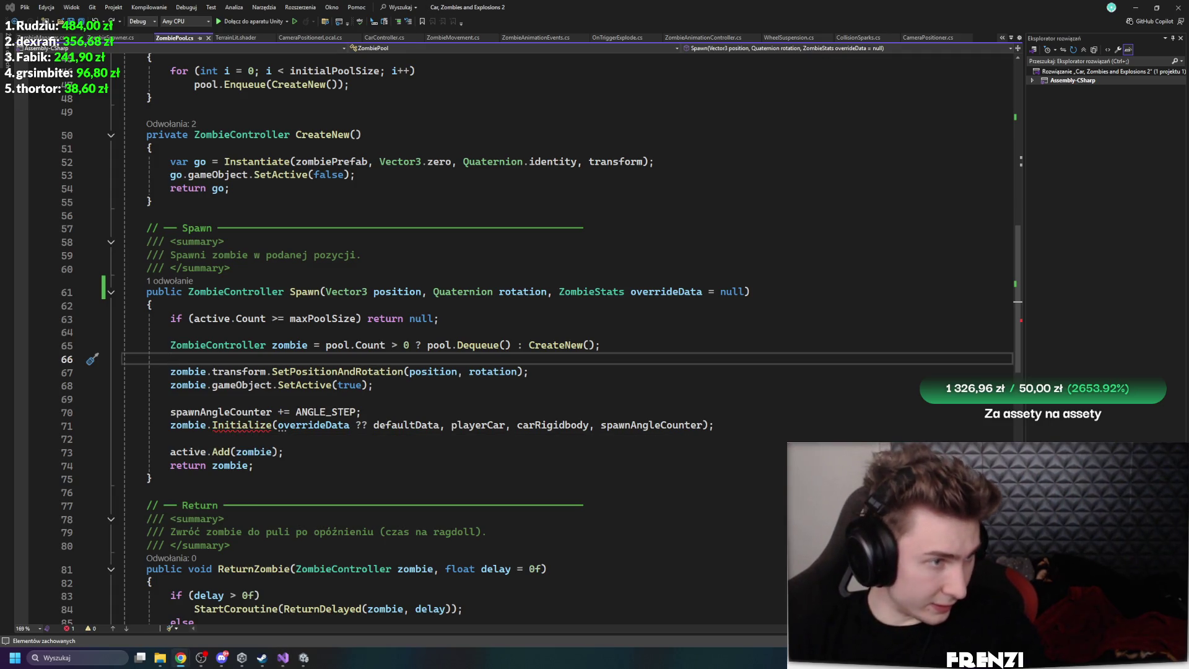
click(160, 658)
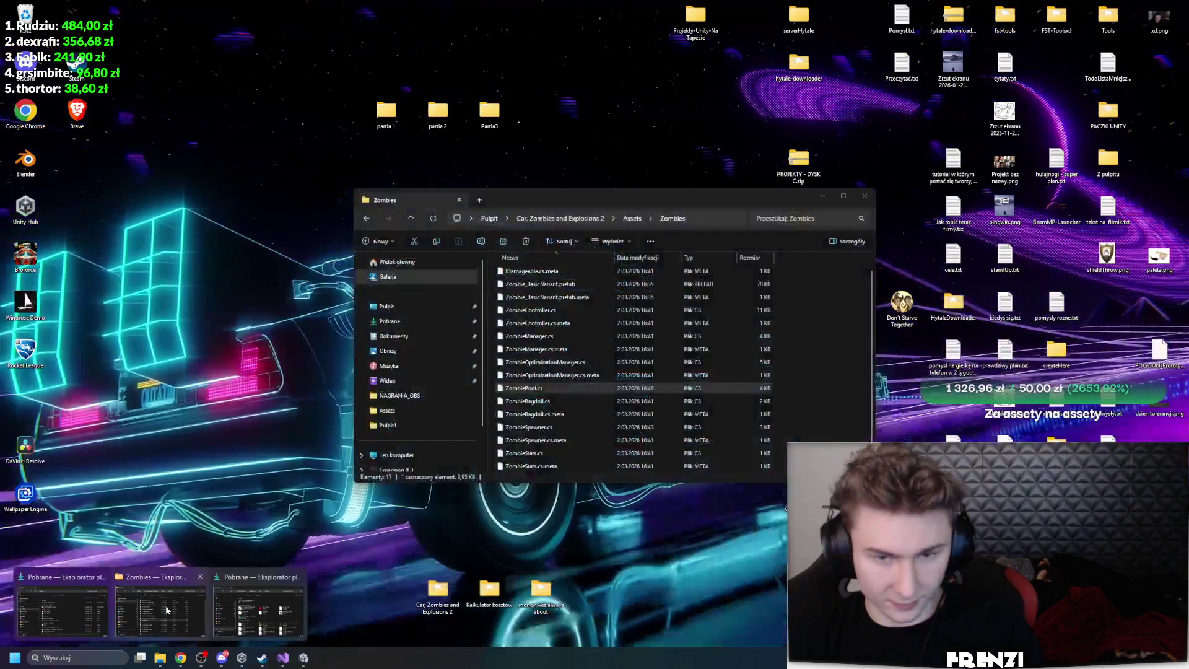
Delete ZombieController.cs and ZombieController.cs.meta from the Zombies folder, leaving 15 items
click(247, 610)
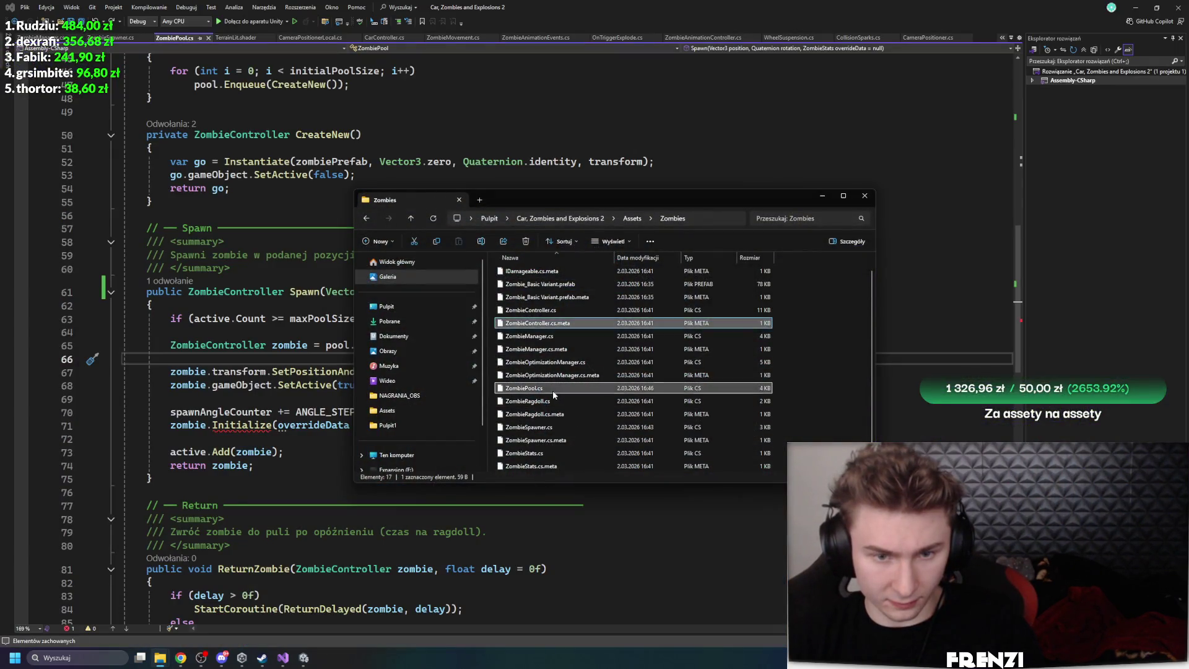
scroll(563, 441, up, 1)
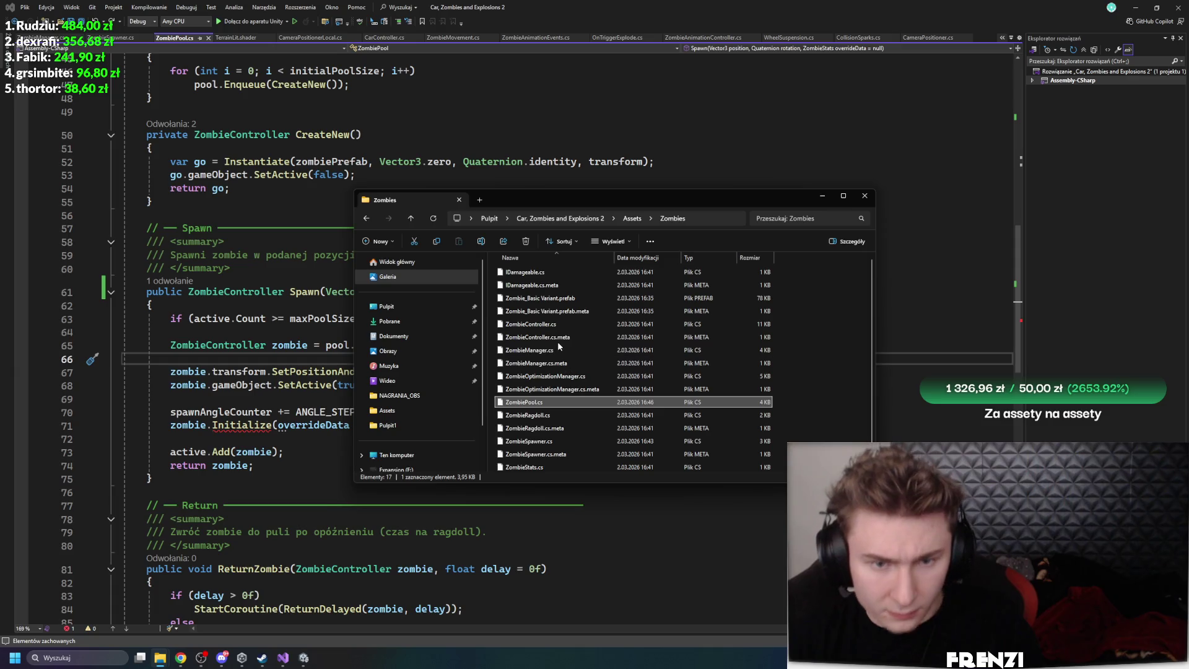
click(554, 324)
key(Delete)
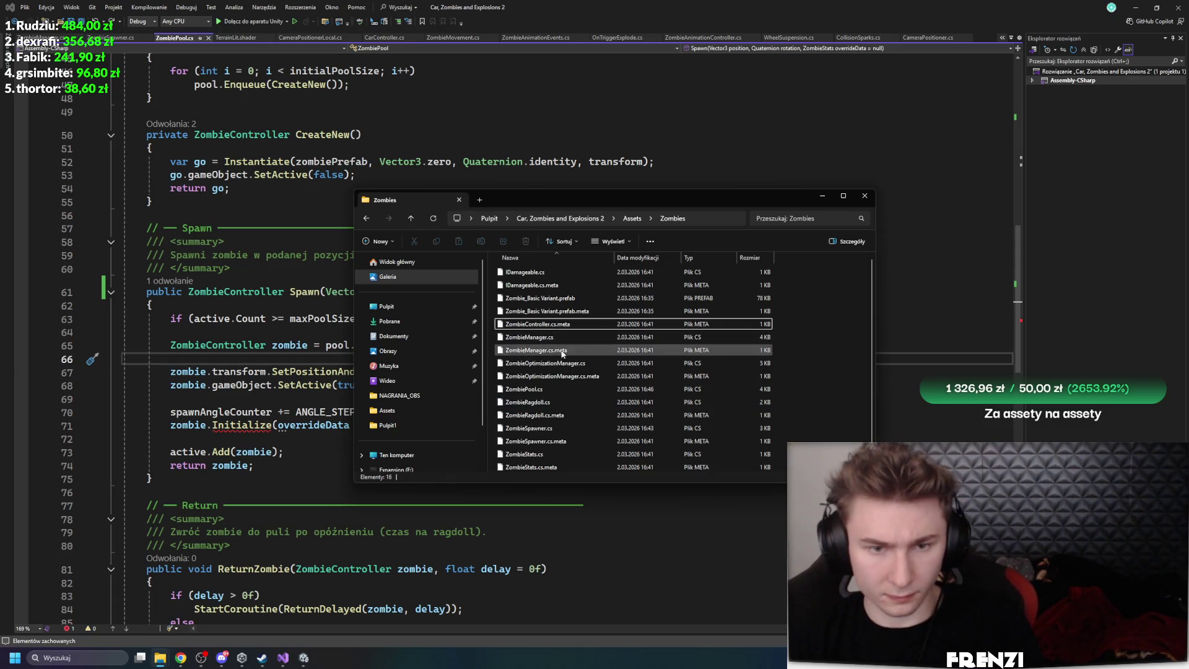
click(544, 324)
key(Delete)
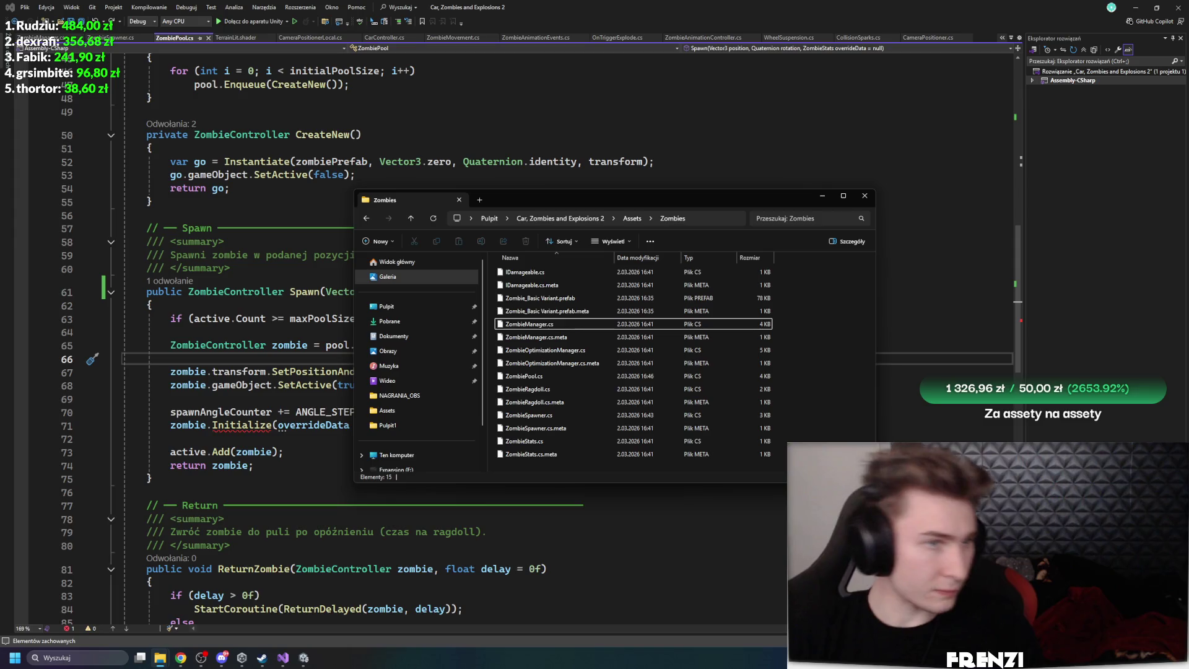
key(alt+Tab)
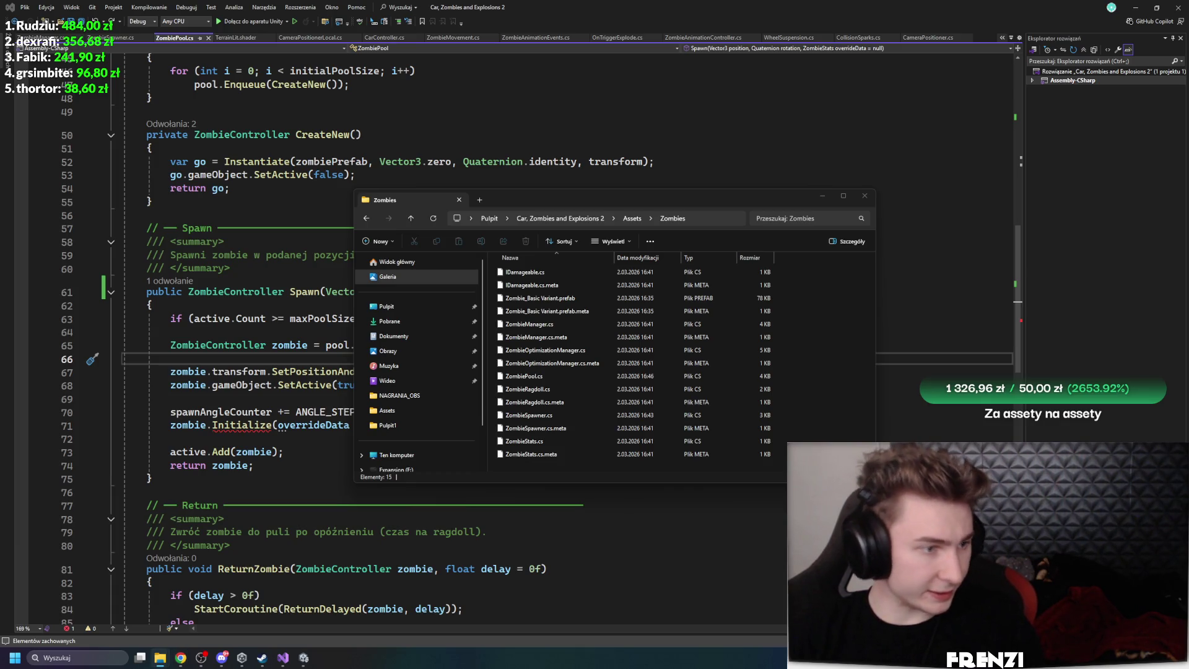
click(650, 545)
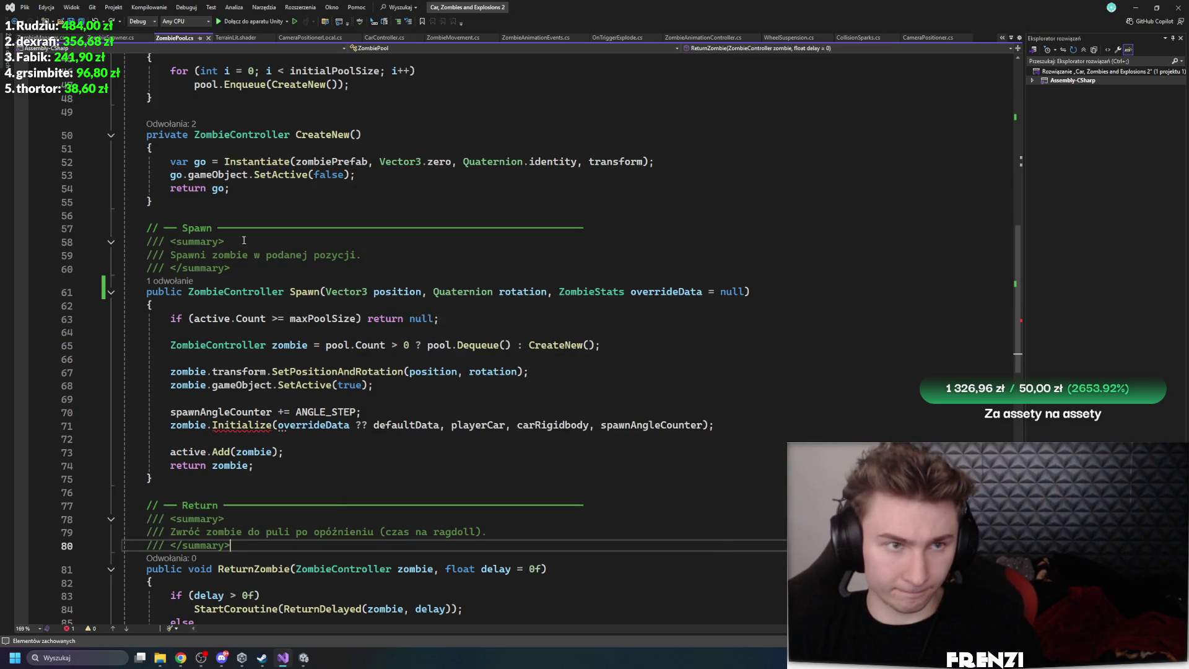
Let Unity recompile the scripts, then open ZombieController from the Project panel's Zombies folder
click(153, 305)
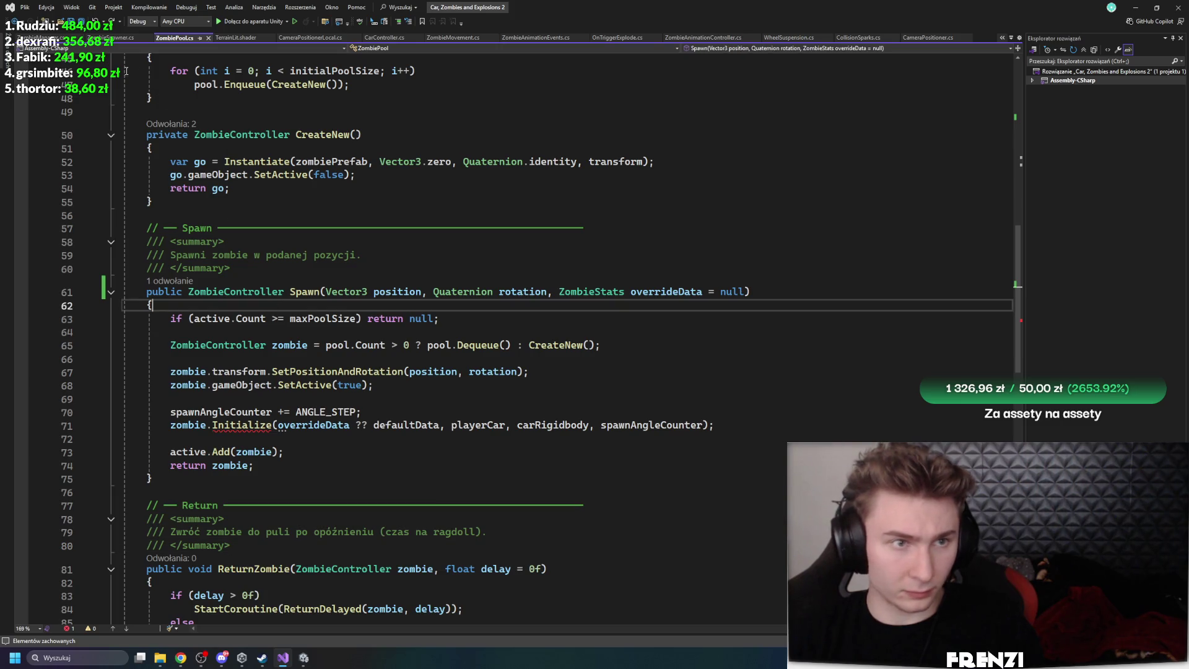
click(304, 657)
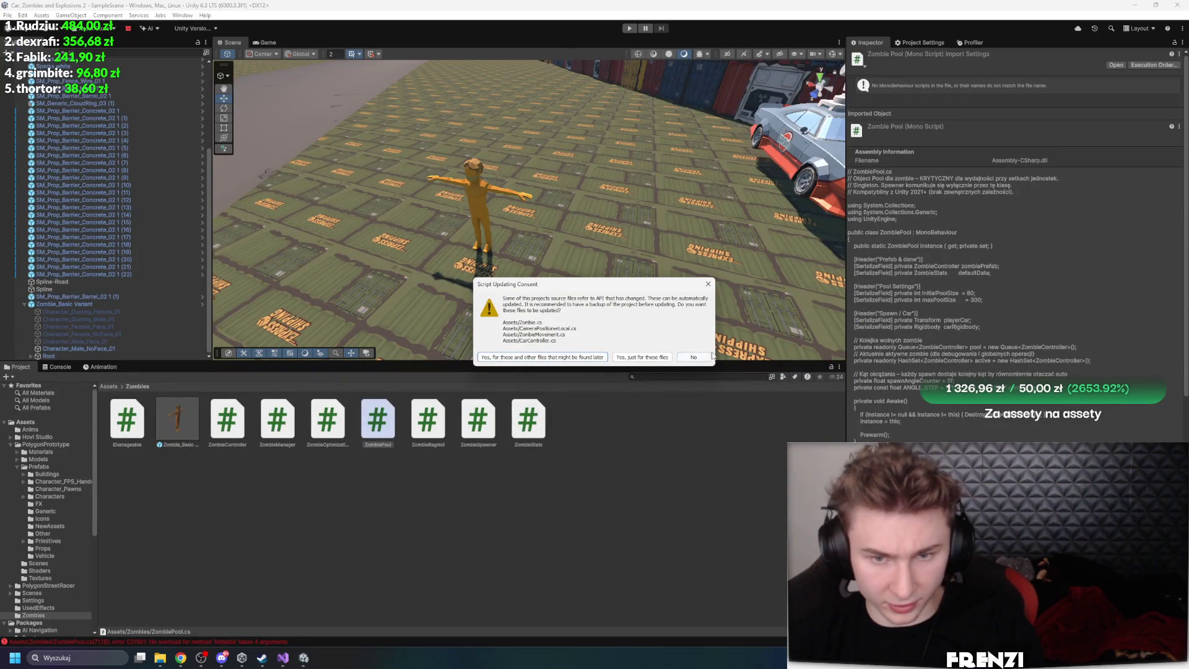
key(alt+Tab)
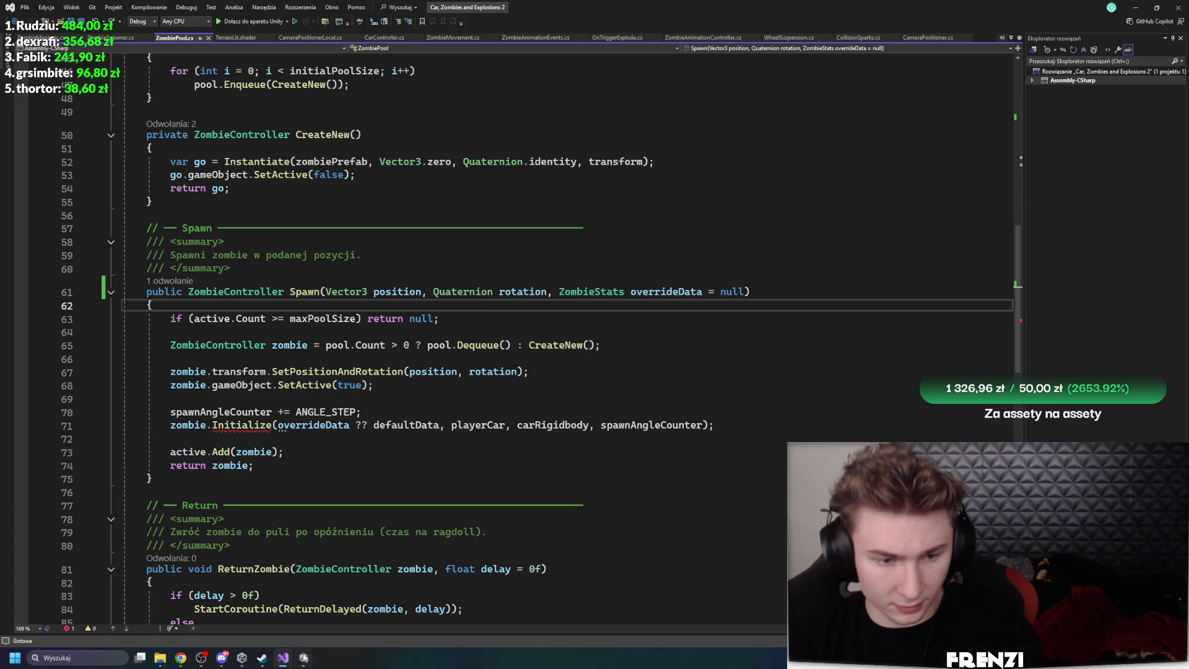
click(304, 658)
click(424, 436)
click(277, 421)
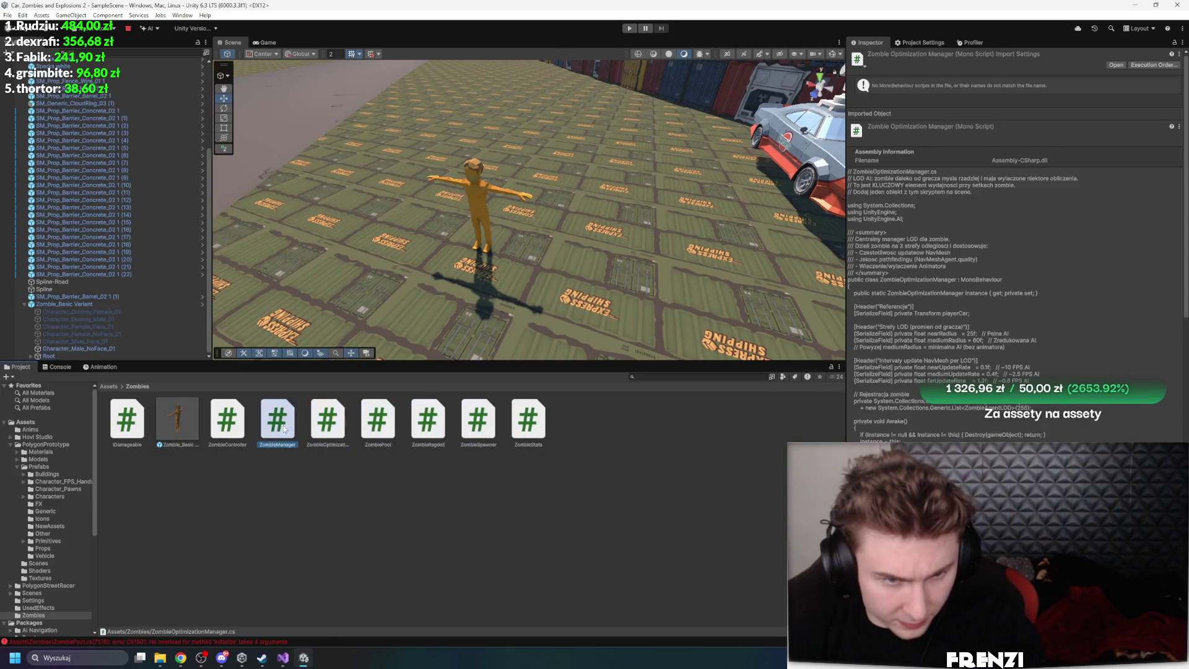
double_click(227, 421)
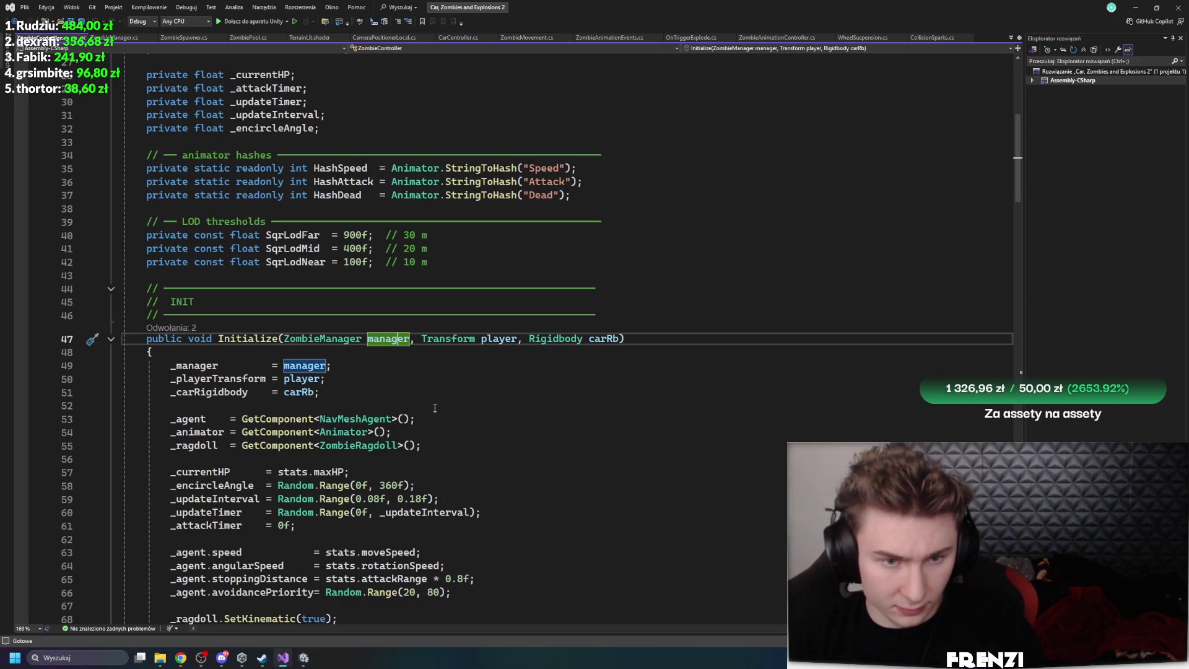
Select ZombieController's whole Initialize method, then view ZombieManager's SpawnZombie code
scroll(441, 405, down, 7)
scroll(442, 405, up, 3)
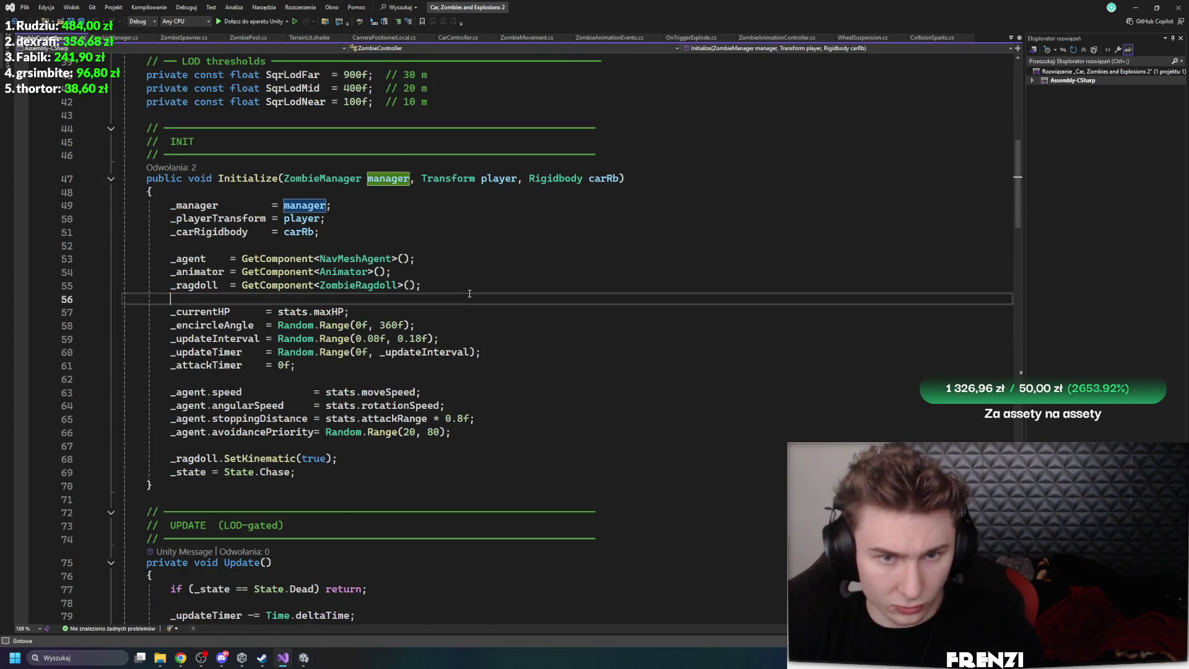
click(382, 179)
scroll(382, 184, up, 2)
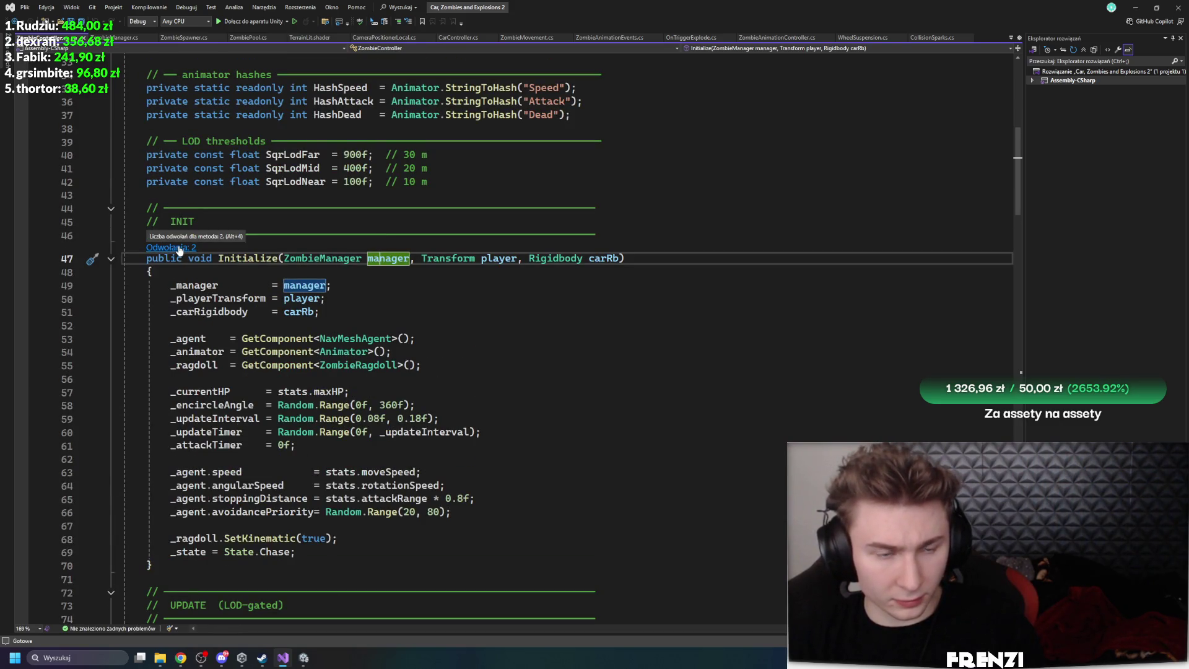
key(shift+alt+equal)
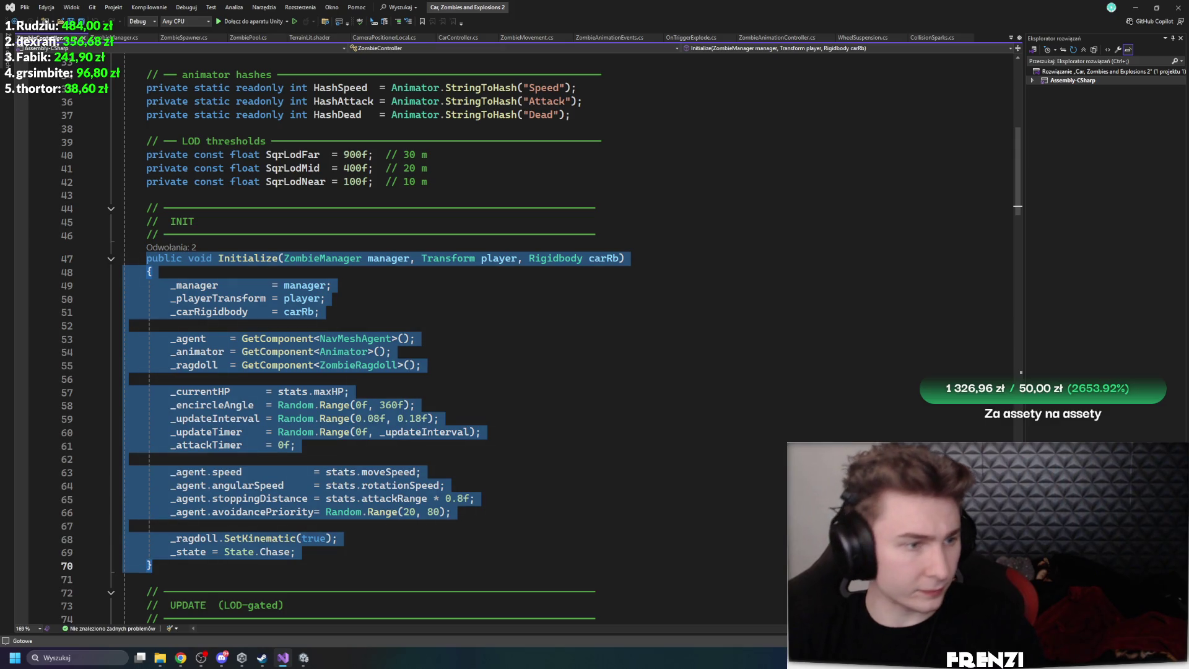
key(alt+Tab)
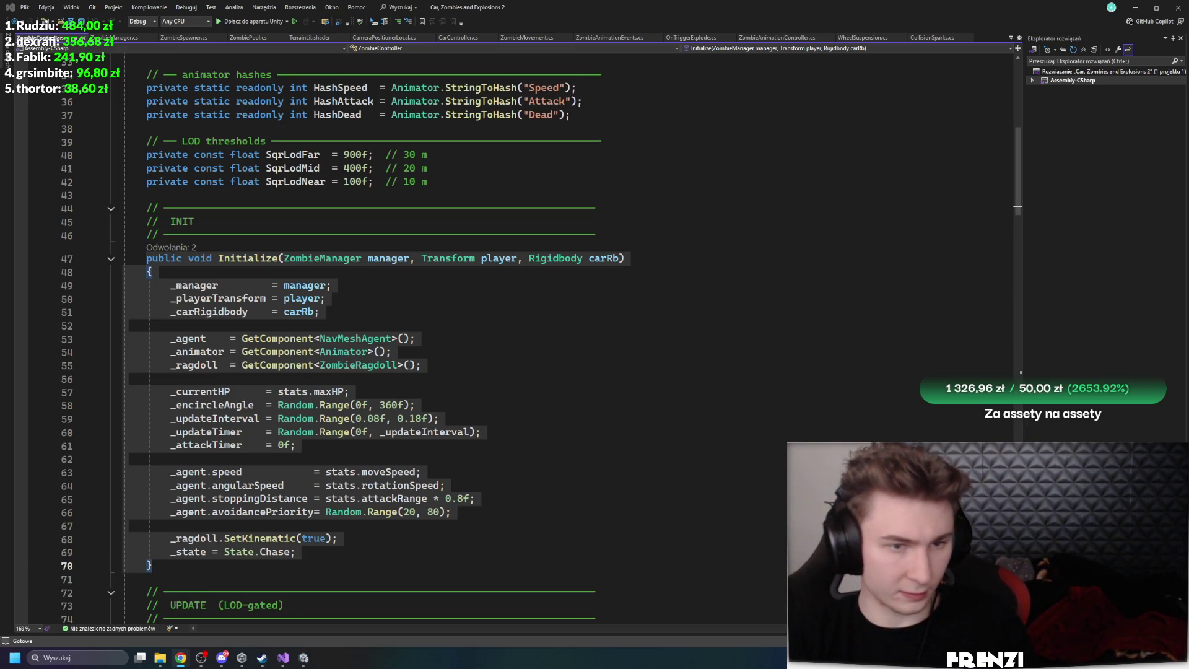
click(126, 38)
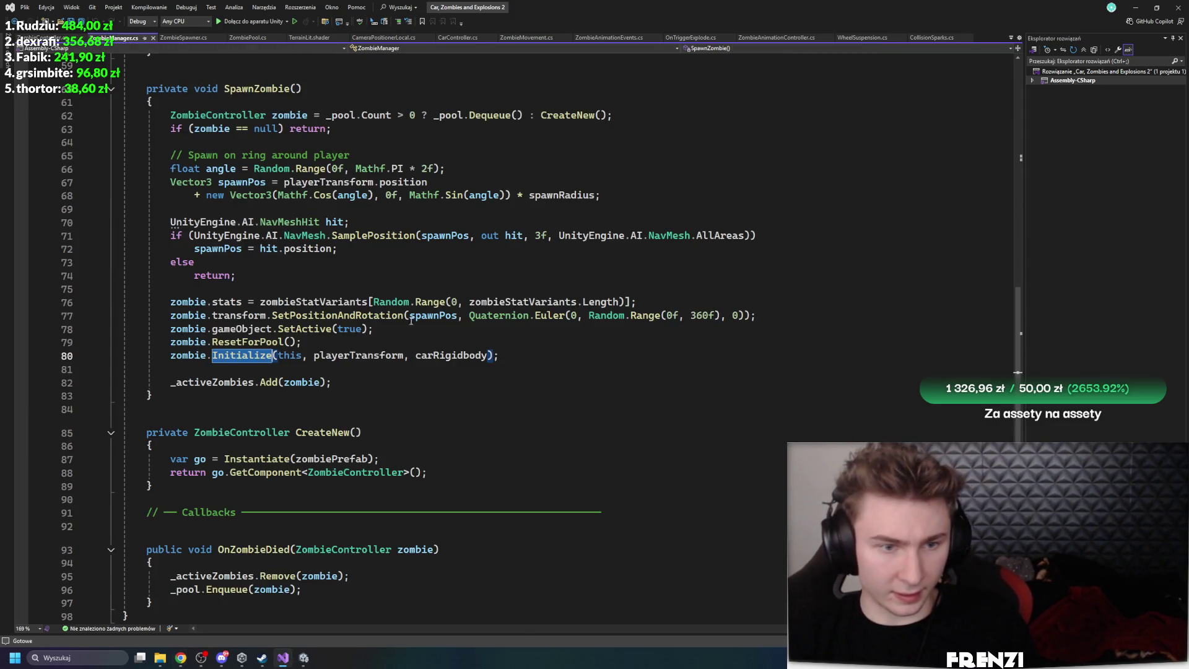
Copy ZombieManager's code from _activeZombies.Add to the closing brace and save ZombieManager.cs
mouse_move(153, 396)
mouse_down()
mouse_move(137, 122)
mouse_move(67, 176)
mouse_move(67, 226)
mouse_move(67, 162)
mouse_up()
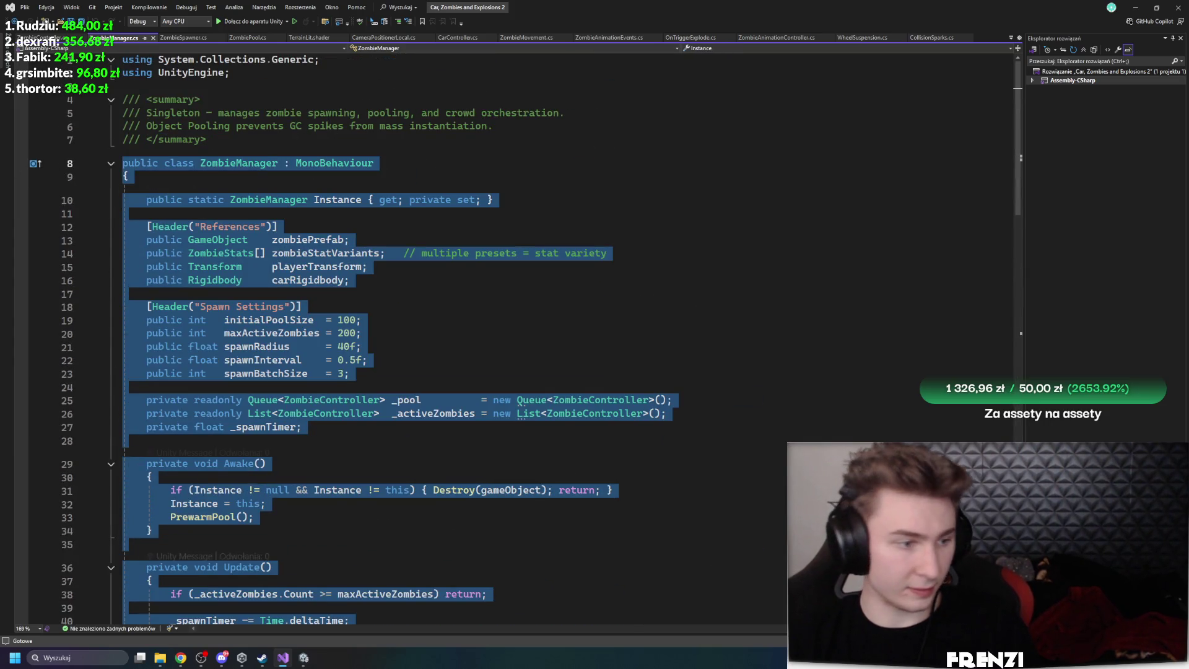
key(alt+Tab)
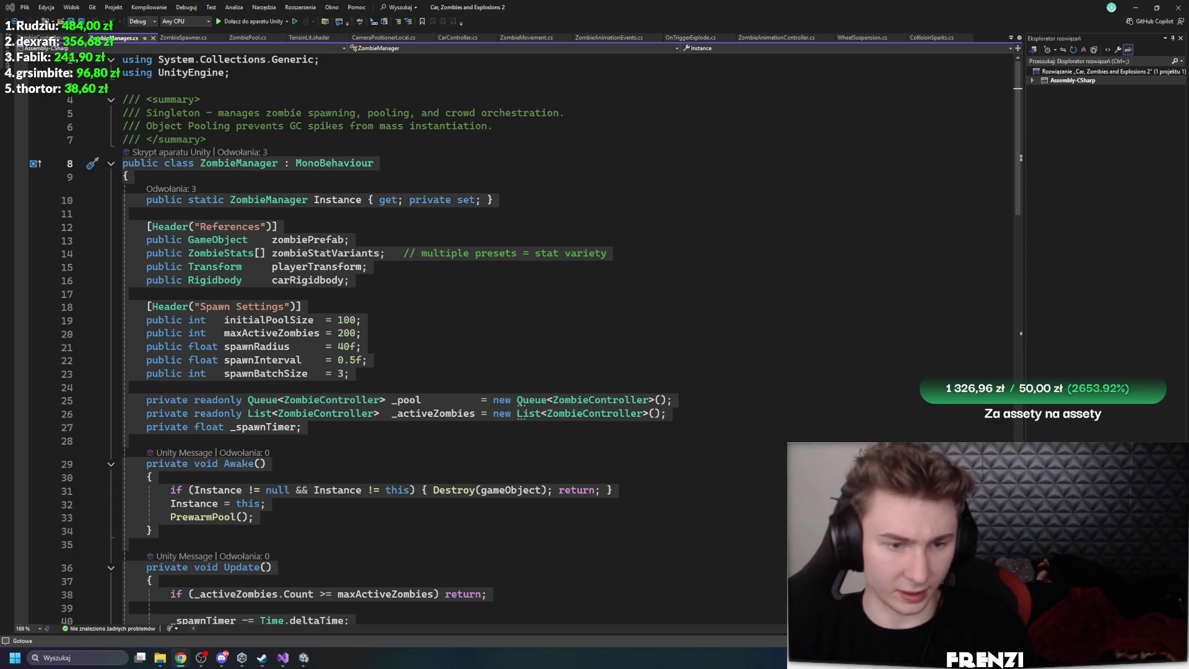
click(371, 359)
scroll(541, 340, down, 20)
key(ctrl+s)
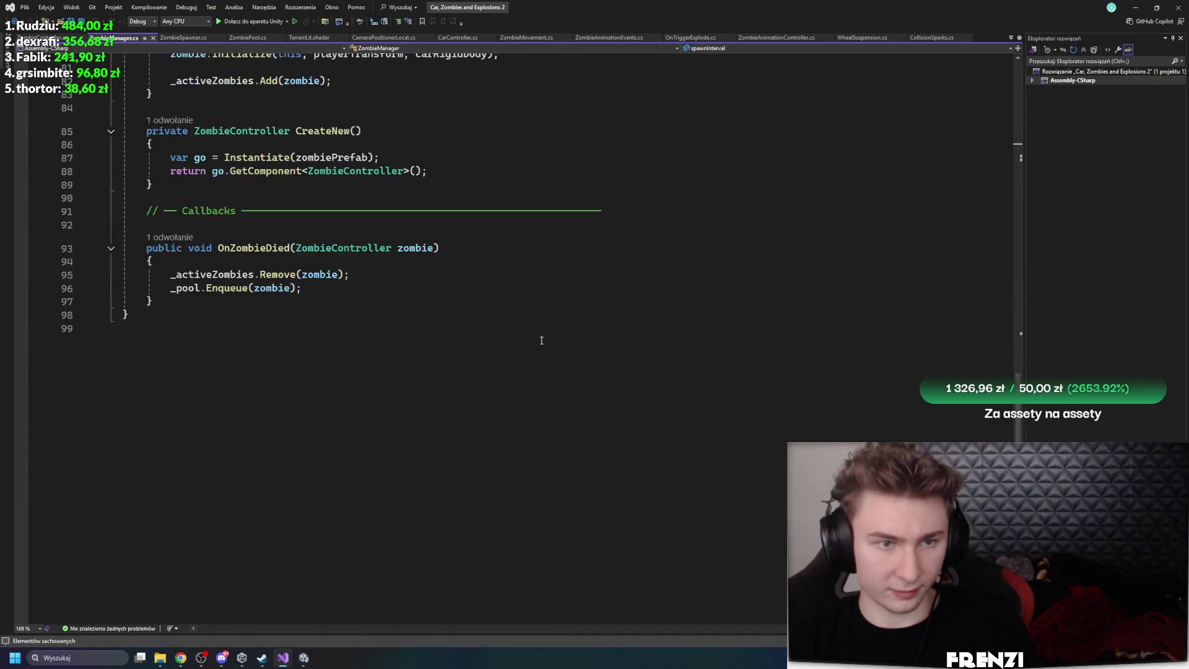
scroll(541, 340, up, 9)
Browse ZombieSpawner.cs, then open Unity's console error at ZombiePool.cs line 71
click(185, 37)
scroll(398, 271, down, 16)
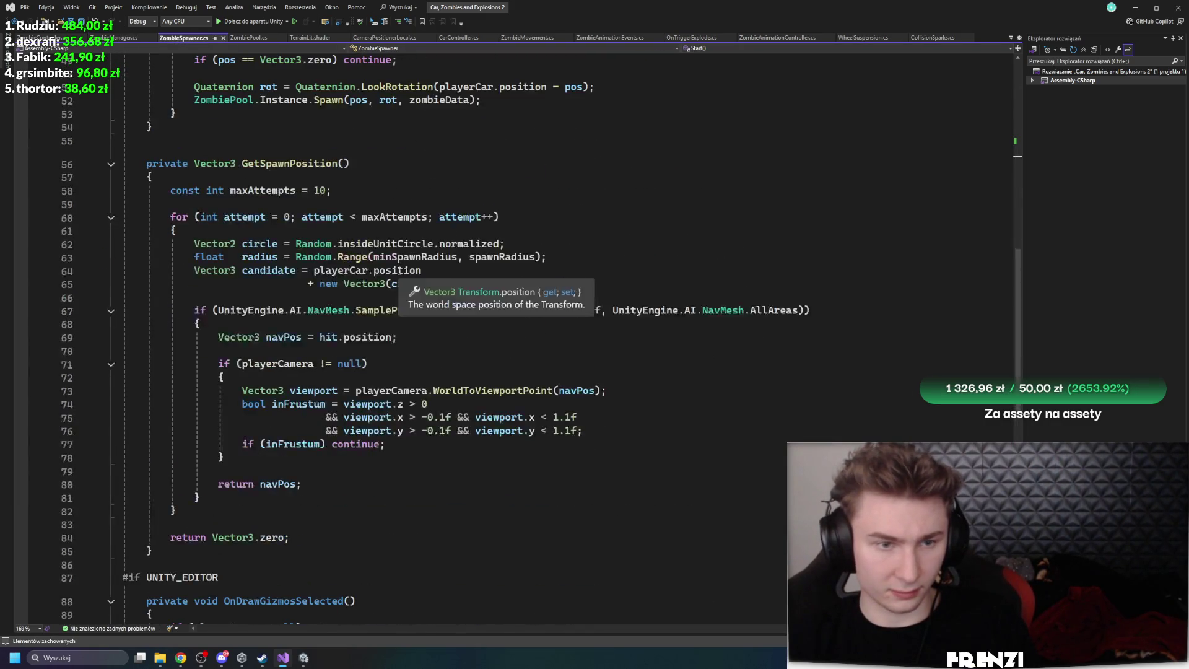
scroll(398, 271, up, 10)
scroll(398, 270, down, 20)
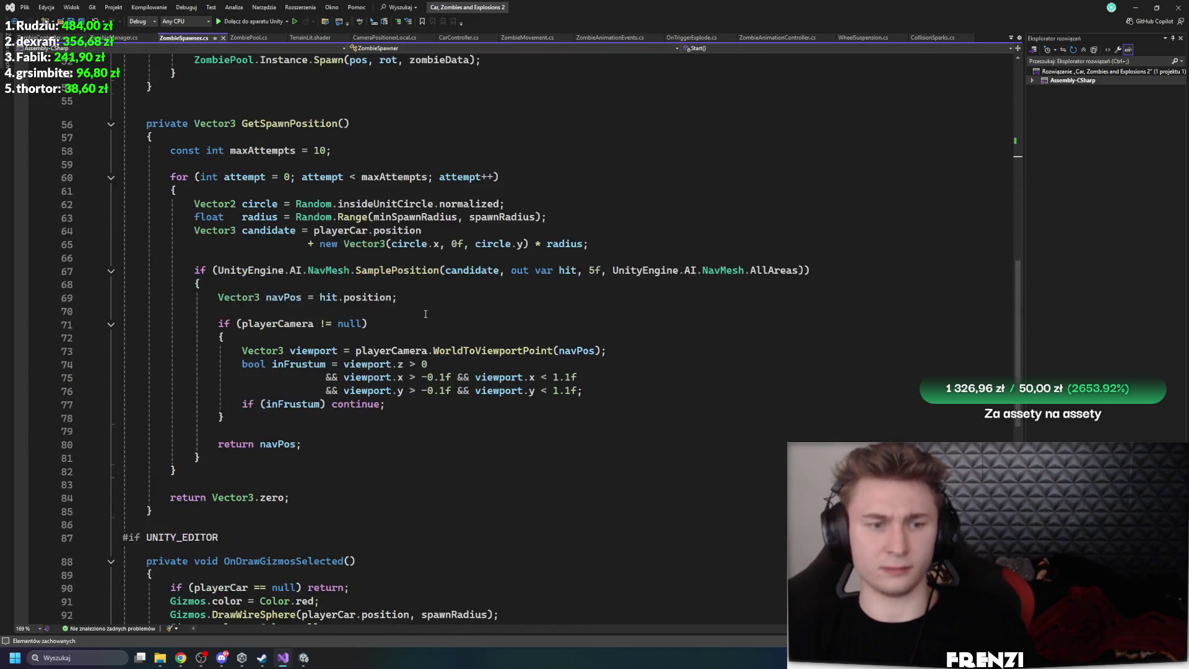
click(304, 658)
double_click(47, 374)
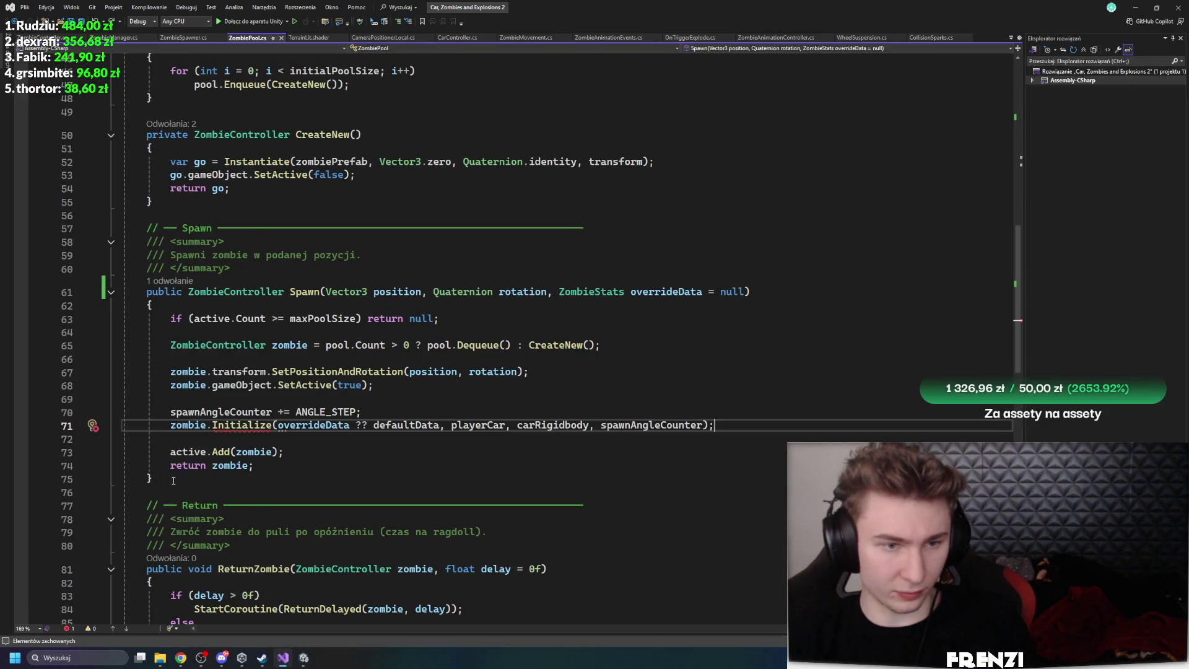
Copy ZombiePool's fields and Awake code, then copy the whole Spawn method
mouse_move(173, 480)
mouse_down()
mouse_move(123, 576)
mouse_move(123, 189)
mouse_up()
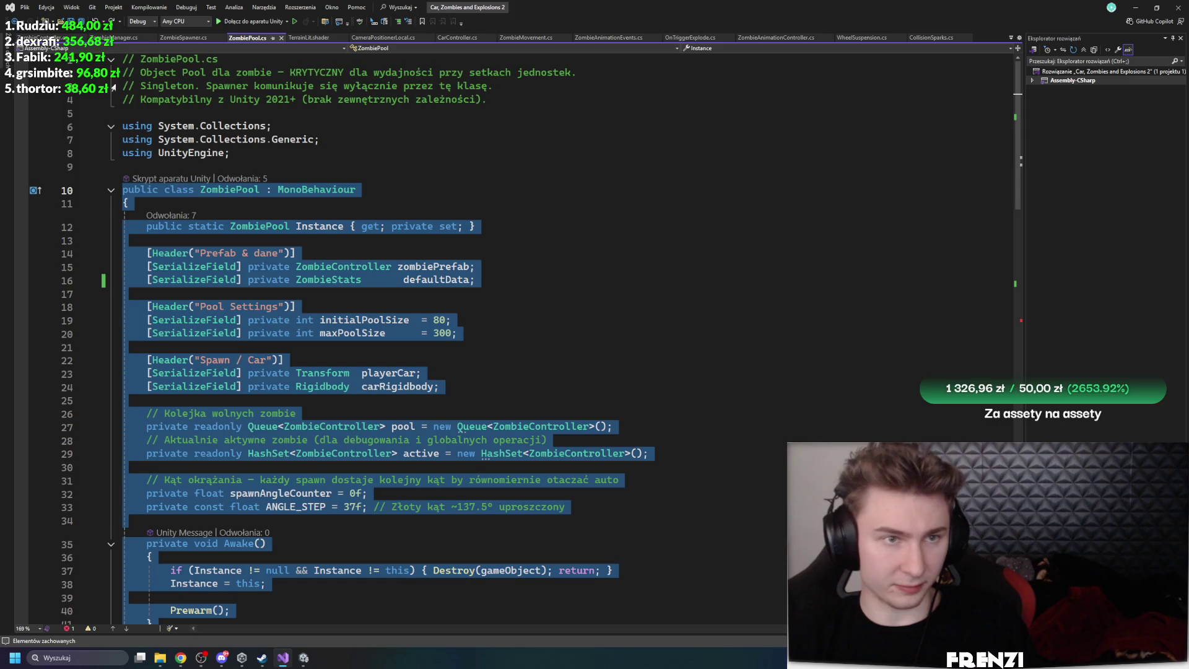
key(alt+Tab)
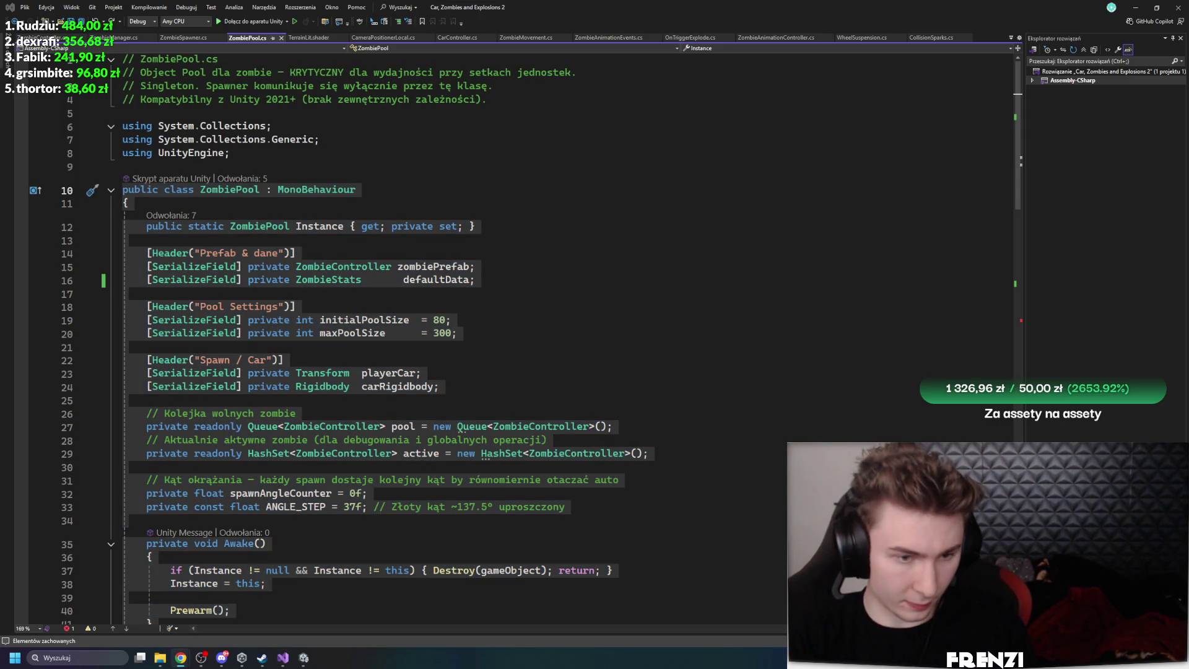
scroll(259, 388, down, 13)
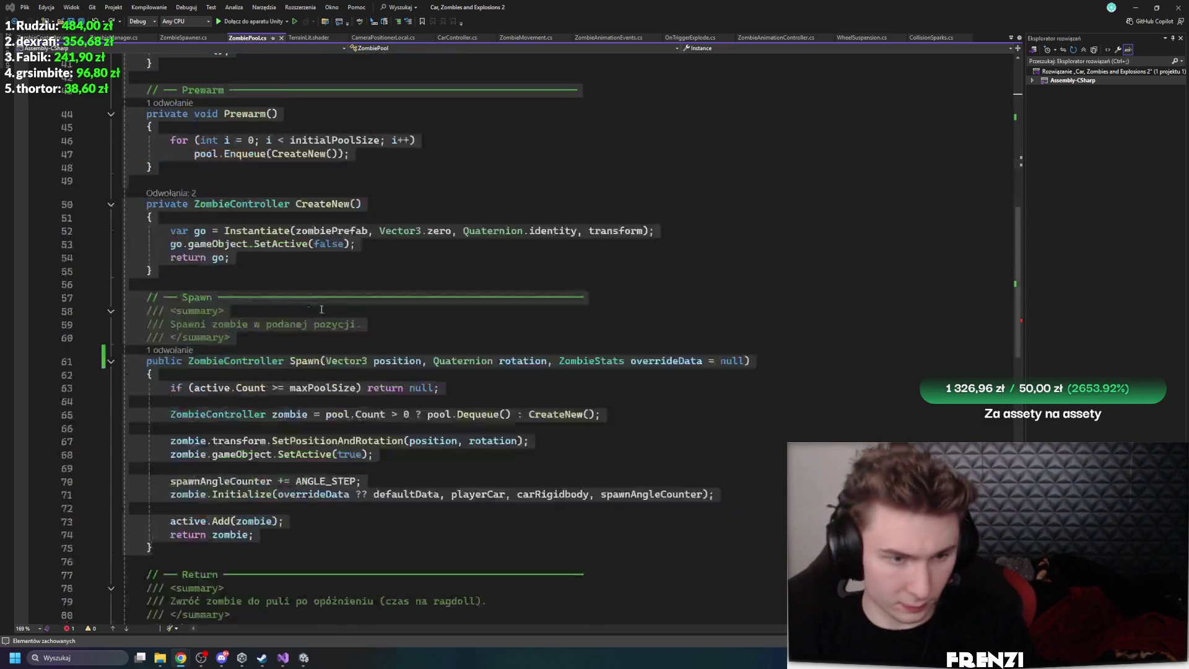
click(259, 311)
drag(152, 547, 123, 361)
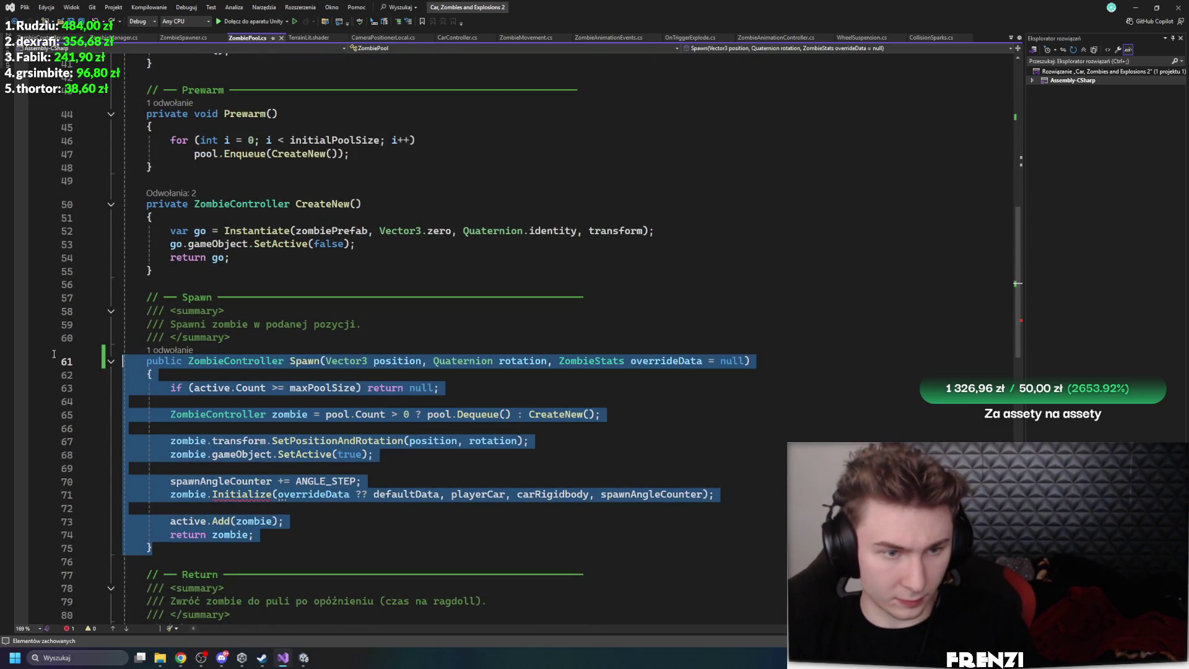
key(alt+Tab)
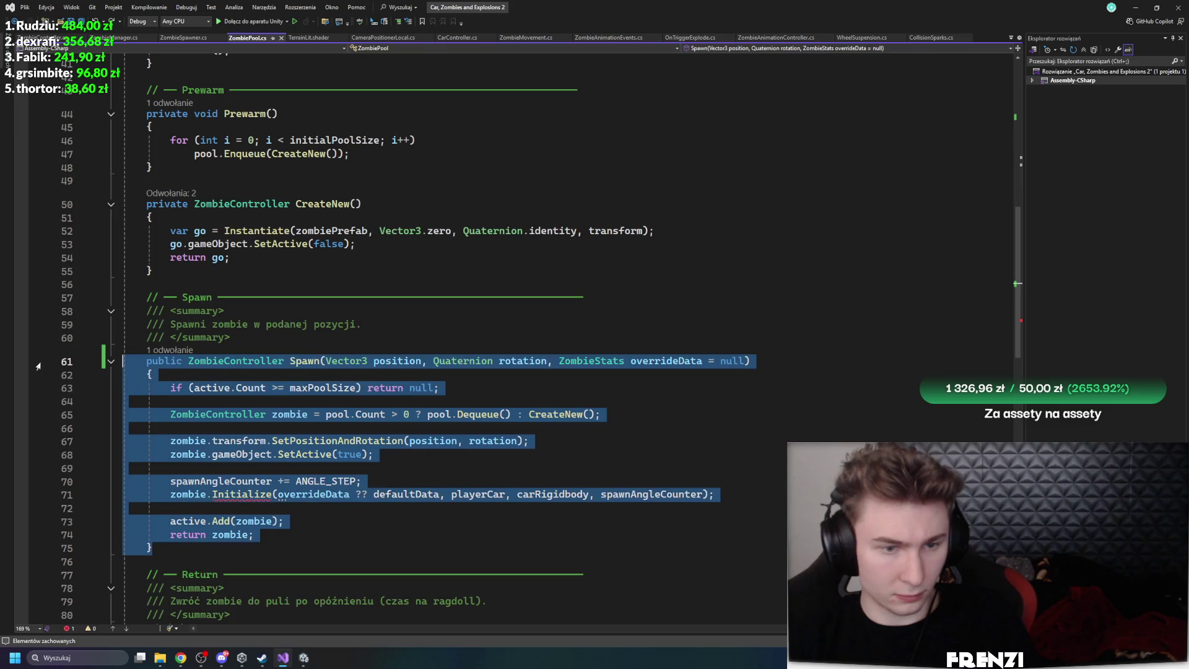
key(Right)
Open ZombieController.cs and select the body of its Initialize method
ctrl+click(243, 503)
scroll(185, 372, down, 7)
mouse_move(147, 370)
mouse_down()
mouse_move(93, 340)
mouse_move(87, 220)
mouse_up()
Paste the new Initialize over the old one and change its data parameter to ZombieStats
text(public void Initialize(ZombieData data, Transform playerCar, Rigidbody carRb, float startAngle)     {         // dane zombie         this.stats = data;          // jeśli pole nazywa się stats i jest typu ZombieData         _playerTransform = playerCar;         _carRigidbody = carRb;          // komponenty         _agent = GetComponent<NavMeshAgent>();         _animator = GetComponent<Animator>();         _ragdoll = GetComponent<ZombieRagdoll>();          // stan         _currentHP = stats.maxHP;         _encircleAngle = startAngle;          // <-- zamiast Random, dostaje kąt z poola         _updateInterval = Random.Range(0.08f, 0.18f);         _updateTimer = Random.Range(0f, _updateInterval);         _attackTimer = 0f;          // NavMesh         _agent.speed = stats.moveSpeed;         _agent.angularSpeed = stats.rotationSpeed;         _agent.stoppingDistance = stats.attackRange * 0.8f;         _agent.avoidancePriority = Random.Range(20, 80);          _ragdoll.SetKinematic(true);         _state = State.Chase;     })
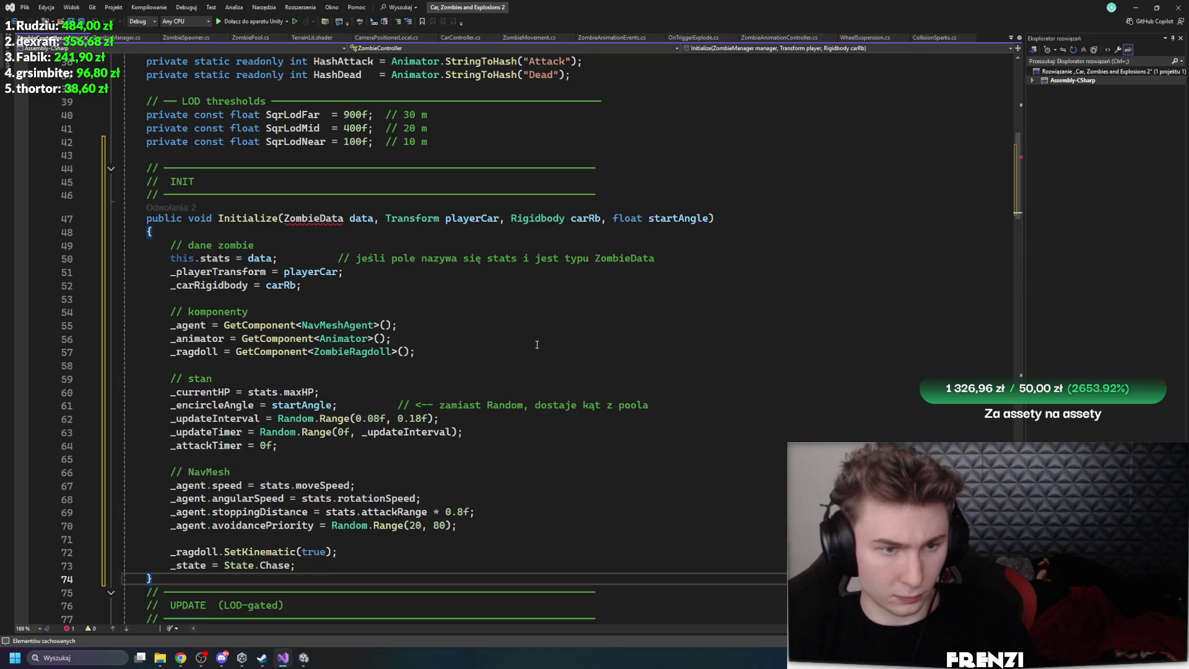
click(536, 345)
click(323, 220)
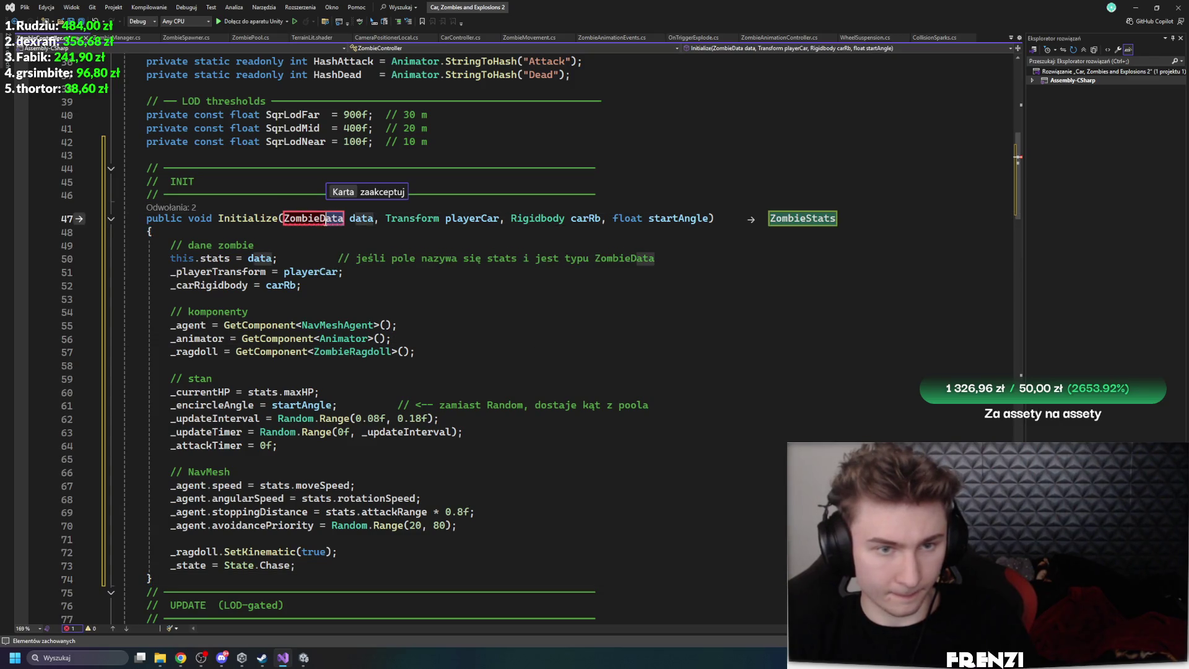
key(Tab)
key(Tab)
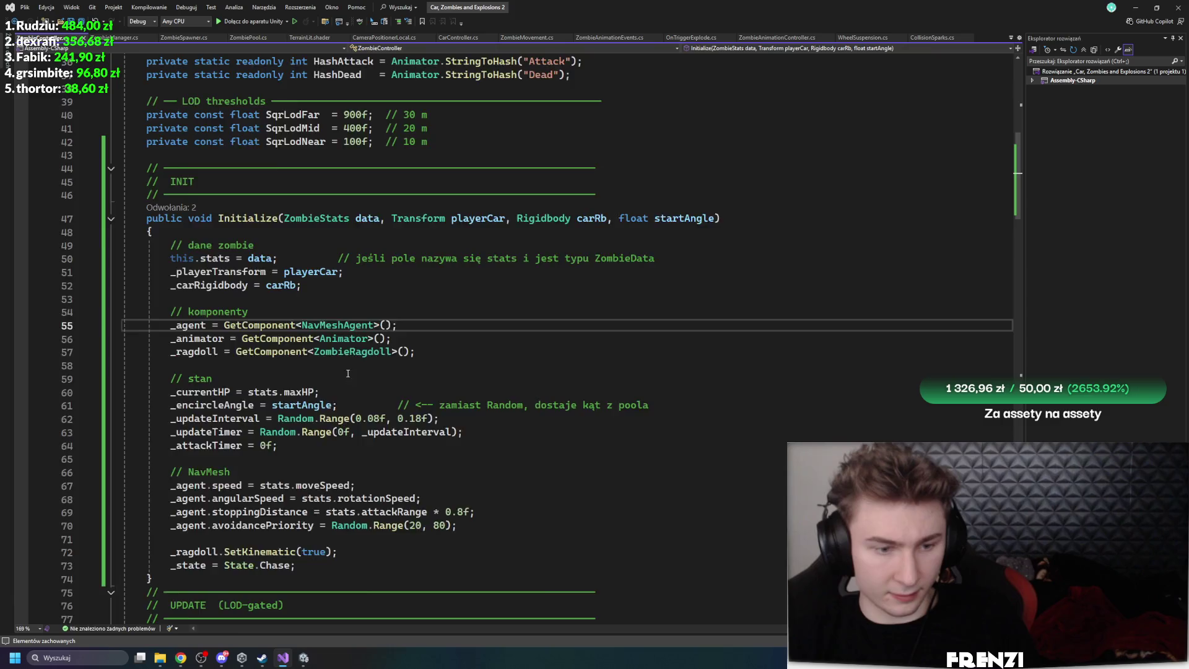
scroll(96, 66, up, 7)
Recompile in Unity, approve the script update, clear the console, and open ZombieManager's line 80 error
click(304, 657)
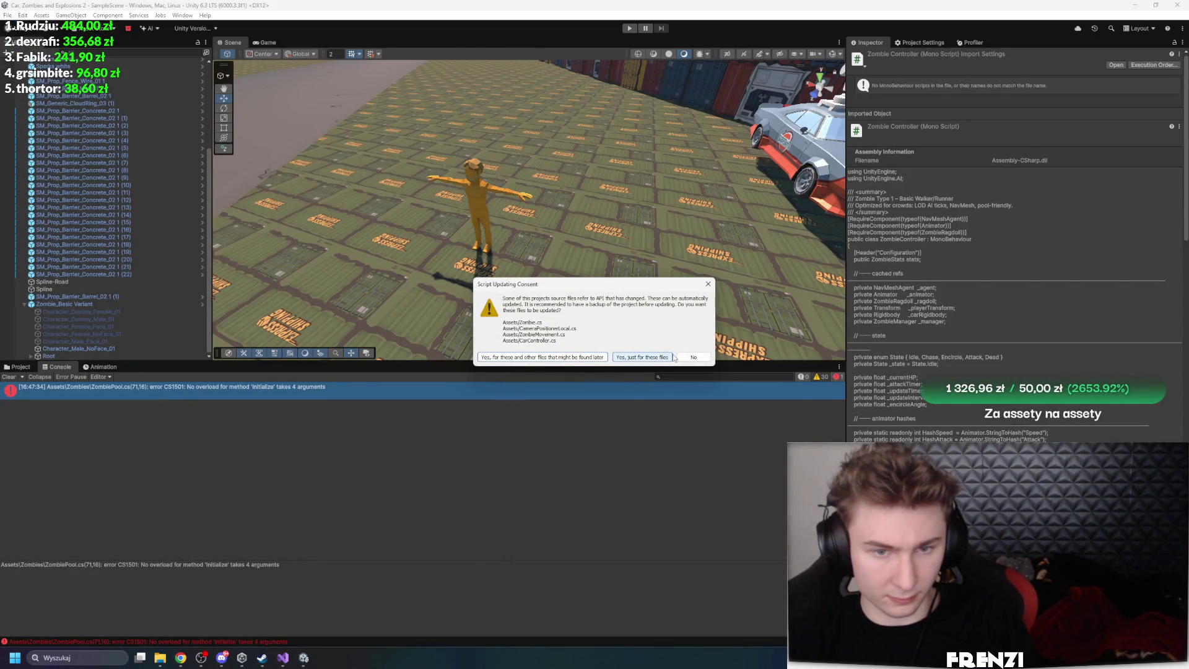
click(693, 360)
click(283, 657)
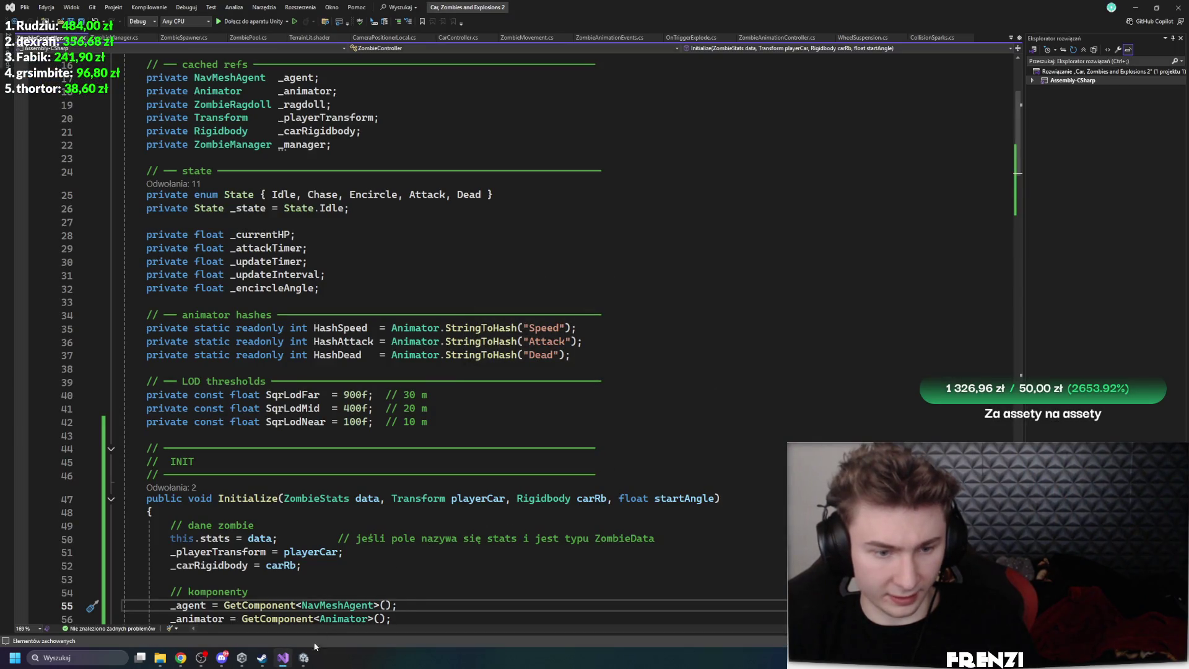
click(303, 657)
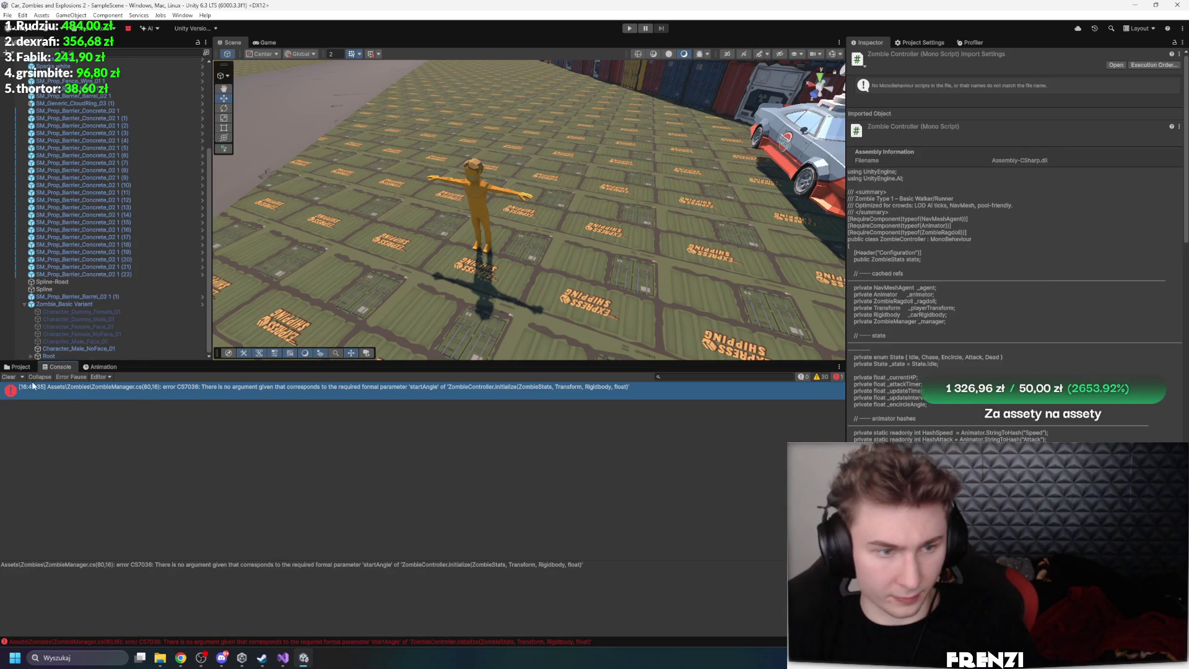
click(8, 376)
double_click(285, 393)
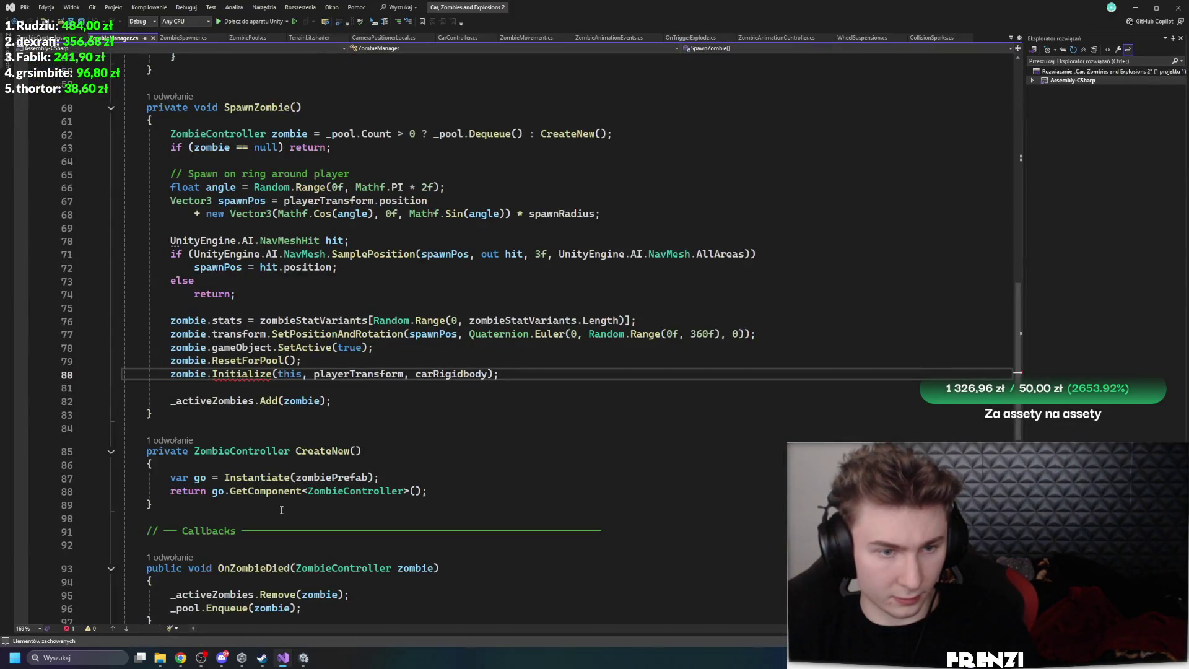
Look up where zombieStatVariants is used in ZombieManager before editing line 80
mouse_move(254, 377)
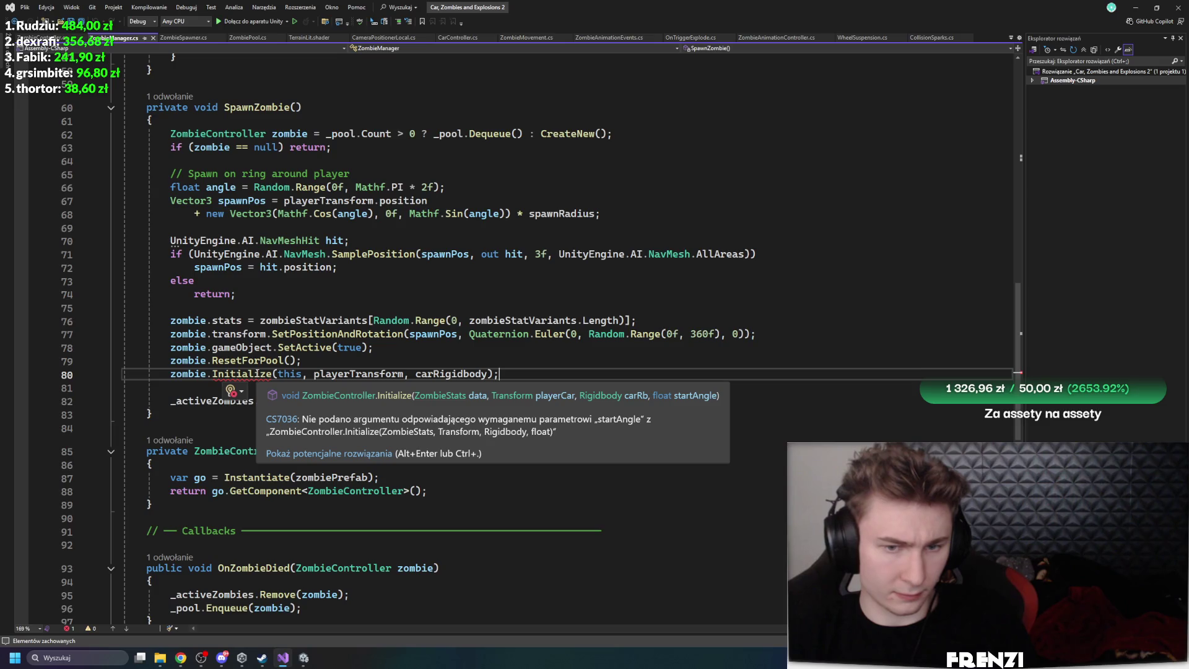
scroll(356, 305, up, 10)
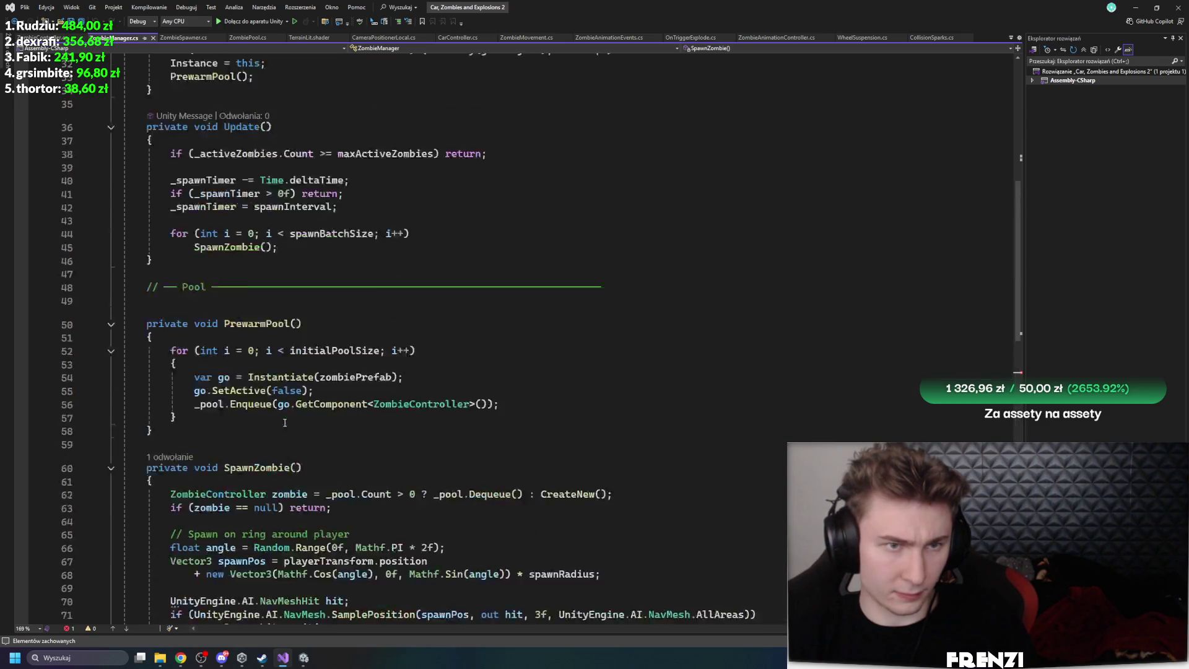
scroll(356, 305, up, 8)
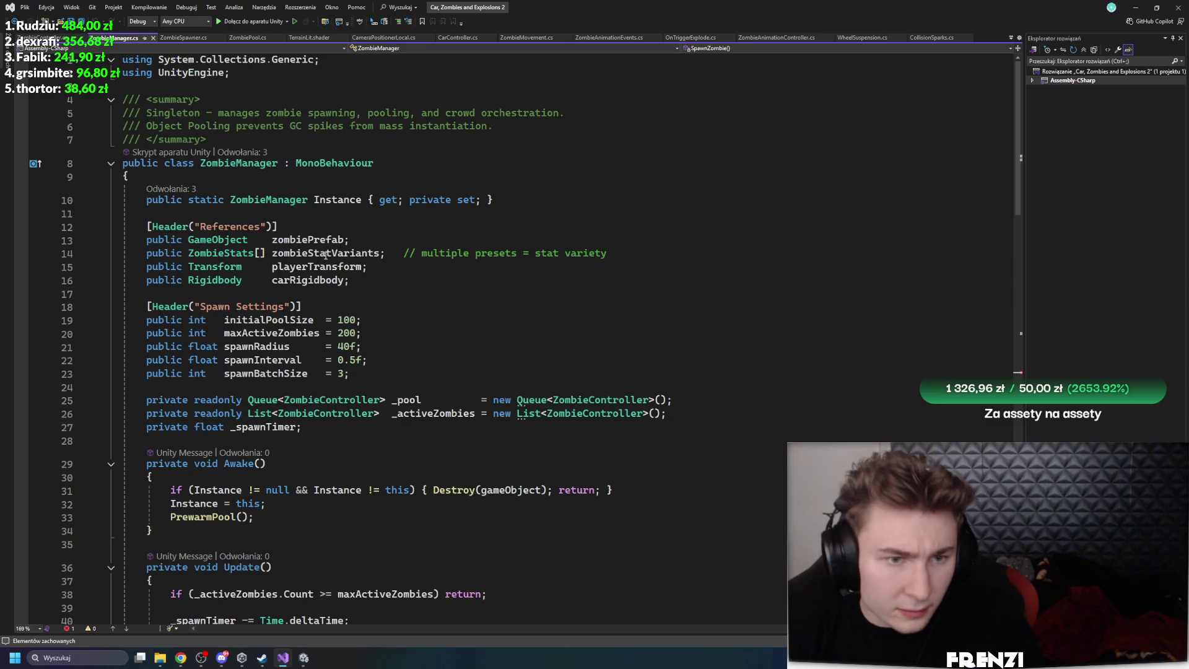
click(371, 254)
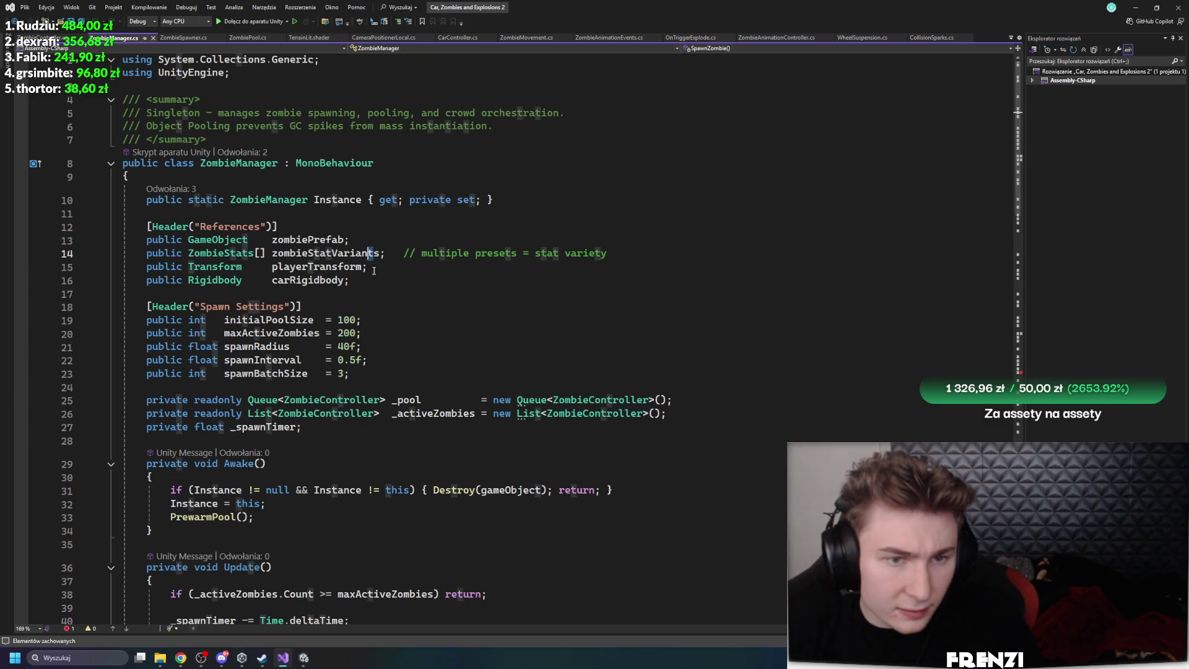
scroll(377, 393, down, 13)
scroll(378, 394, down, 3)
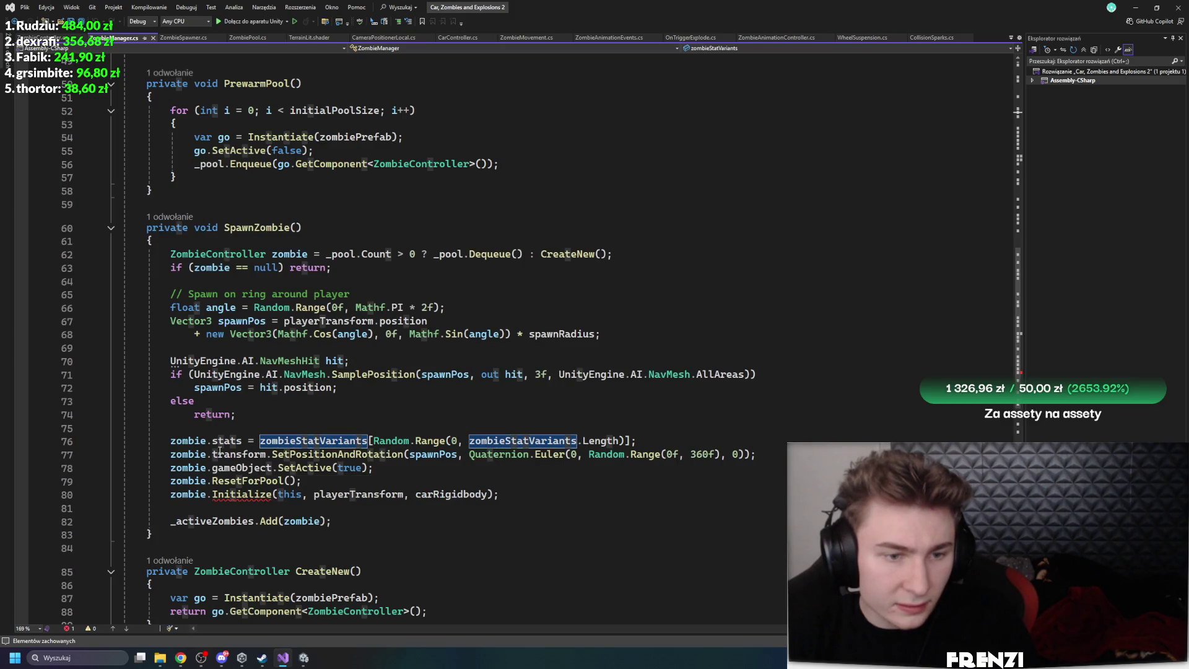
scroll(244, 449, down, 2)
Replace the 'this' argument of the line-80 Initialize call with zombie.stats
double_click(289, 414)
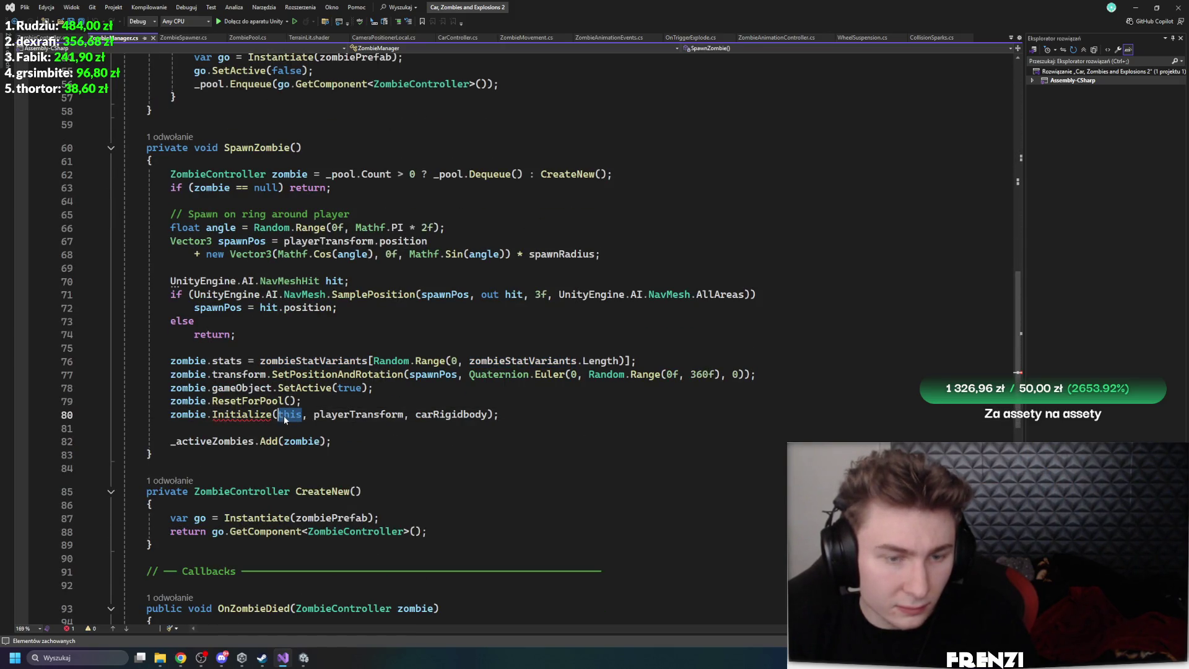
text(zpmbie.stats)
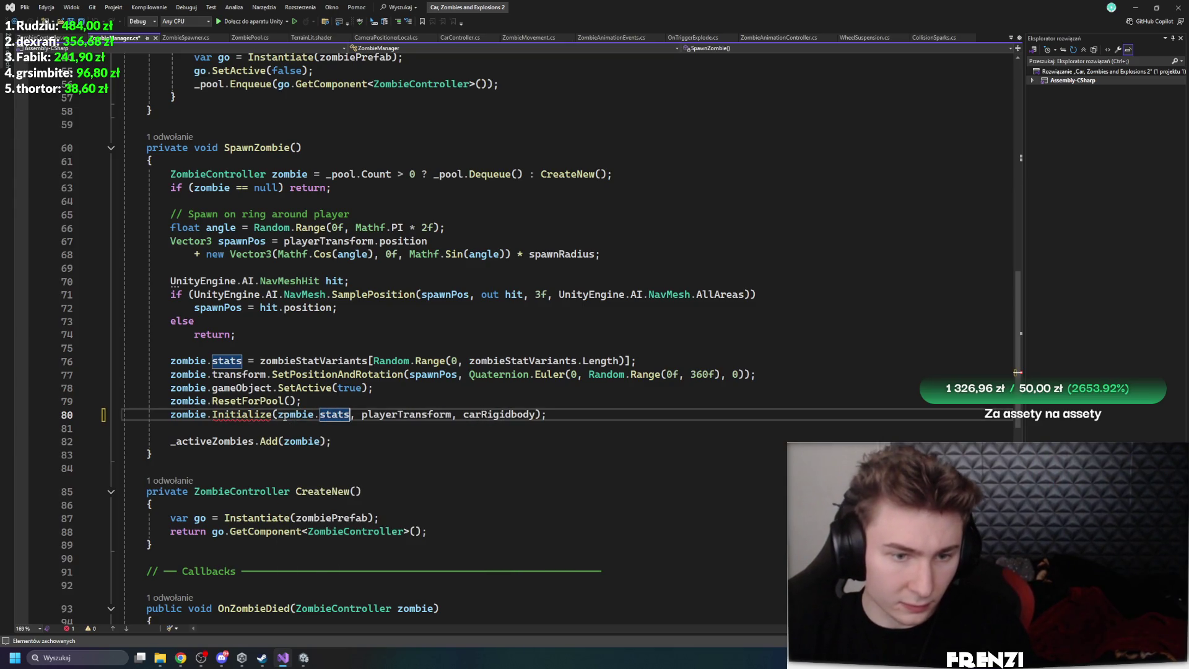
mouse_move(247, 417)
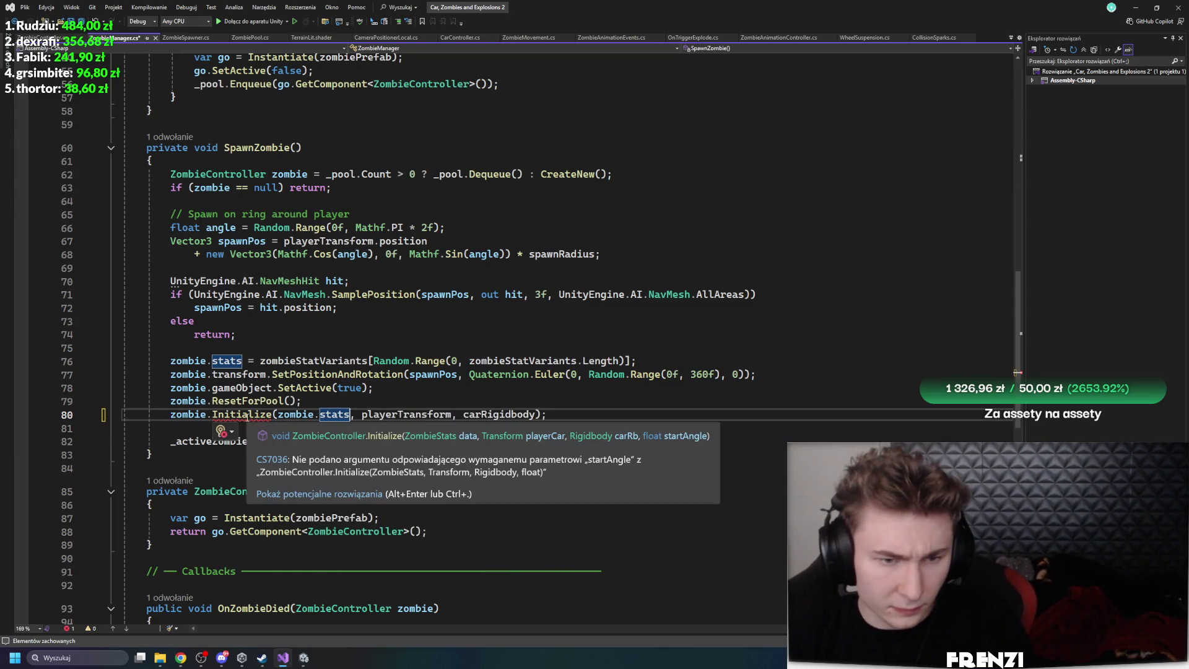
mouse_move(230, 360)
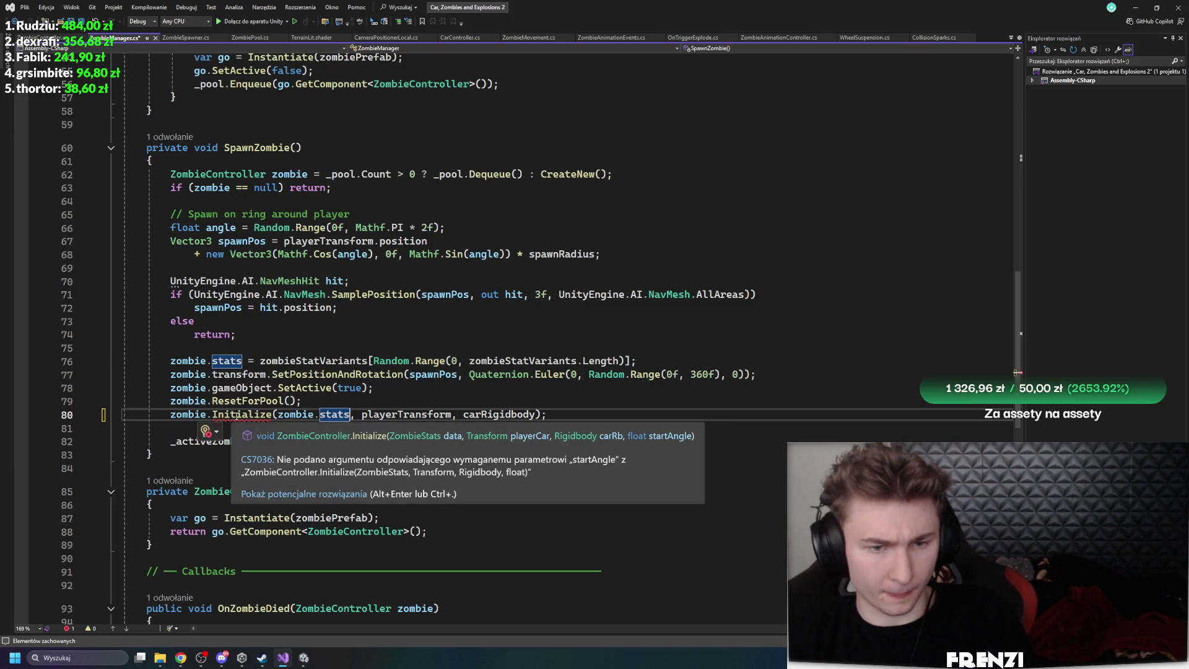
Add 0f as the last Initialize argument after carRigidbody, then return to Unity to recompile
click(456, 413)
text(, pla,)
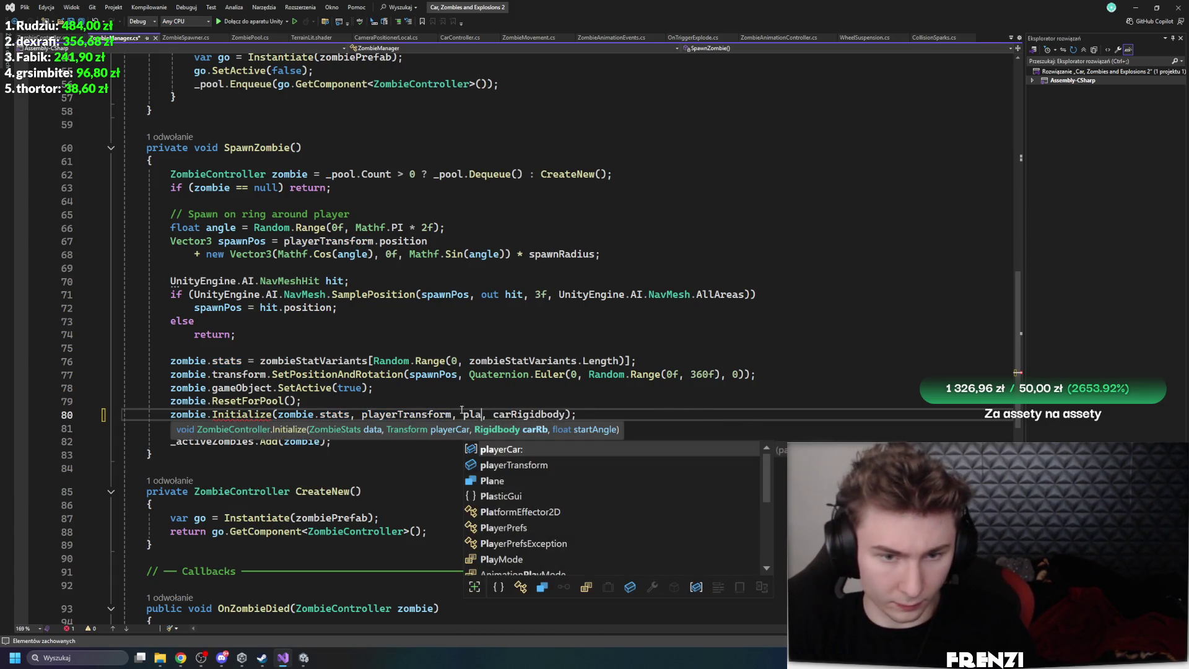
key(BackSpace)
key(BackSpace)
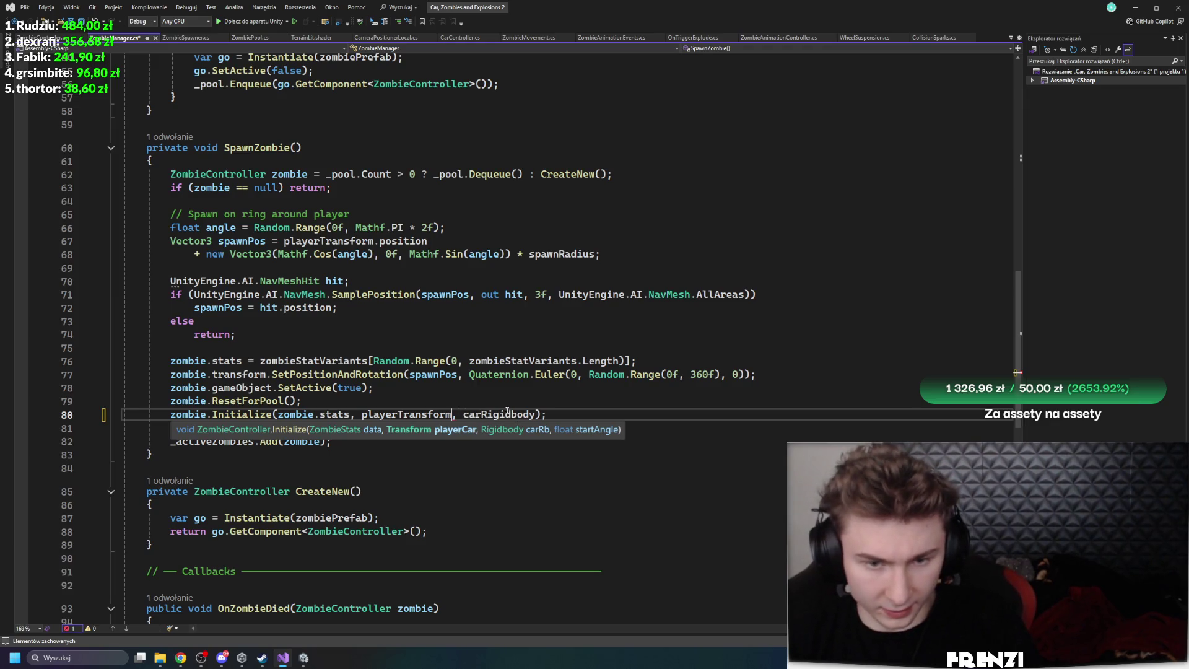
double_click(498, 413)
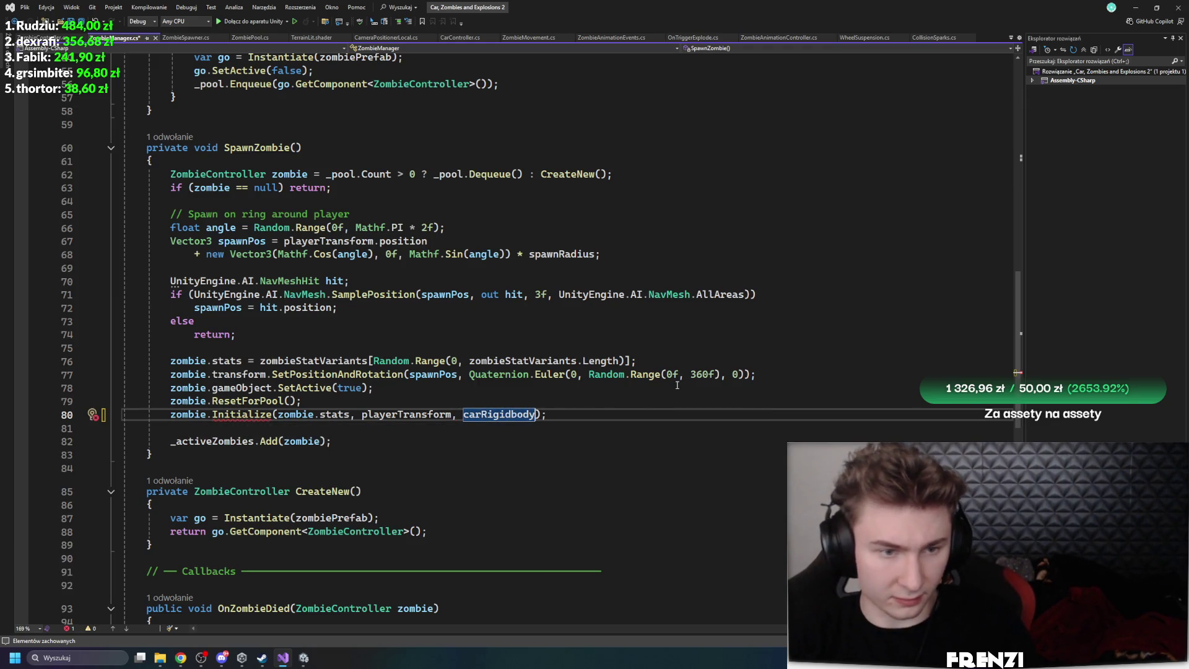
text(,)
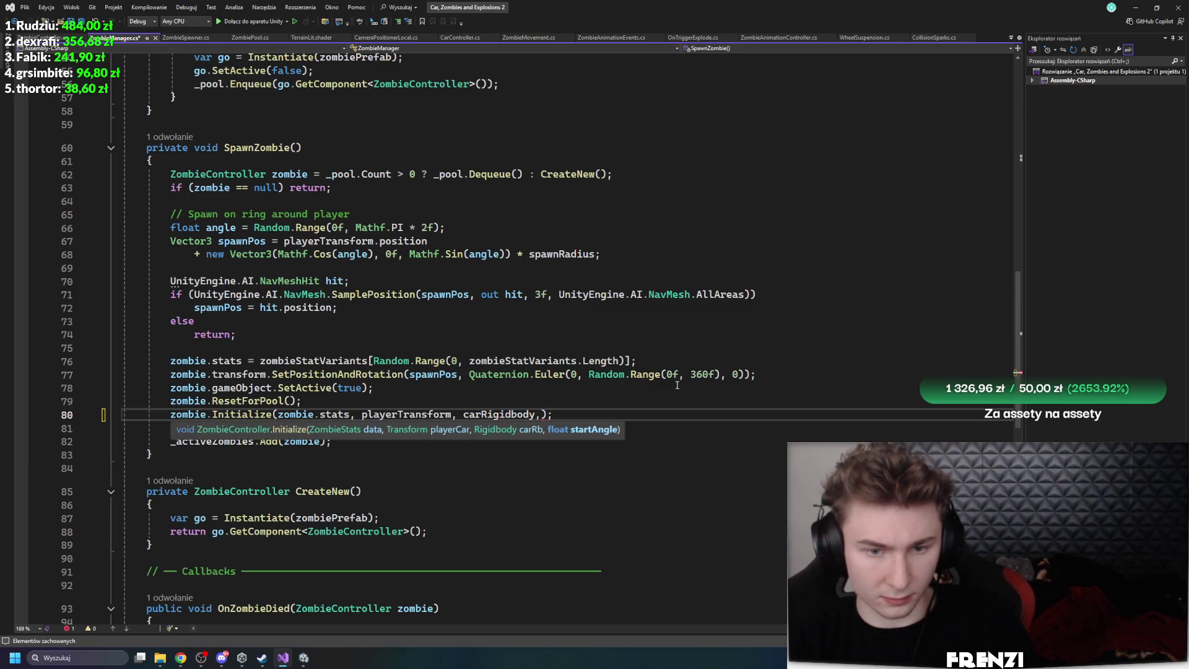
text( 0f)
key(End)
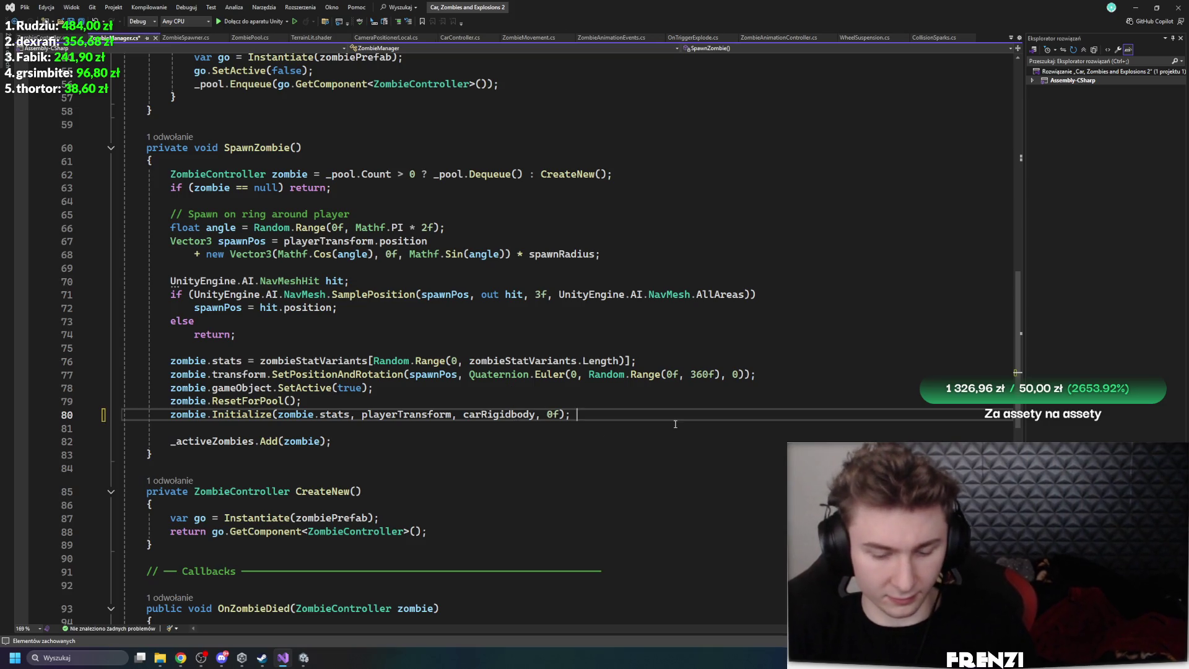
click(311, 661)
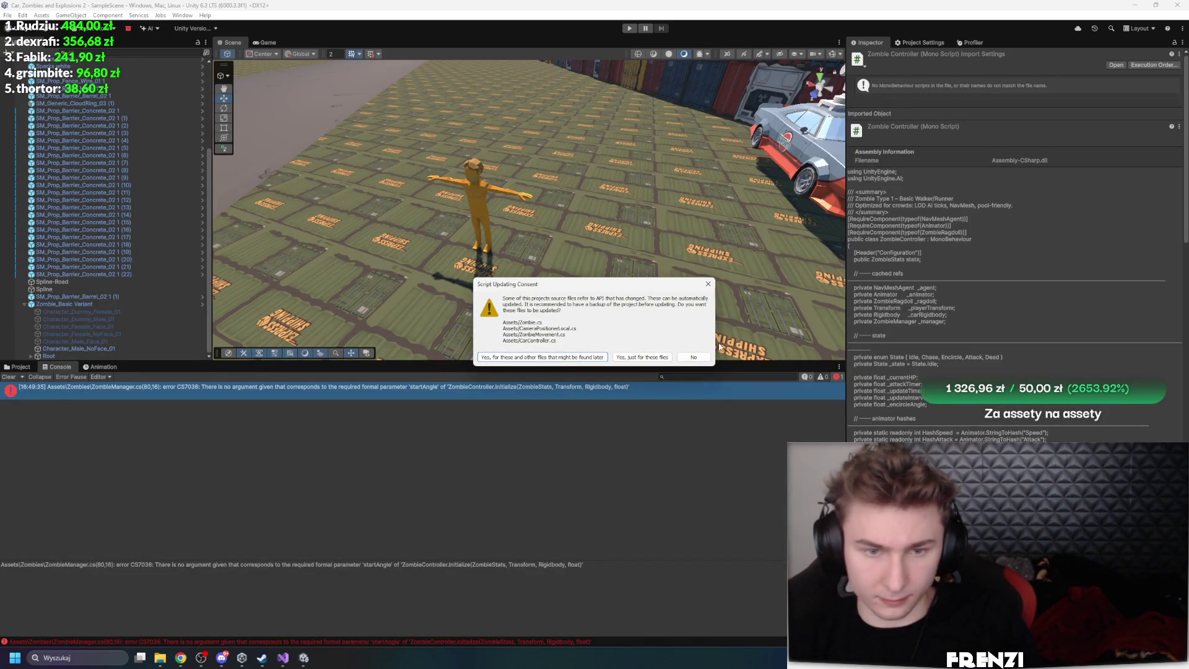
Back in Unity, check the remaining Console compile error and show the Zombies asset folder
click(282, 657)
mouse_move(313, 661)
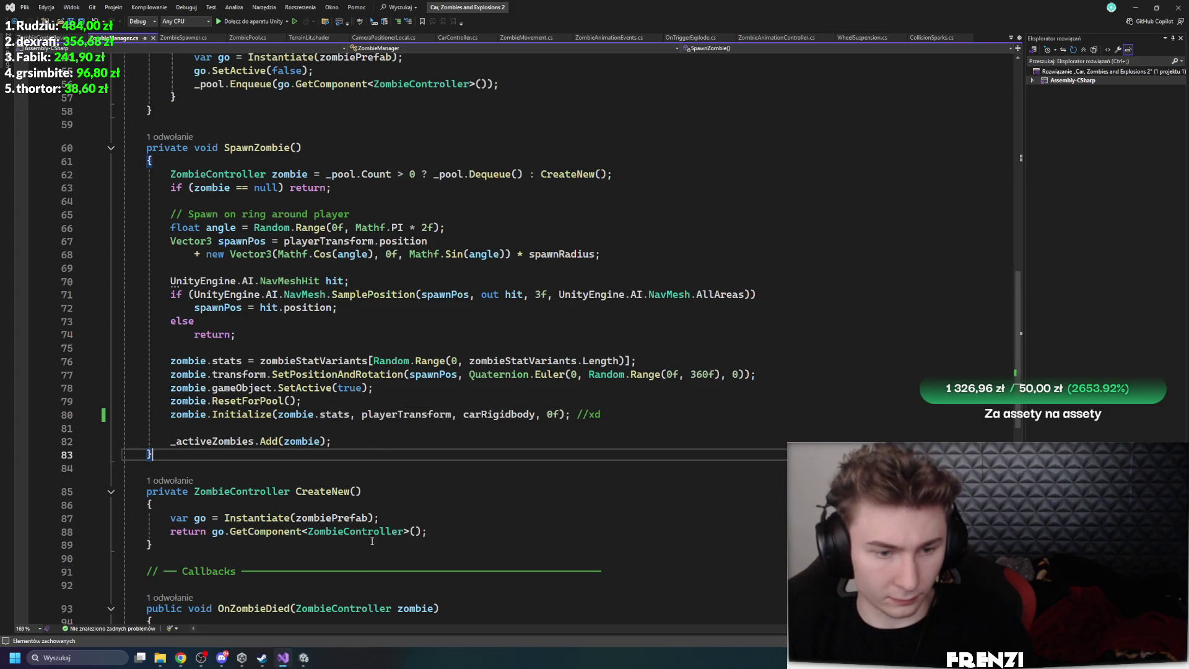
key(alt+Tab)
click(93, 408)
click(19, 367)
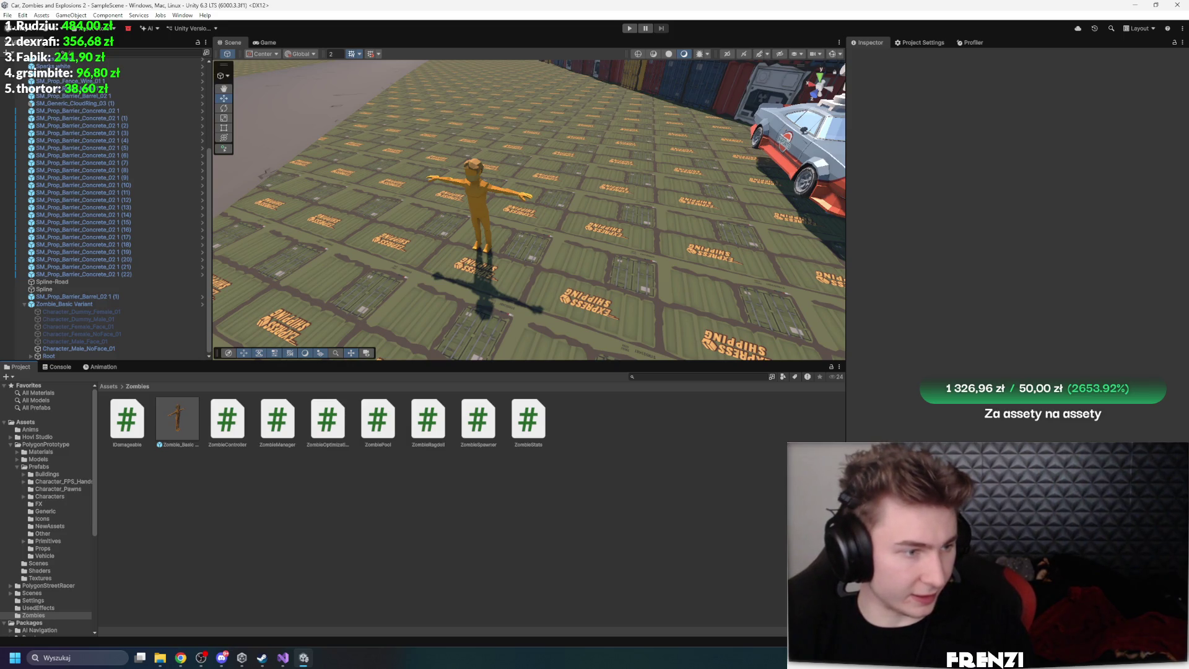
Read the README_ZombieSetup guide, briefly opening it in an external editor
key(alt+Tab)
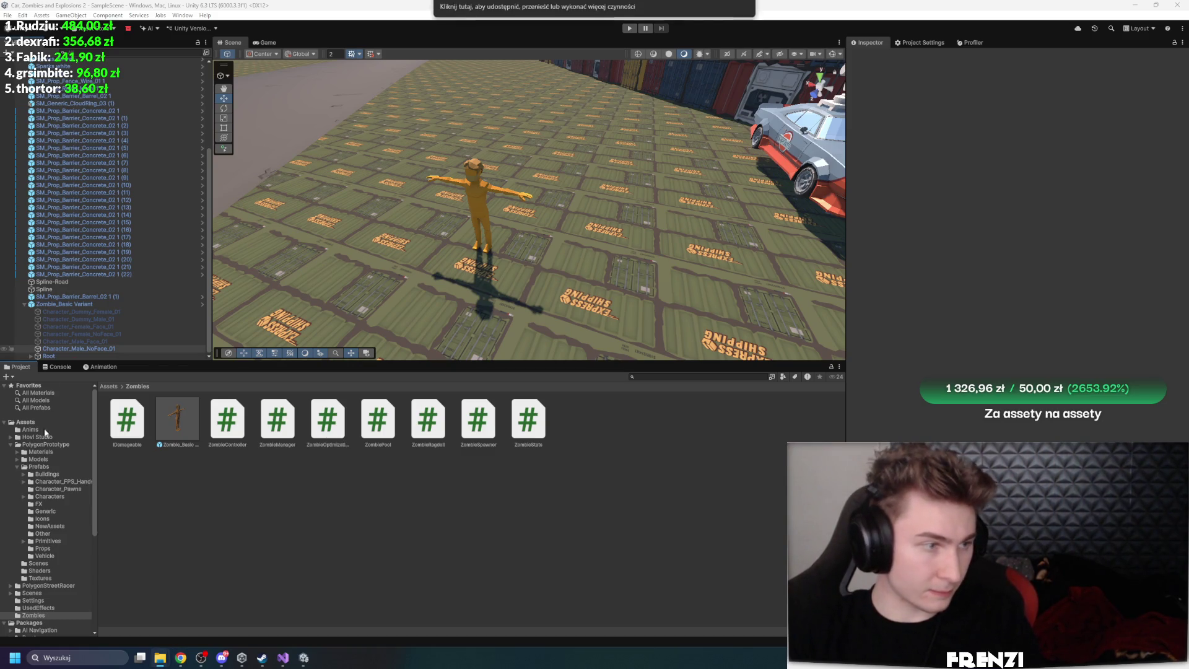
click(185, 430)
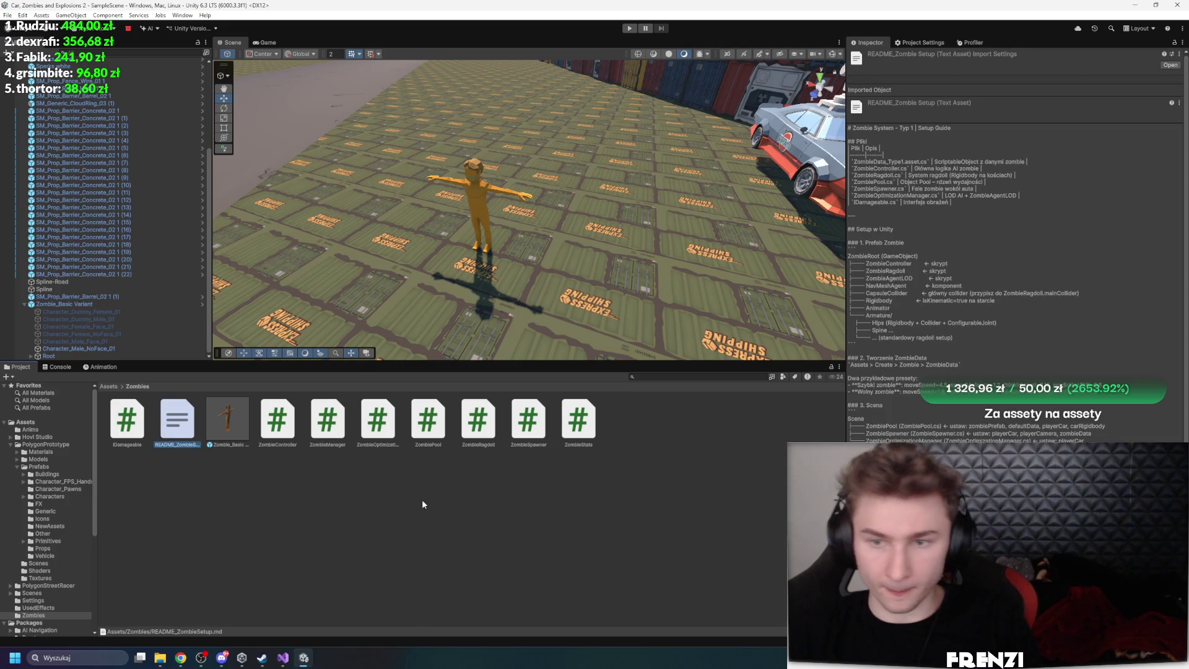
key(Return)
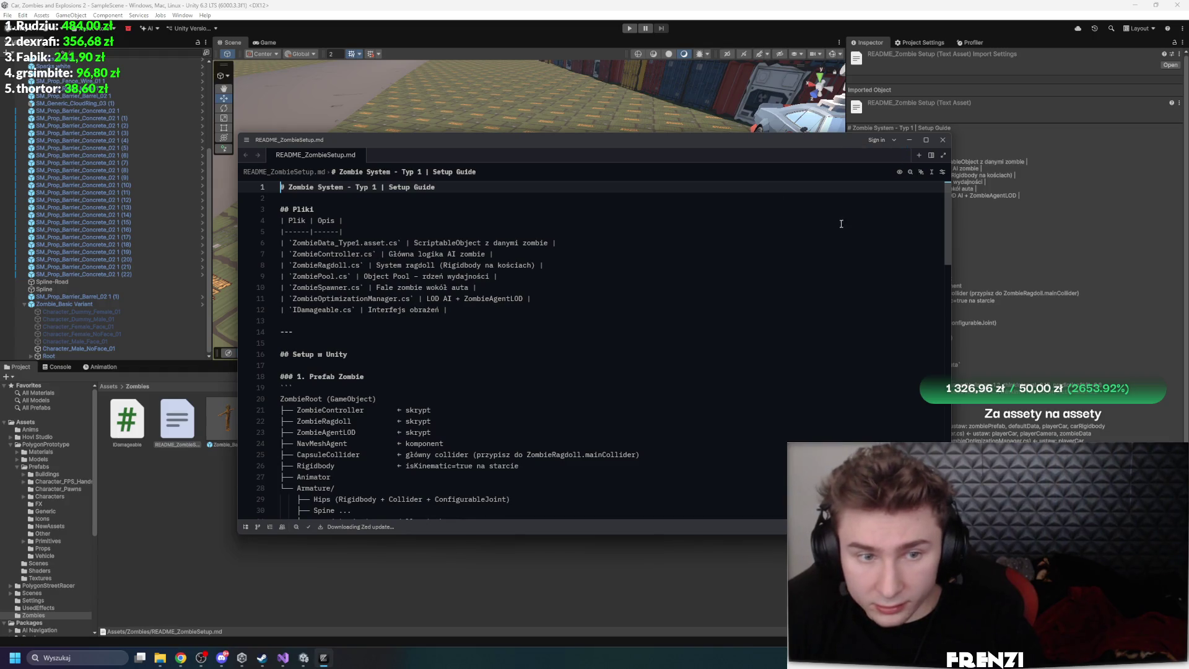
click(941, 140)
scroll(973, 375, down, 5)
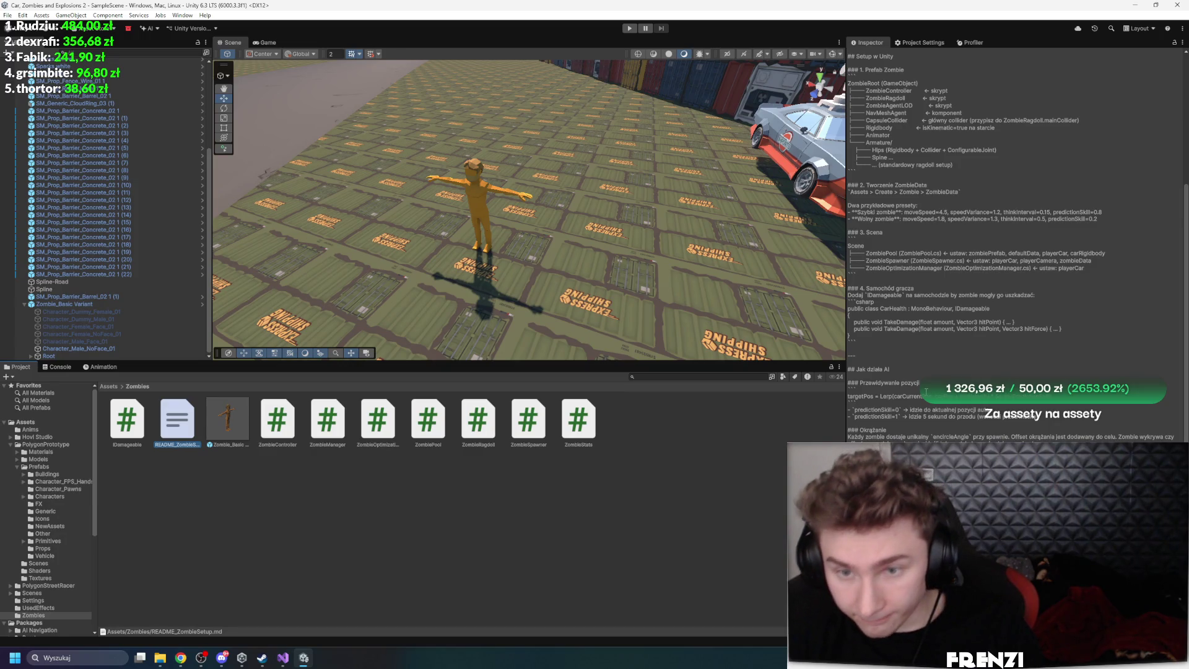
scroll(925, 391, up, 1)
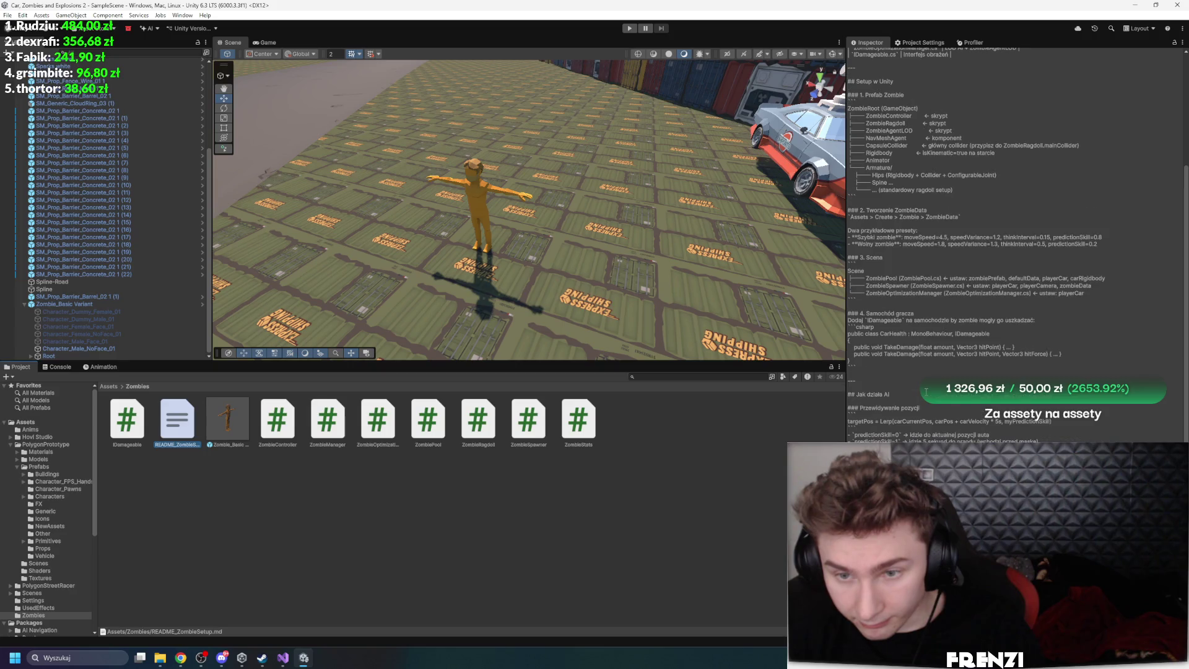
scroll(987, 407, up, 2)
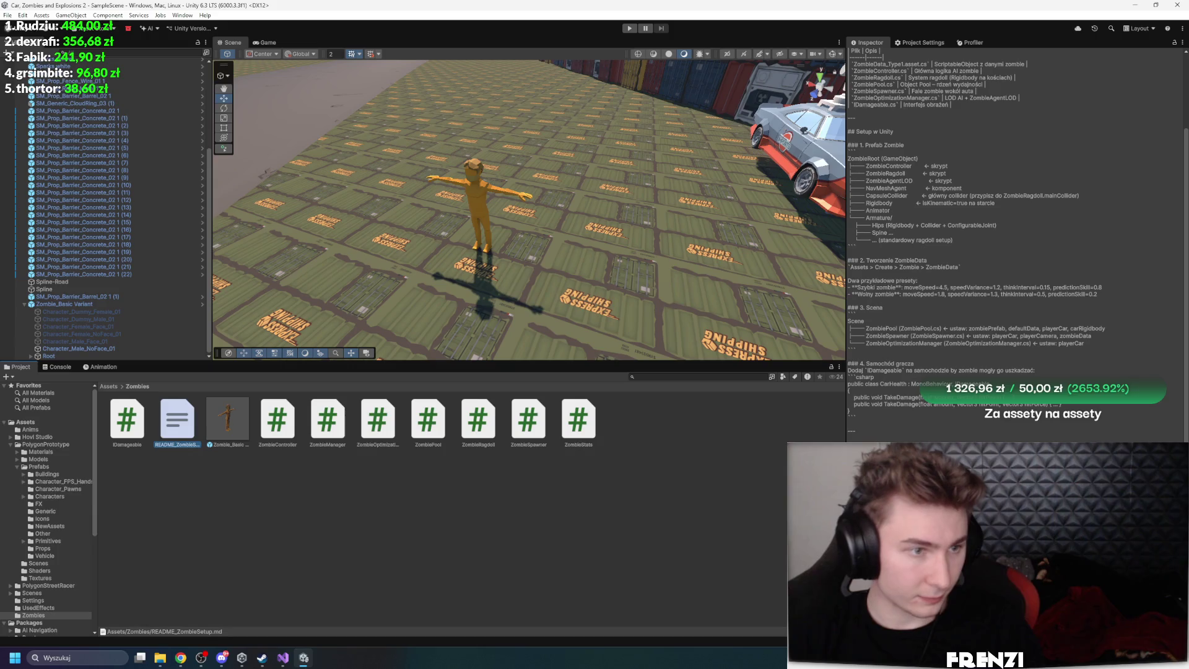
key(alt+Tab)
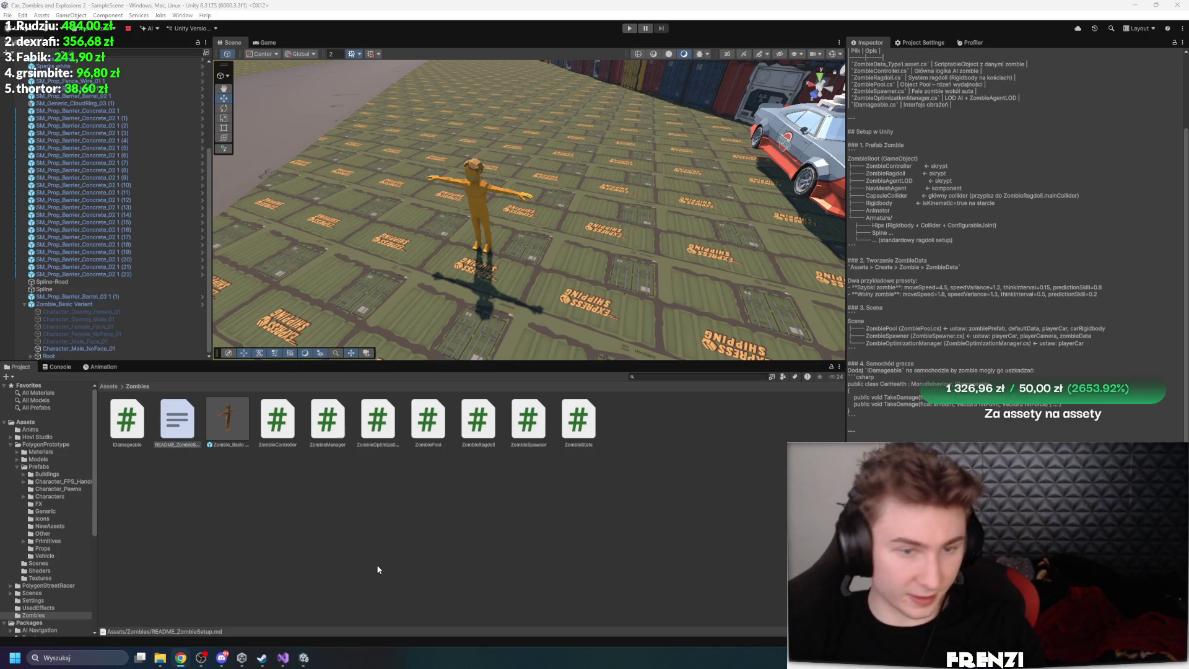
key(alt+Tab)
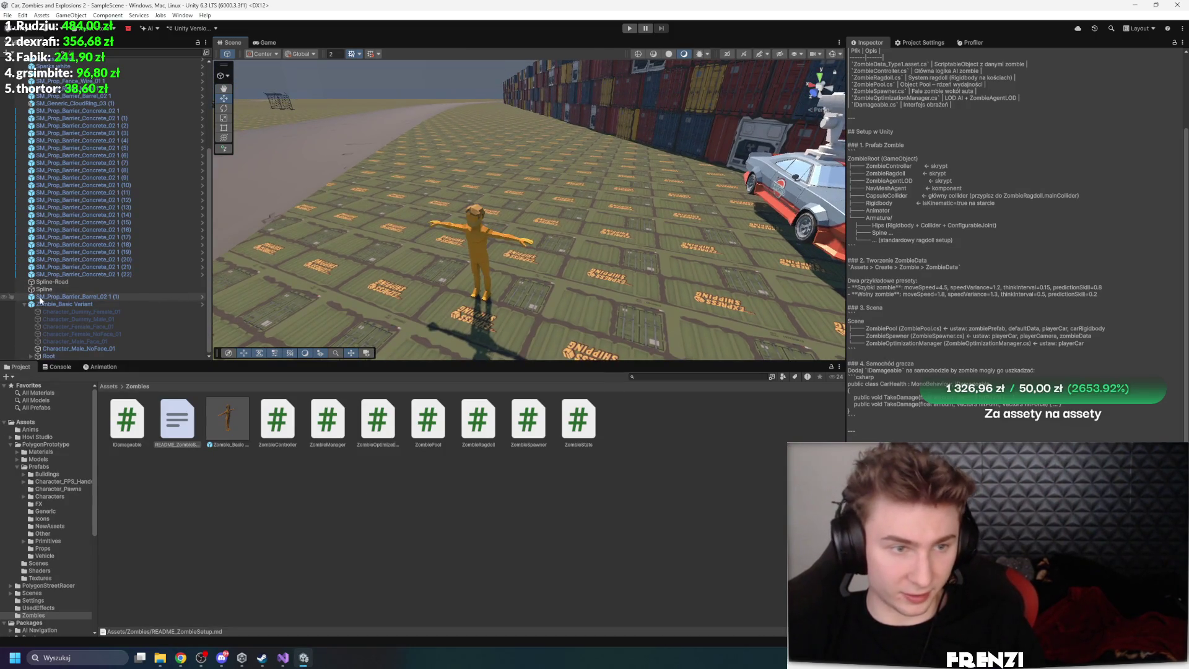
Select the Zombie_Basic Variant prefab, rechecking the setup guide text in between
click(40, 302)
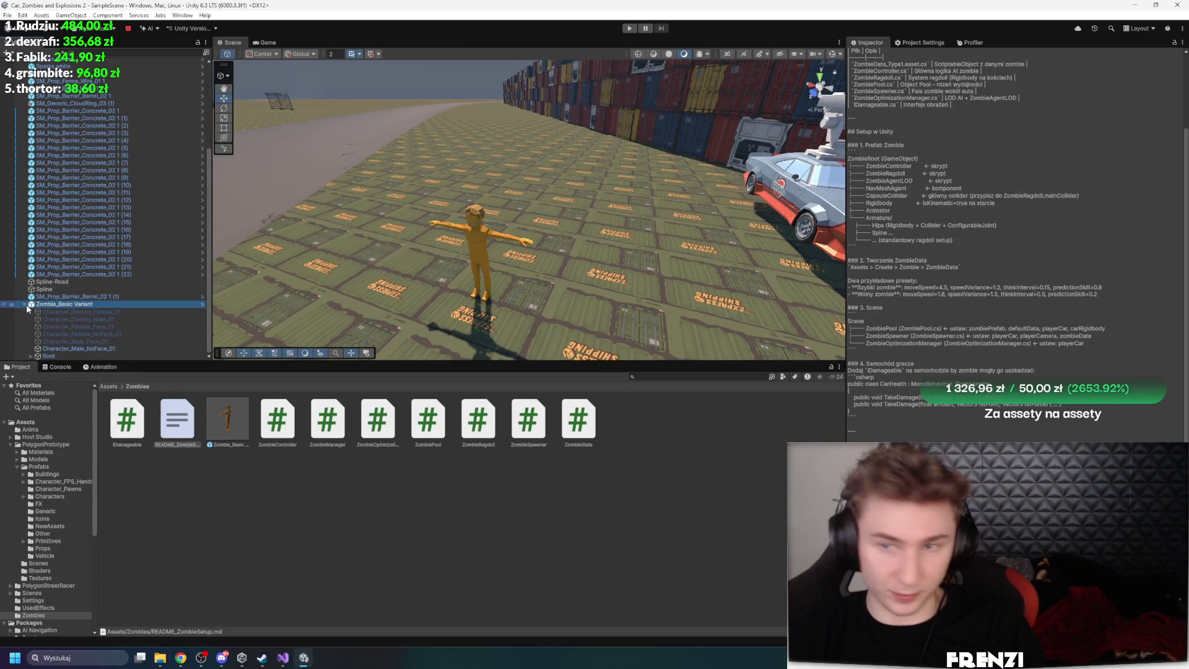
click(190, 425)
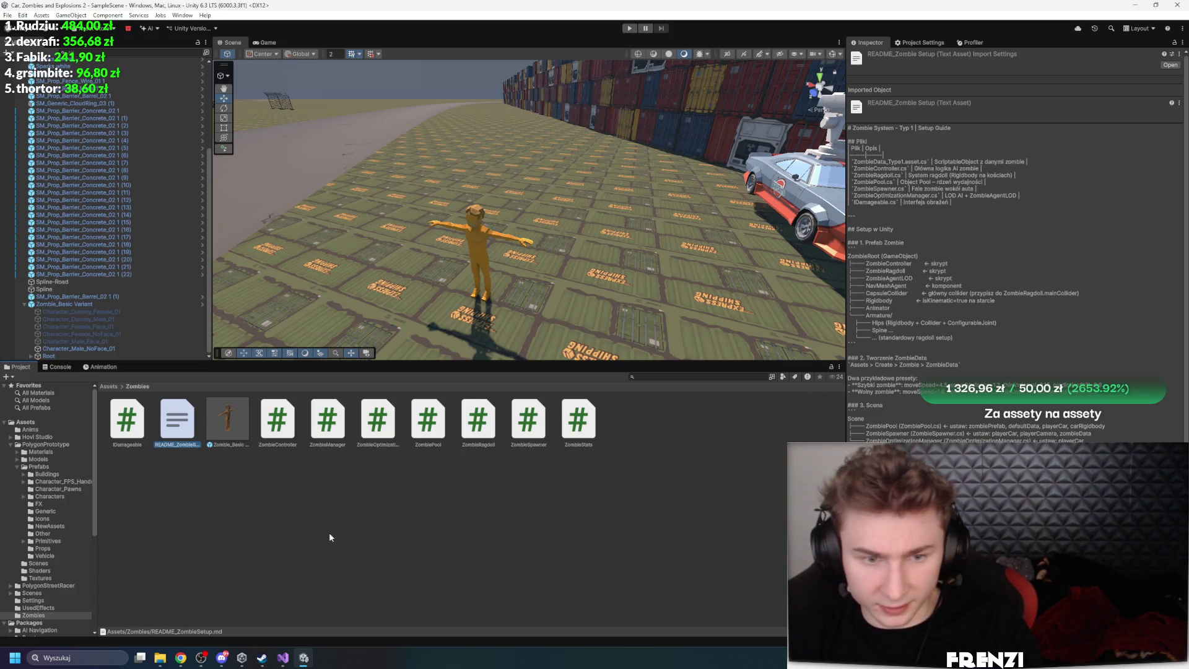
click(222, 420)
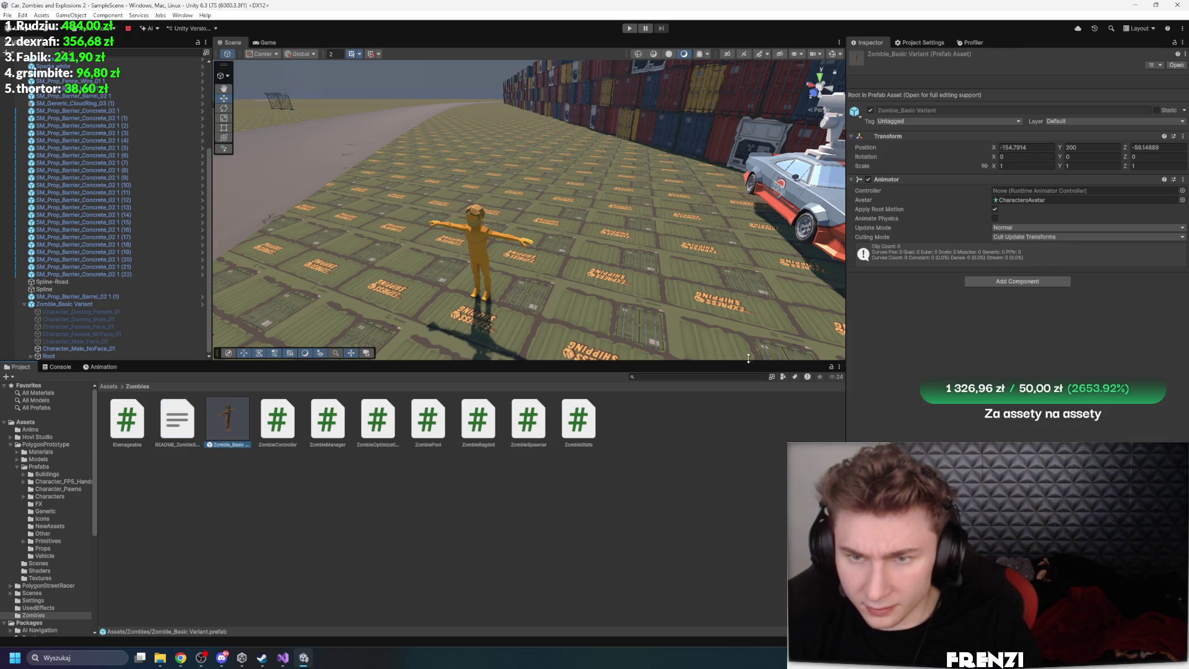
Add a Capsule Collider to the Zombie_Basic Variant prefab and check the guide's required components
click(993, 283)
text(capsule)
key(Return)
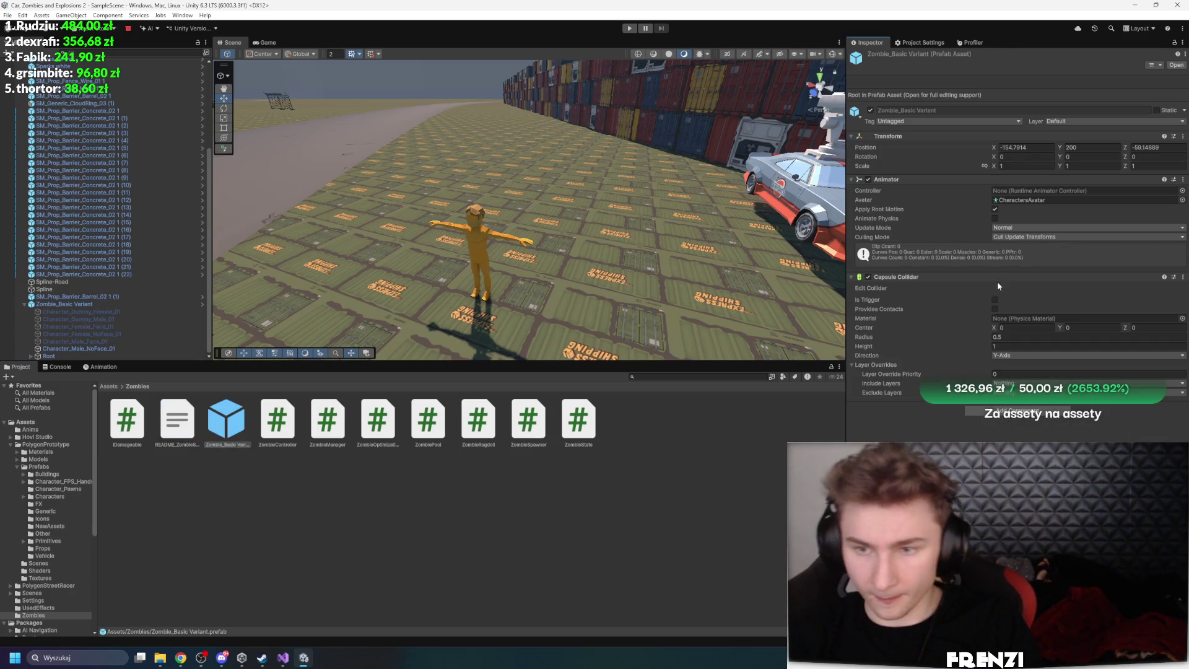
click(186, 424)
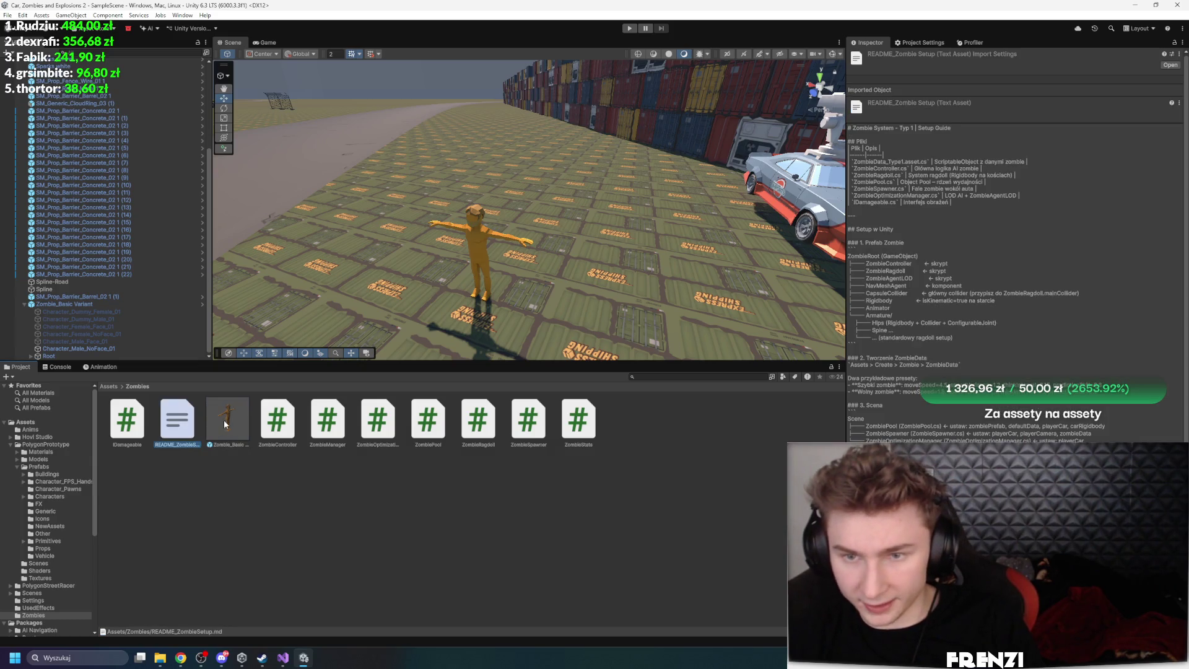
click(224, 423)
Add a Nav Mesh Agent to the prefab, then reread the setup guide
click(1013, 411)
text(zo)
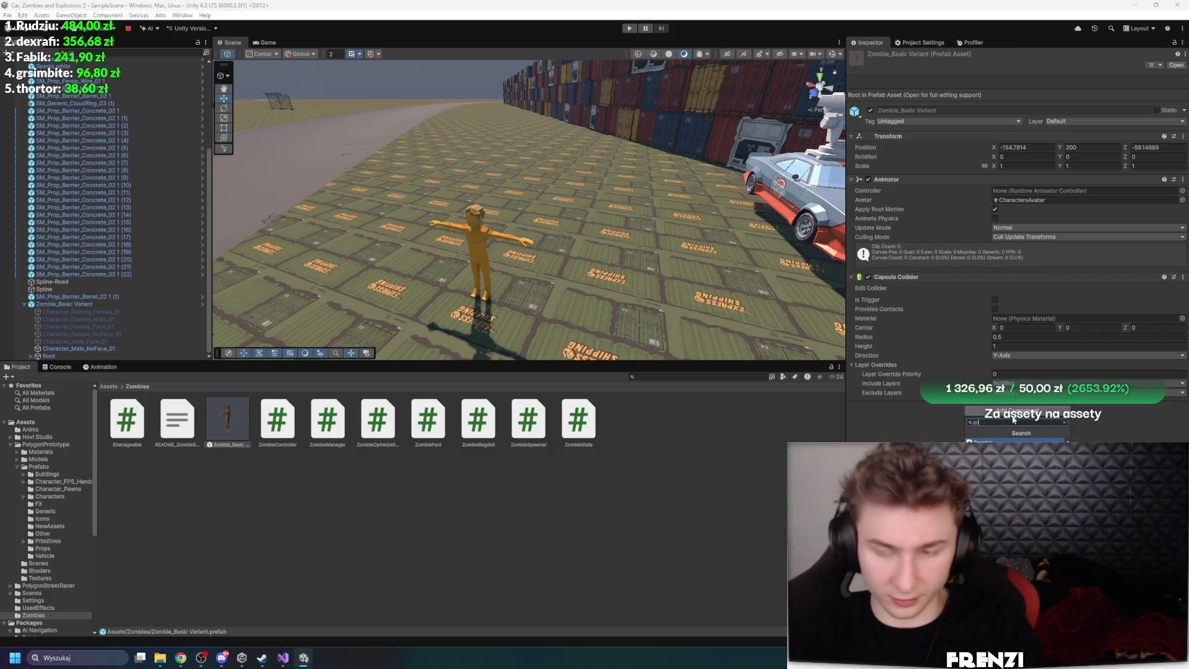
key(BackSpace)
key(BackSpace)
text(nav)
key(Return)
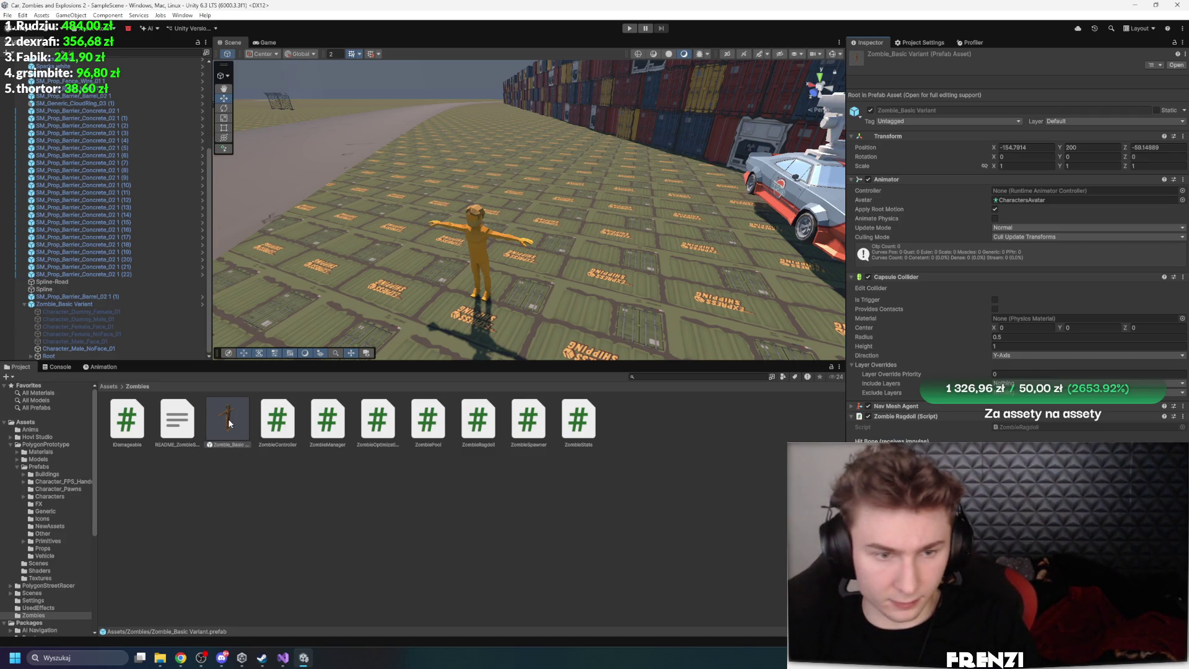
click(186, 427)
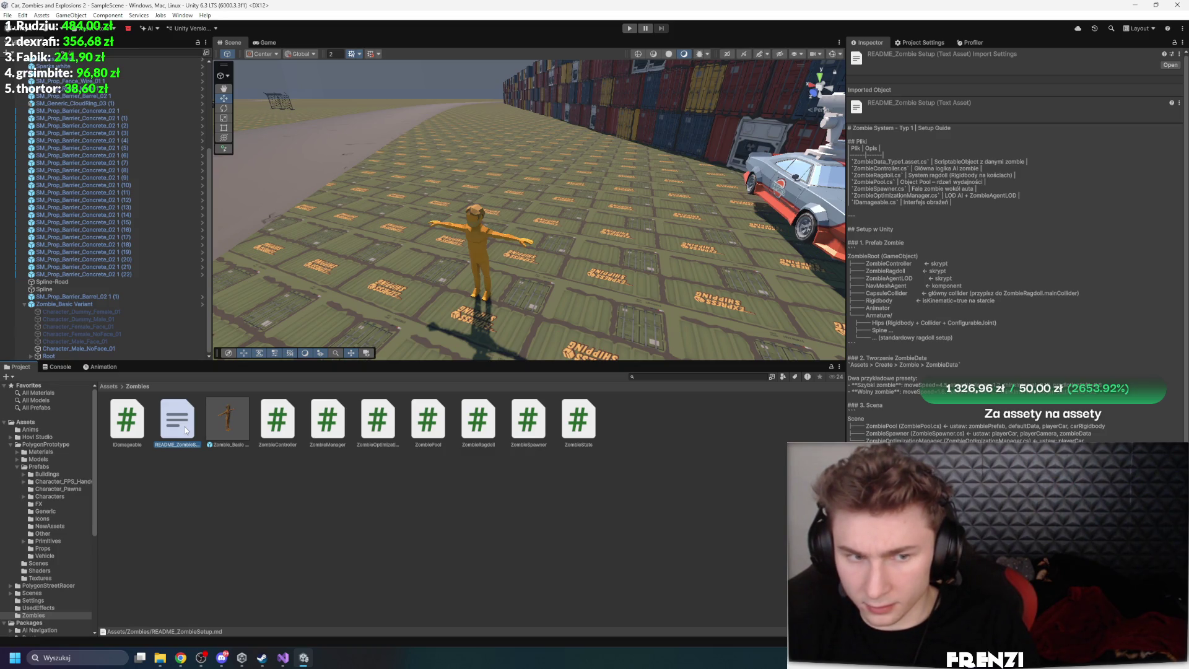
scroll(120, 291, up, 5)
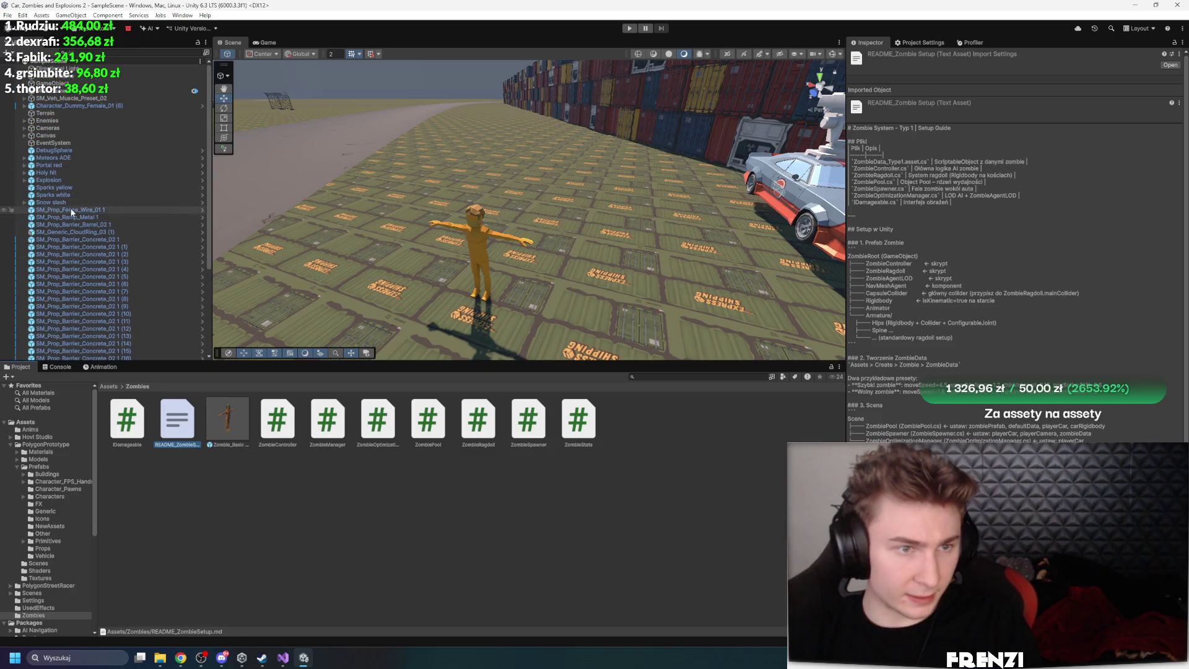
Browse the PolygonStreetRacer, PolygonPrototype and Hovl Studio folders, then select the zombie in the scene
click(106, 386)
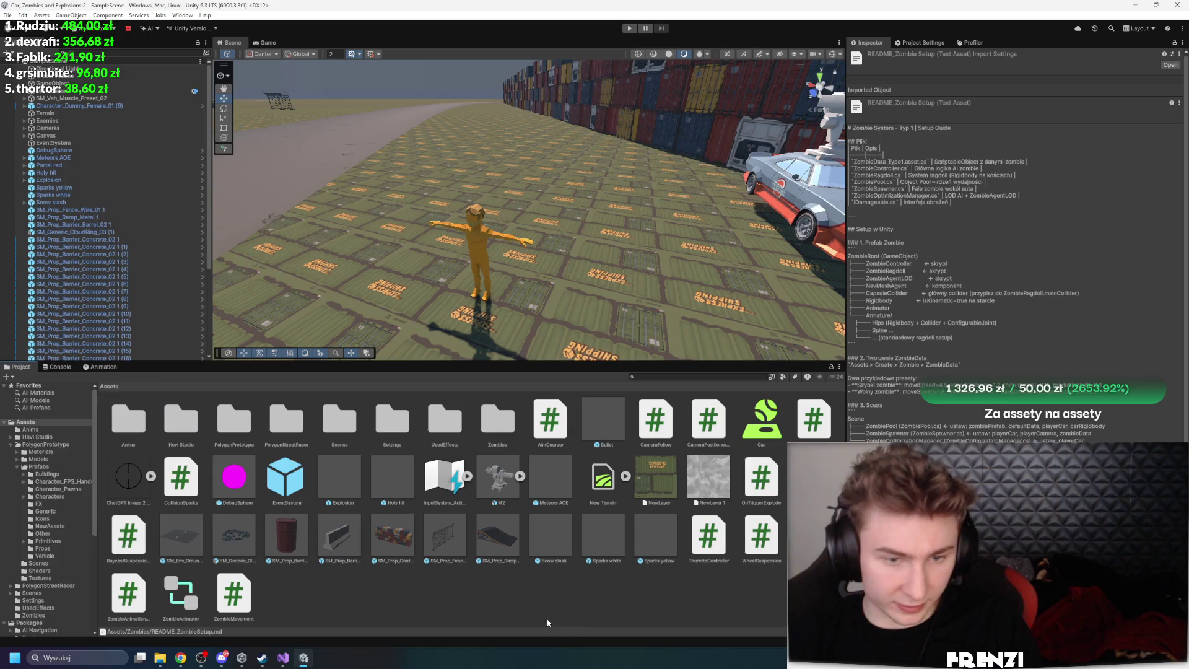
click(548, 622)
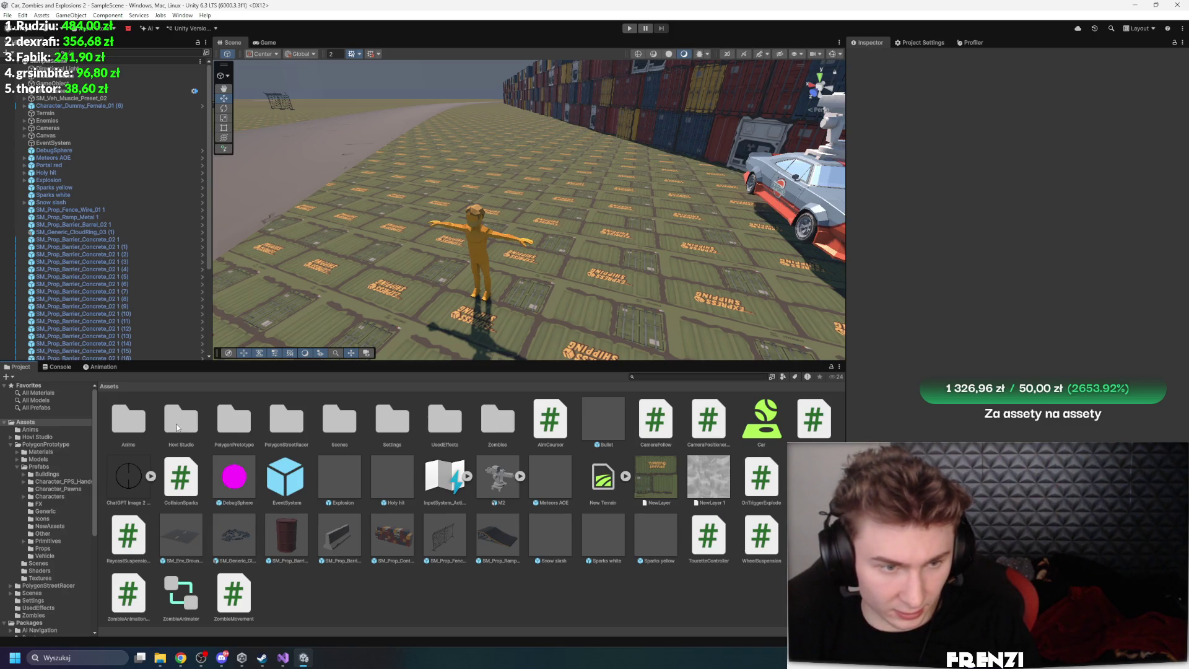
click(272, 429)
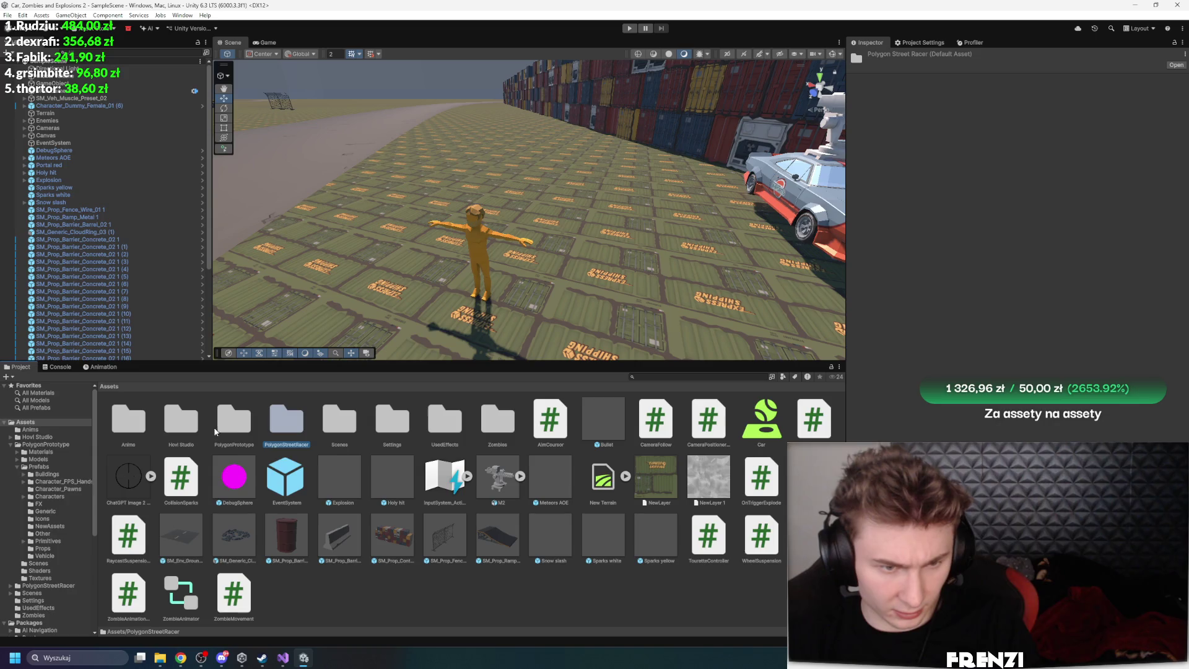
click(215, 436)
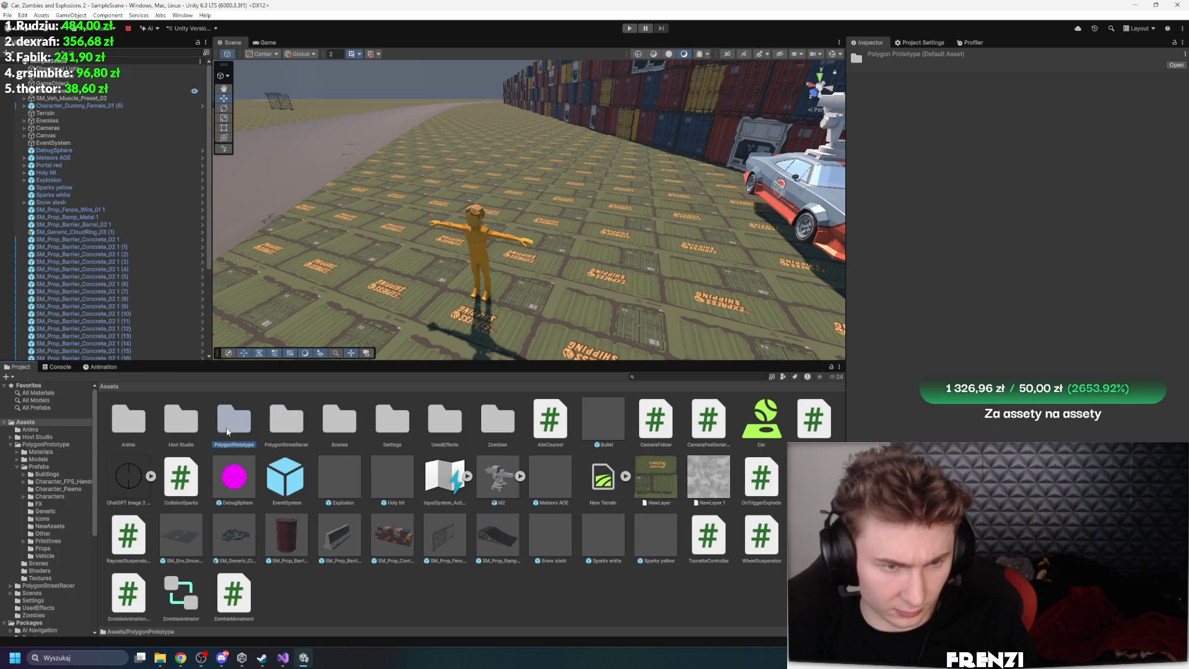
double_click(228, 430)
click(122, 385)
double_click(178, 423)
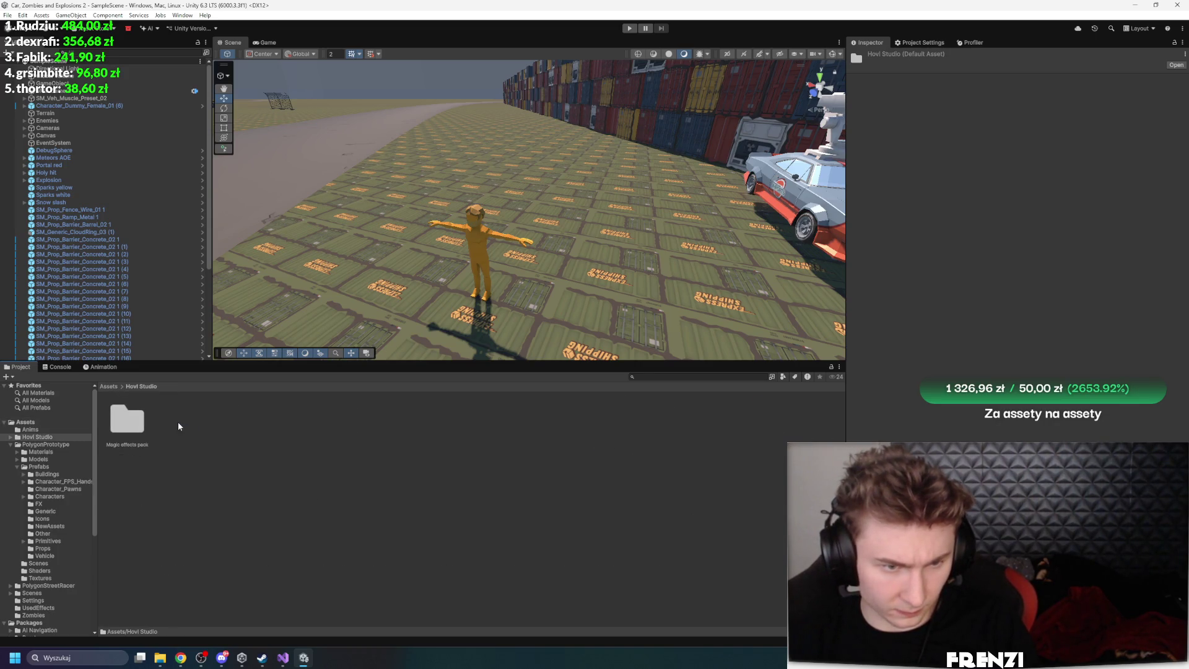
click(109, 385)
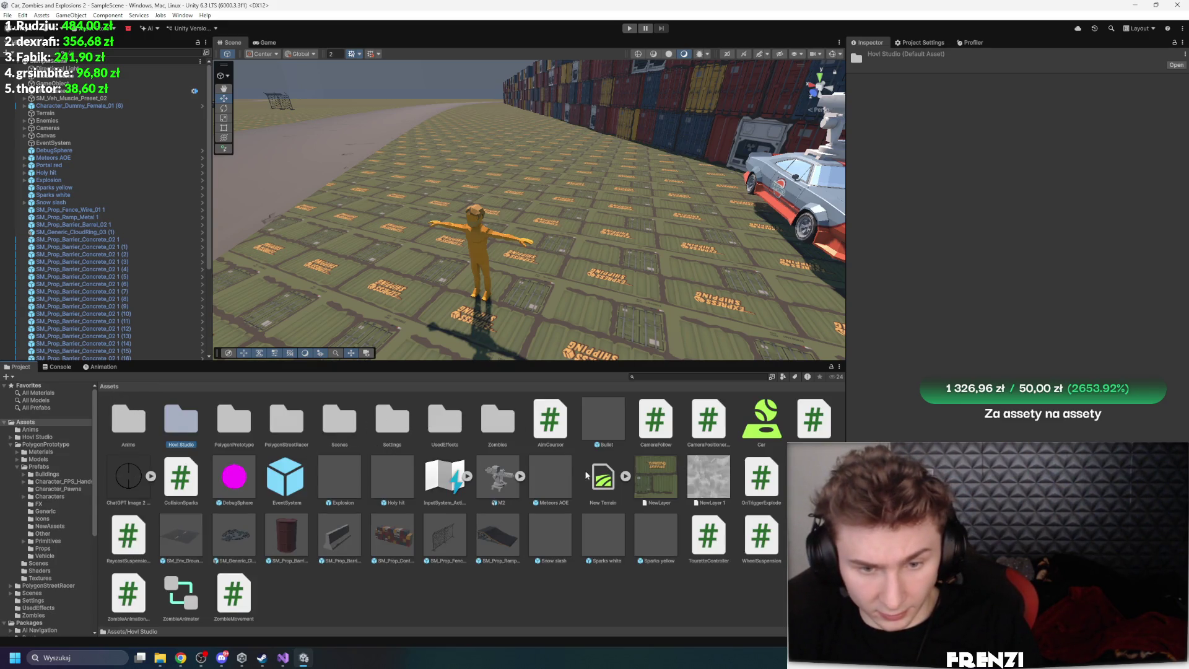
click(481, 257)
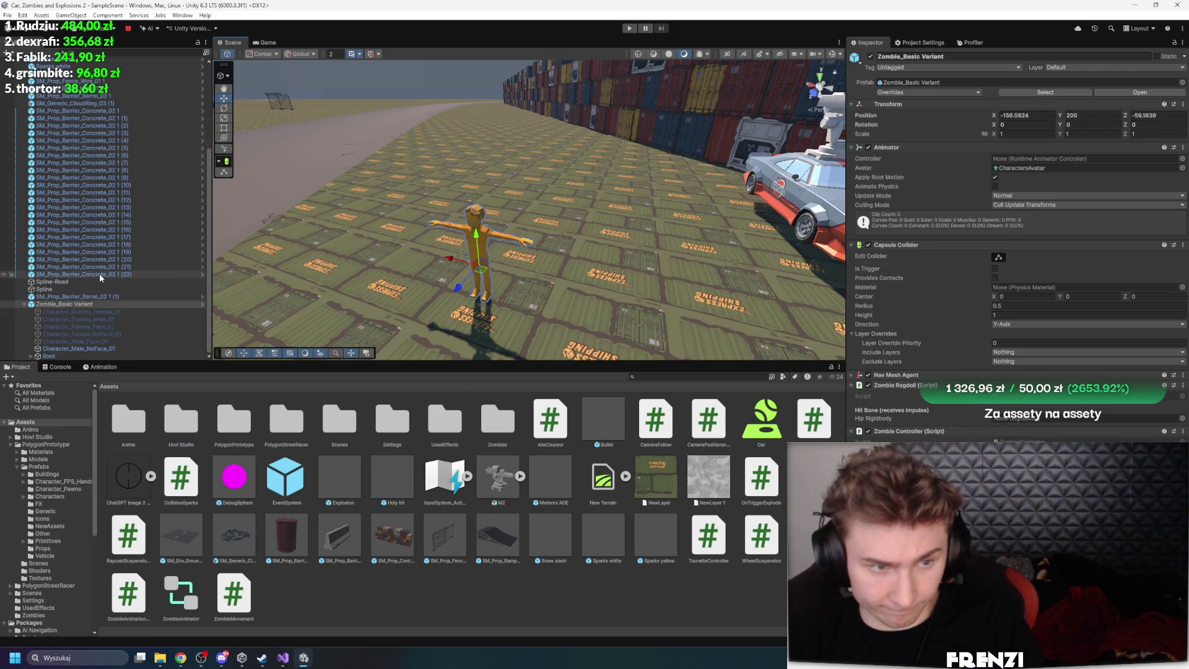
Frame the dummy female character and set its Root bone's scale to 1 on X, Y and Z
scroll(99, 275, up, 5)
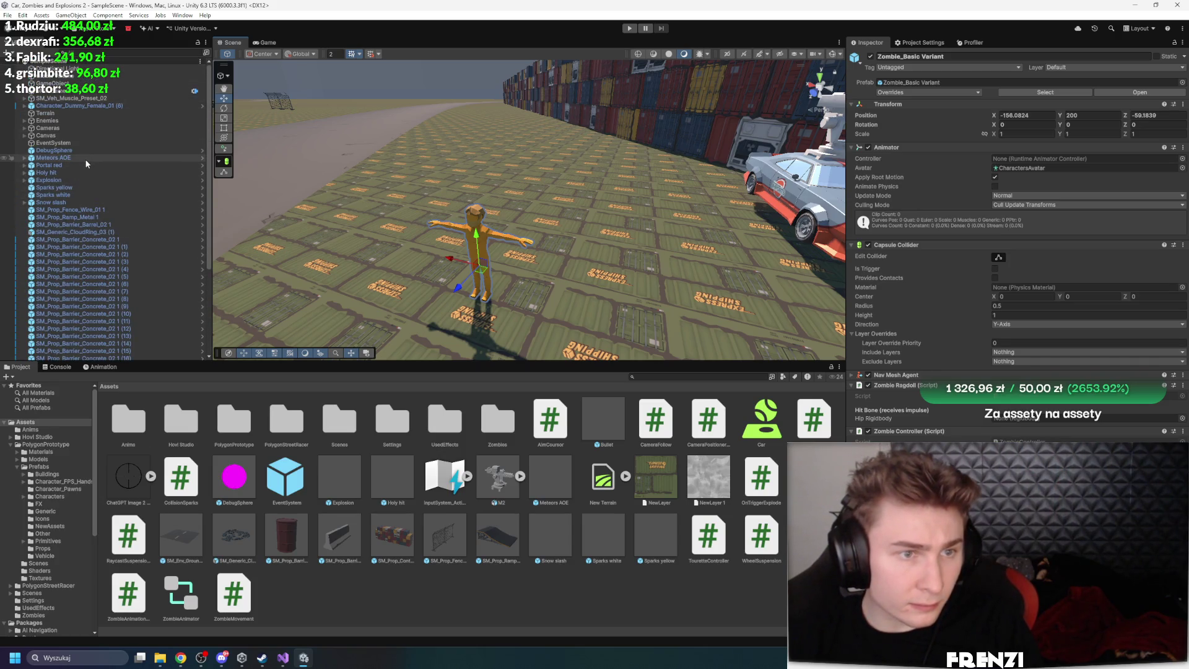
double_click(93, 106)
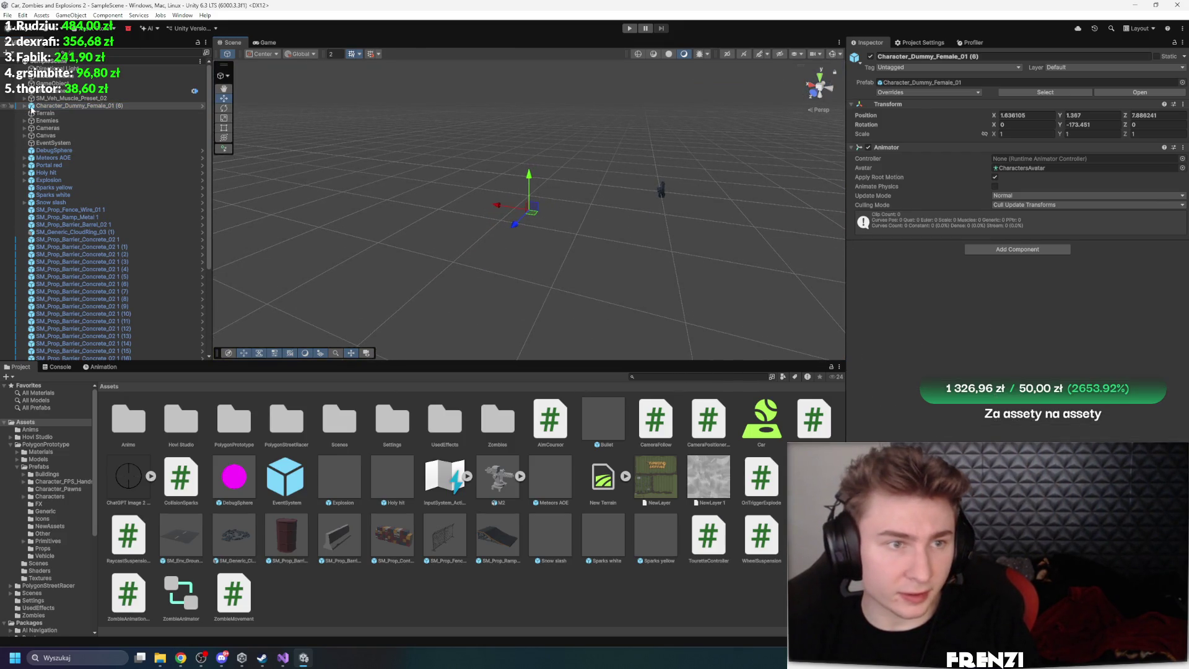
click(24, 106)
click(95, 124)
click(99, 143)
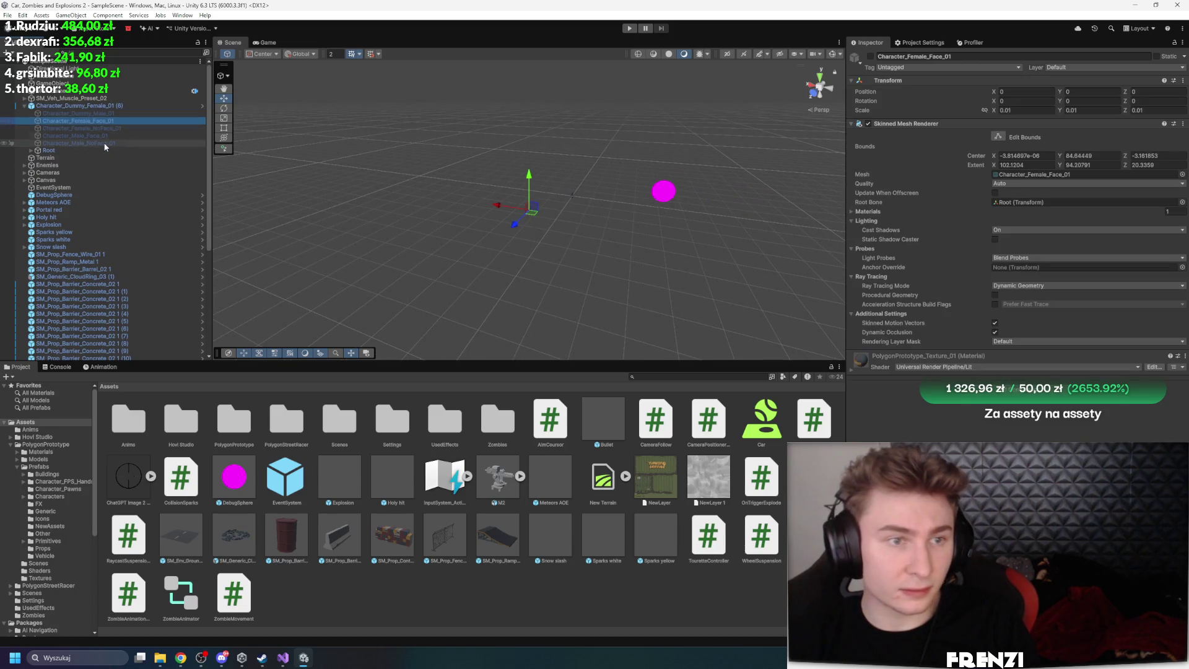
click(91, 150)
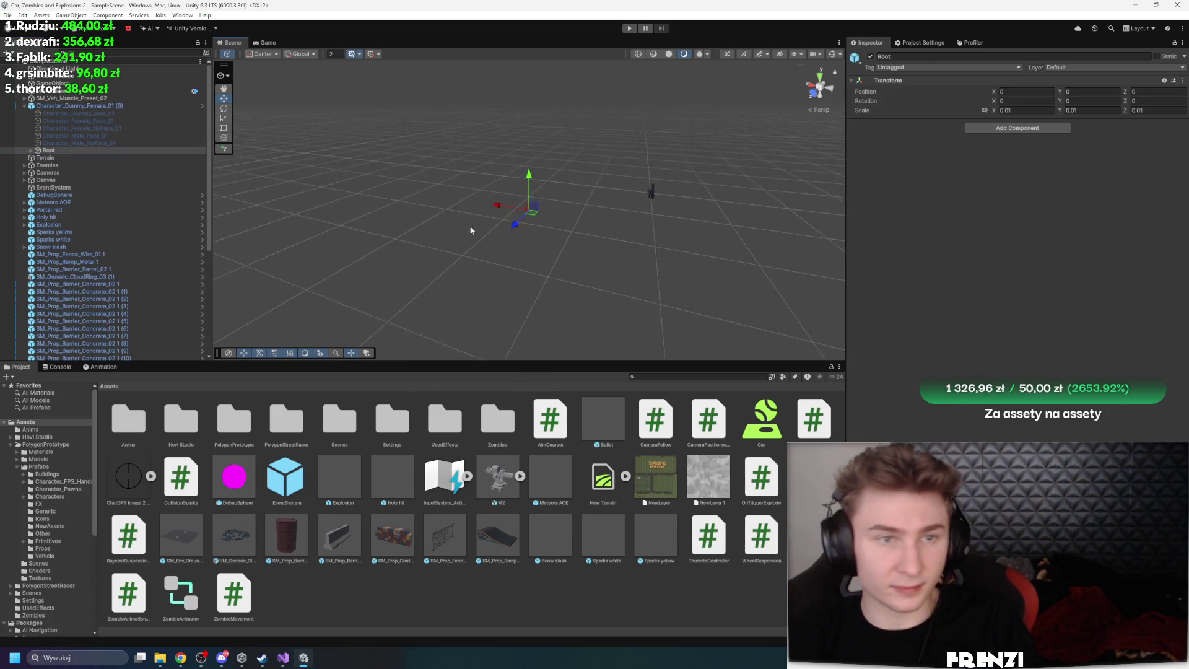
click(1025, 110)
text(1)
click(1090, 110)
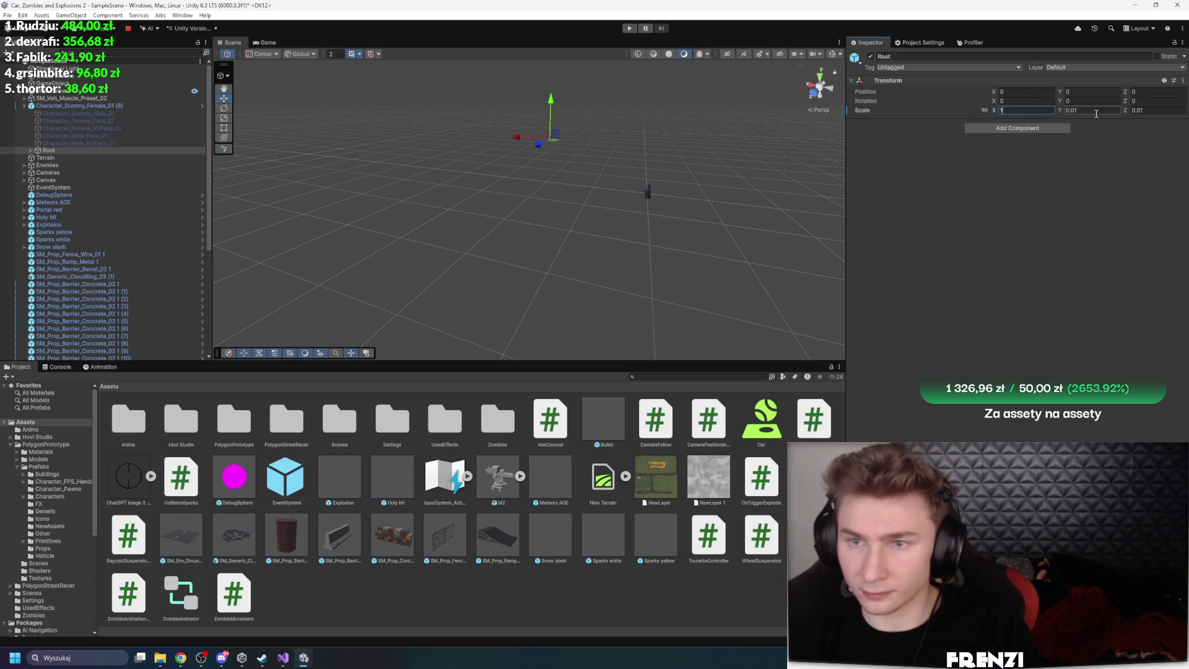
text(1)
click(1138, 110)
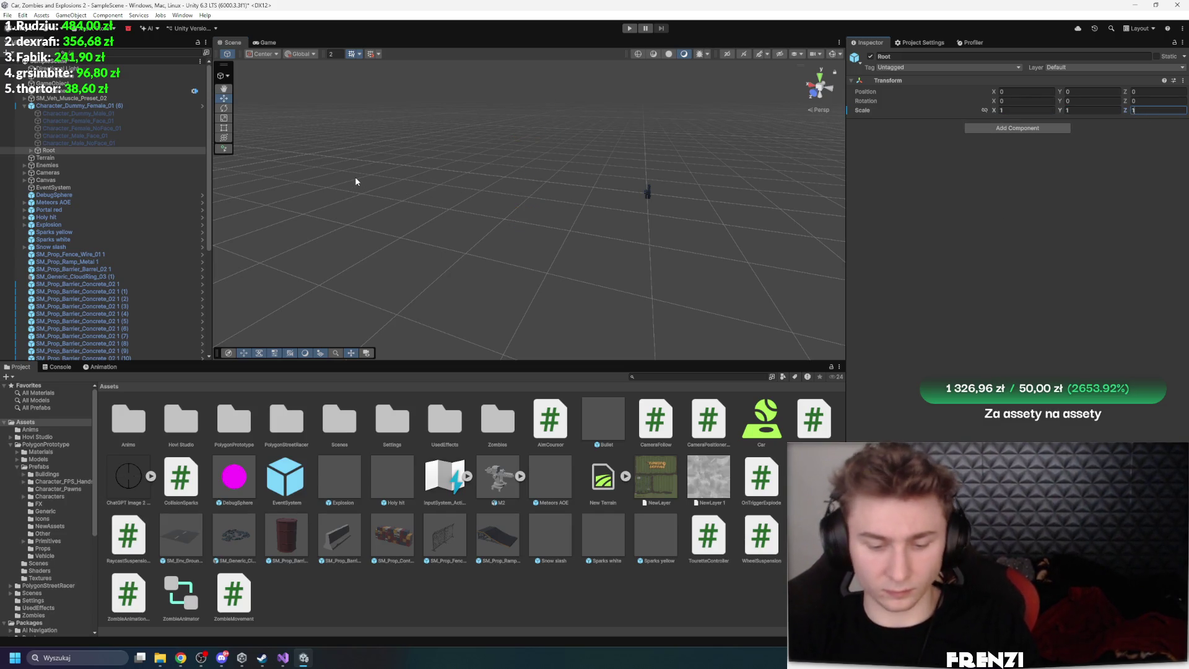
click(80, 151)
key(f)
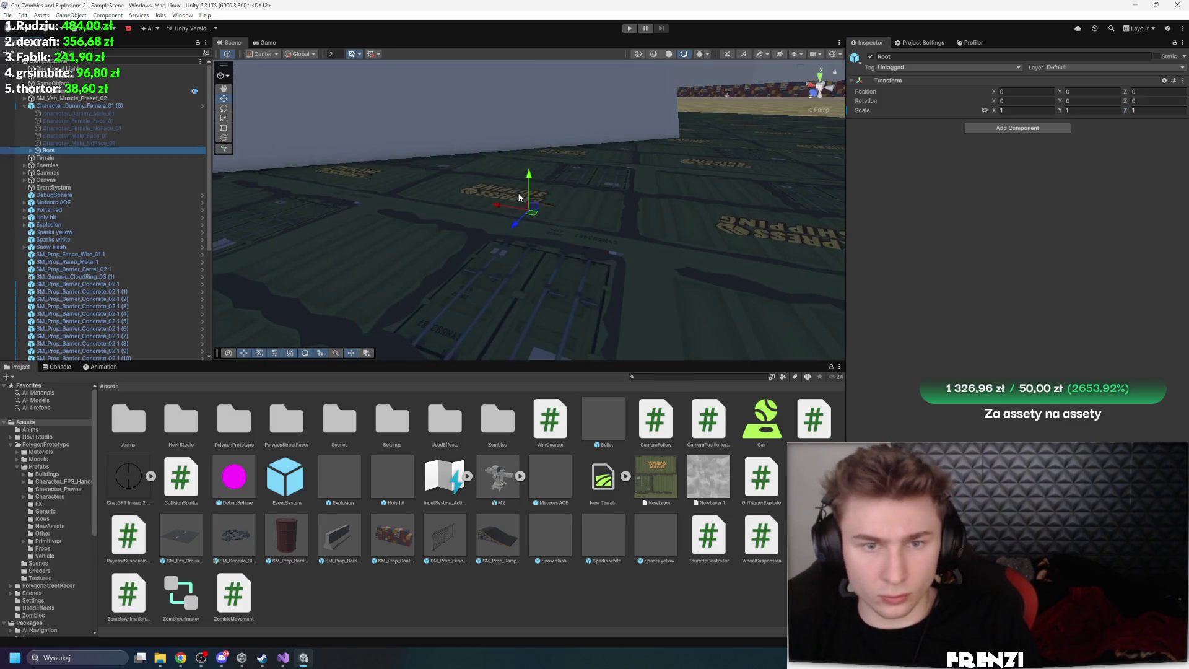
Step through the scene objects, framing DebugSphere, the effects and the concrete barriers
click(74, 107)
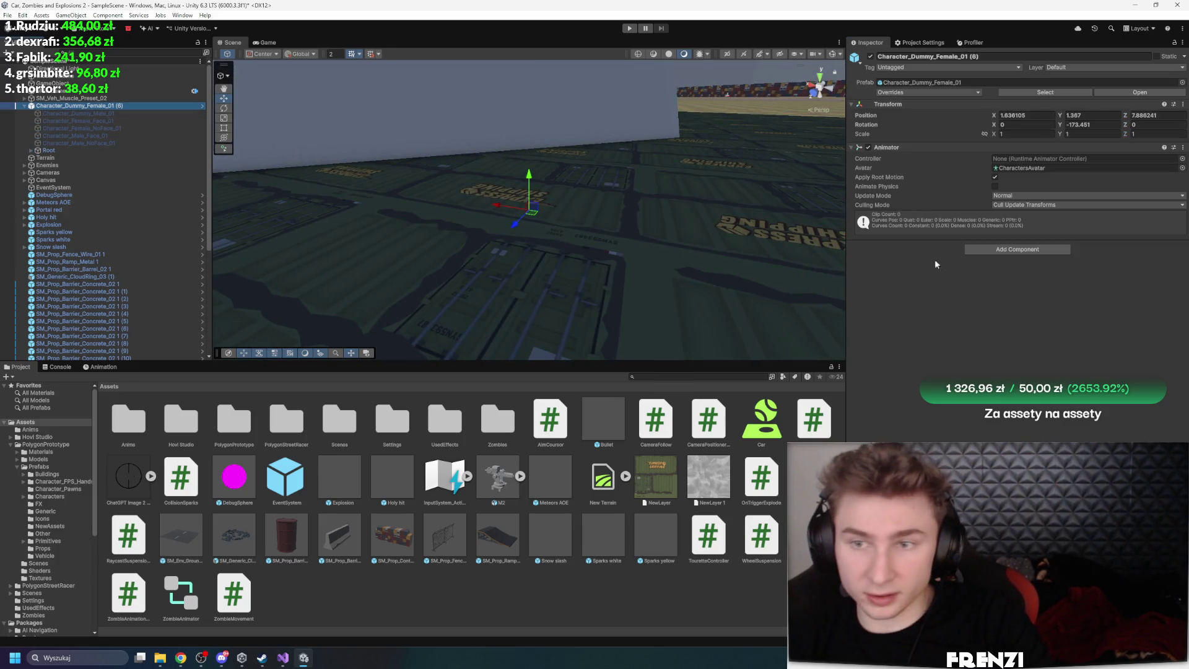
key(Left)
click(117, 142)
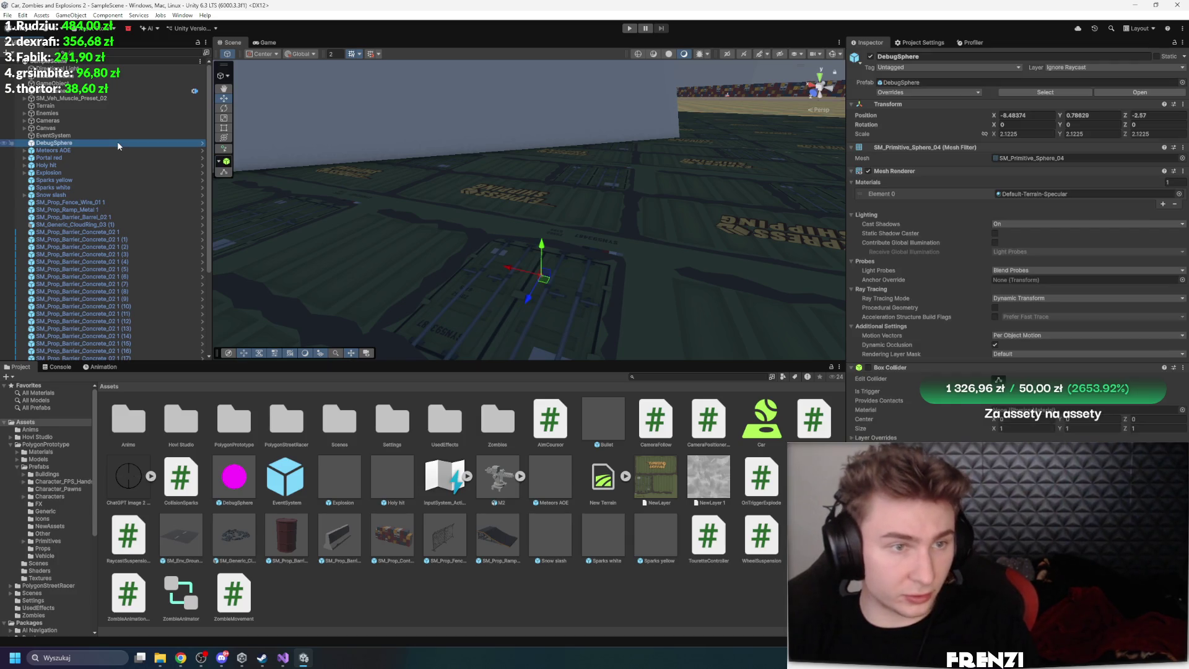
key(f)
key(Down)
key(Down)
key(Down)
key(shift+Down)
key(shift+Down)
key(shift+Down)
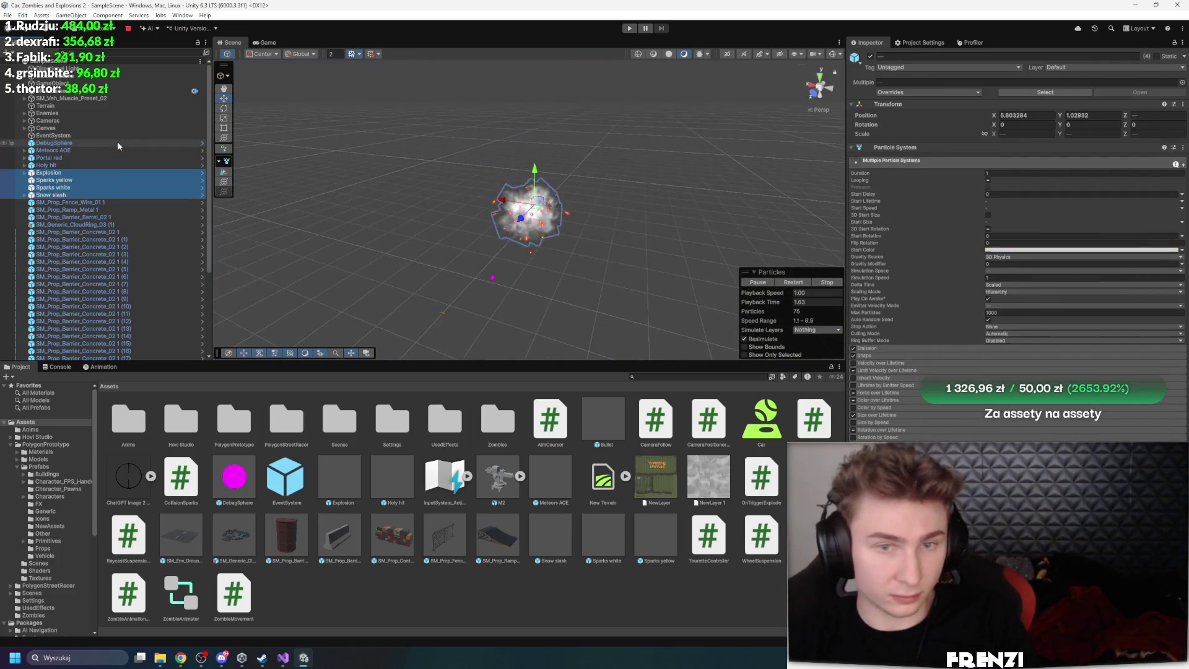
key(Down)
key(f)
key(Down)
key(Down)
key(f)
key(Down)
key(f)
key(Down)
key(Down)
key(f)
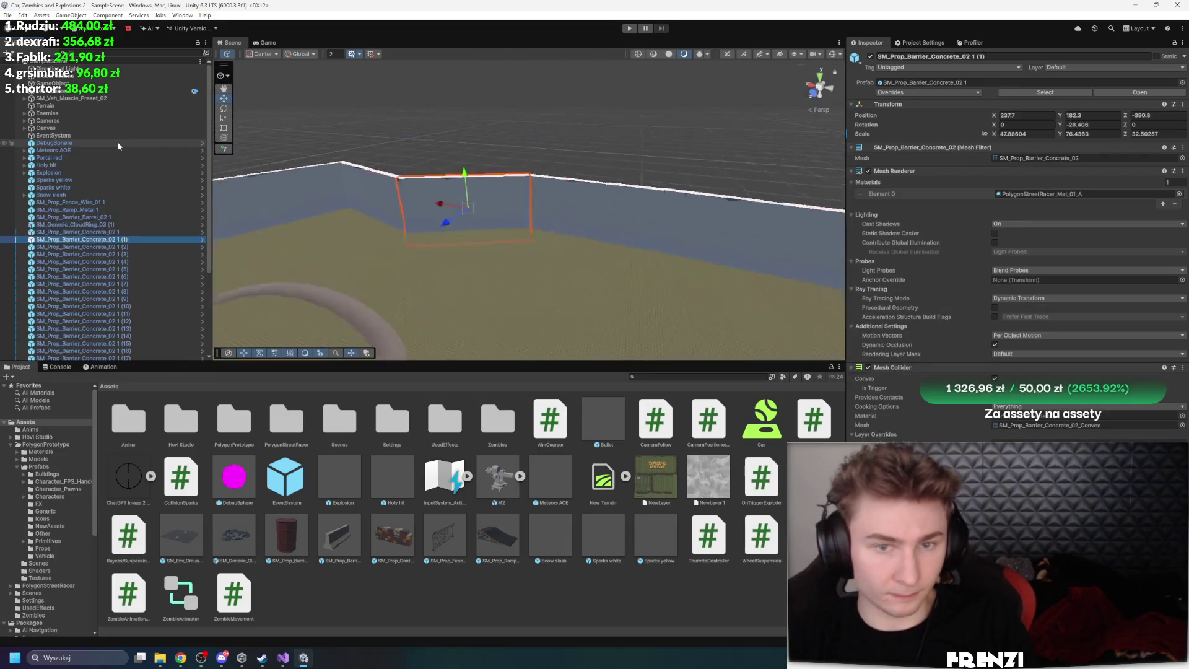
key(Down)
key(f)
key(Down)
key(Down)
key(Down)
key(f)
Inspect the last barrier and the barrel, then select the Zombie_Basic Variant instance
scroll(117, 142, down, 4)
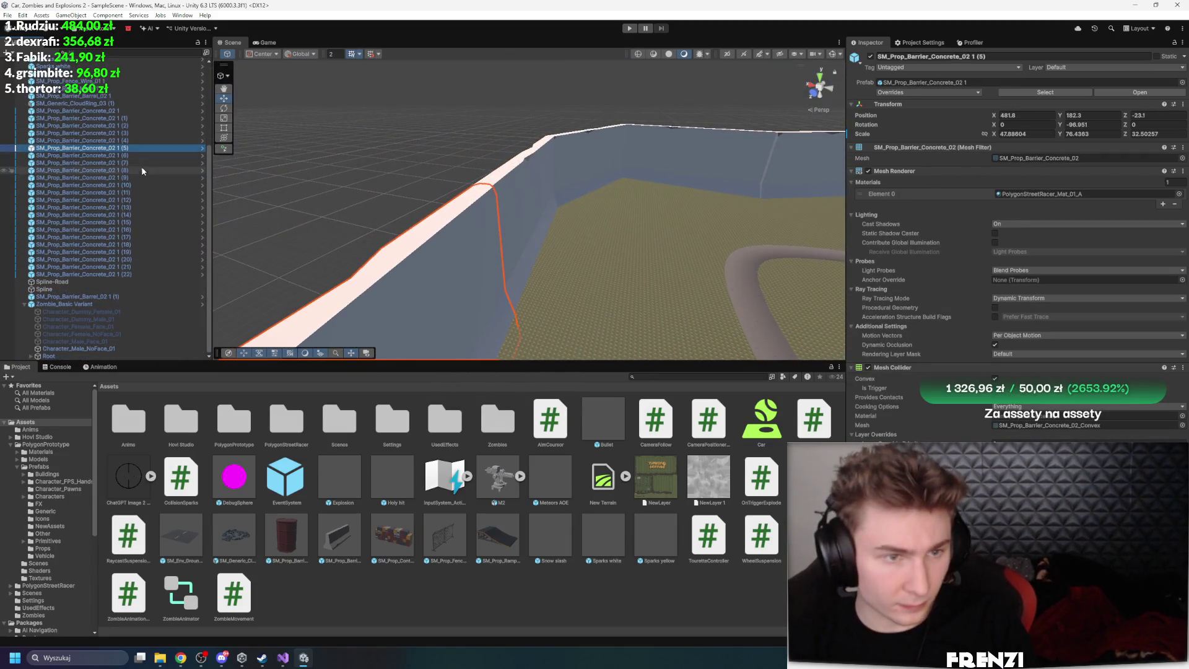
click(92, 274)
click(110, 298)
key(f)
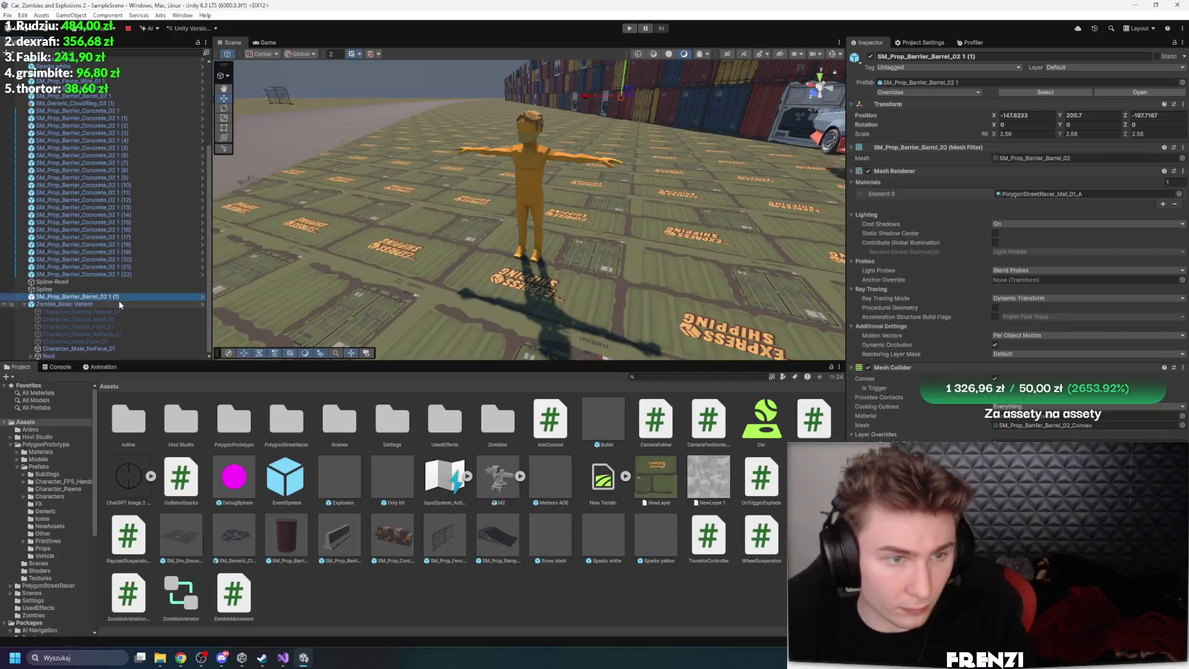
click(119, 303)
click(104, 348)
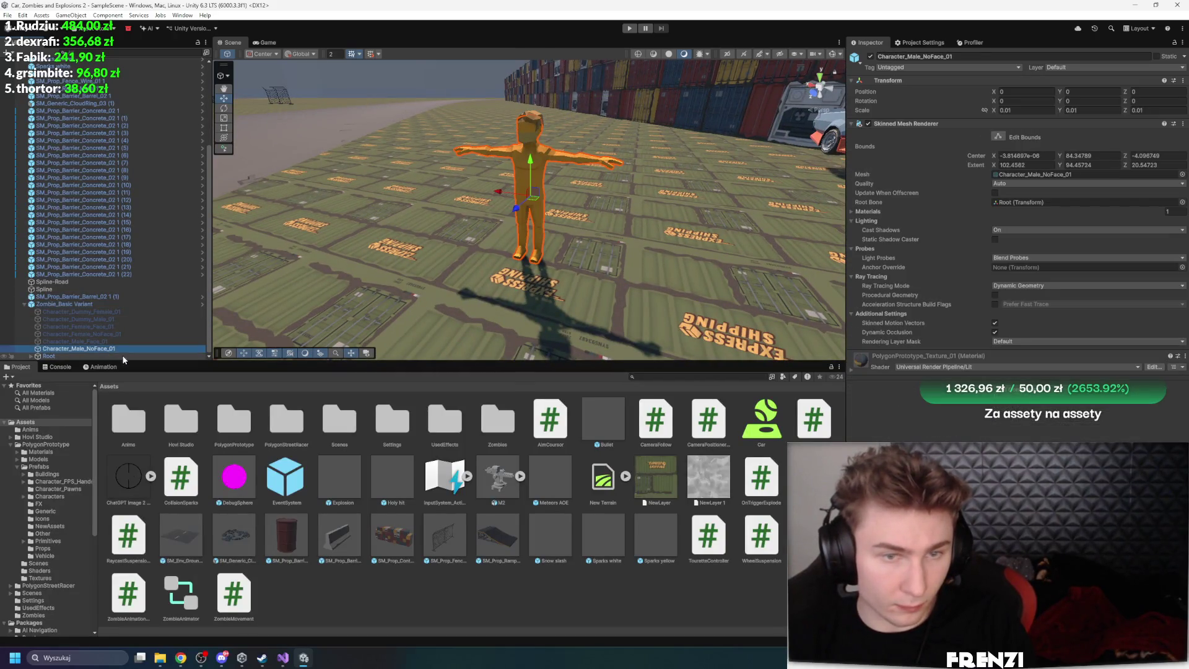
click(124, 357)
click(80, 303)
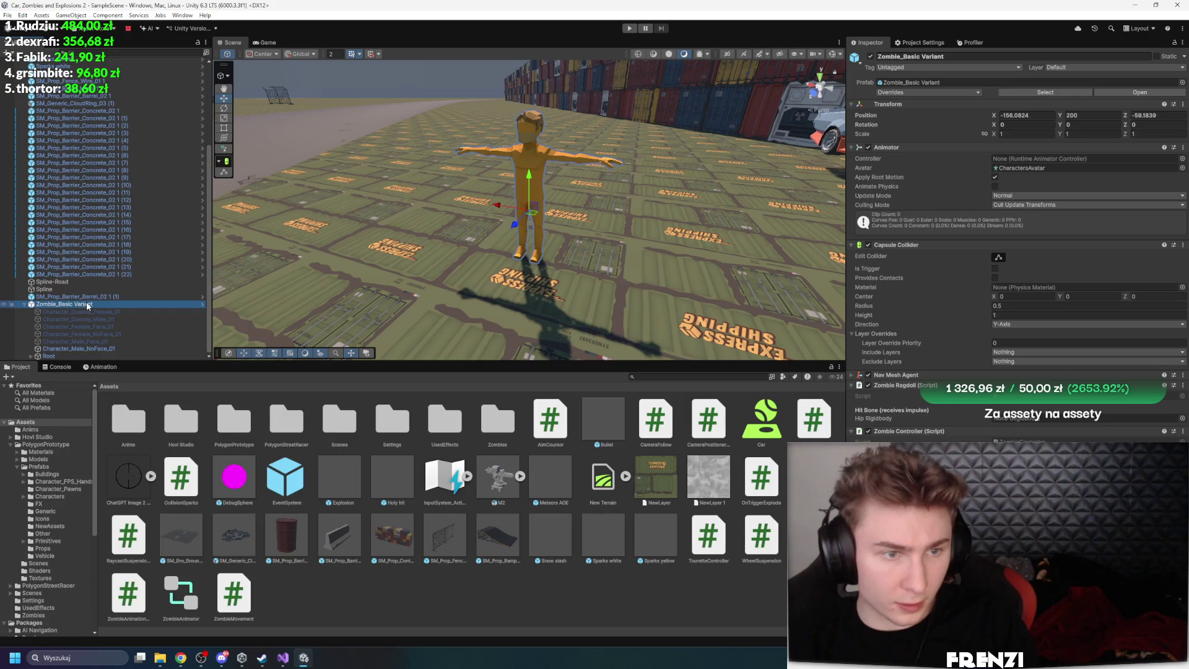
Open the Zombie_Basic Variant prefab and start the Ragdoll builder from GameObject > 3D Object
right_click(87, 303)
click(1019, 224)
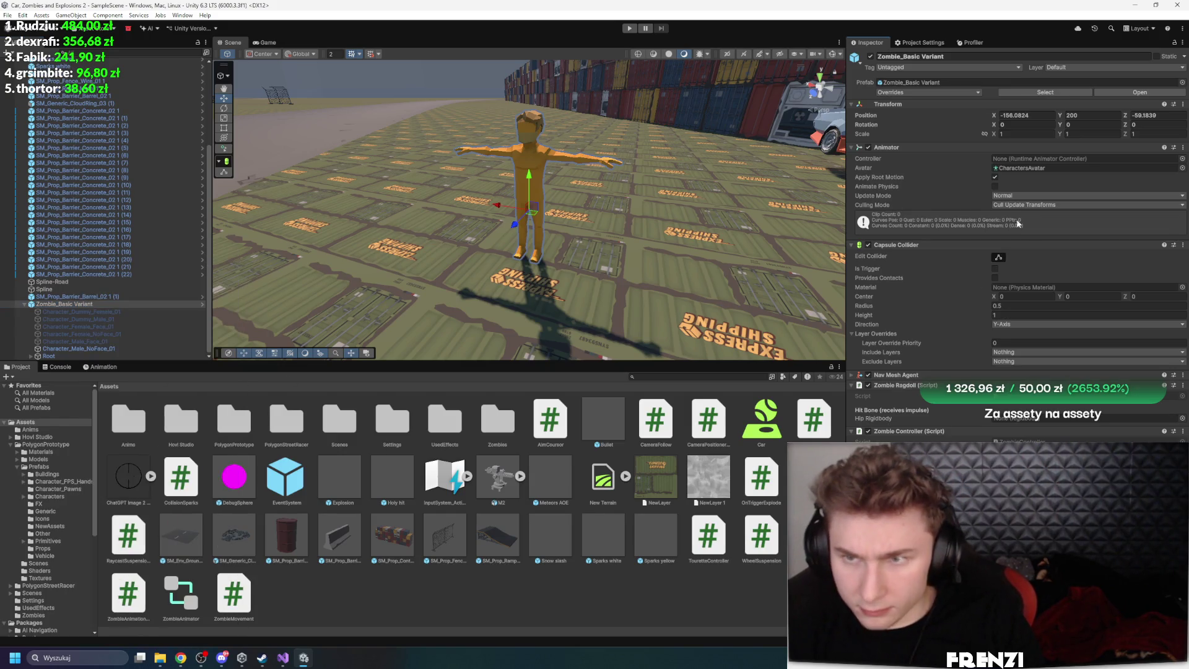
click(1131, 94)
click(87, 15)
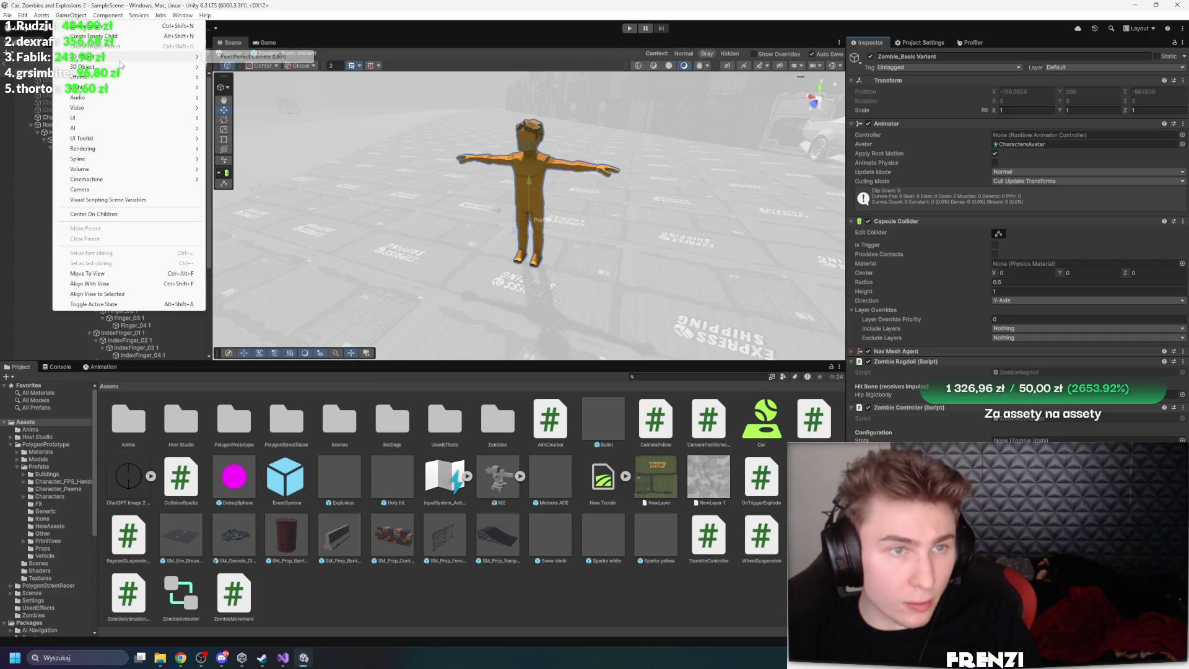
mouse_move(185, 66)
click(260, 159)
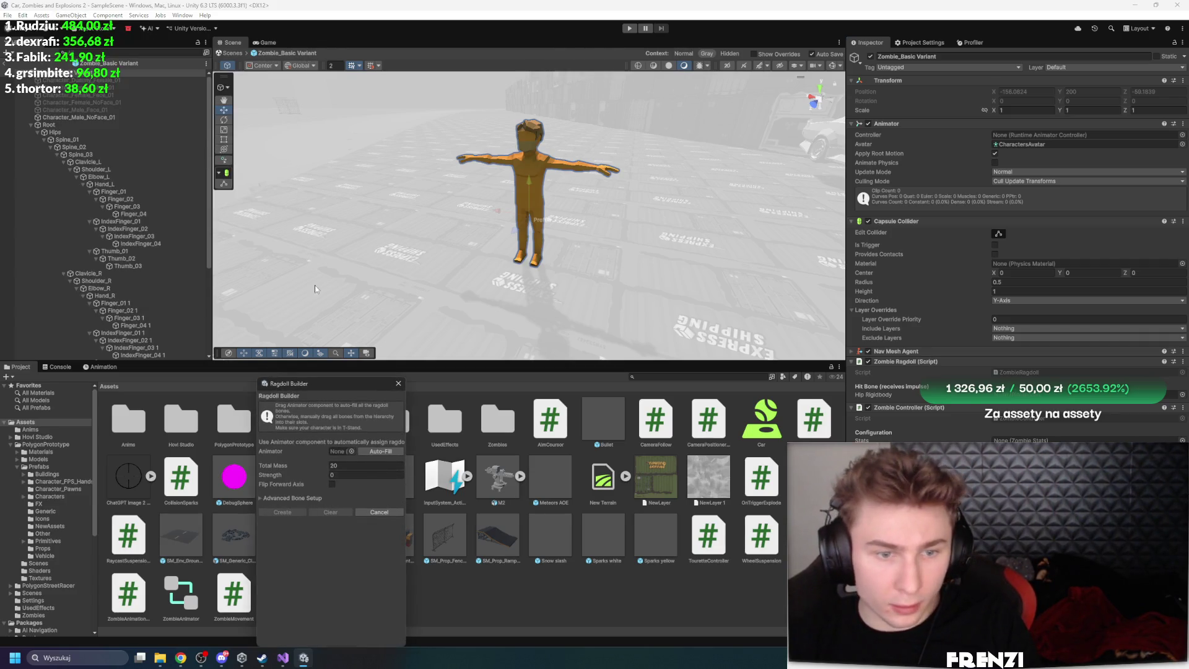
Assign the zombie's Animator, auto-fill the bones and create the ragdoll
click(372, 450)
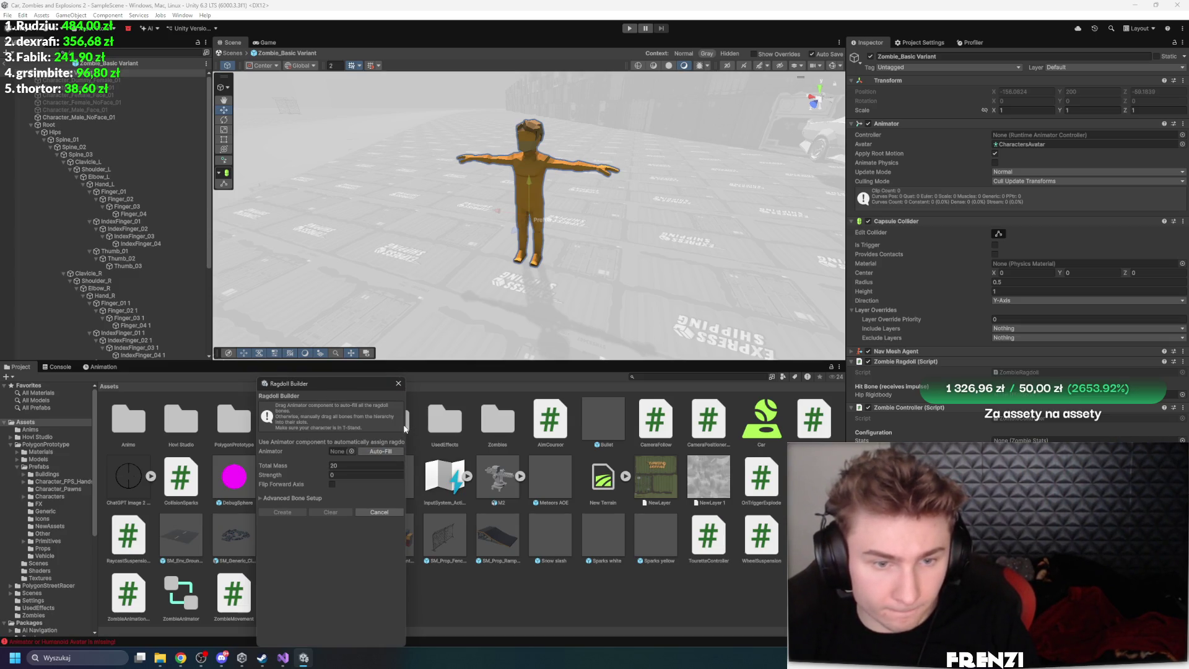
drag(404, 427, 655, 427)
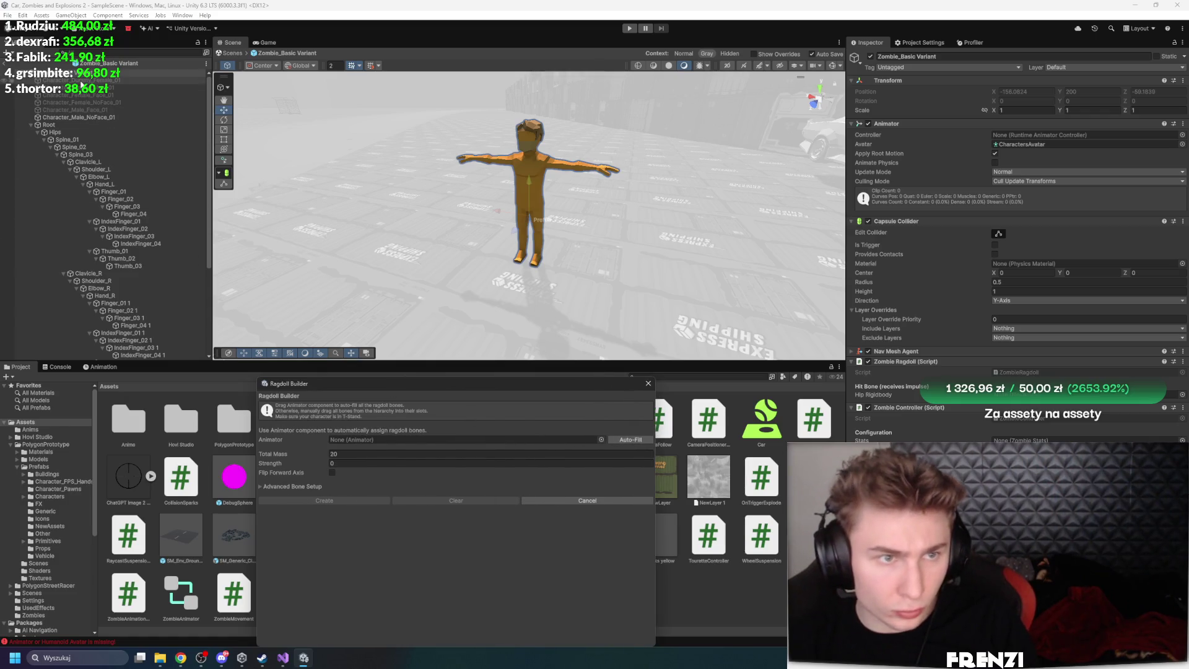
mouse_move(105, 63)
mouse_down()
mouse_move(137, 158)
mouse_move(347, 433)
mouse_move(433, 439)
mouse_up()
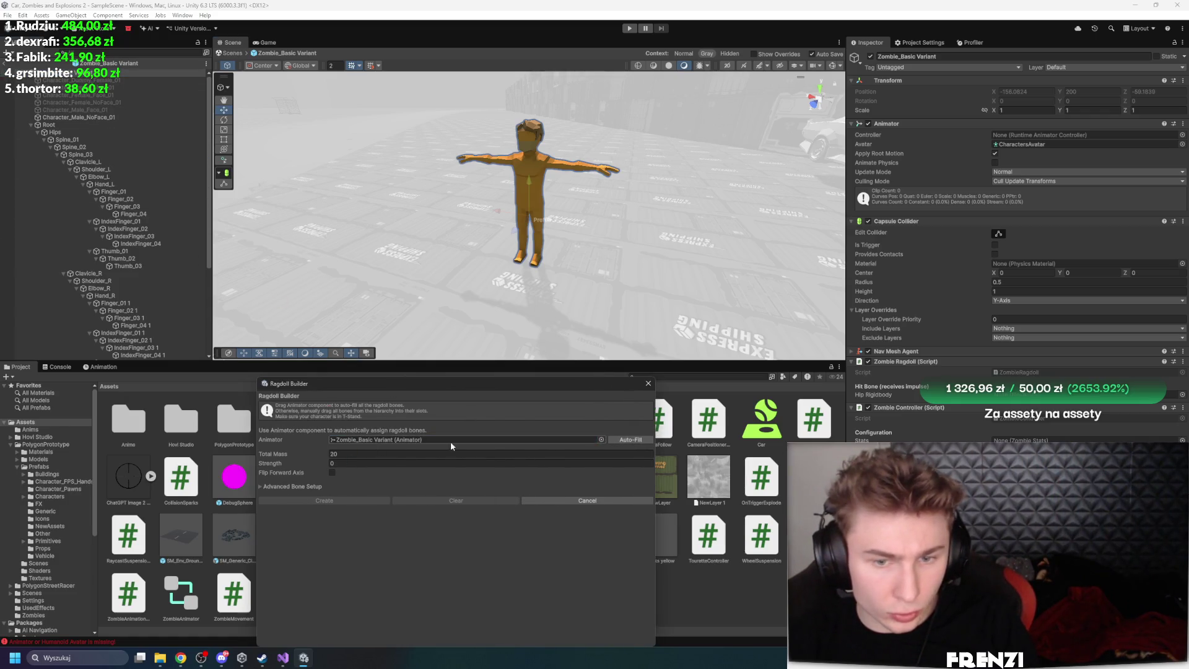
click(637, 440)
click(280, 487)
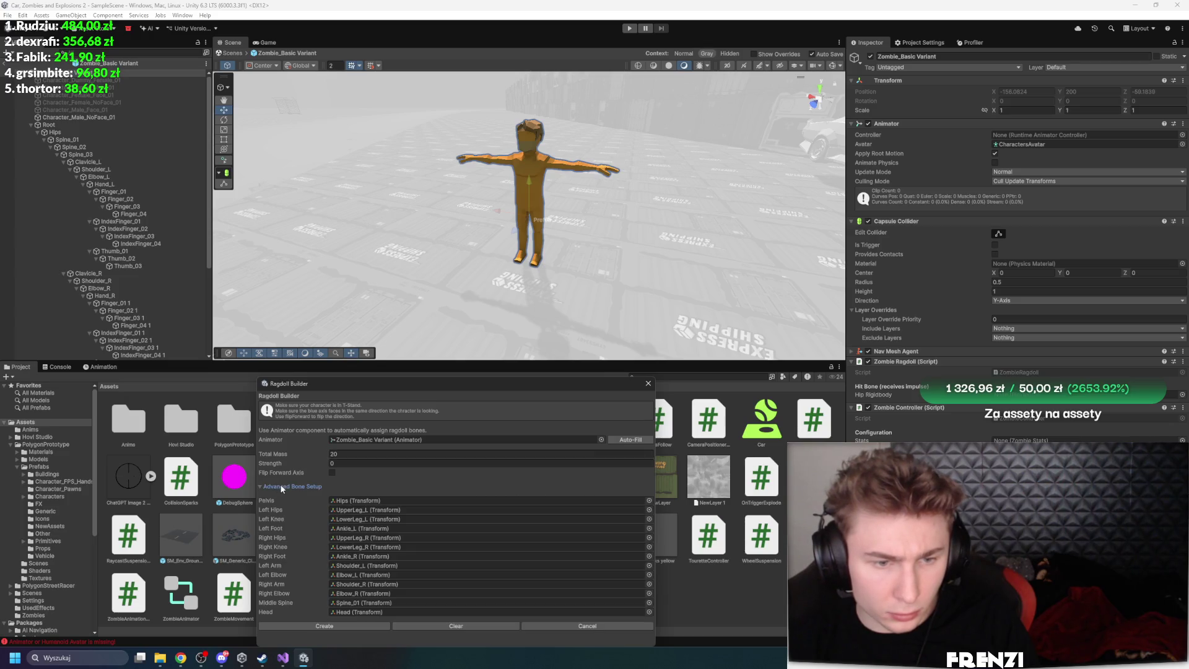
click(334, 625)
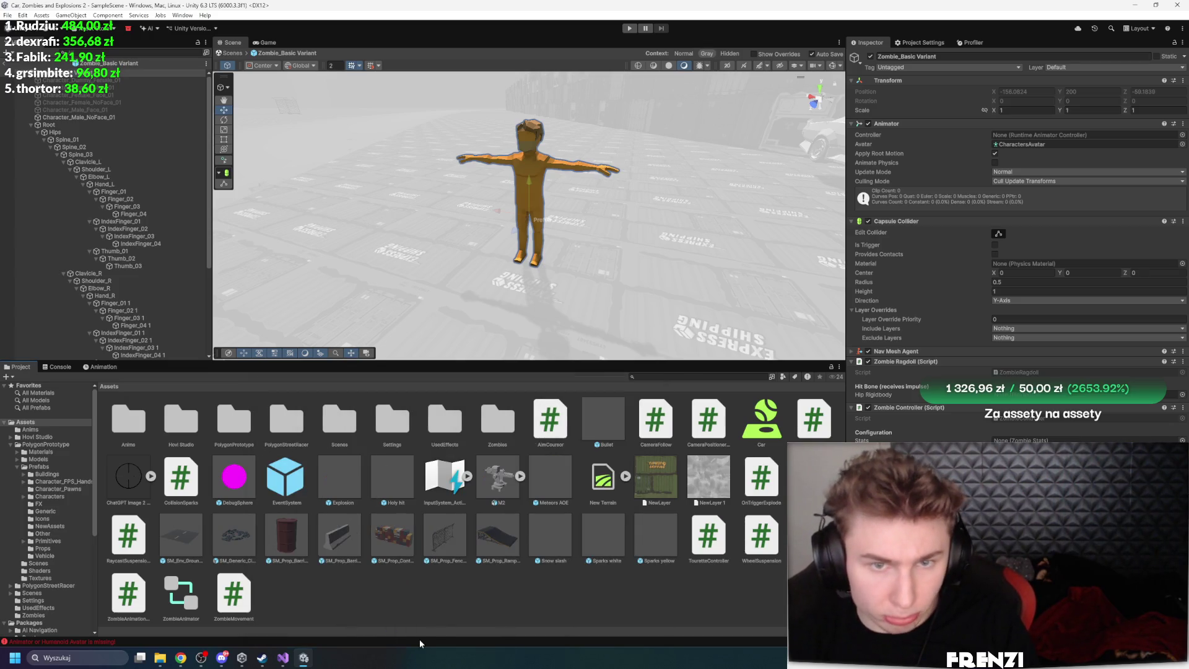
click(833, 65)
Set the Zombie Ragdoll's Hip Rigidbody to Hips, then open the Zombies asset folder
mouse_move(620, 179)
mouse_down()
mouse_move(604, 139)
mouse_move(579, 168)
mouse_up()
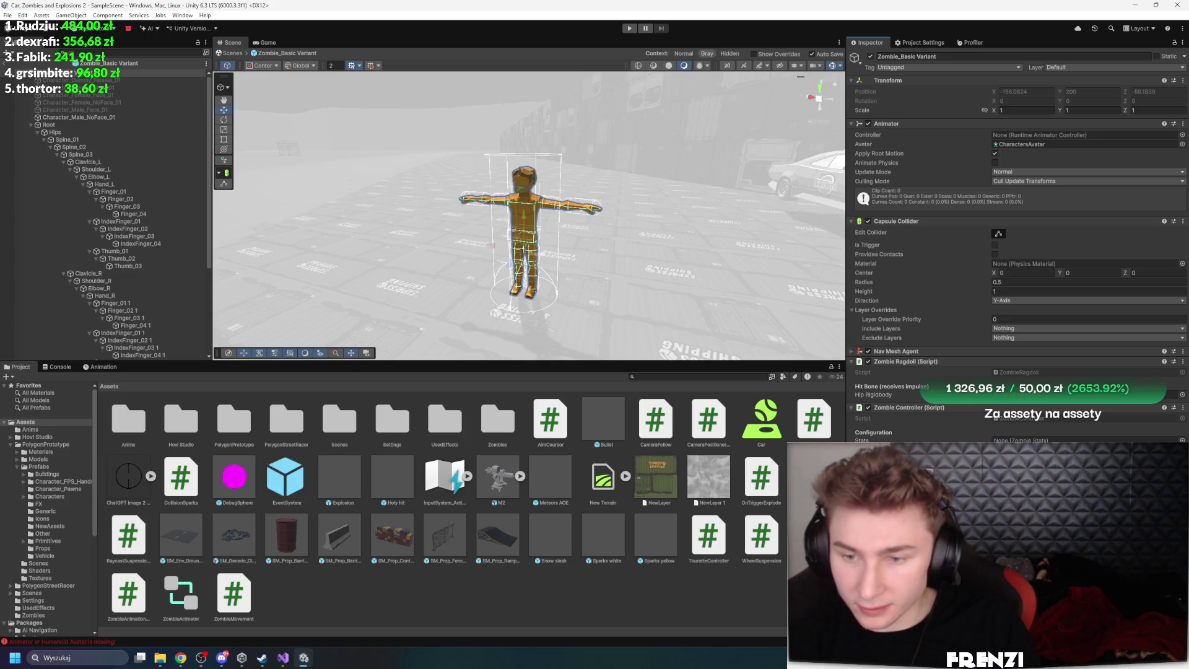
click(1181, 395)
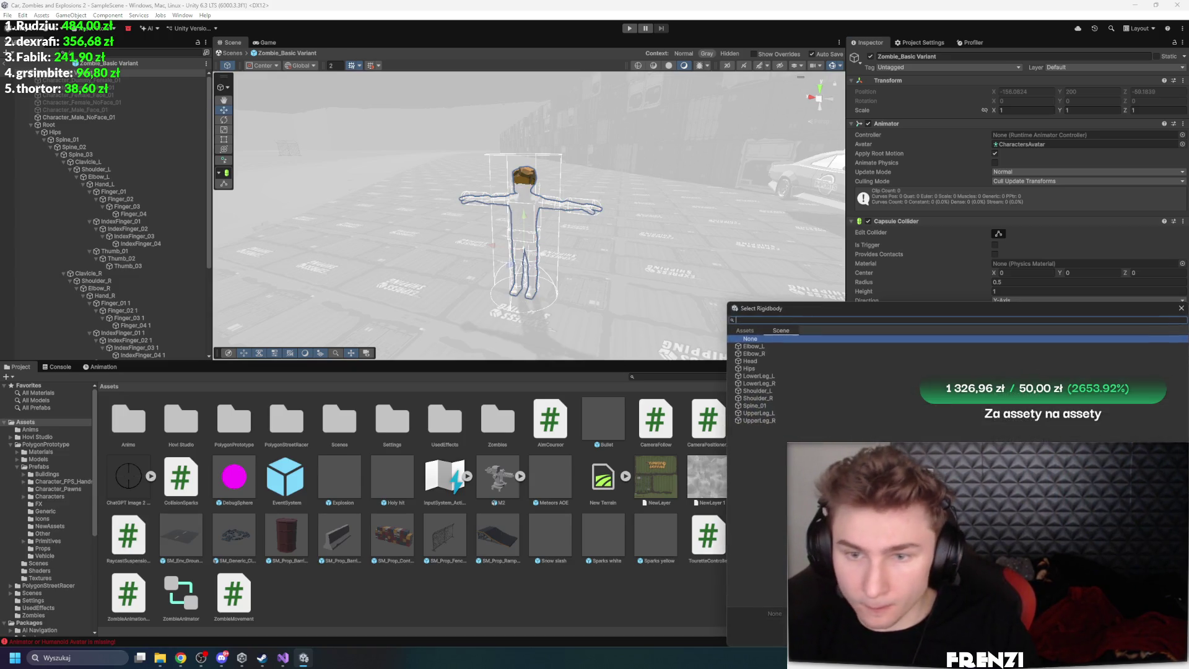
double_click(766, 369)
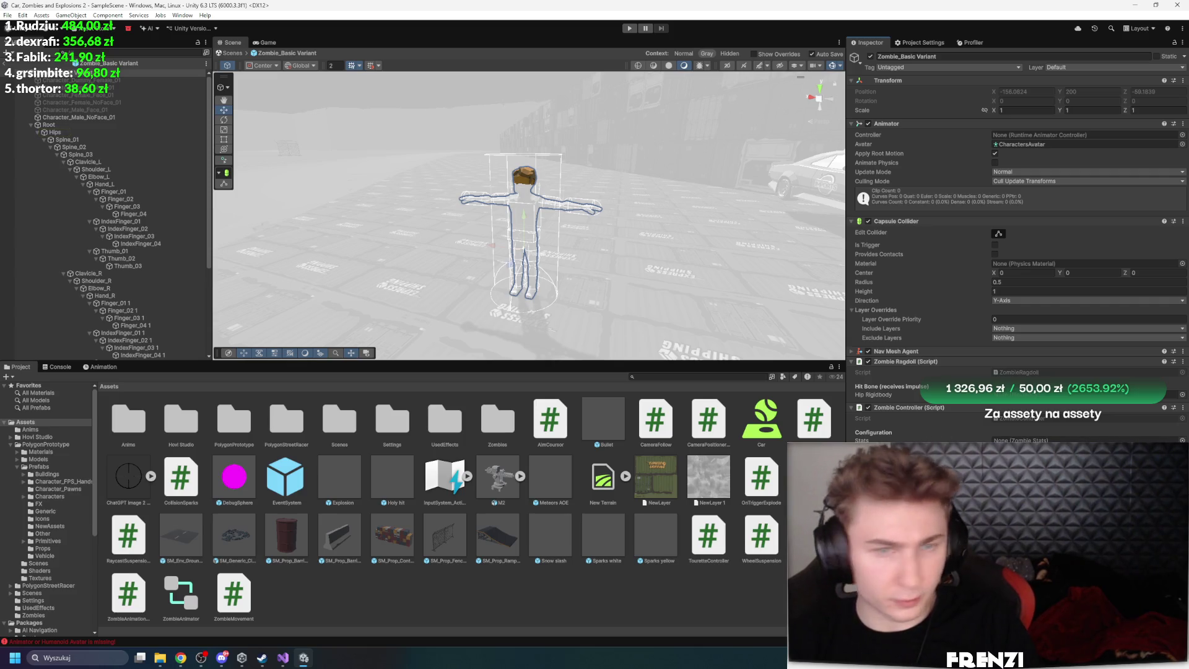
click(1182, 440)
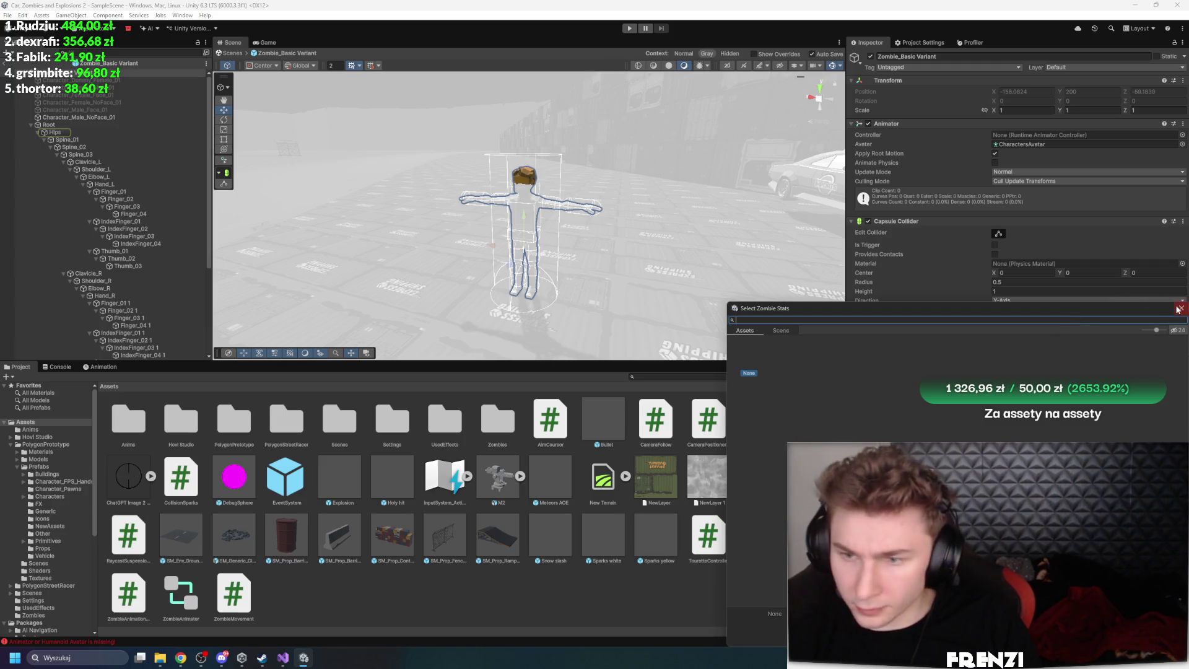
click(1181, 307)
double_click(497, 421)
Create a Zombie Stats asset named BaseZOmbie via Create > Zombies > Zombie Stats
right_click(557, 518)
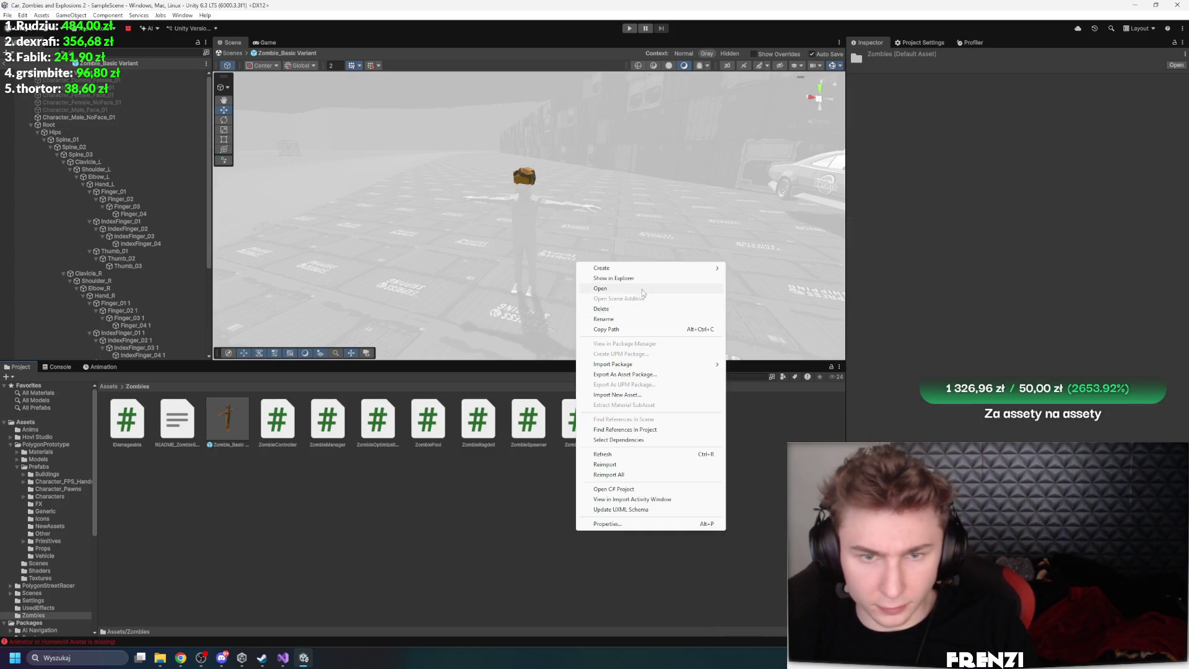
mouse_move(651, 269)
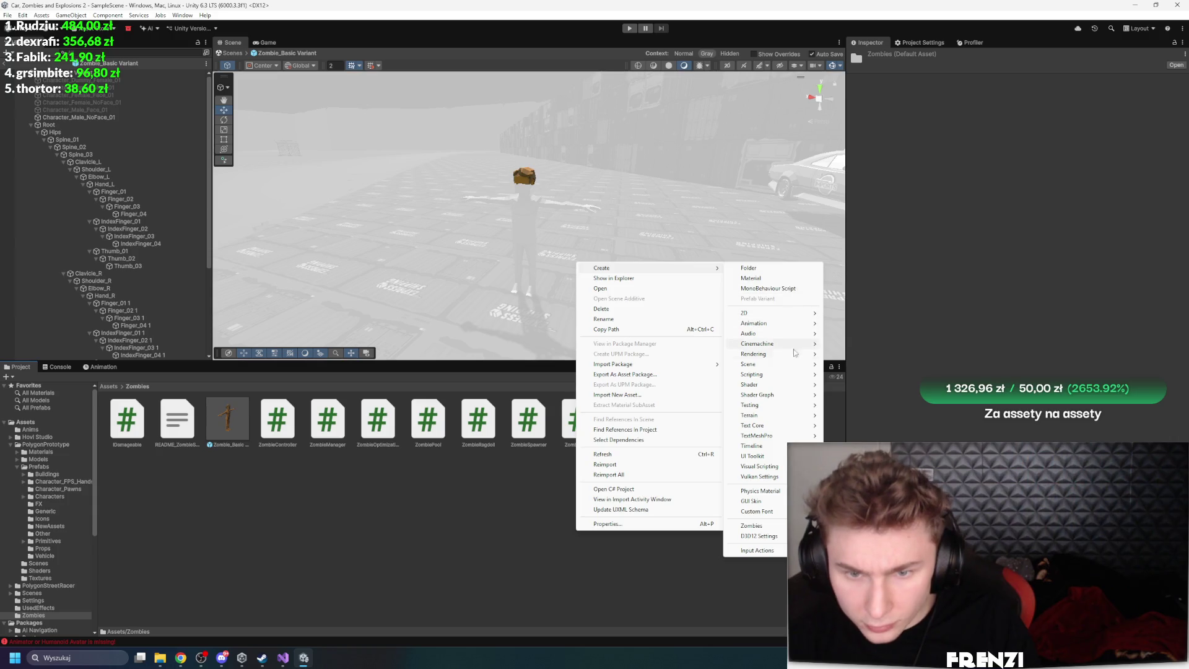
click(751, 525)
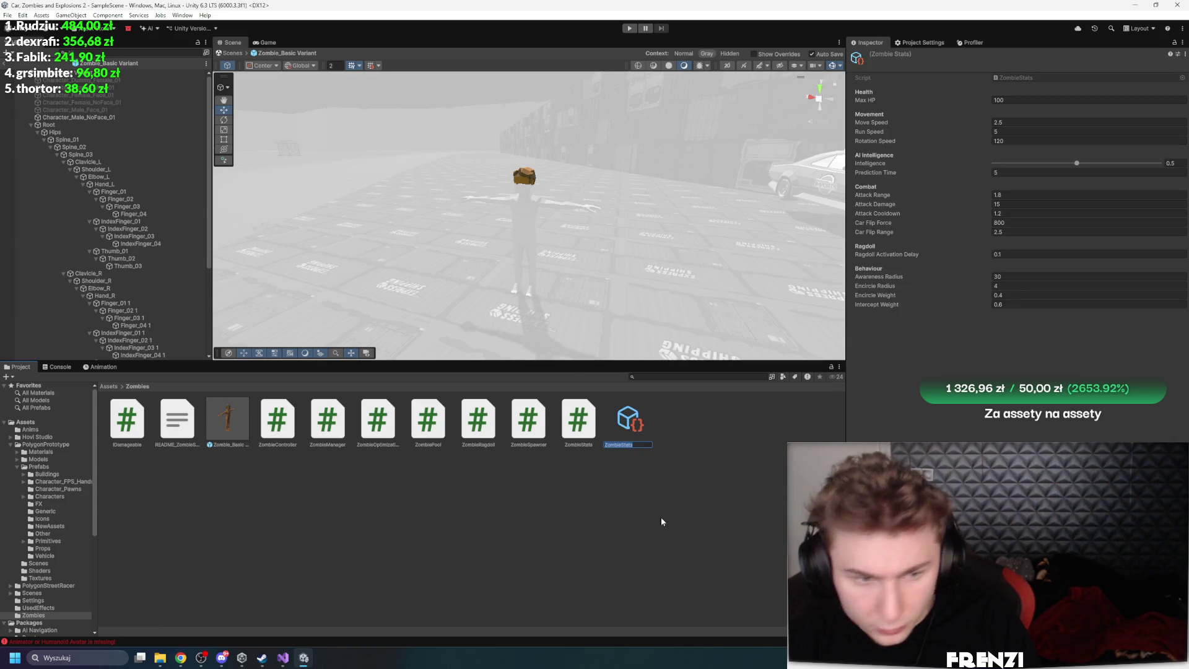
text(BaseZOmb)
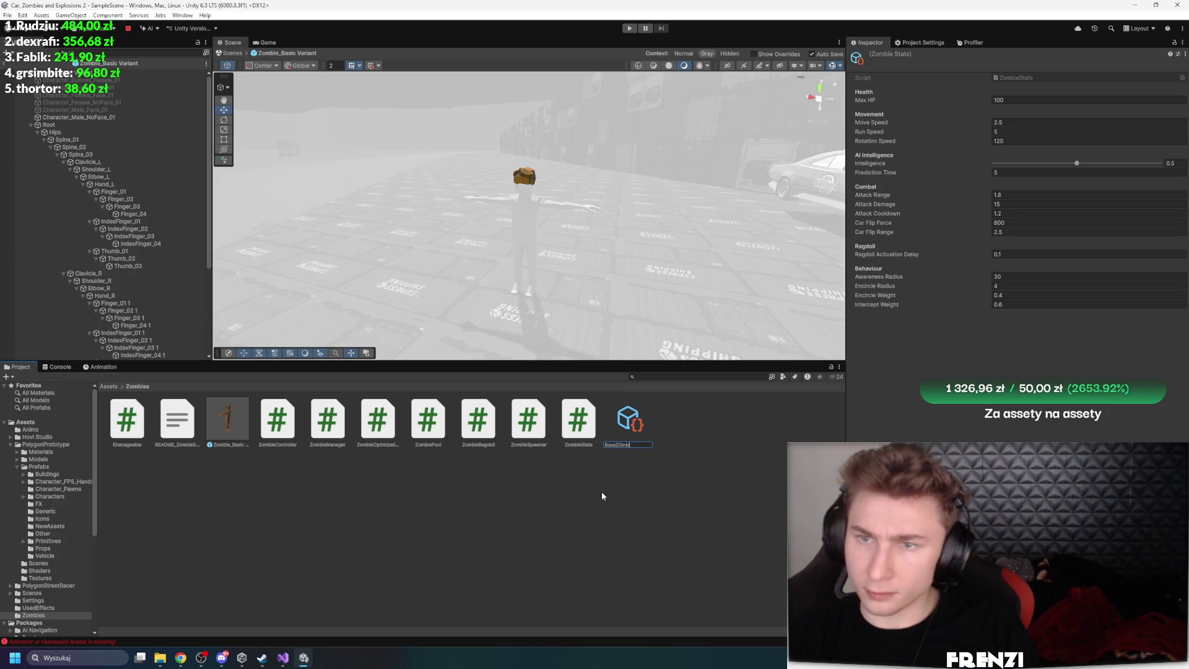
text(ie)
key(Return)
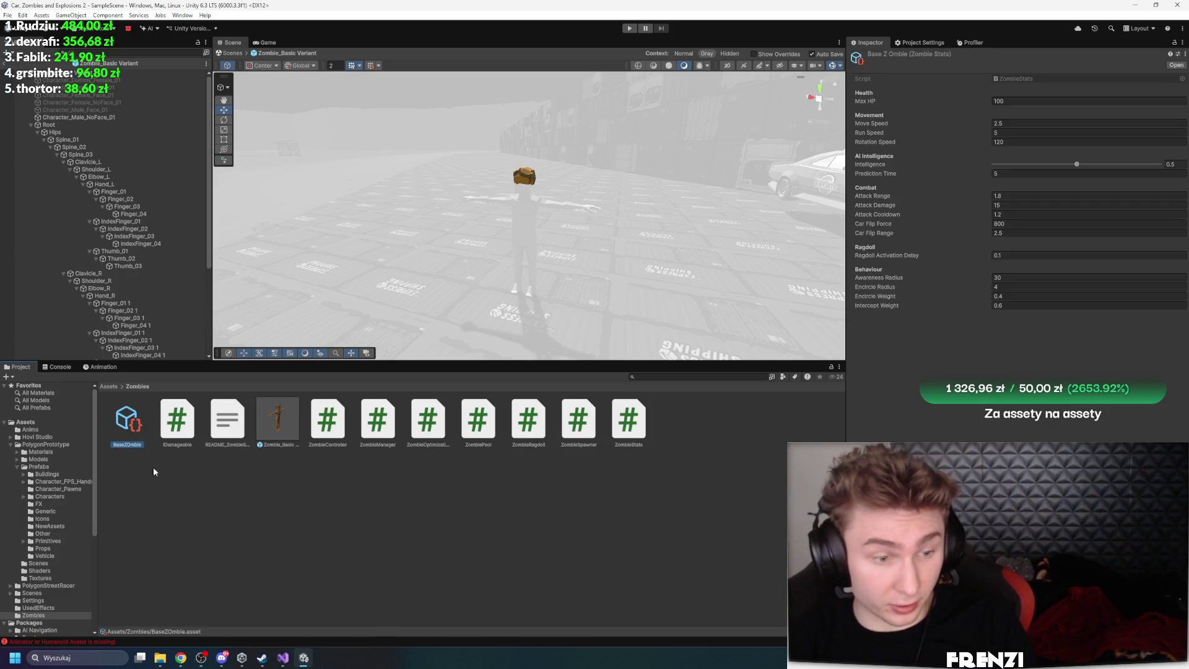
click(115, 80)
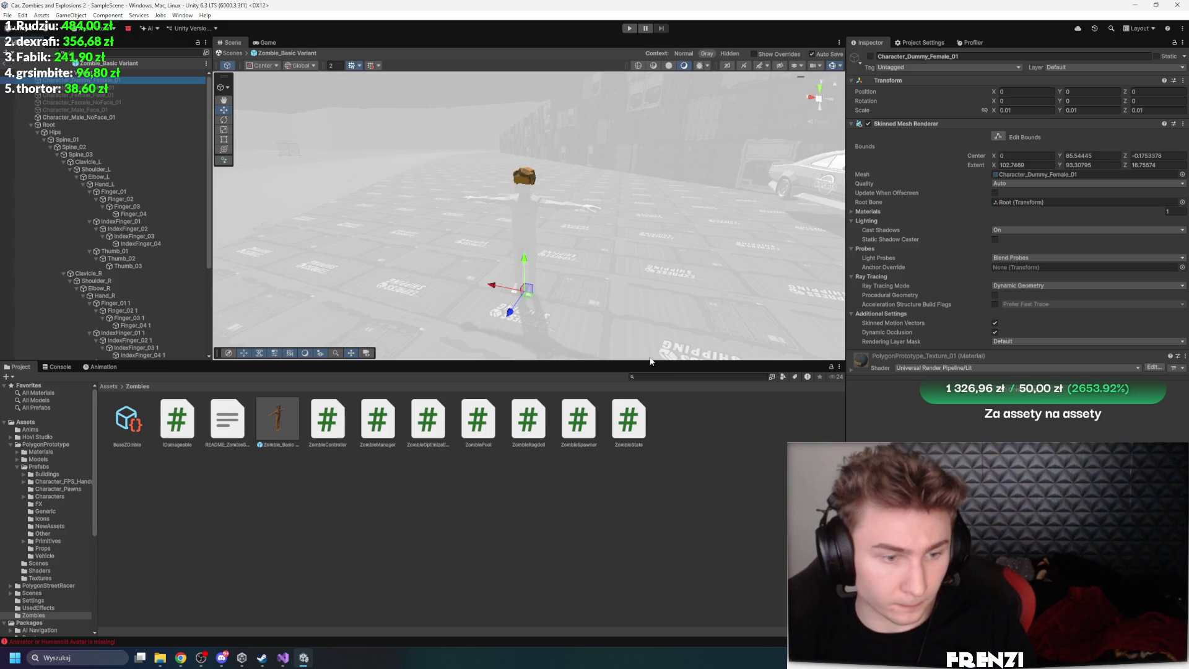
Read the missing Animator error in the Console and reselect the Zombie_Basic Variant root
click(94, 642)
click(78, 390)
click(18, 367)
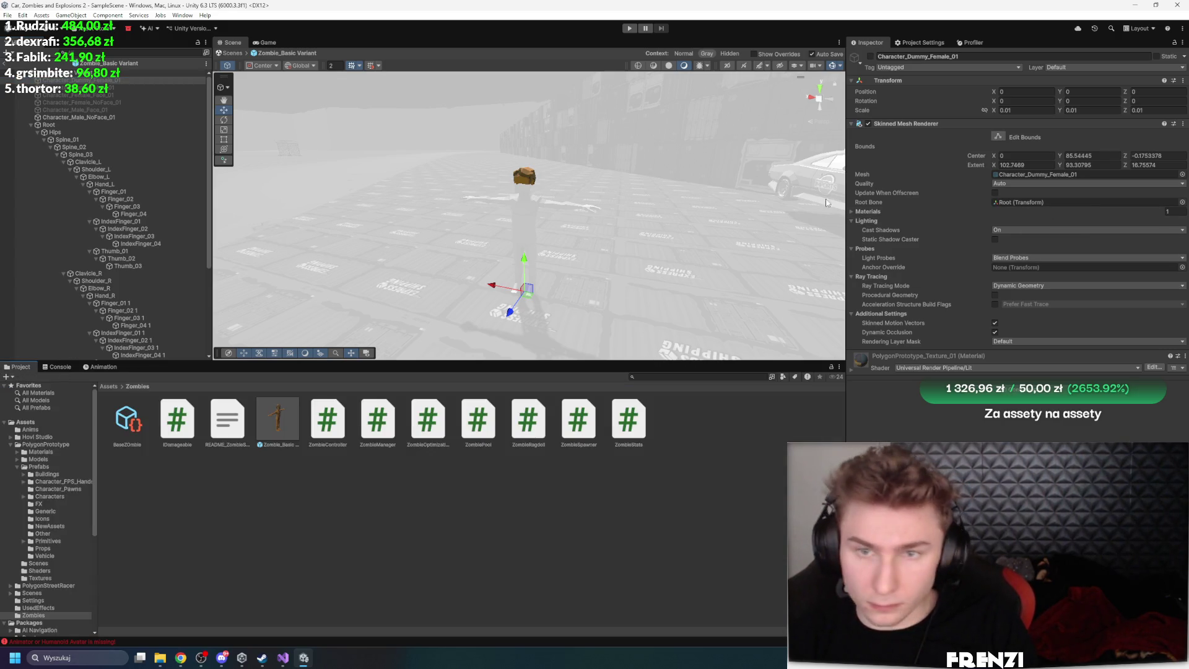
click(124, 72)
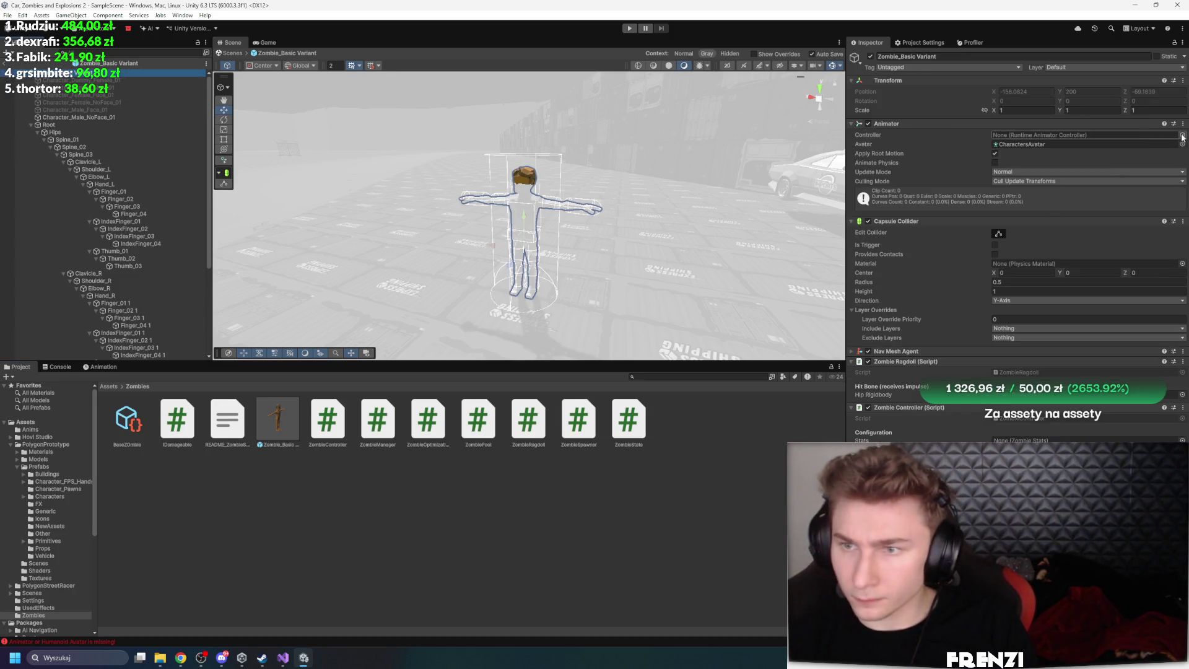
click(1182, 136)
key(ctrl+z)
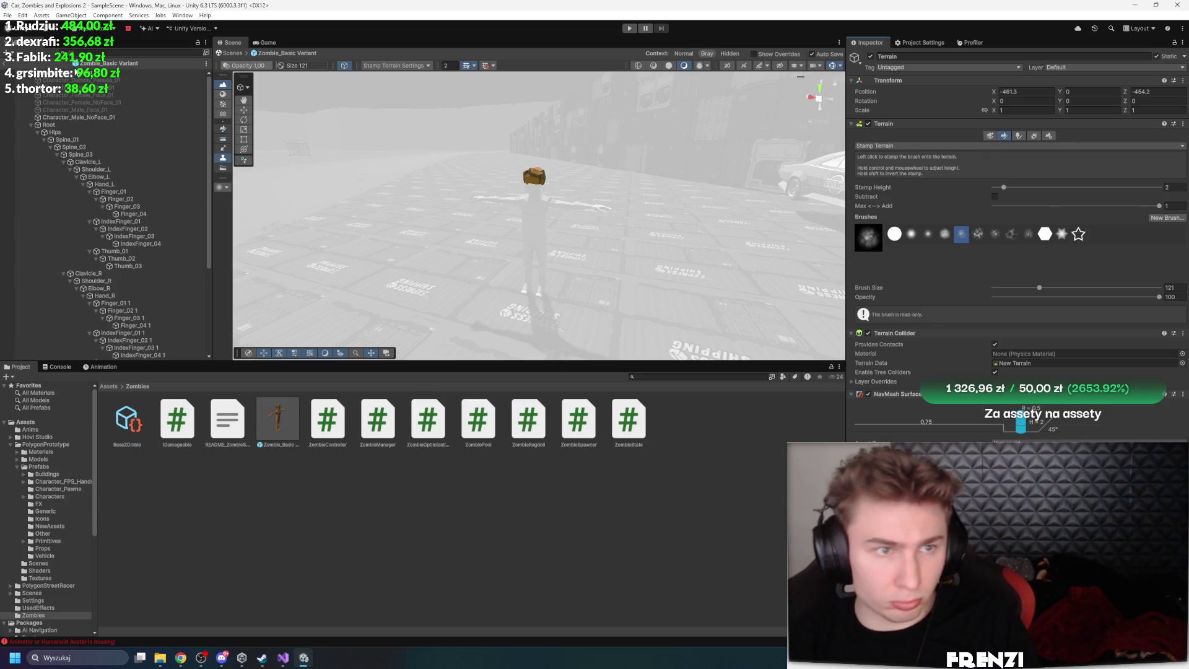
key(ctrl+z)
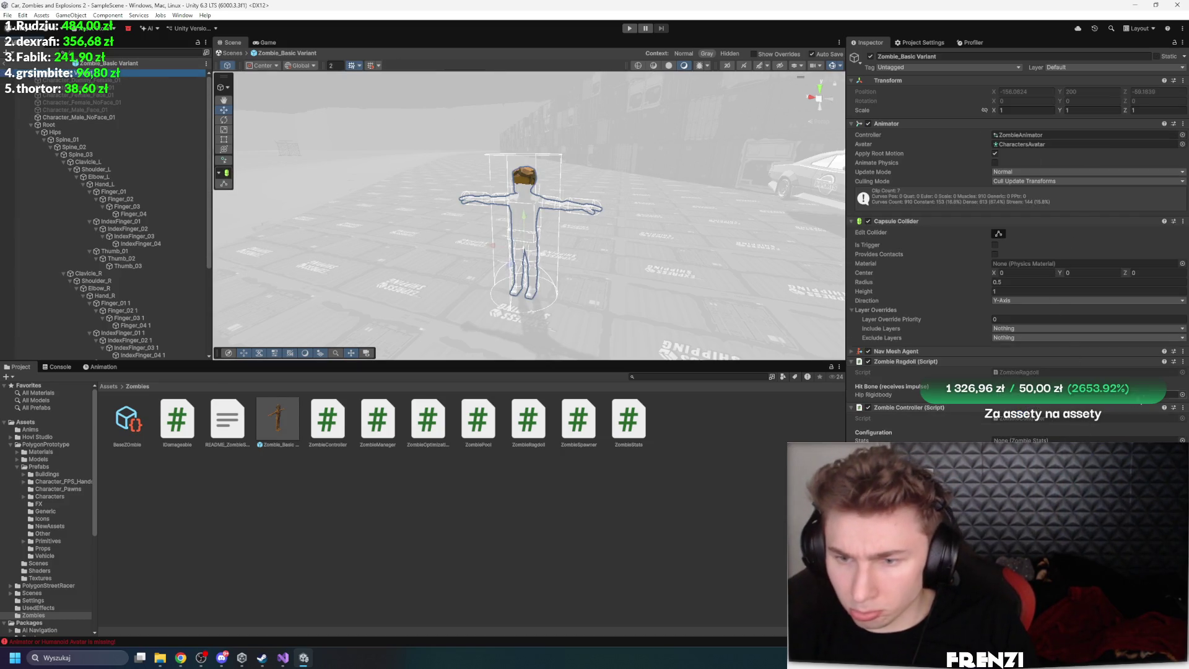
Leave the hip rigidbody unchanged and set the Zombie Controller's stats to BaseZombie
click(1182, 395)
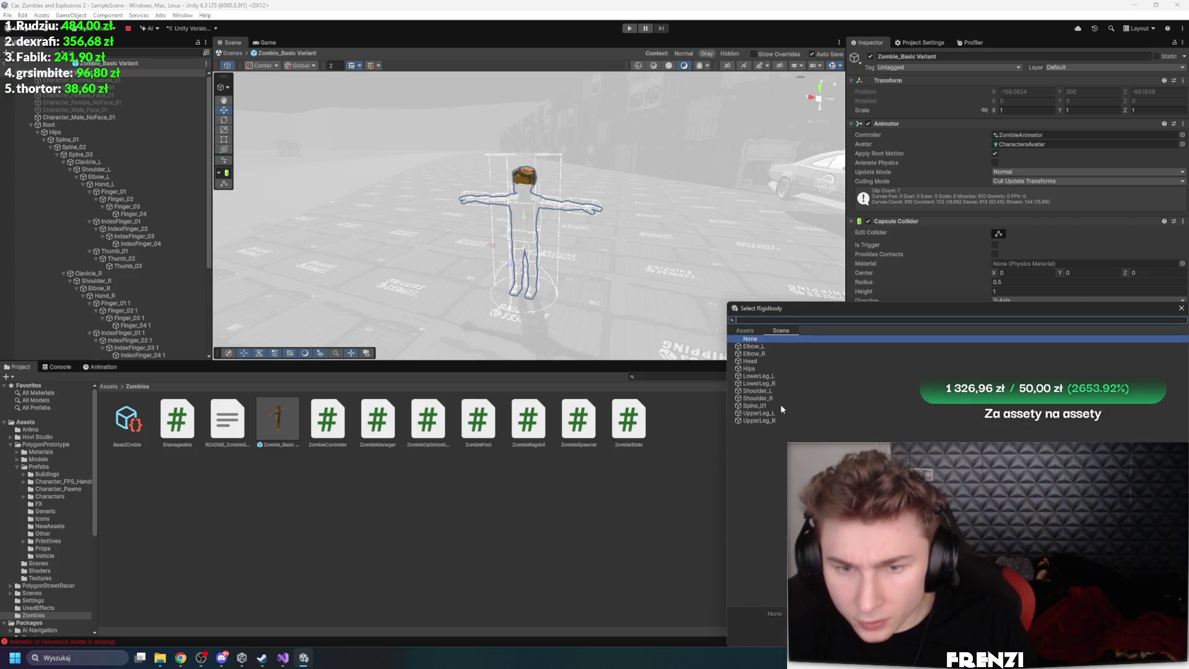
double_click(770, 372)
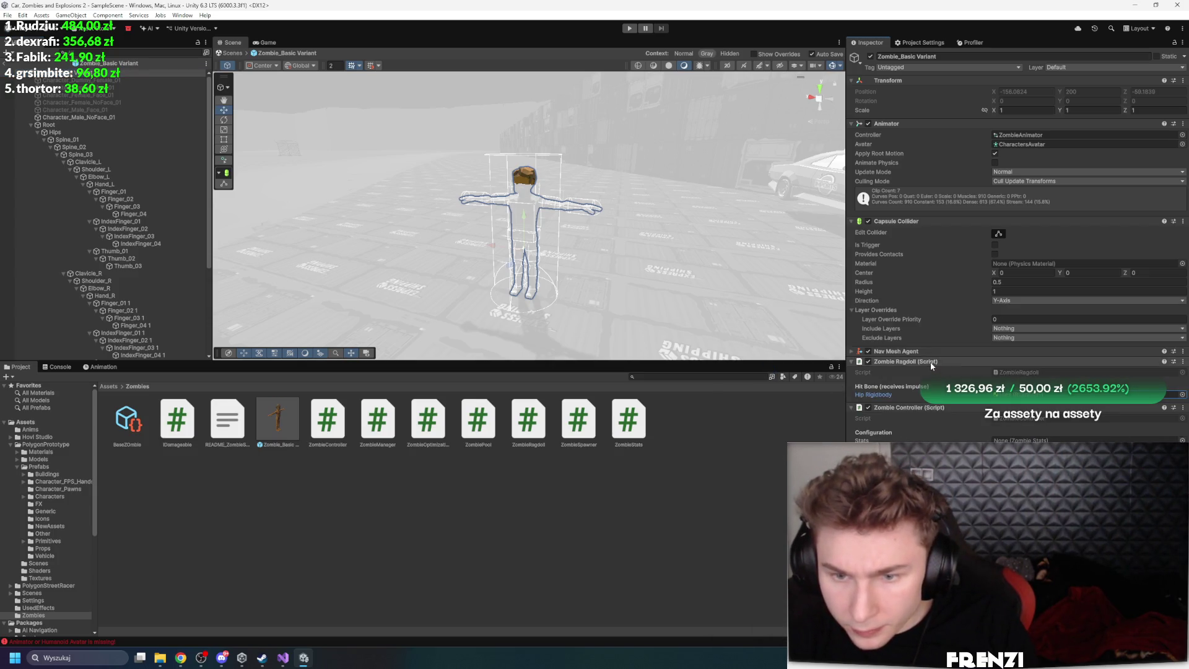
key(ctrl+z)
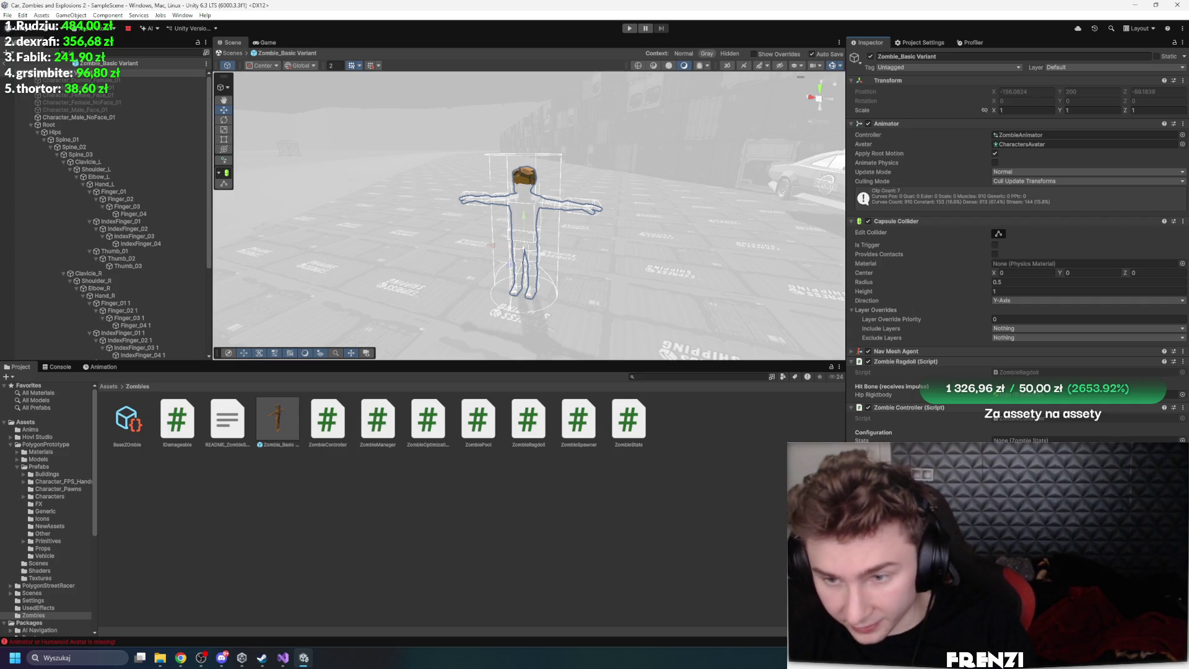
click(1181, 440)
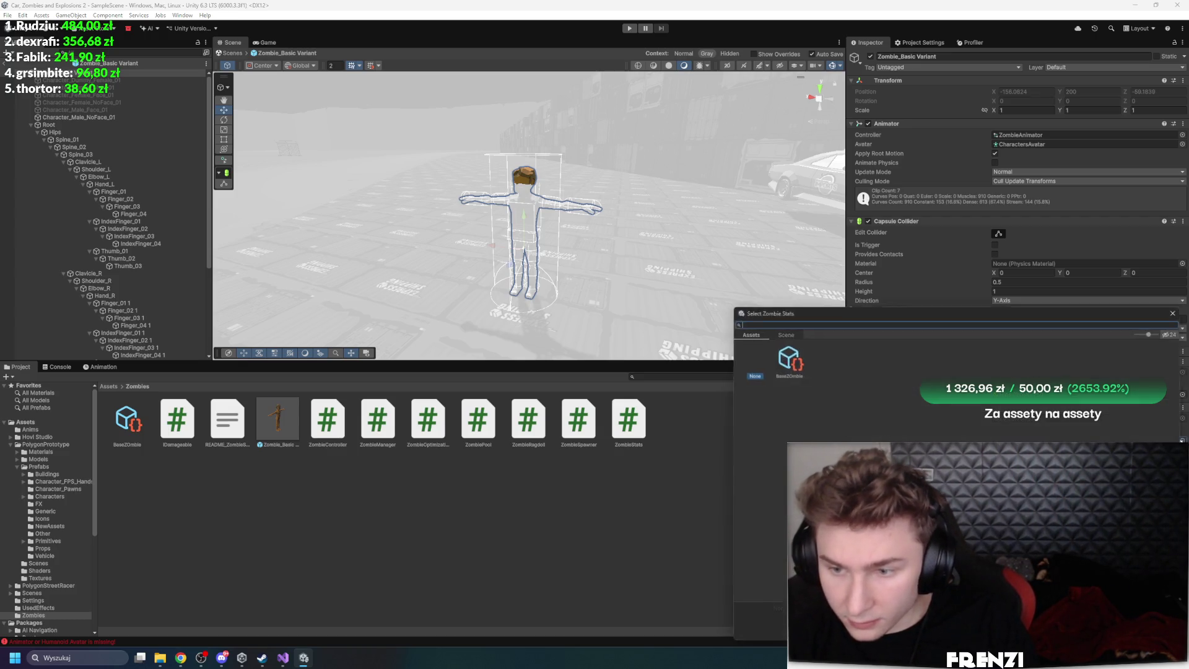
double_click(786, 365)
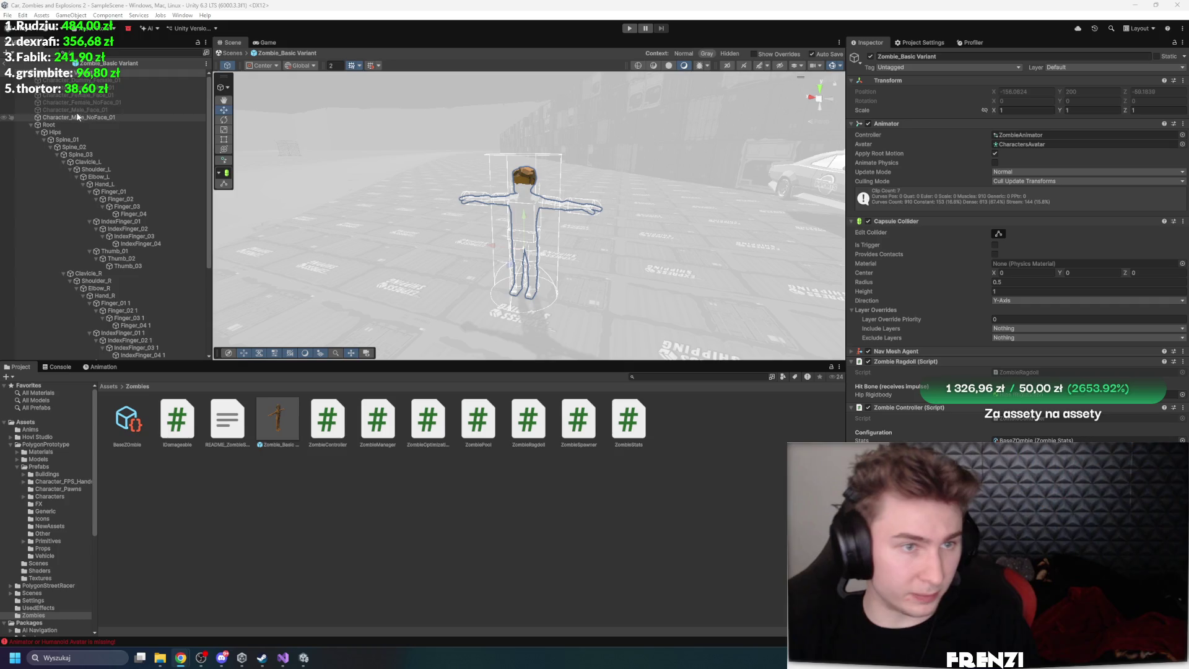
Disable Apply Root Motion on the zombie's Animator and duplicate the BaseZombie stats asset
click(994, 154)
click(995, 154)
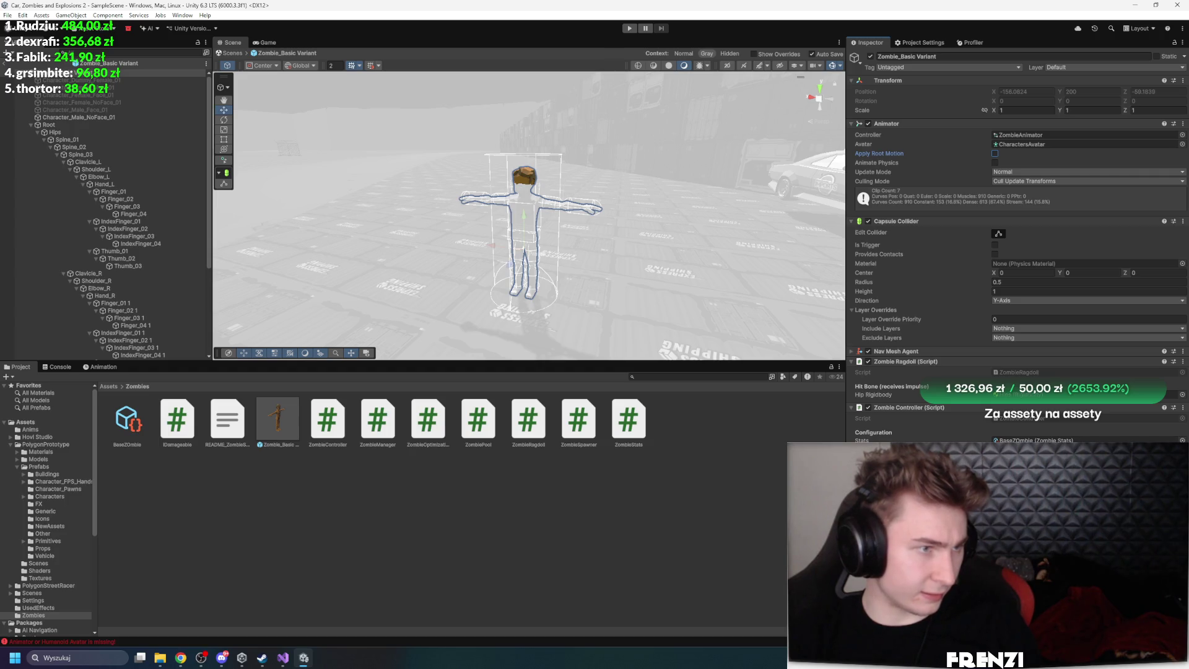
click(128, 420)
key(ctrl+d)
key(ctrl+d)
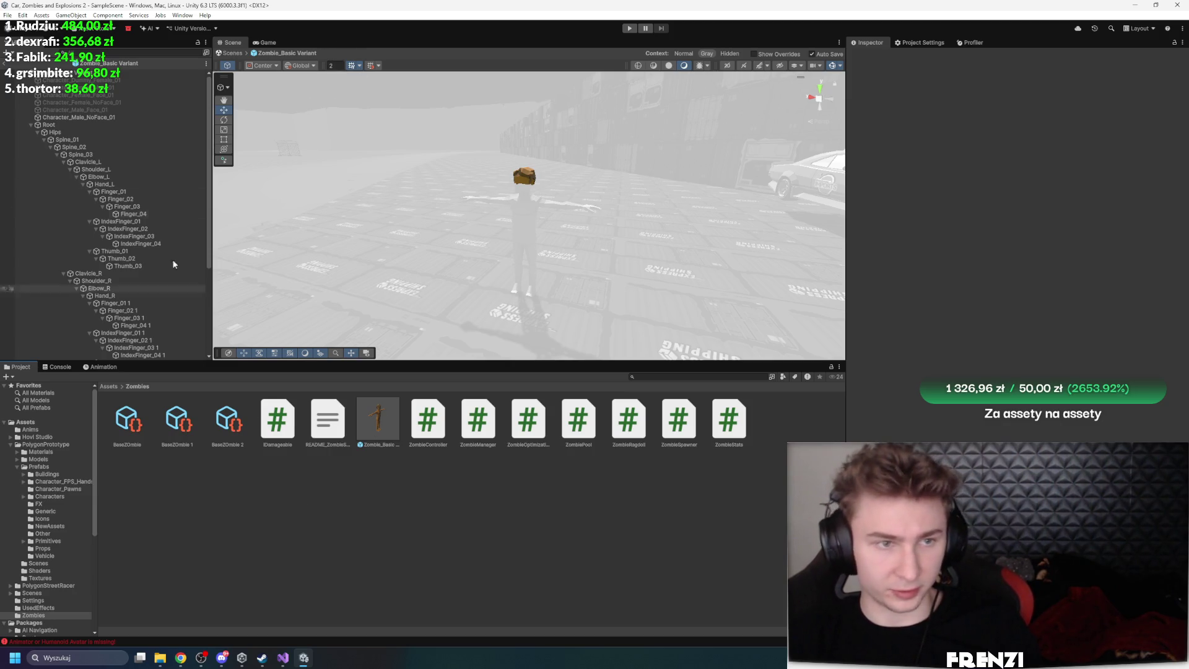
Open the zombie prefab and duplicate its ZombieAnimator controller asset
double_click(377, 420)
click(1021, 134)
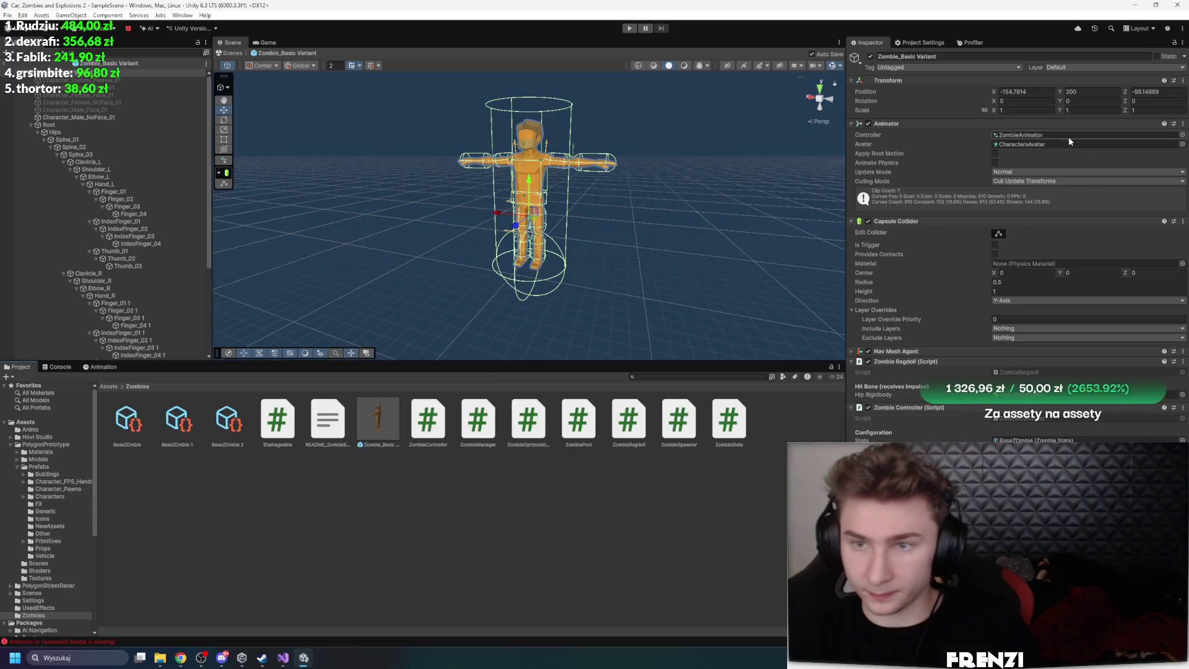
click(191, 582)
key(ctrl+d)
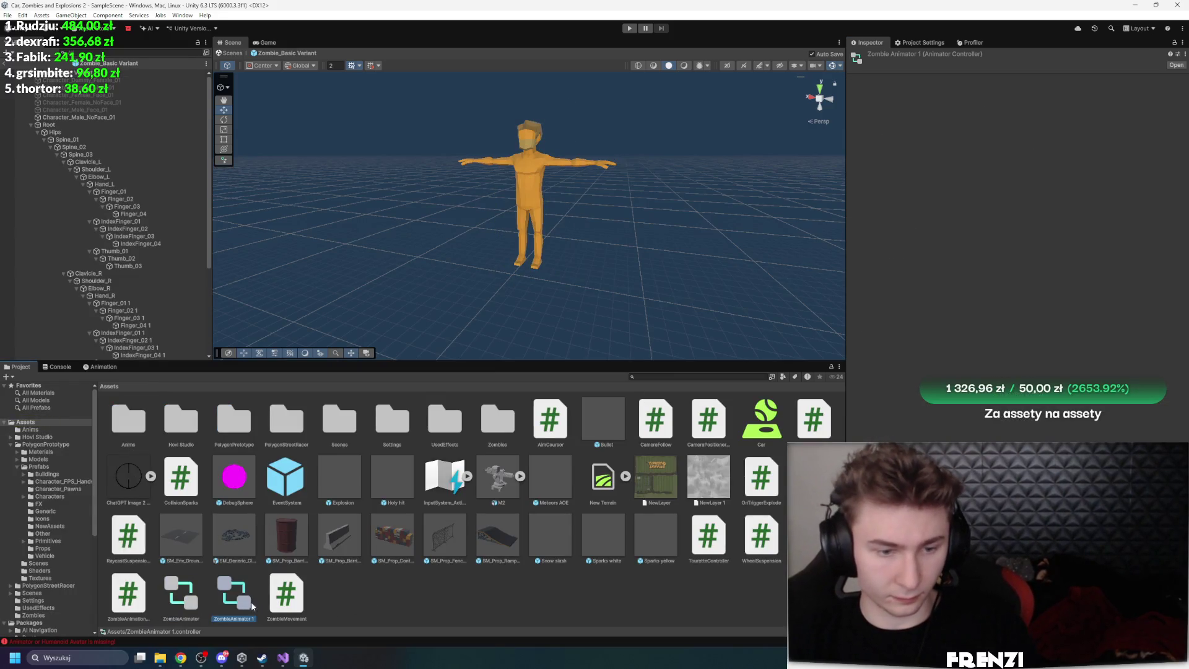
key(Delete)
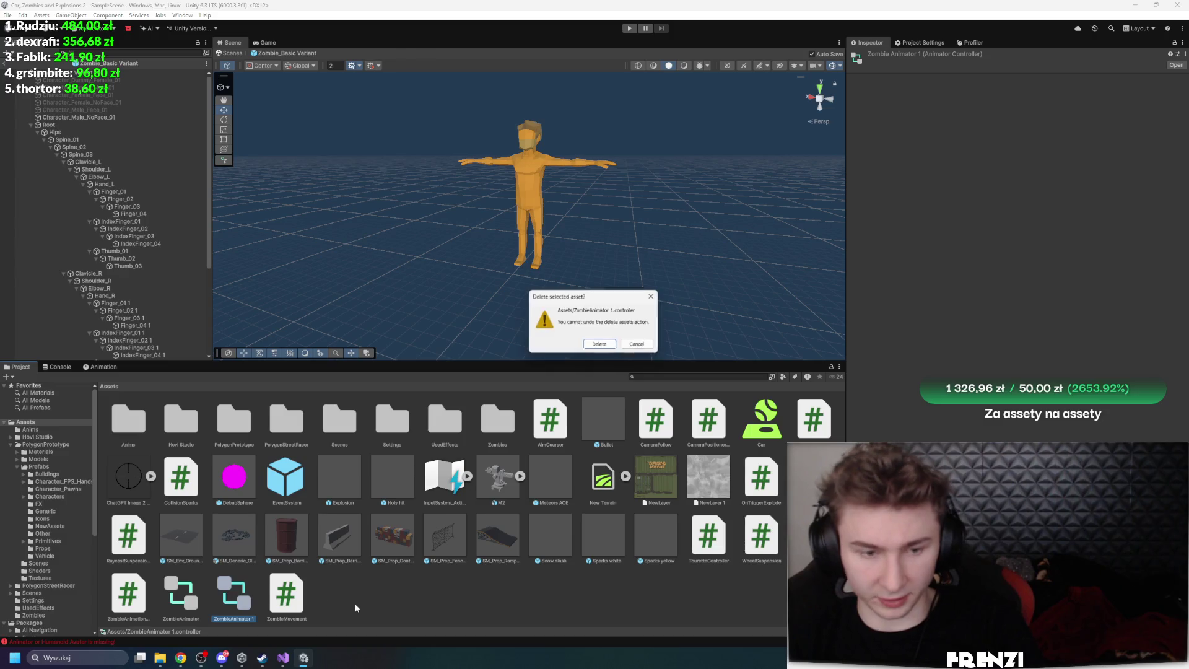
click(600, 344)
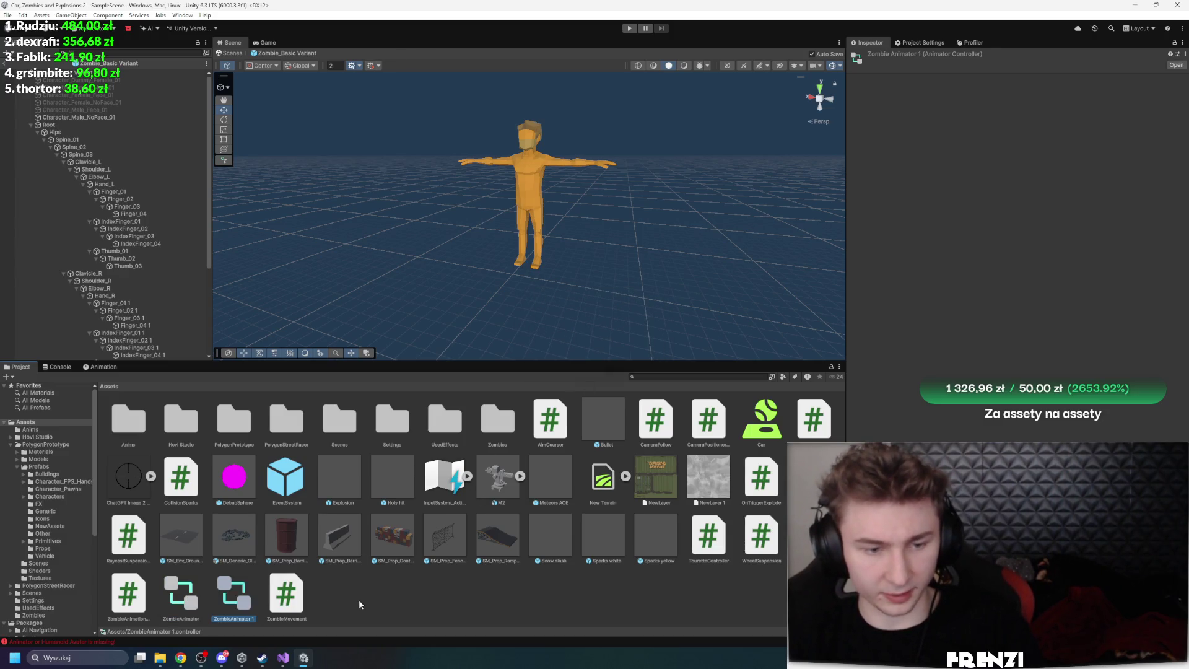
Rename the copy to ZombieAnimator New, move it into Zombies, and open its state graph
click(237, 619)
key(BackSpace)
text(New)
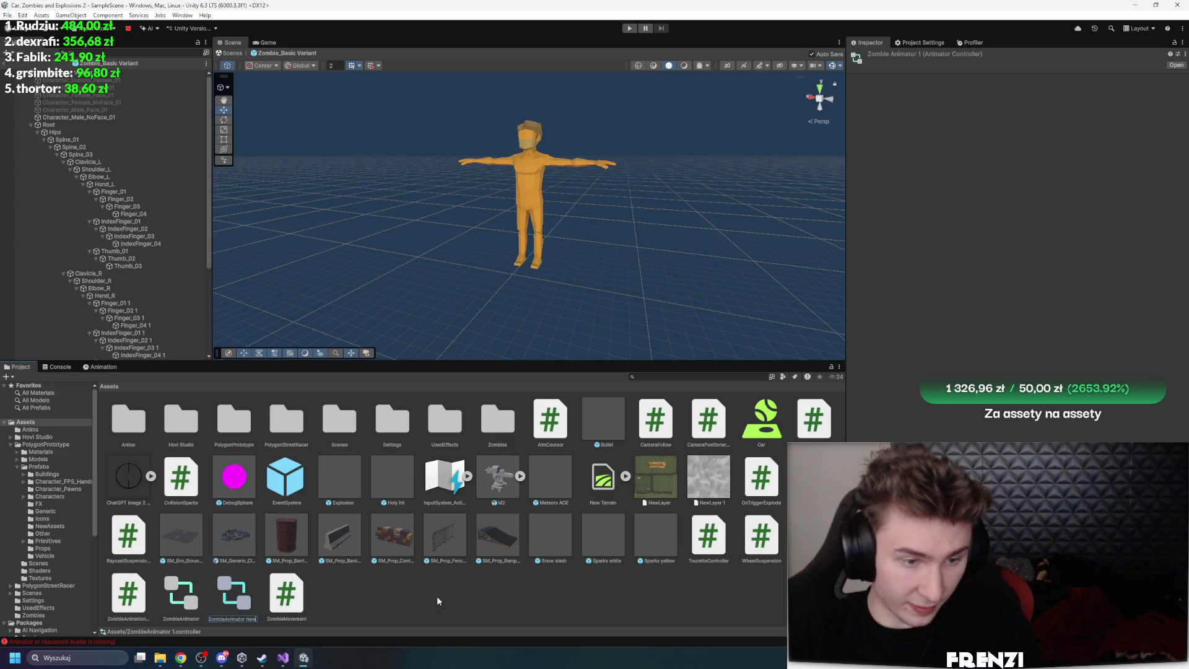
key(Return)
mouse_move(234, 596)
mouse_down()
mouse_move(249, 598)
mouse_move(497, 421)
mouse_up()
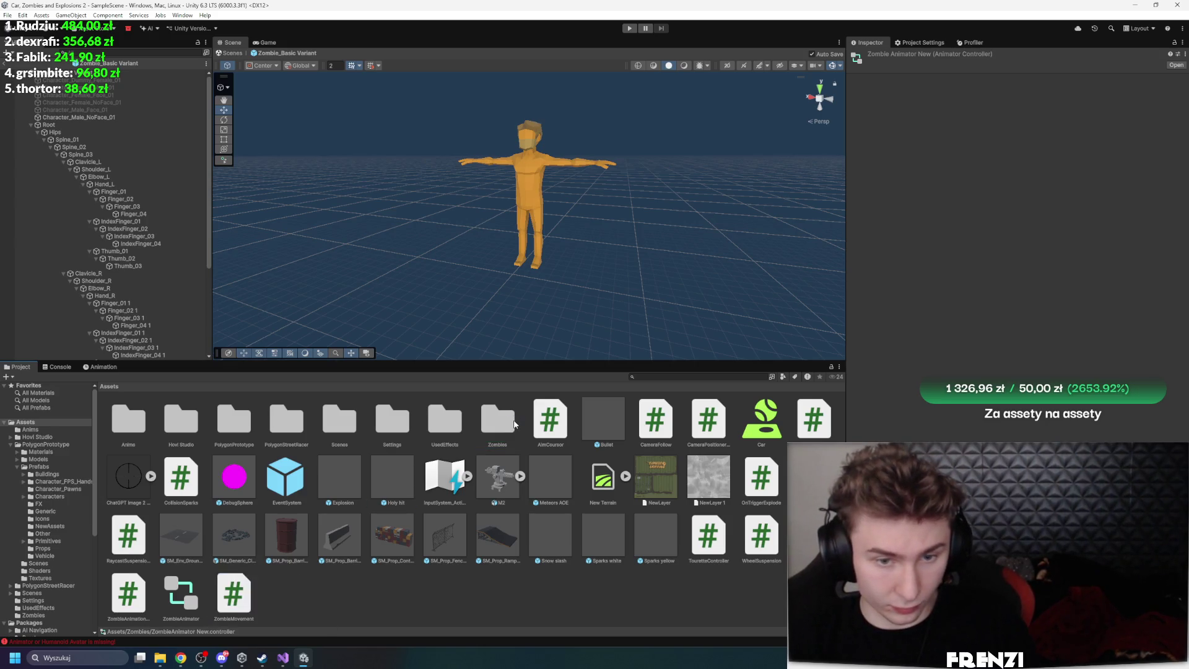
double_click(497, 421)
key(End)
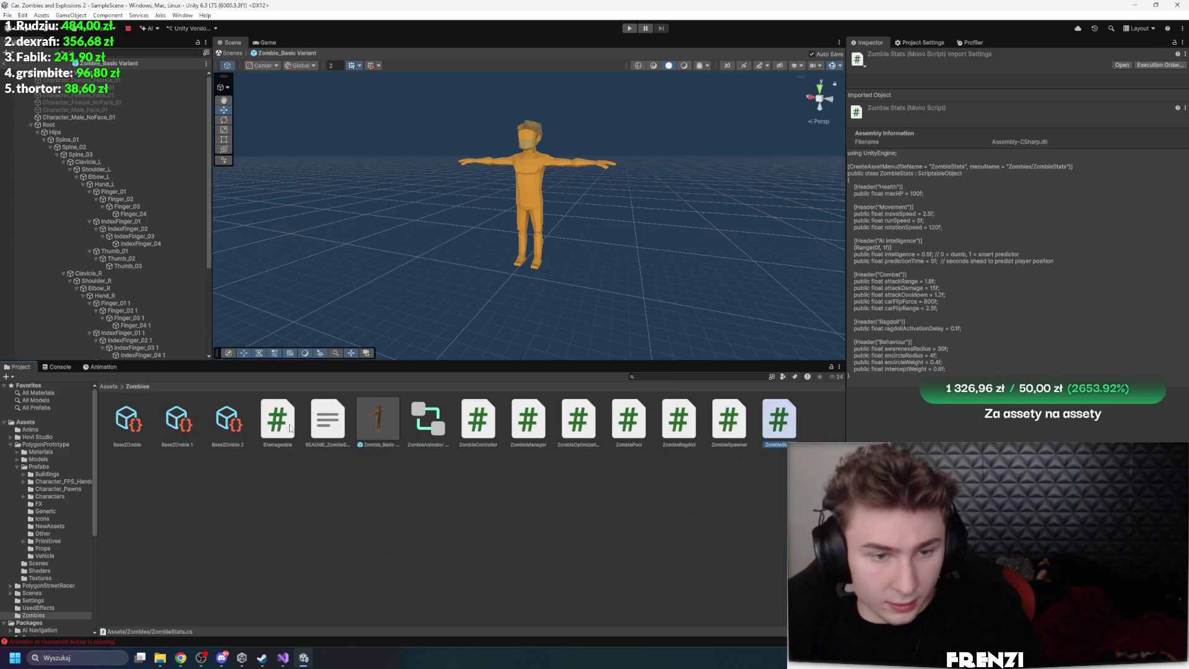
click(437, 430)
double_click(432, 416)
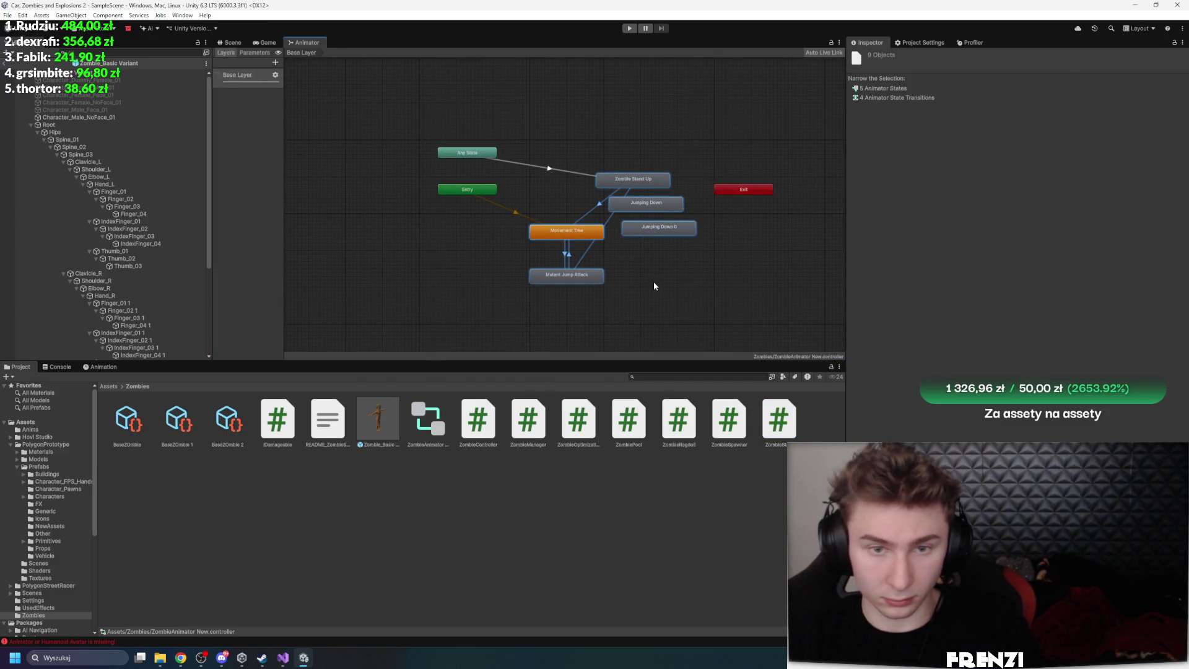
Delete the Mutant Jump Attack, Jumping Down 0, Jumping Down and Zombie Stand Up states
click(566, 275)
scroll(629, 237, up, 4)
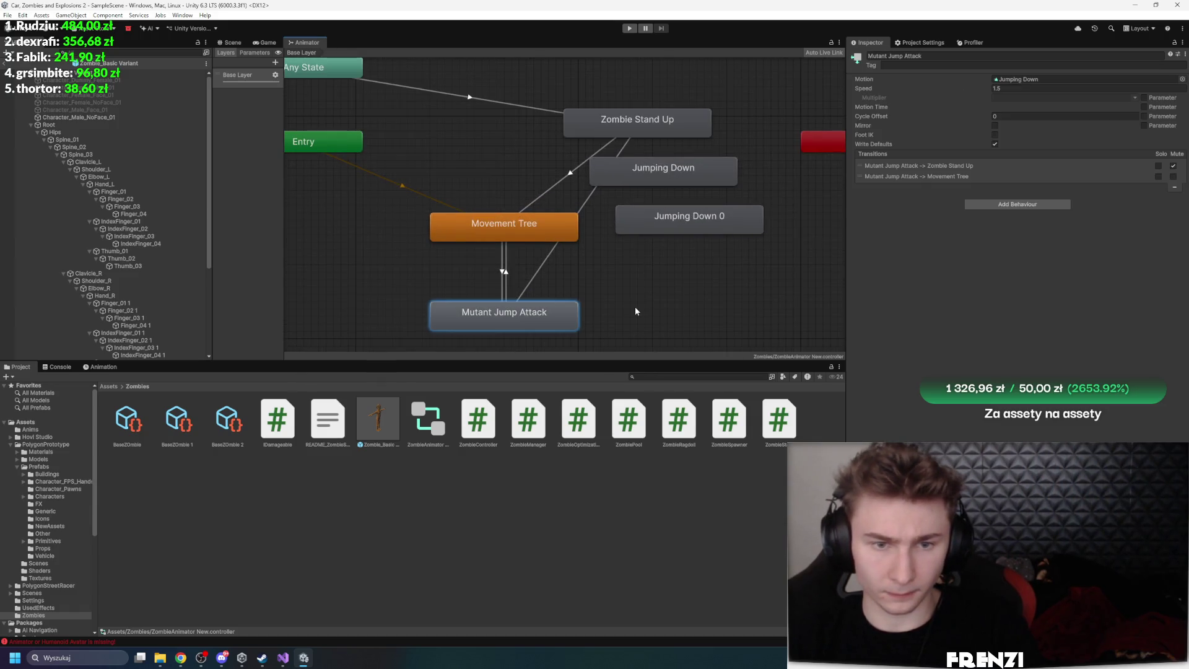
key(Delete)
click(656, 223)
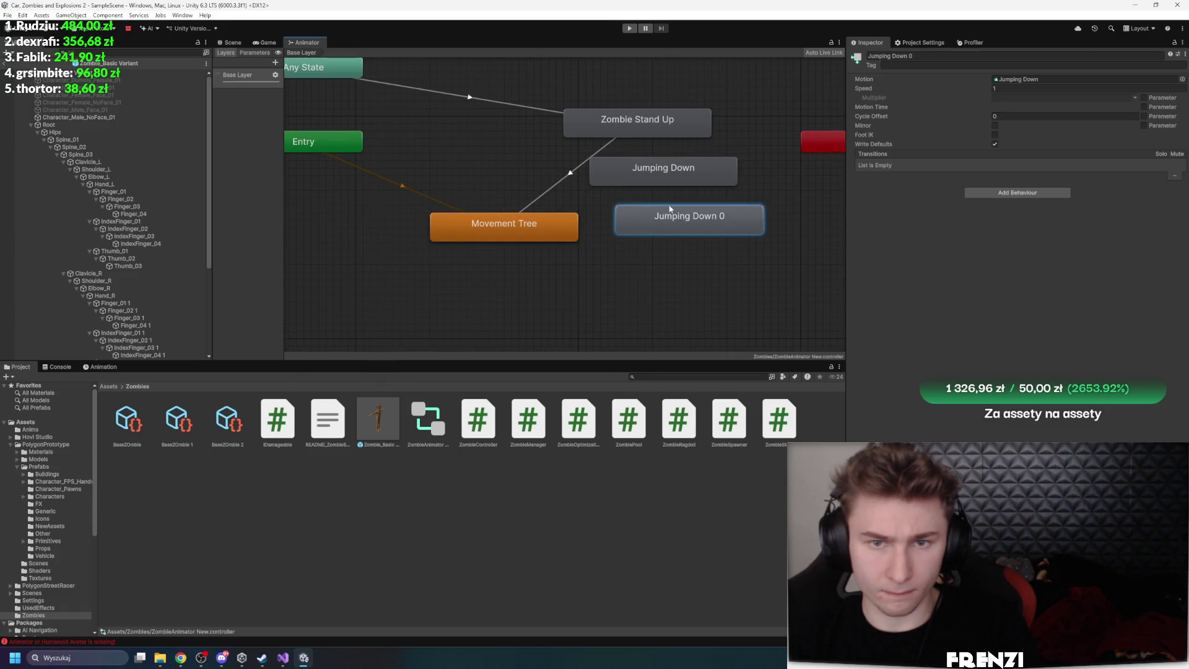
key(Delete)
click(671, 184)
key(Delete)
click(644, 128)
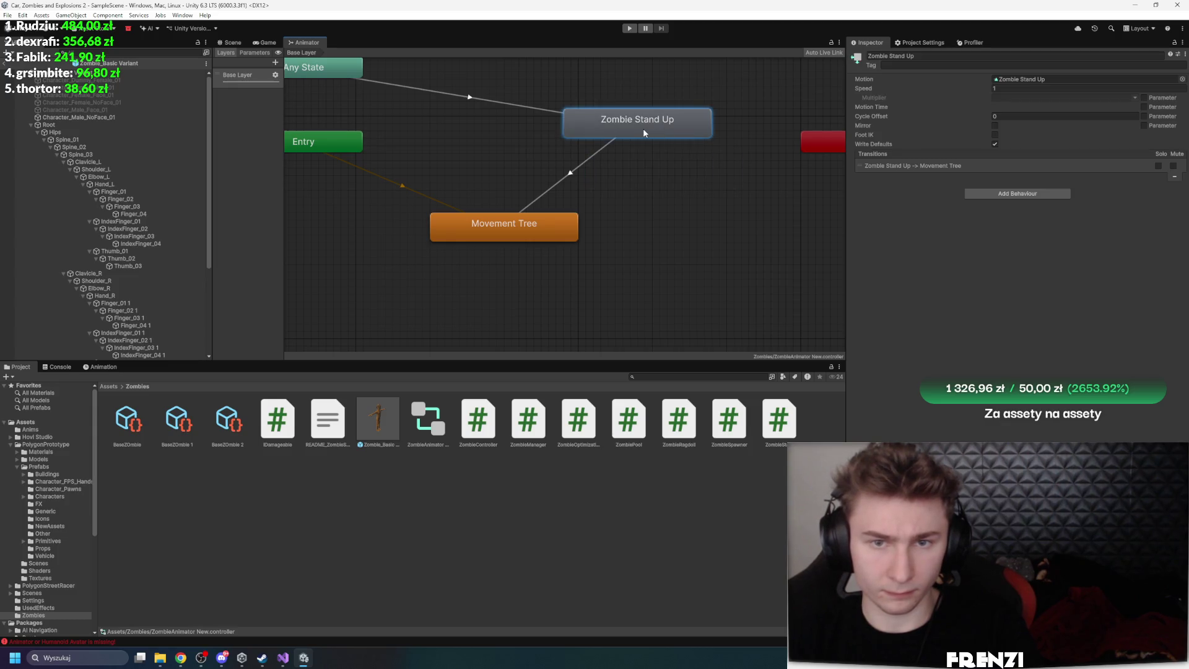
key(Delete)
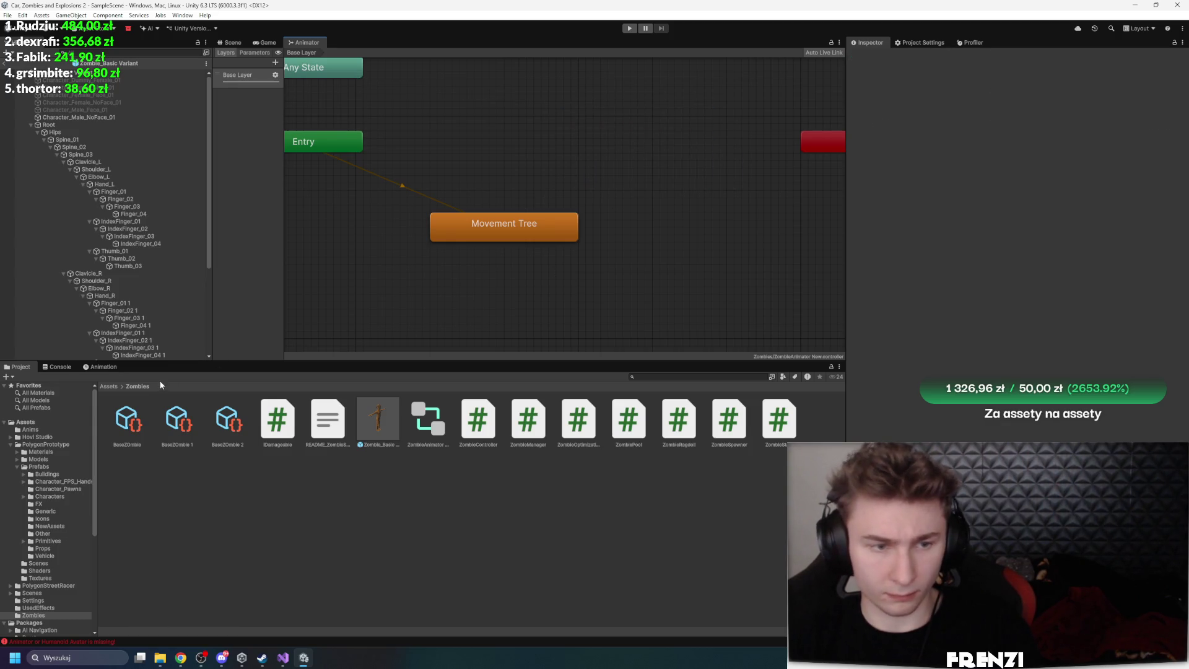
Preview the clips in the Anims folder and add a Zombie Punching state to the graph
click(108, 386)
double_click(127, 418)
click(278, 418)
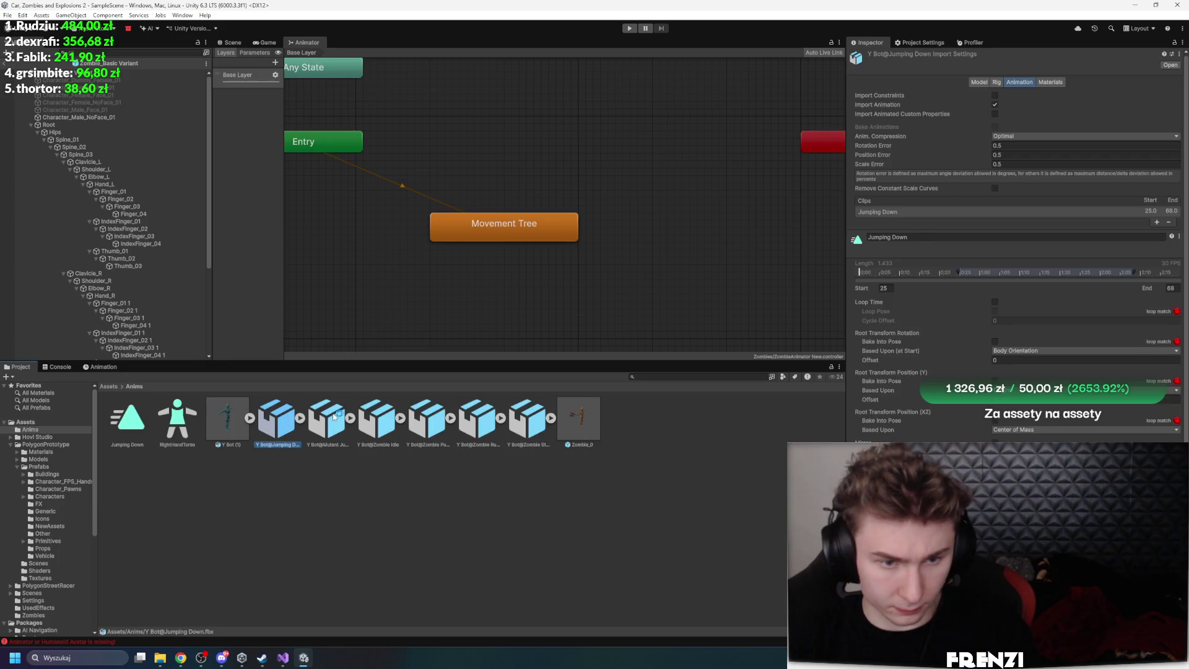
click(377, 418)
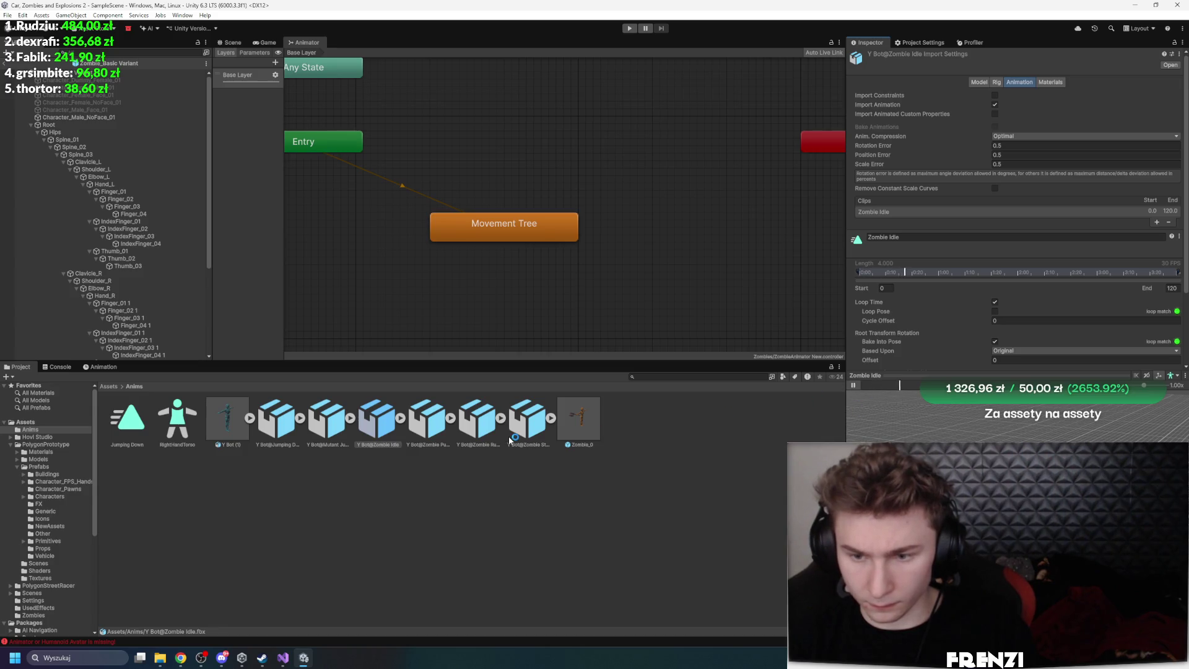
click(328, 419)
click(428, 418)
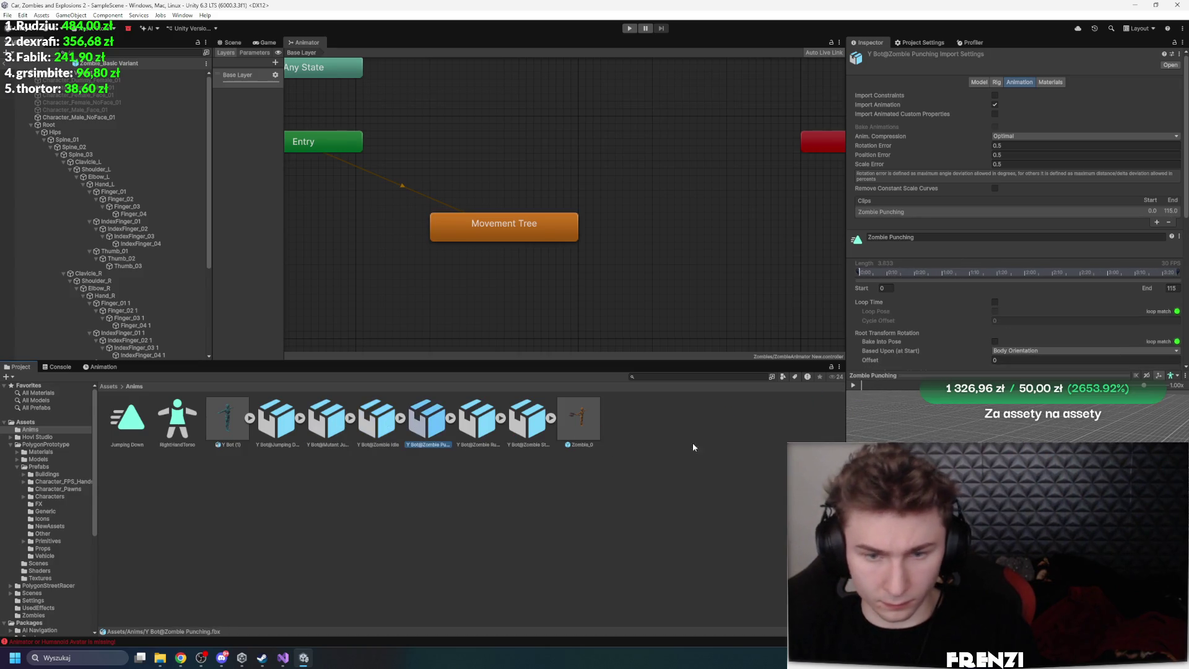
click(852, 385)
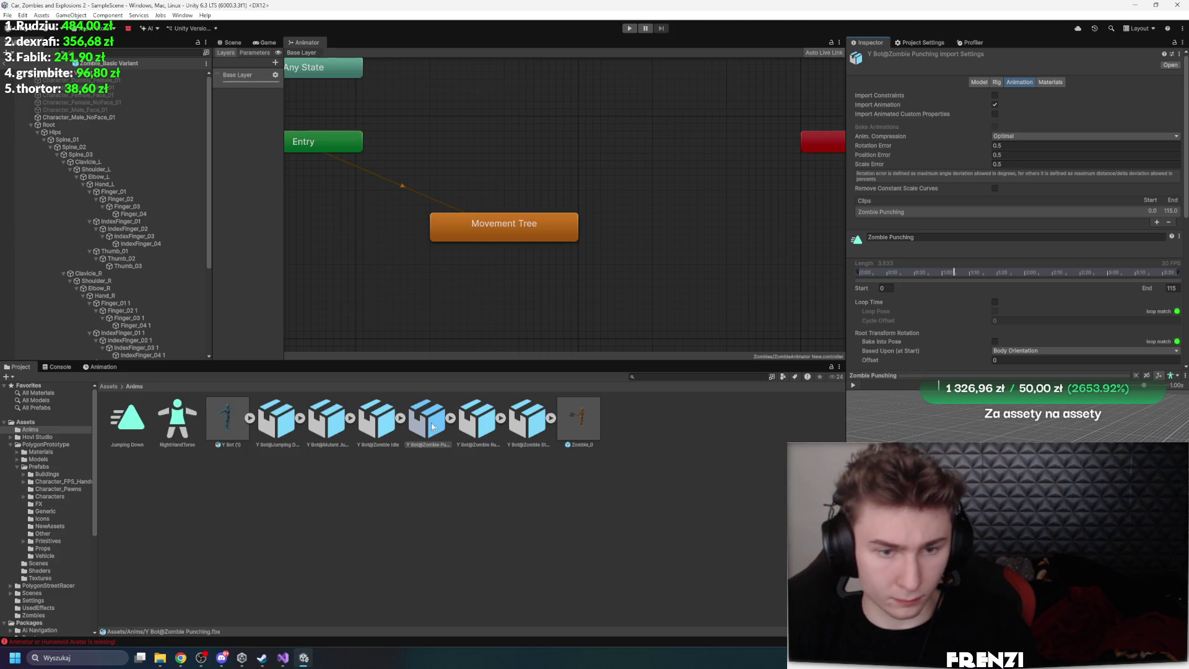
mouse_move(427, 418)
mouse_down()
mouse_move(545, 307)
mouse_move(496, 171)
mouse_up()
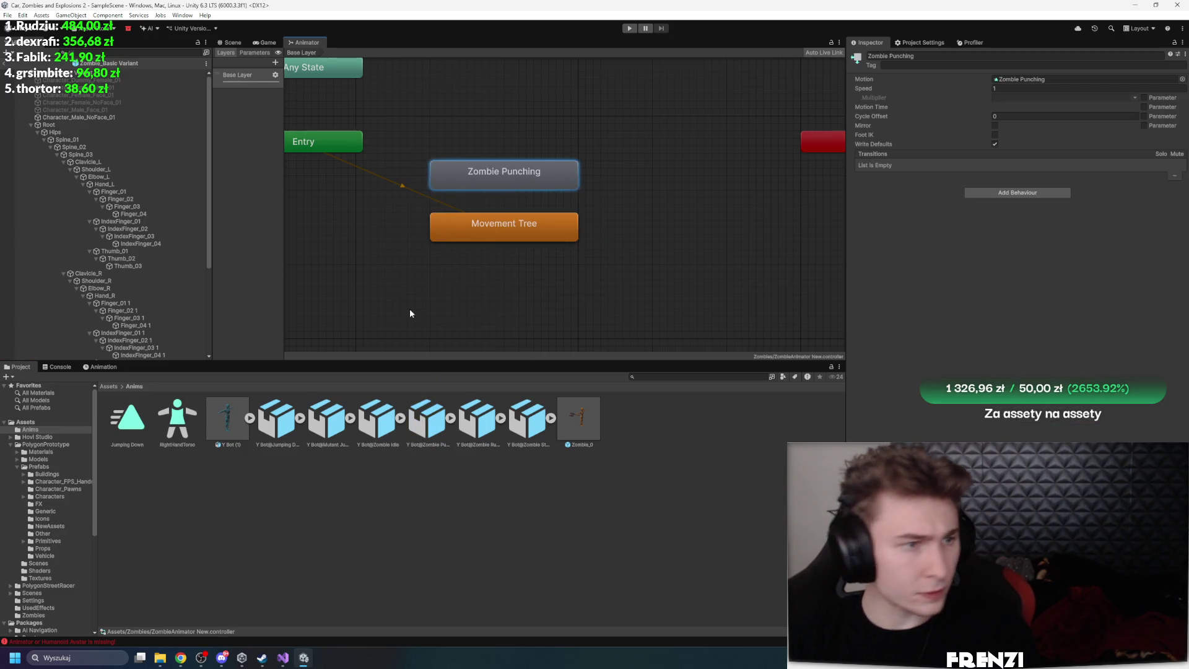
Add a second Zombie Stand Up clip ending at frame 25, apply it, and add both as states
click(513, 423)
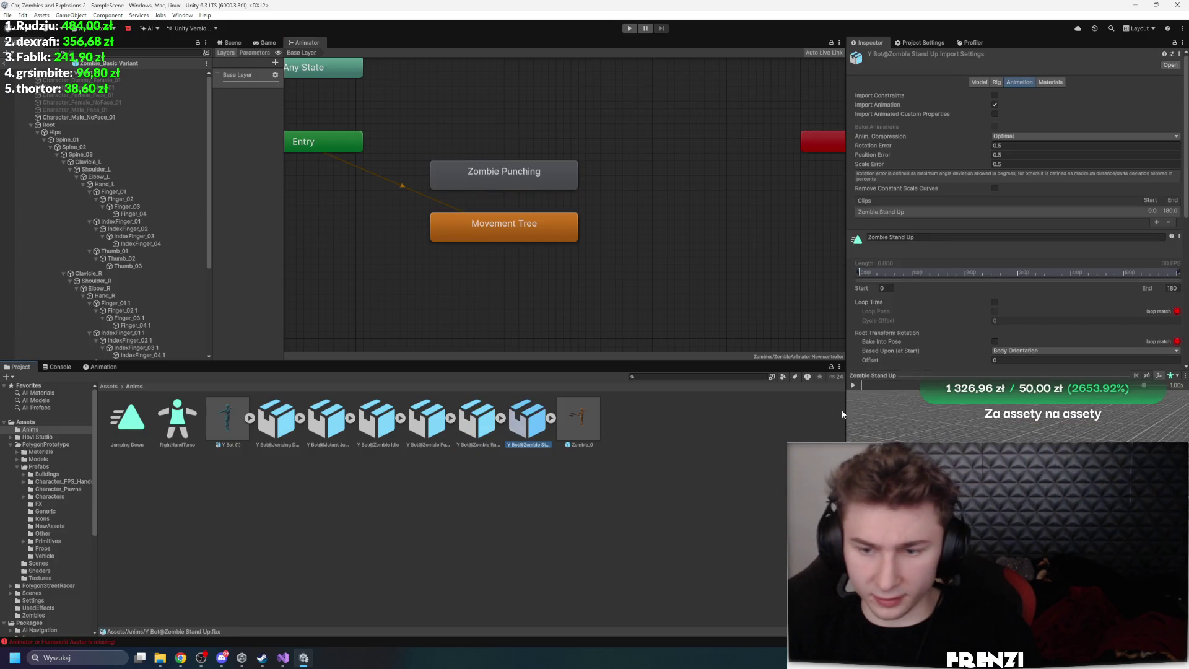
scroll(957, 250, down, 3)
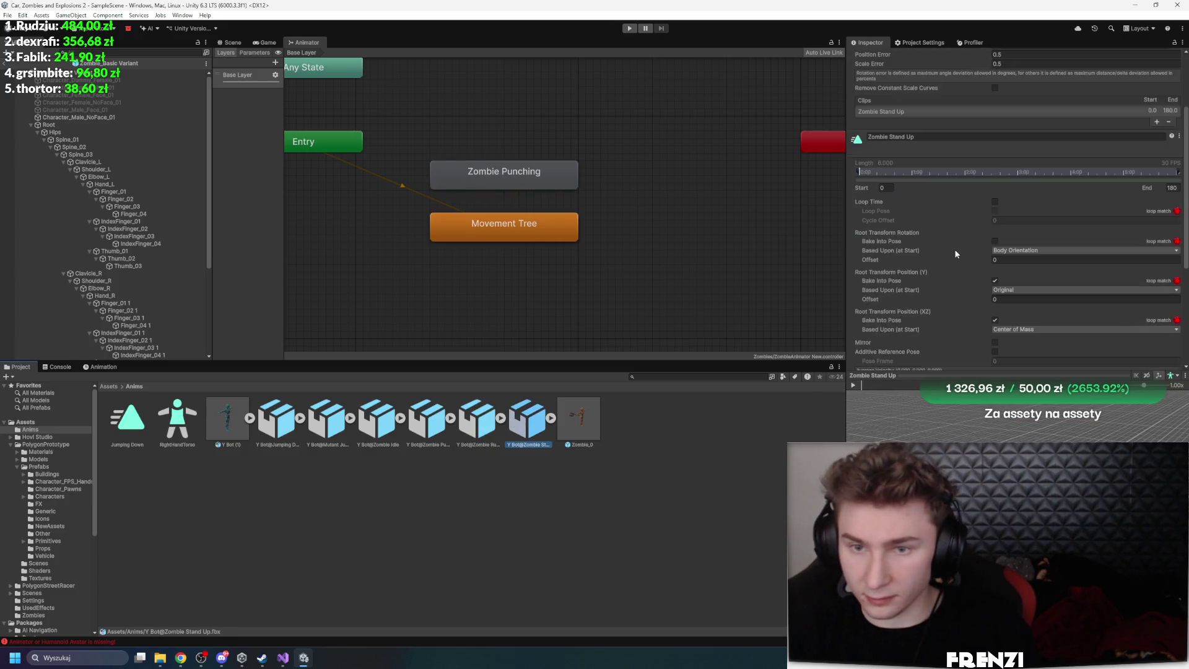
click(1156, 122)
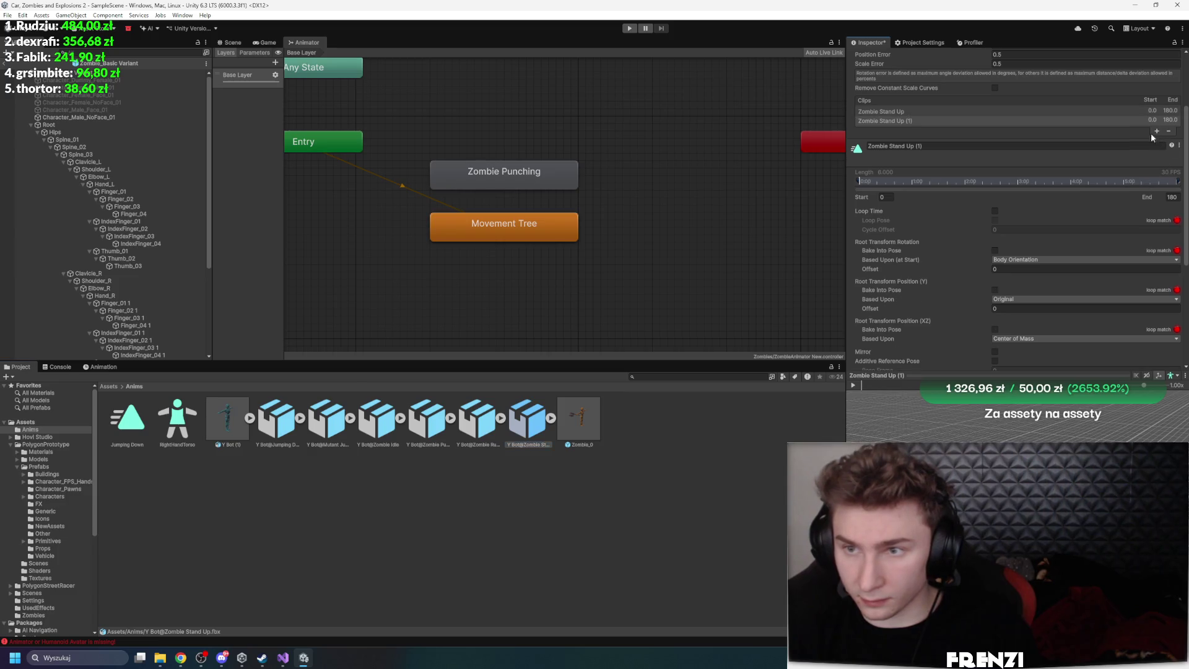
drag(1177, 181, 903, 181)
scroll(1015, 248, down, 5)
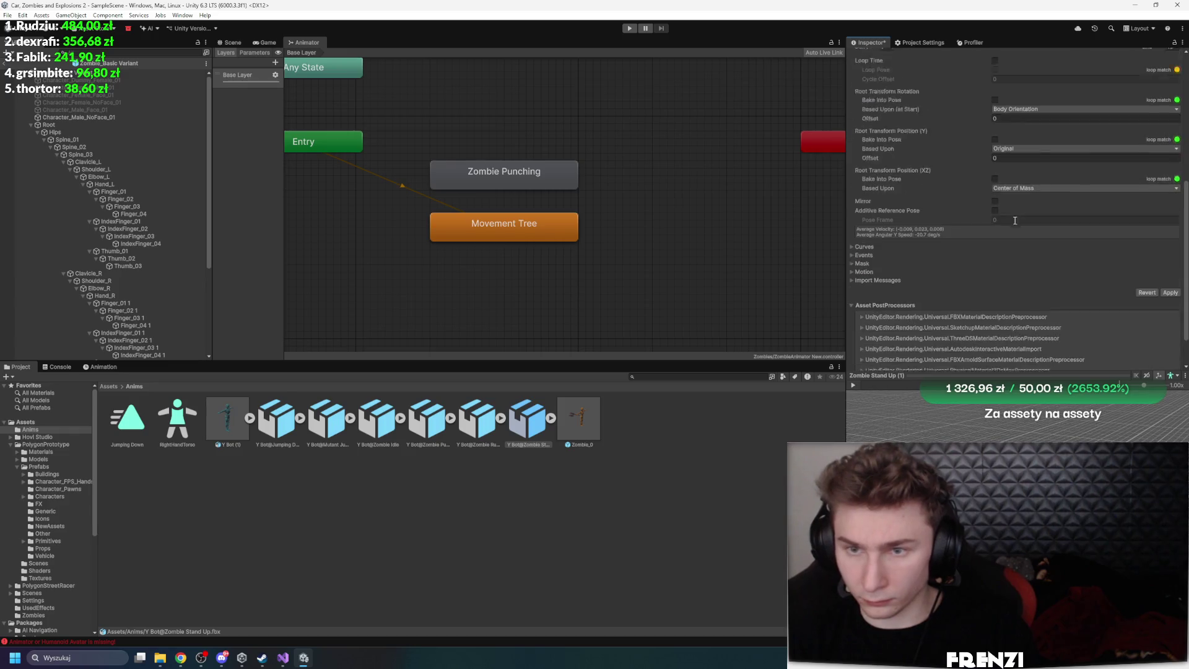
click(1170, 266)
mouse_move(528, 418)
mouse_down()
mouse_move(538, 288)
mouse_move(607, 177)
mouse_up()
click(644, 302)
click(699, 172)
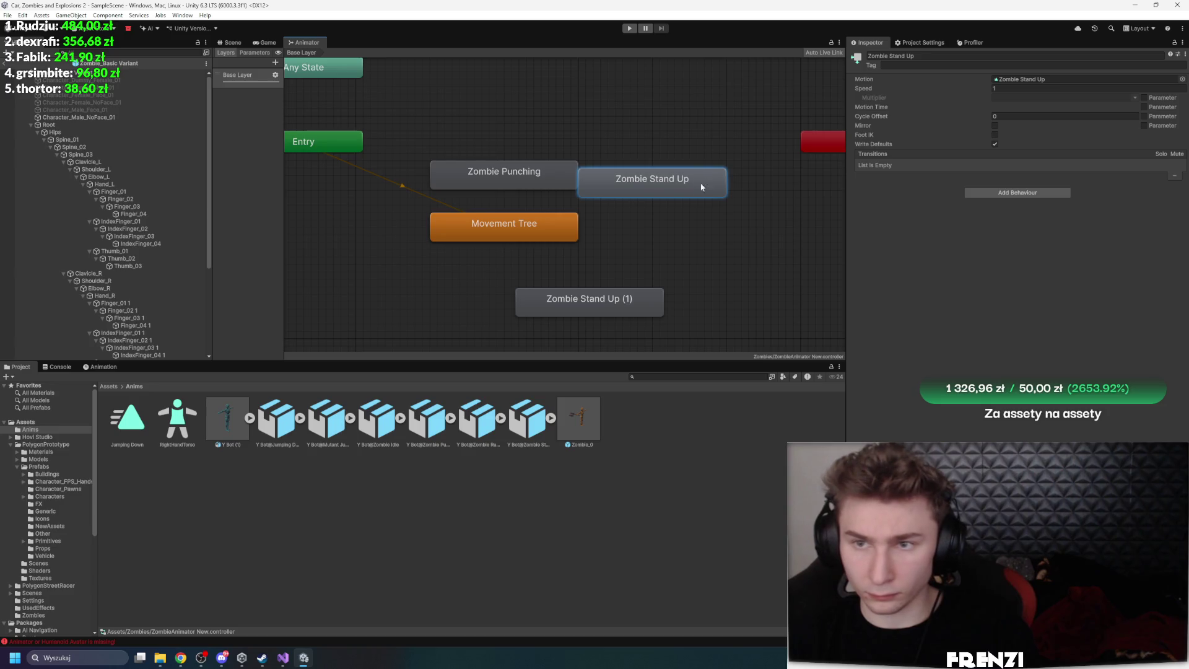
click(656, 298)
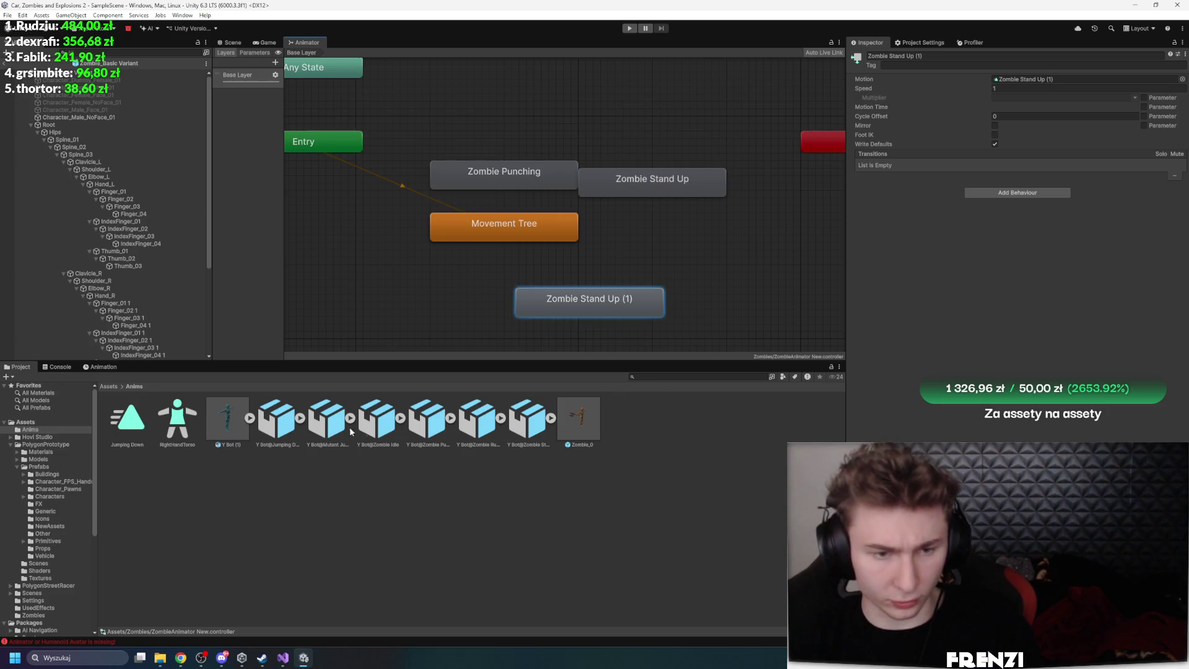
Rename the Zombie Stand Up (1) clip to Dead and apply the import changes
click(378, 421)
click(492, 434)
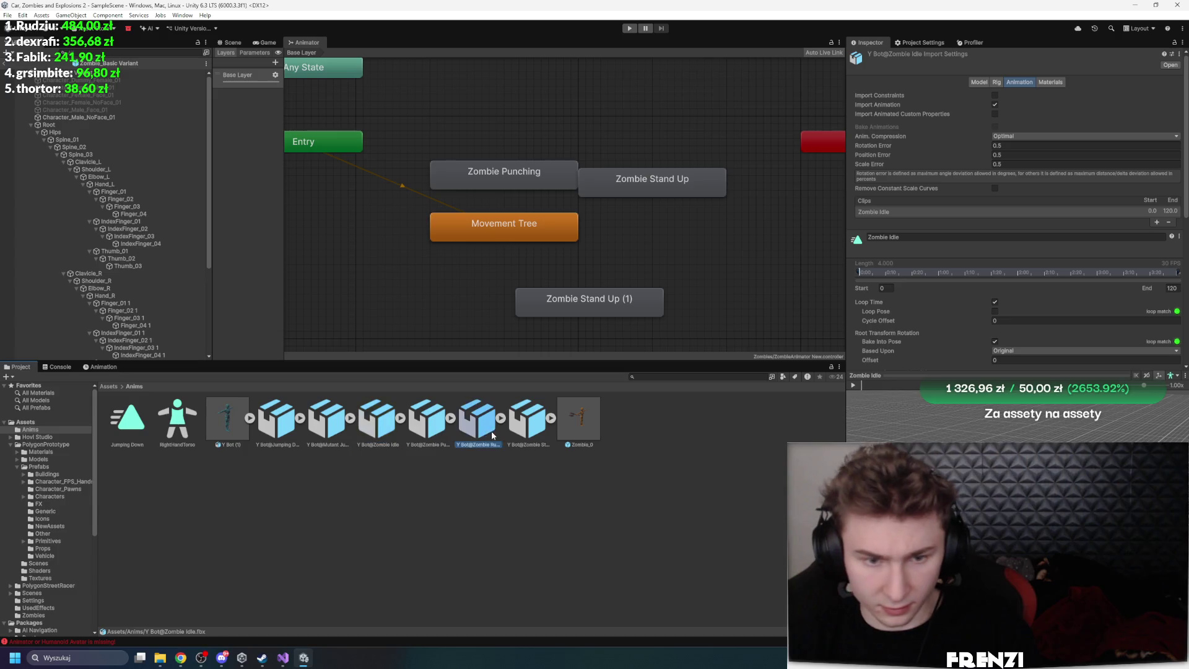
click(528, 421)
click(916, 221)
click(944, 245)
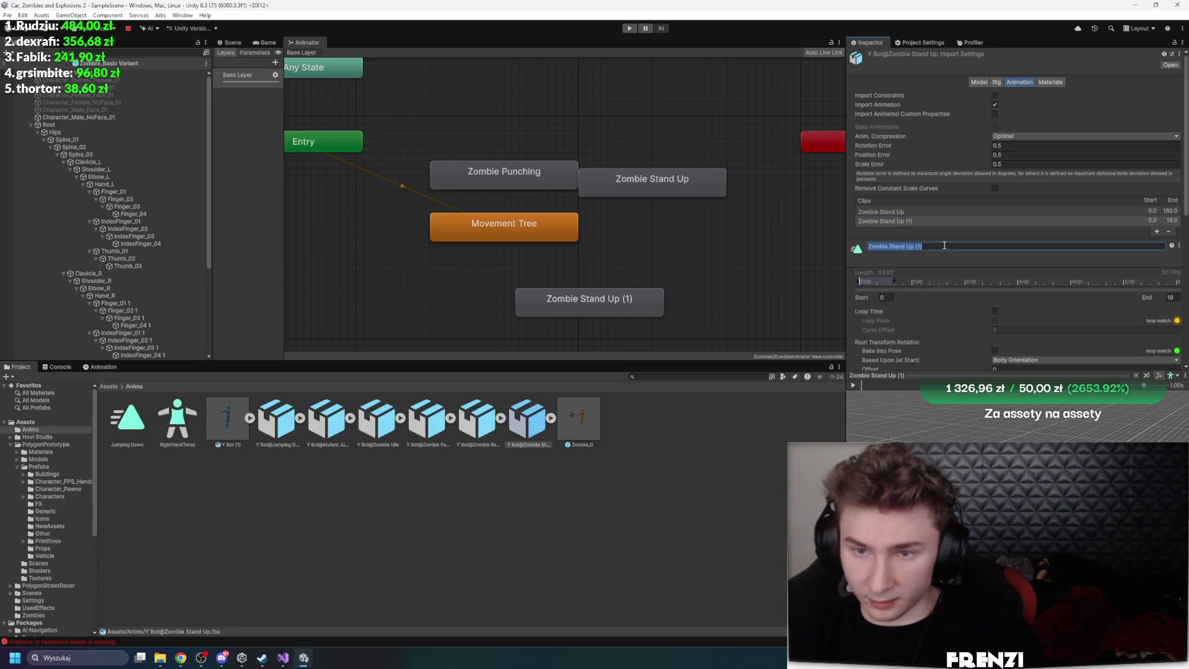
text(Dead)
click(653, 193)
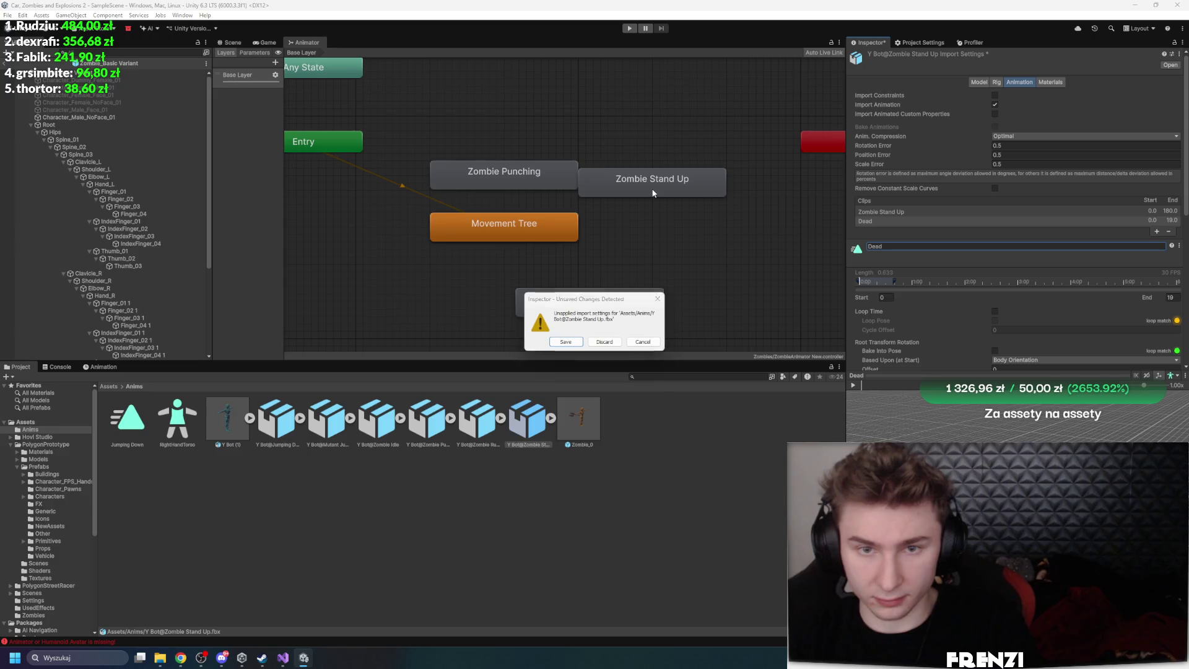
click(565, 341)
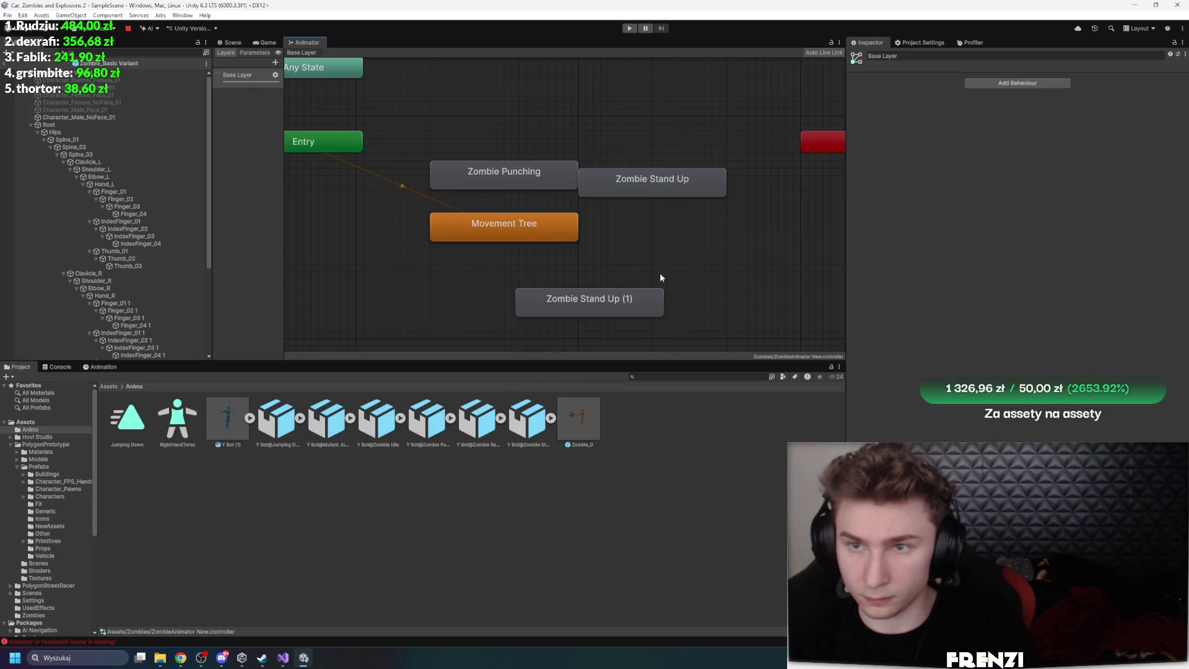
Delete the old Zombie Stand Up state and place Zombie Stand Up (1) above Zombie Punching
click(669, 187)
key(Delete)
mouse_move(610, 313)
mouse_down()
mouse_move(517, 288)
mouse_move(628, 135)
mouse_move(536, 136)
mouse_up()
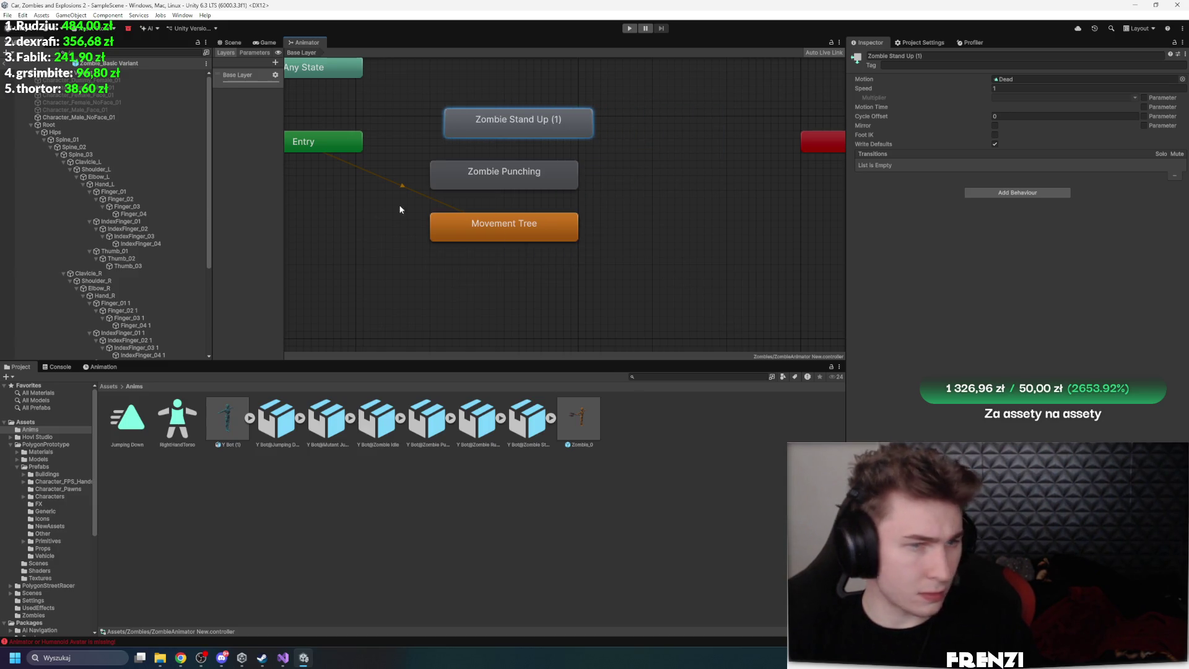
click(509, 228)
Inspect the Movement Tree blend tree, then return to the Base Layer and show the parameters
double_click(465, 225)
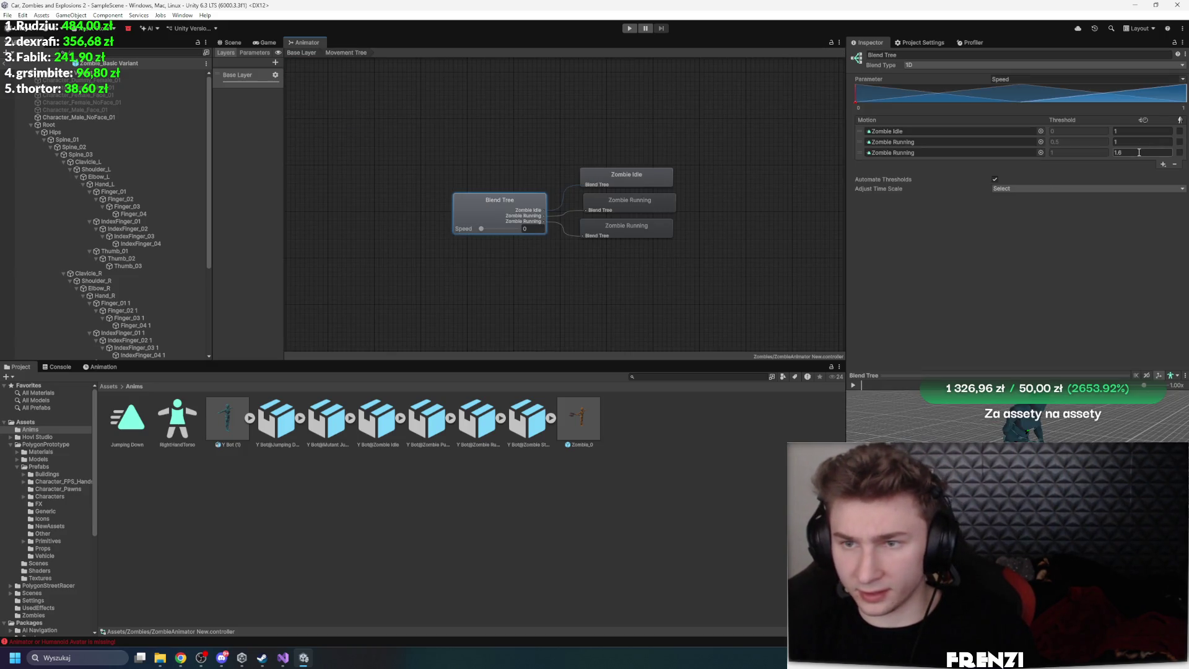
click(301, 53)
click(478, 177)
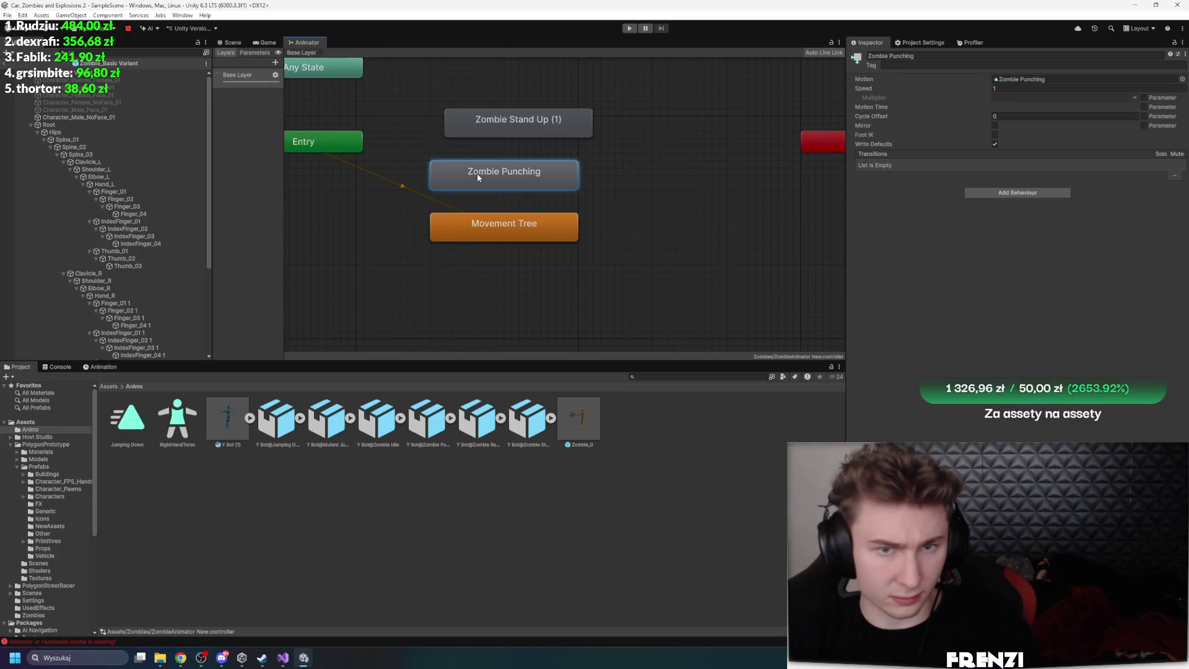
scroll(425, 170, up, 2)
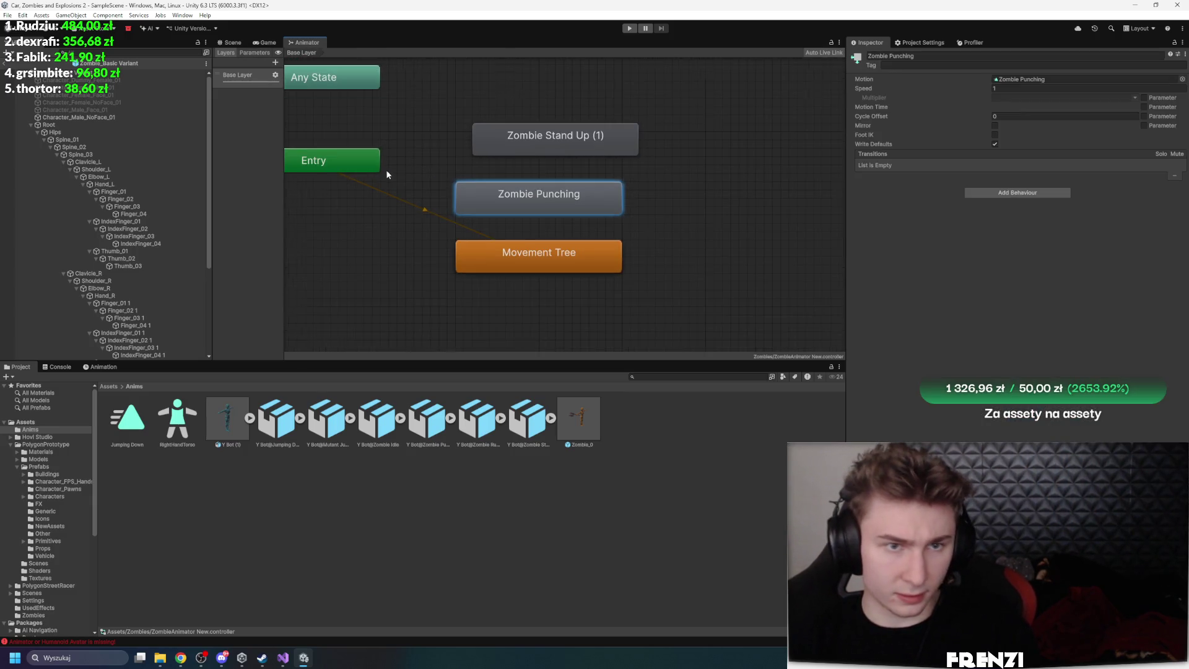
click(255, 53)
Delete IsJumping and the other jump-related parameters, keeping only Speed
click(233, 147)
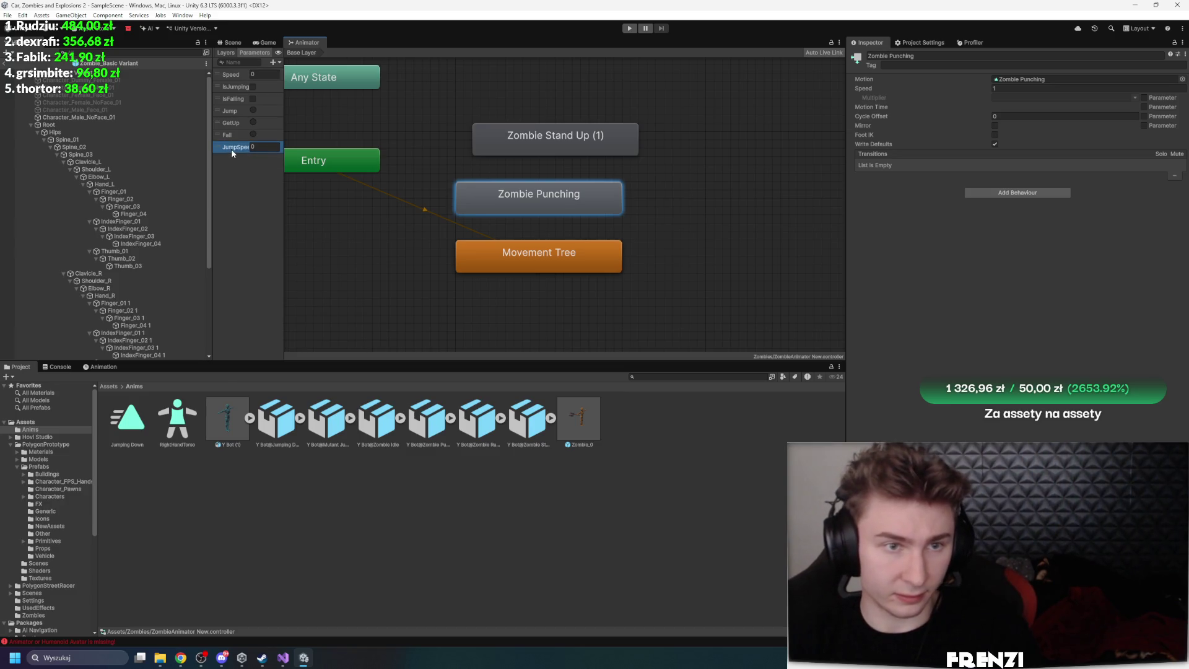
click(231, 87)
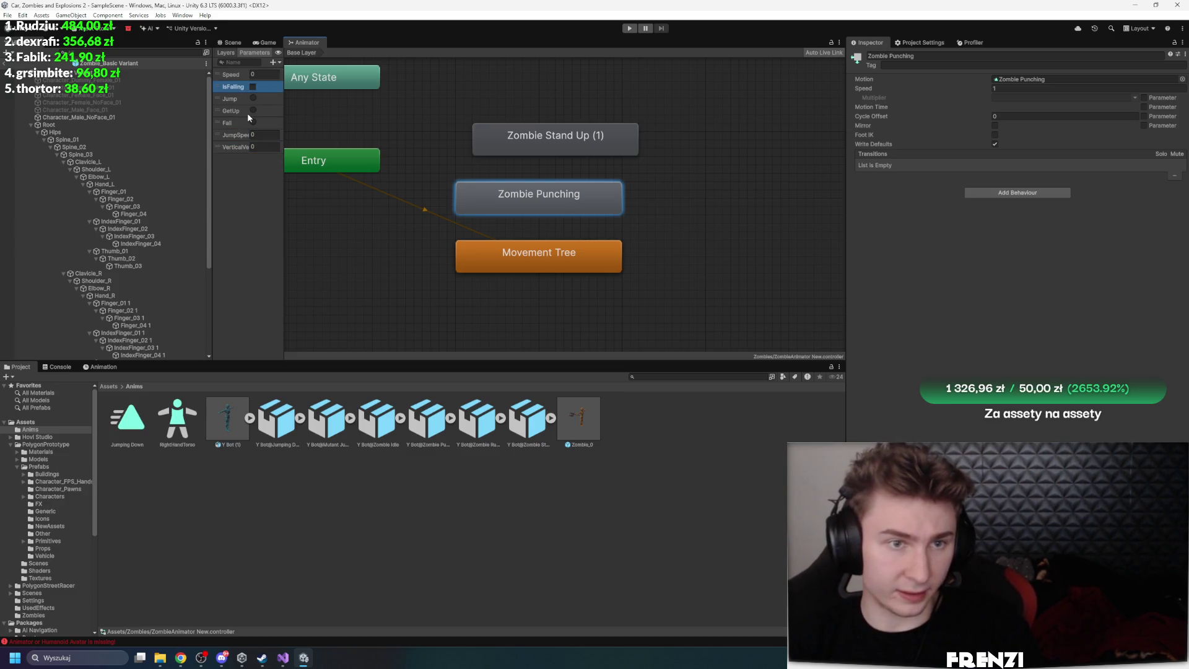
key(Delete)
click(233, 91)
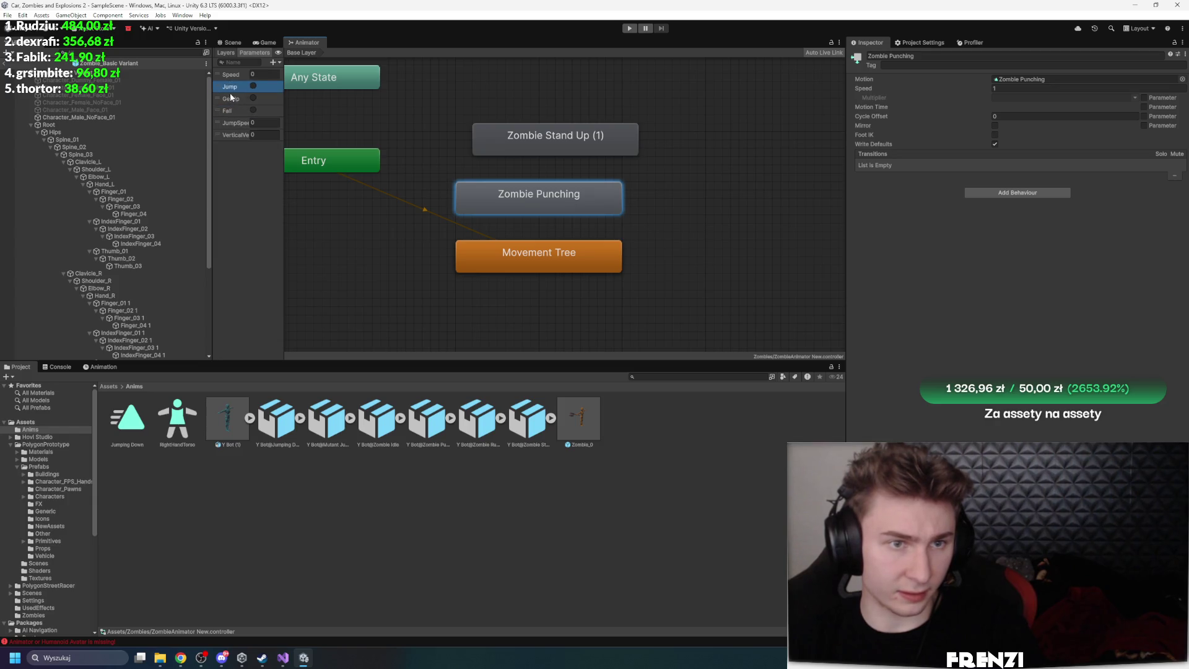
key(Delete)
key(Delete)
click(233, 99)
key(Delete)
key(Delete)
key(Delete)
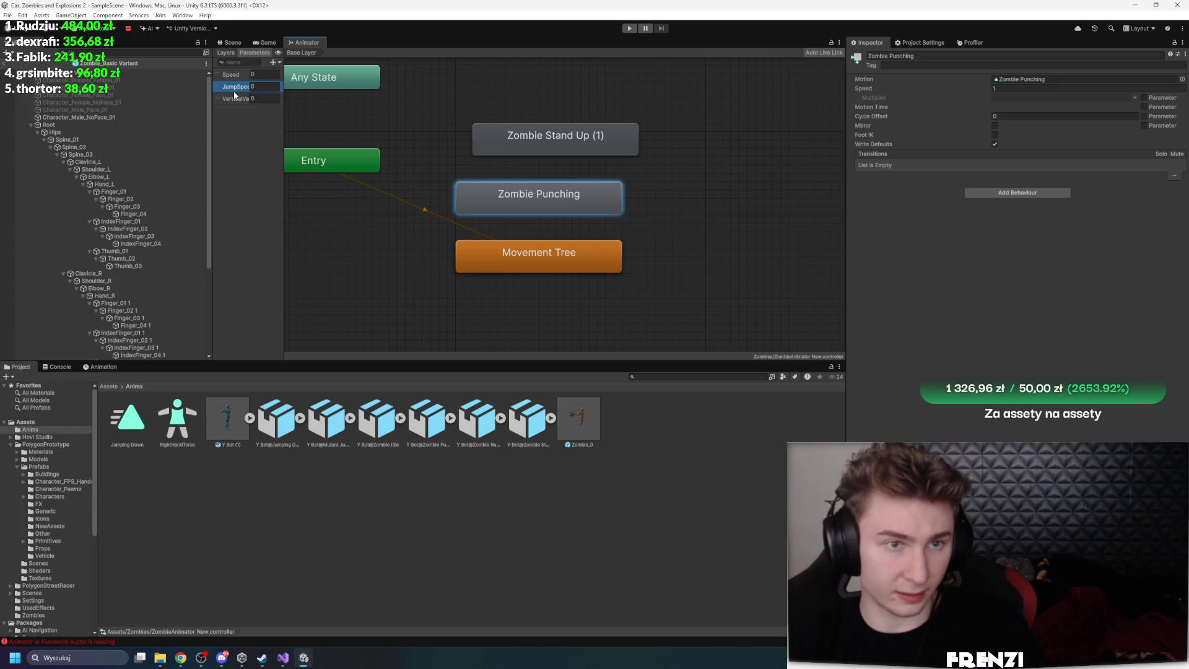
click(233, 87)
key(Delete)
Add two trigger parameters named Attack and Dead
click(273, 62)
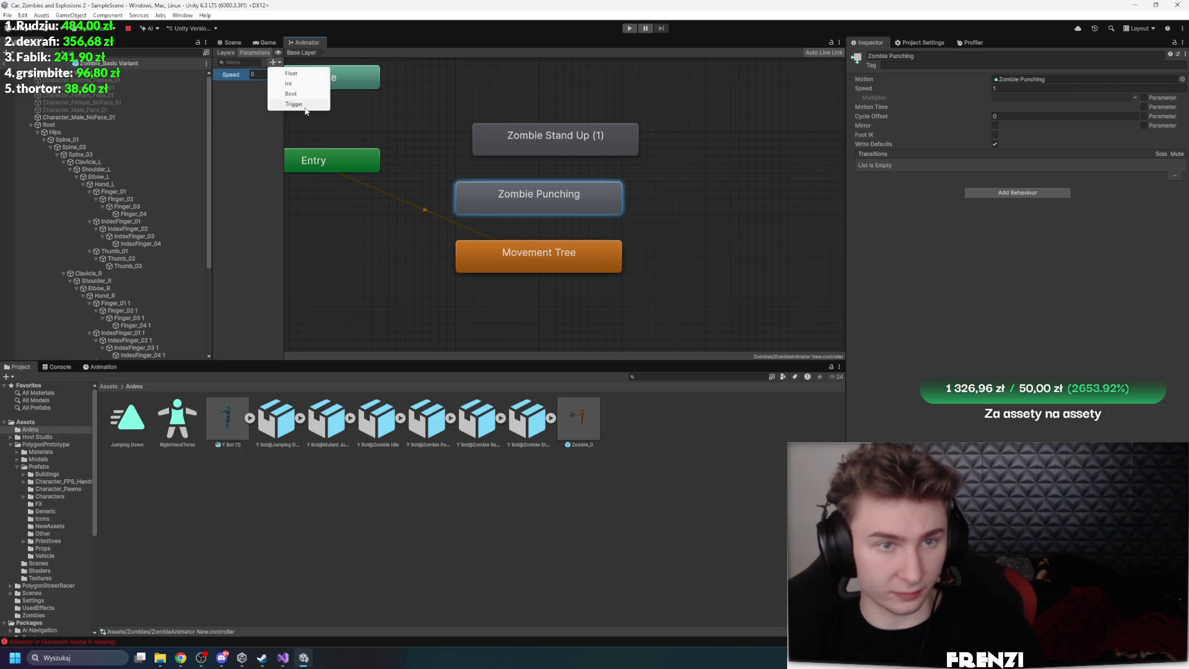
click(298, 104)
text(Attack)
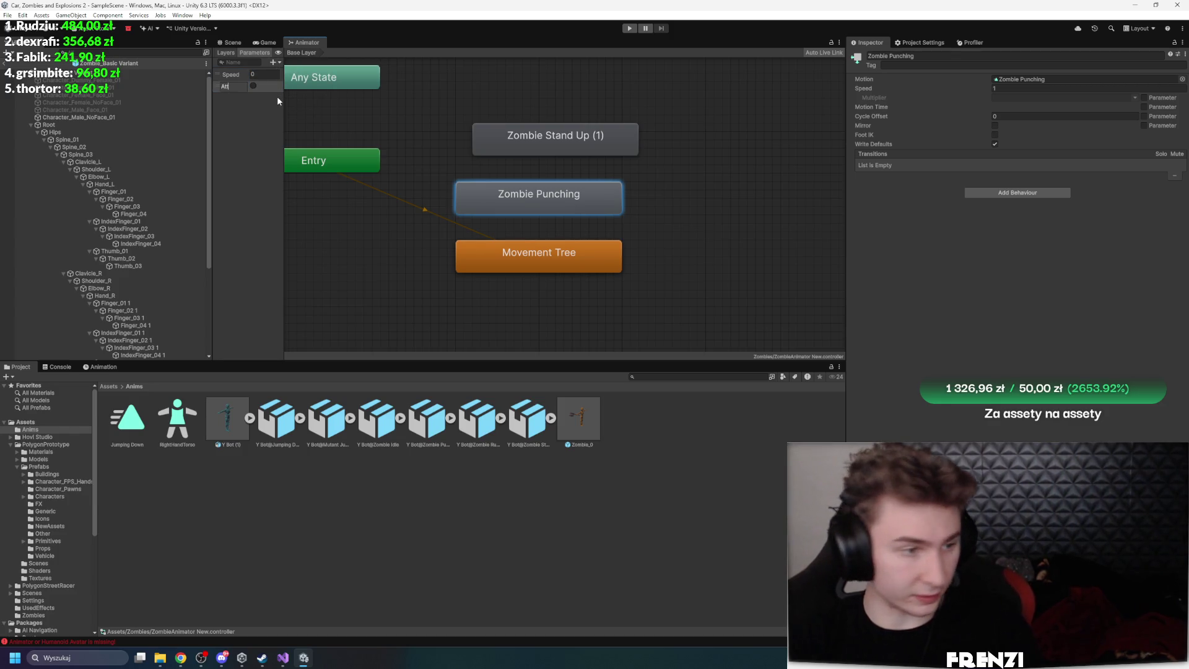
key(Return)
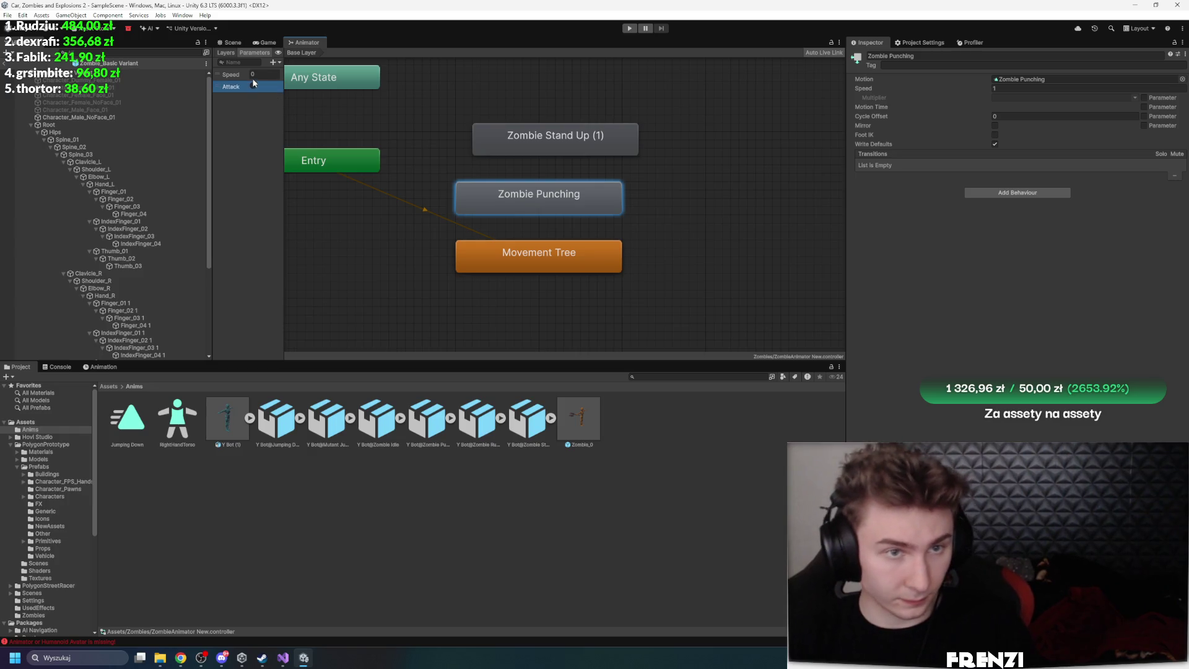
click(274, 61)
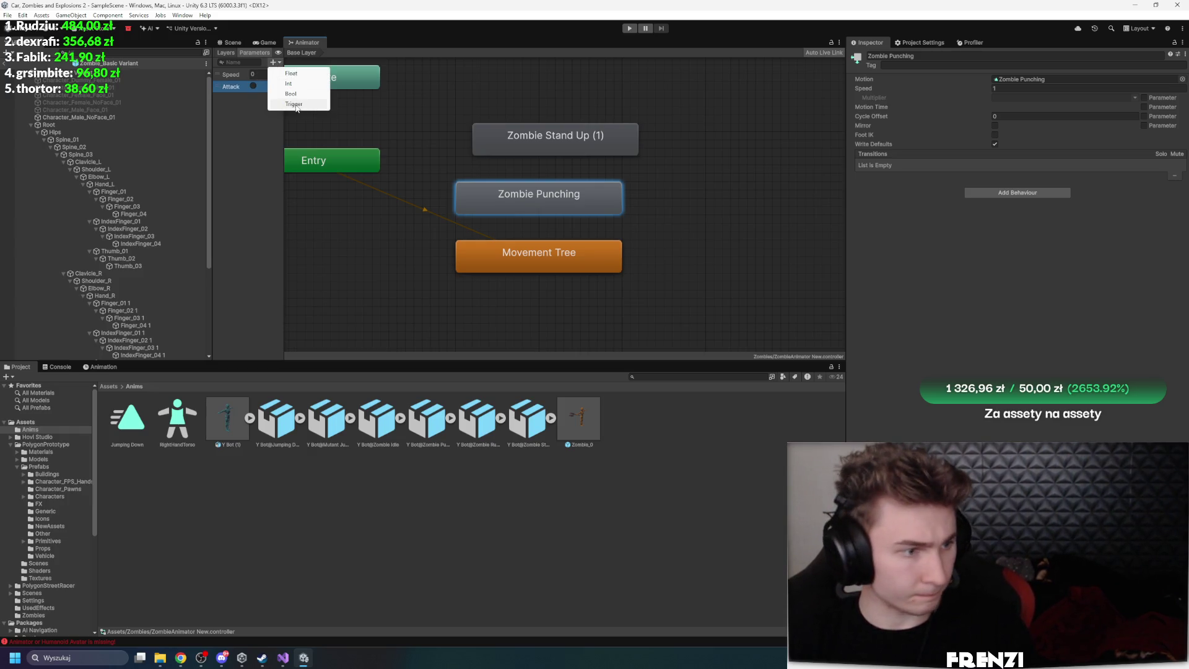
click(293, 104)
text(Dead)
key(Return)
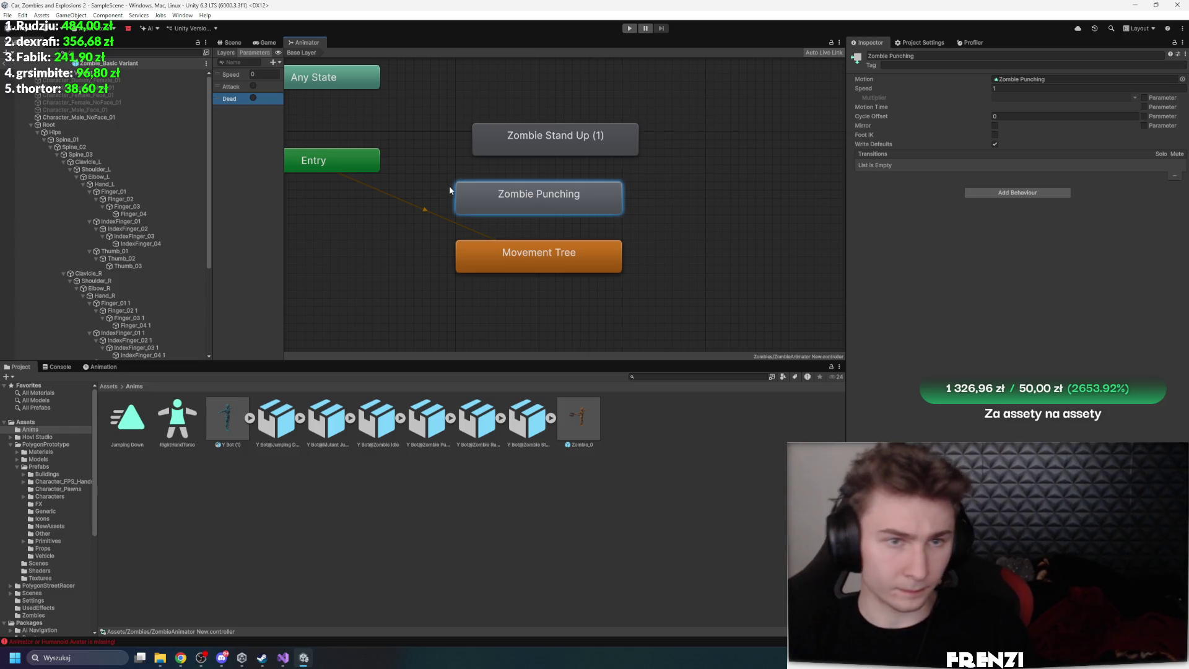
right_click(362, 75)
click(377, 79)
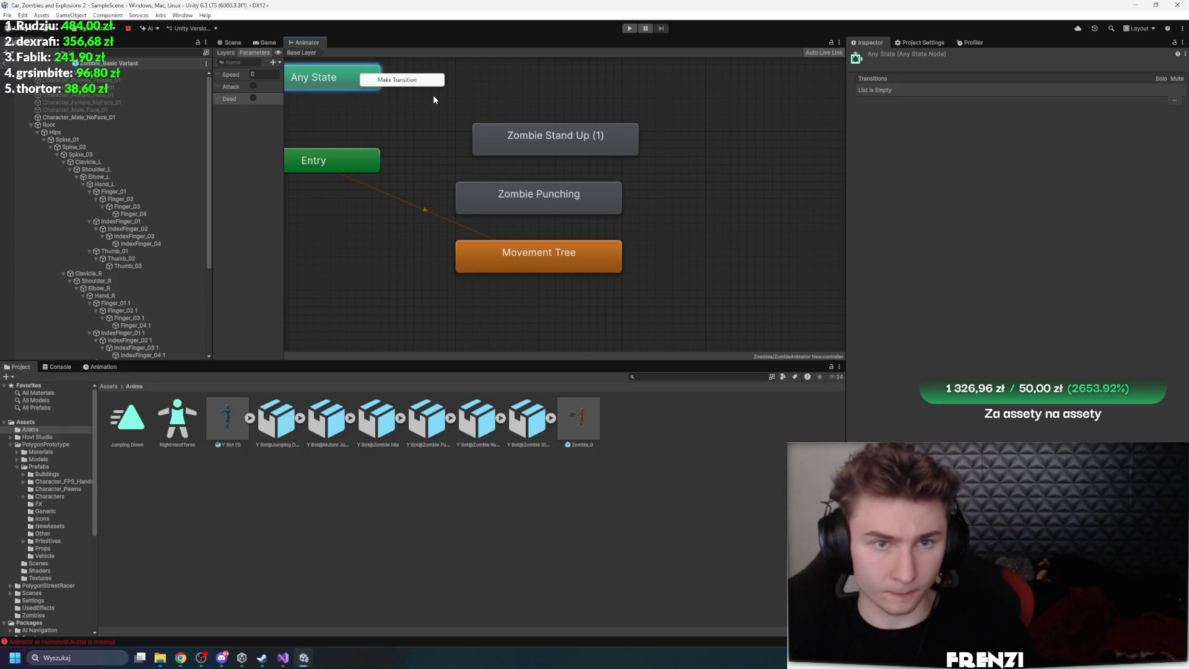
Connect Any State to Zombie Stand Up (1) with a Dead trigger condition
click(543, 143)
click(1163, 285)
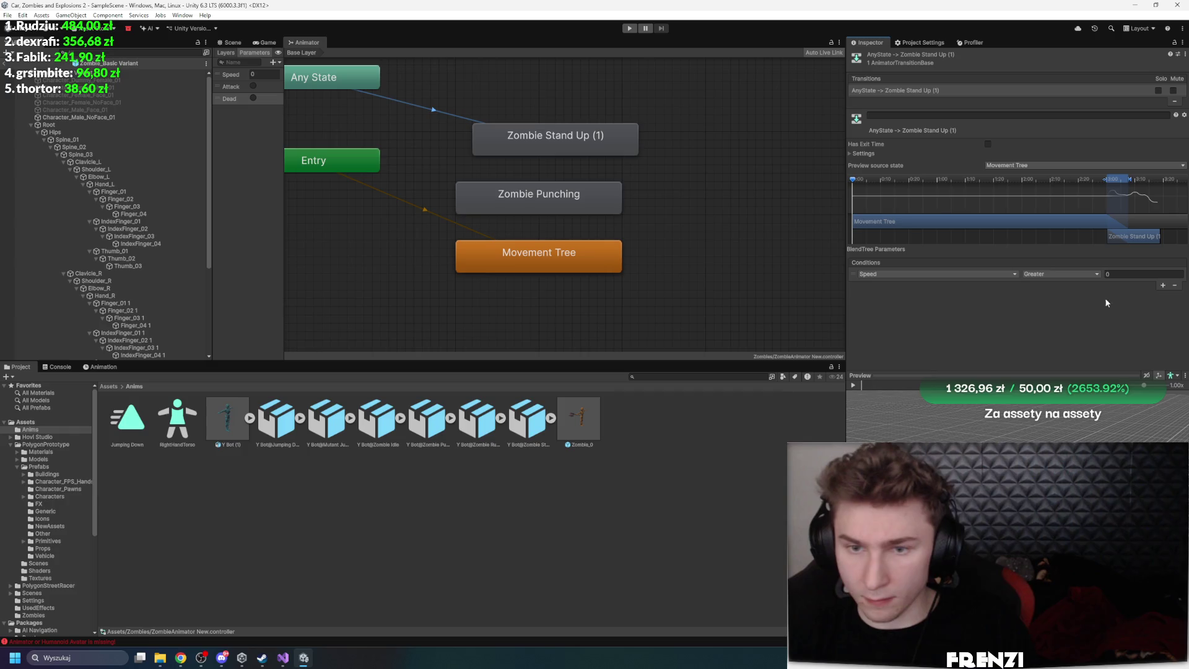
click(934, 274)
click(909, 316)
scroll(632, 213, down, 3)
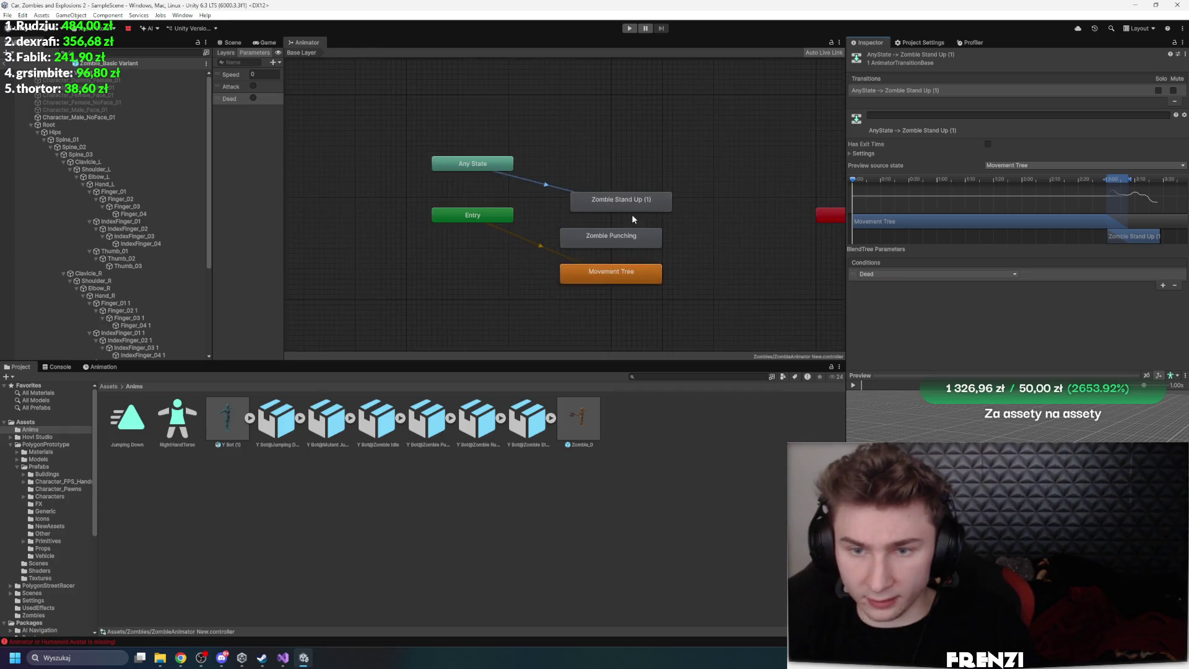
scroll(633, 220, up, 2)
right_click(624, 217)
click(656, 236)
key(ctrl+z)
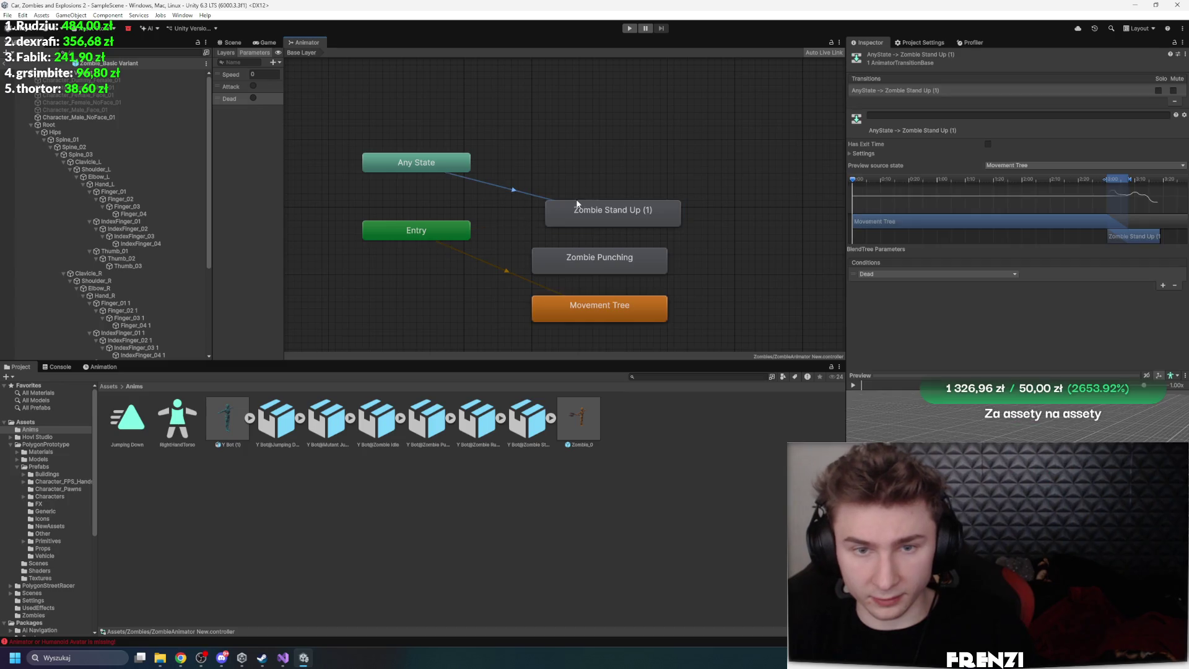
Create an Any State transition to the Zombie Punching state
key(a)
click(545, 179)
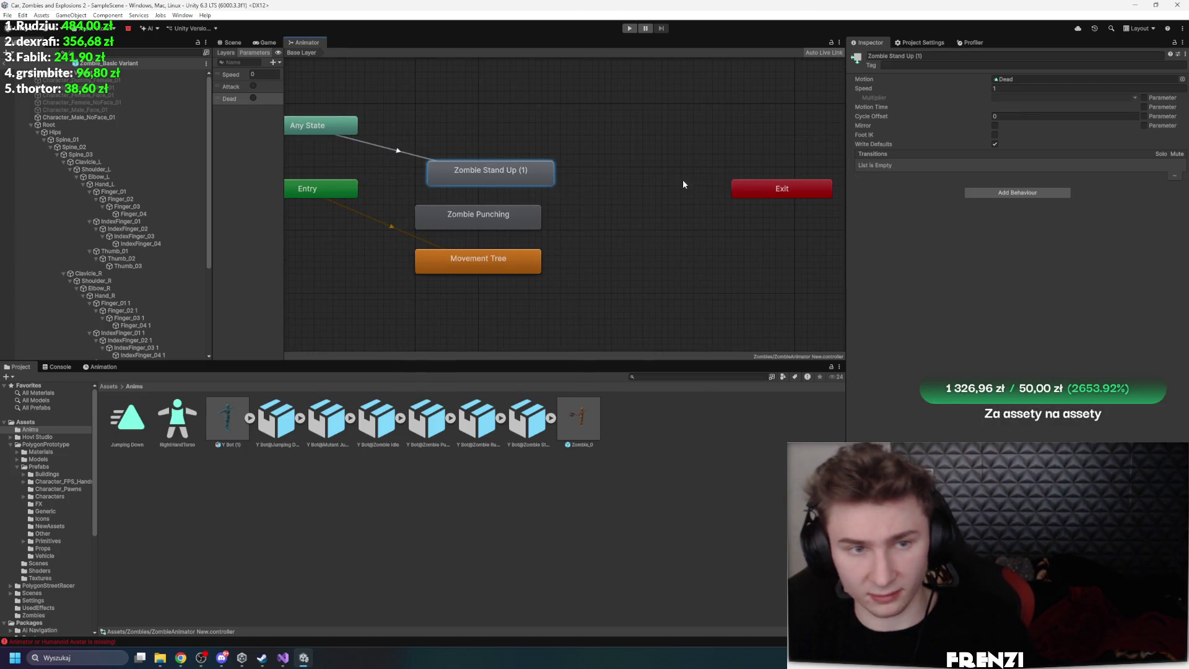
key(f)
right_click(335, 121)
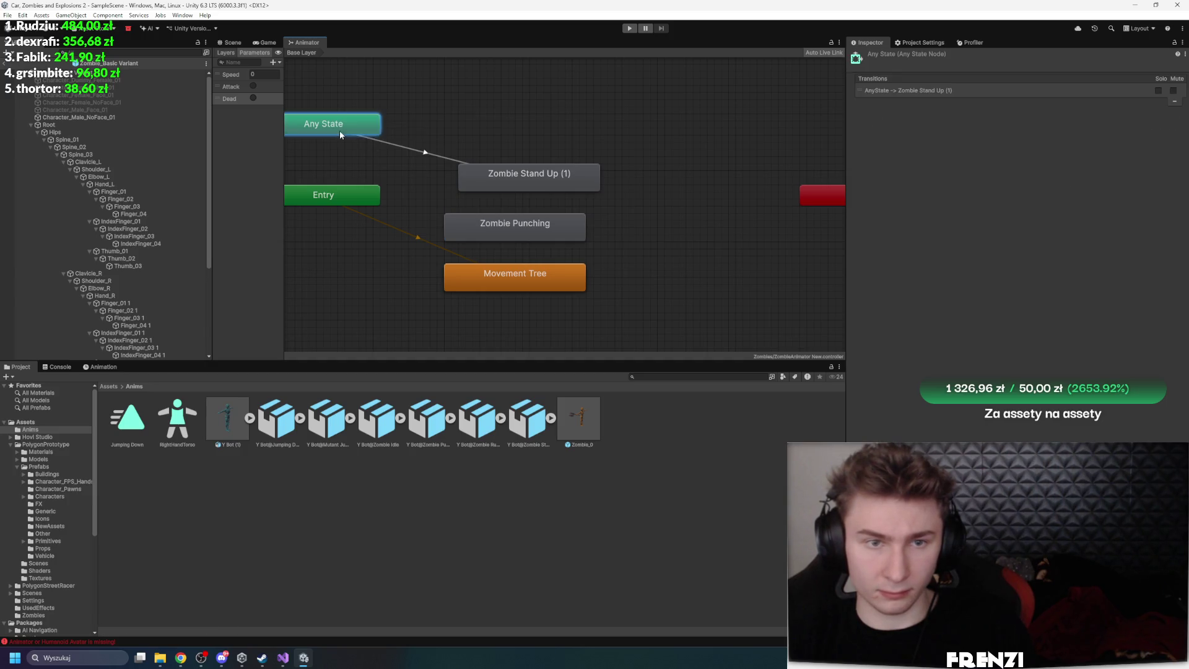
right_click(315, 117)
click(340, 127)
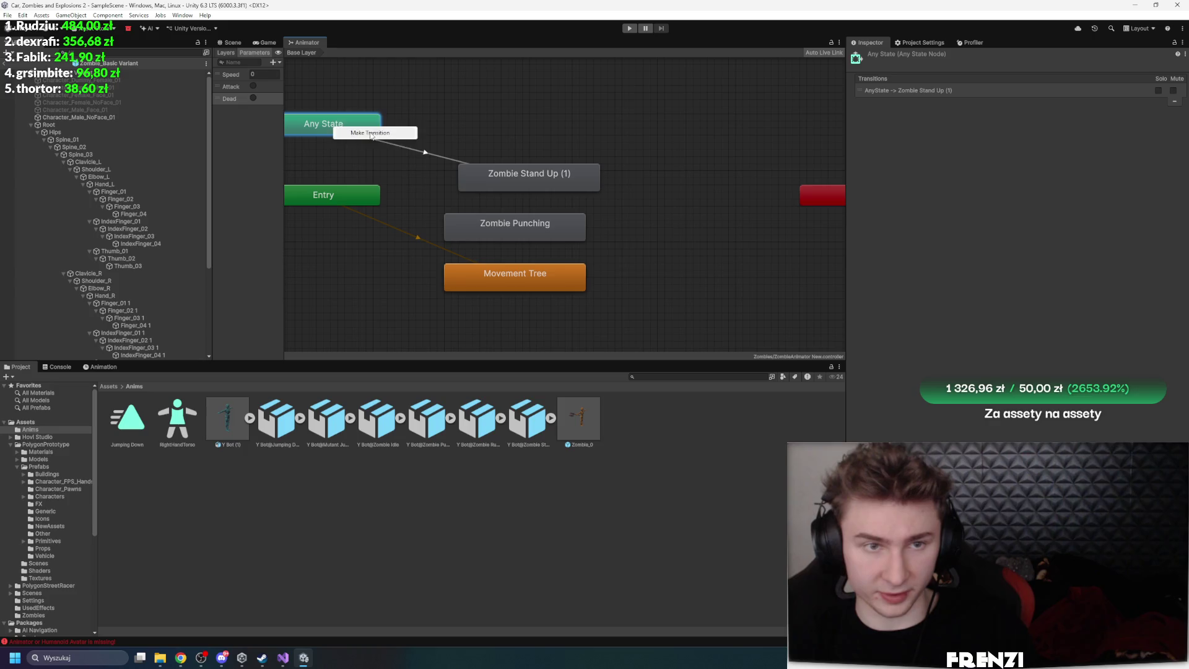
click(501, 226)
right_click(379, 127)
click(396, 130)
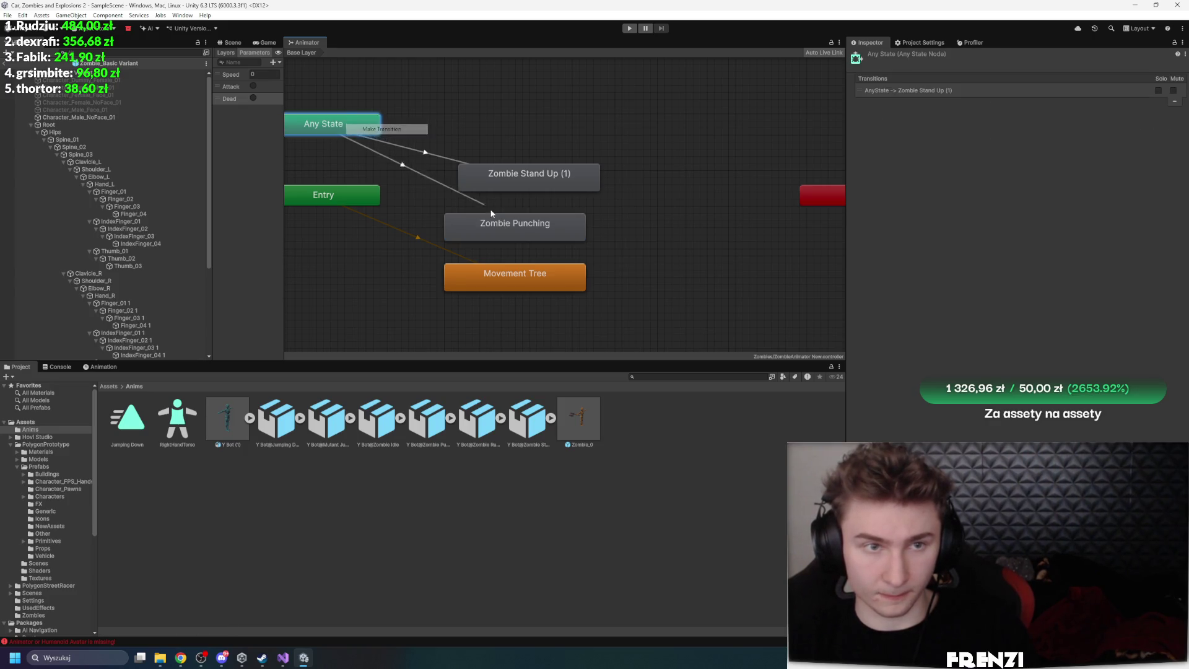
click(533, 226)
Condition the Zombie Punching transition on the Attack trigger and review both transitions
click(1162, 284)
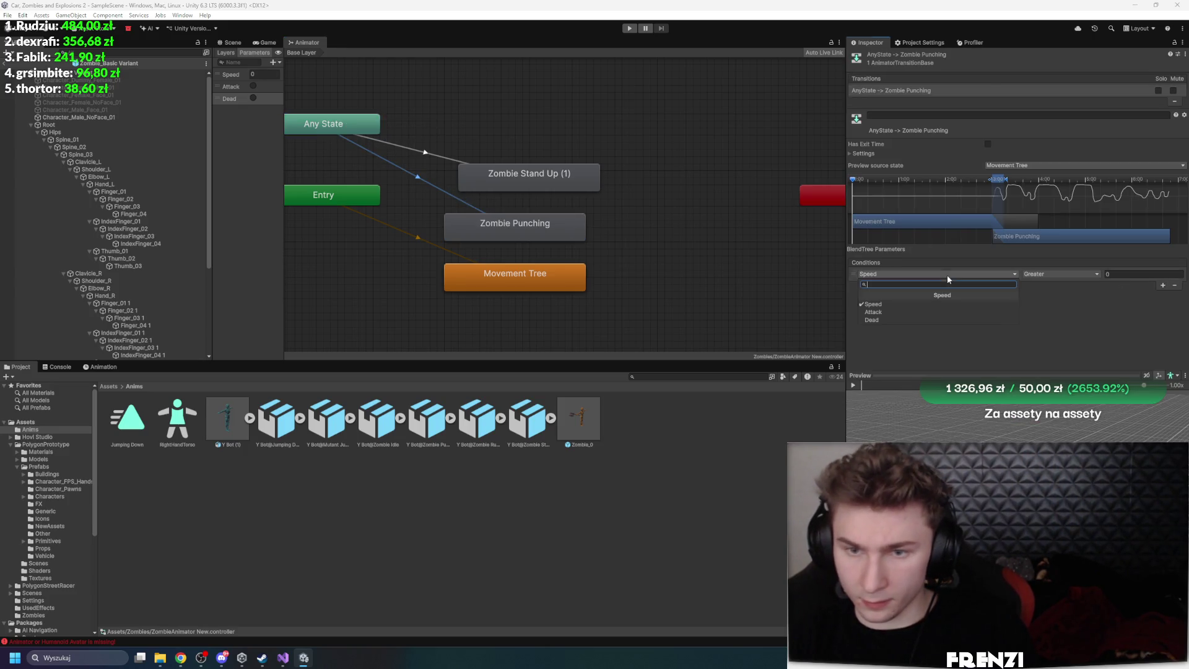
click(946, 273)
click(892, 319)
click(785, 248)
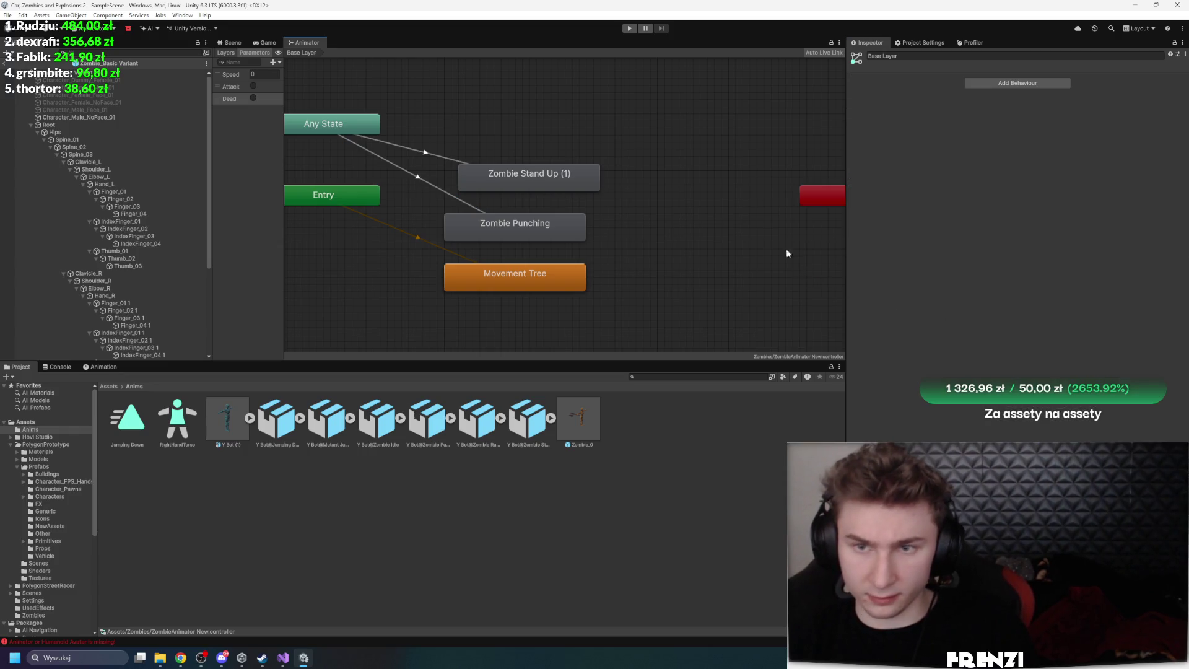
click(403, 146)
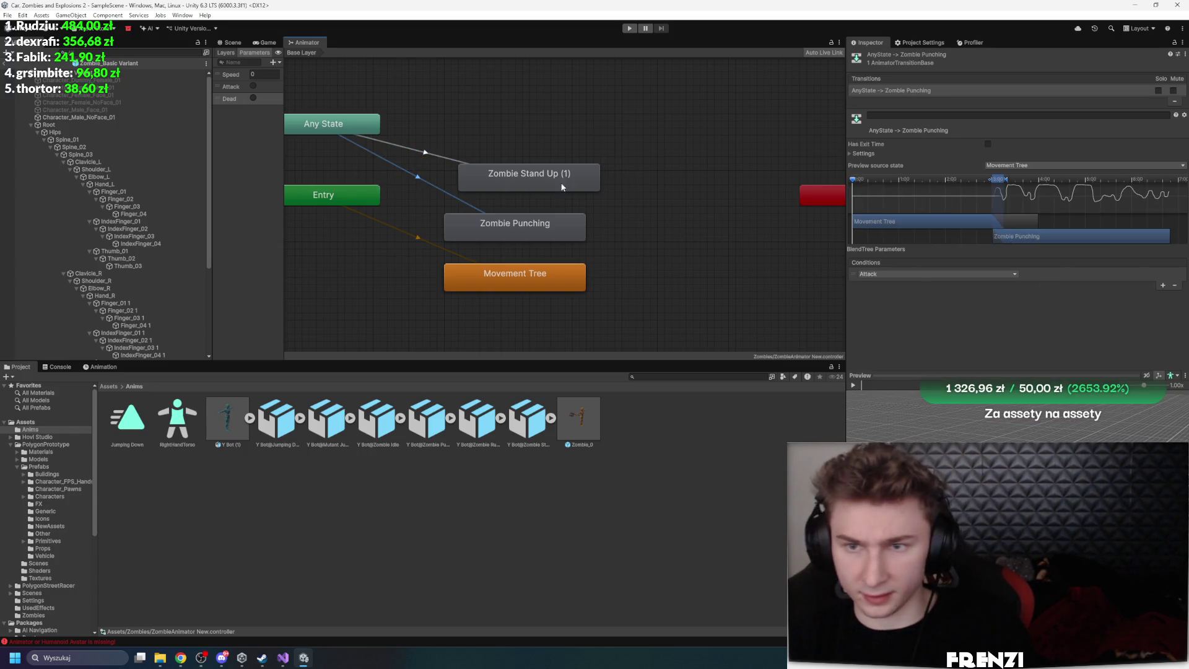
click(545, 277)
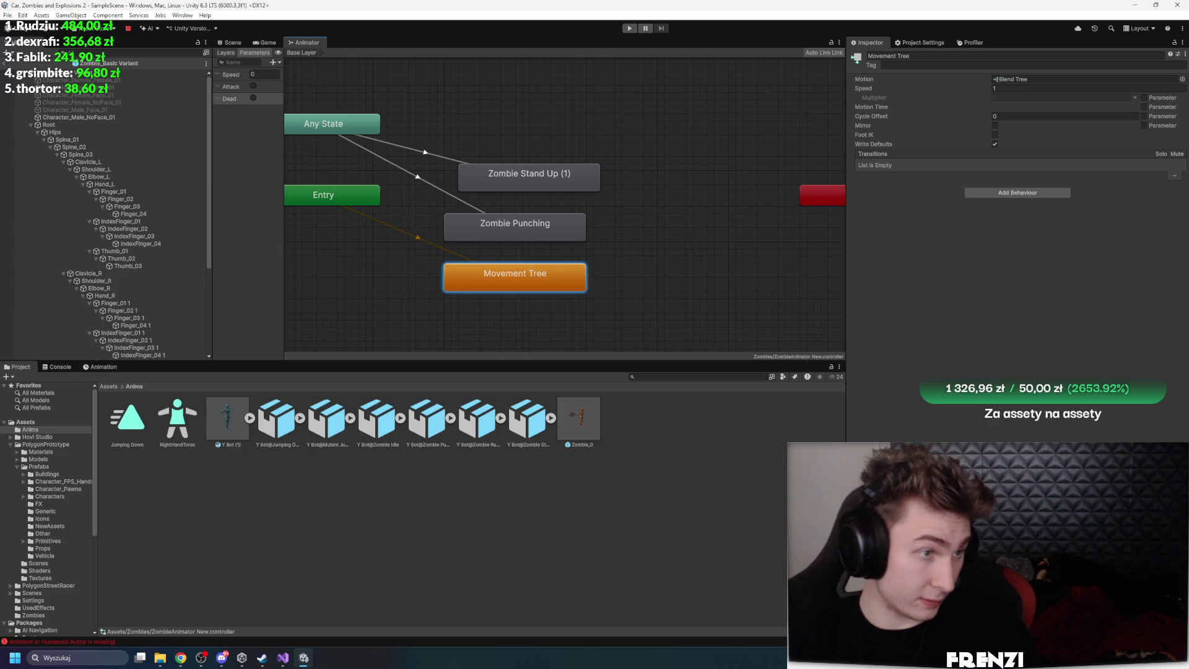
Create an empty game object at the origin named ZombieManager
scroll(105, 205, up, 10)
click(39, 303)
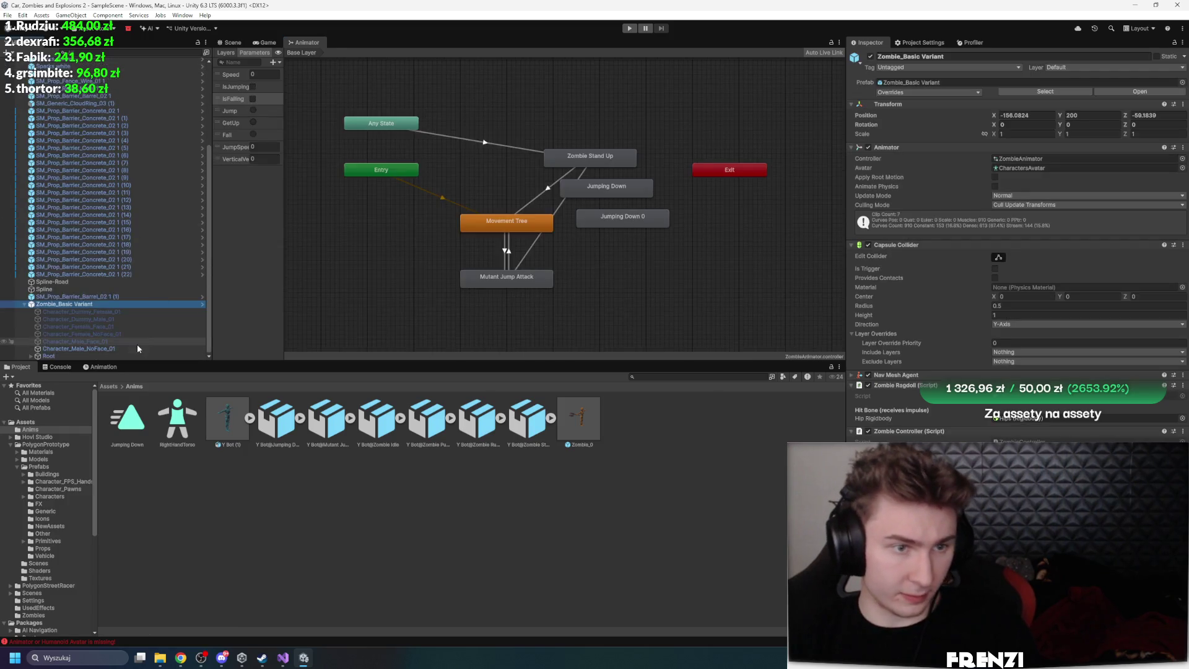
click(25, 304)
drag(124, 362, 124, 489)
right_click(135, 464)
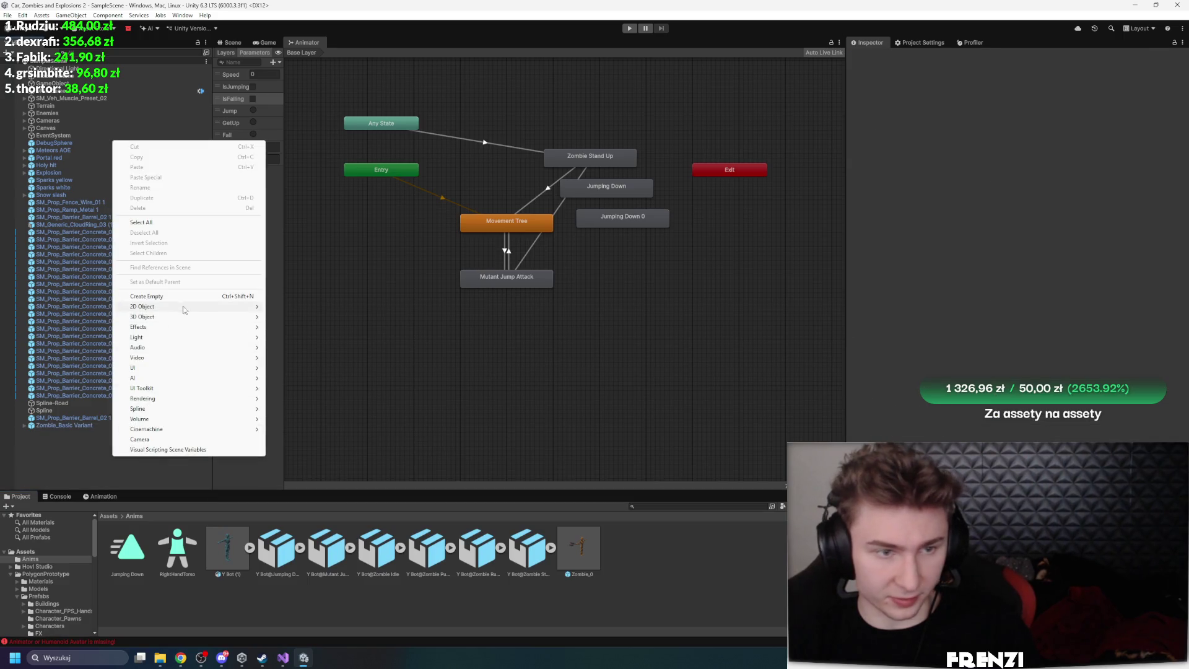
click(149, 297)
right_click(932, 81)
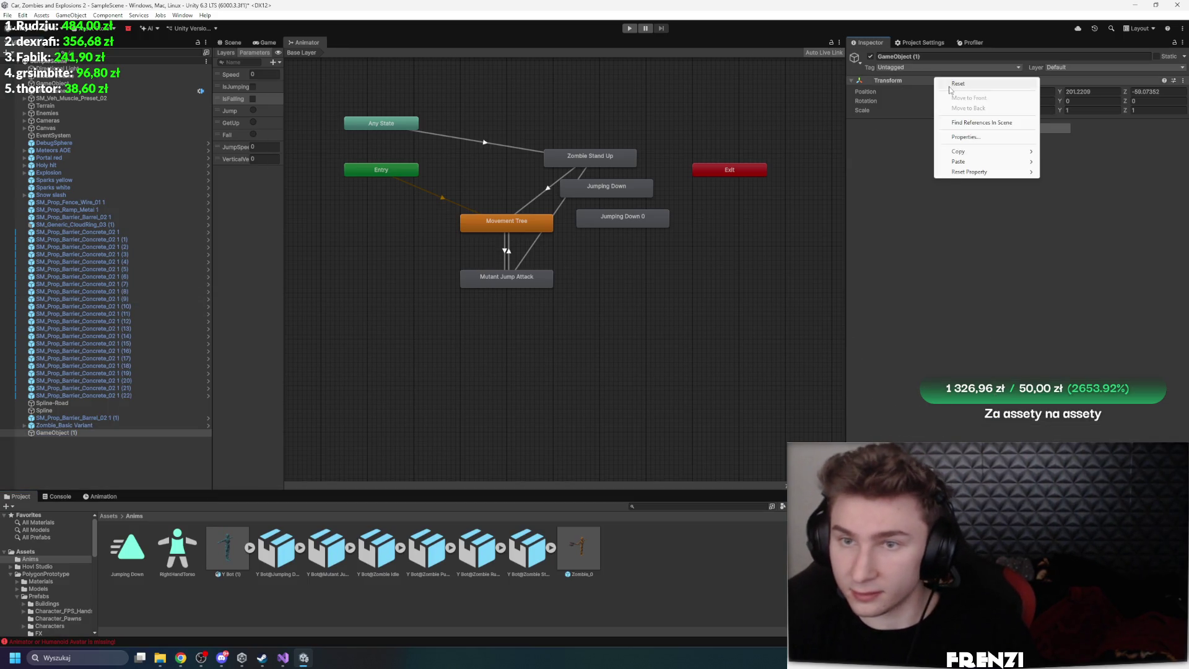
click(947, 85)
click(957, 57)
text(Zombie)
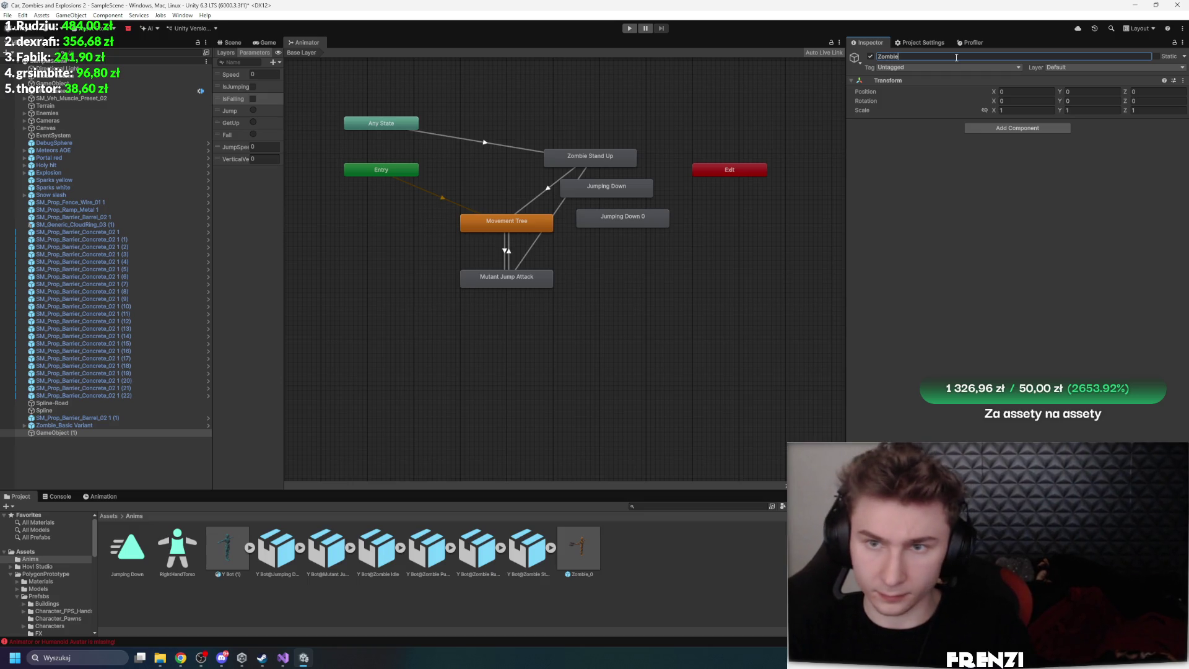
text(Manager)
key(Return)
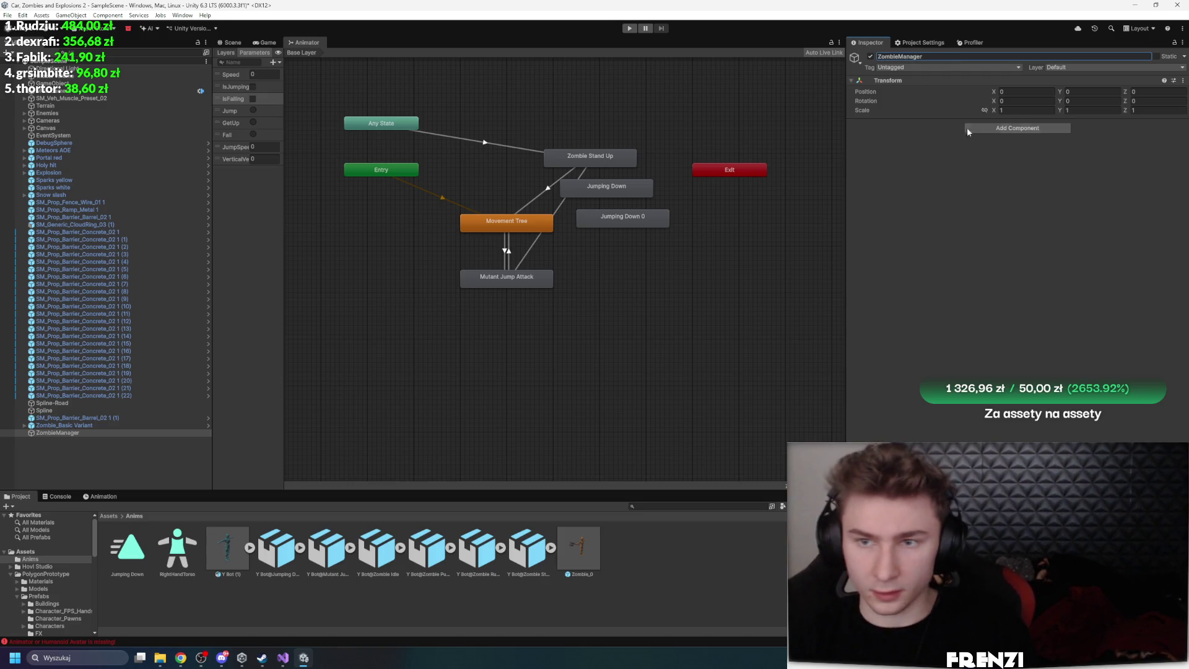
Add the Zombie Manager script and set Zombie_0 as its Zombie Prefab
click(967, 128)
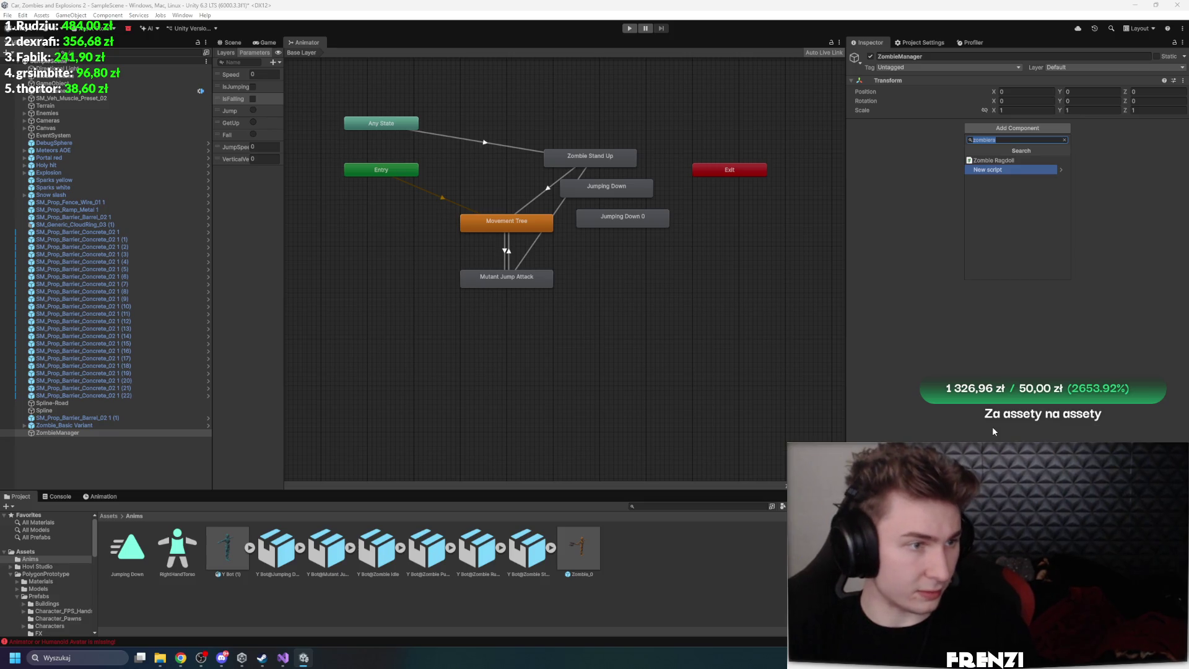
text(zo)
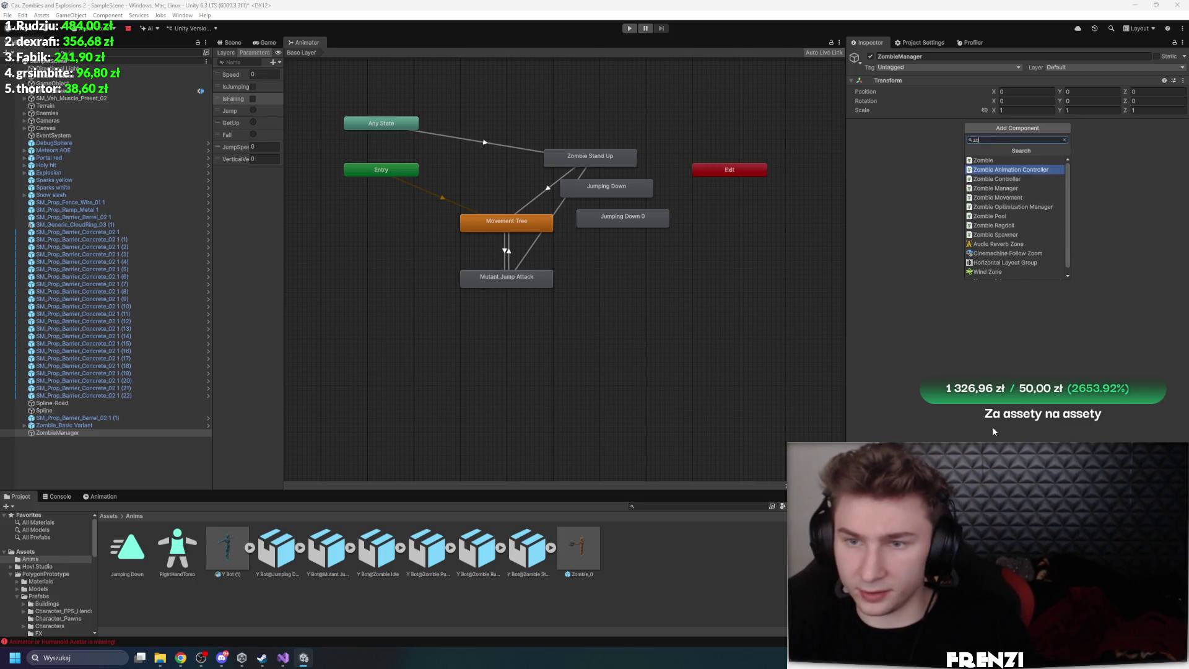
key(Down)
key(Down)
key(Return)
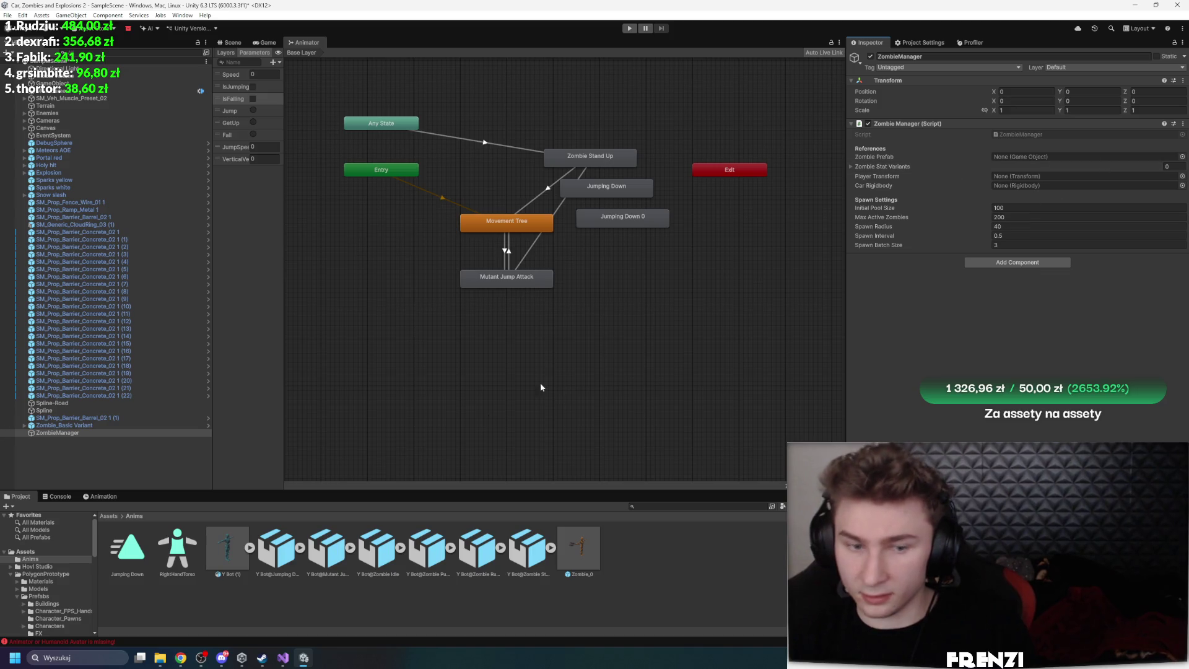
mouse_move(578, 548)
mouse_down()
mouse_move(1009, 155)
mouse_move(1072, 157)
mouse_up()
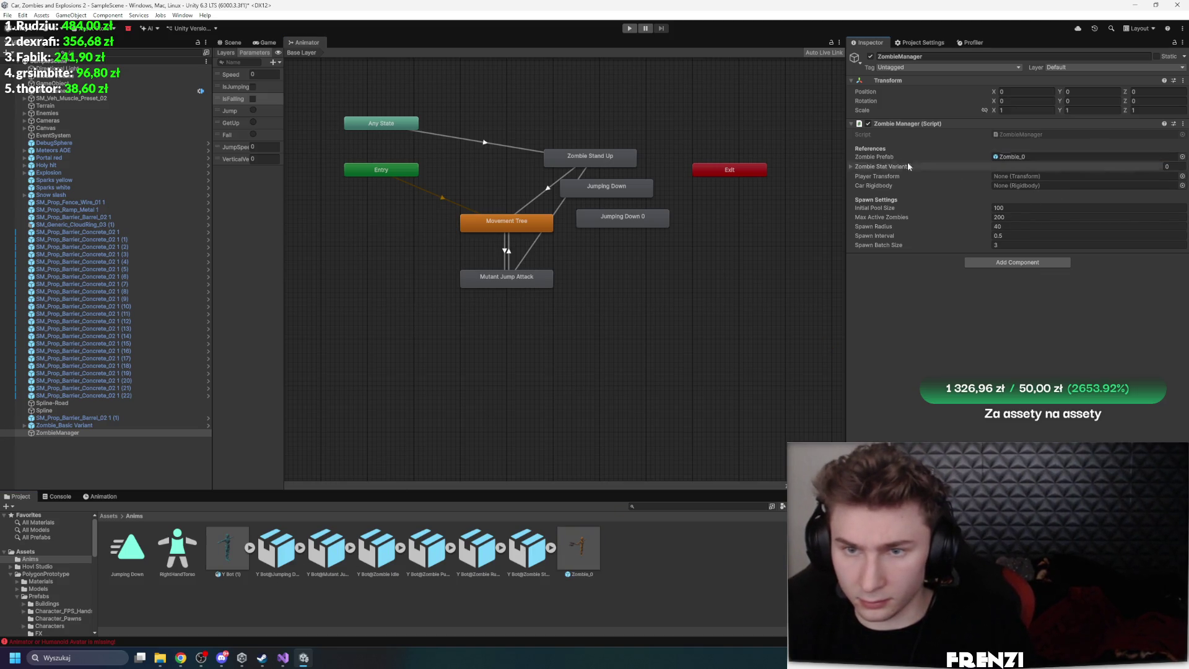
Add three Zombie Stat Variants: BaseZombie, BaseZombie 1 and BaseZombie 2
click(882, 166)
click(1162, 190)
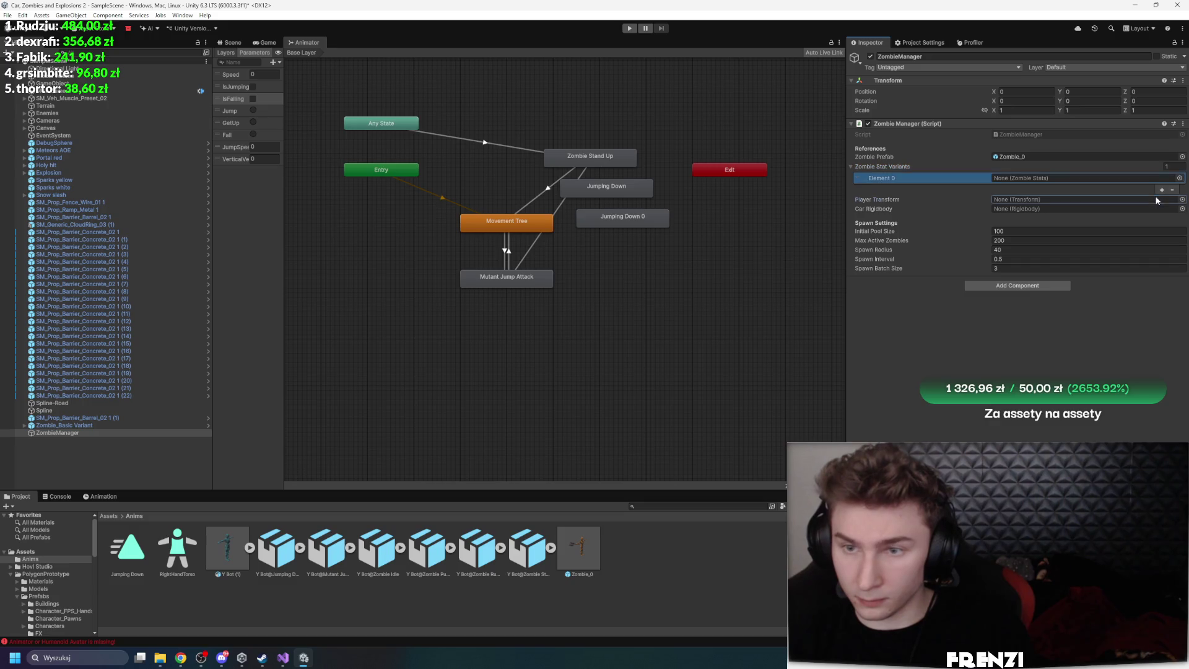
click(1162, 190)
click(1162, 200)
click(1179, 178)
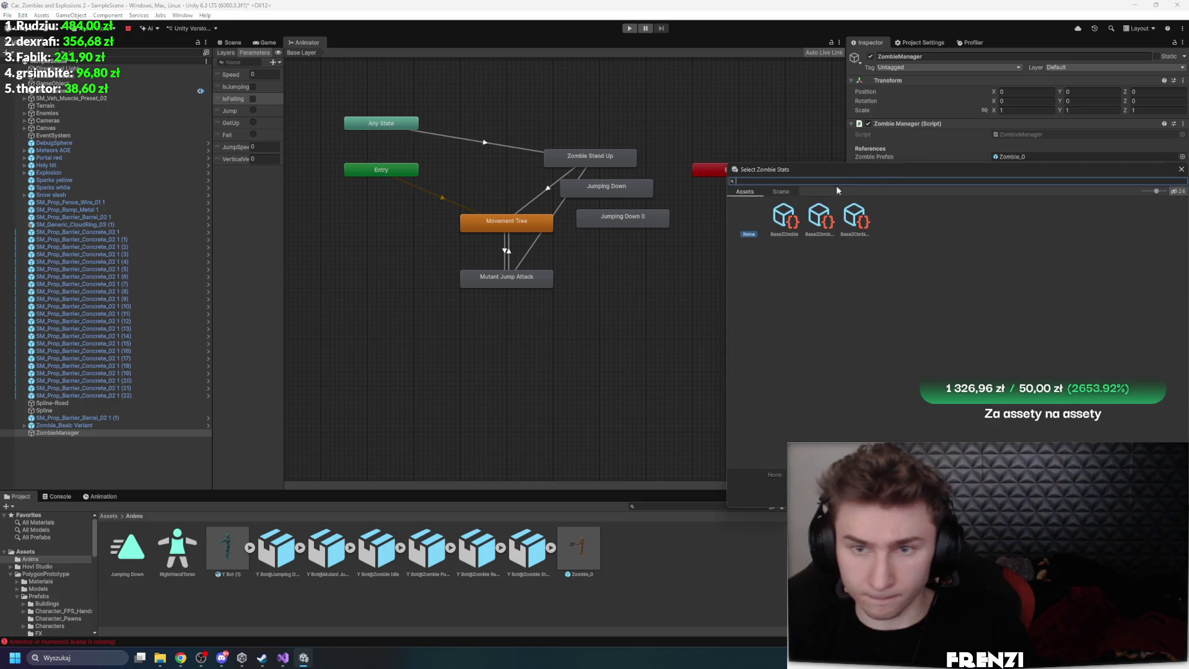
click(791, 225)
click(1179, 188)
double_click(819, 226)
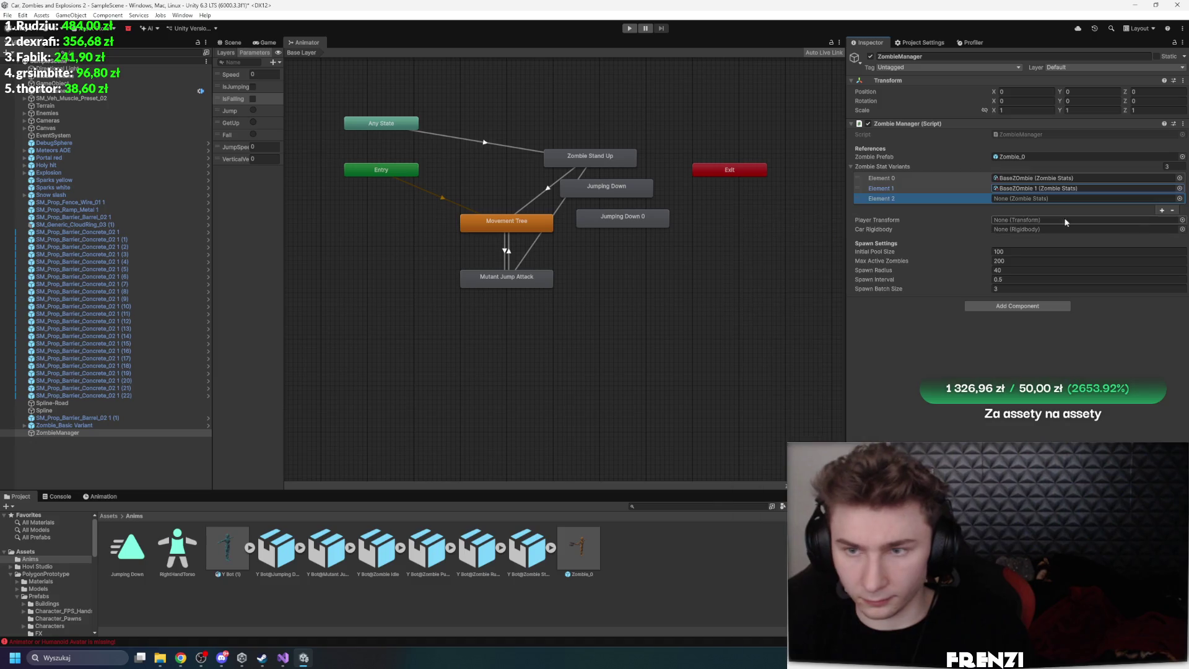
click(1179, 198)
double_click(854, 226)
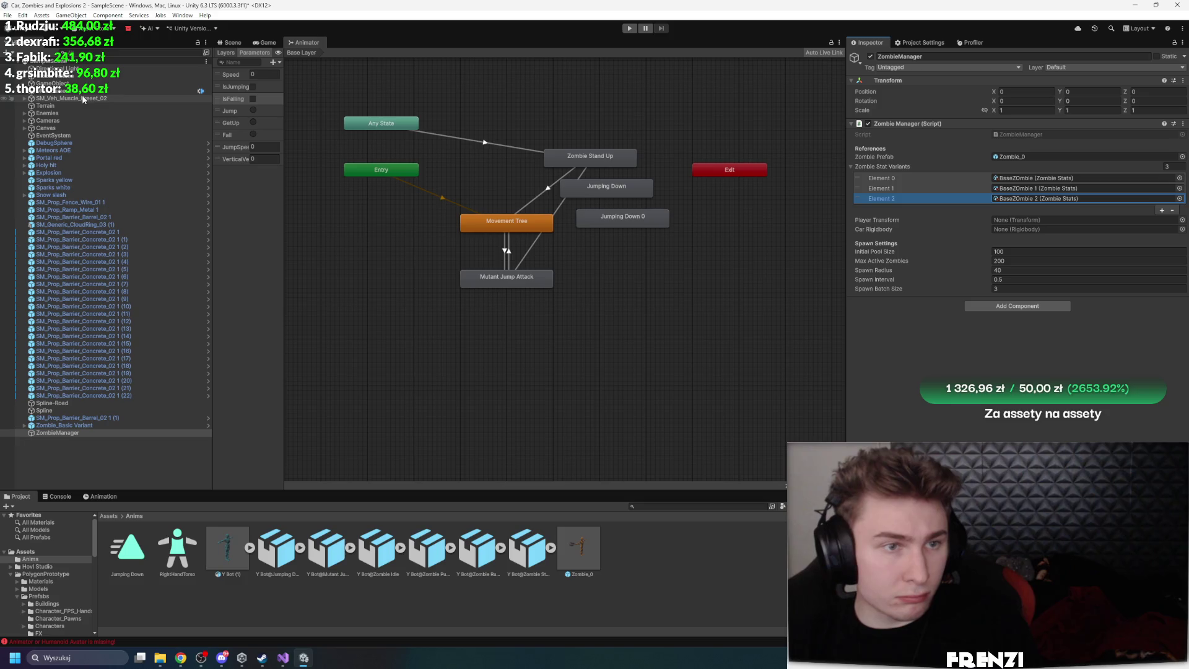
Assign SM_Veh_Muscle_Preset_02 as Player Transform and Car Rigidbody, and move Spline below ZombieManager
mouse_move(92, 99)
mouse_down()
mouse_move(1105, 189)
mouse_move(1033, 221)
mouse_up()
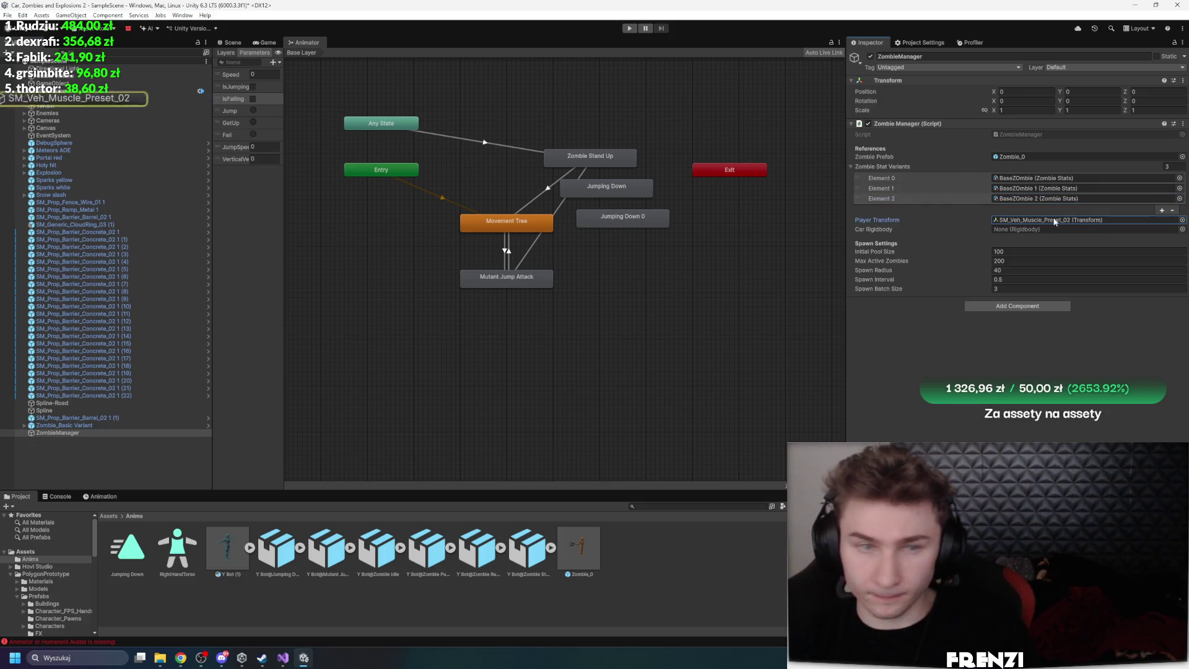
drag(71, 99, 1024, 230)
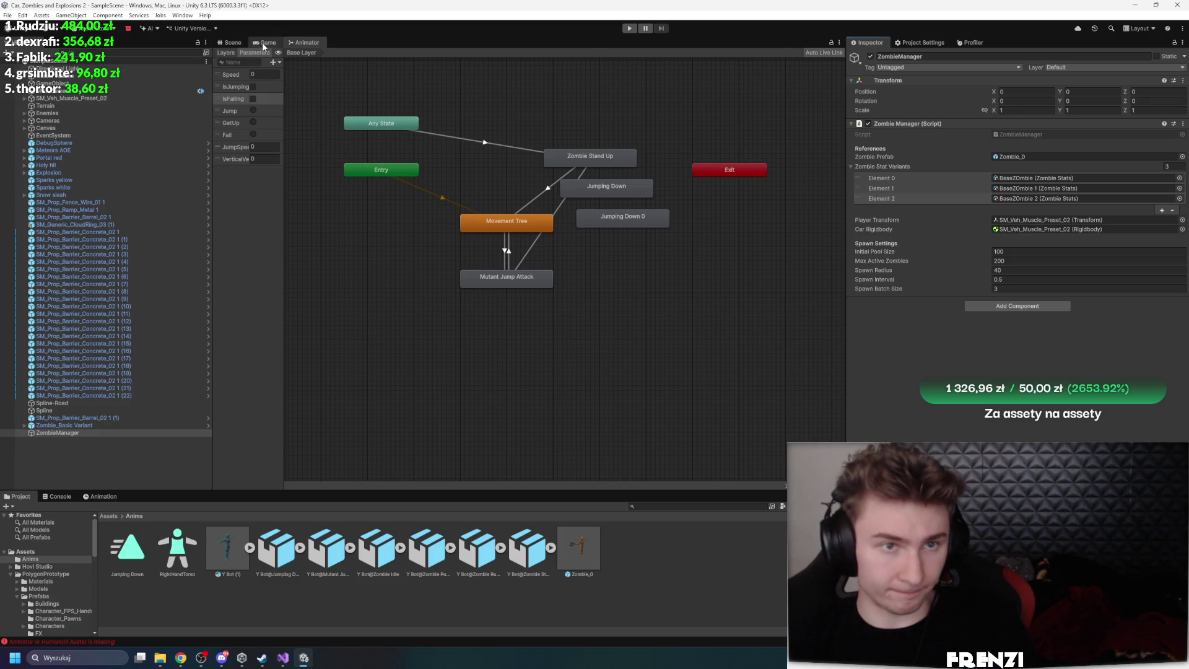
click(230, 42)
click(45, 105)
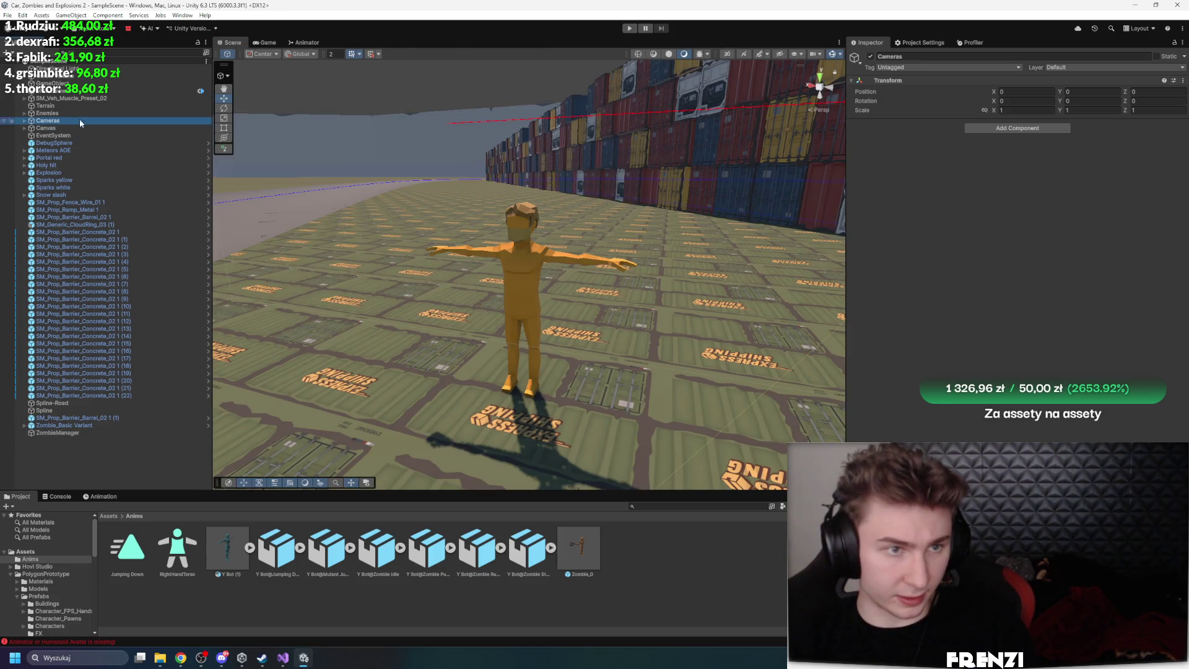
mouse_move(46, 410)
mouse_down()
mouse_move(55, 99)
mouse_move(62, 127)
mouse_move(73, 111)
mouse_move(90, 441)
mouse_up()
Select Spline and Spline-Road in the Hierarchy and nest them under Terrain
click(86, 434)
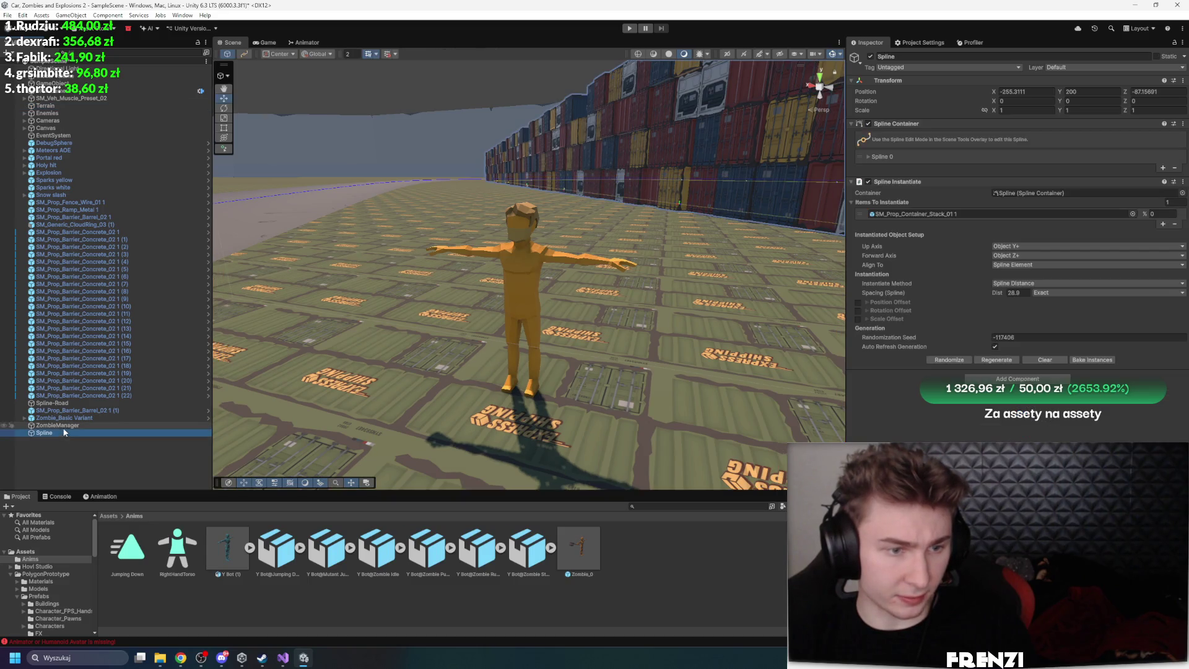
ctrl+click(65, 403)
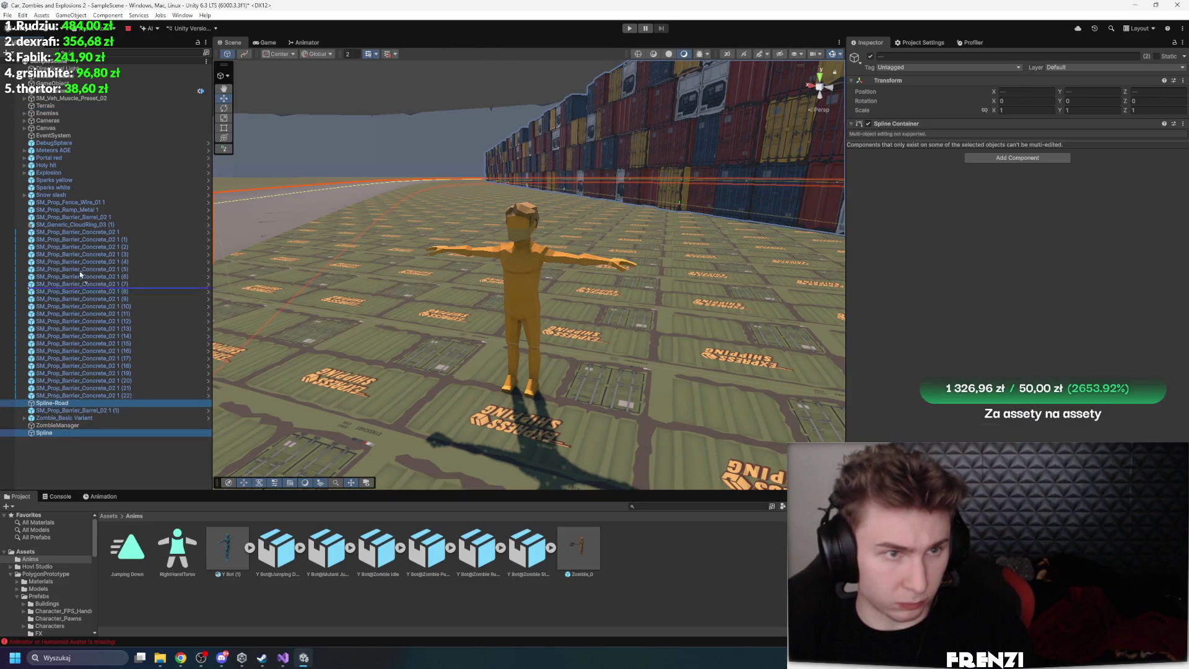
key(Delete)
click(77, 106)
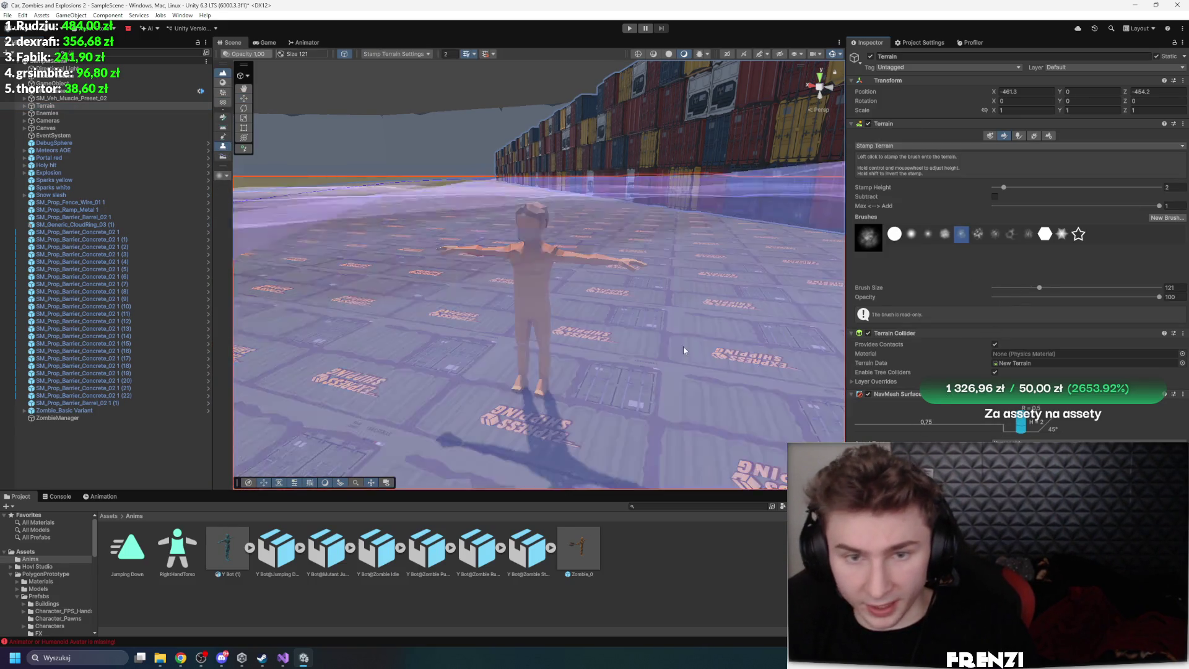
scroll(588, 370, down, 10)
scroll(588, 369, up, 5)
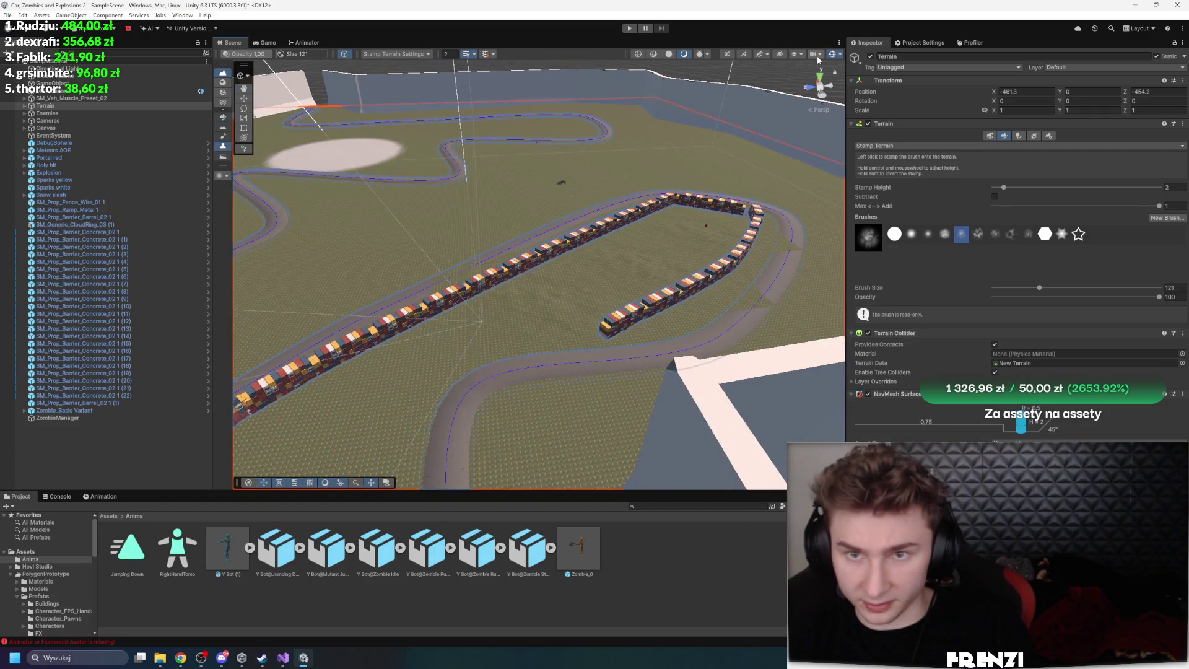
Toggle the Scene Gizmos menu, then switch the Terrain tool to Create Neighbor Terrains
click(840, 54)
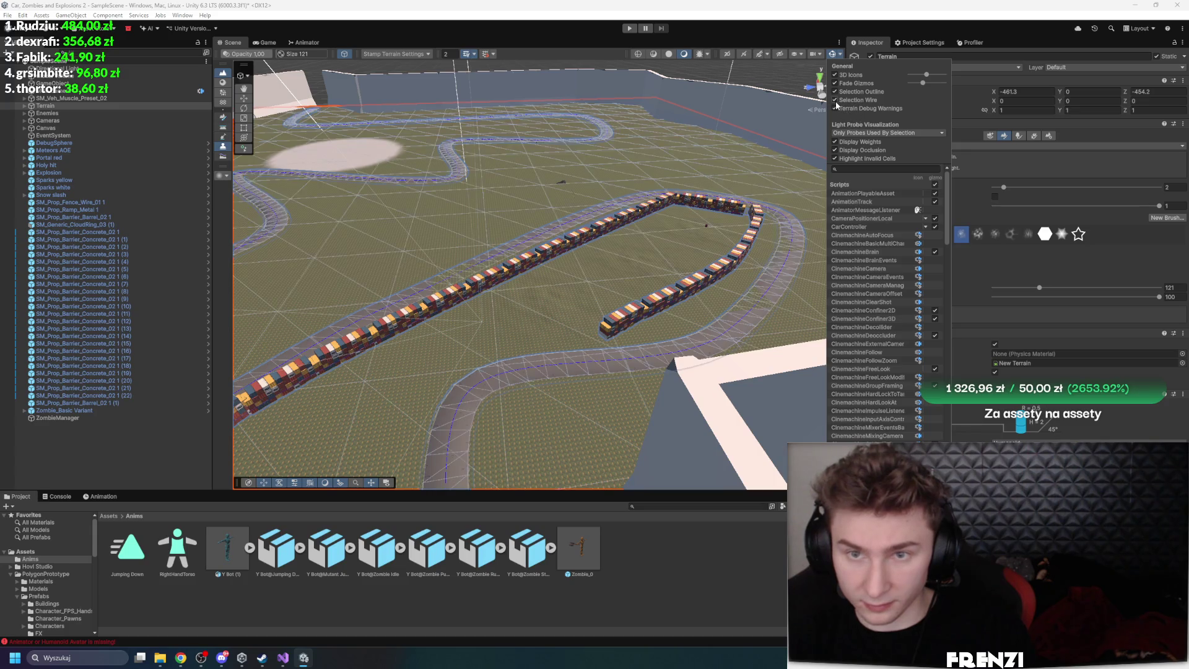
key(Escape)
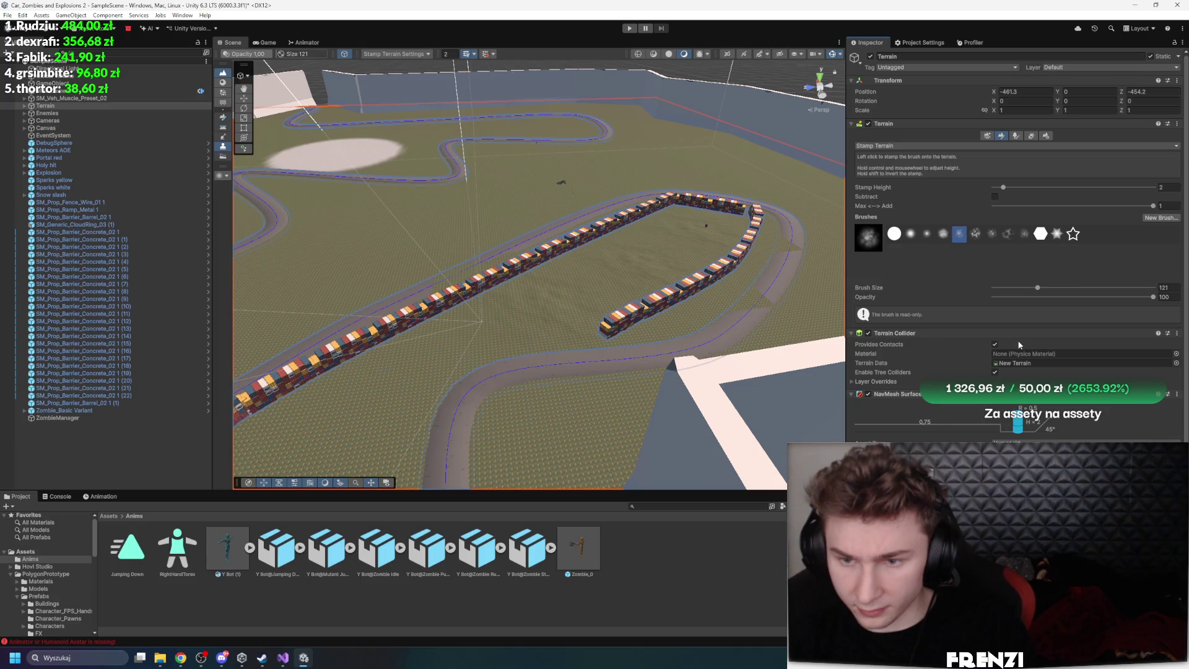
scroll(1015, 359, down, 1)
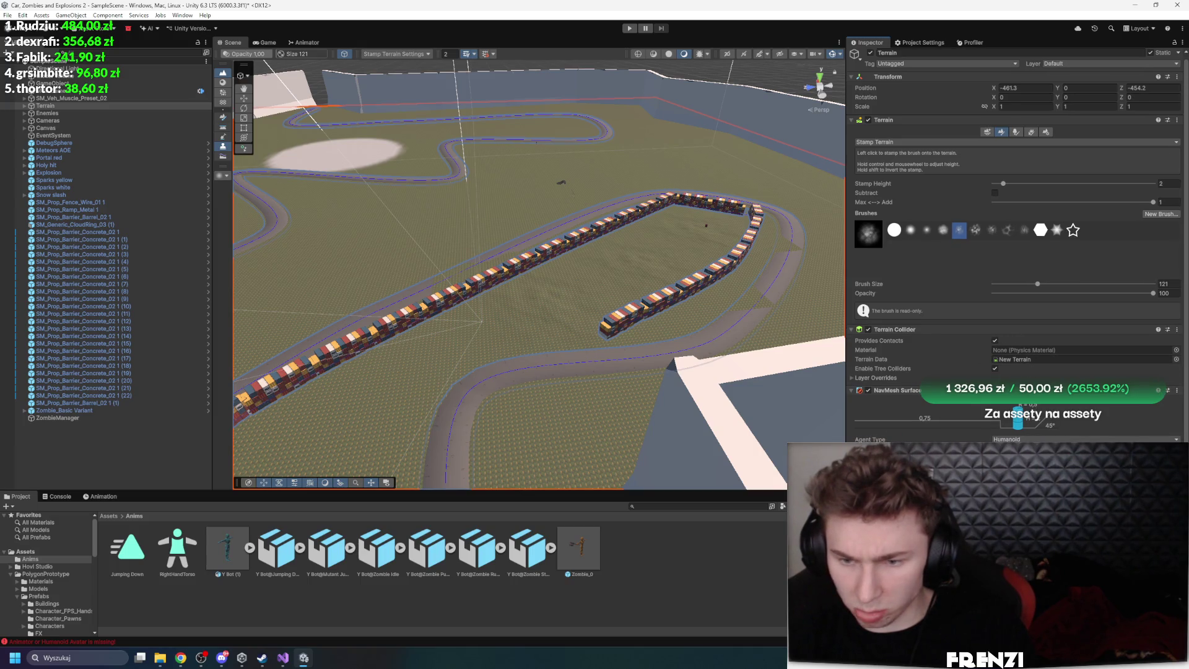
click(839, 54)
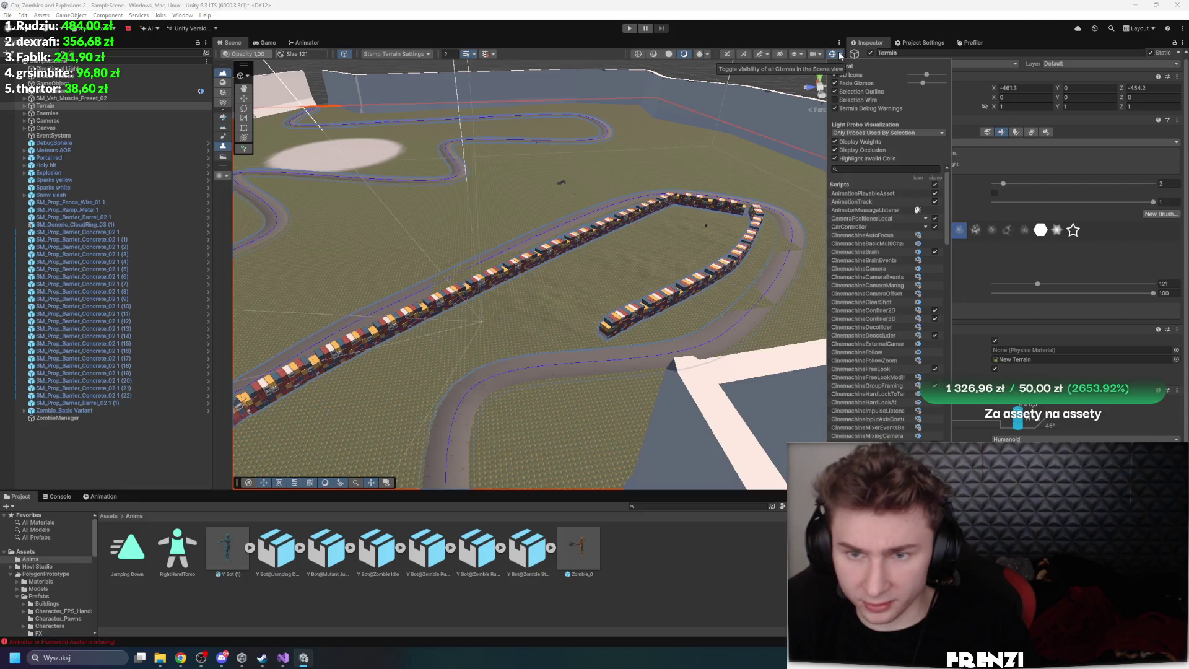
scroll(903, 296, down, 3)
scroll(904, 296, up, 2)
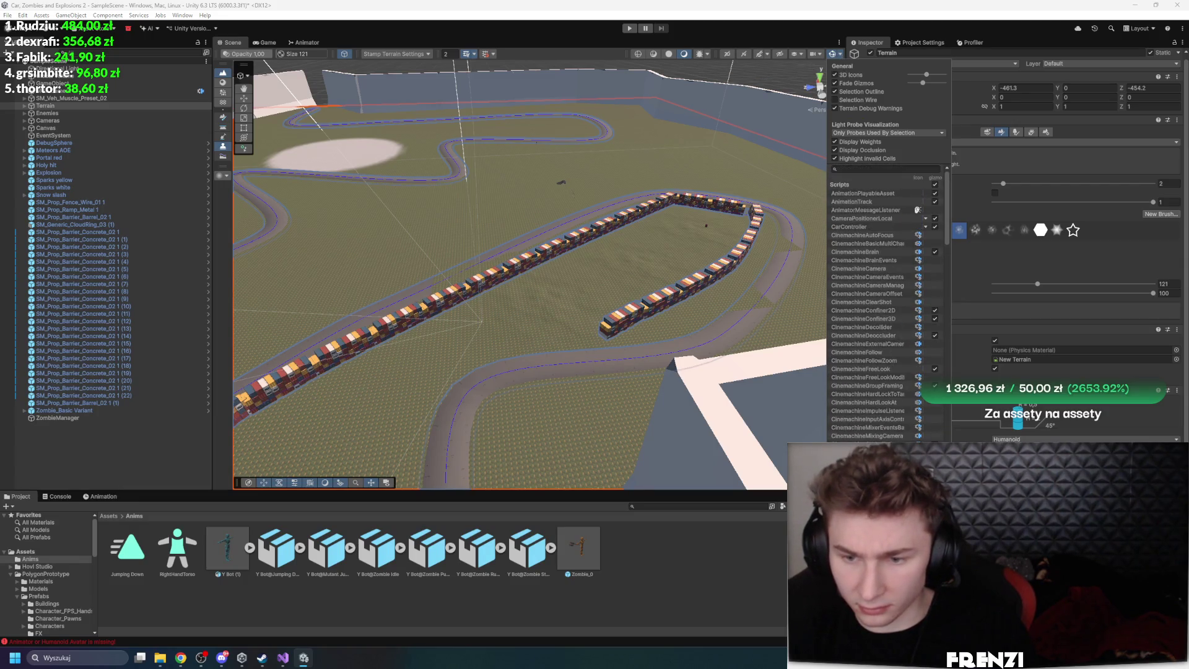
click(410, 358)
scroll(409, 357, up, 5)
scroll(410, 358, down, 5)
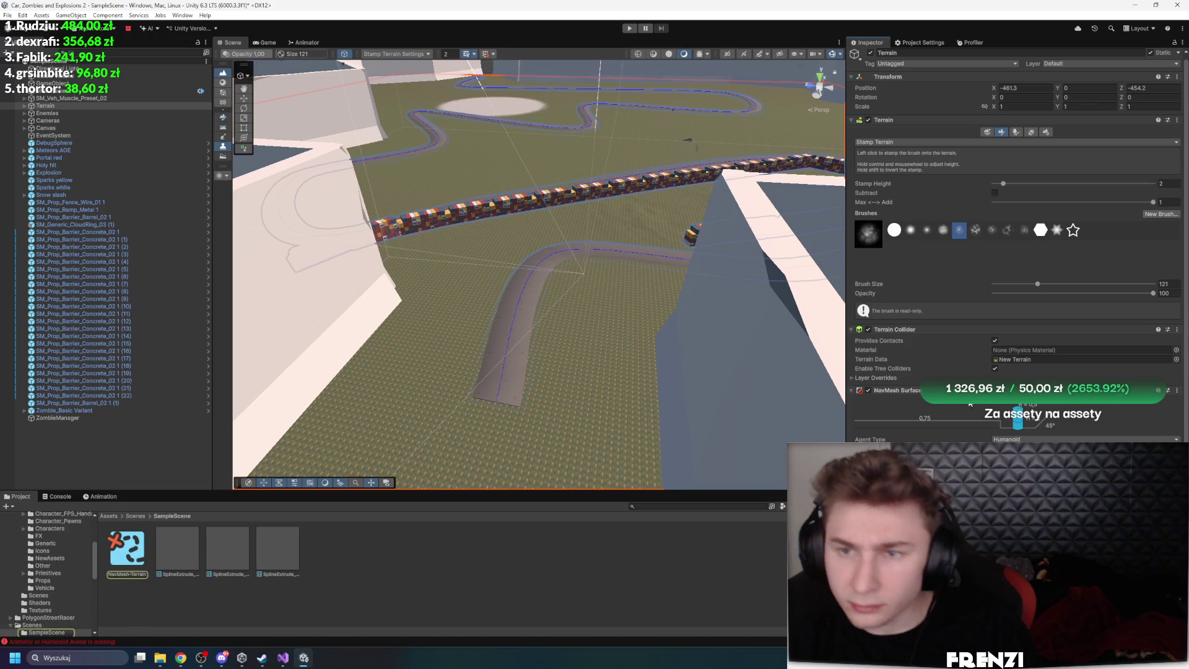
scroll(970, 403, up, 1)
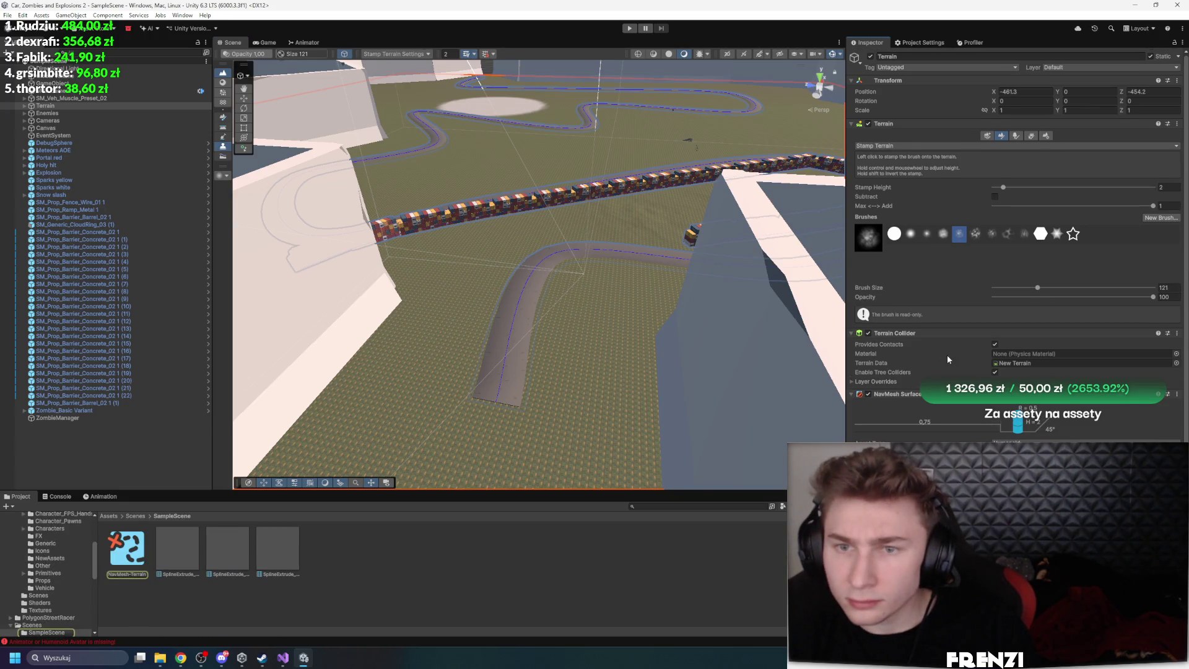
click(987, 136)
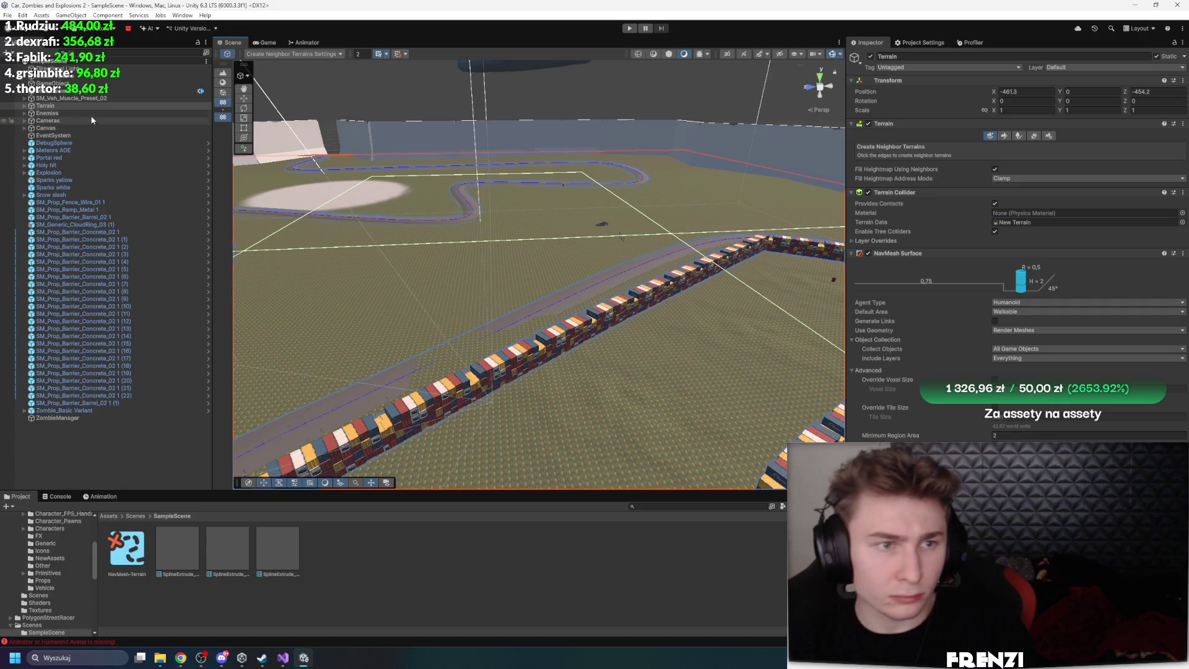
Set Terrain's NavMesh Surface Collect Objects to Current Object Hierarchy and check Include Layers
click(47, 120)
click(46, 105)
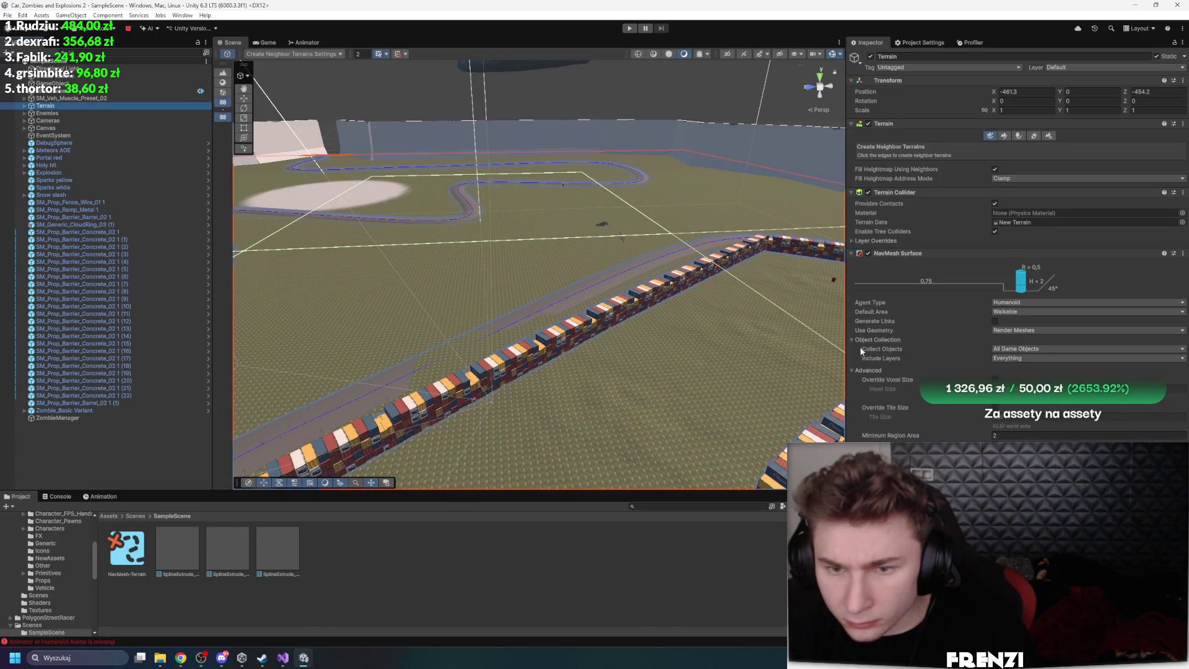
click(1033, 349)
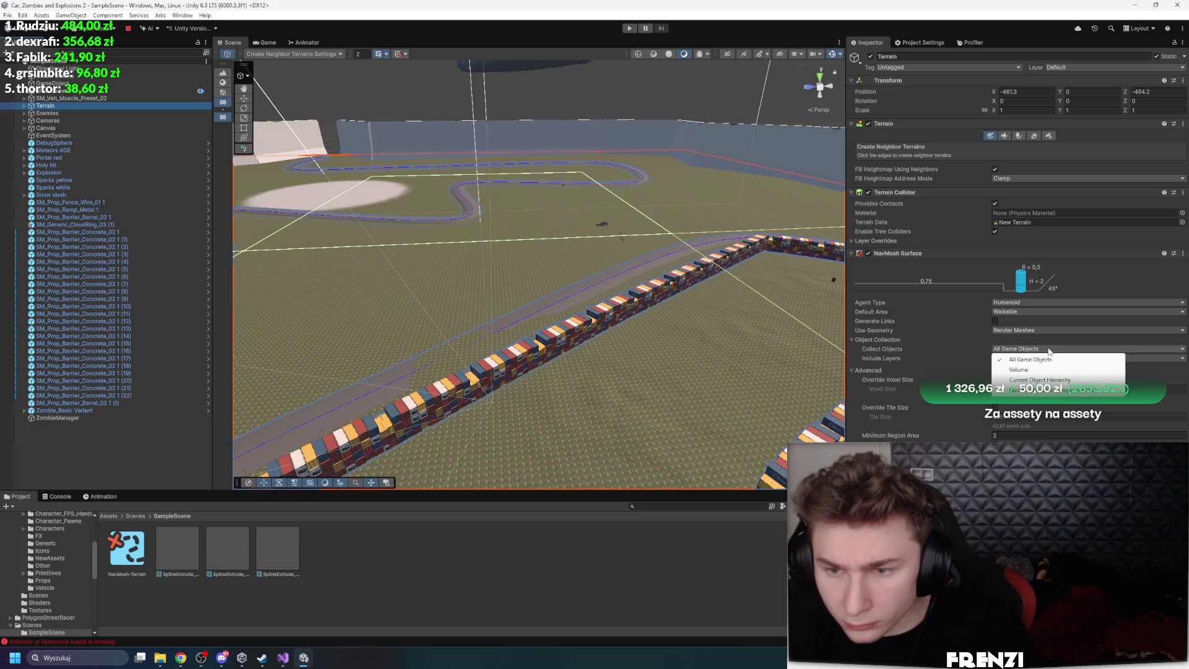
click(1054, 380)
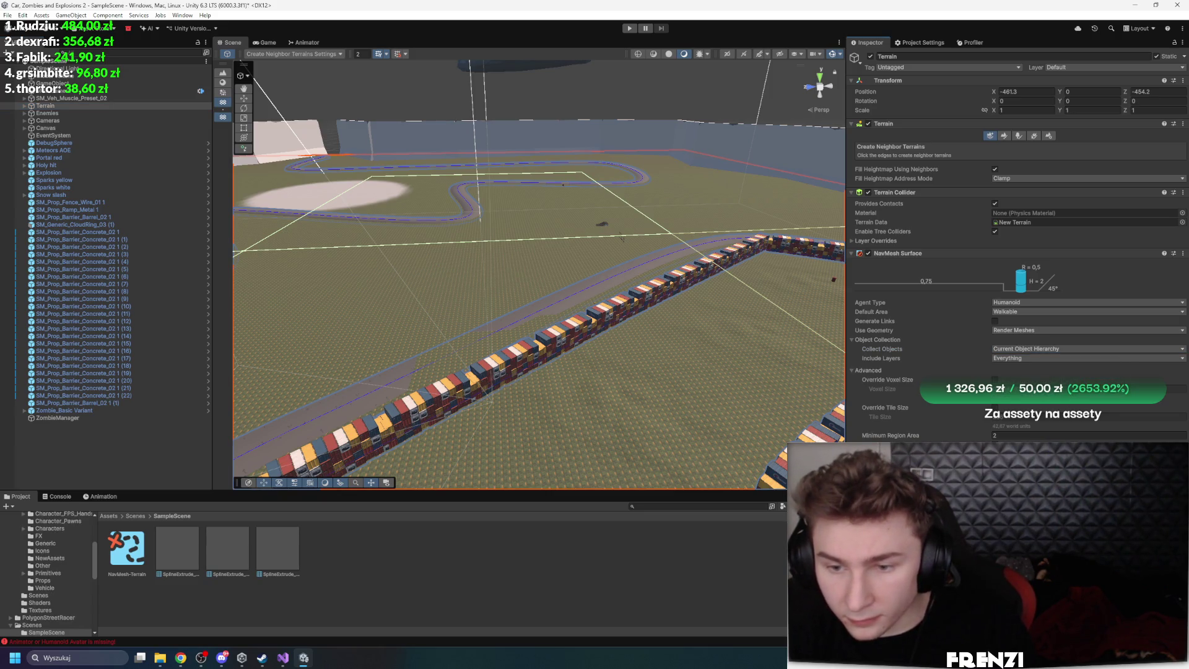
mouse_move(622, 237)
mouse_down()
mouse_move(580, 401)
mouse_move(597, 345)
mouse_move(546, 353)
mouse_up()
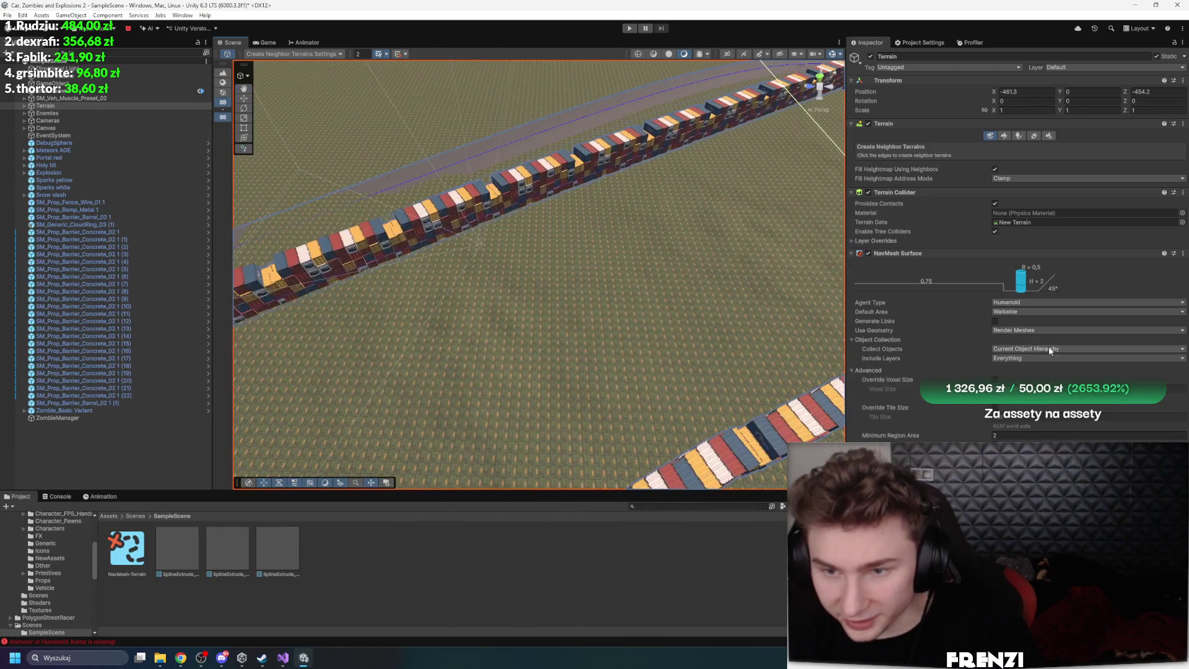
click(1030, 359)
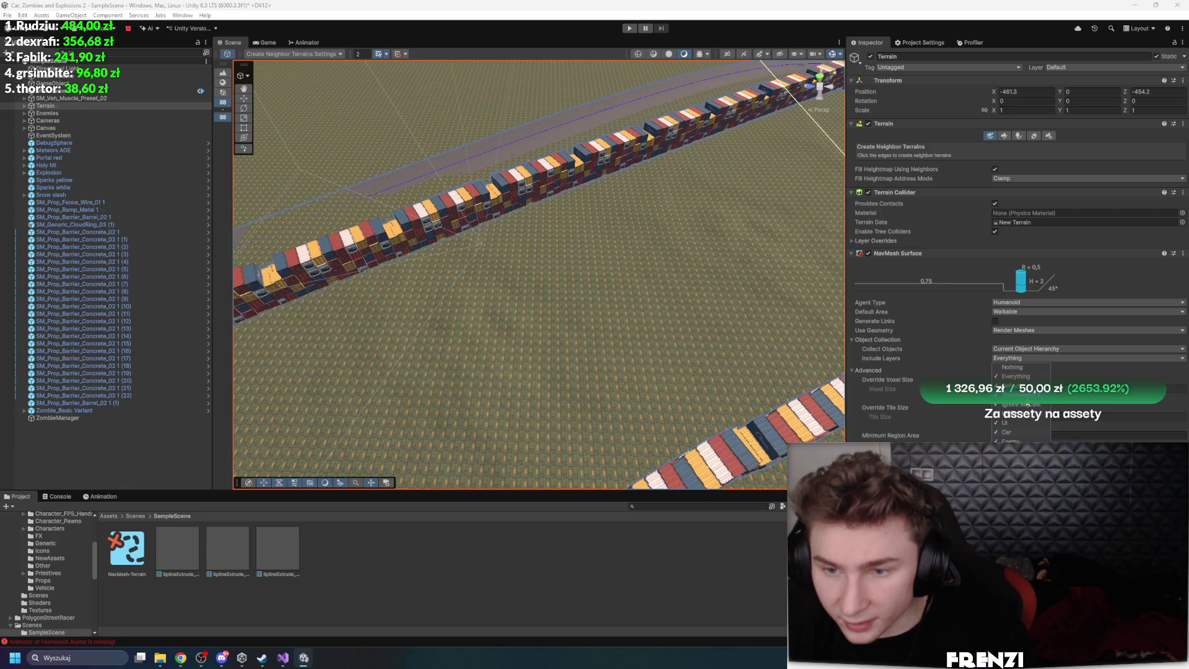
Orbit around the container-lined track, then expand Terrain and select its Spline child
mouse_move(626, 273)
mouse_down()
mouse_move(545, 223)
mouse_move(613, 235)
mouse_move(681, 223)
mouse_move(765, 244)
mouse_up()
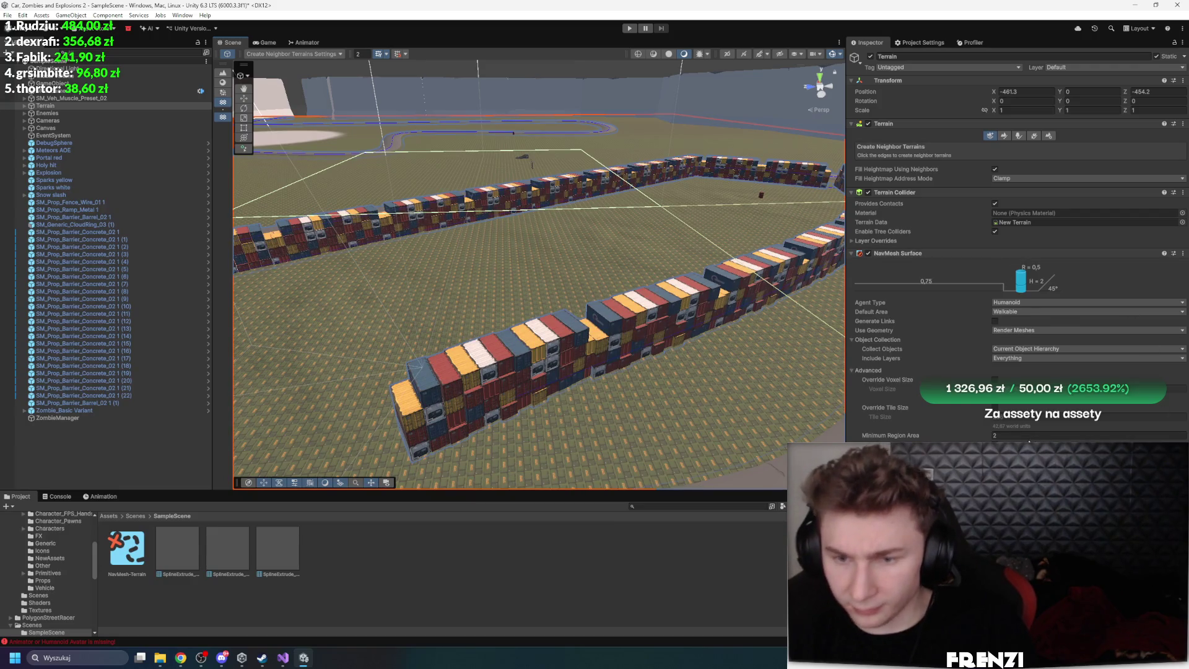
drag(774, 287, 600, 280)
click(838, 54)
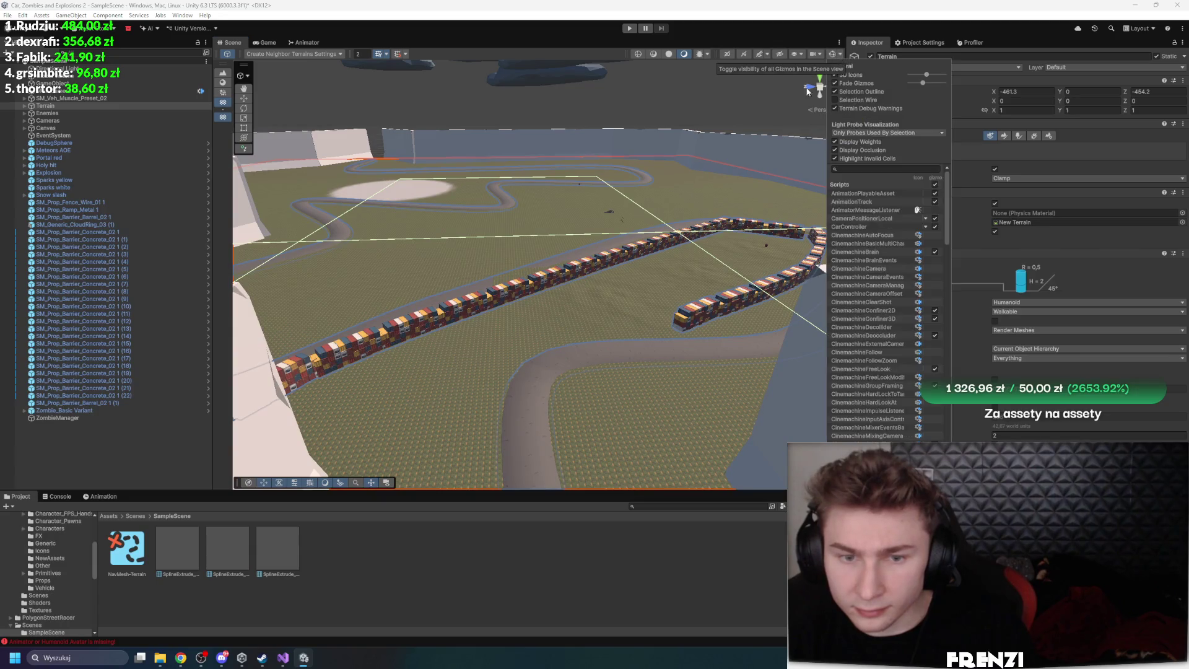
drag(808, 91, 691, 274)
drag(618, 358, 483, 331)
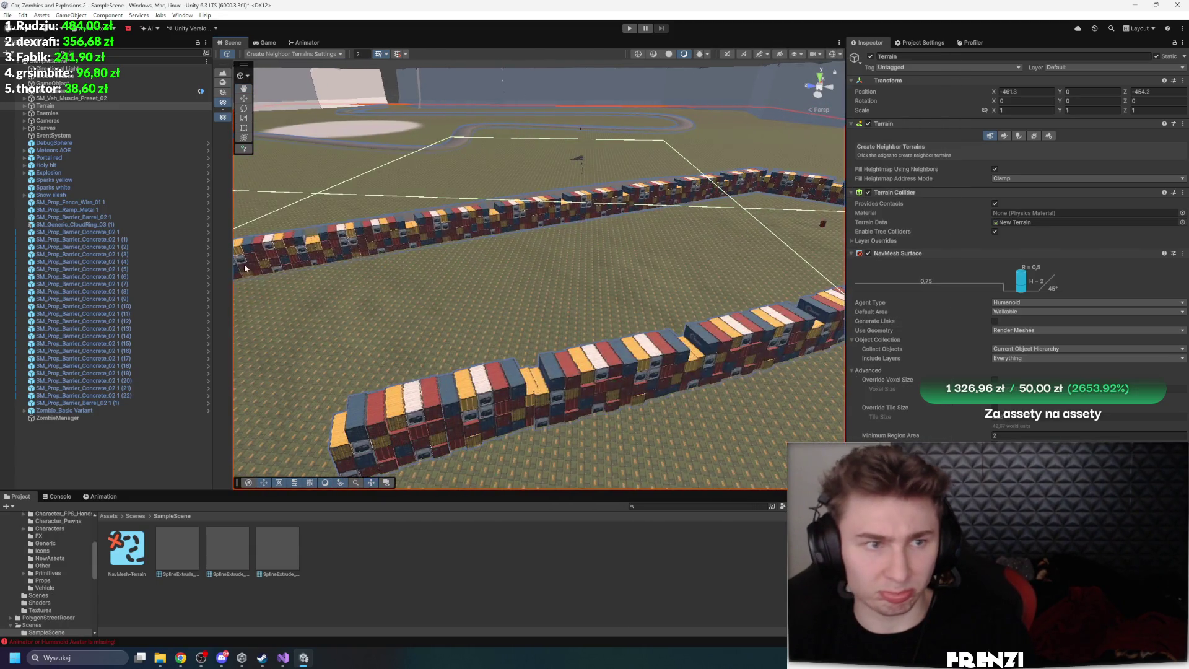
click(24, 106)
click(72, 121)
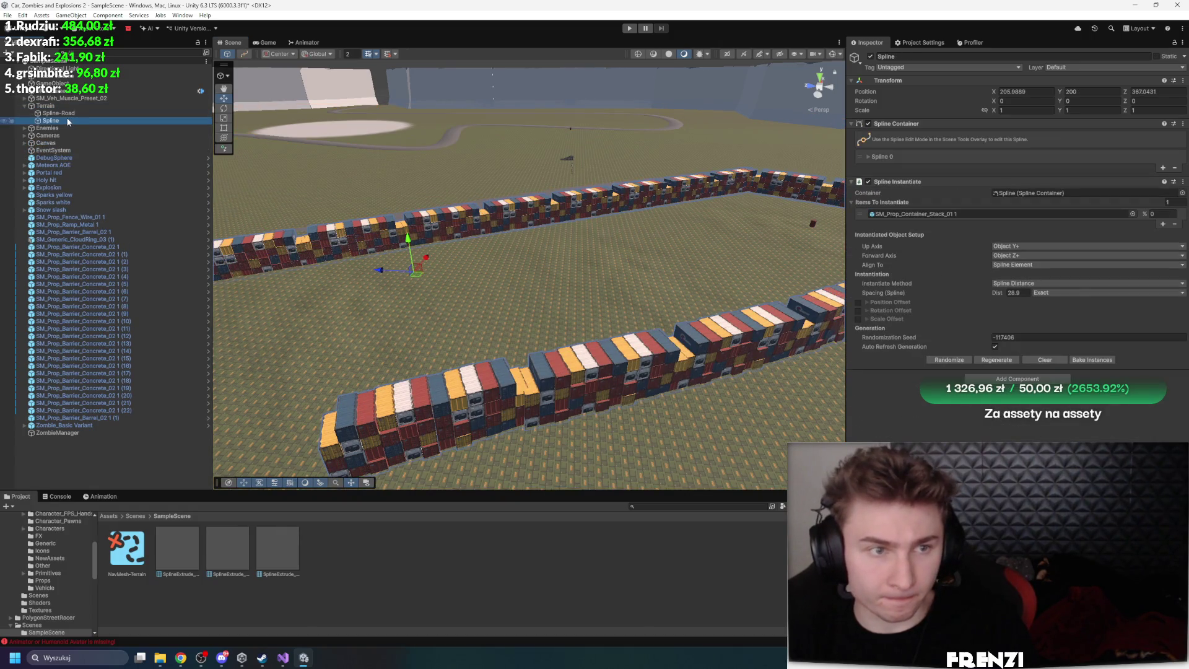
Deselect Spline-Road and enable skybox and effects rendering in the Scene view
click(61, 113)
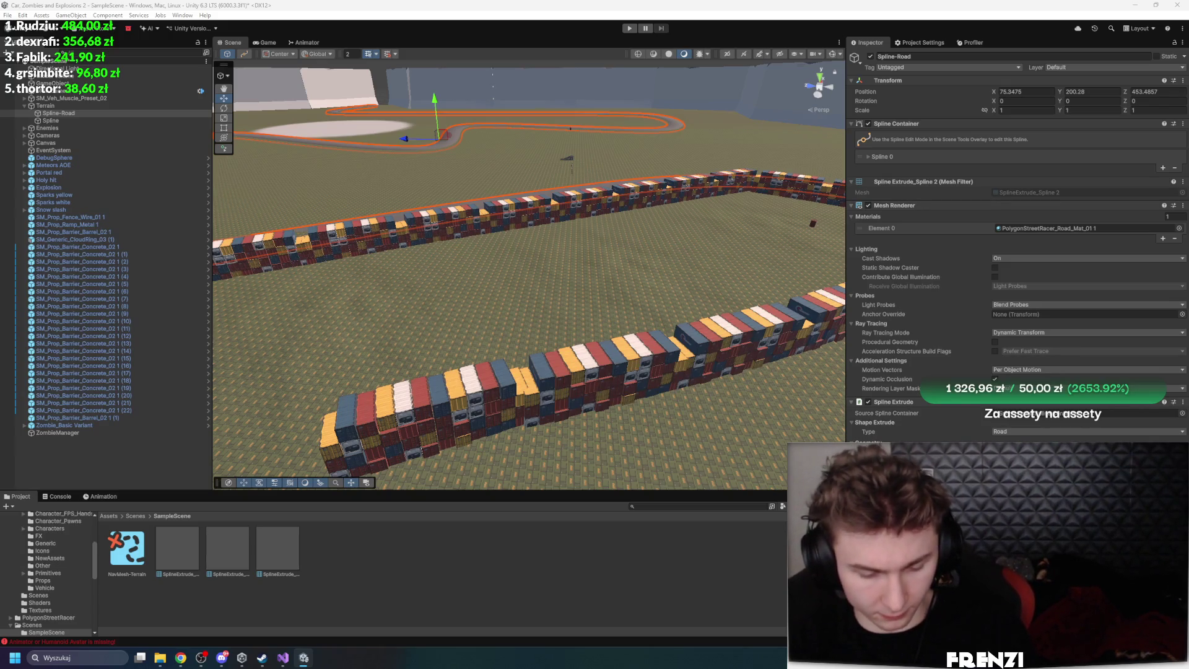
scroll(1016, 248, down, 3)
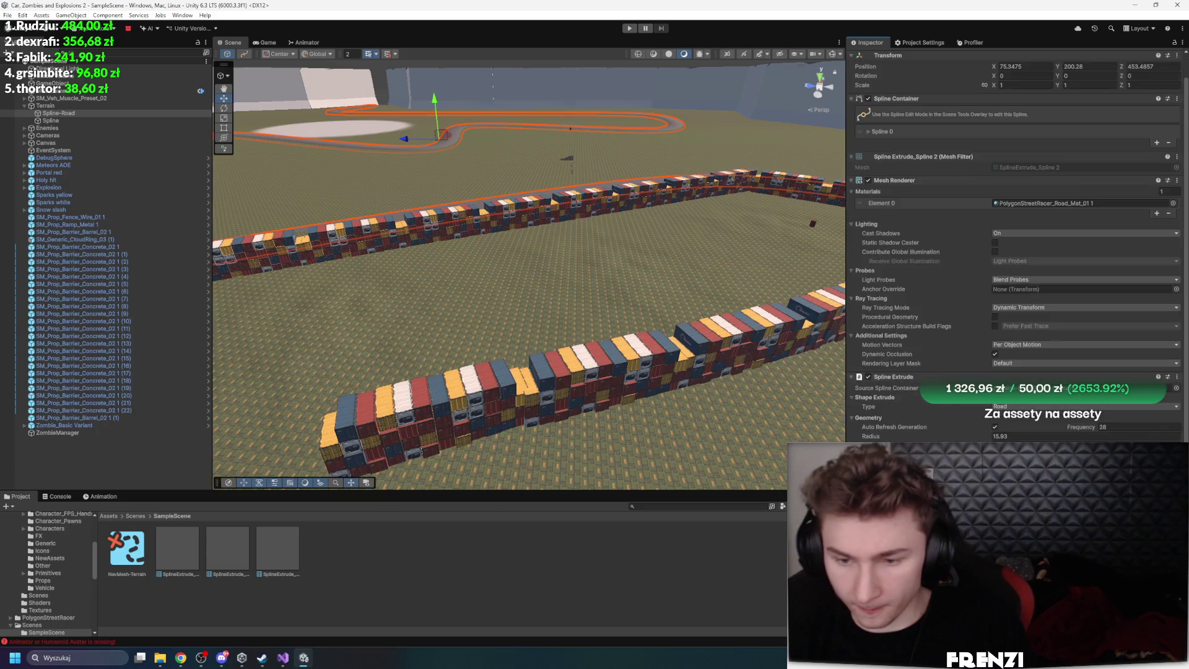
click(730, 86)
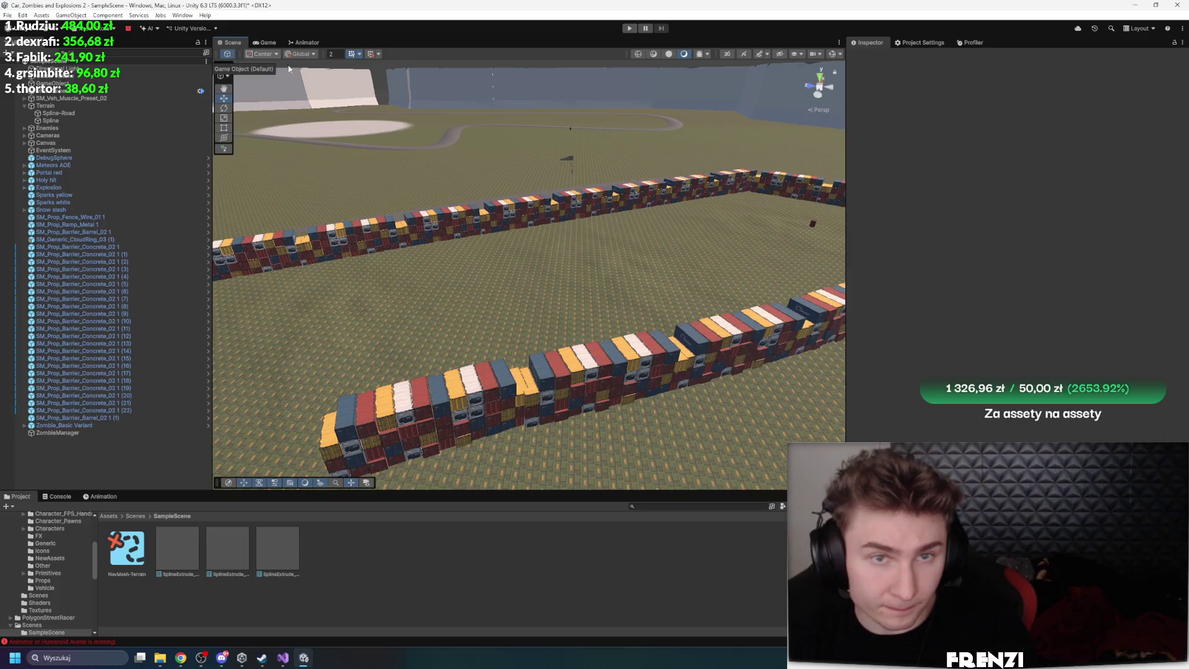
click(760, 55)
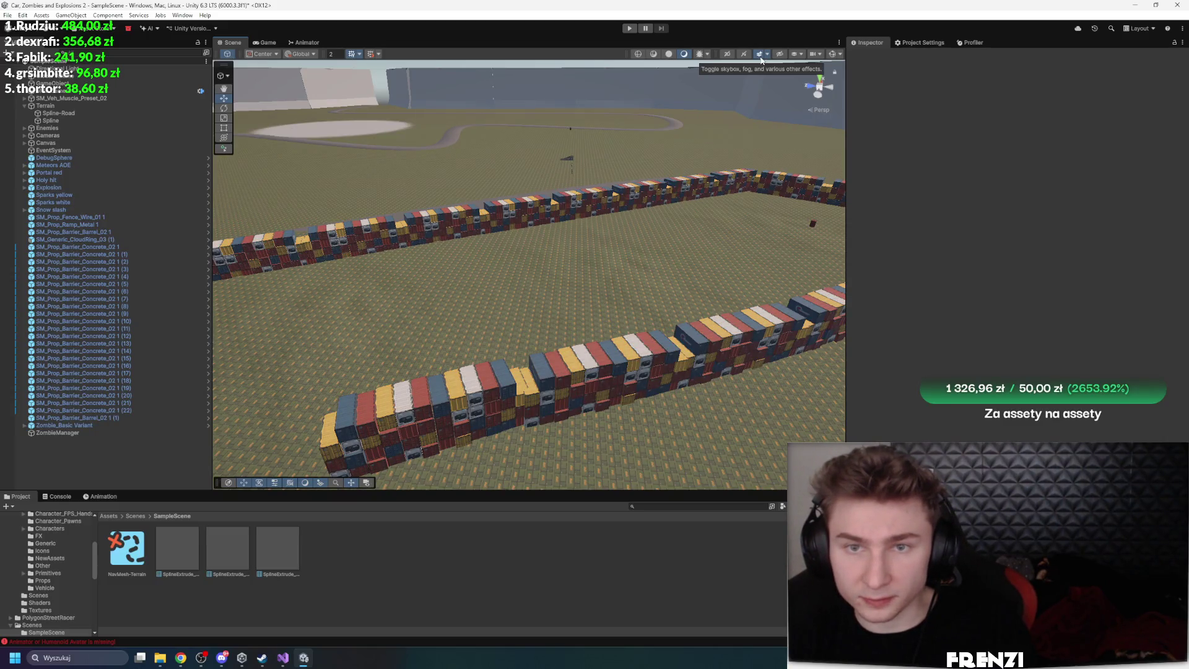
Filter the Gizmos list by 'av', toggle the NavMeshSurface gizmo, and select Terrain
click(795, 56)
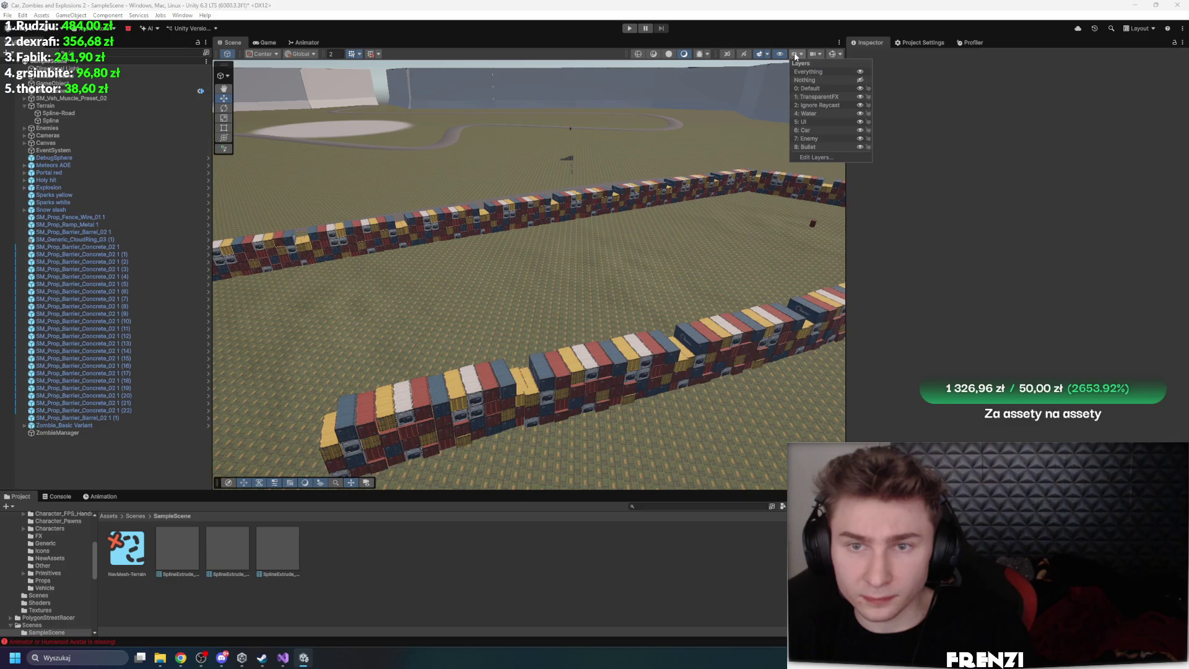
click(816, 55)
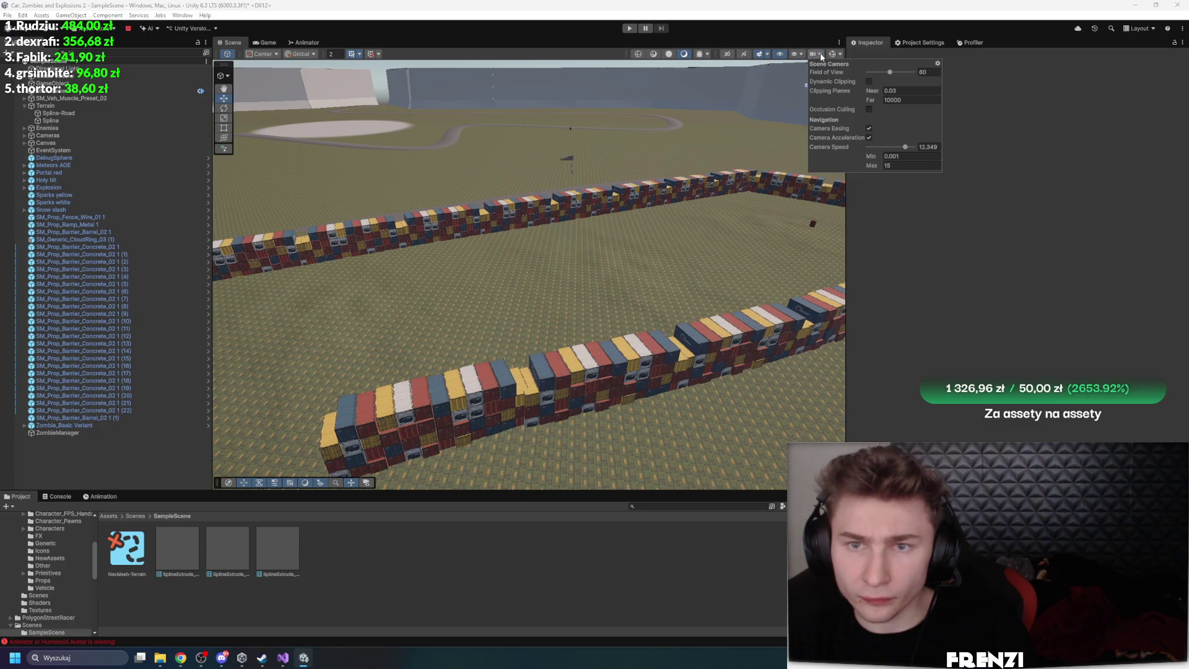
click(840, 55)
click(841, 55)
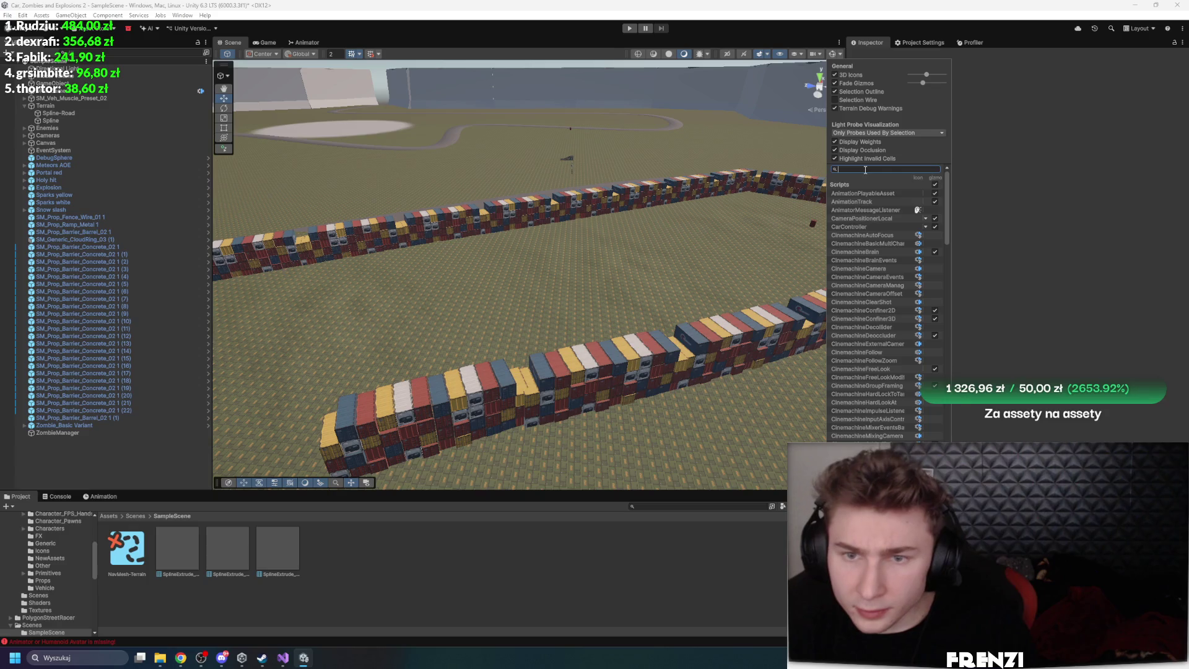
text(nav)
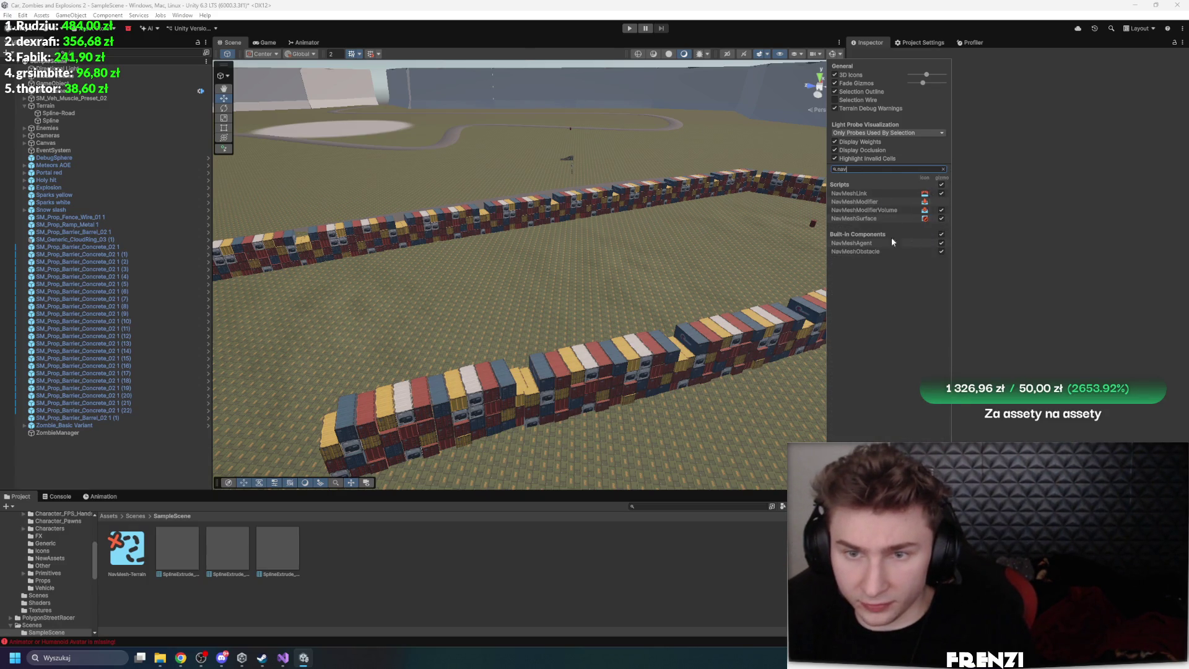
click(942, 221)
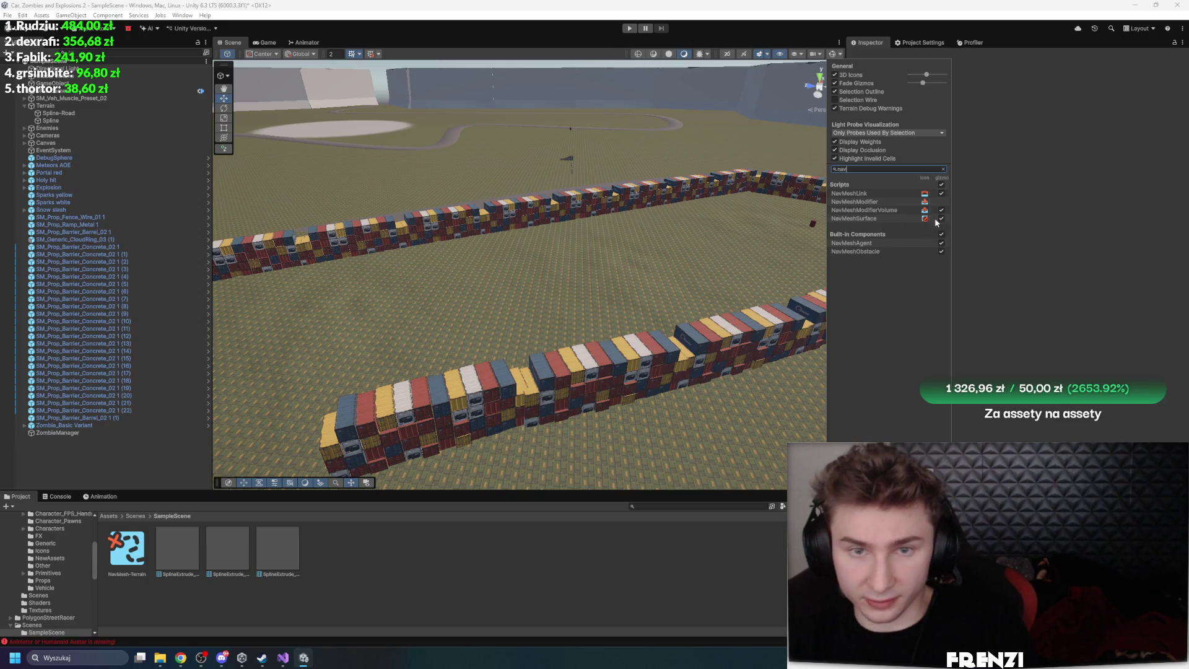
mouse_move(495, 260)
mouse_down()
mouse_move(509, 244)
mouse_move(619, 260)
mouse_up()
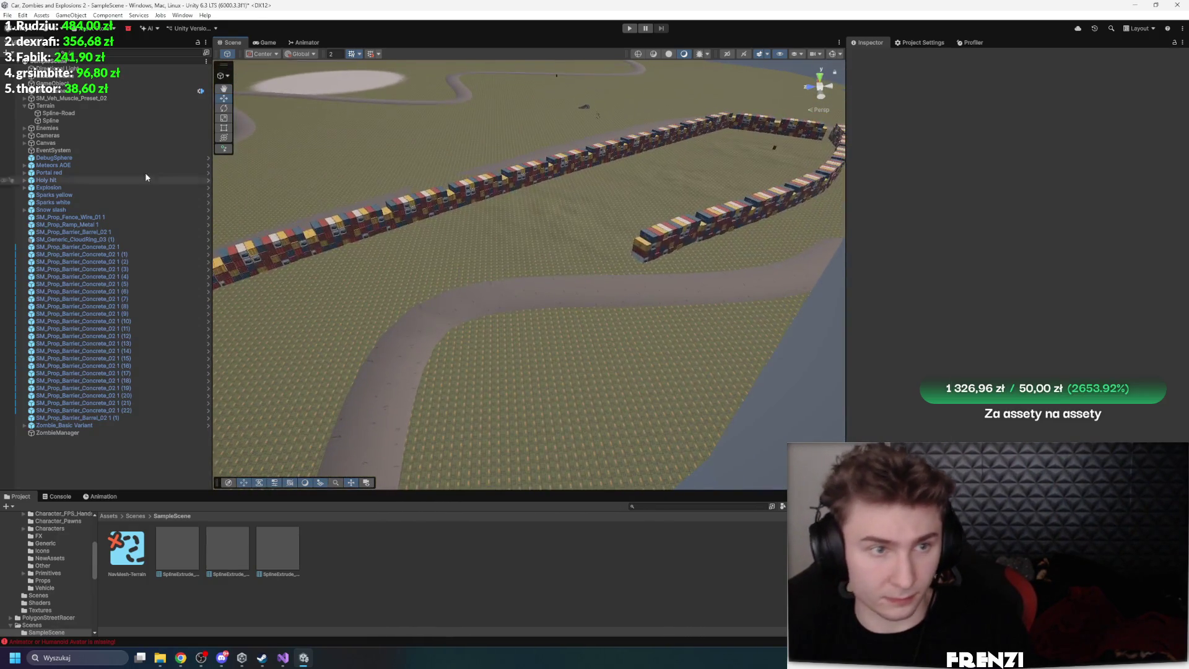
click(106, 106)
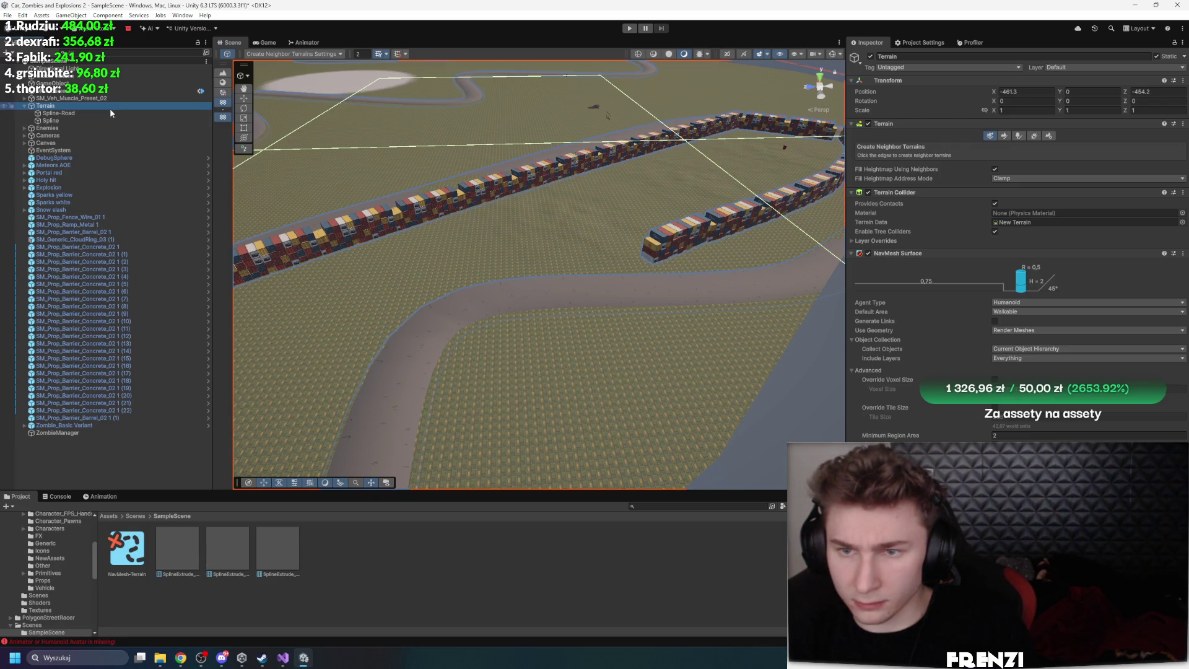
Create an empty GameObject positioned at 0, 0, 0
click(112, 471)
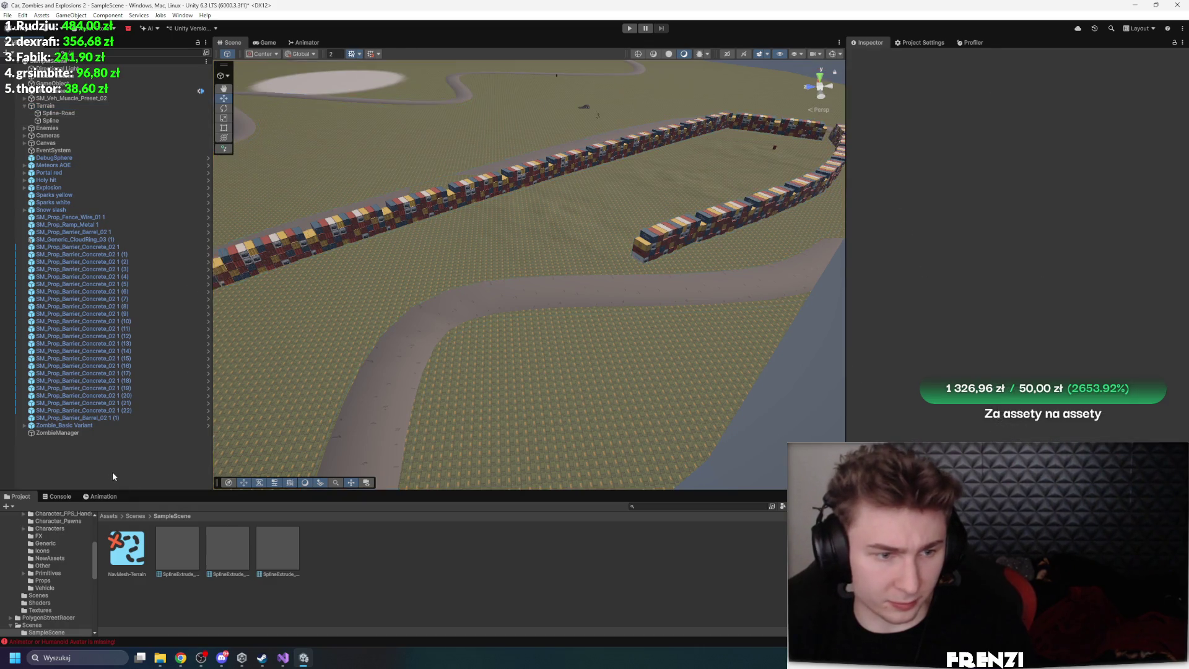
right_click(113, 471)
click(142, 311)
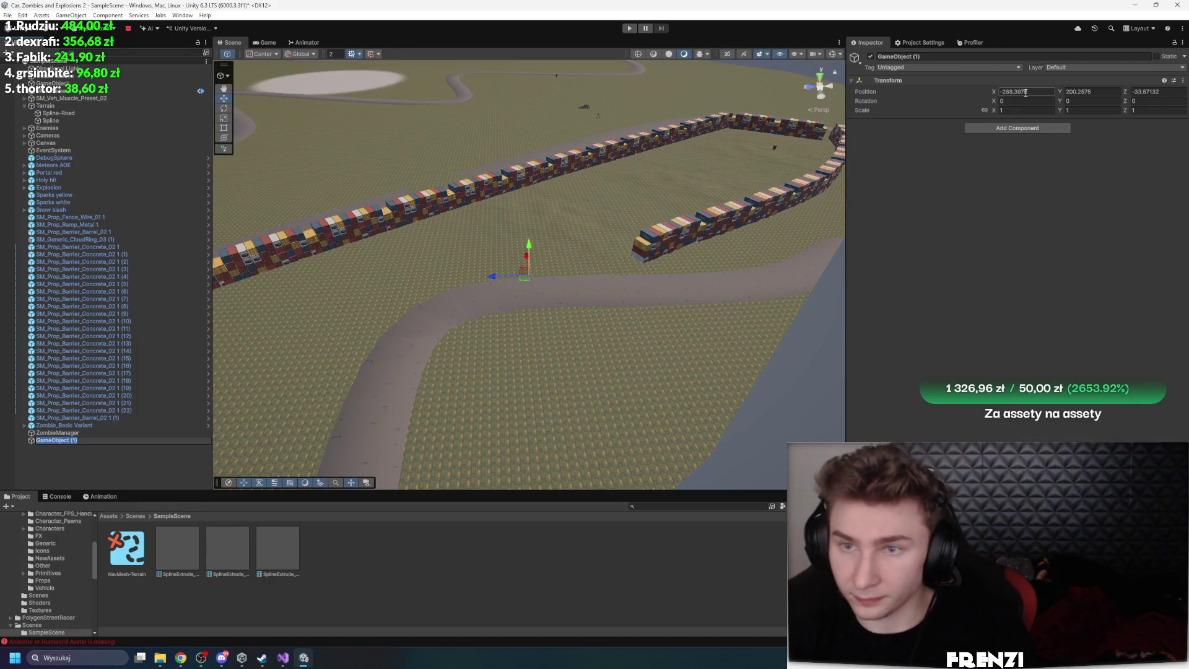
text(0)
key(Tab)
text(0)
key(Tab)
key(BackSpace)
text(0)
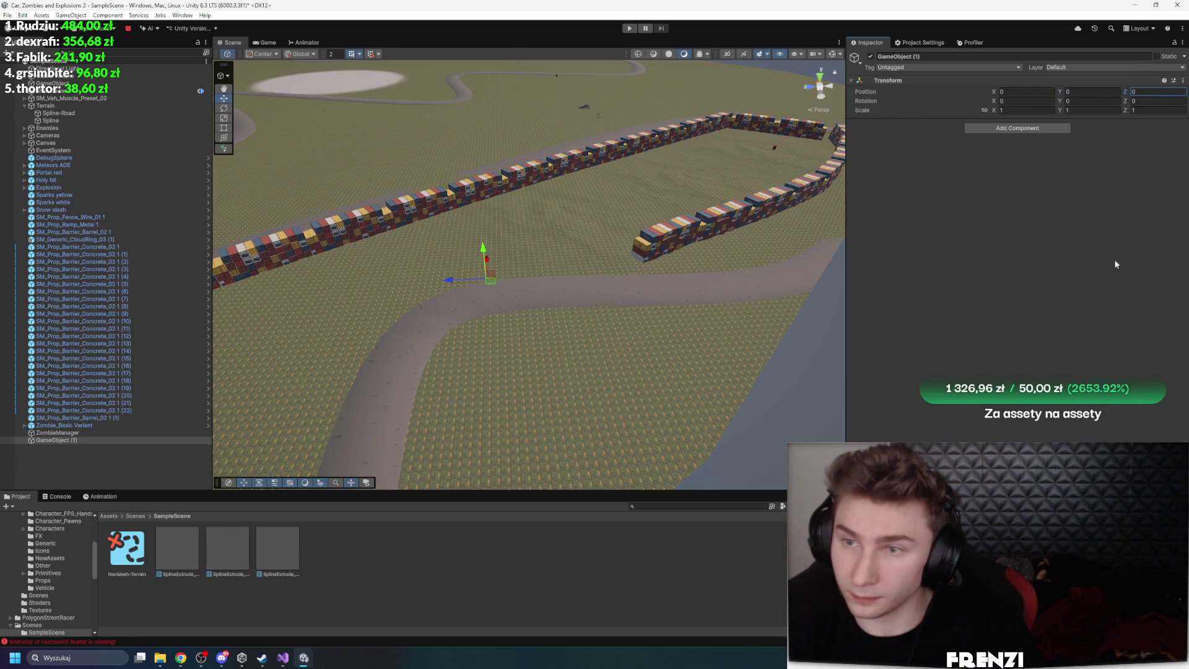
Rename the new empty object to 'Navmeshes'
click(40, 496)
click(19, 496)
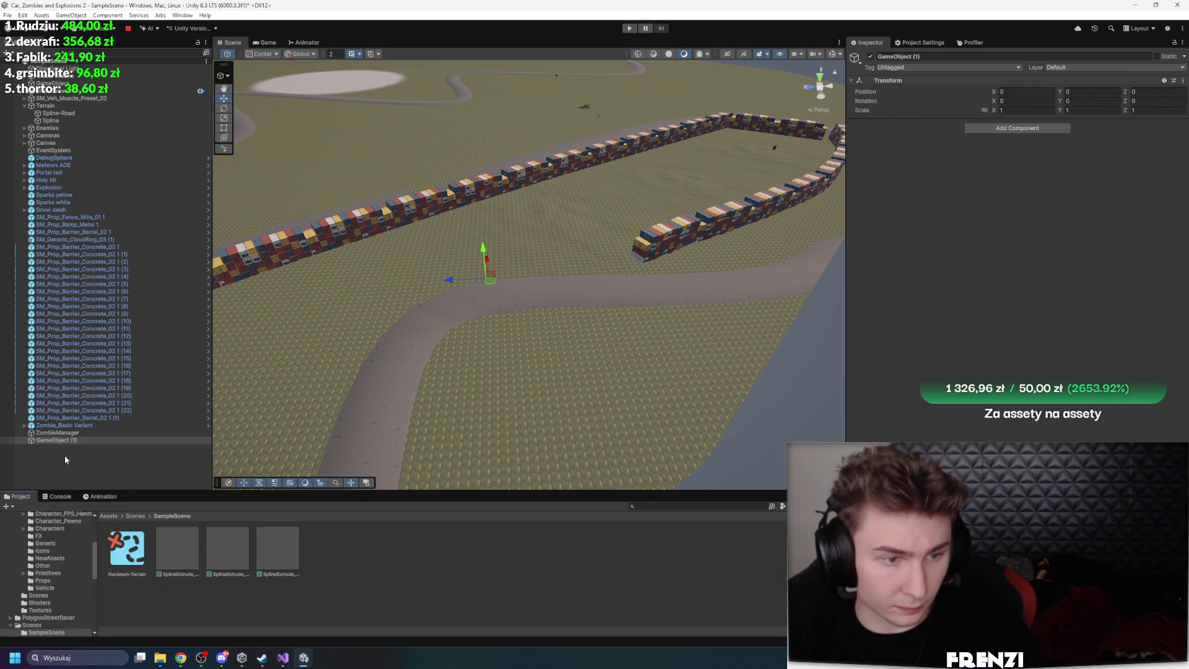
click(939, 67)
click(934, 57)
text(Na)
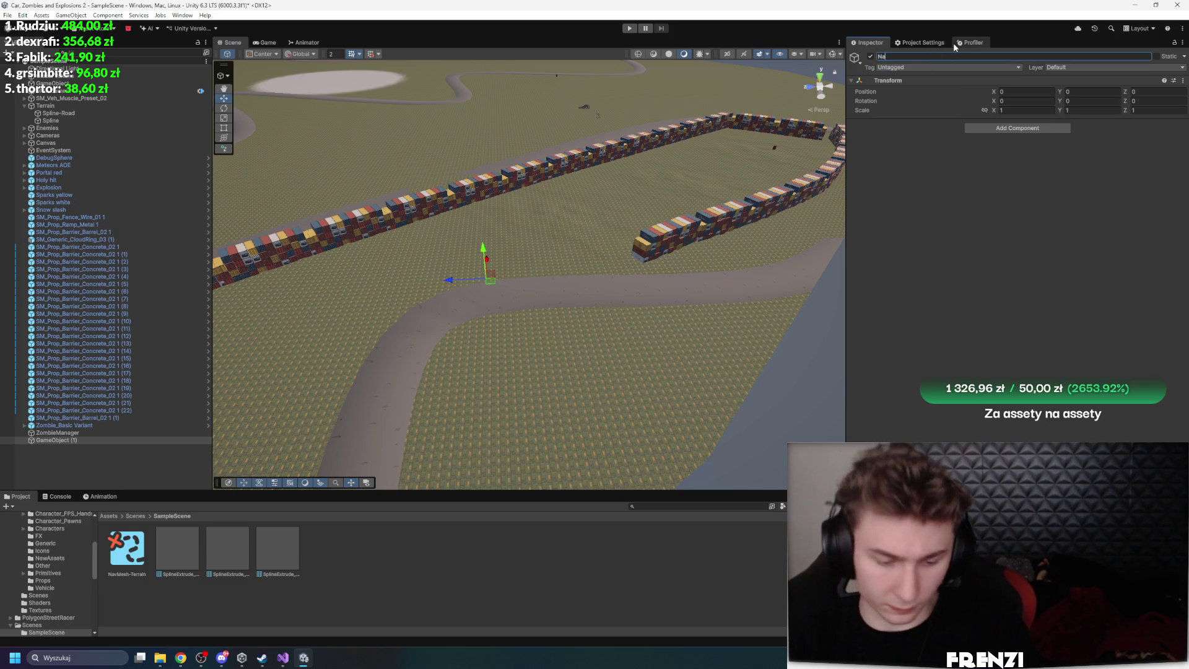
text(vmeshes)
Nest Terrain under Navmeshes and remove Terrain's NavMesh Surface component
mouse_move(74, 441)
mouse_down()
mouse_move(68, 449)
mouse_move(106, 133)
mouse_move(61, 107)
mouse_up()
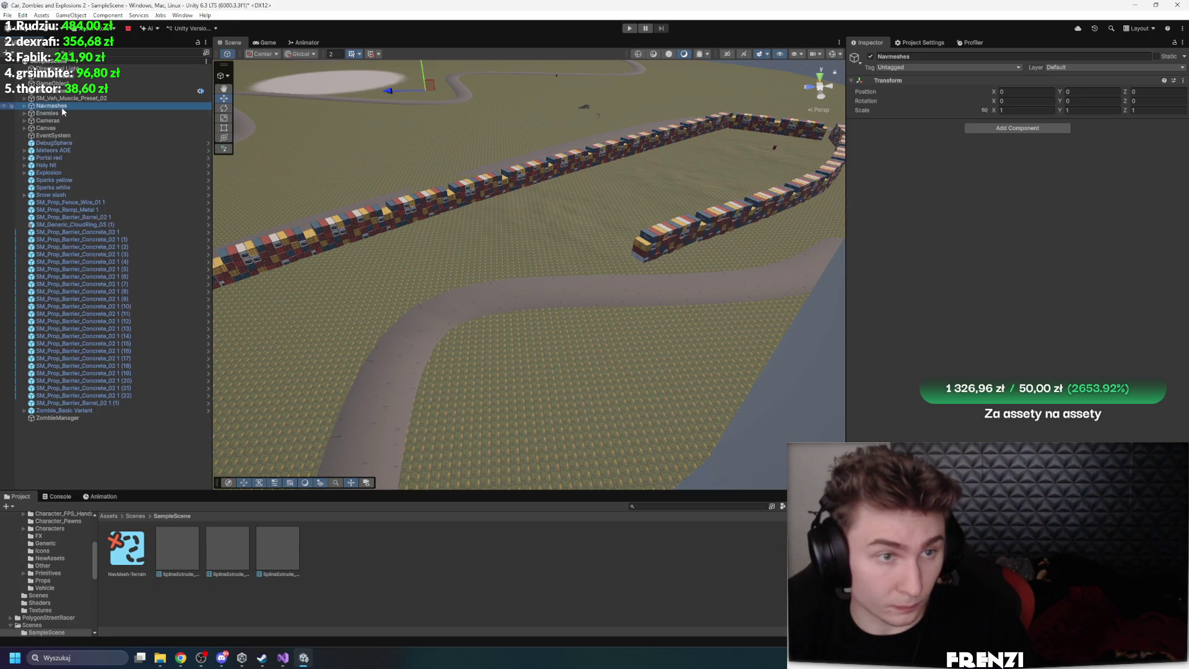
click(23, 105)
click(23, 106)
click(55, 112)
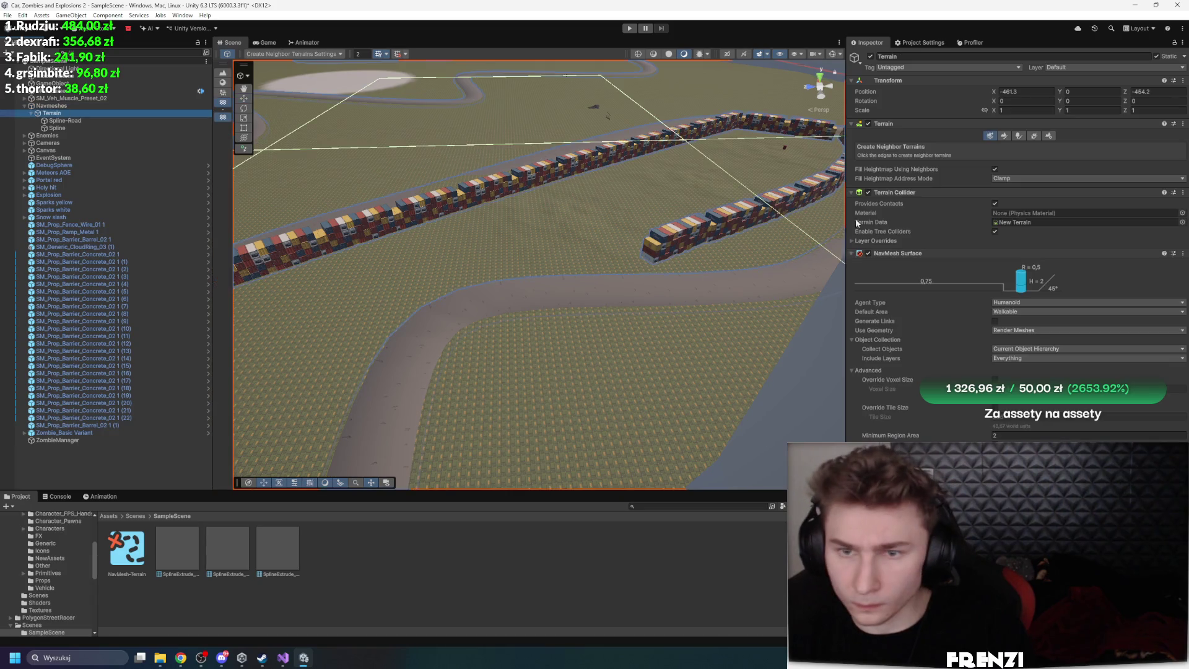
right_click(919, 254)
click(953, 291)
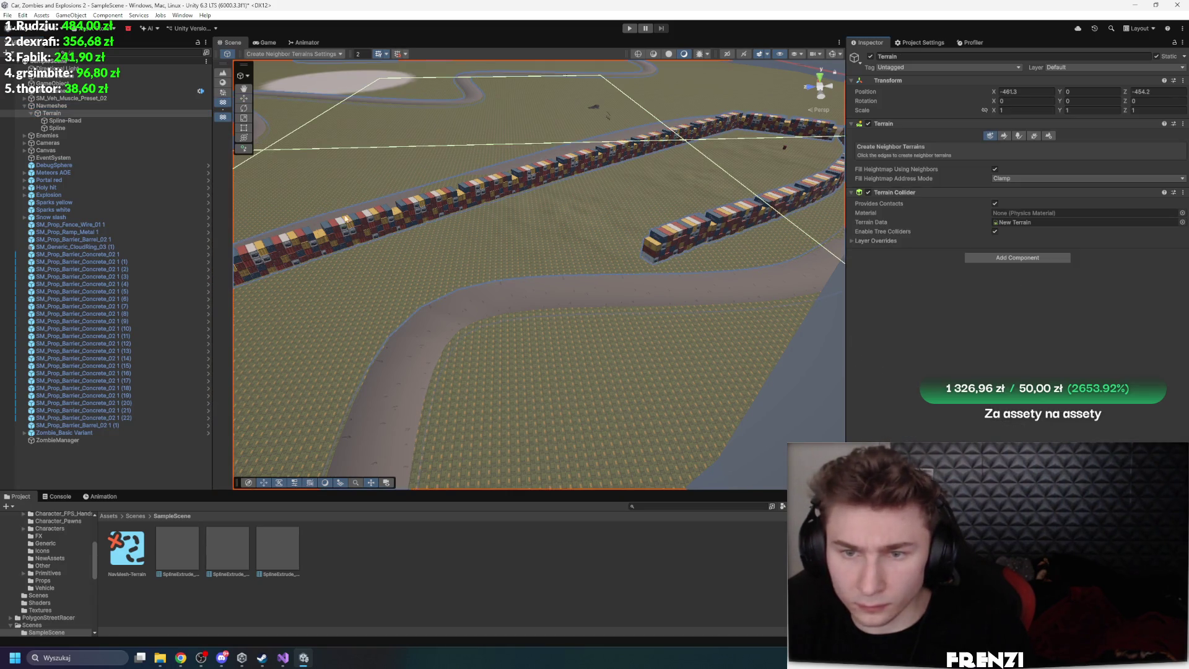
Add a NavMesh Surface to Navmeshes, bake it, and show gizmos to view the navmesh
click(112, 106)
click(1009, 128)
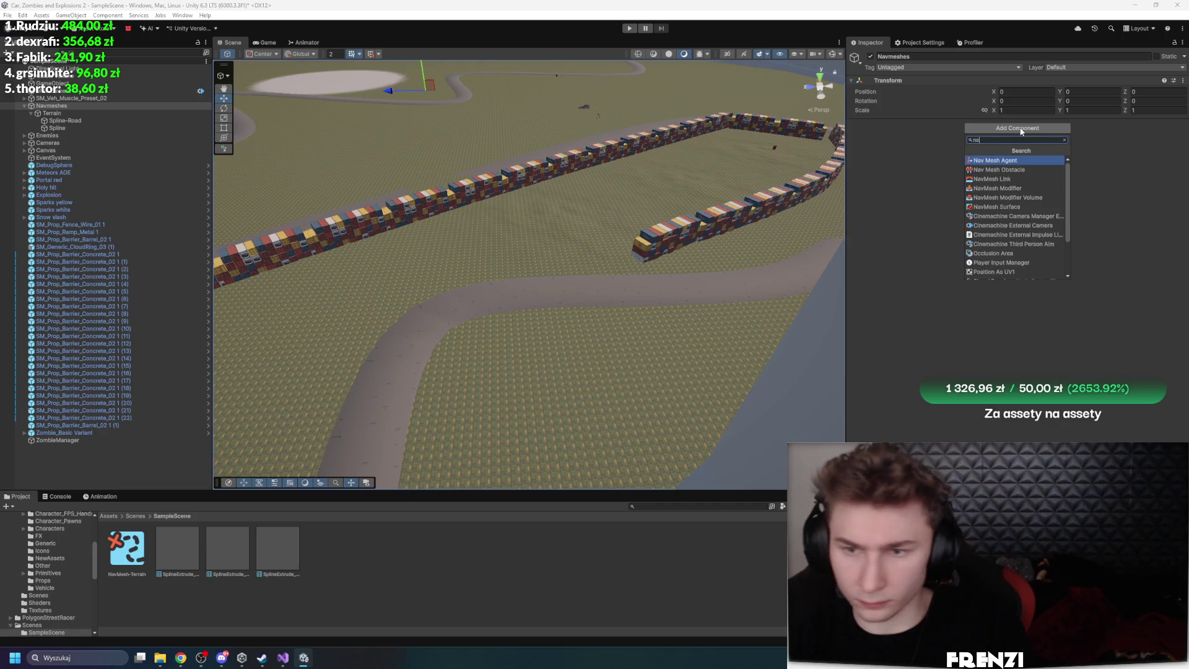
key(Down)
key(Down)
key(Down)
key(Down)
key(Down)
key(Return)
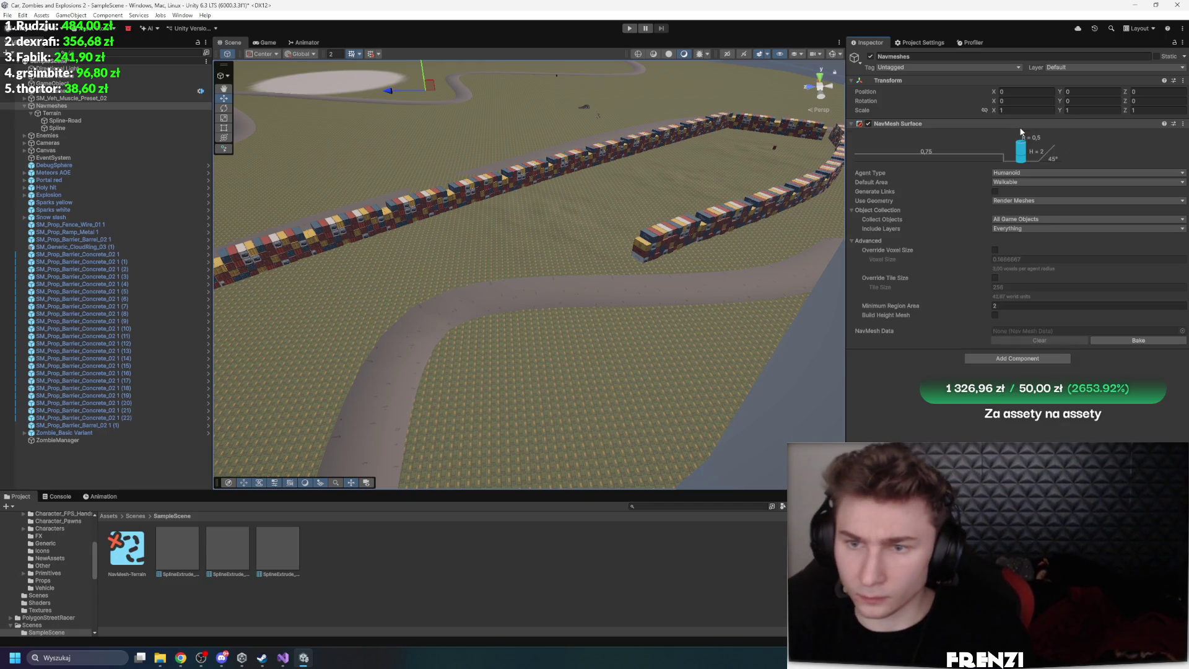
click(1027, 219)
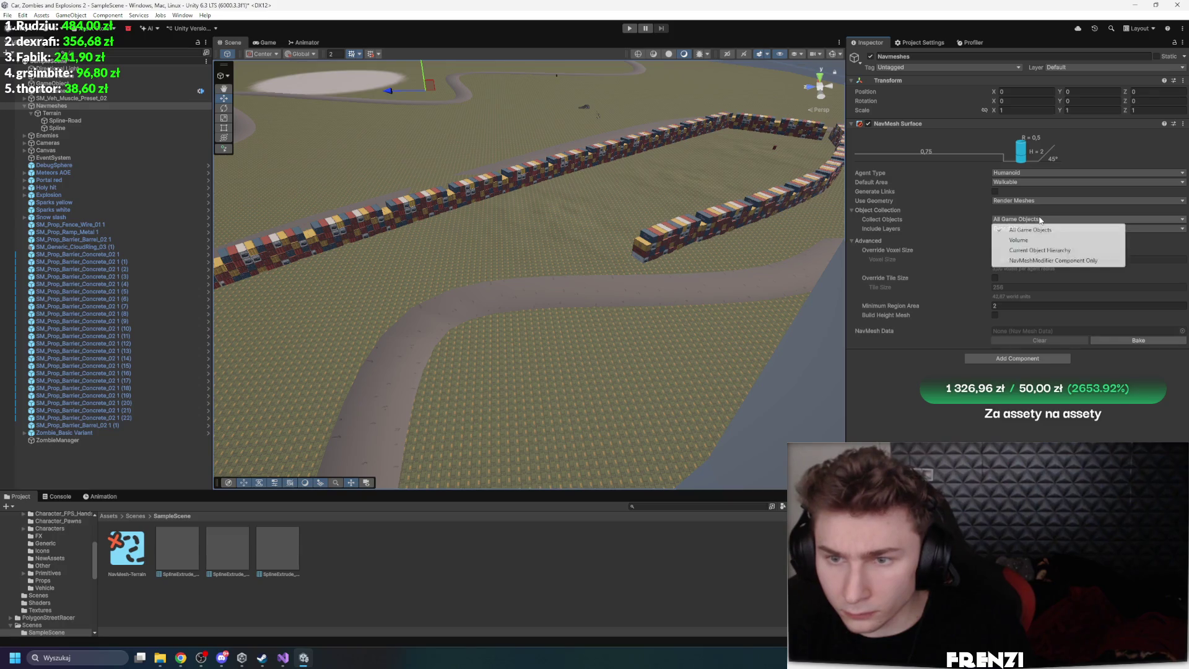
click(1138, 340)
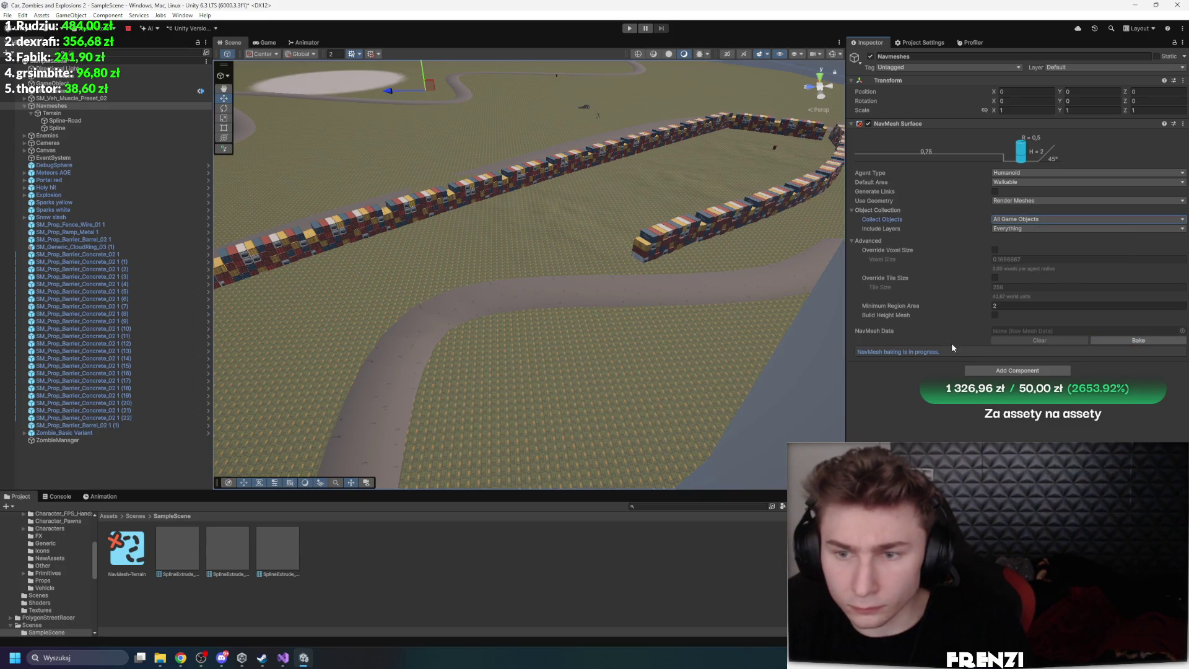
drag(578, 265, 575, 248)
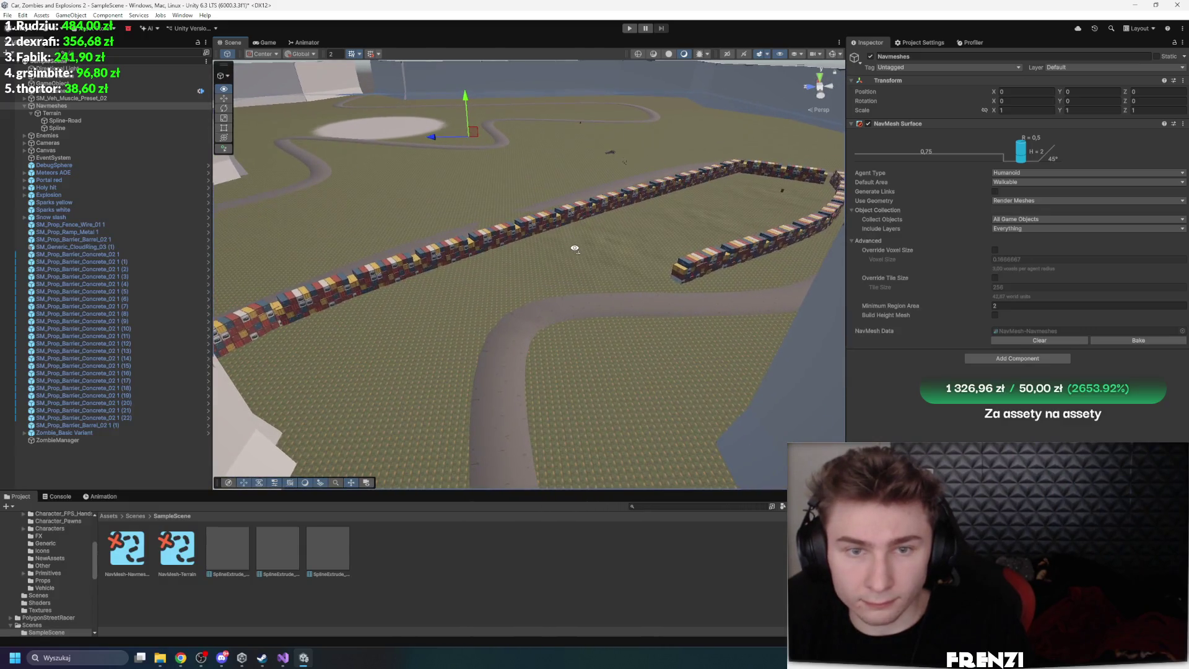
click(832, 55)
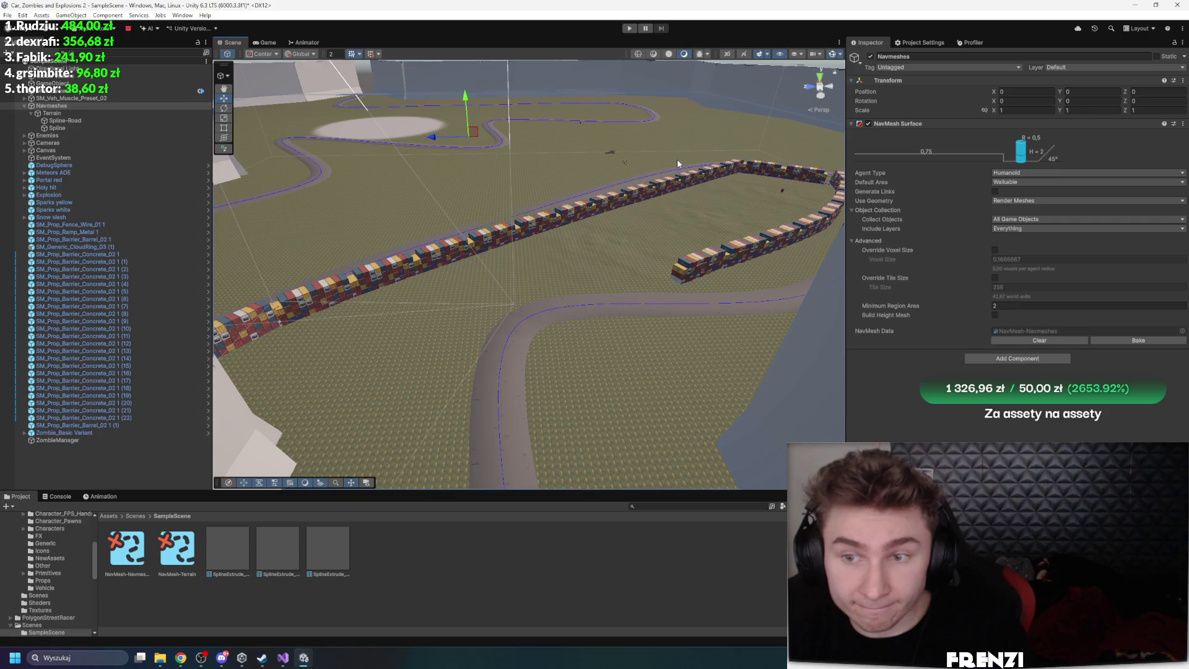
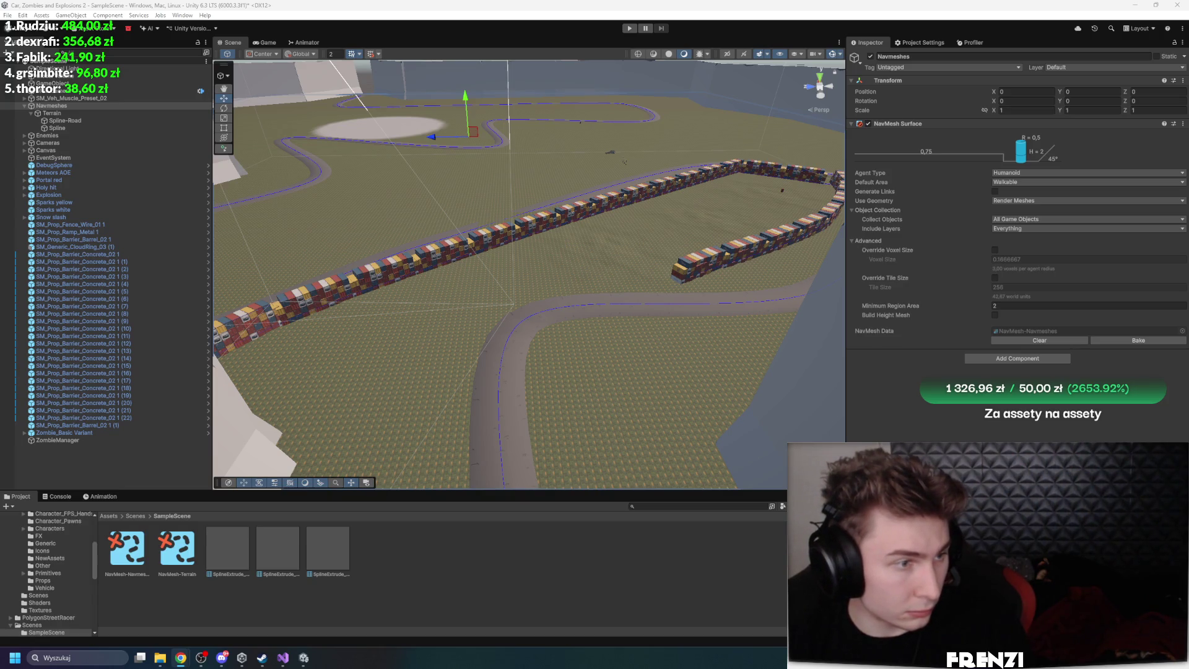
Play-test the scene, stop it, check ZombieManager's 0.5 spawn interval and 200 max zombies, then replay
click(629, 28)
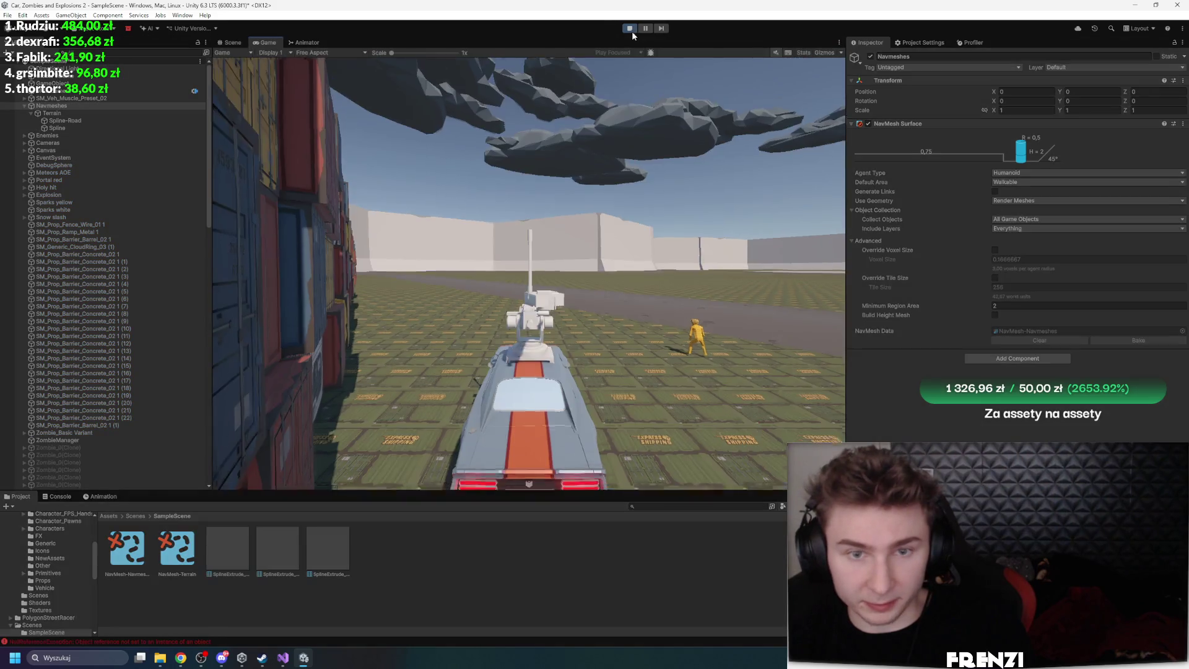
click(629, 29)
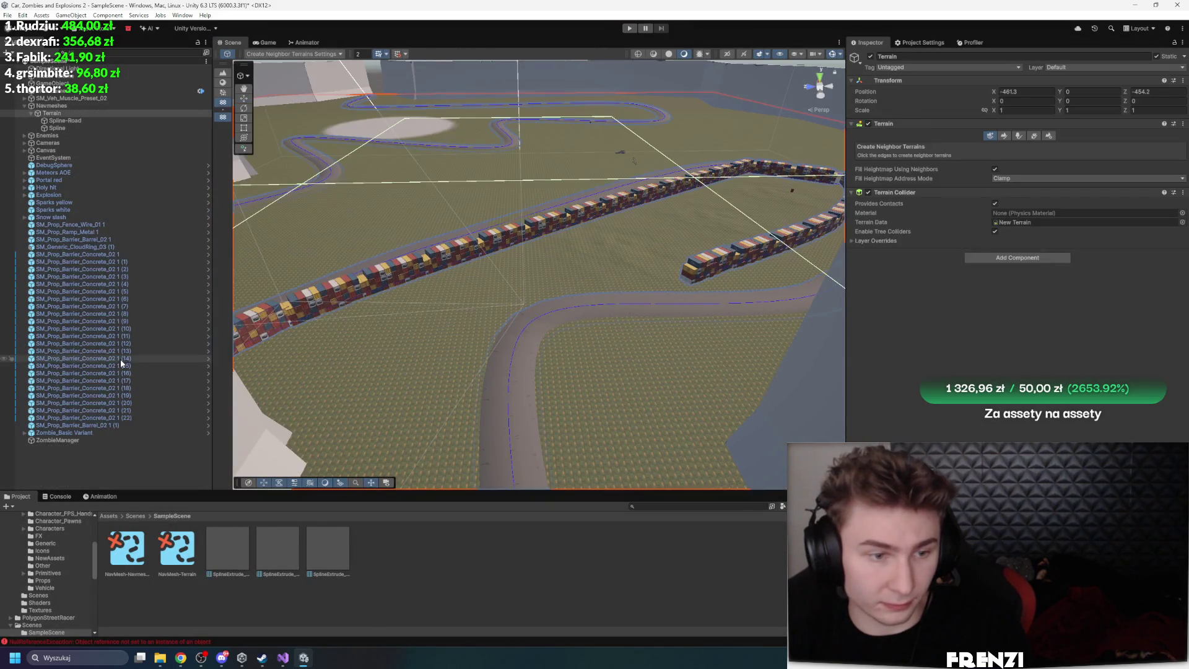
click(50, 437)
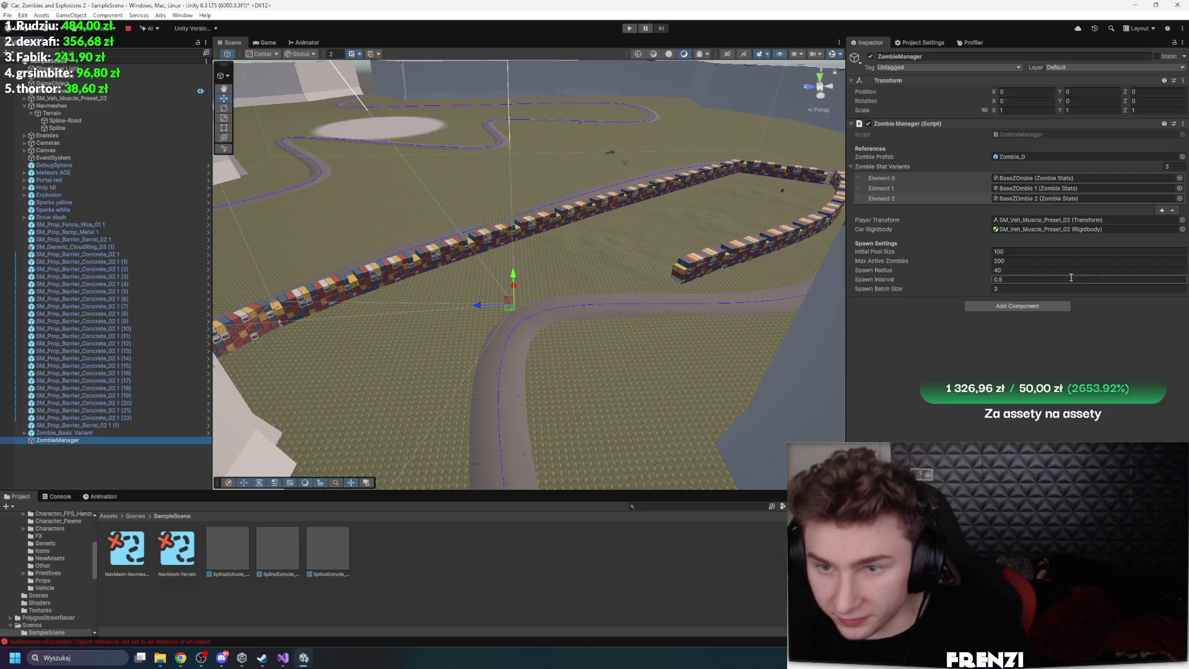
click(629, 29)
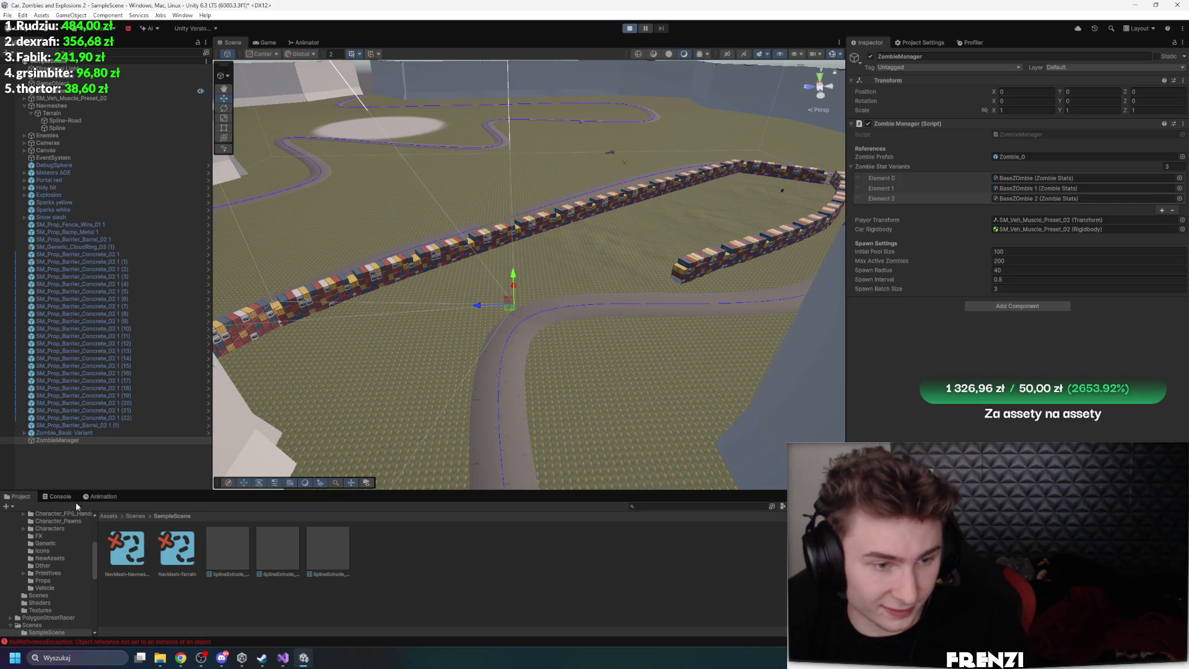
Trace the ZombieController NullReferenceException in the Console to the Zombie_Basic Variant
click(60, 496)
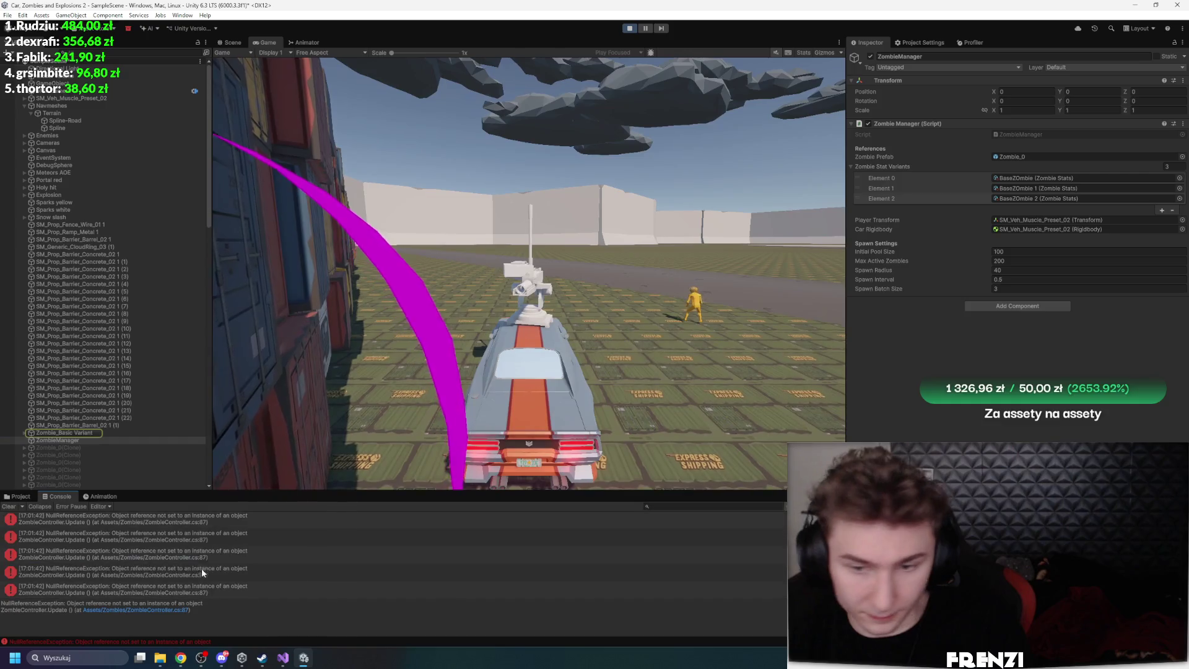
click(201, 567)
click(188, 530)
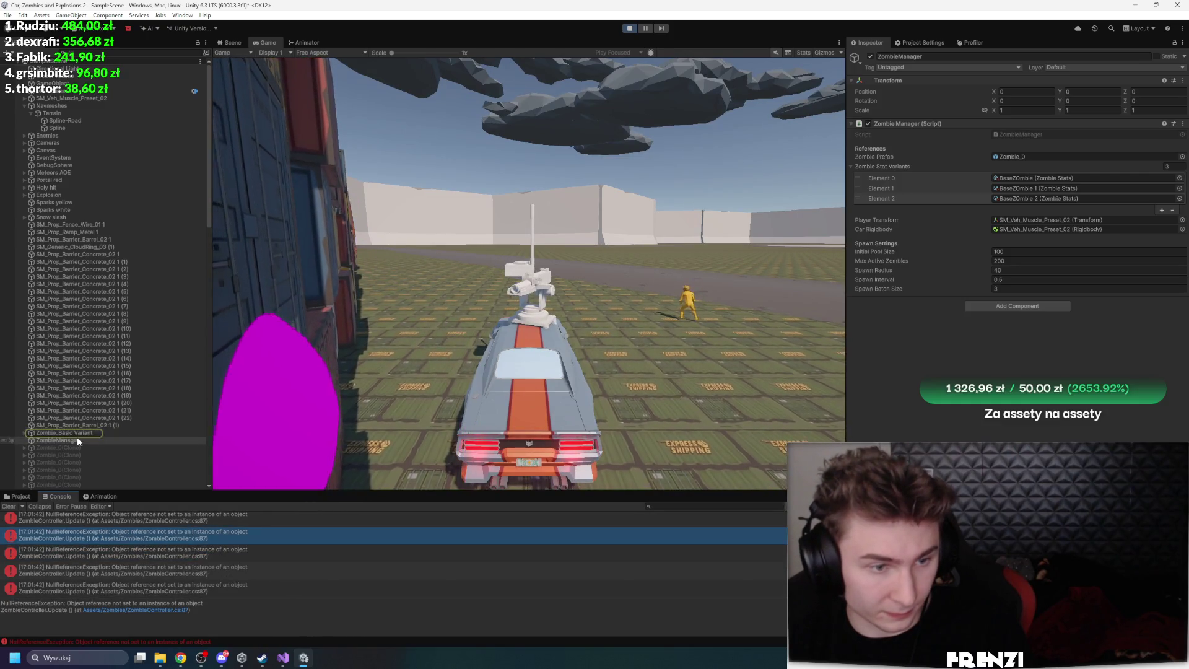
click(78, 432)
Steer the car left and right in the running game, then stop Play mode
click(770, 375)
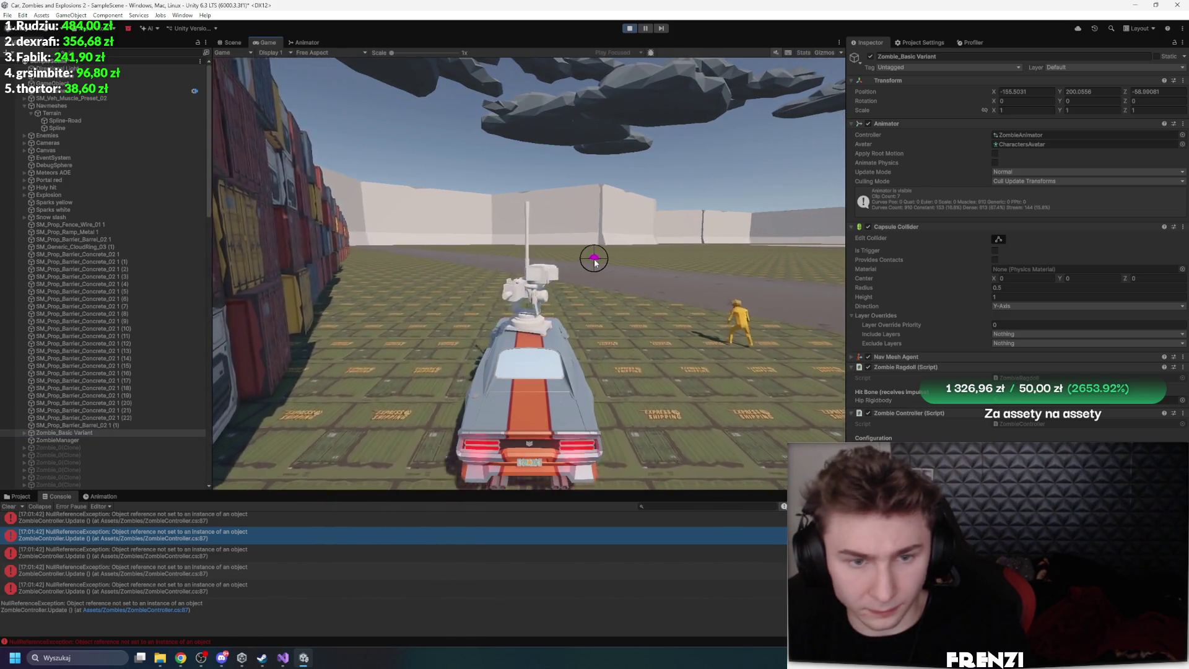
key(a)
key(d)
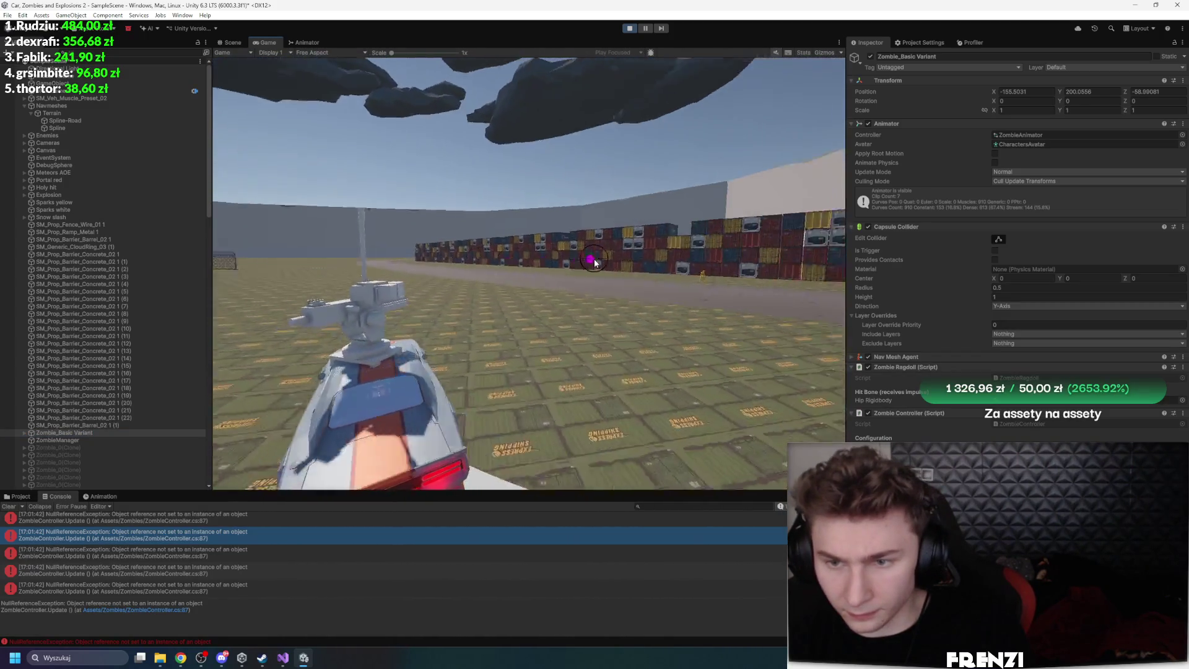
key(a)
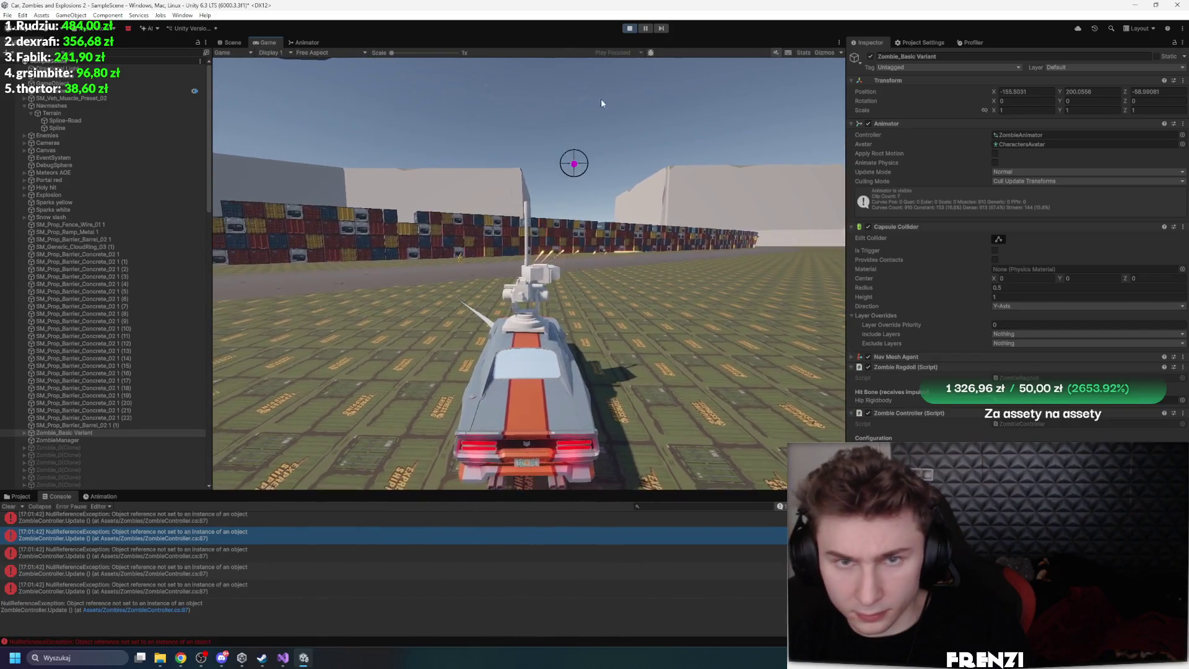
click(629, 28)
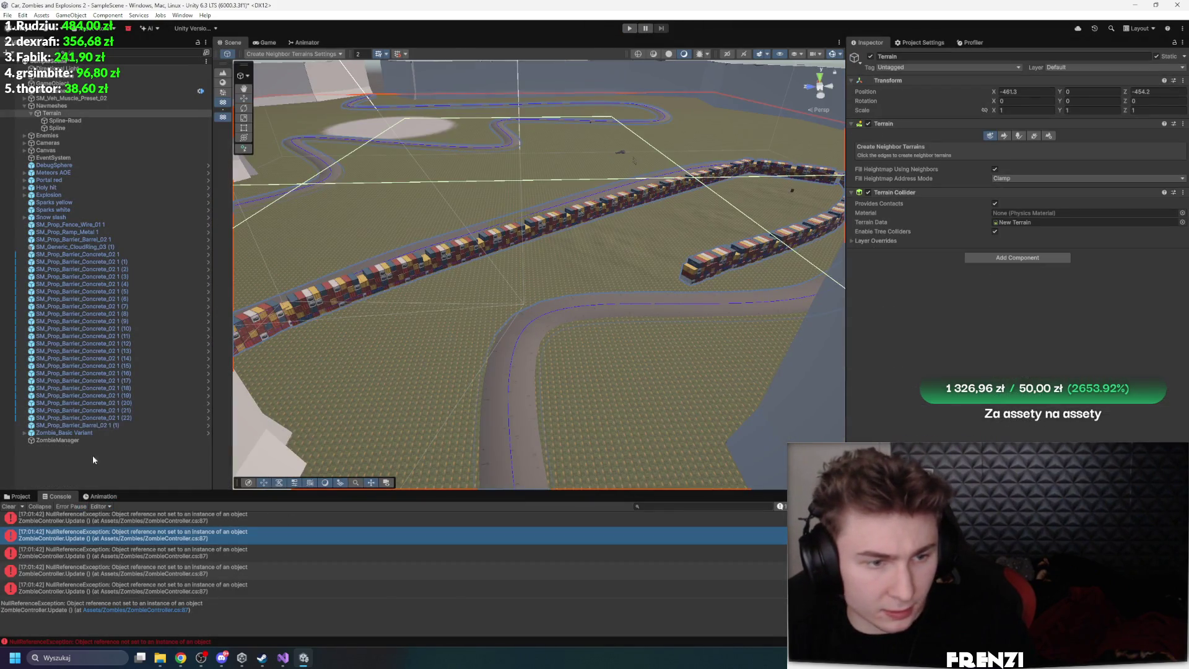
Review ZombieManager's settings and keep the Terrain on the Default layer
click(58, 440)
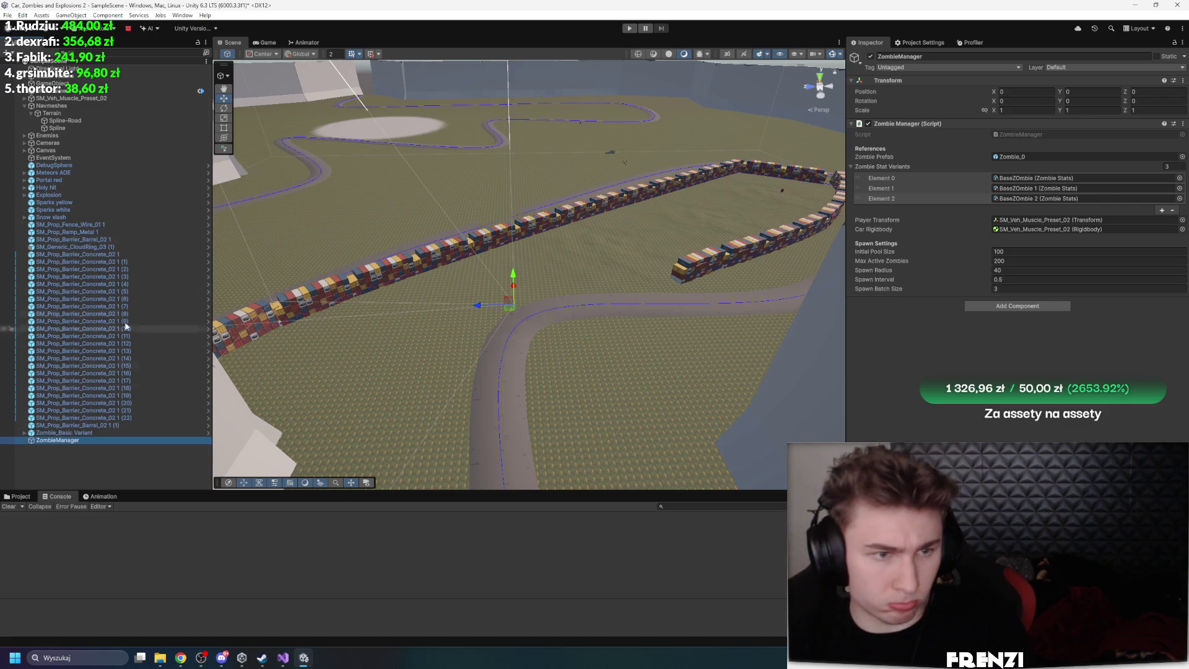
click(442, 331)
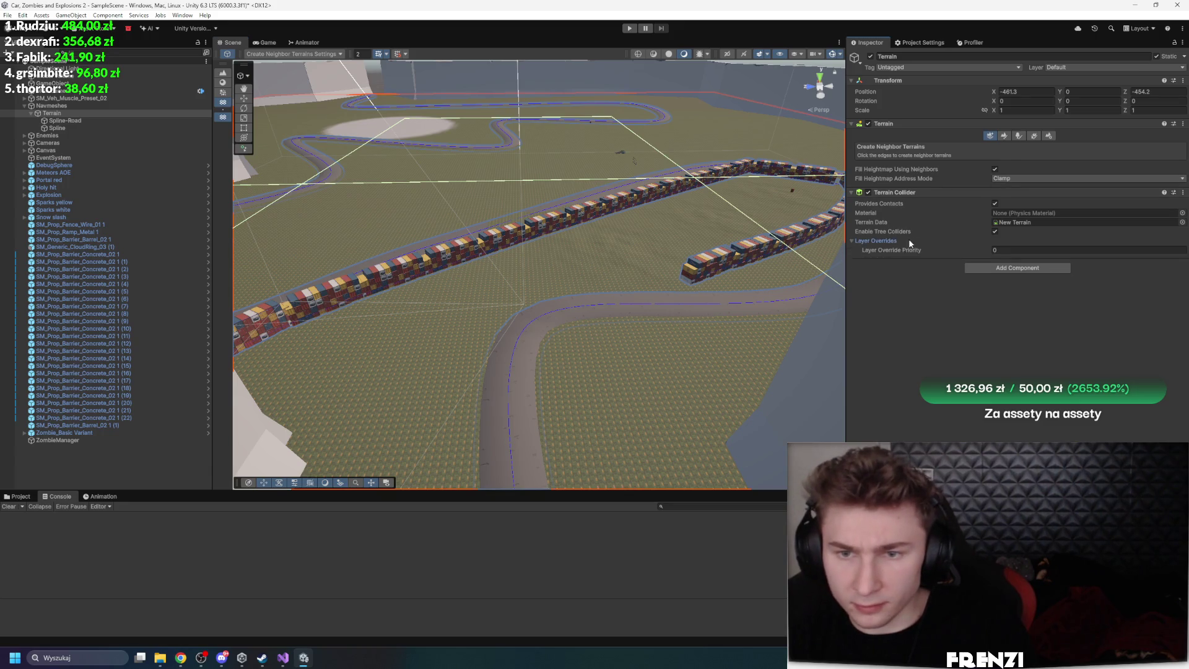
click(1081, 68)
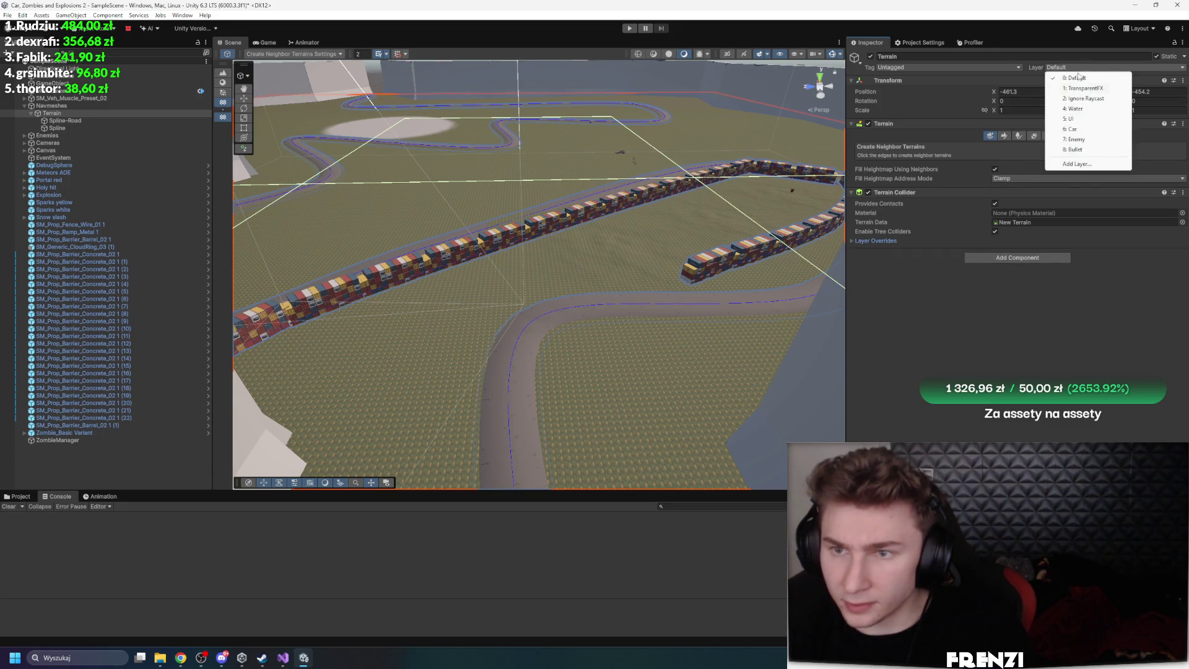
click(1110, 197)
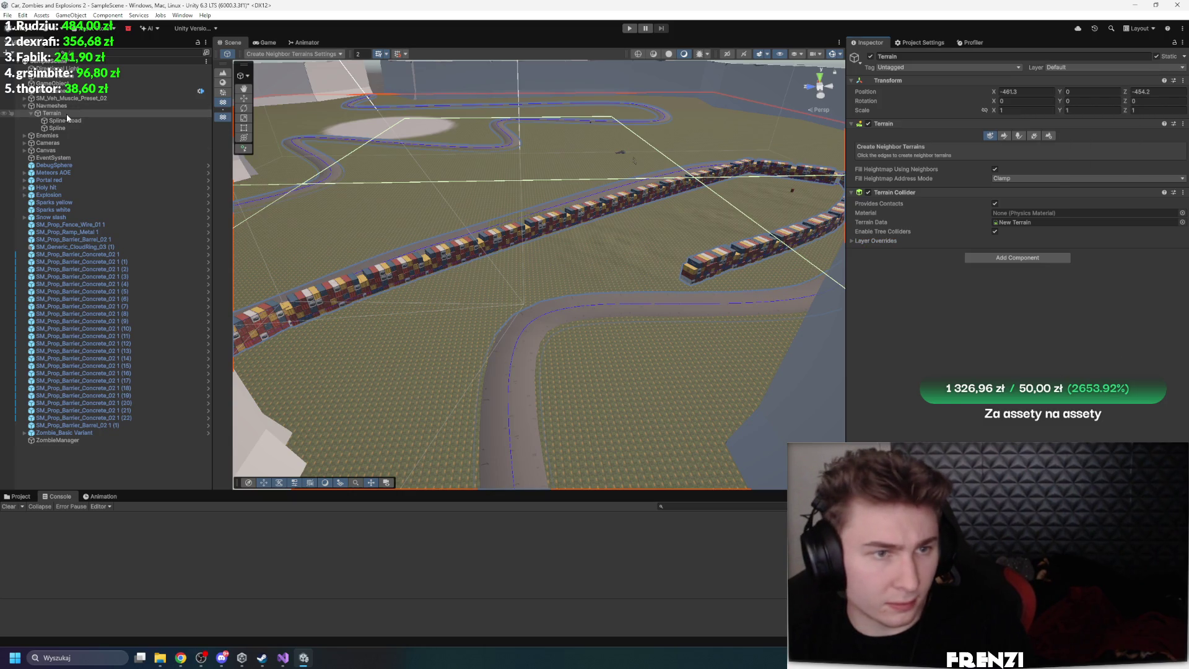
Bake Navmeshes with Physics Colliders geometry, then revert to Render Meshes and rebake
click(52, 106)
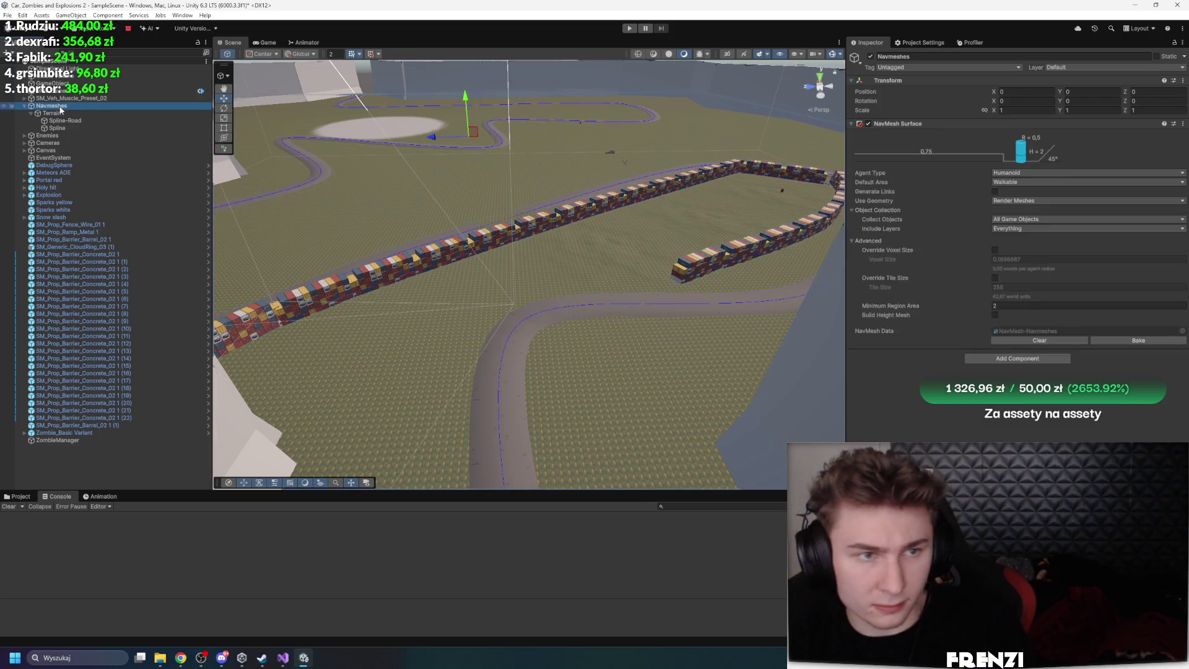
click(1031, 200)
click(1022, 215)
click(1127, 341)
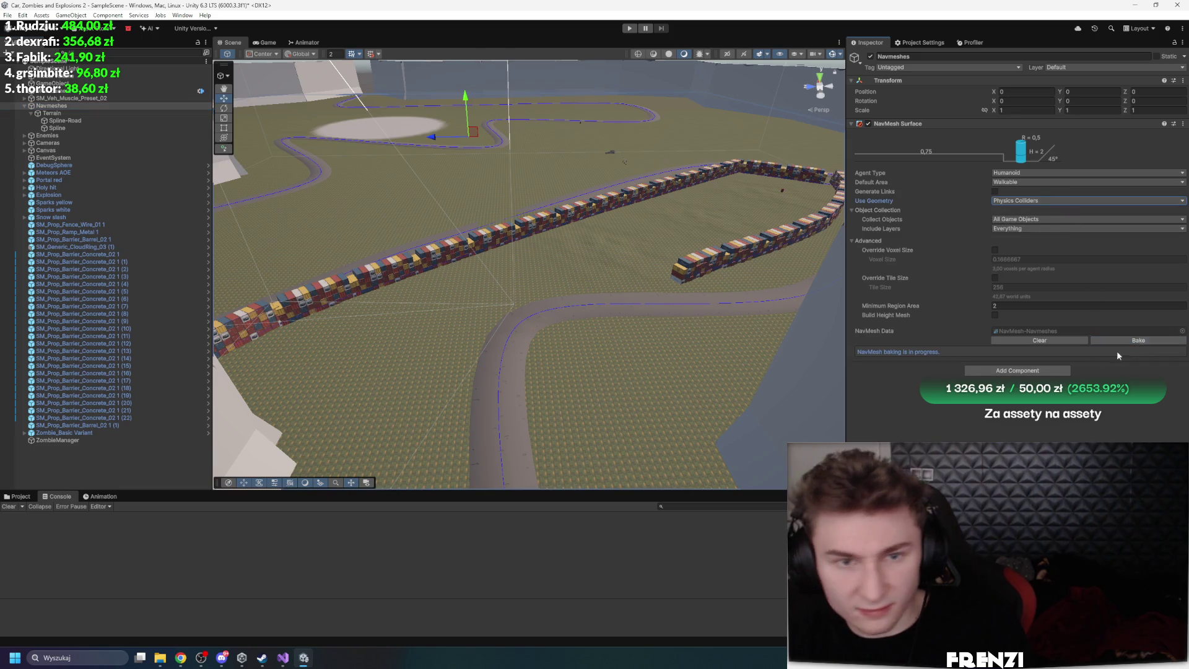
click(1014, 203)
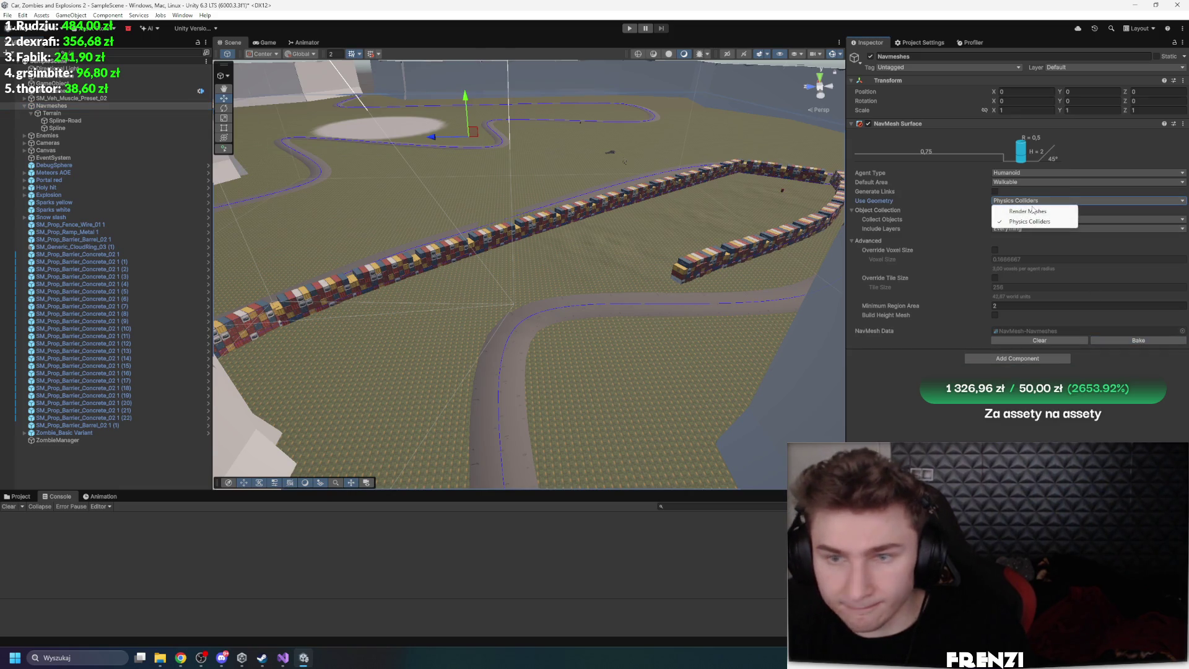
click(1032, 211)
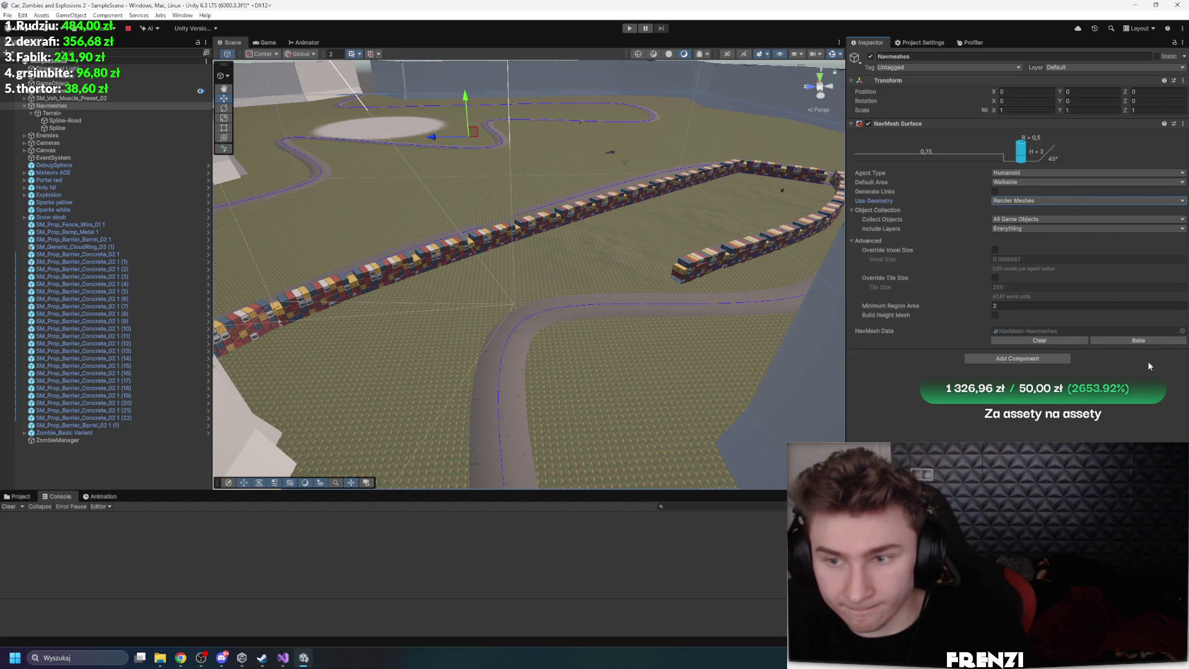
click(1097, 340)
mouse_move(619, 260)
mouse_down()
mouse_move(498, 369)
mouse_move(574, 283)
mouse_move(538, 328)
mouse_up()
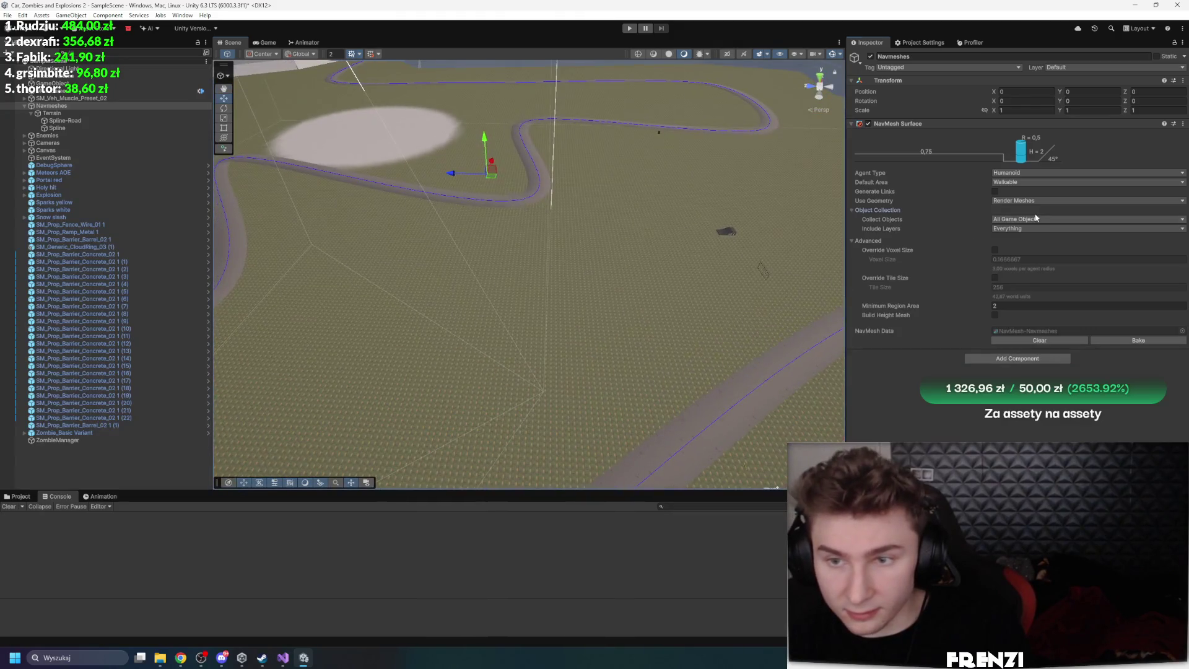
Set Navmeshes' Collect Objects to Current Object Hierarchy and Include Layers to only Default
click(1033, 210)
click(1033, 221)
click(878, 221)
click(878, 210)
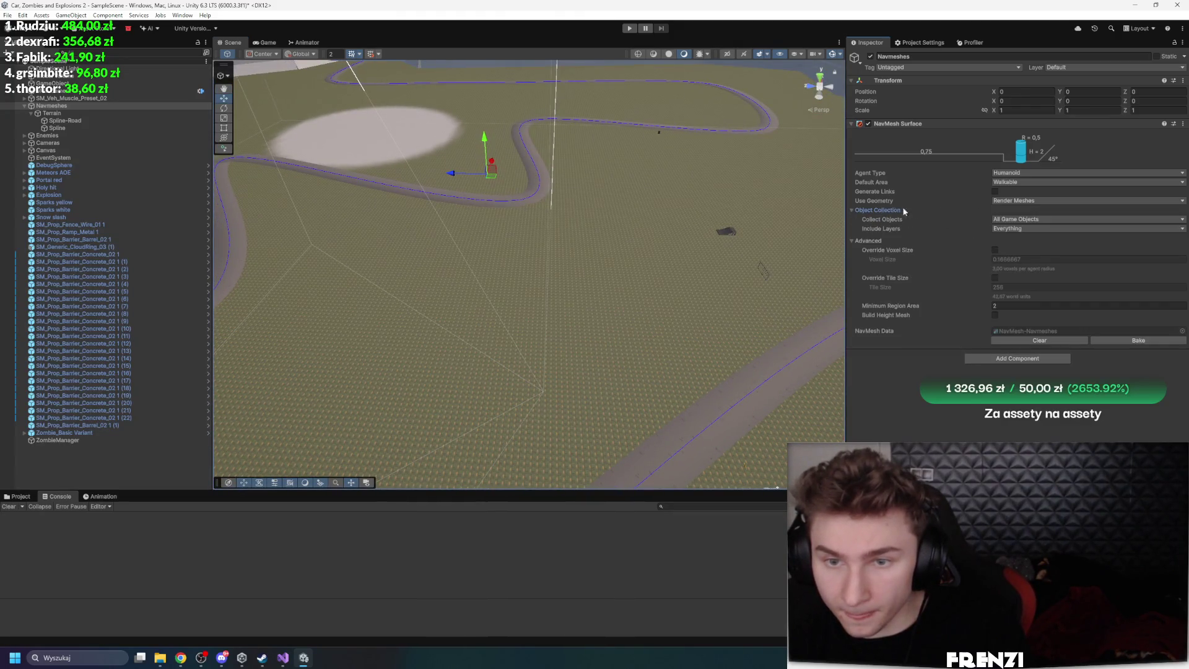
click(1024, 229)
click(1025, 219)
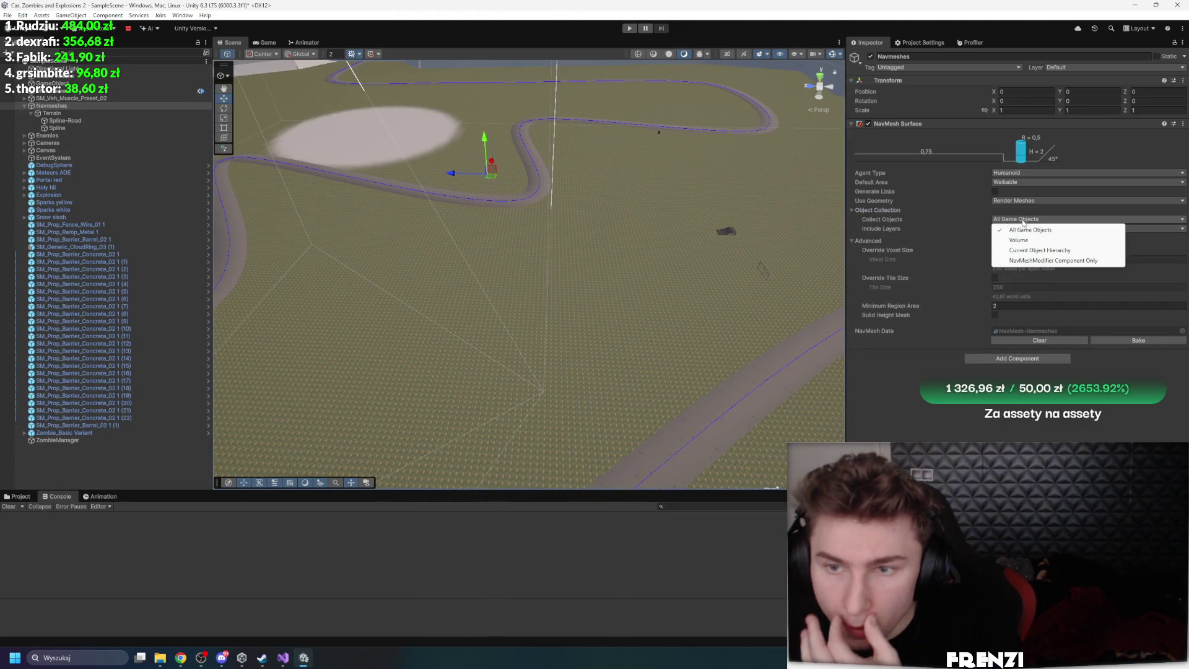
click(1051, 251)
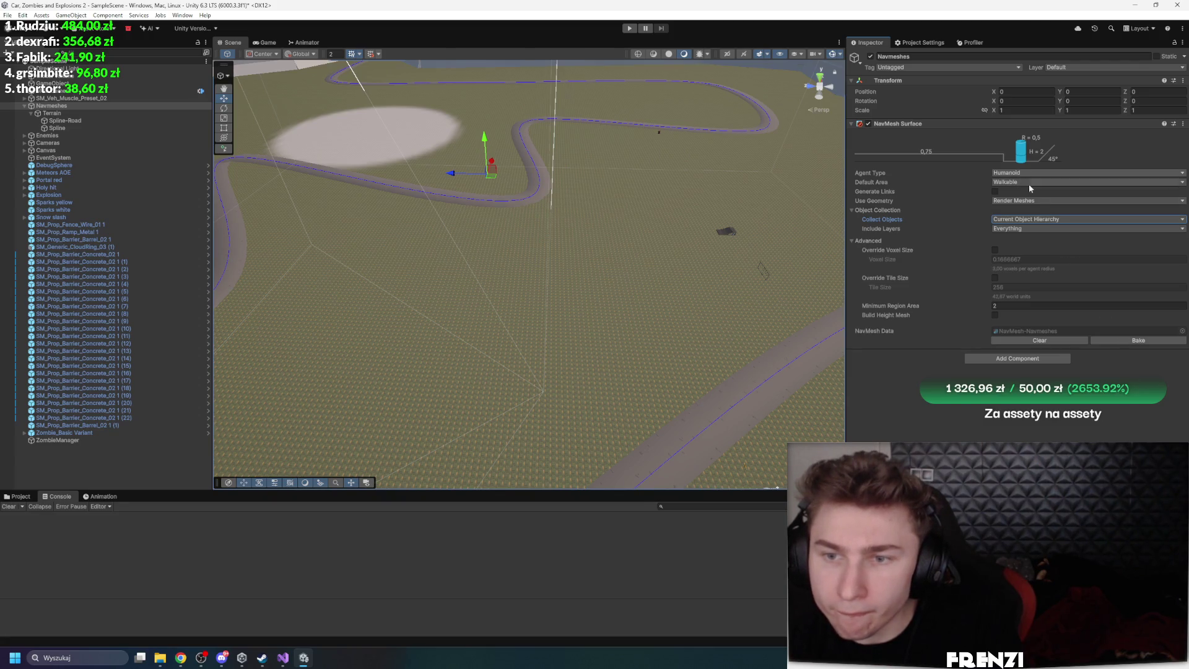
click(1027, 228)
click(1021, 237)
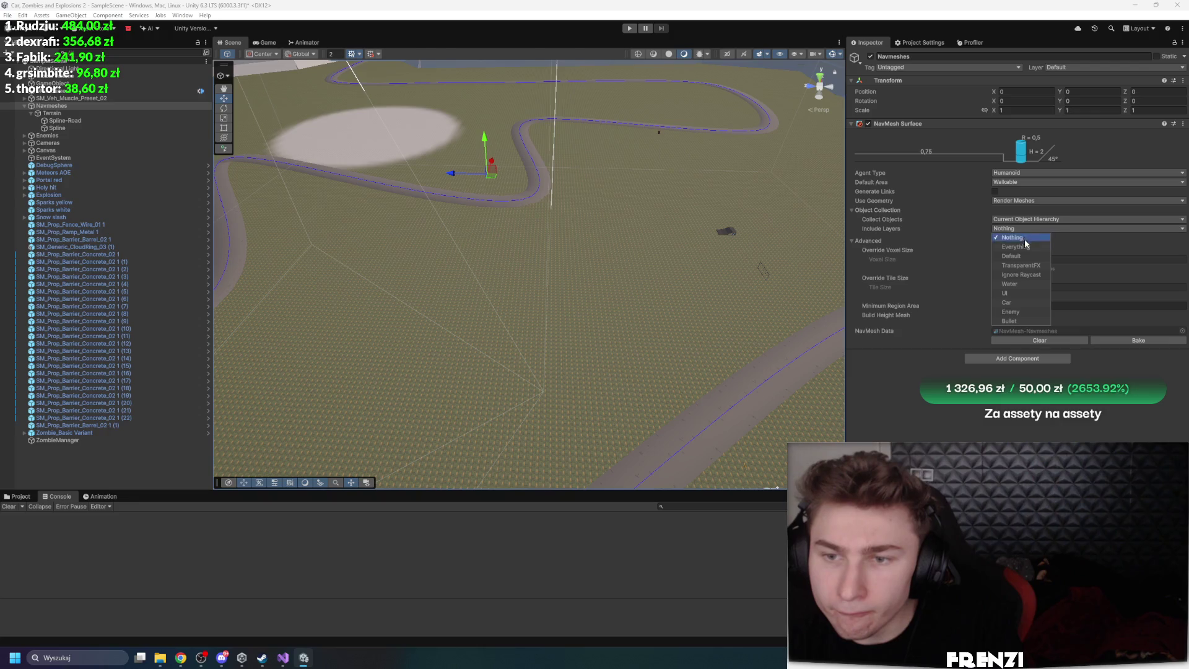
click(1015, 256)
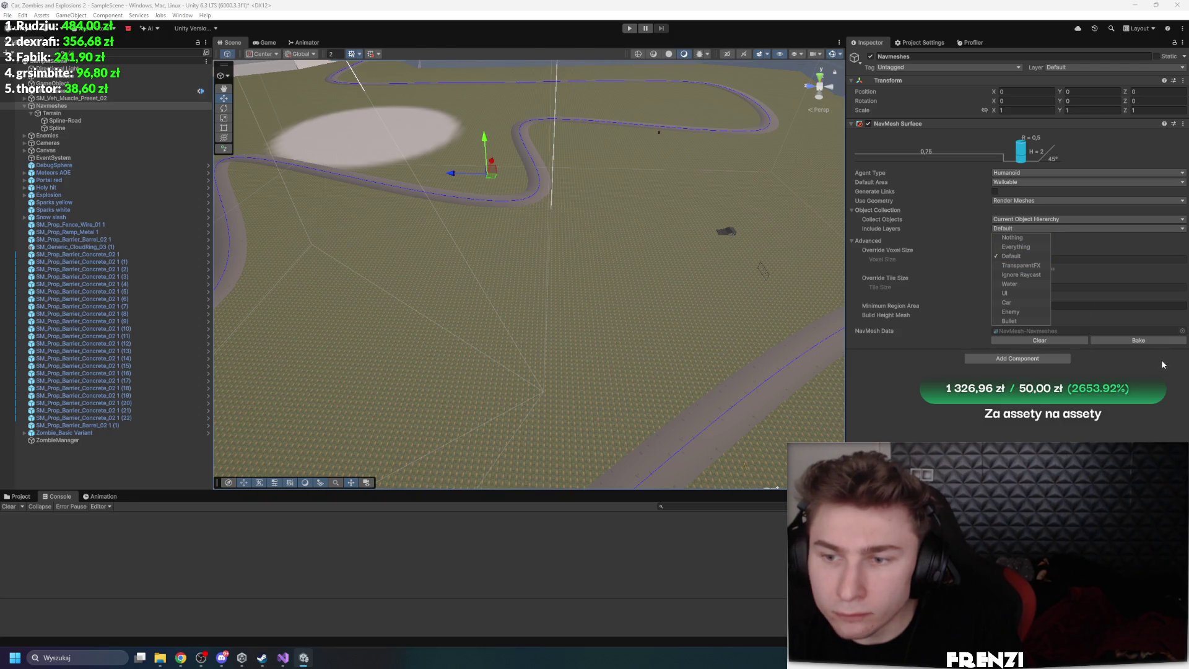
click(670, 226)
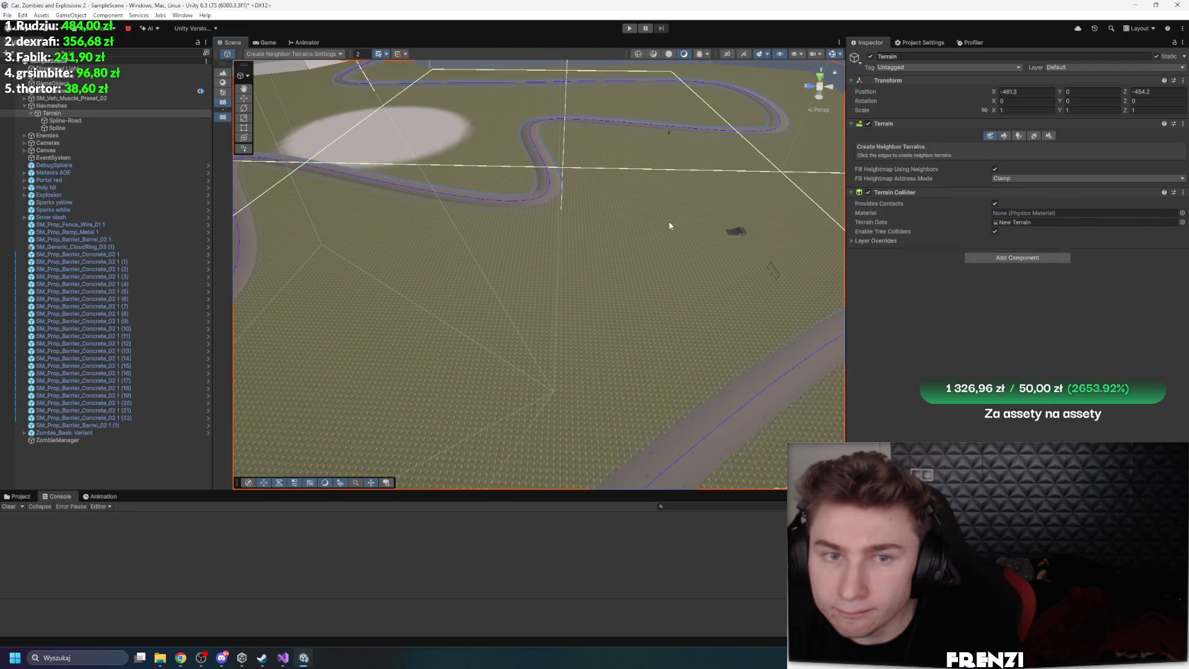
Add a NavMesh Surface component to the Terrain
click(986, 258)
text(nav)
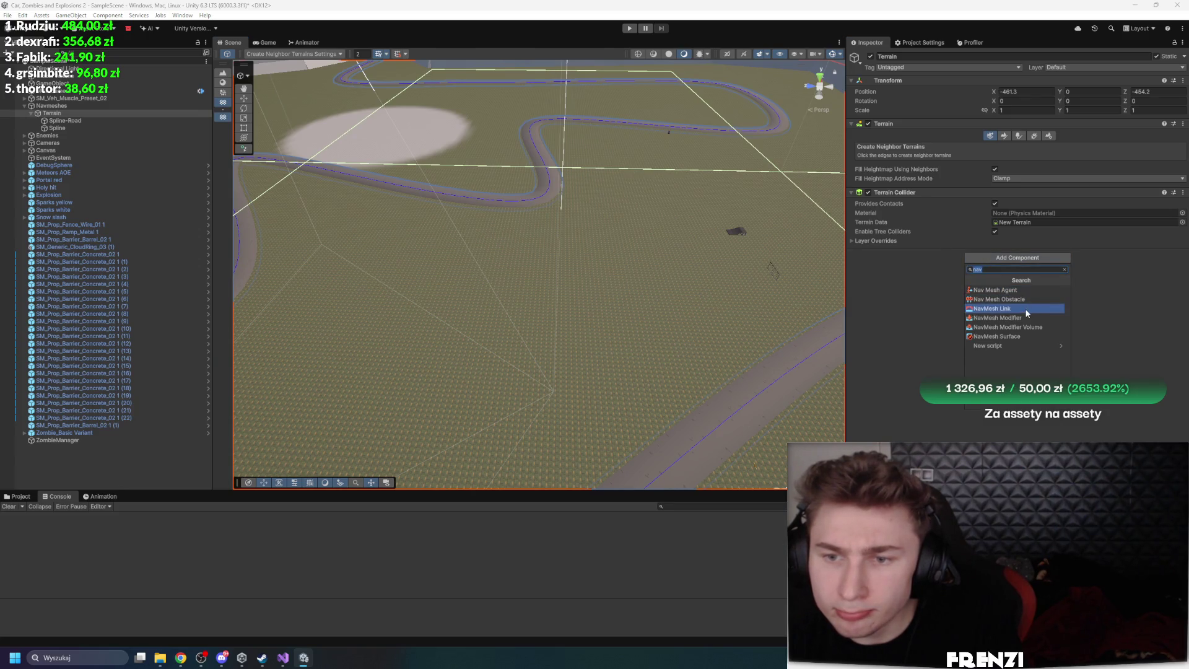
click(1035, 335)
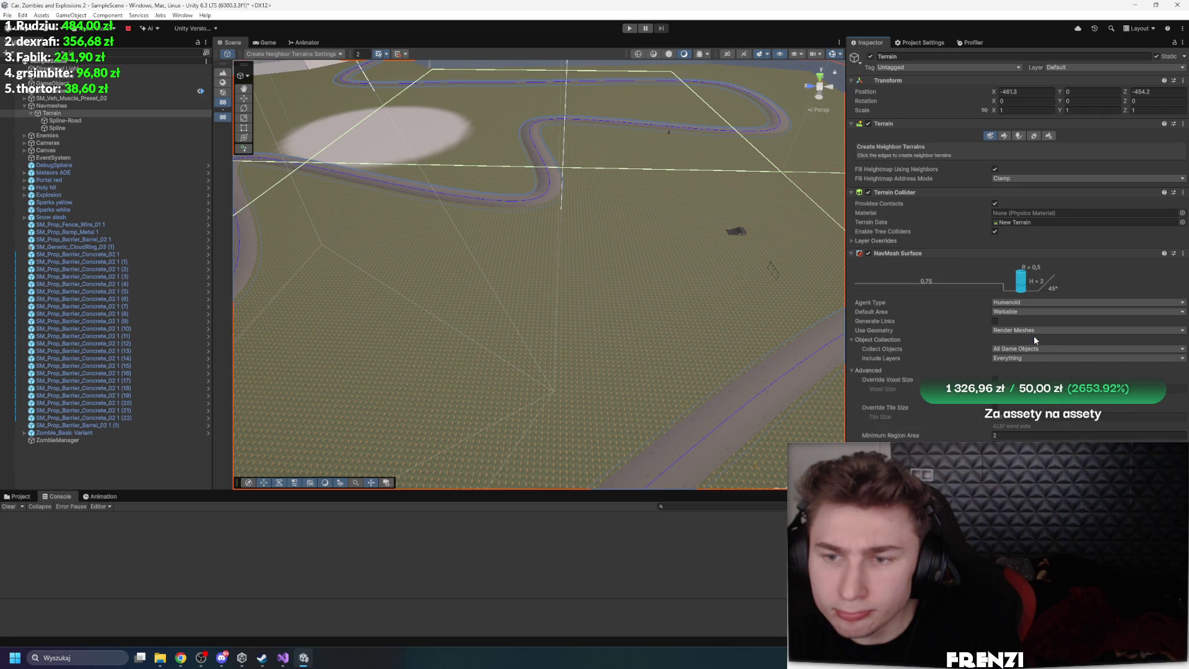
Set Navmeshes to collect All Game Objects, toggle Build Height Mesh, and rebake
click(51, 105)
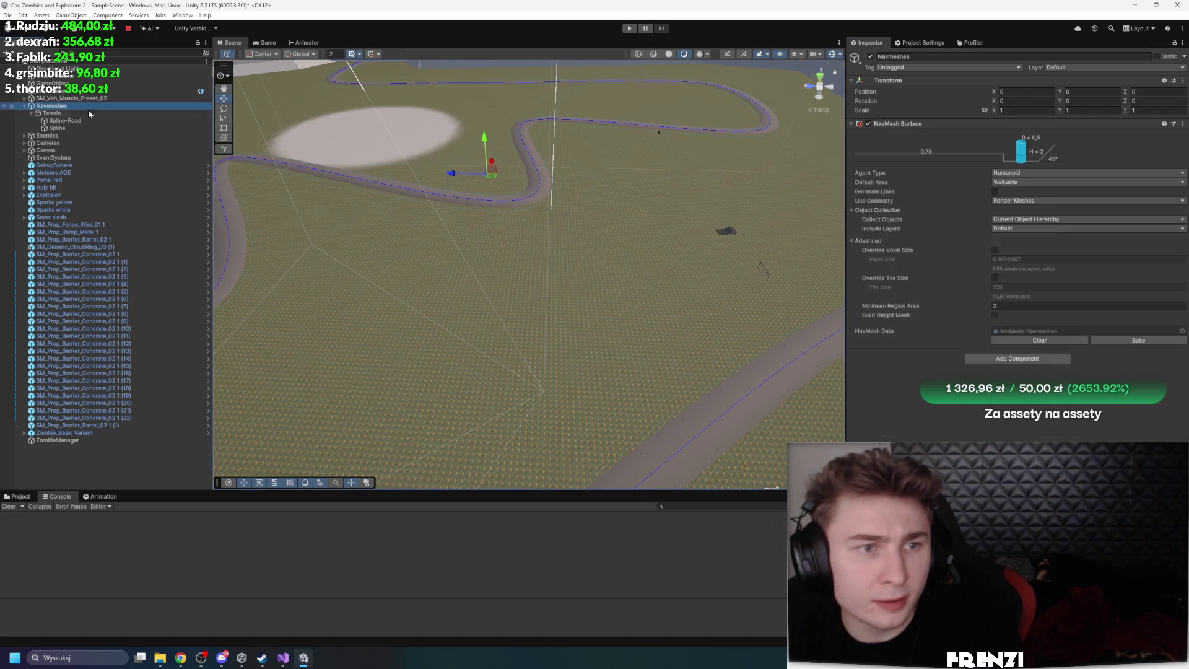
click(1053, 219)
click(1064, 230)
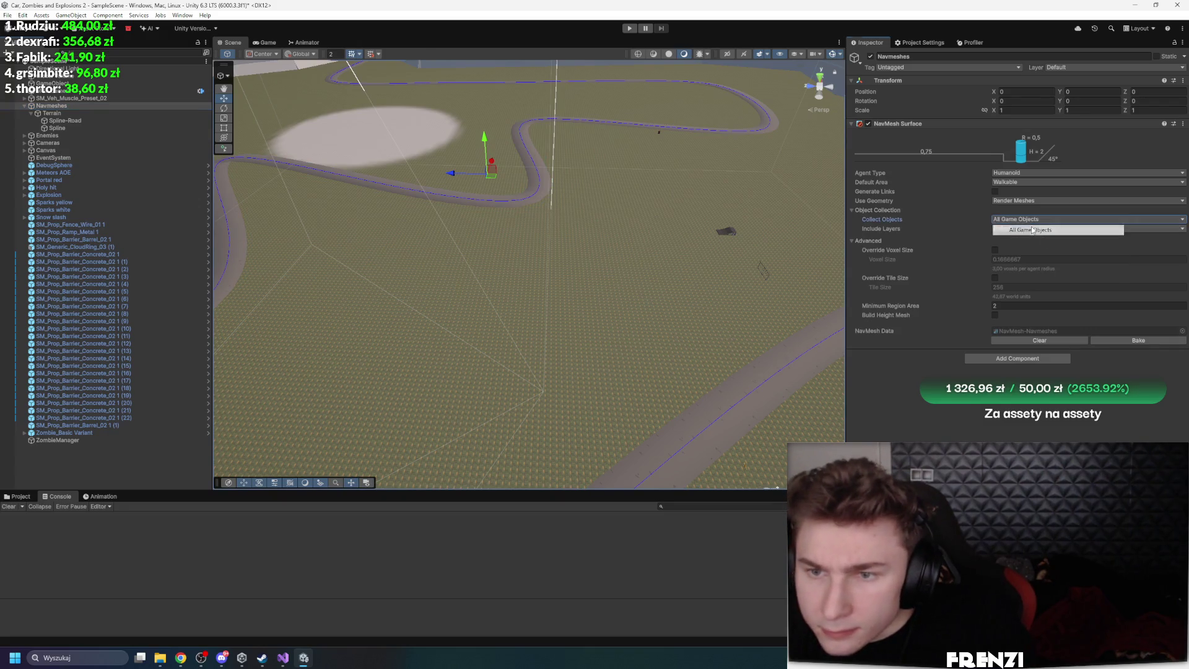
click(1119, 341)
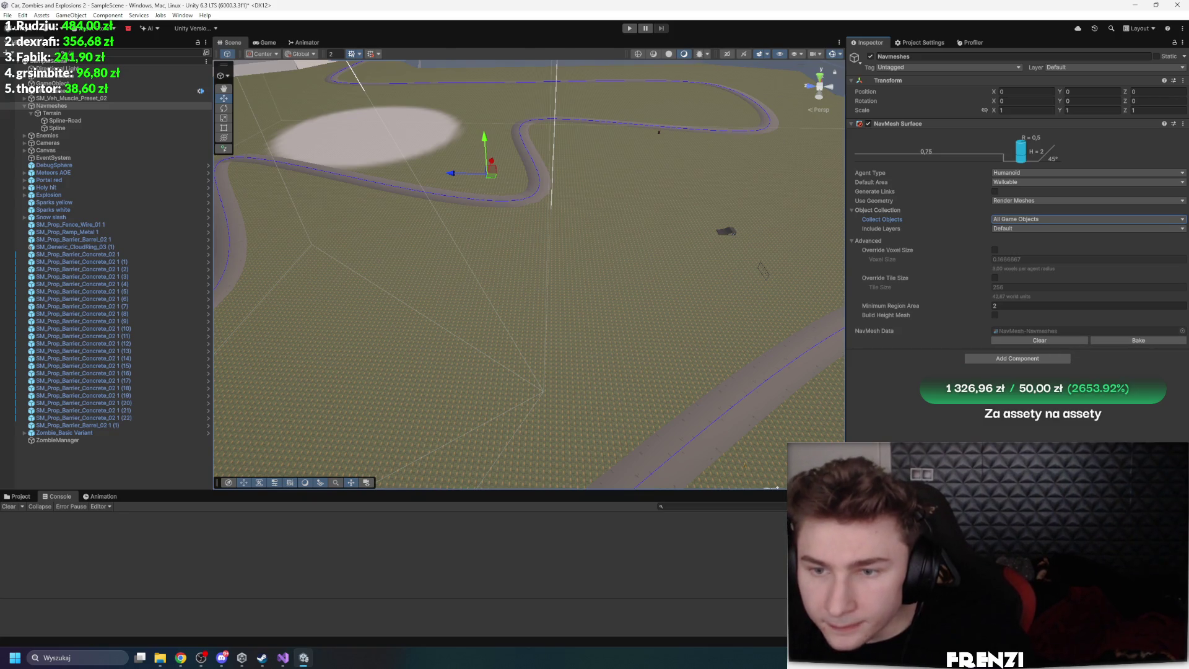
click(995, 315)
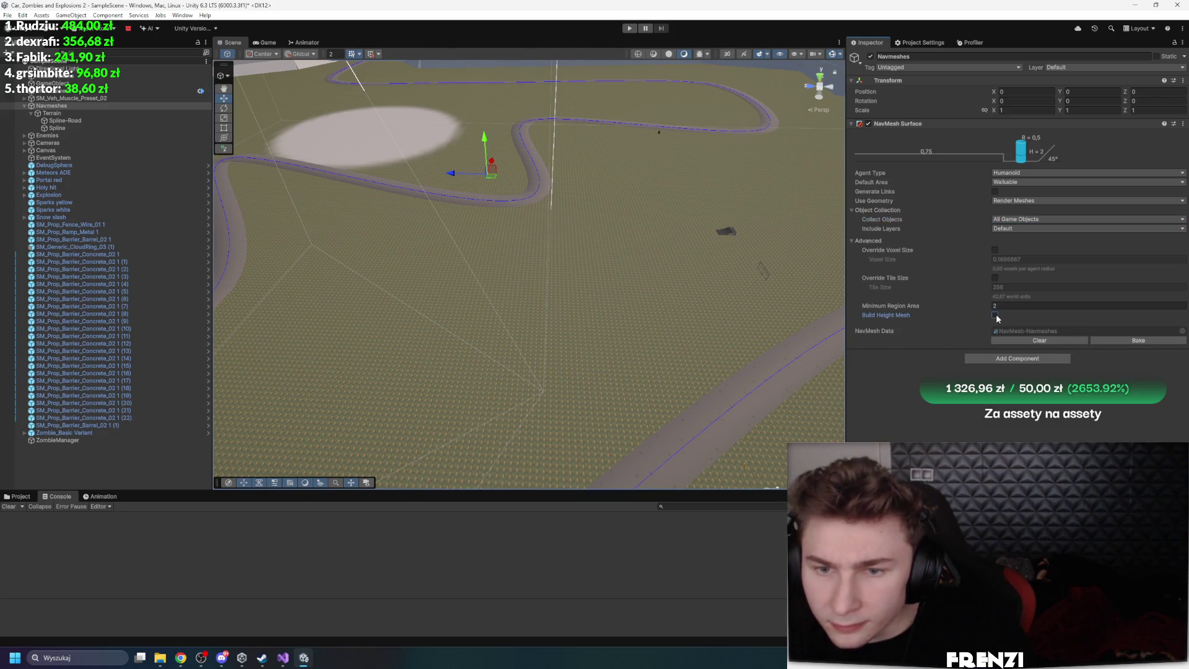
click(1150, 340)
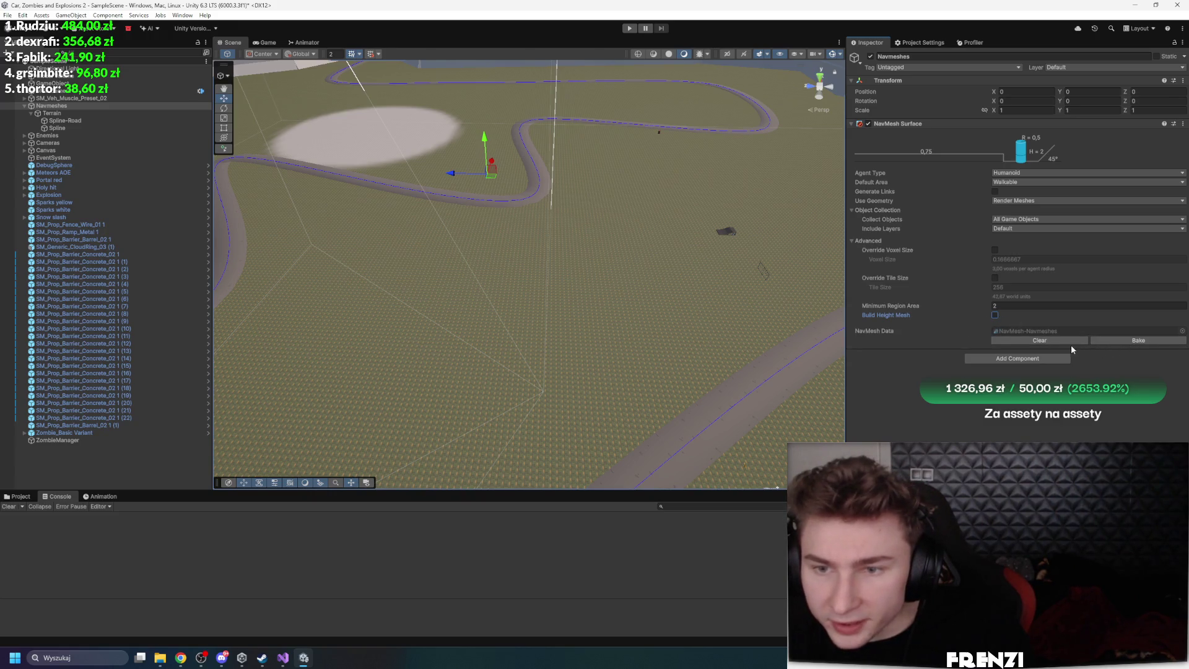
click(1137, 340)
Set Navmeshes' Include Layers to Everything and rebake the navigation mesh
click(1015, 220)
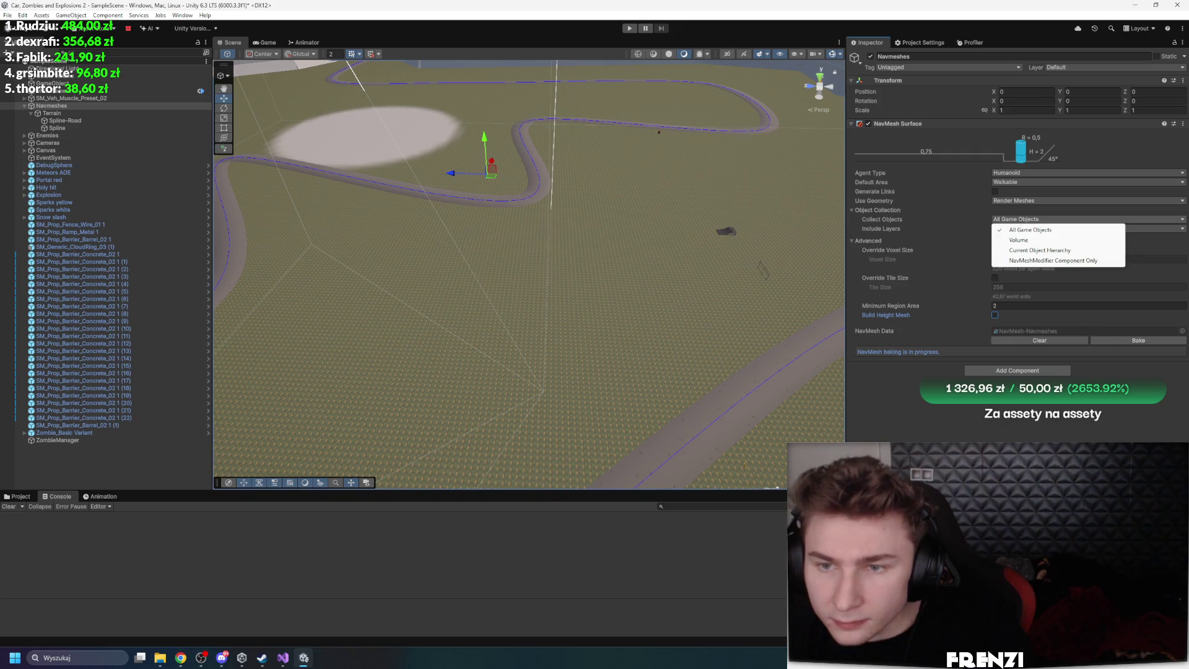
click(1016, 229)
click(1016, 225)
click(1015, 247)
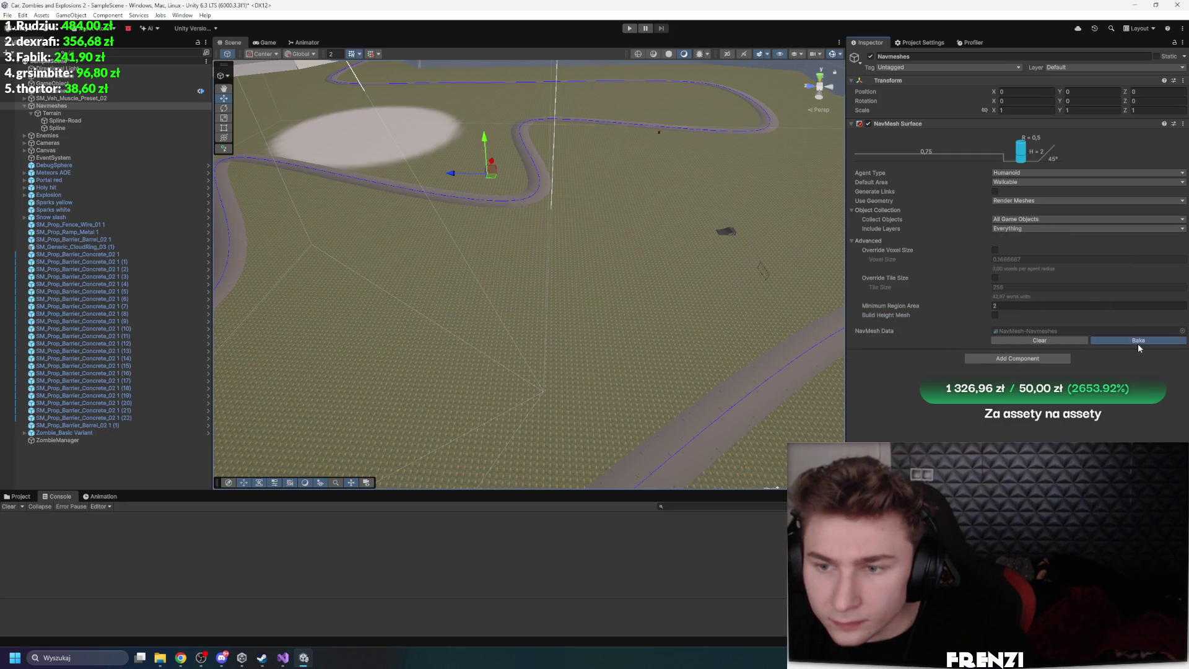
click(1138, 343)
mouse_move(452, 279)
mouse_down()
mouse_move(497, 210)
mouse_move(353, 287)
mouse_move(351, 328)
mouse_move(371, 278)
mouse_up()
Inspect the Spline-Road's Mesh Collider settings
click(484, 308)
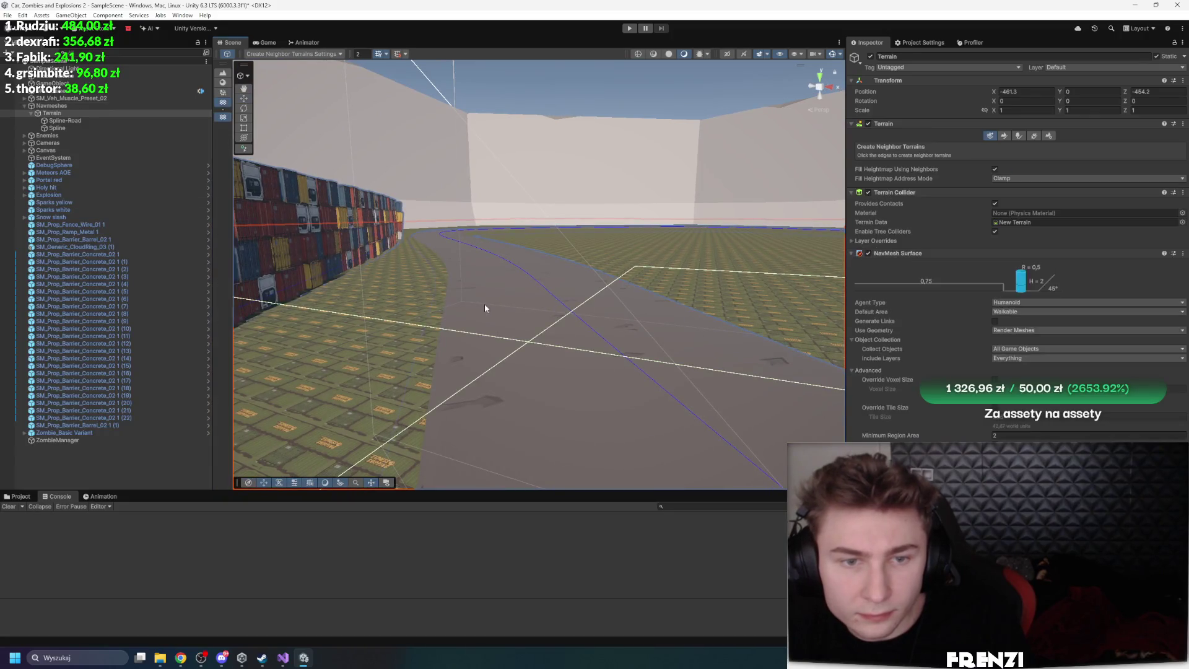
click(175, 121)
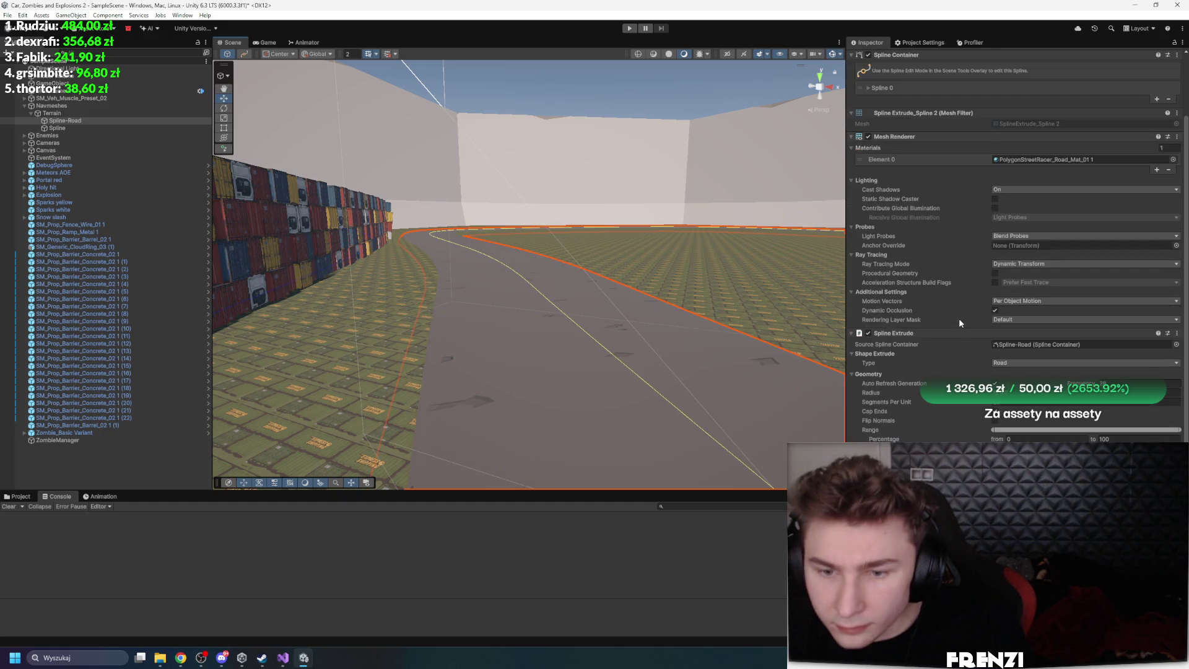
click(931, 202)
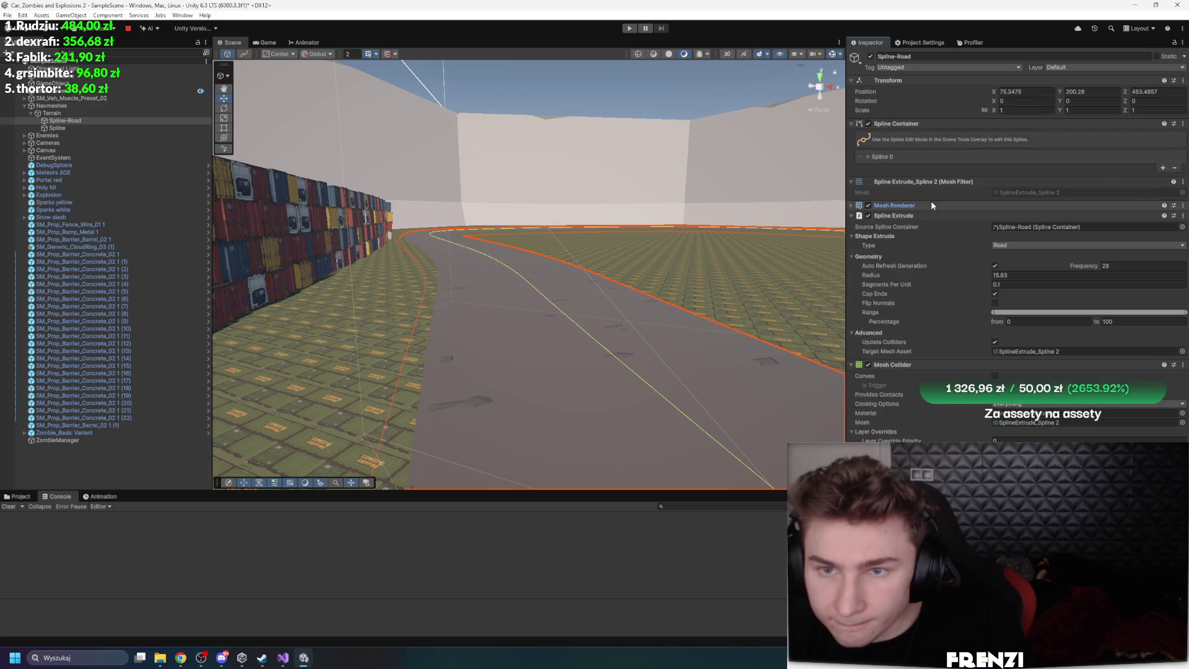
click(920, 217)
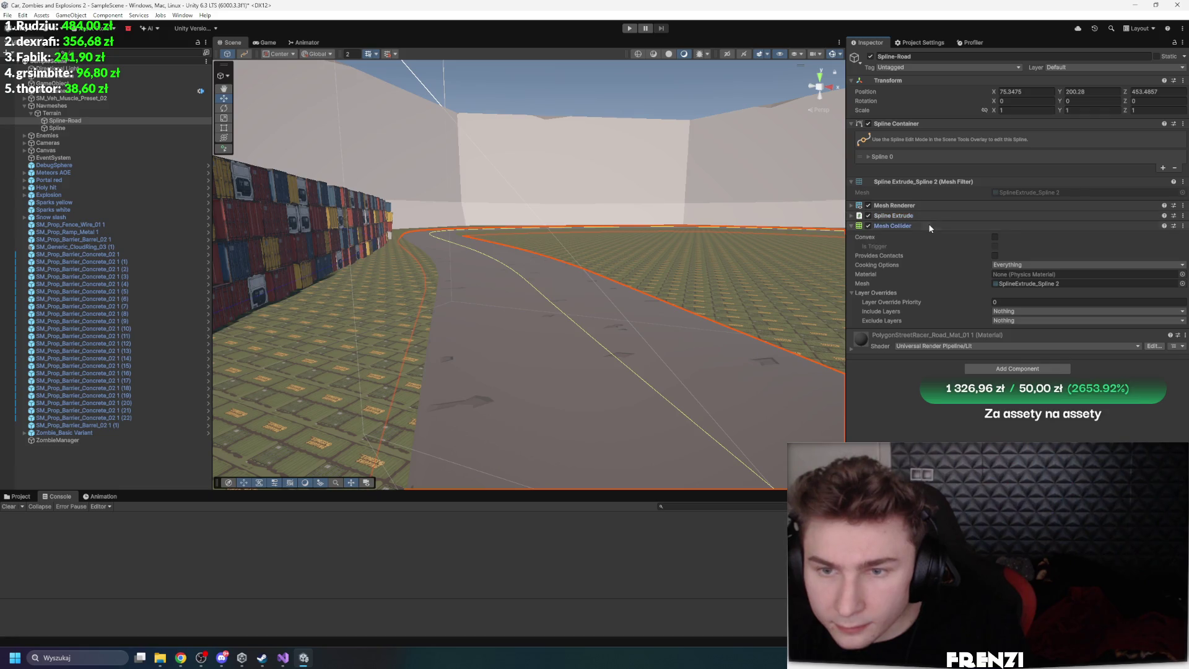
click(920, 226)
On Navmeshes' NavMesh Surface, clear the baked data and bake a fresh navmesh
click(92, 105)
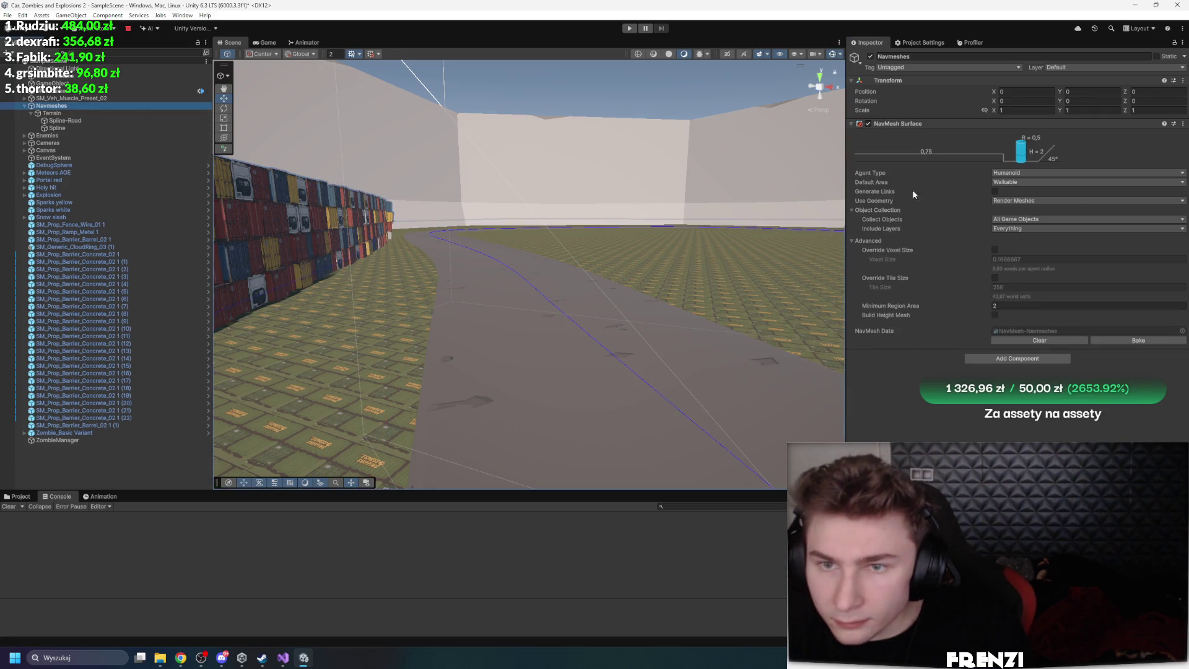
right_click(928, 121)
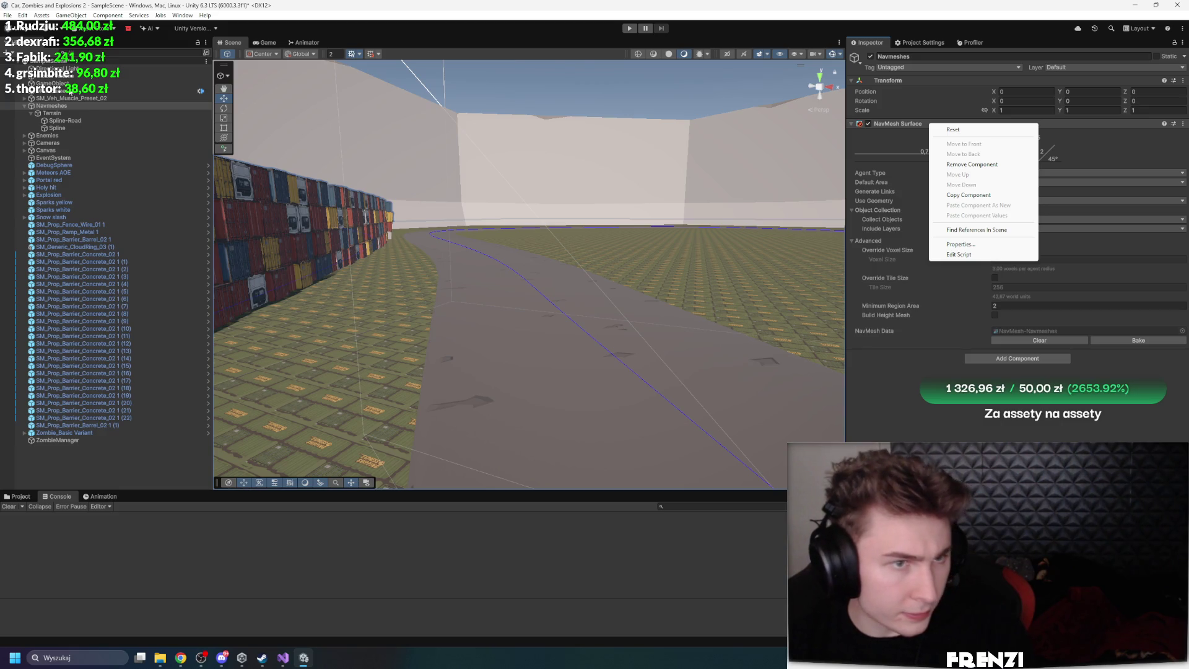
click(976, 419)
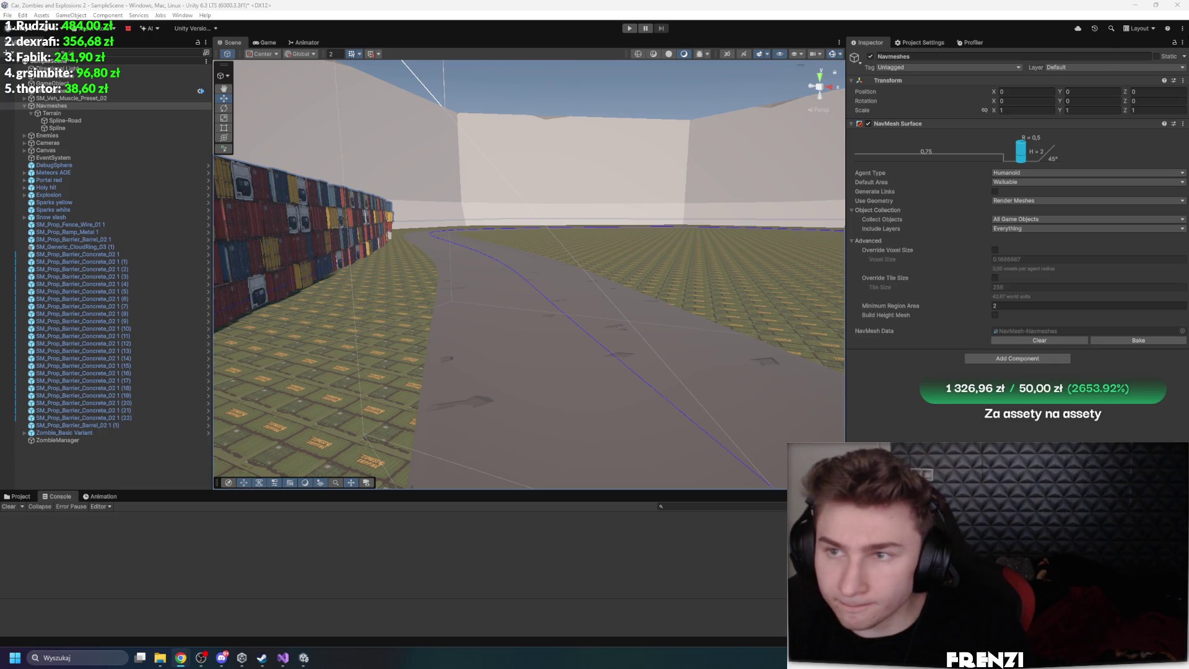
click(1182, 42)
mouse_move(1130, 182)
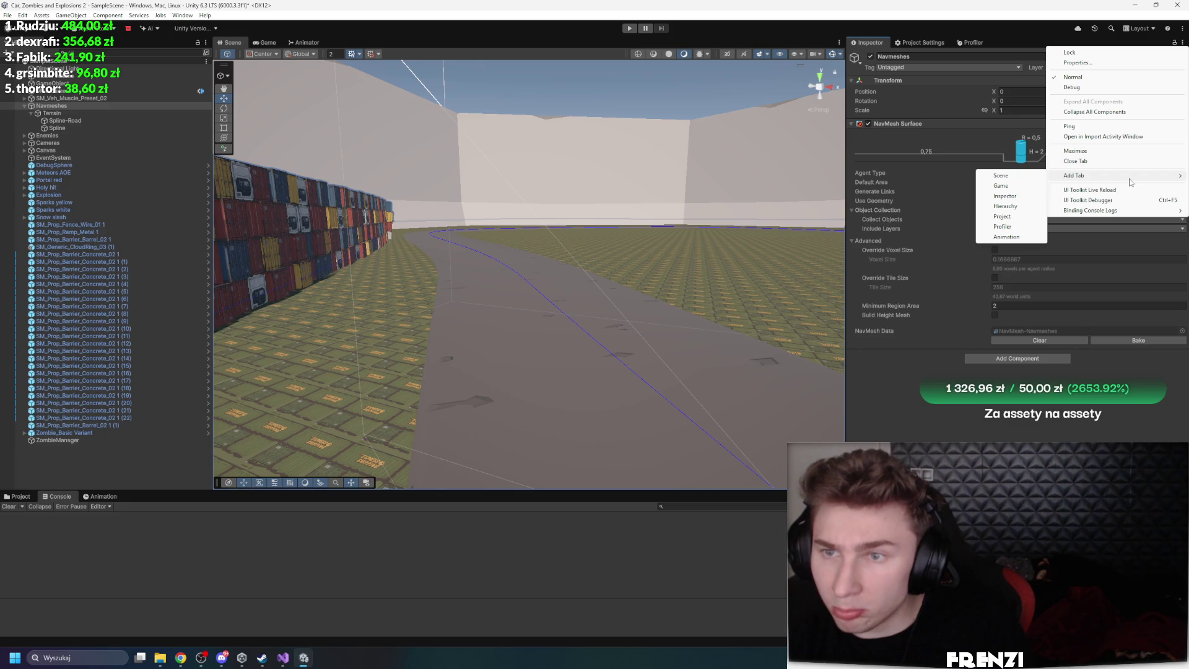
key(Escape)
click(1063, 341)
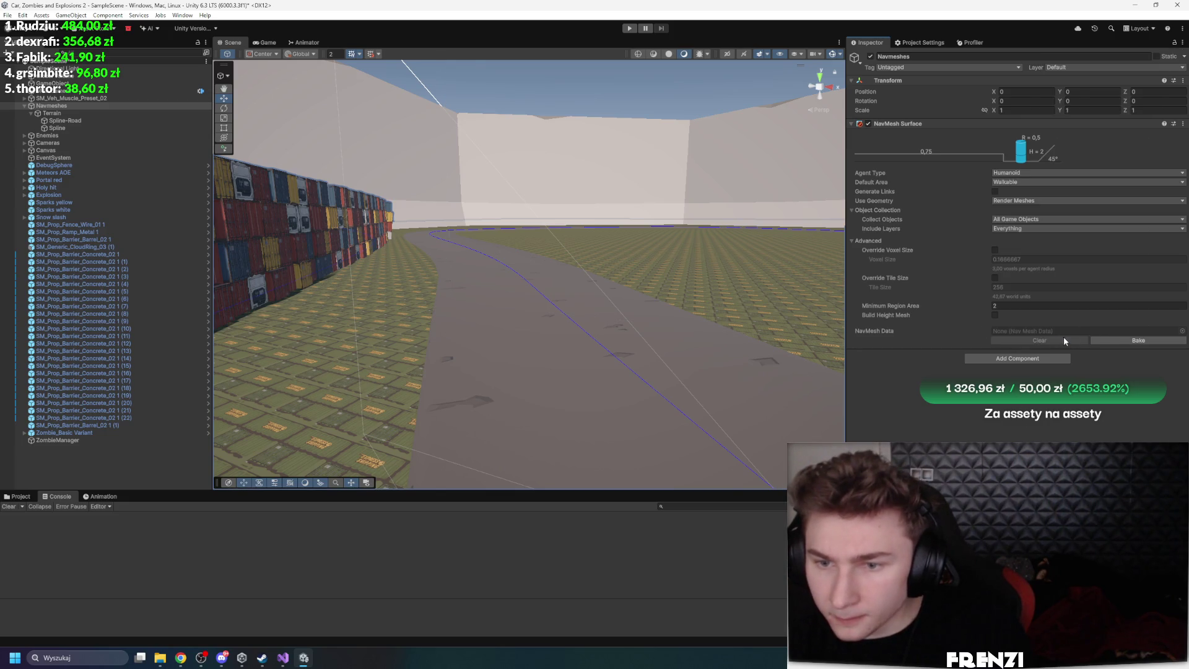
click(1116, 340)
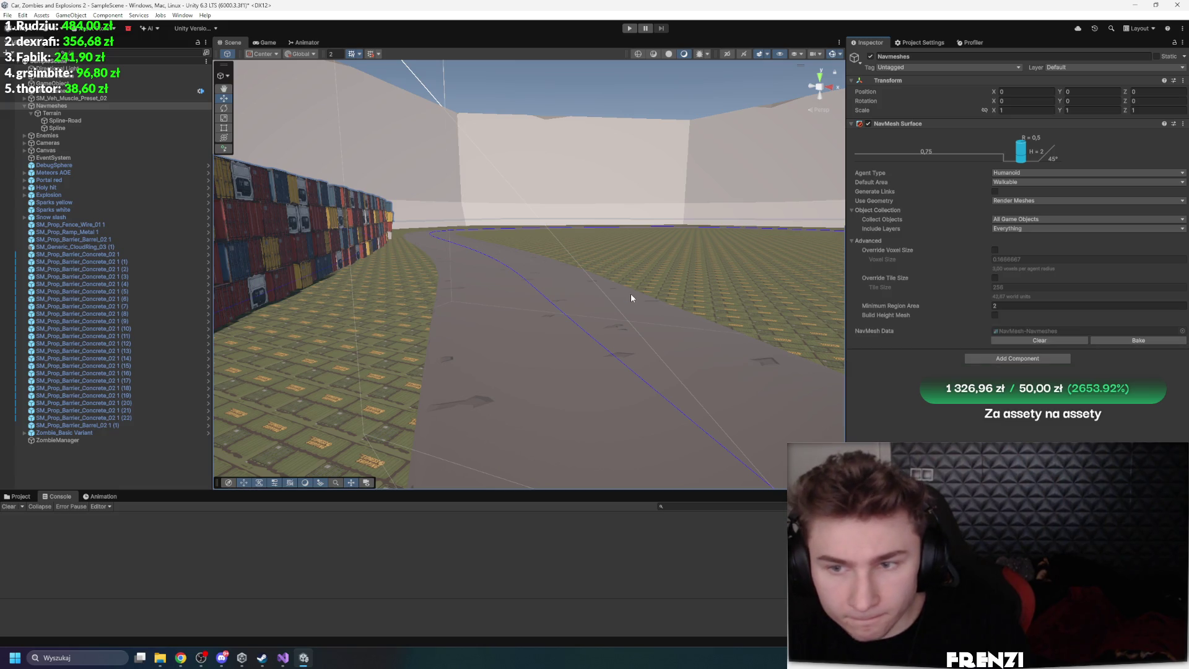
mouse_move(630, 292)
mouse_down()
mouse_move(533, 388)
mouse_move(755, 233)
mouse_move(786, 349)
mouse_move(746, 406)
mouse_move(784, 370)
mouse_move(650, 322)
mouse_move(730, 344)
mouse_up()
click(619, 313)
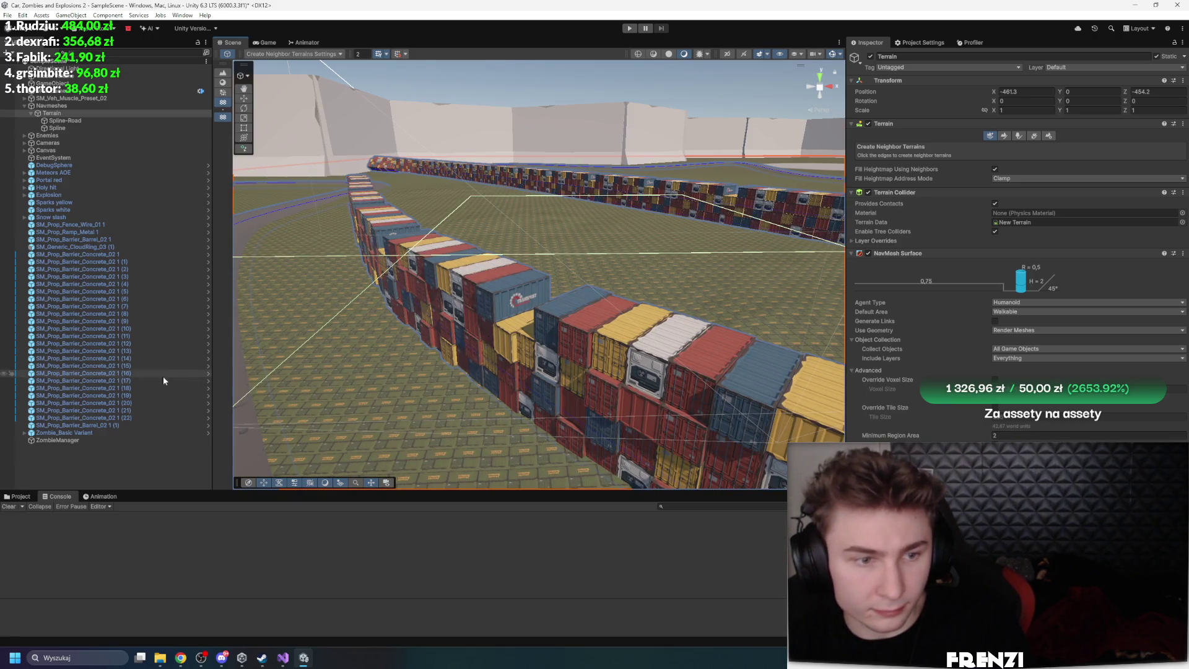
Bake the Spline's container wall into separate instance objects
click(88, 120)
click(92, 128)
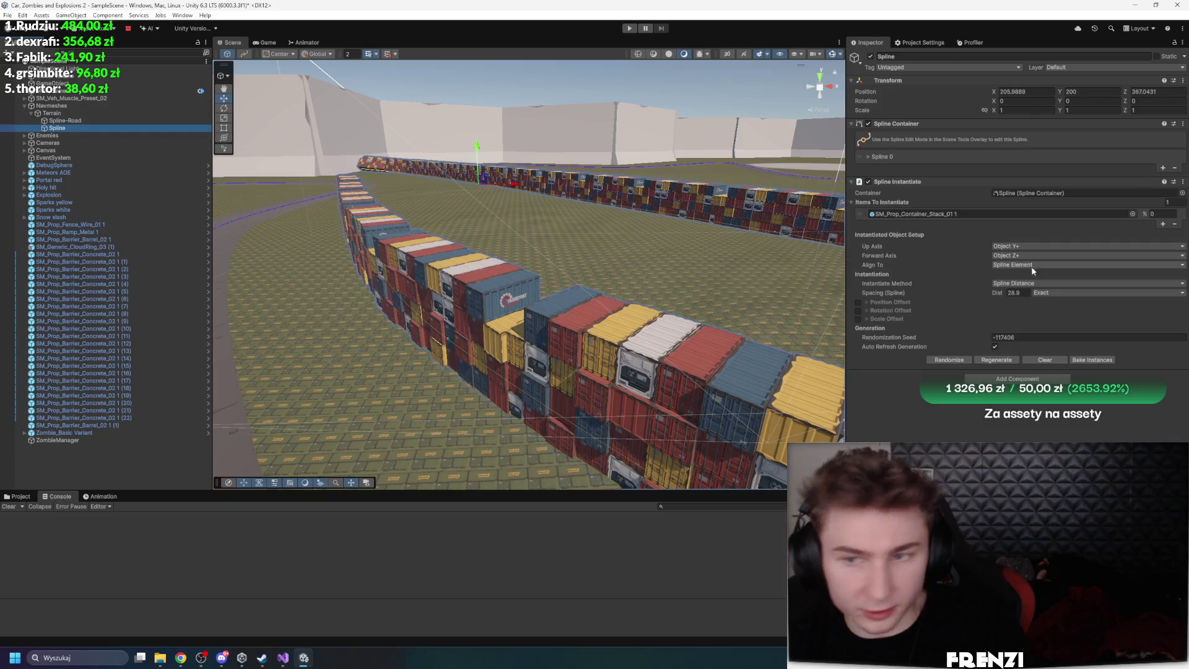
click(1009, 361)
click(1098, 362)
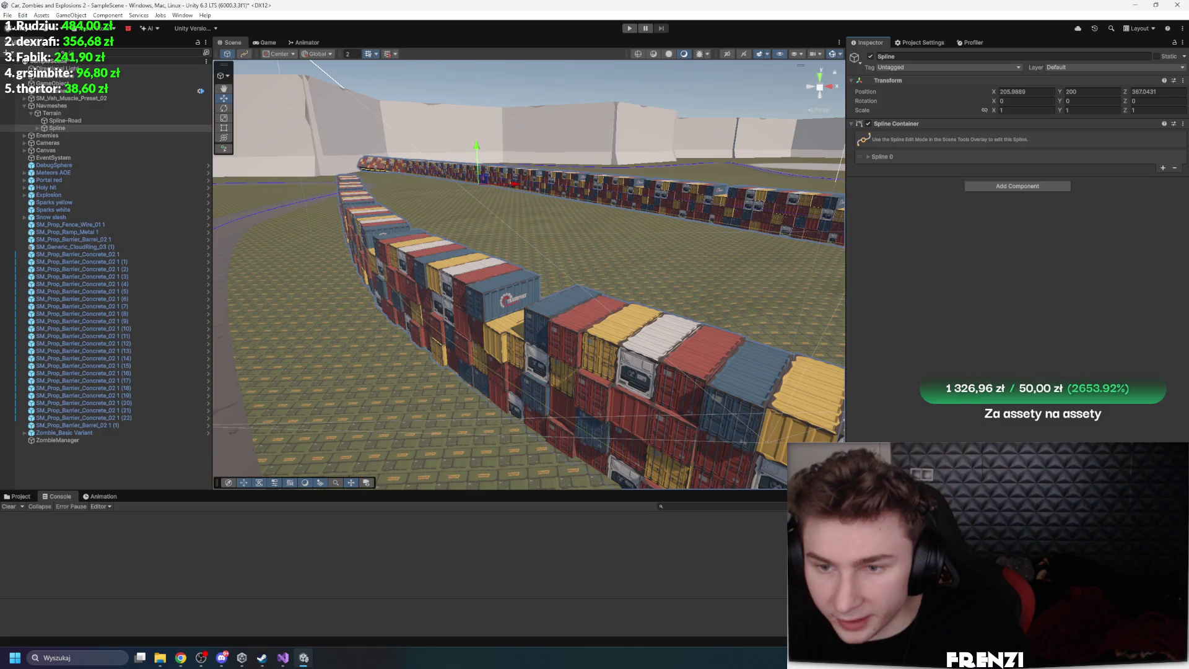
Add a Nav Mesh Obstacle component to Instance-0 through Instance-23 together
click(392, 350)
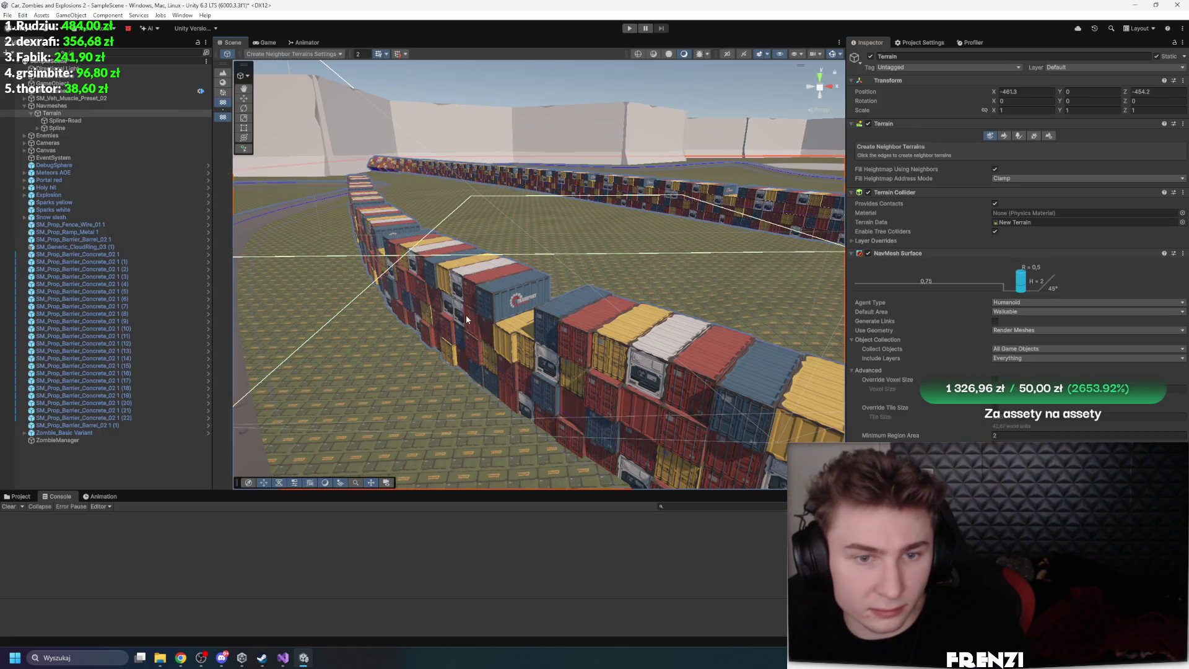
click(83, 128)
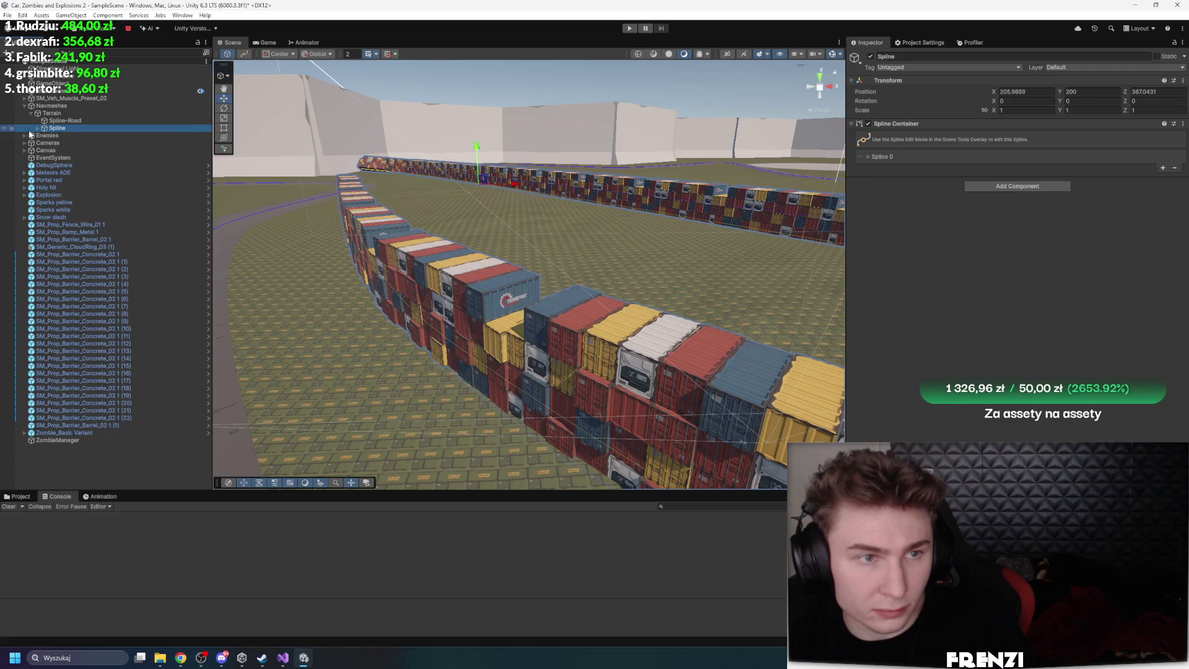
key(Right)
click(83, 135)
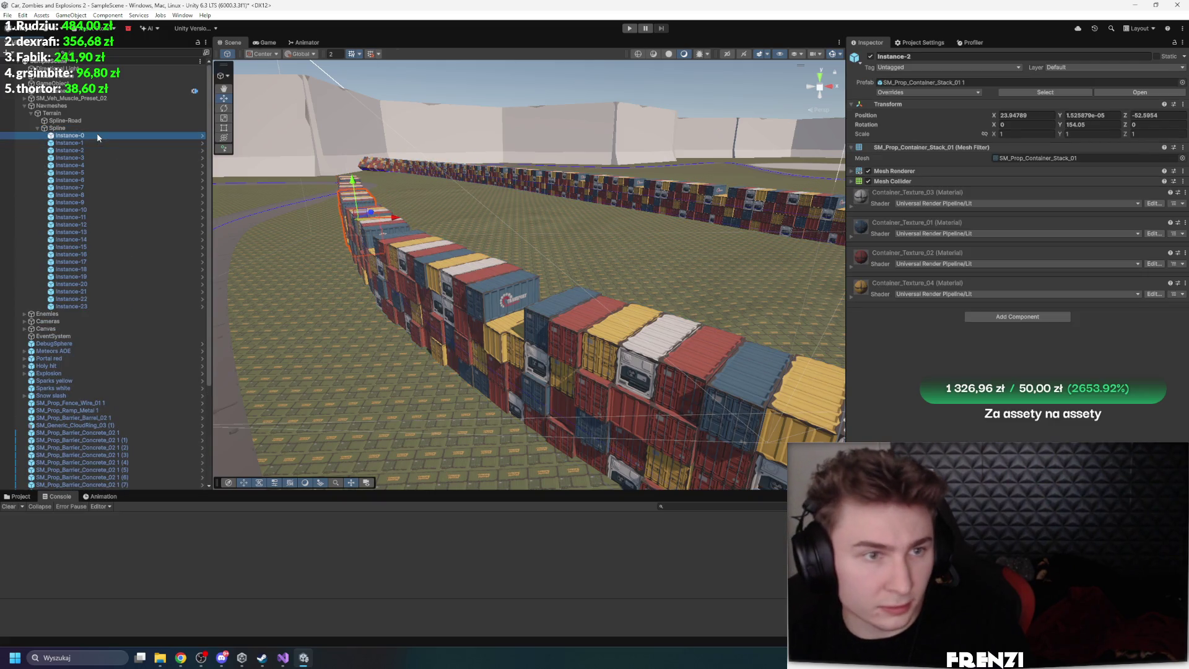
shift+click(105, 310)
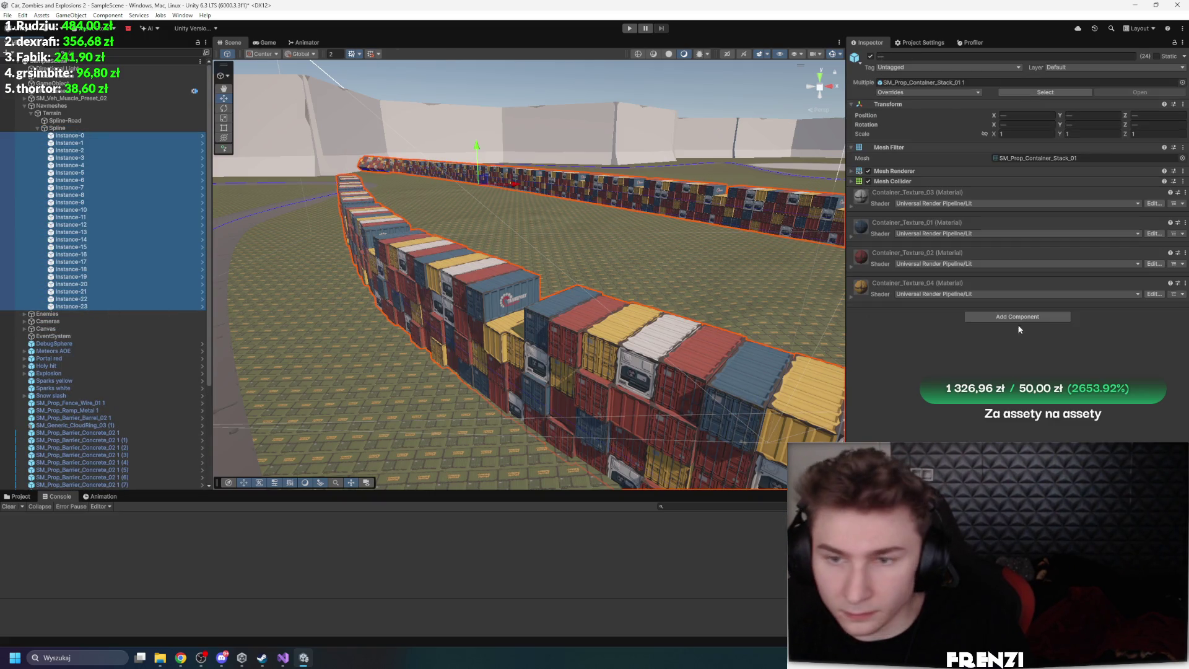
click(1017, 316)
text(nav)
click(1021, 358)
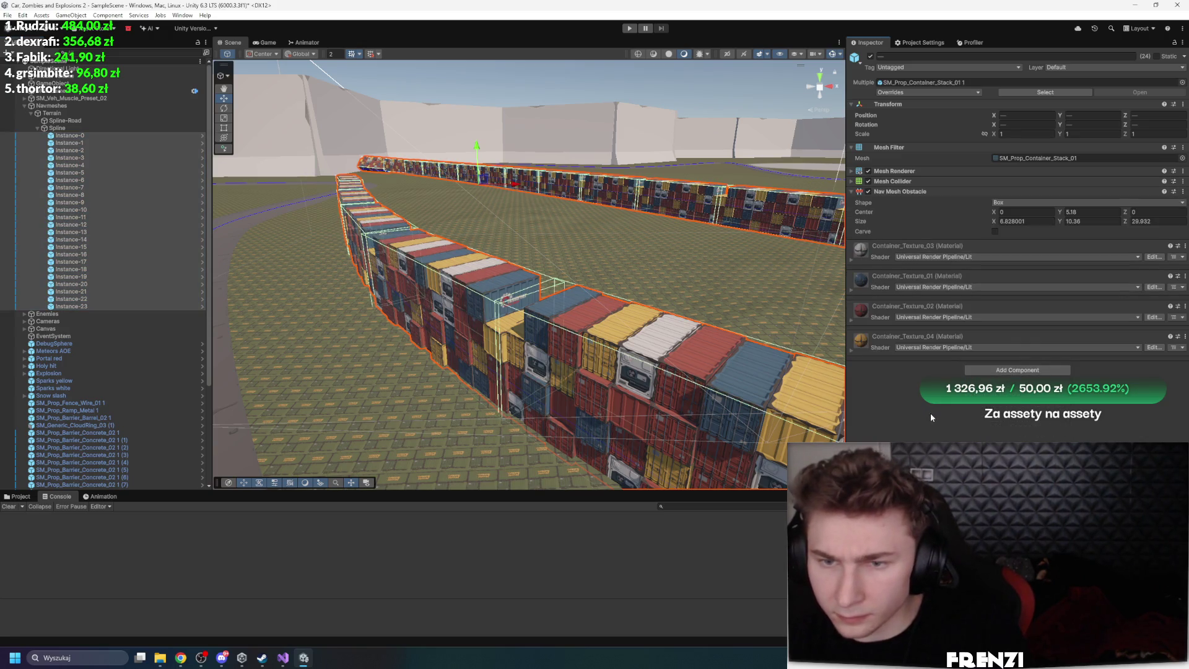
click(79, 114)
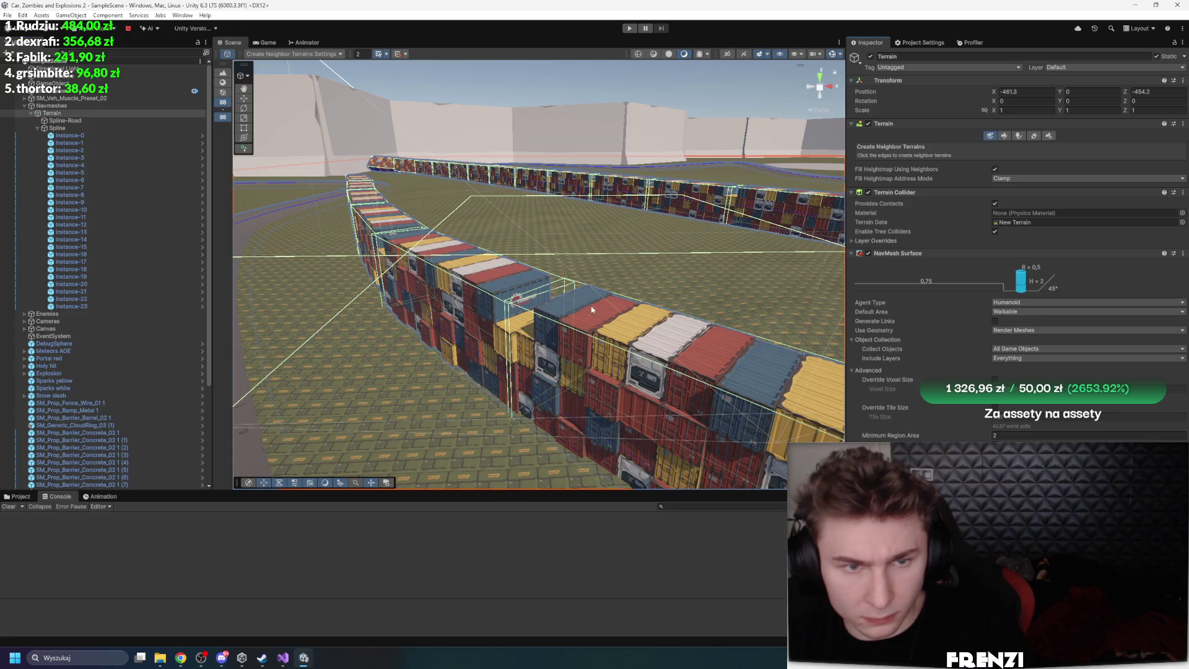
mouse_move(570, 289)
mouse_down()
mouse_move(457, 286)
mouse_move(451, 369)
mouse_move(459, 311)
mouse_move(396, 251)
mouse_move(480, 267)
mouse_up()
Select ZombieManager and enter Play mode with Ctrl+P
mouse_move(689, 298)
mouse_down()
mouse_move(475, 353)
mouse_move(644, 348)
mouse_up()
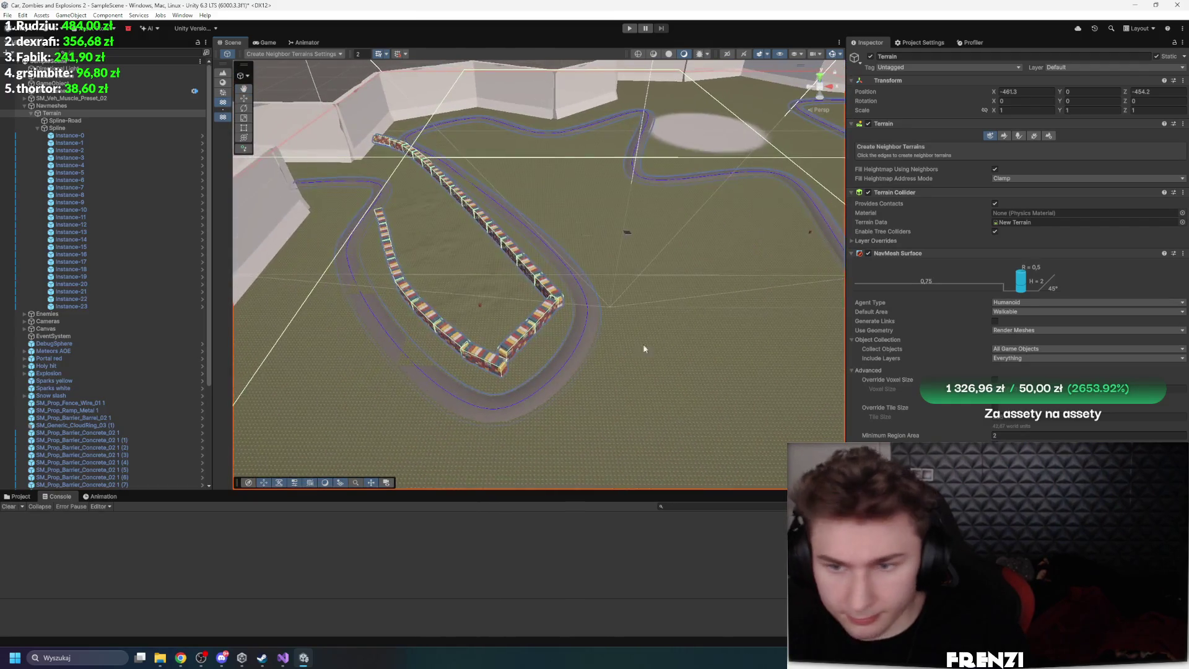
scroll(127, 281, down, 5)
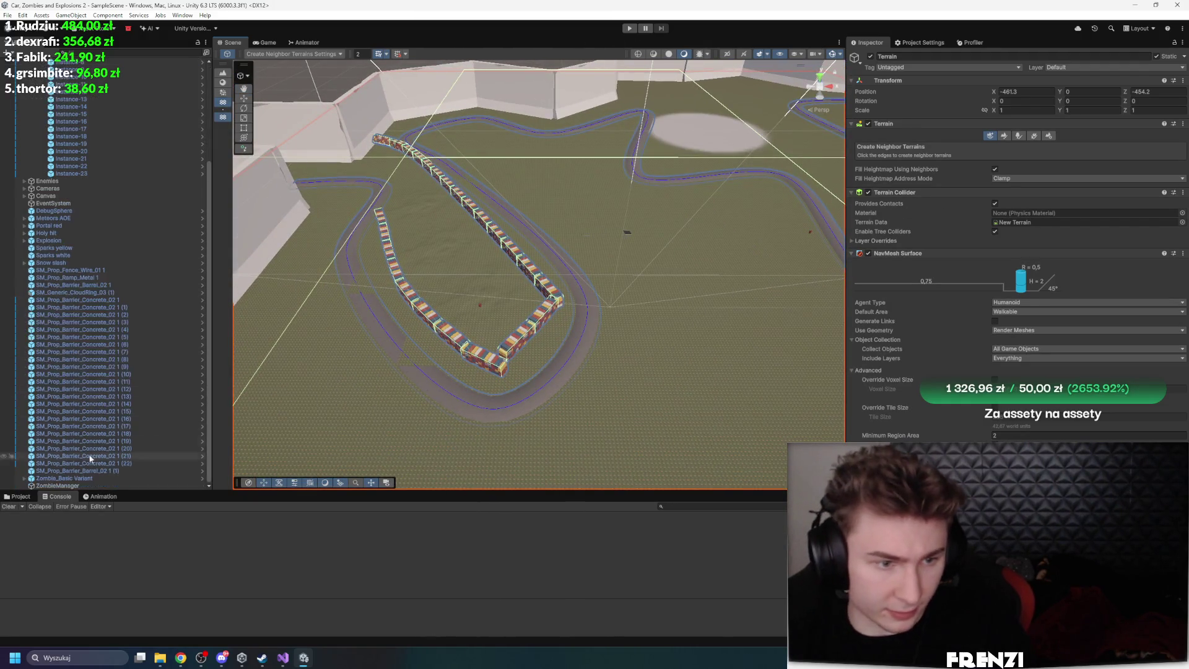
click(77, 486)
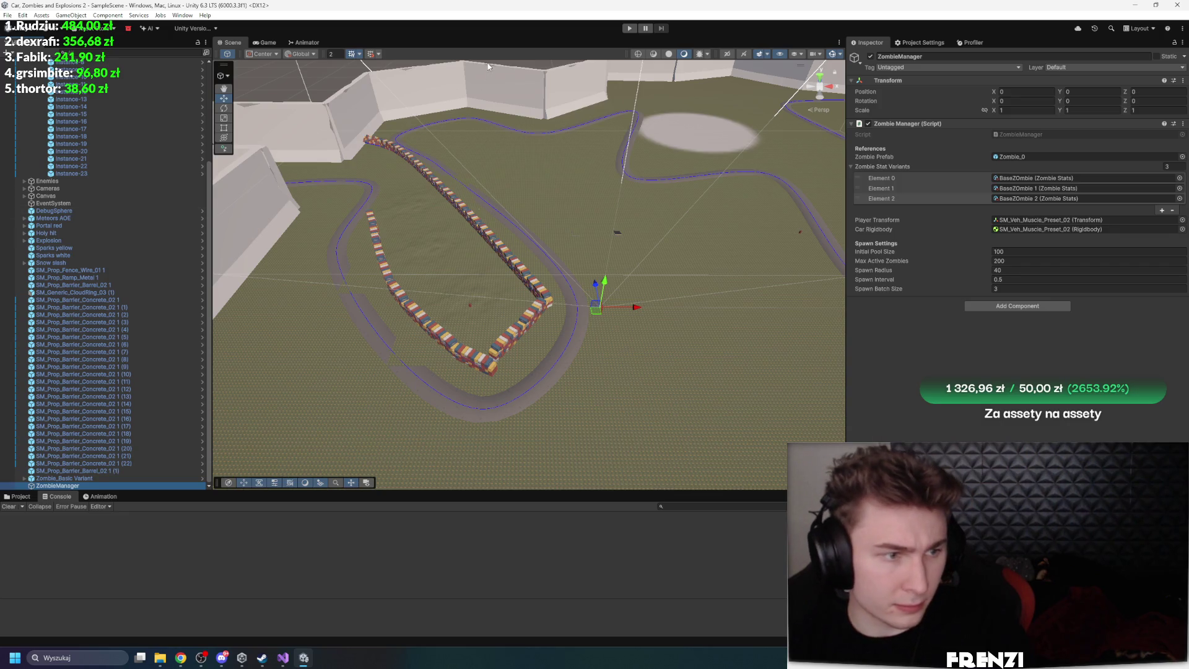
key(ctrl+p)
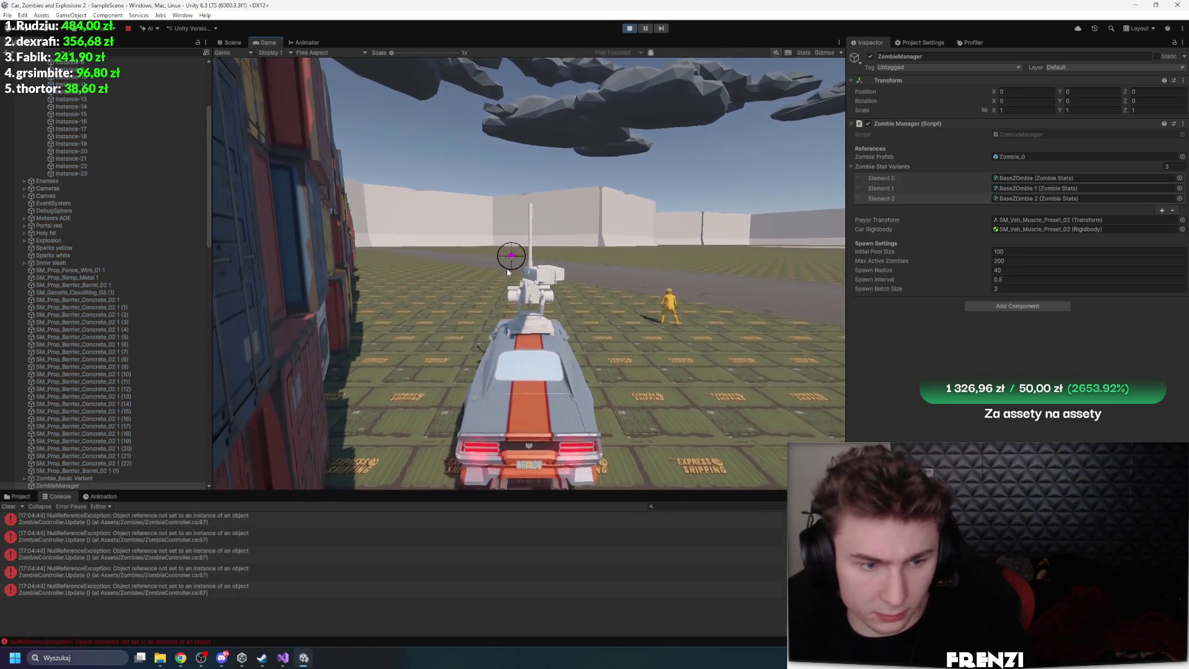
Inspect the null reference error, the spawned Zombie_0 clones, and ZombieManager's settings
click(326, 577)
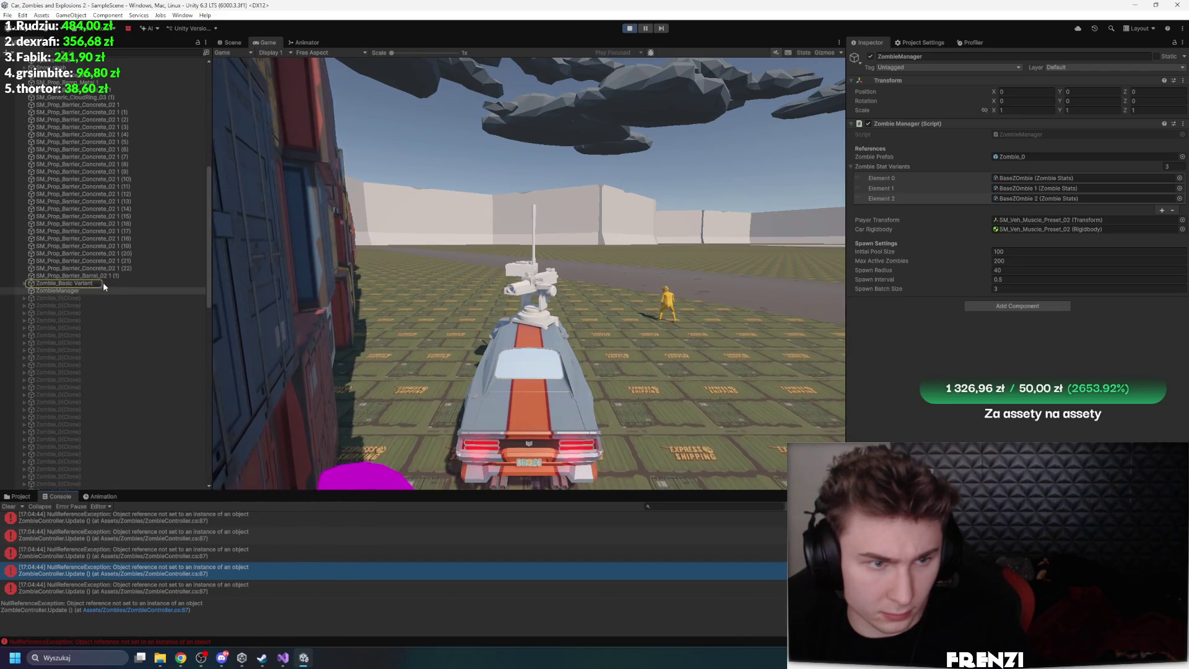
click(103, 286)
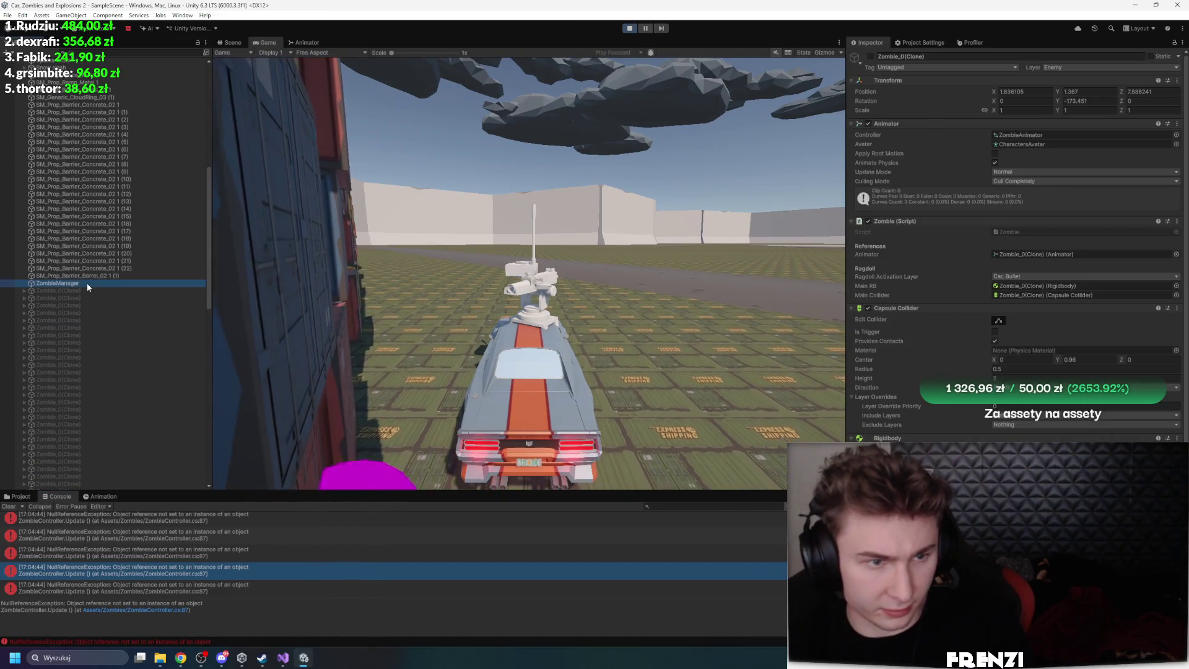
click(498, 254)
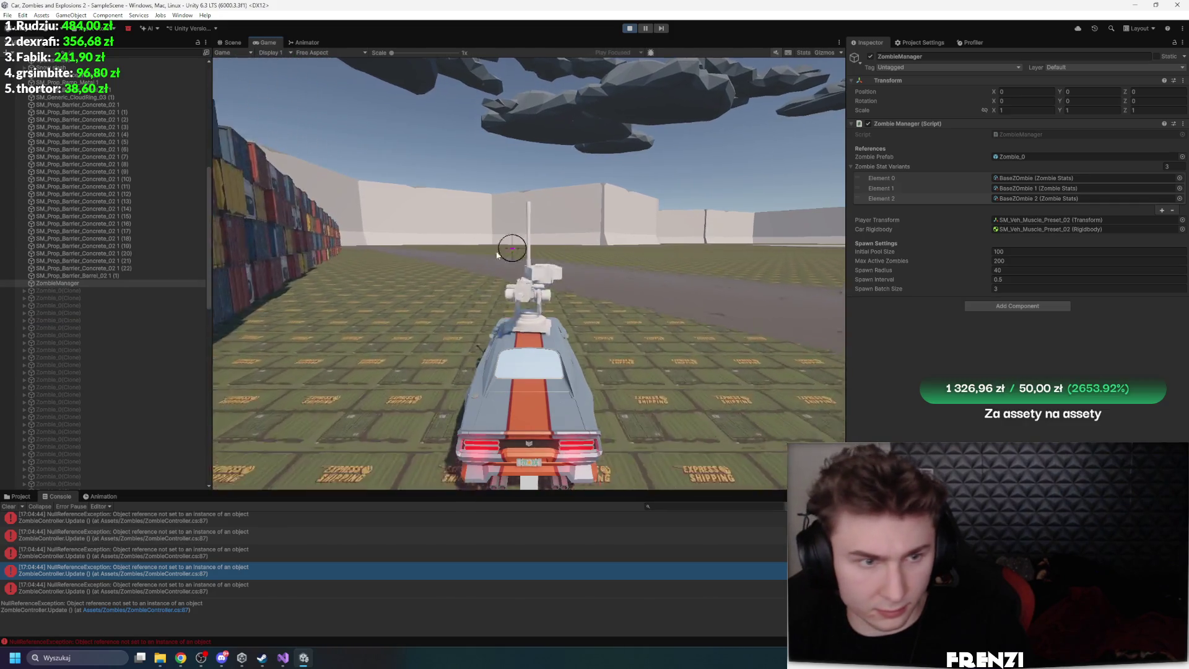
scroll(105, 310, down, 10)
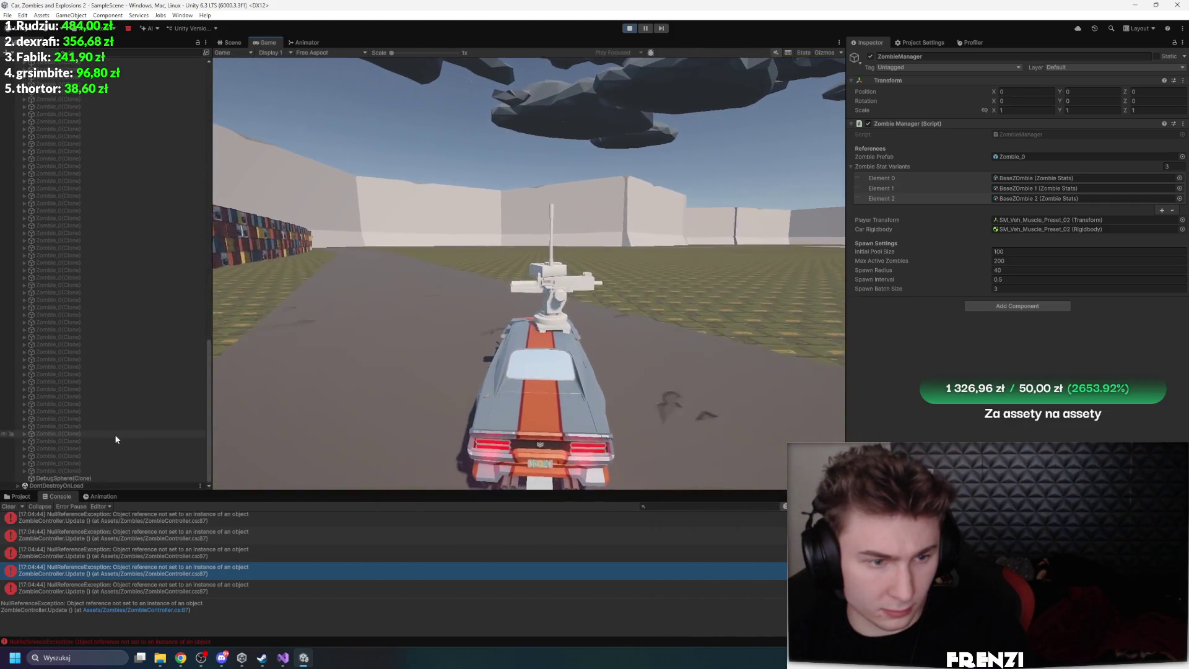
click(115, 439)
click(8, 506)
scroll(118, 335, up, 10)
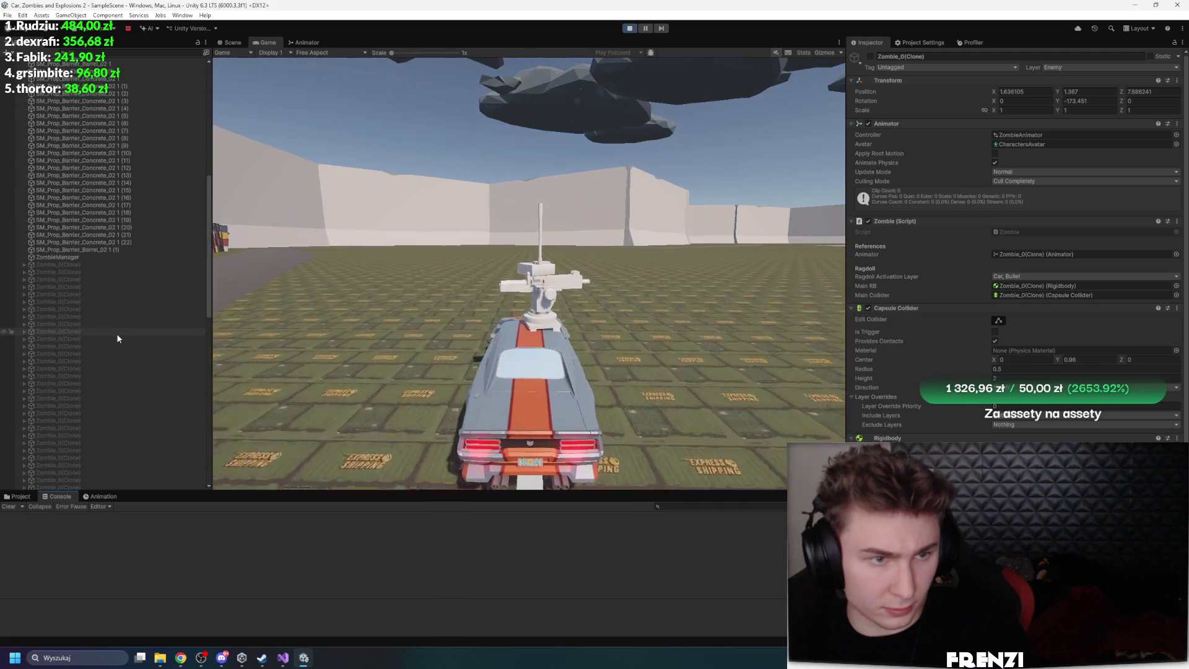
click(87, 258)
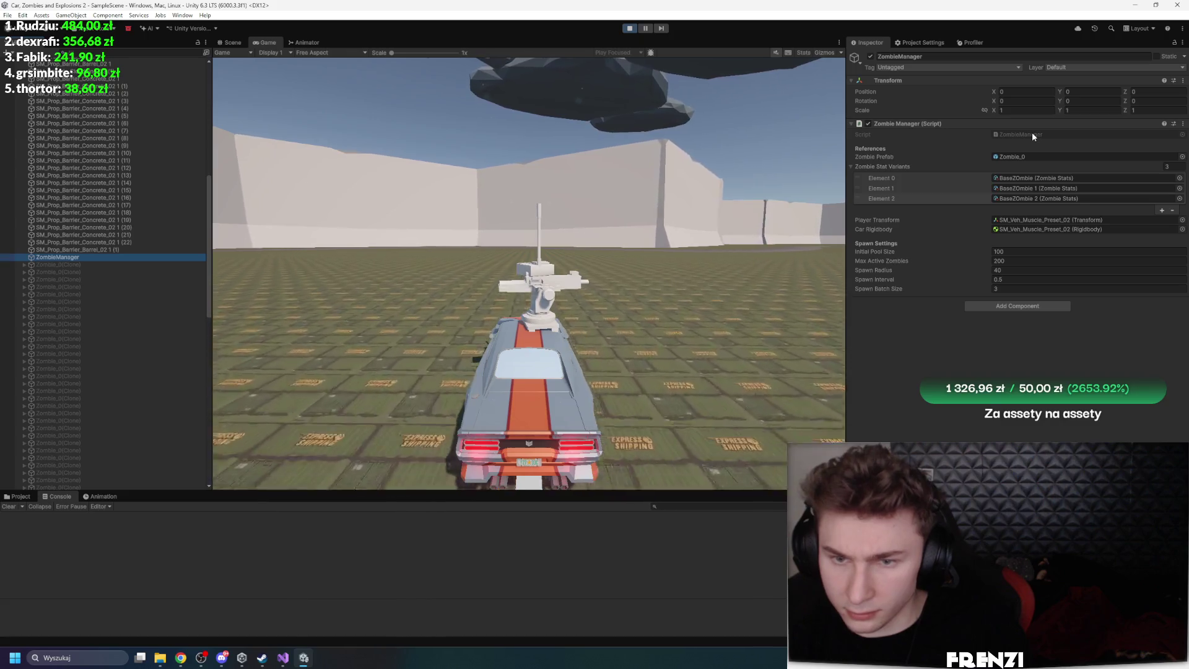
Fire two test shots in the game, then open ZombieManager.cs in Visual Studio
click(718, 260)
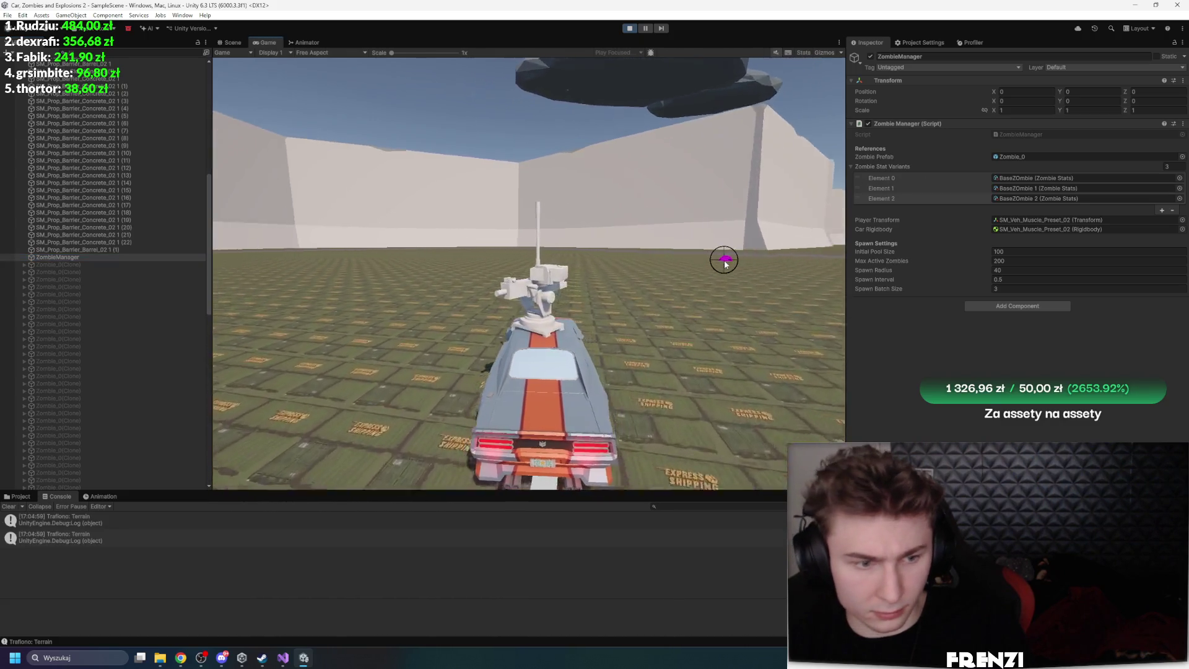
click(689, 253)
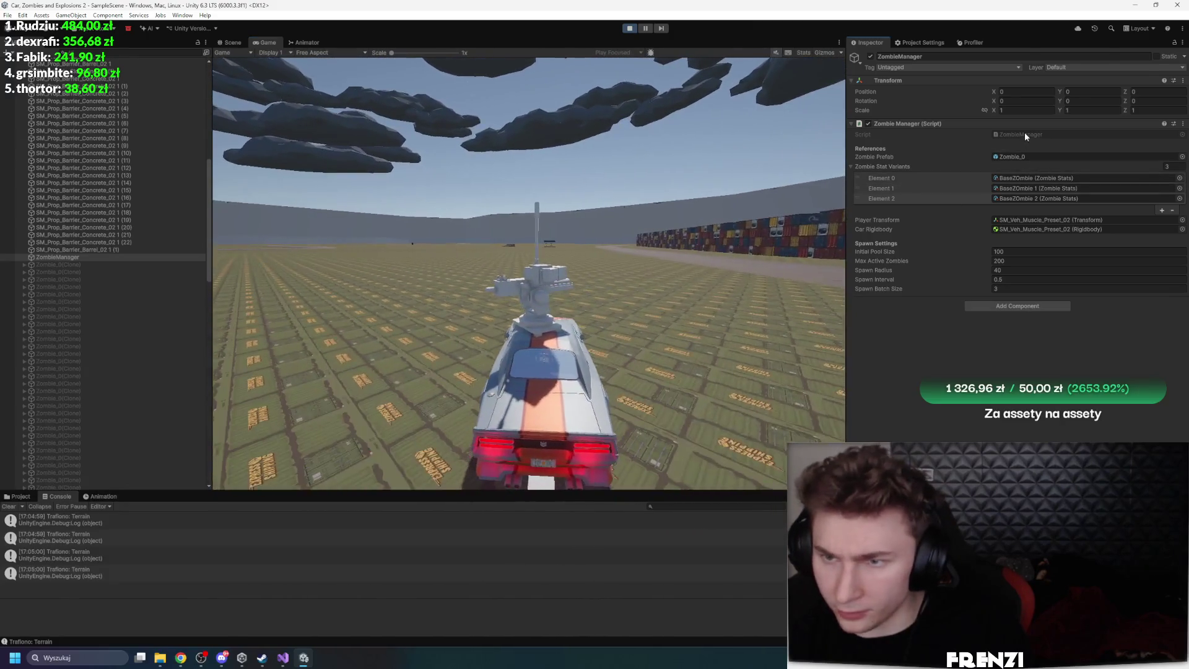
double_click(1024, 135)
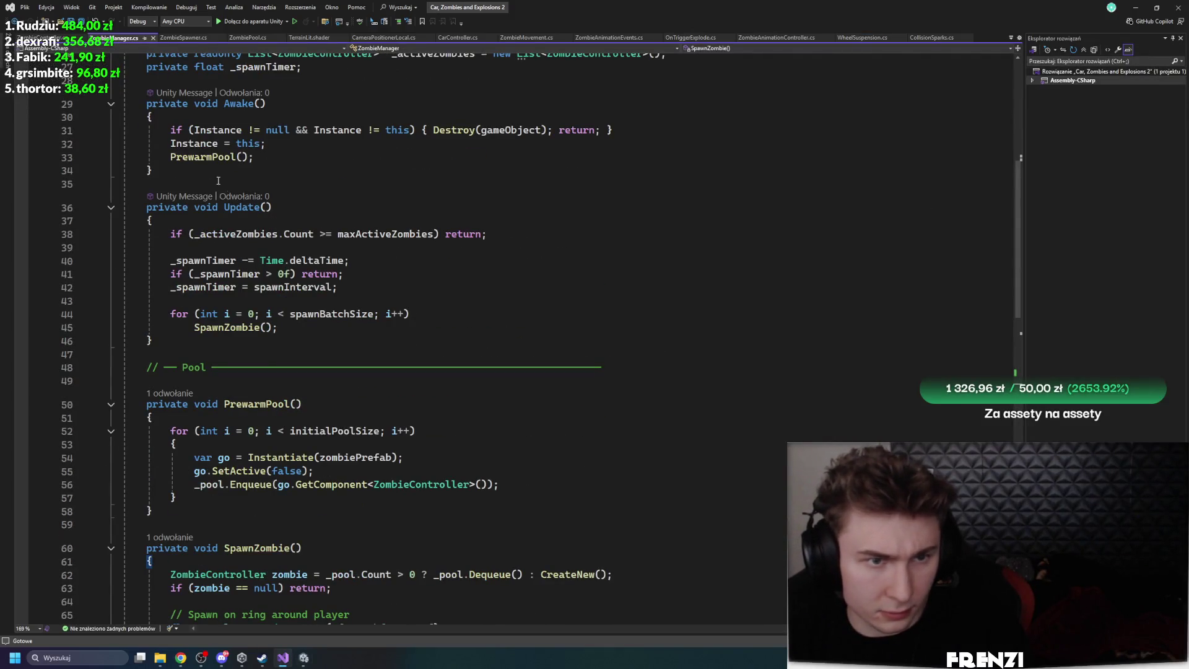
Check PrewarmPool in Awake, then follow SpawnZombie's reference to its call in Update
click(204, 157)
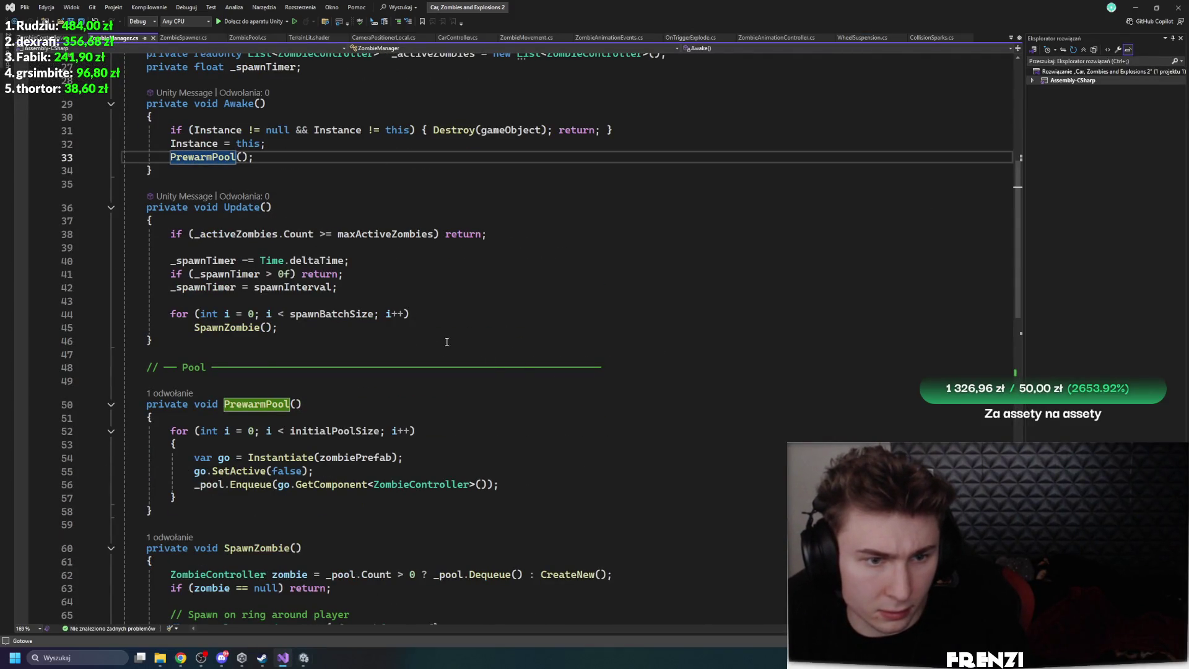
scroll(447, 341, down, 7)
click(169, 261)
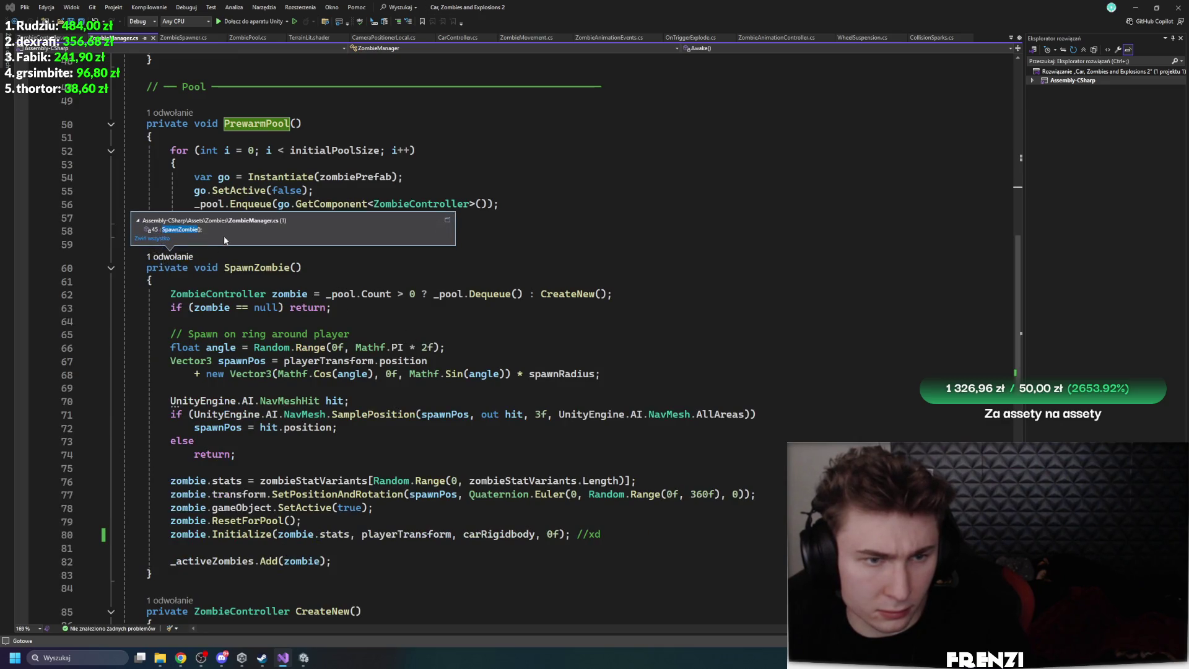
double_click(224, 234)
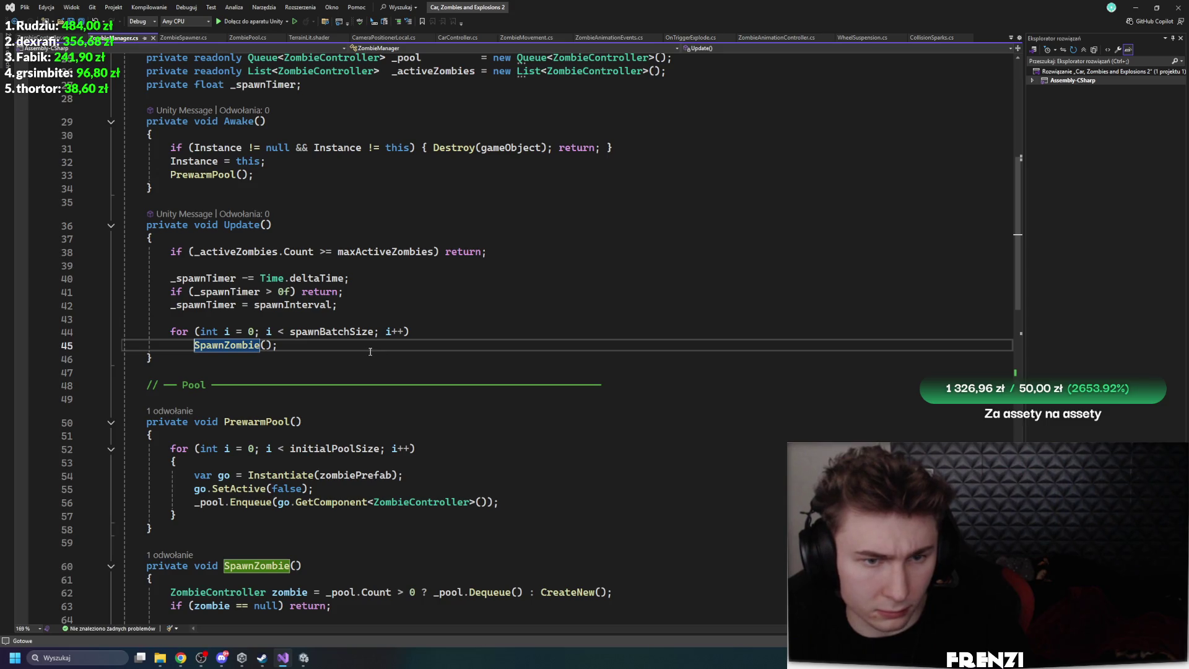
Back in Unity, clear the Console and inspect the Terrain's NavMesh Surface component
key(alt+Tab)
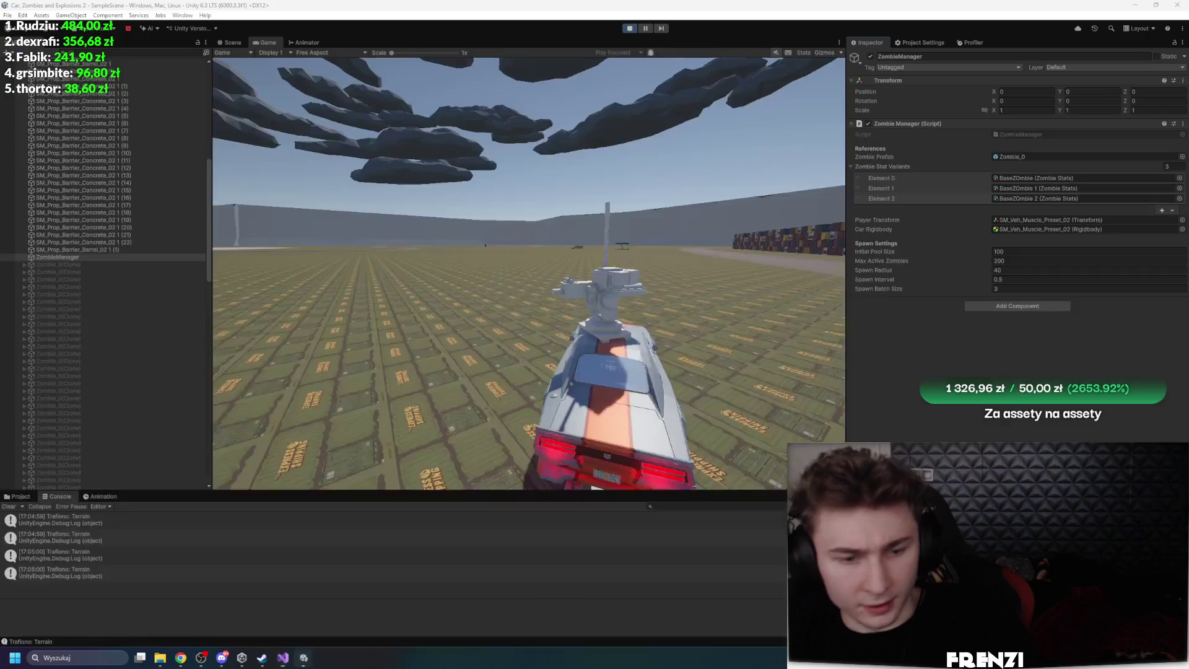
click(18, 509)
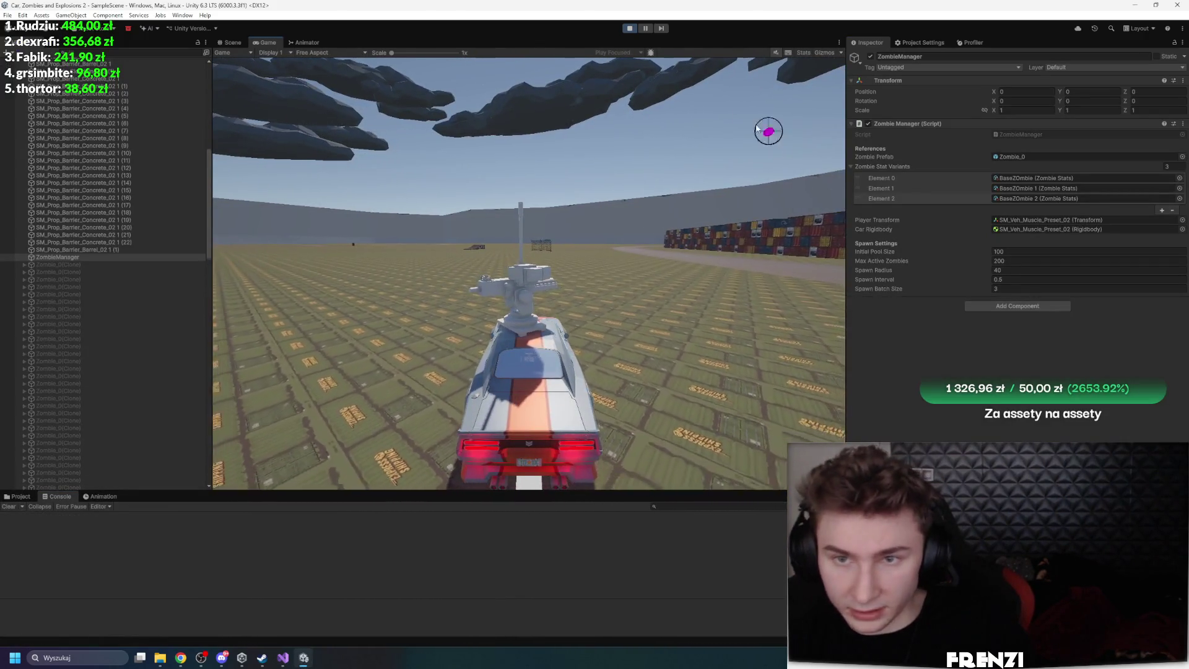
scroll(129, 177, up, 15)
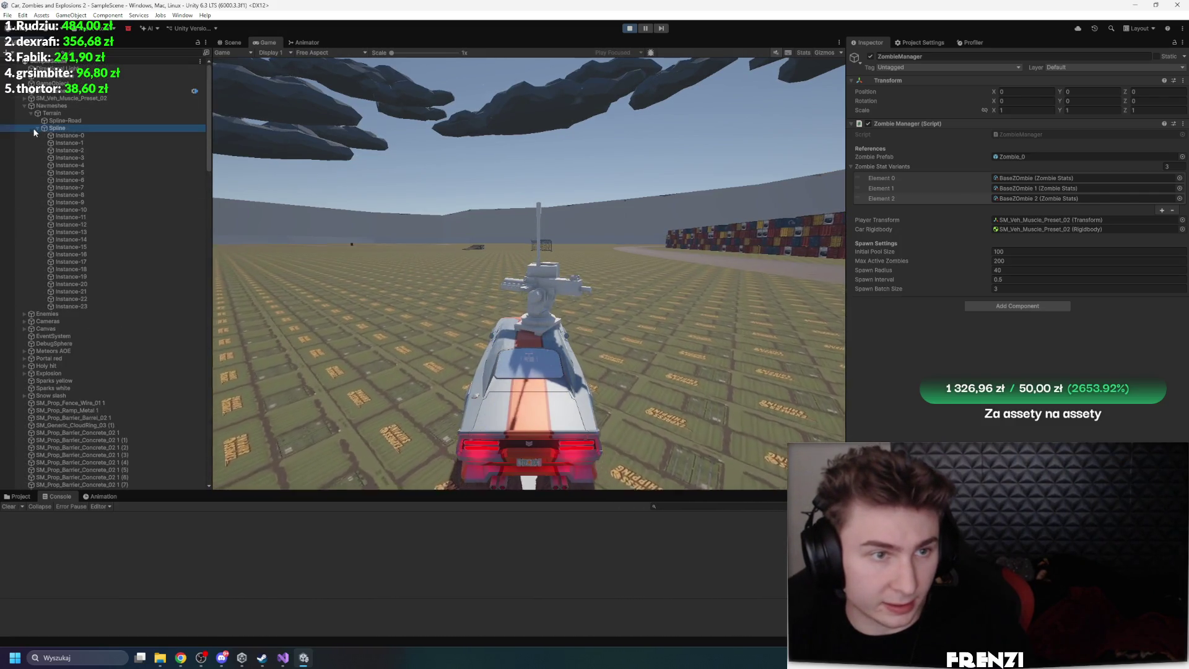
click(64, 113)
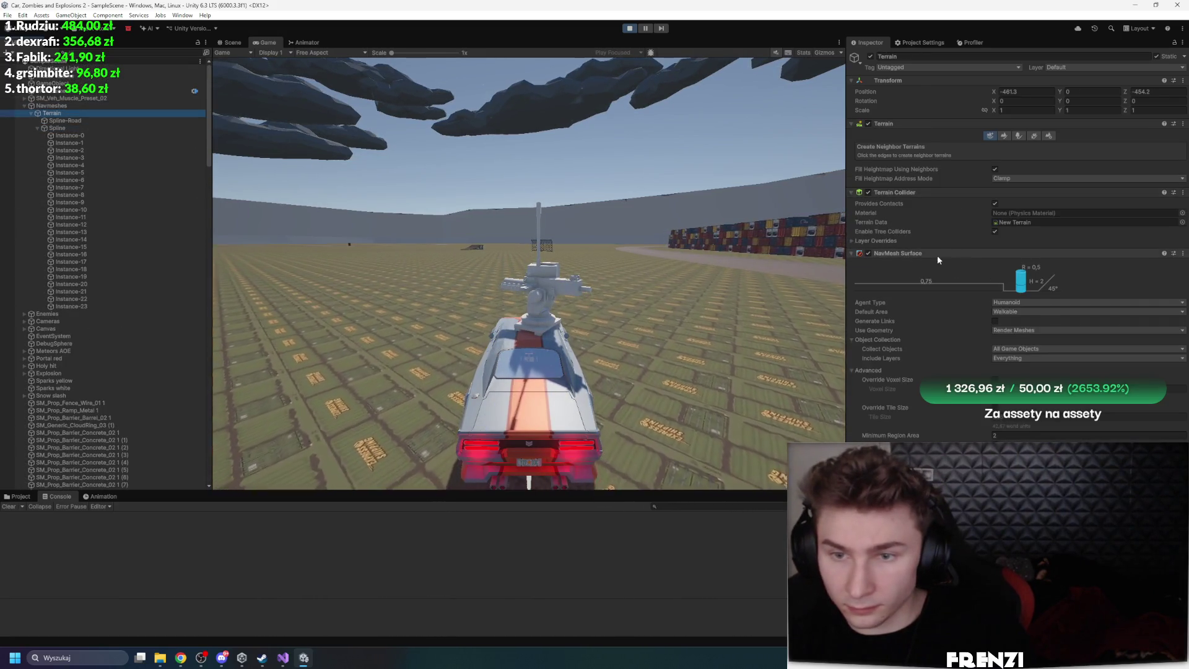
right_click(938, 255)
click(978, 275)
Check Navmeshes' NavMesh Surface and stop Play mode
click(68, 106)
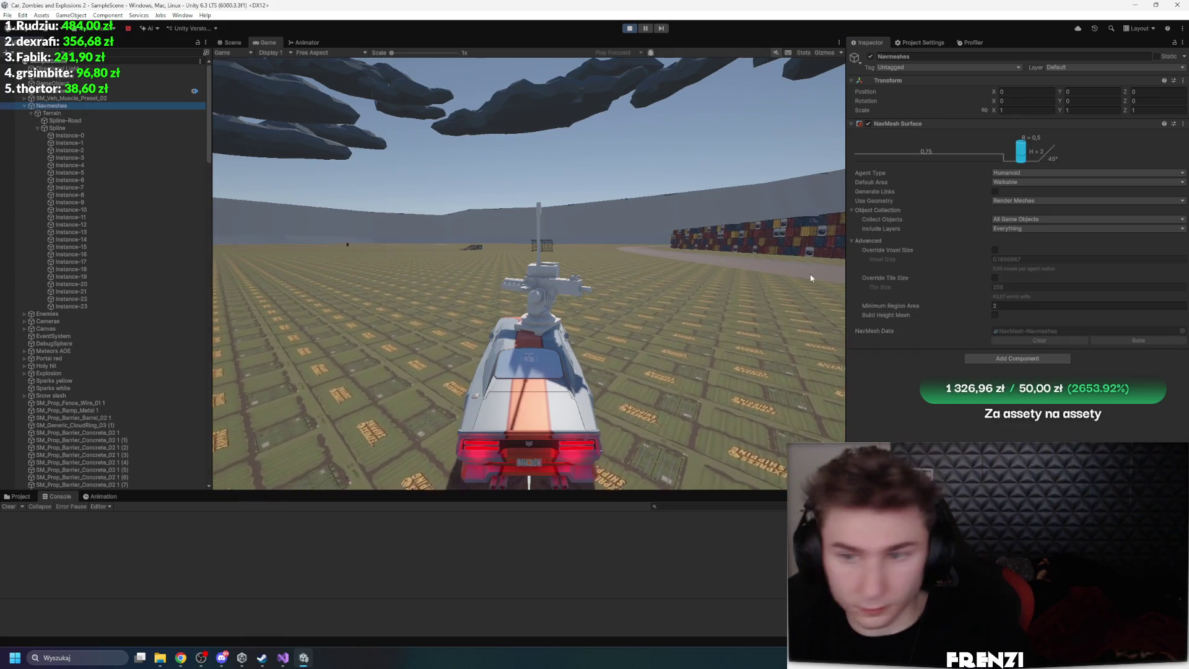
click(627, 28)
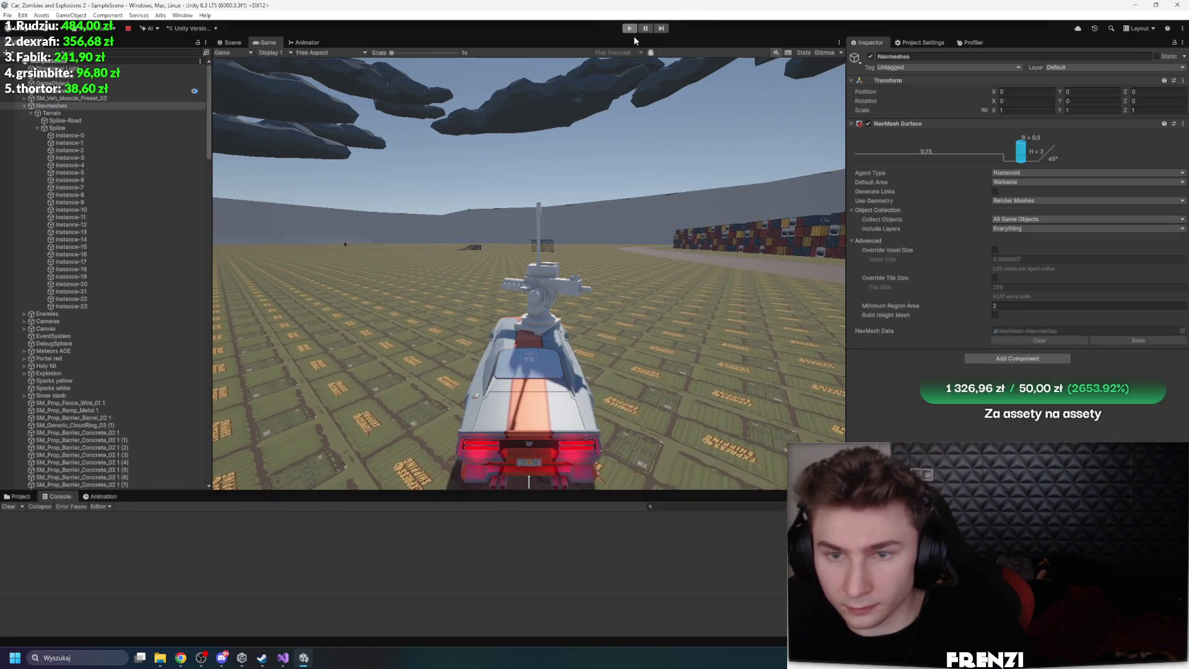
right_click(905, 125)
Remove the NavMesh Surface component from the Terrain
key(Escape)
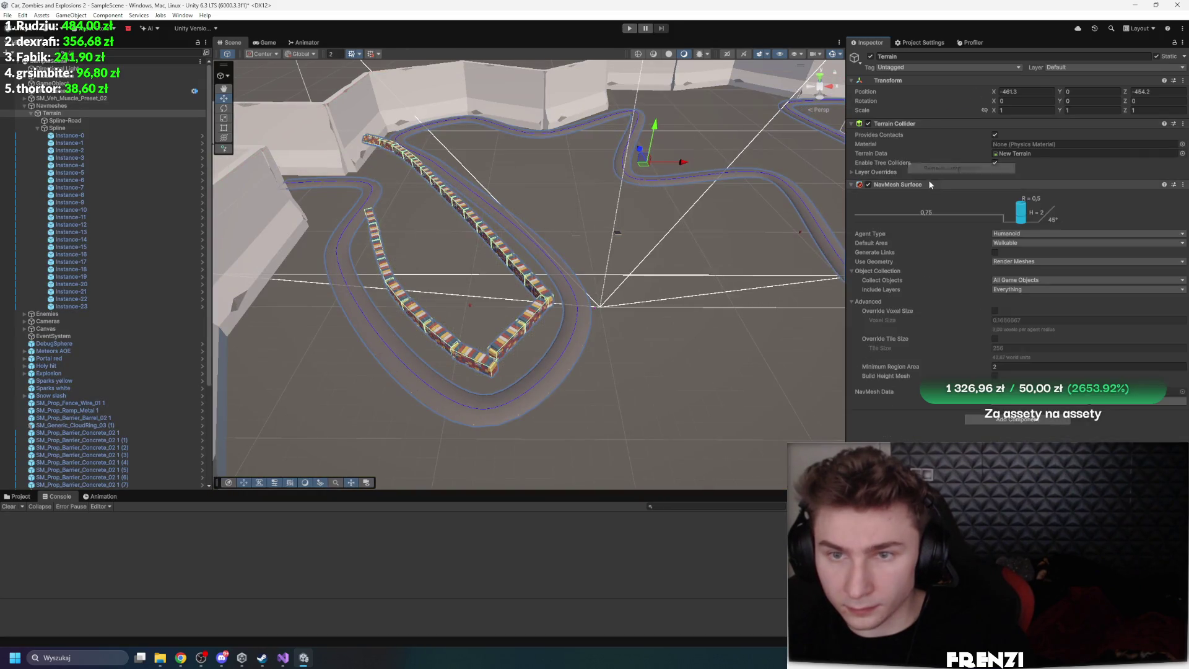
click(103, 113)
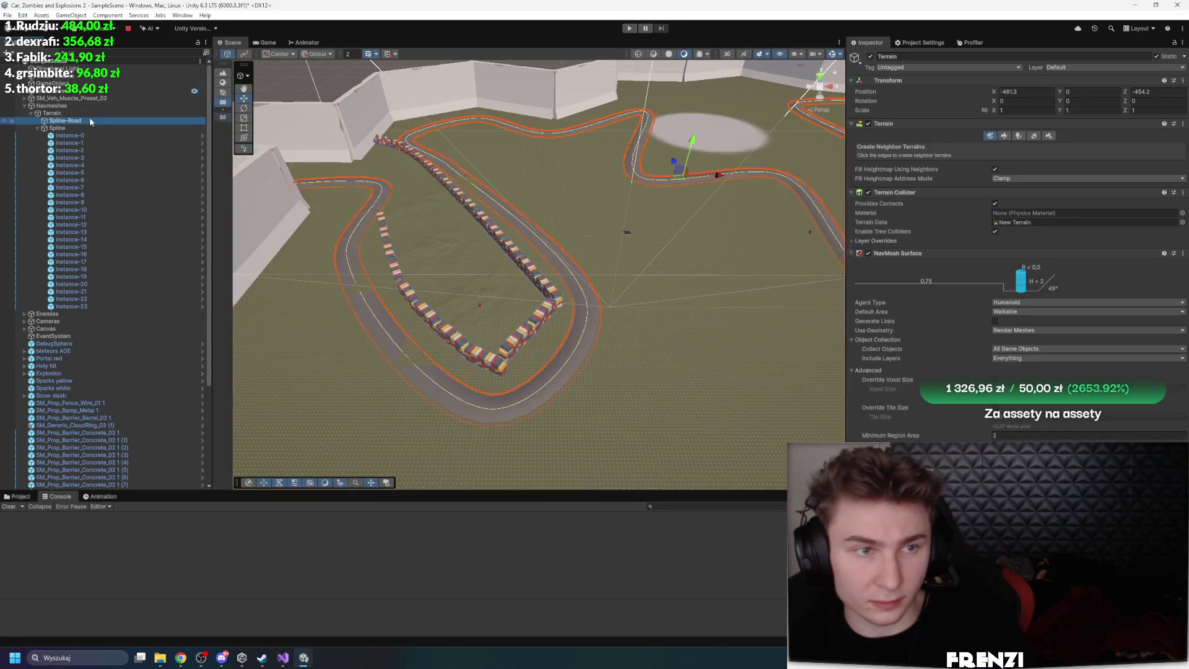
right_click(911, 253)
key(Escape)
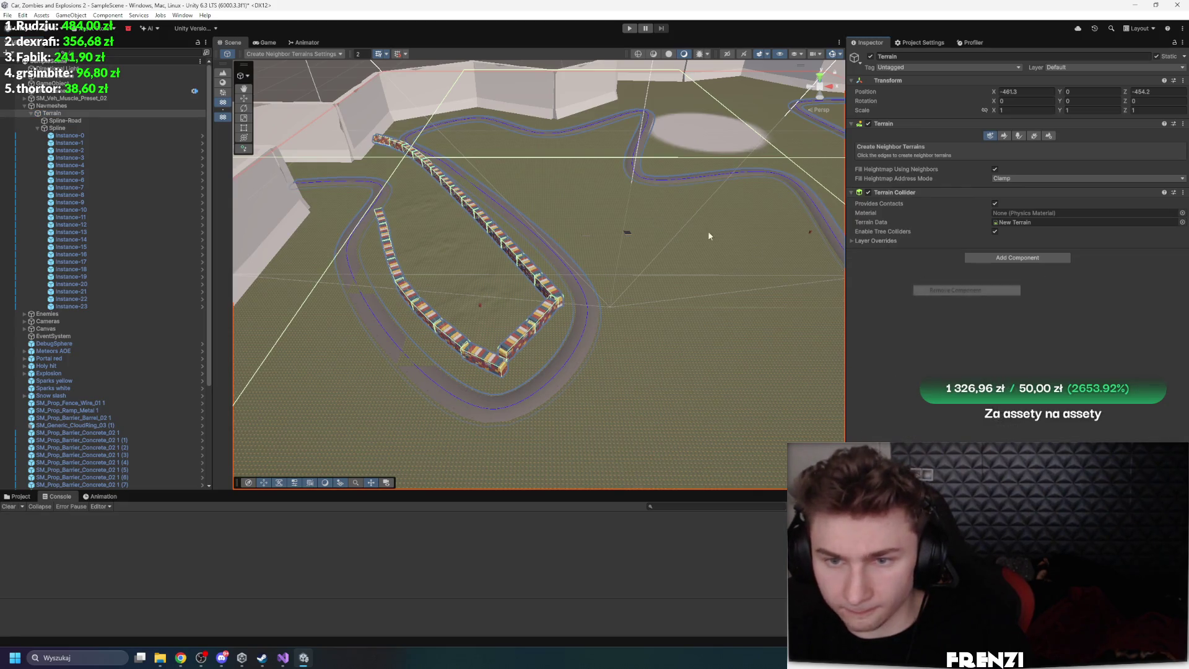
click(118, 99)
Replace the Navmeshes object's NavMesh Surface with a fresh one and bake it
click(115, 106)
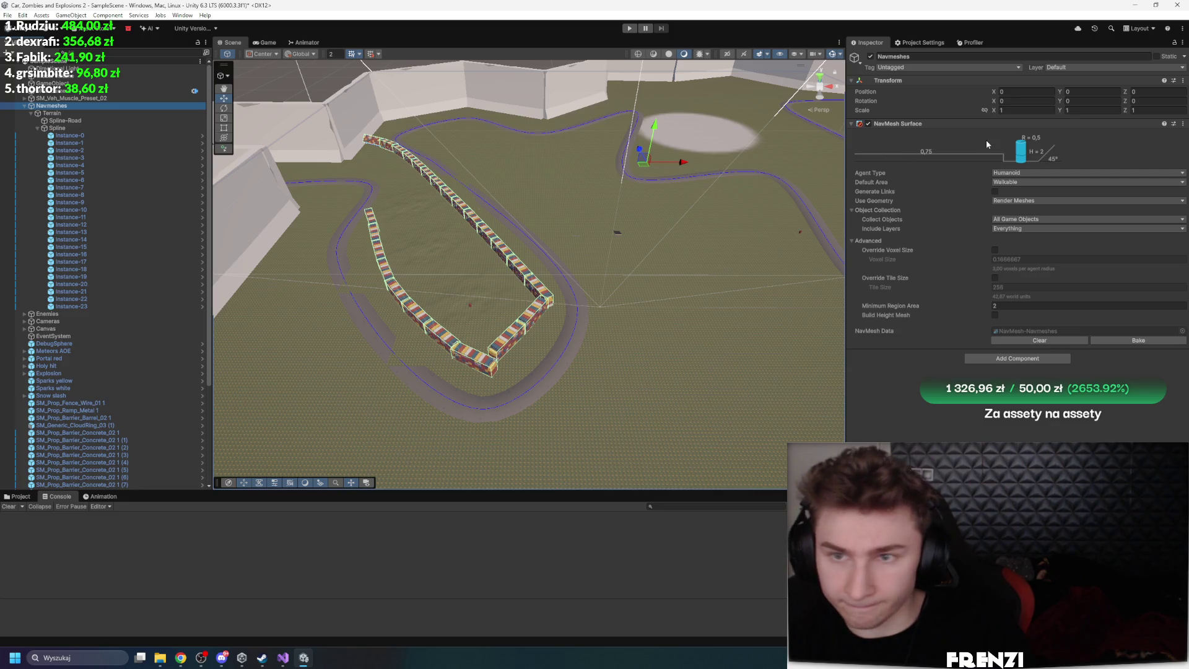
right_click(949, 123)
click(1003, 136)
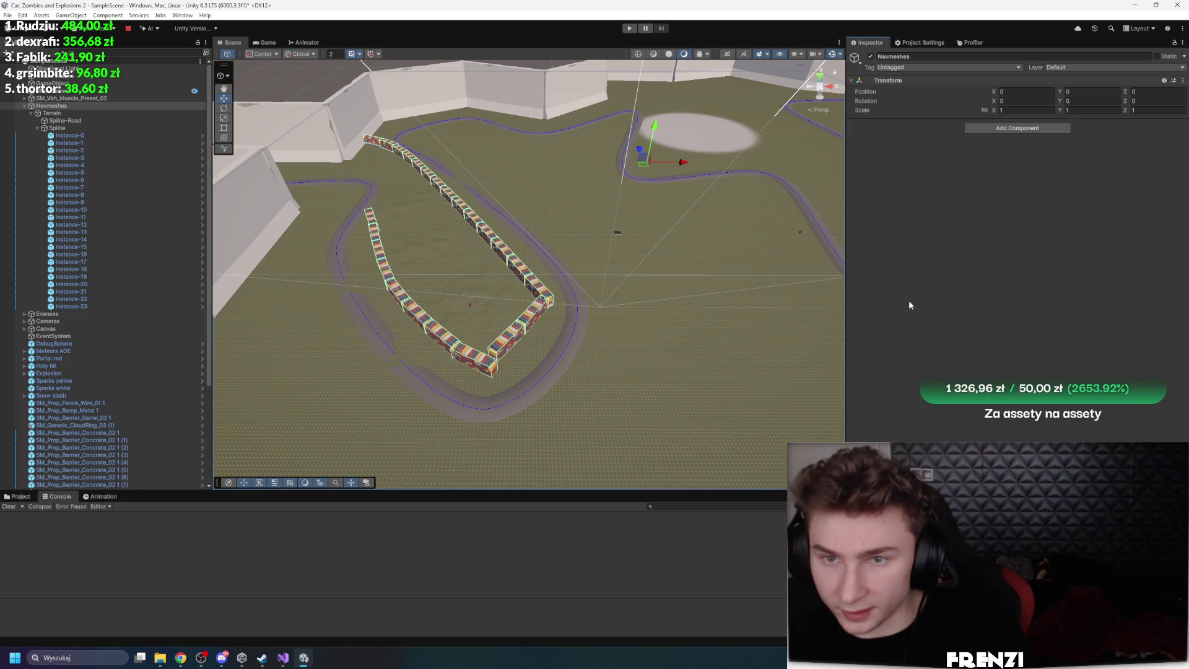
click(1014, 129)
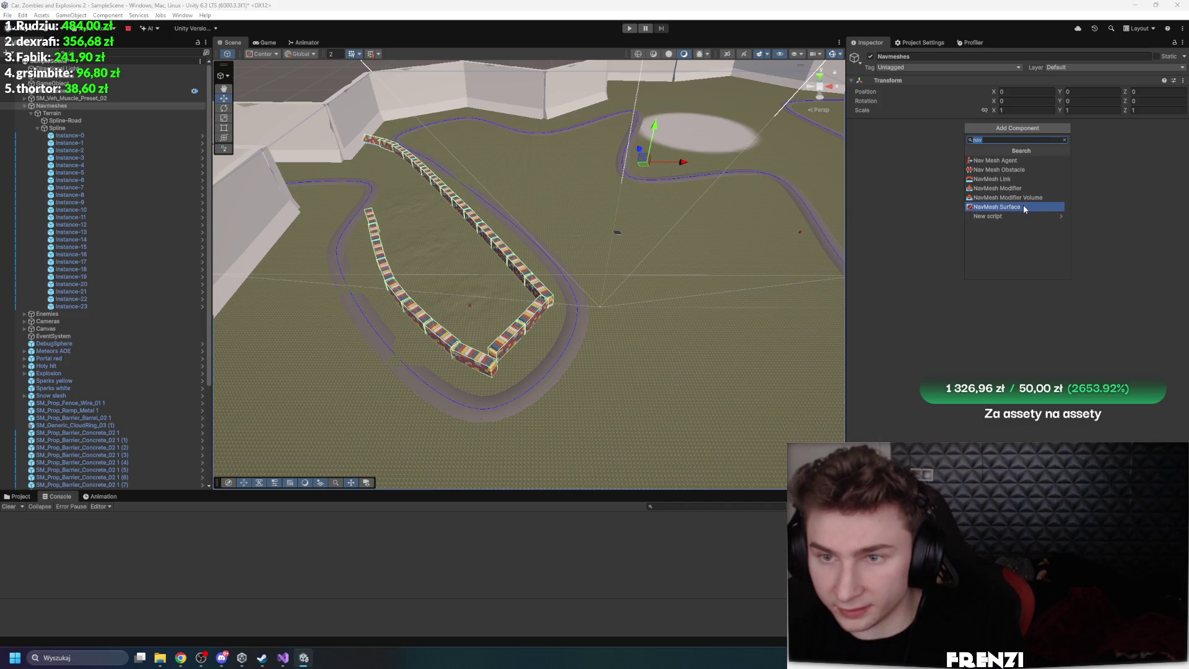
click(1023, 206)
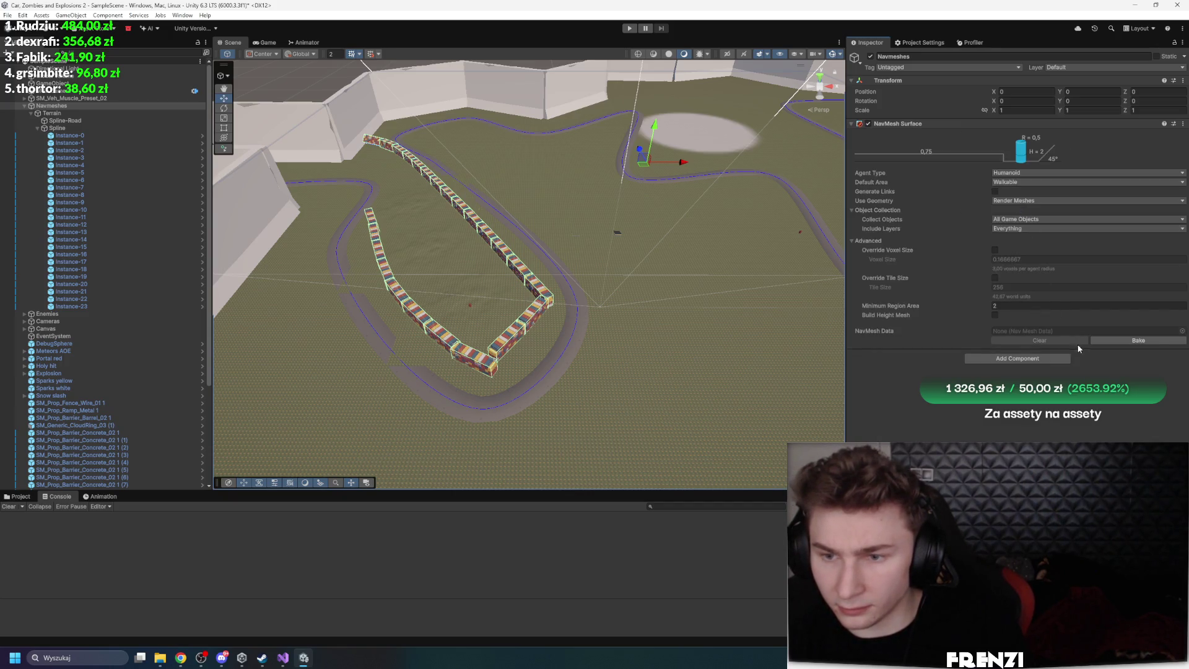
click(1149, 340)
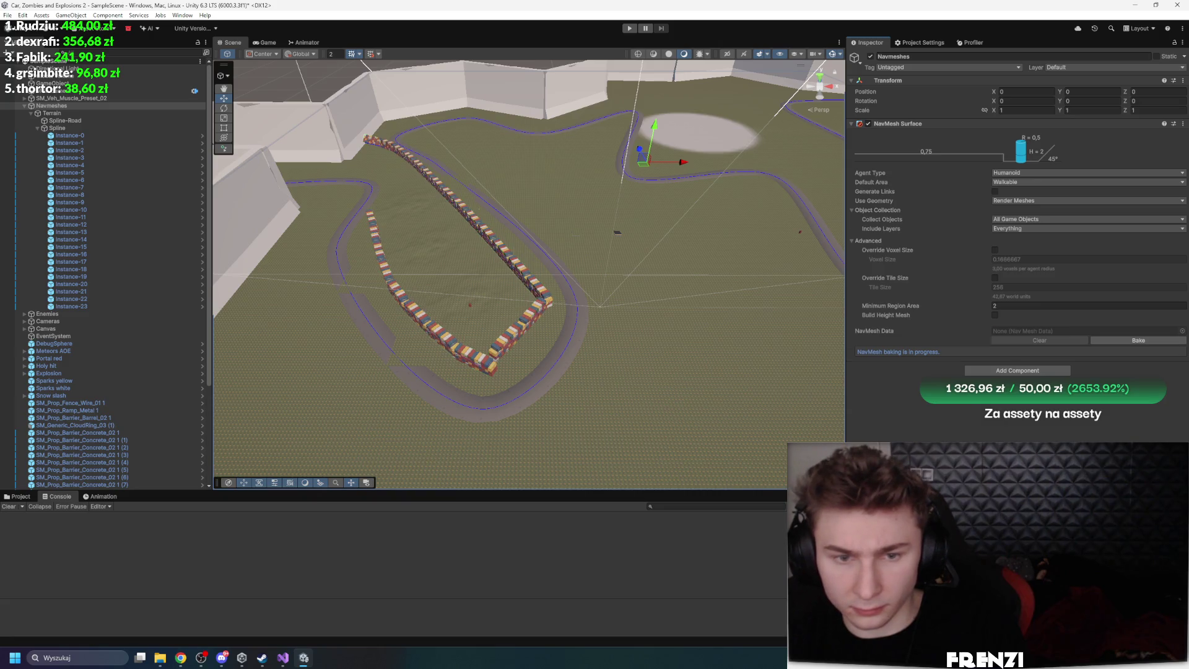
drag(588, 303, 681, 285)
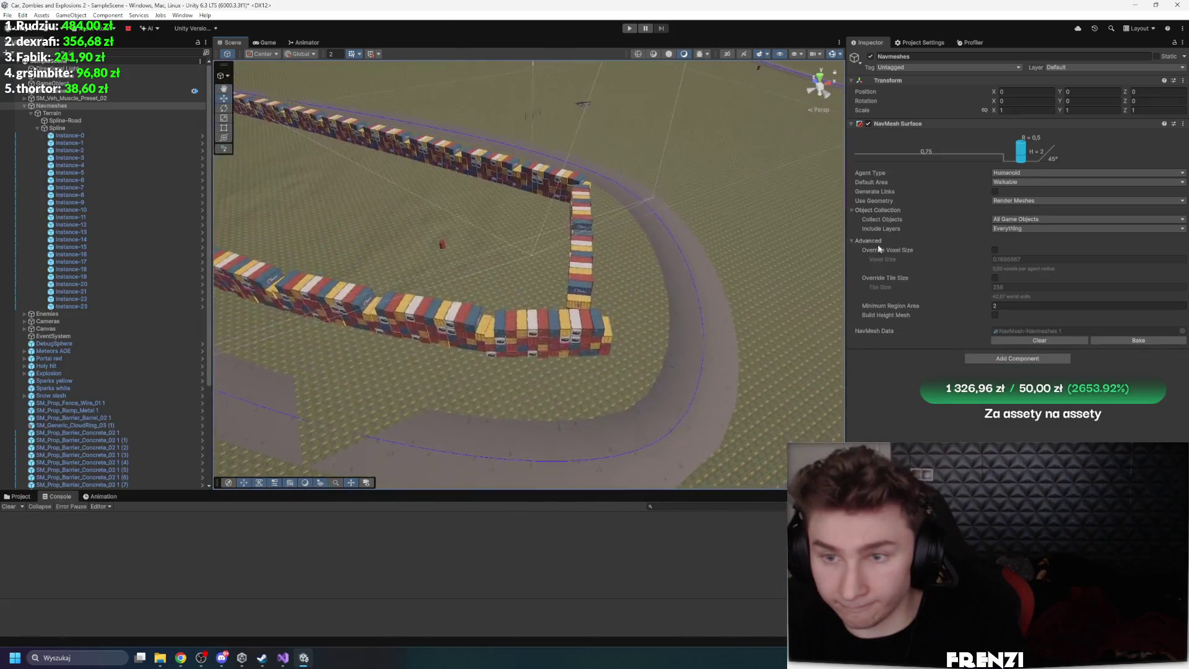
Set the Navmeshes surface's Collect Objects to Current Object Hierarchy and rebake
click(1045, 227)
click(1025, 218)
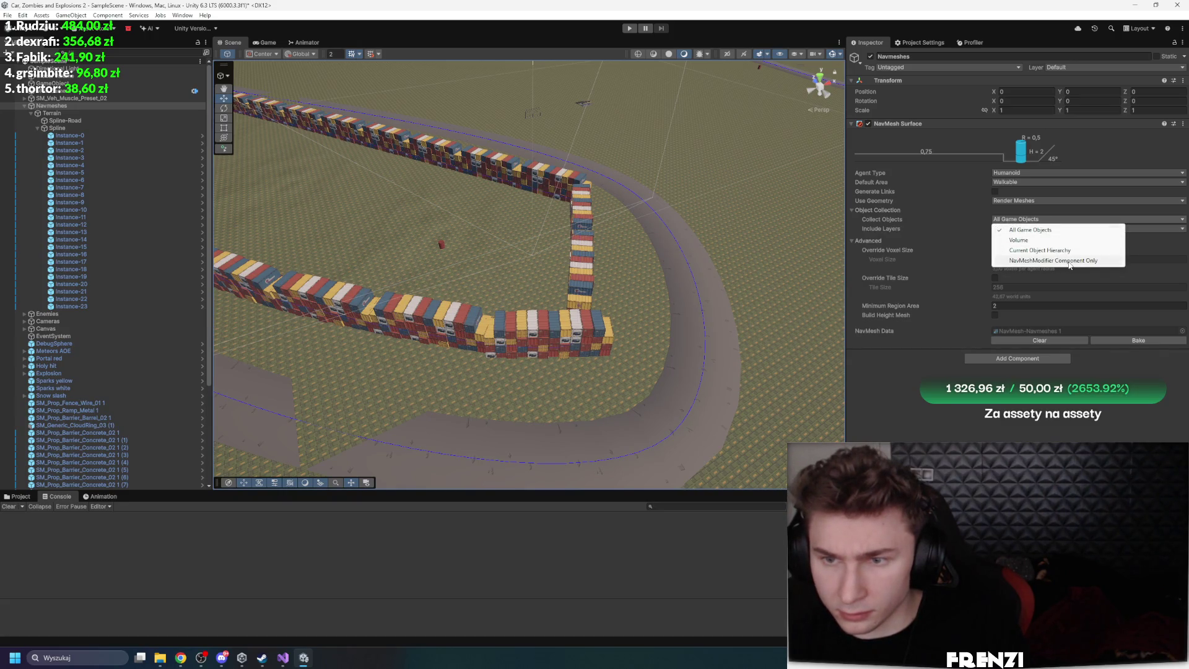
click(1047, 251)
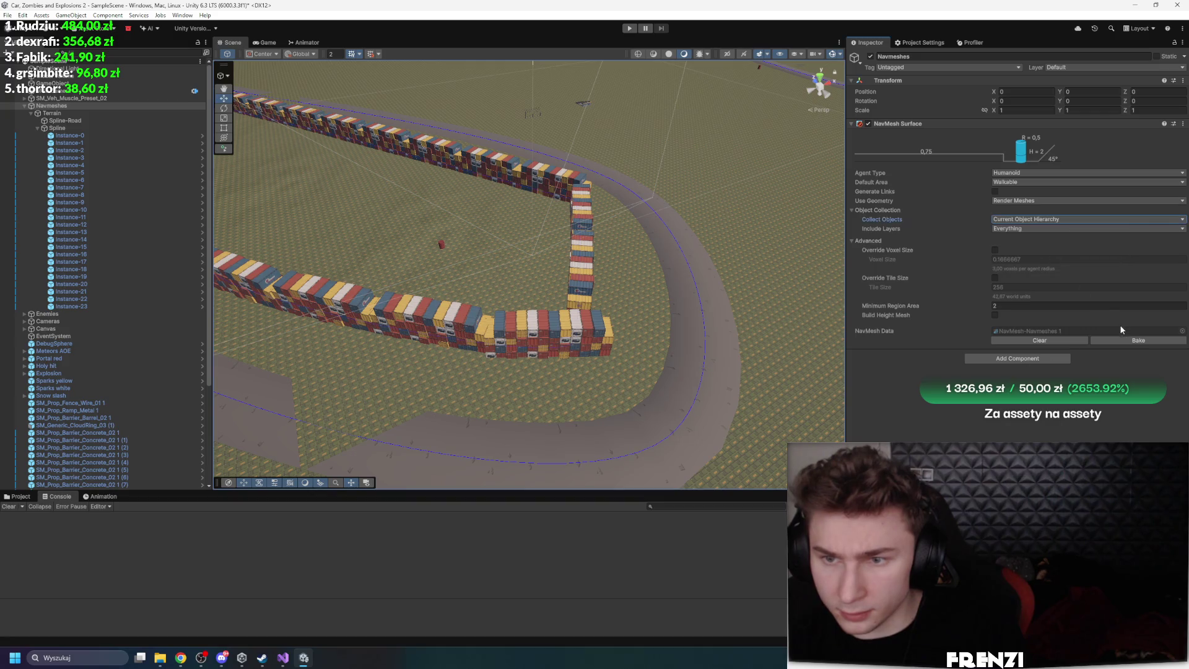
click(1130, 342)
drag(809, 300, 674, 245)
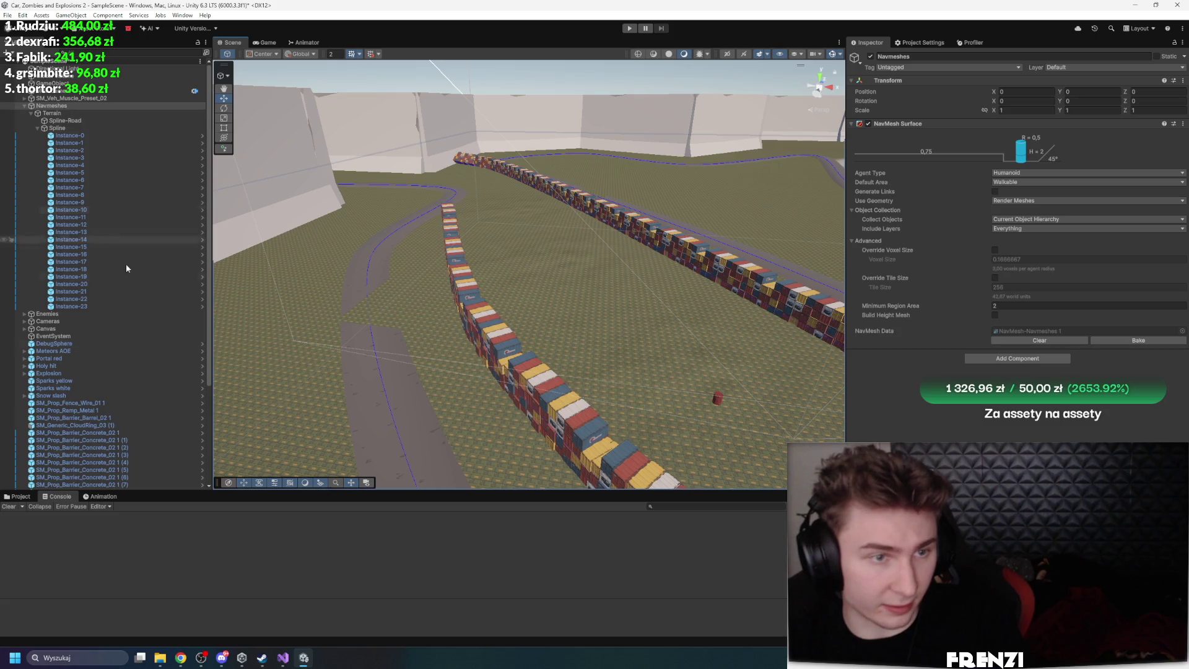
click(24, 105)
Create a new 3D Cube from the Hierarchy's context menu
right_click(123, 483)
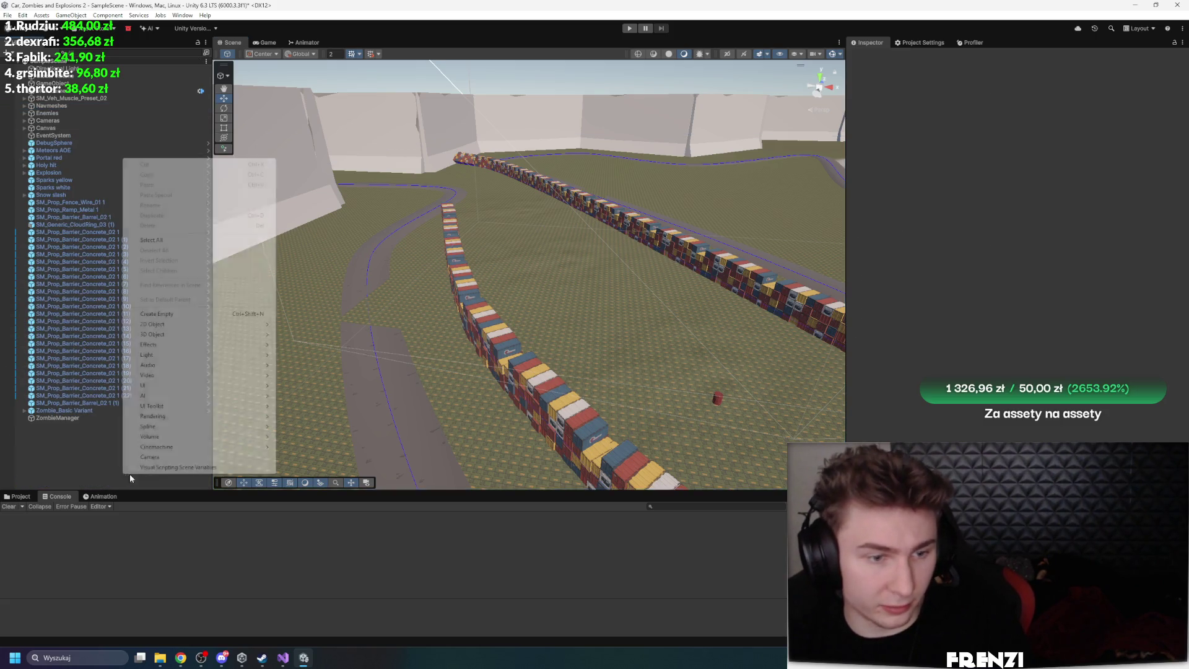
click(344, 332)
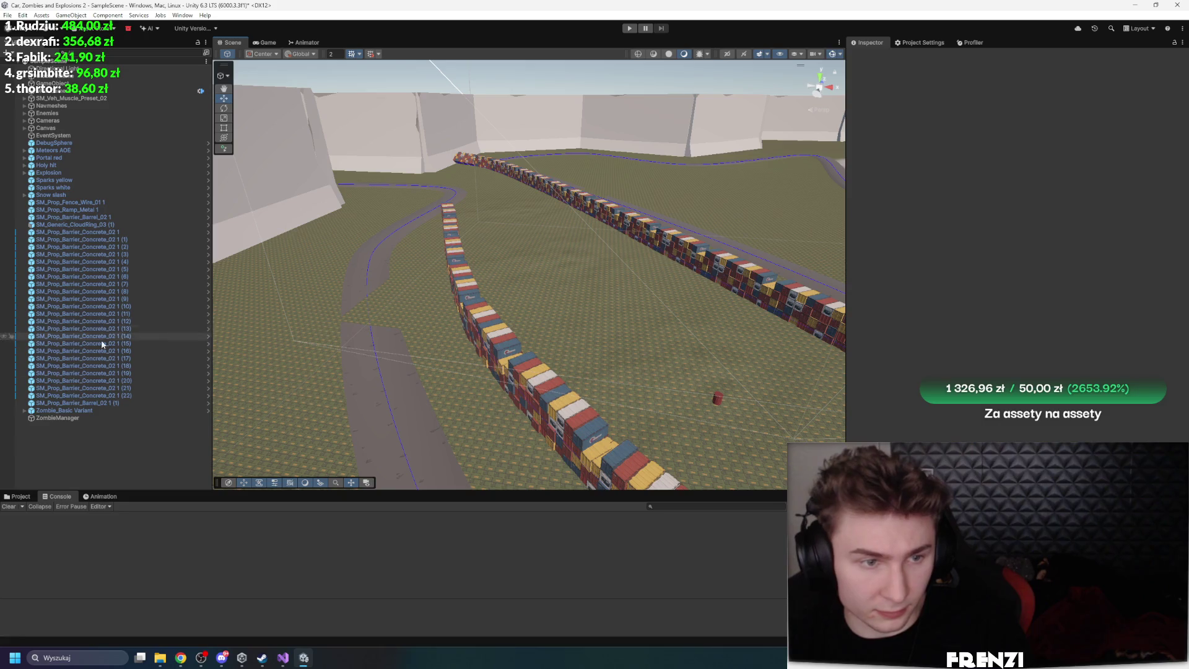
right_click(87, 448)
mouse_move(144, 312)
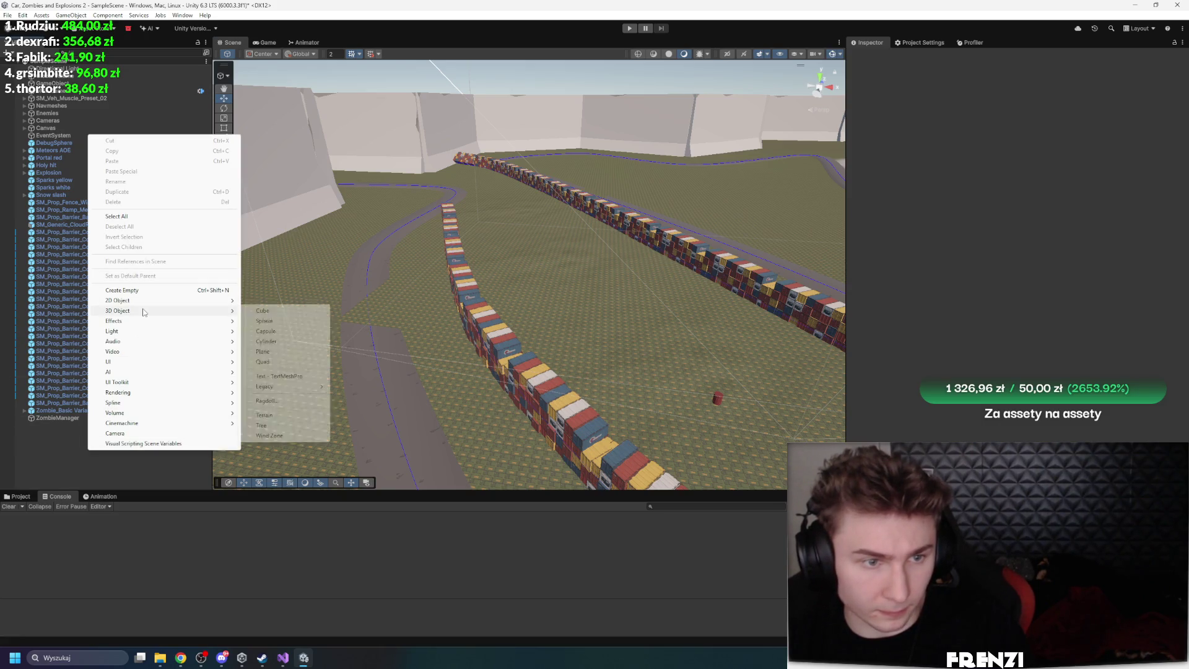
click(271, 311)
Scale the Cube to 1000 on X and Z so it forms a flat floor
click(1020, 118)
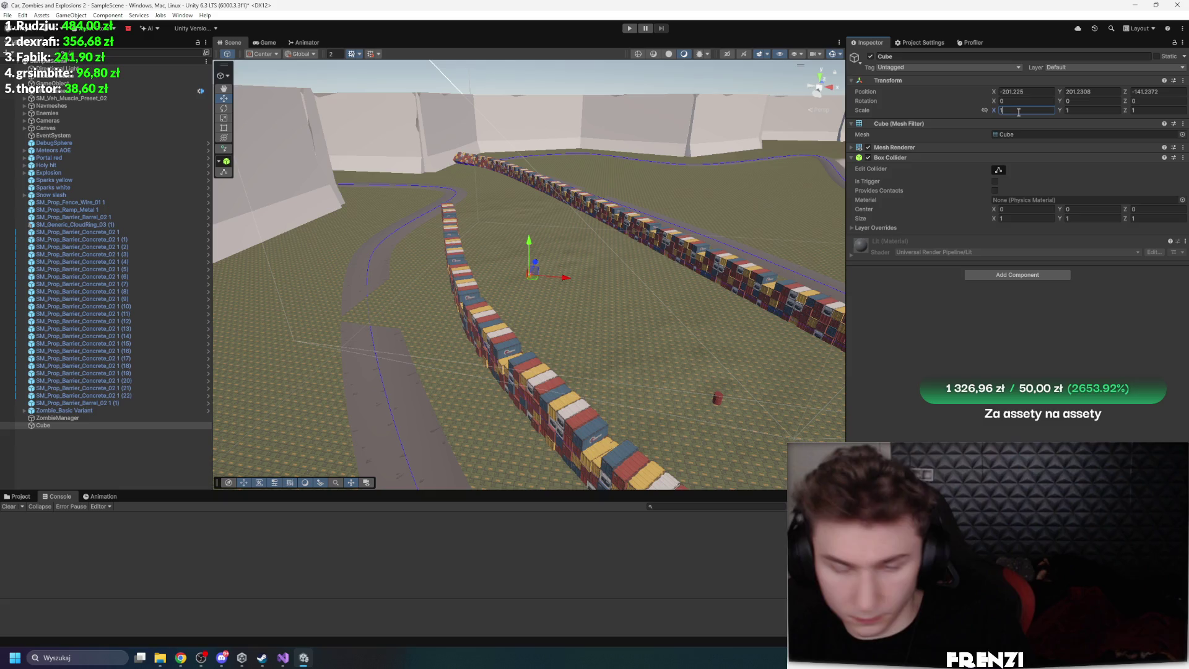
text(000)
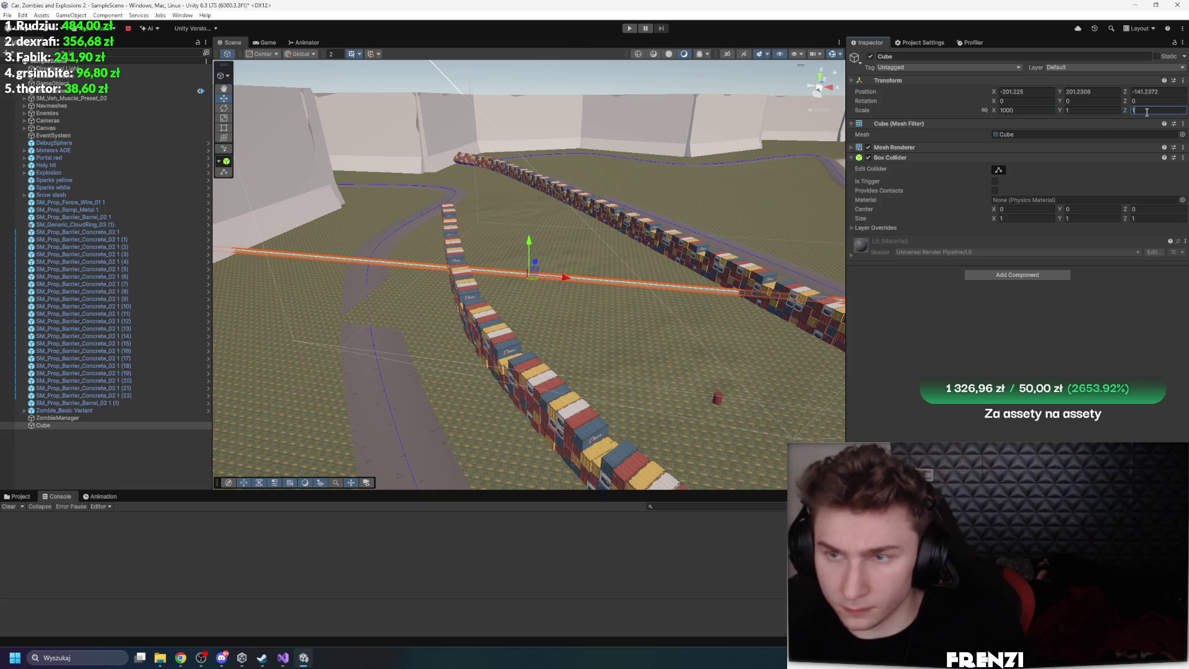
text(000)
key(Return)
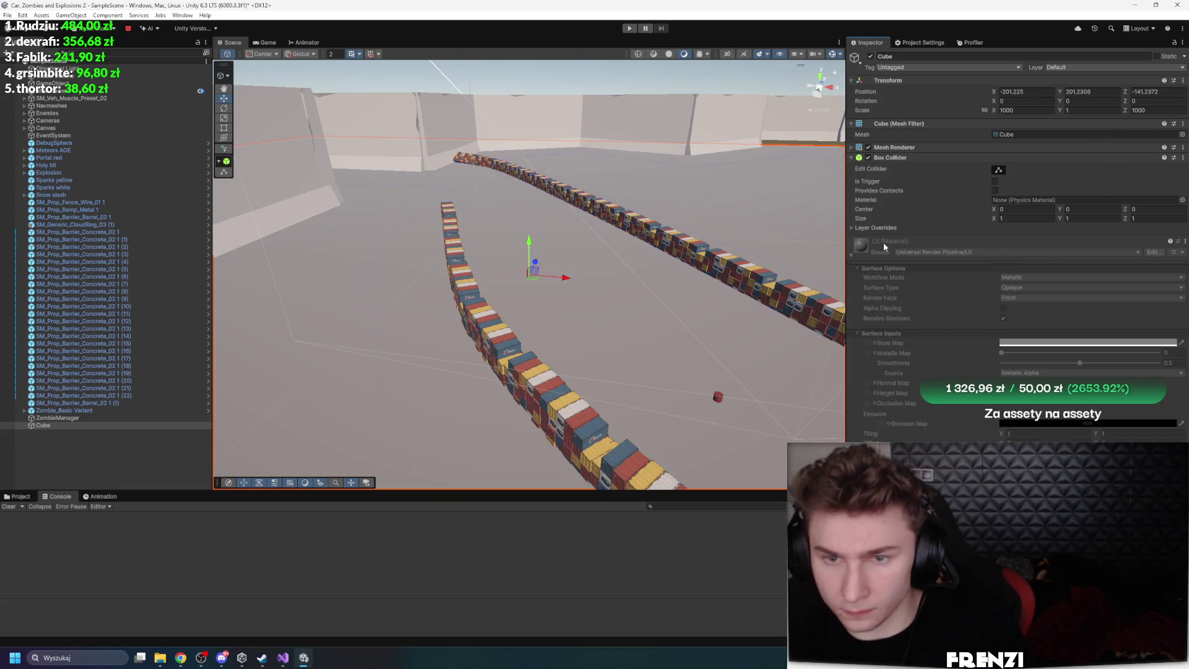
click(93, 432)
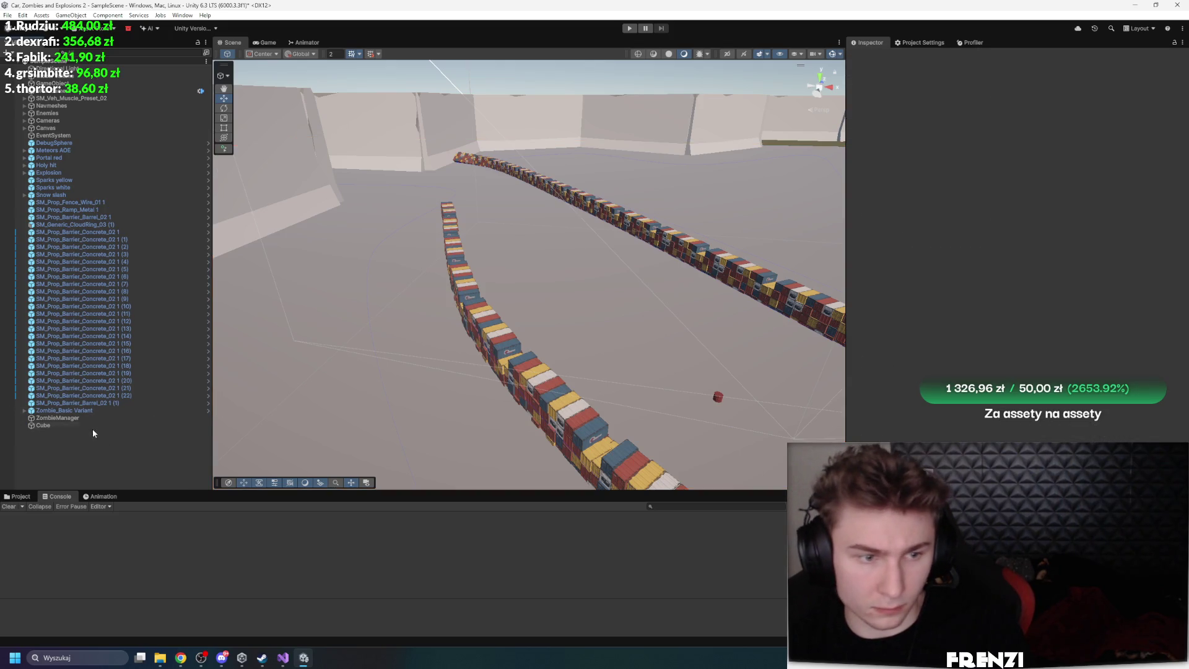
click(93, 425)
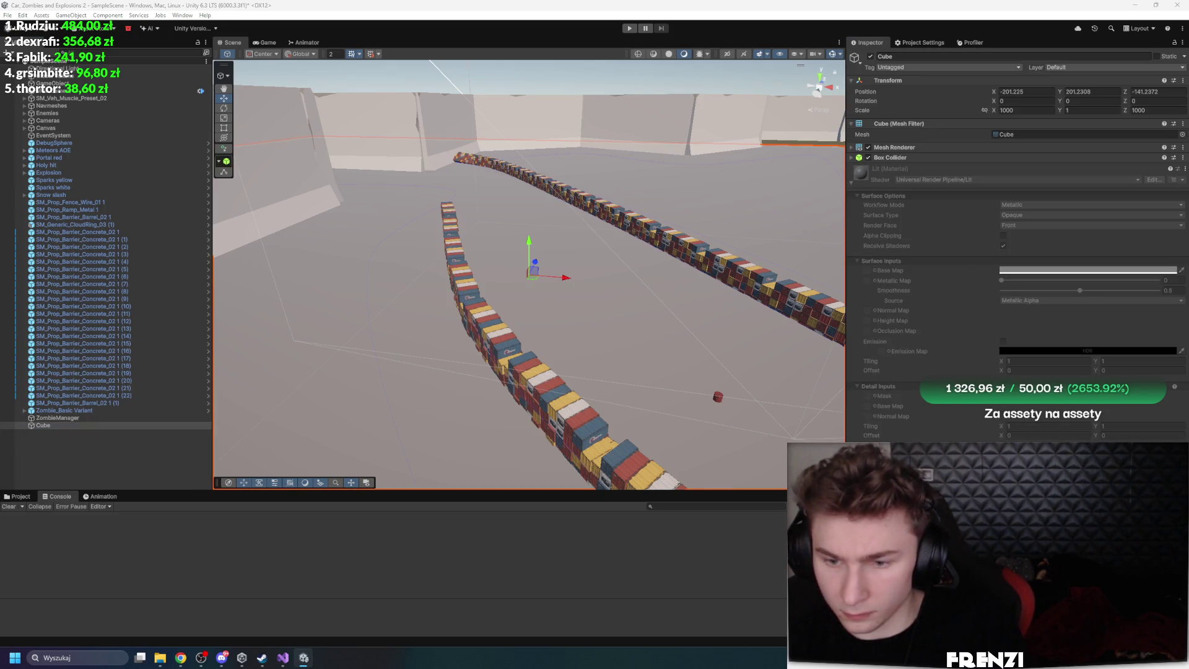
Add a NavMesh Surface to the floor Cube and bake it
click(981, 418)
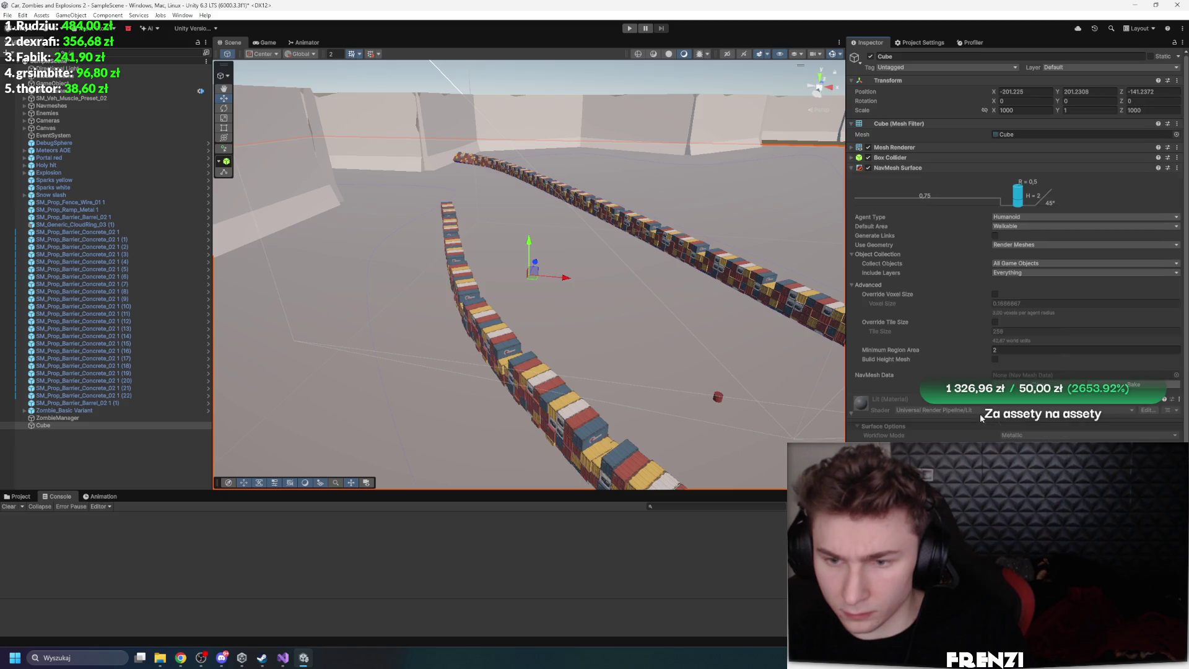
click(1150, 385)
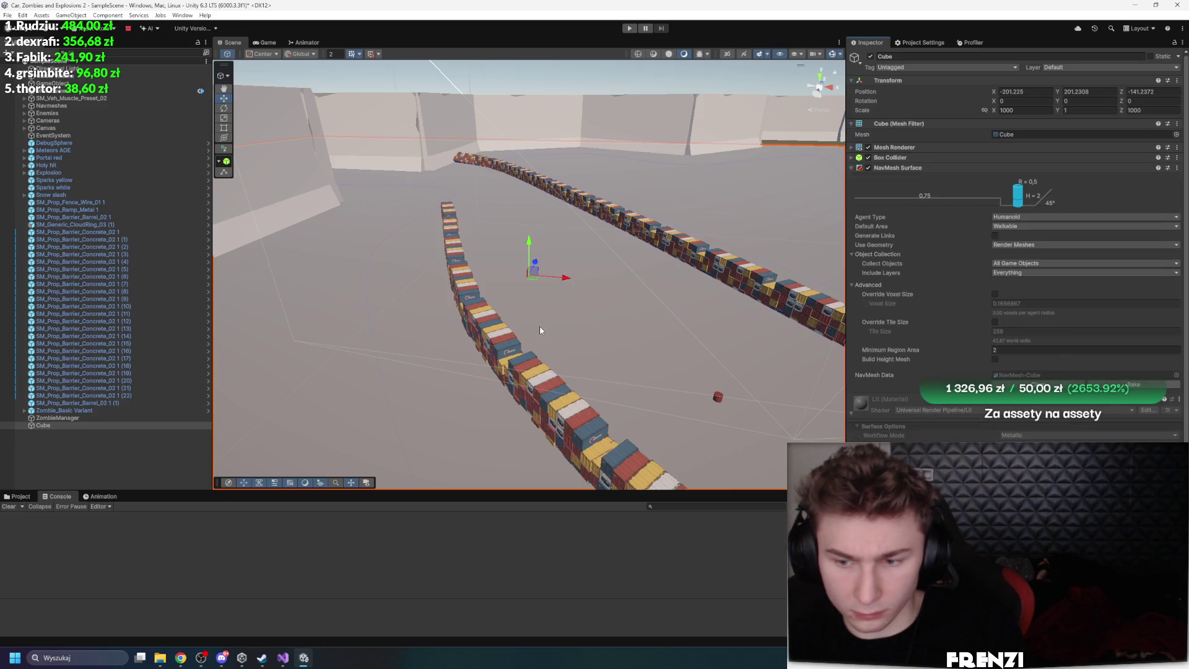
mouse_move(540, 325)
mouse_down()
mouse_move(575, 351)
mouse_move(546, 354)
mouse_move(600, 213)
mouse_up()
drag(576, 147, 576, 115)
key(ctrl+z)
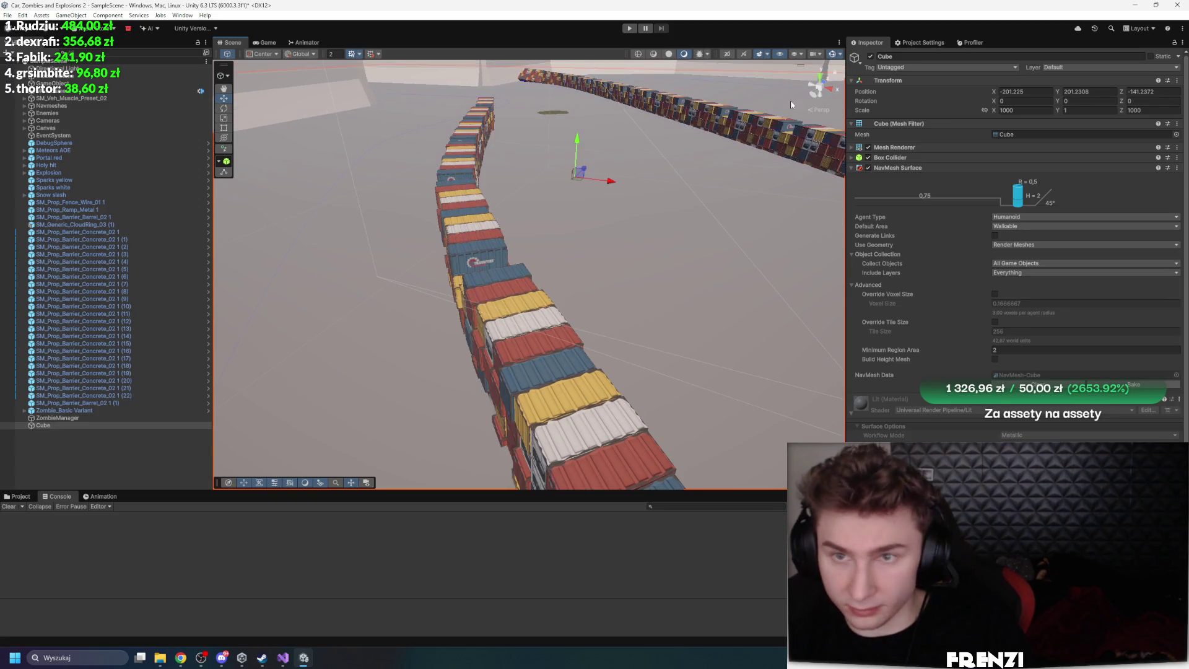
click(840, 55)
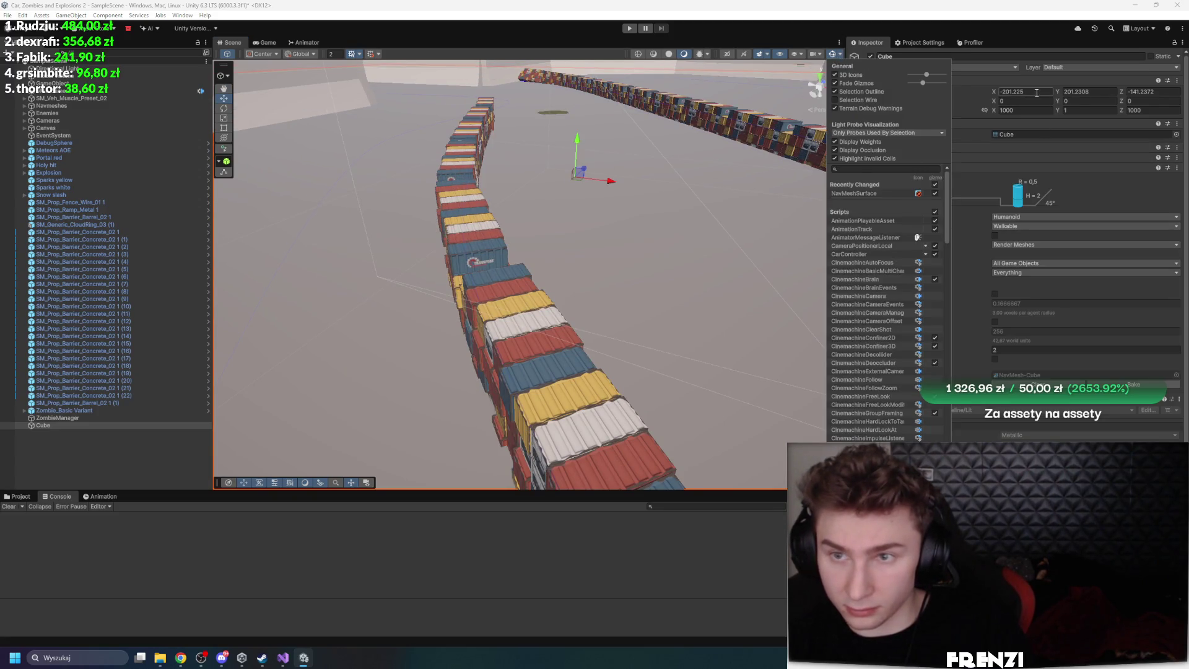
Centre the Cube at position X 0, Z 0 and rebake its navmesh
click(1015, 91)
text(0)
key(Tab)
text(0)
key(Tab)
text(0)
click(1010, 110)
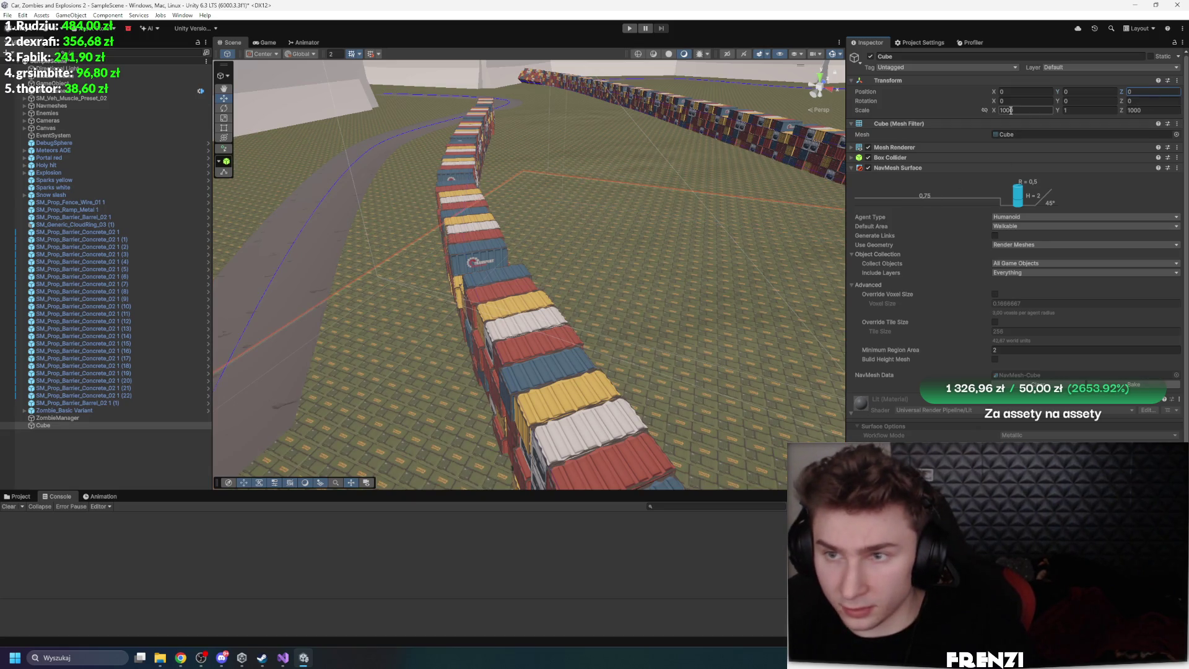
right_click(975, 79)
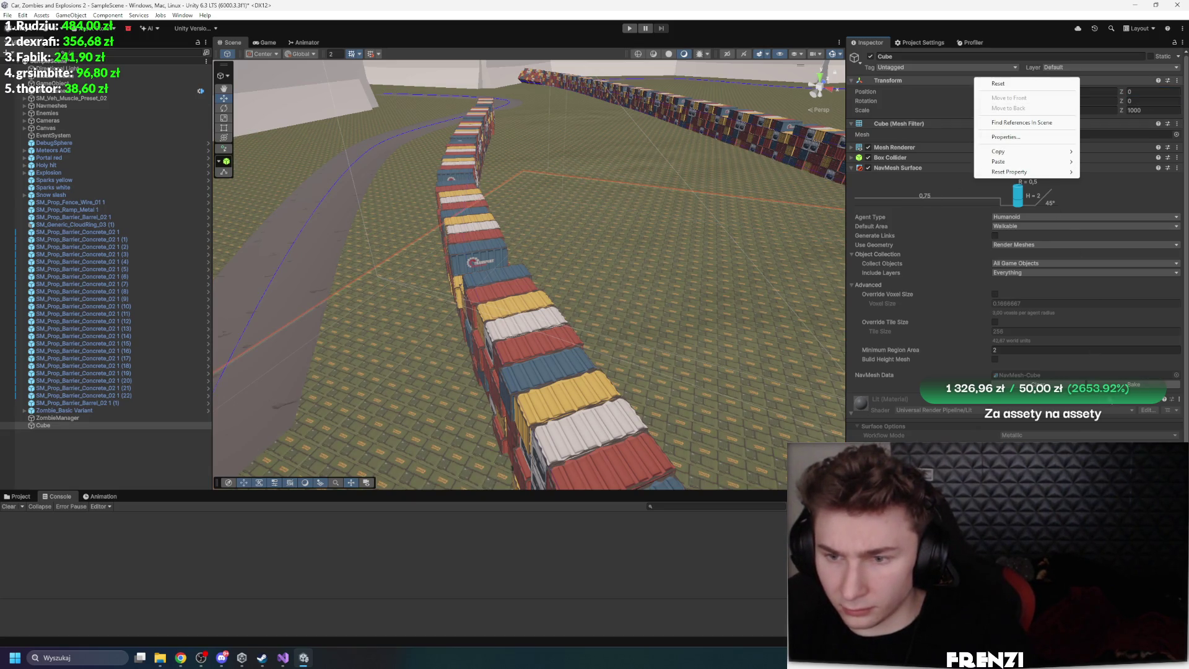
click(1133, 384)
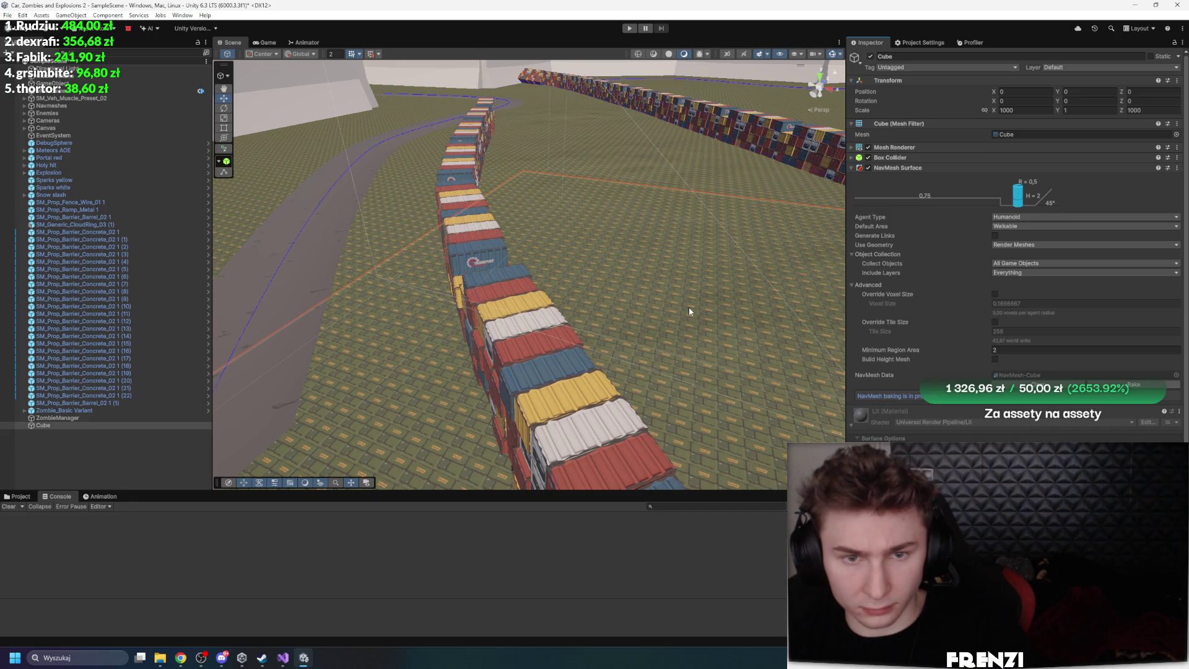
Limit the Cube's NavMesh Surface Collect Objects to Current Object Hierarchy
mouse_move(688, 307)
mouse_down()
mouse_move(741, 365)
mouse_move(780, 313)
mouse_move(724, 311)
mouse_move(733, 278)
mouse_move(741, 363)
mouse_move(803, 294)
mouse_move(681, 310)
mouse_move(584, 360)
mouse_move(671, 191)
mouse_move(570, 235)
mouse_up()
scroll(572, 237, up, 4)
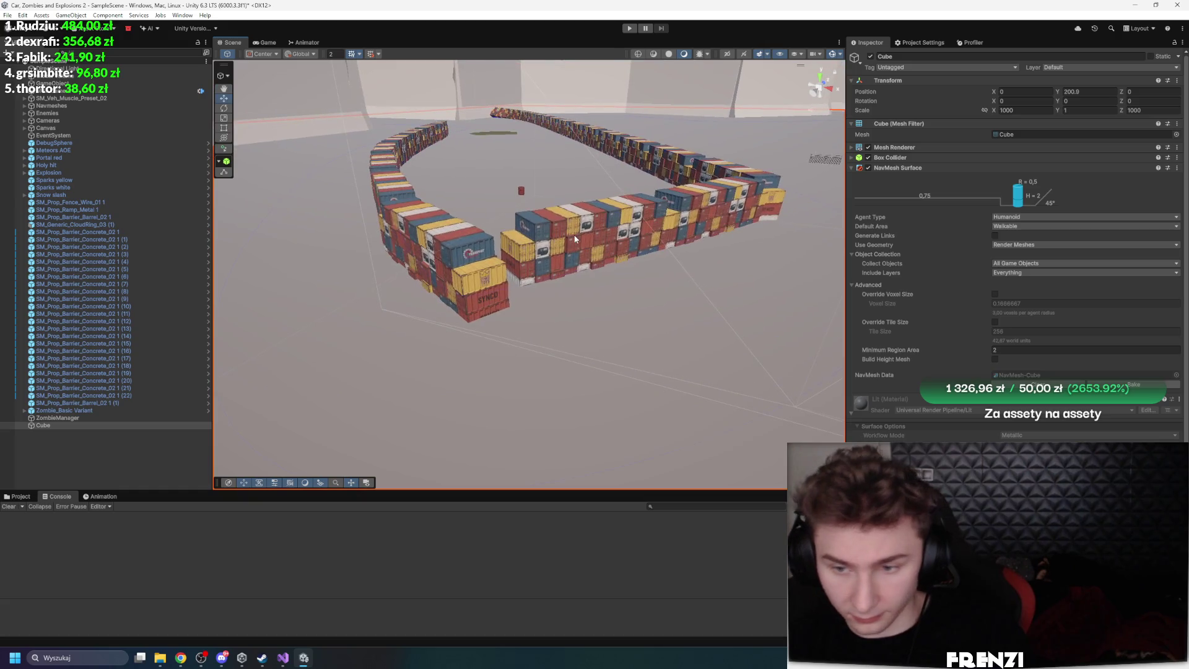
click(924, 165)
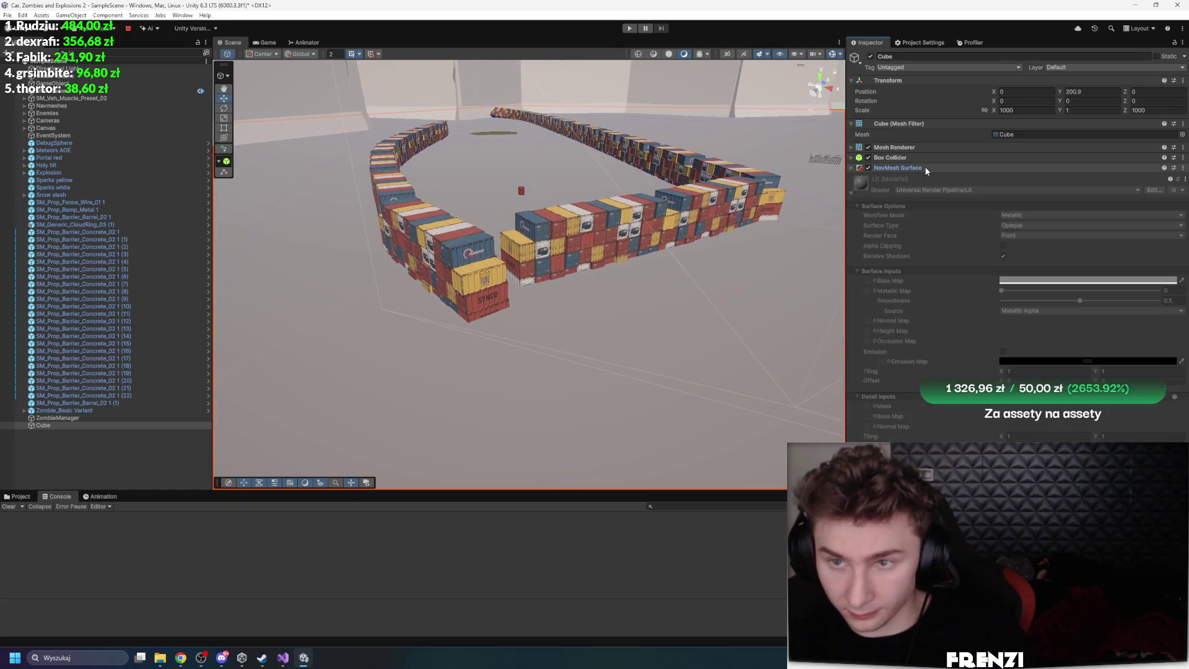
click(1030, 264)
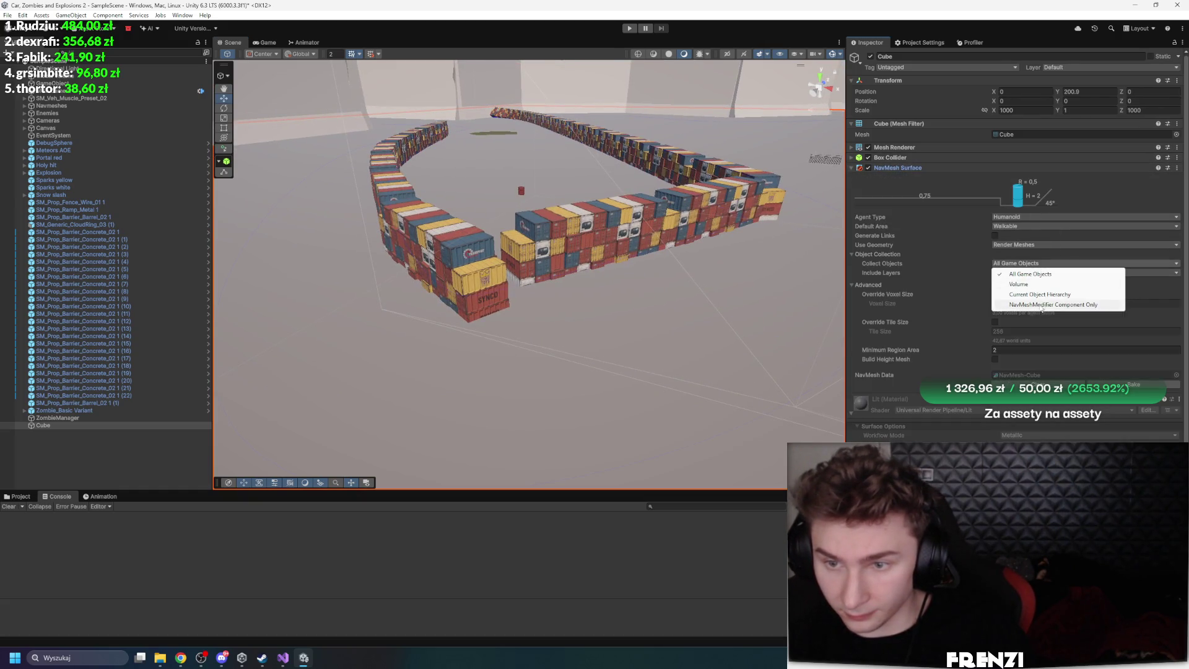
click(1044, 300)
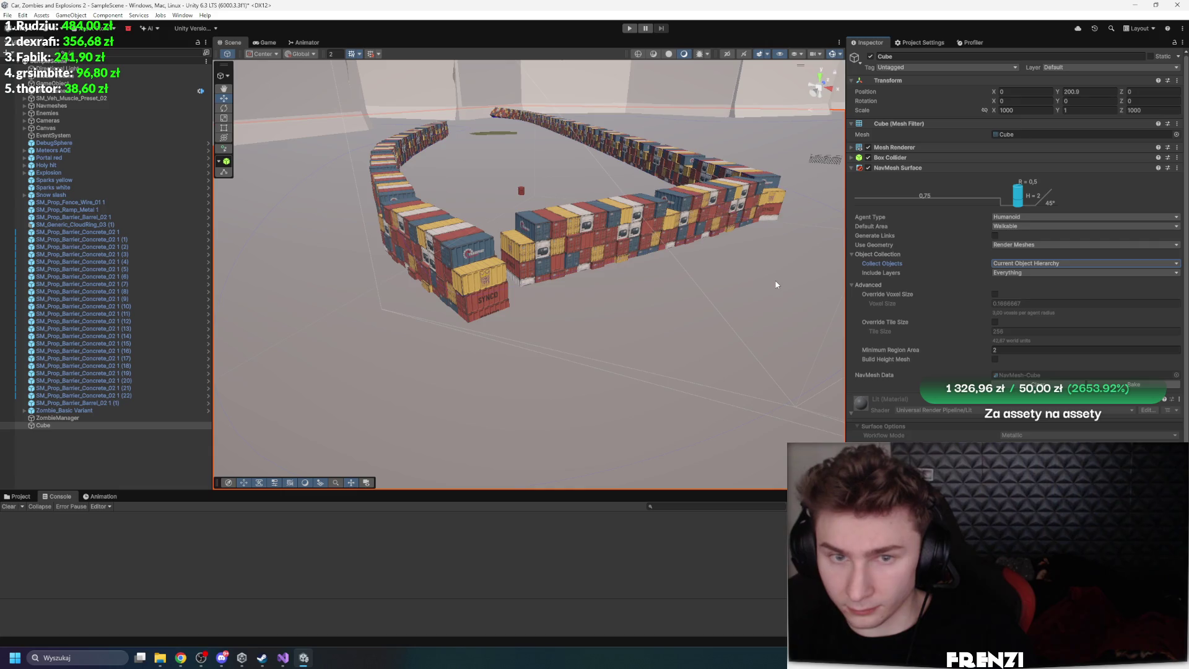
mouse_move(776, 284)
mouse_down()
mouse_move(530, 201)
mouse_move(894, 277)
mouse_up()
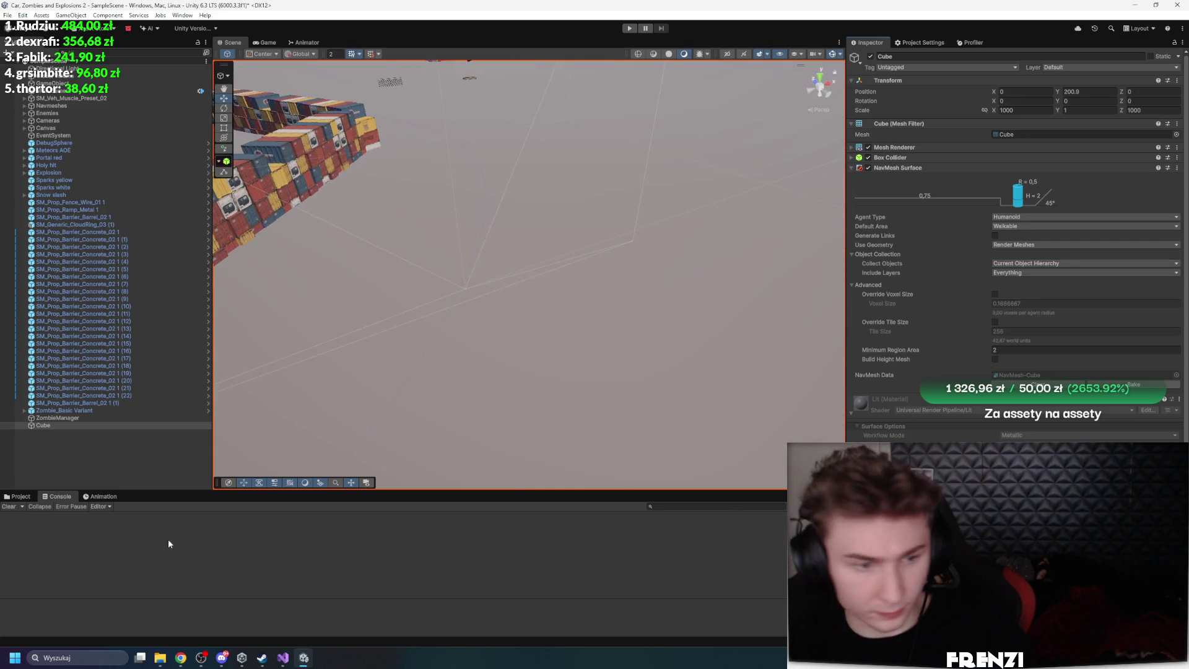
Locate the baked NavMesh-Cube asset in the Project and expand its detail sections
click(17, 496)
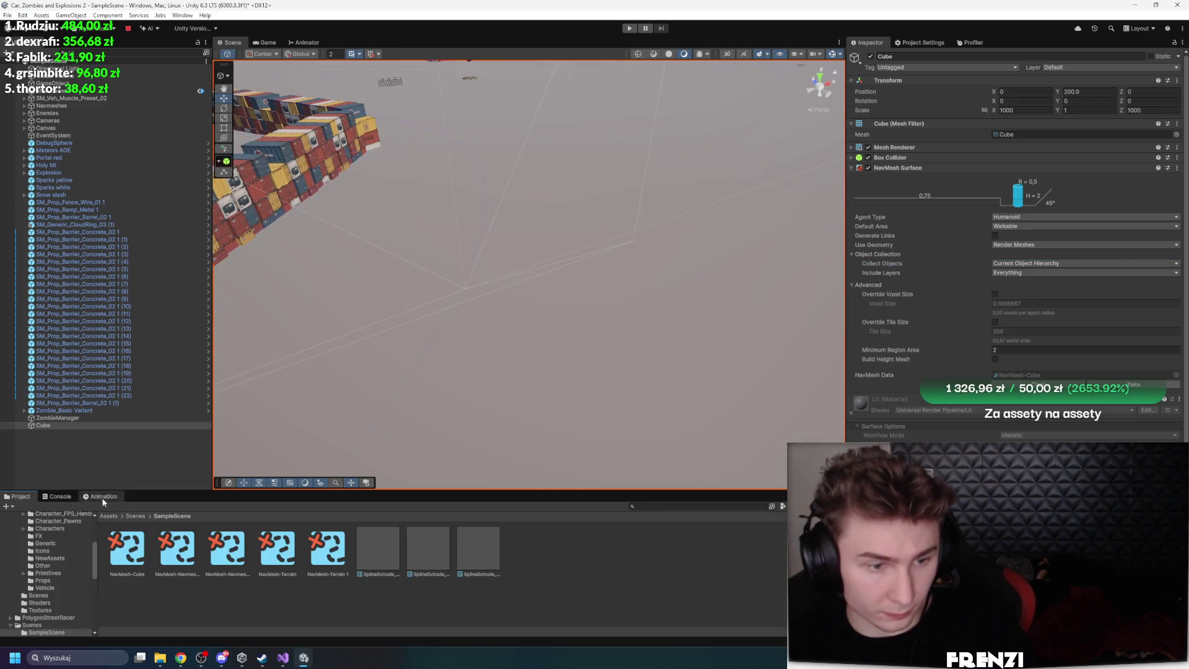
click(1021, 374)
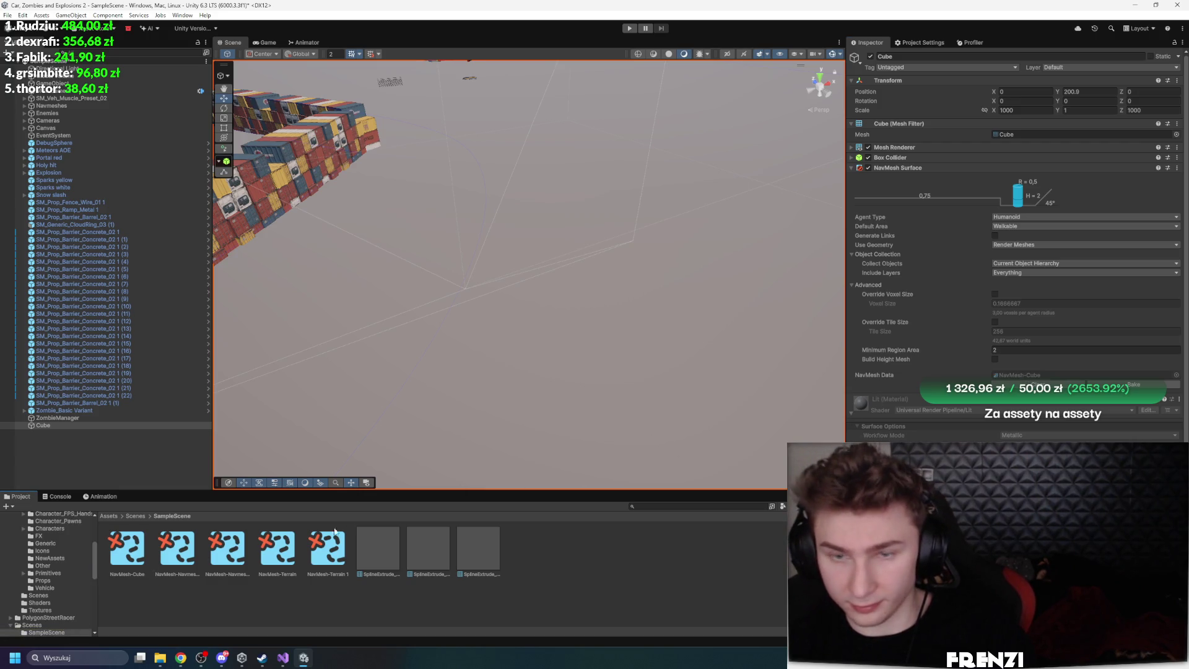
click(127, 548)
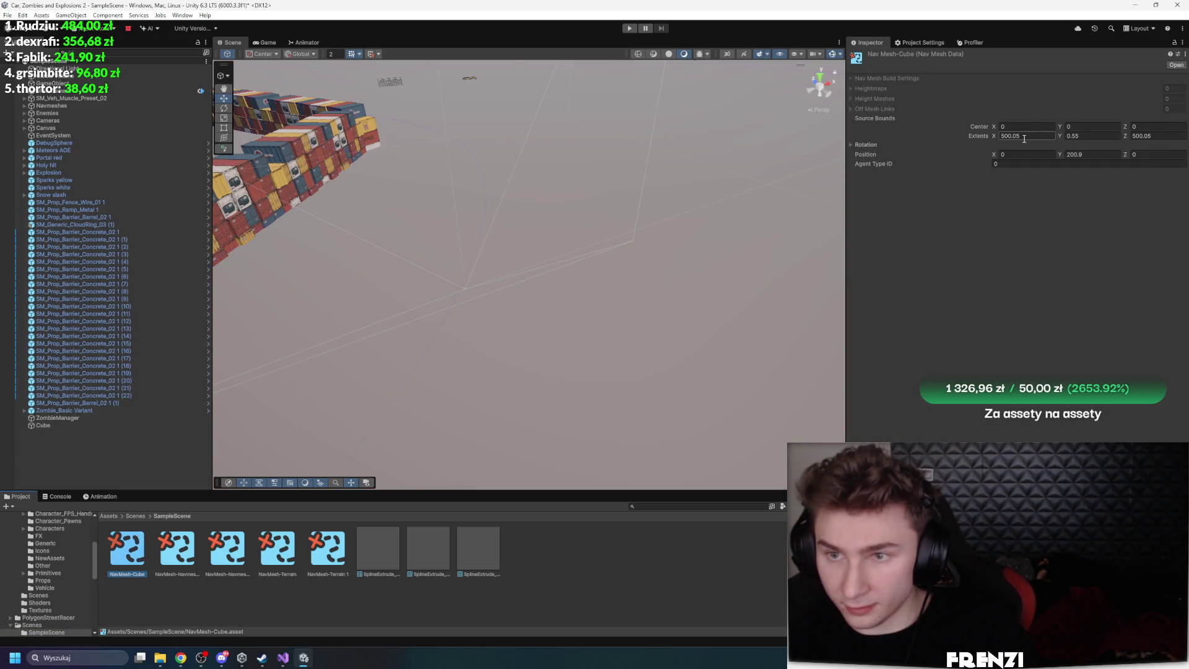
click(851, 108)
click(851, 99)
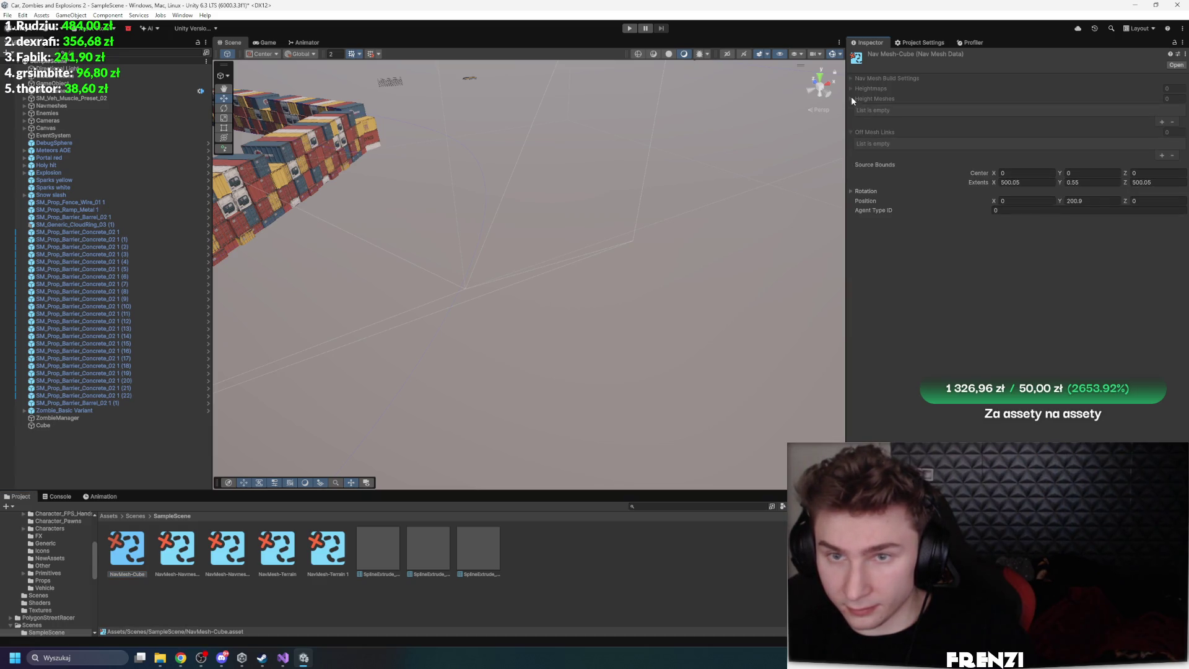
click(851, 89)
click(851, 78)
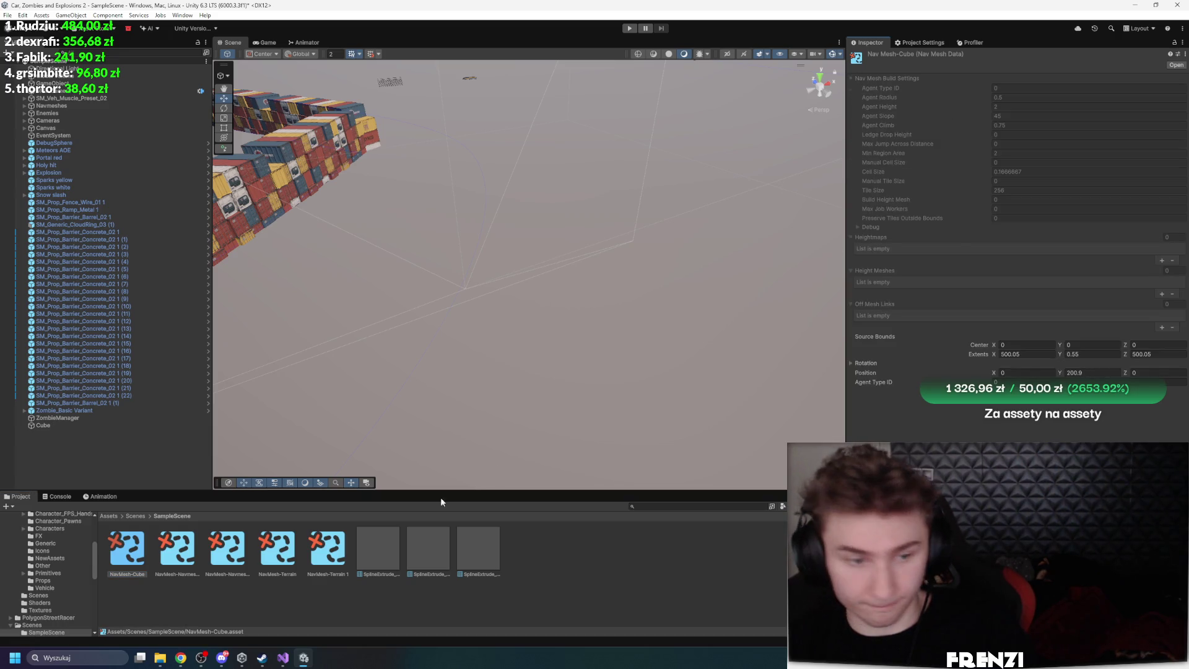
Compare NavMesh-Terrain and NavMesh-Navmeshes data, then expand the Navmeshes group in the Hierarchy
click(189, 557)
click(277, 548)
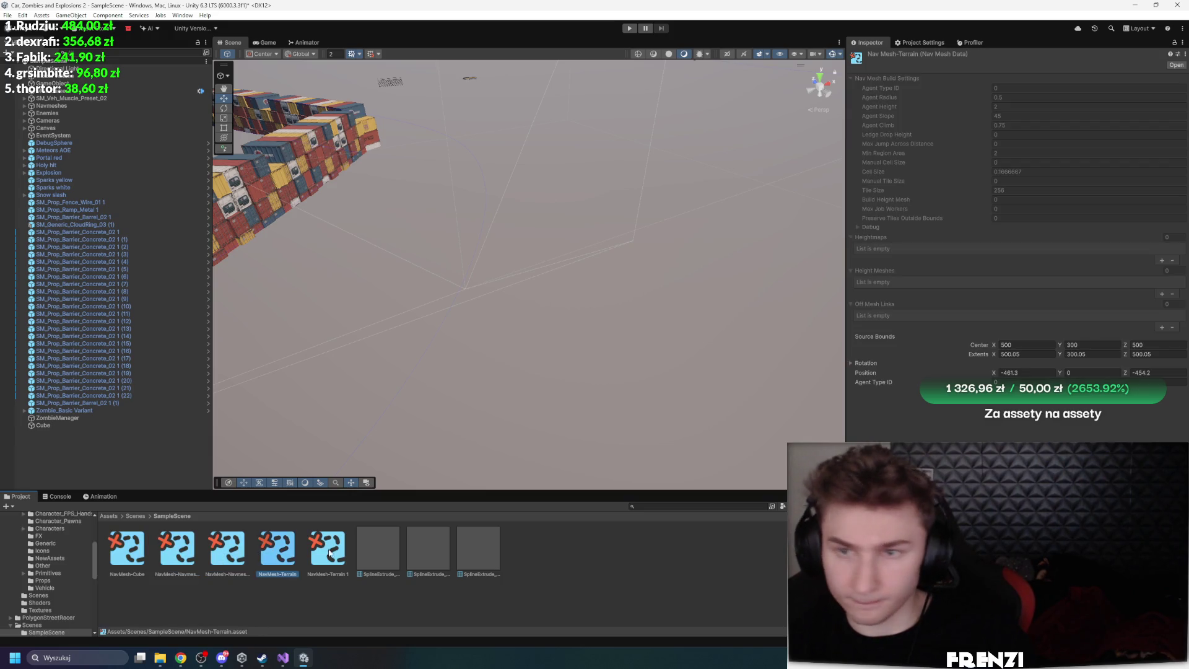
click(328, 552)
click(227, 551)
click(184, 552)
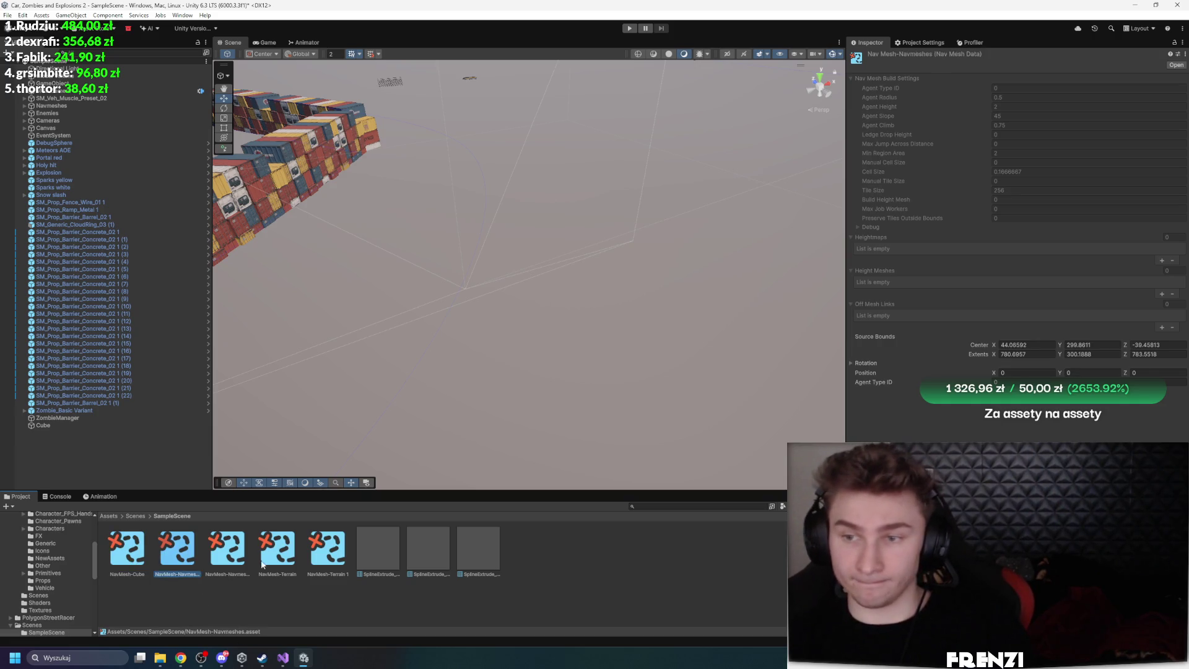
click(277, 548)
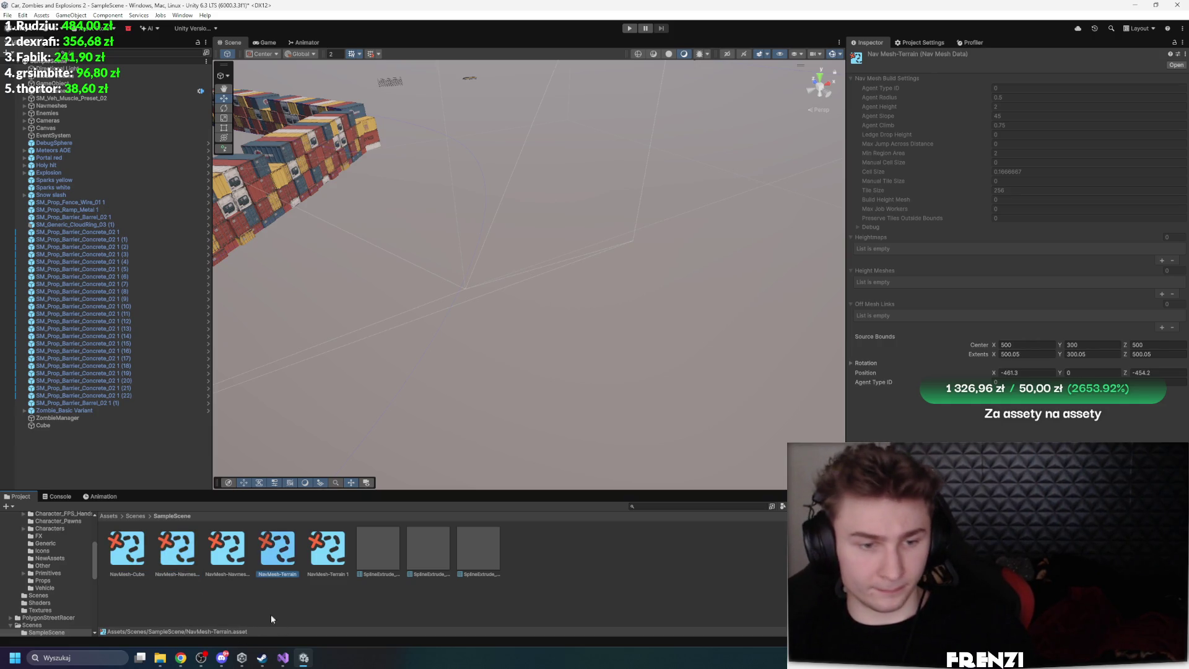
click(69, 99)
click(25, 107)
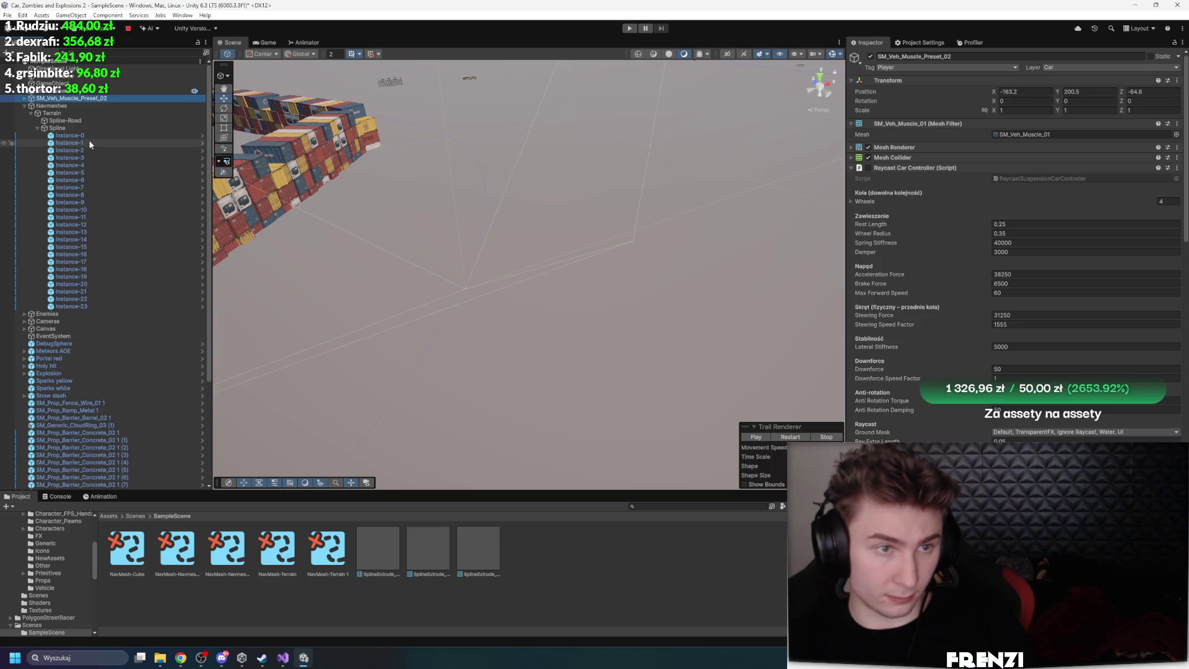
Move Spline-Road and Spline out of the Navmeshes group to root level
click(56, 128)
click(38, 128)
ctrl+click(73, 120)
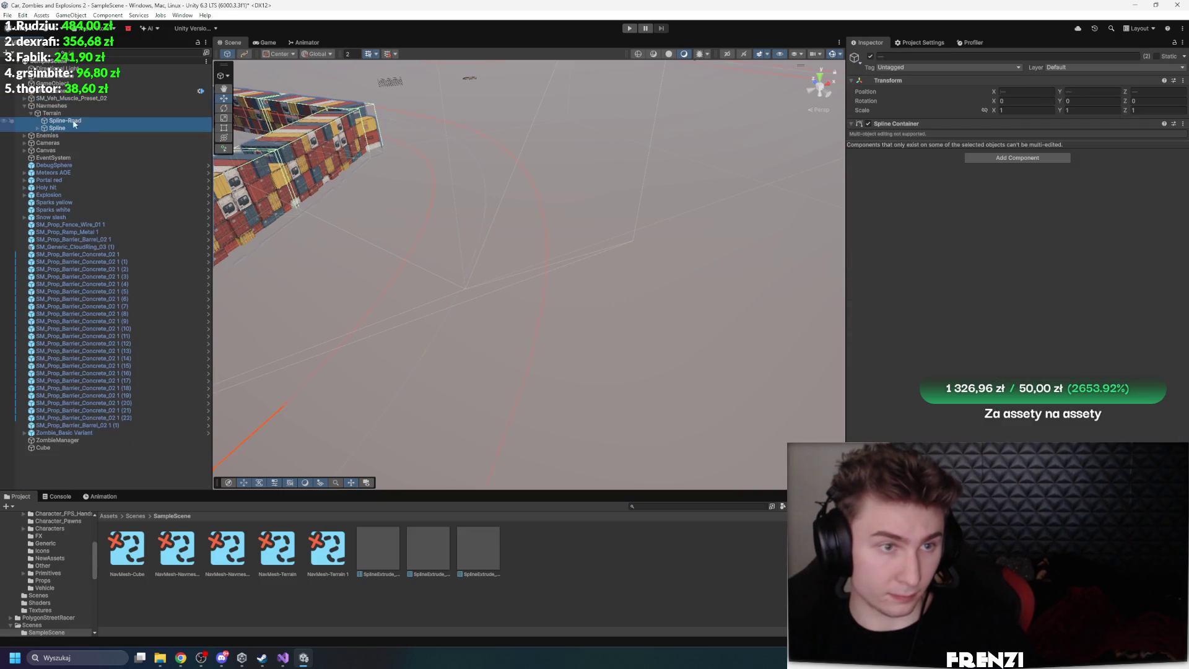
drag(69, 135, 68, 140)
click(59, 114)
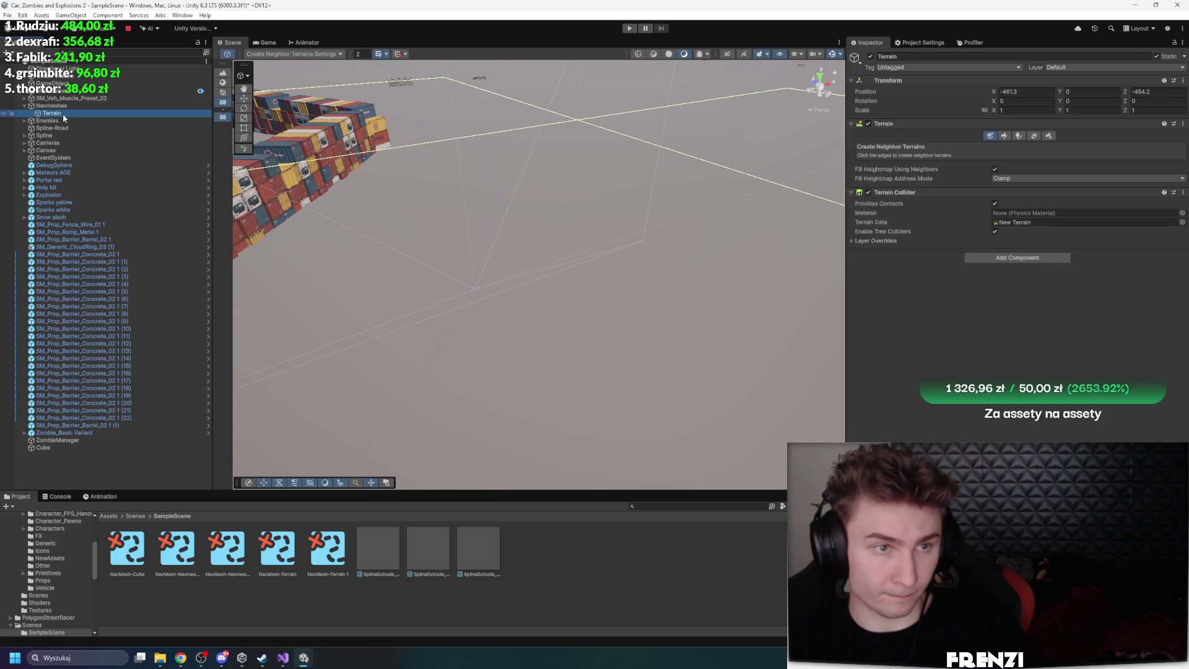
key(ctrl+z)
key(ctrl+z)
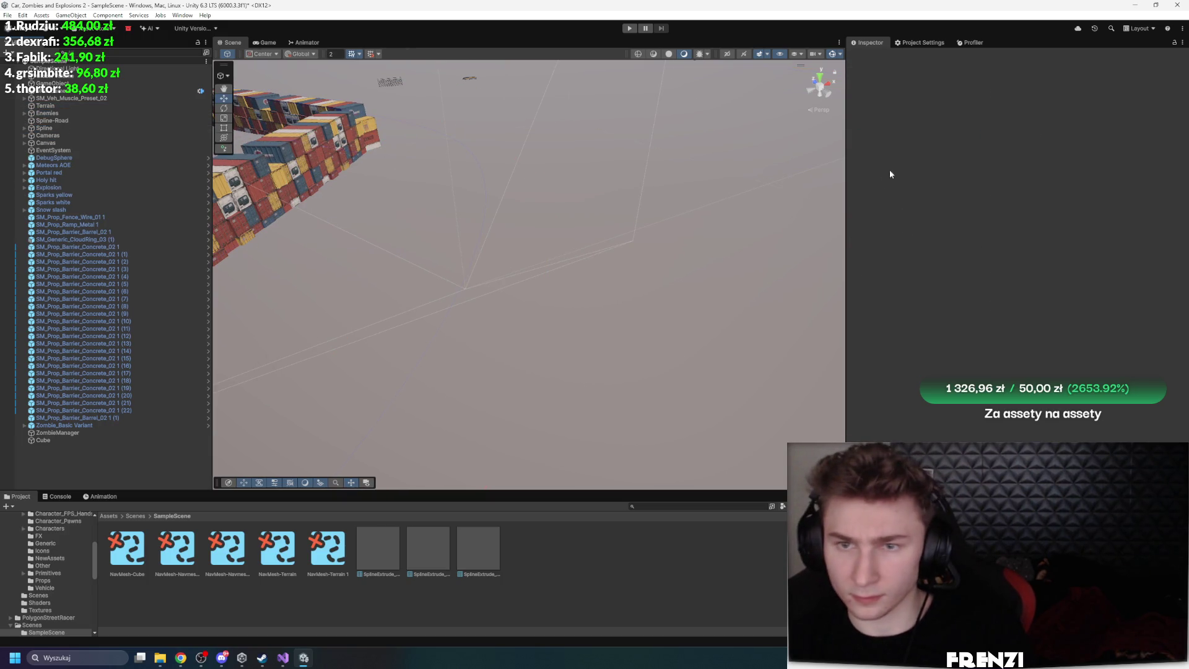
Frame the Spline-Road track in the scene view to check the barriers
click(93, 128)
double_click(184, 121)
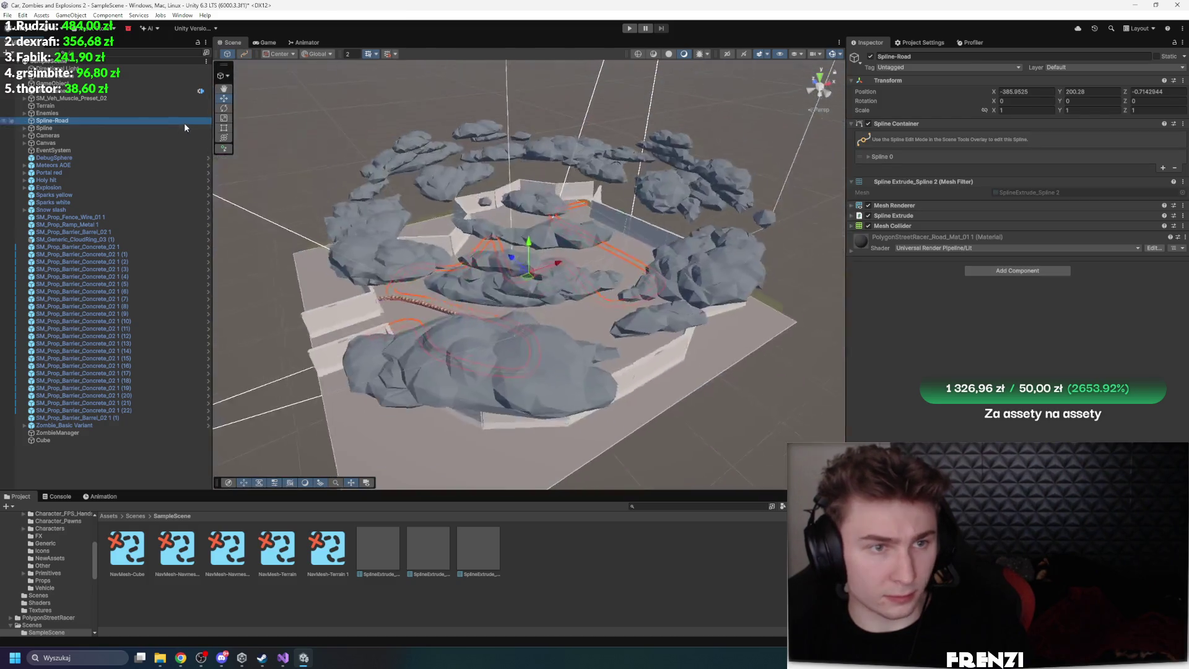
key(w)
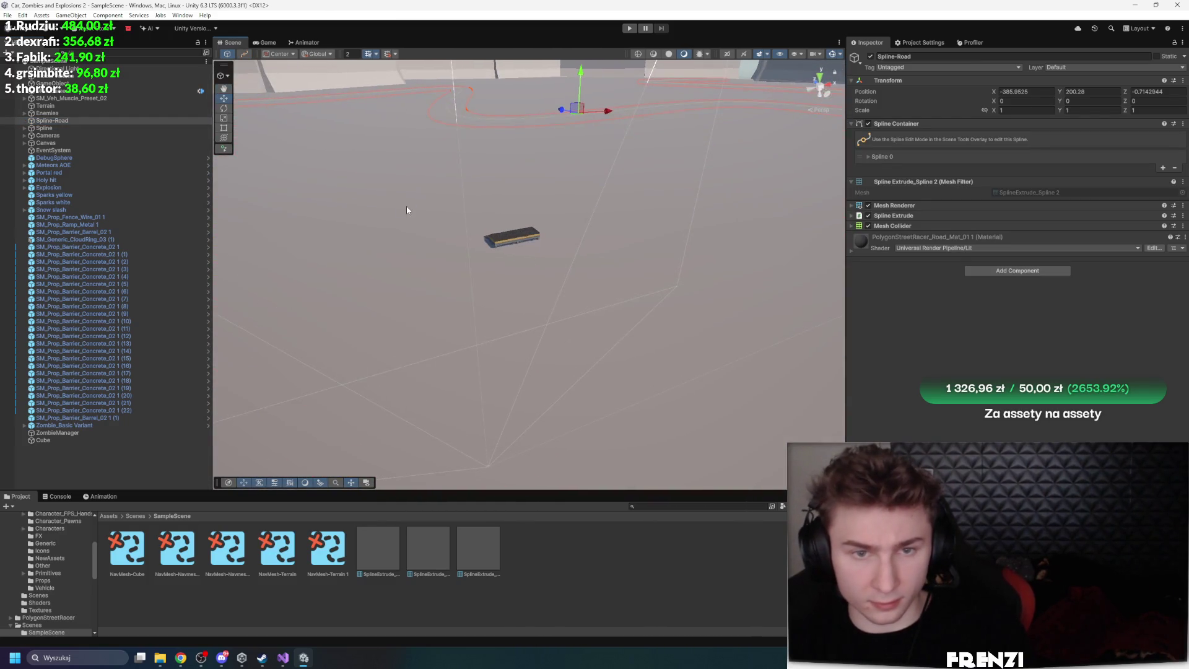
key(s)
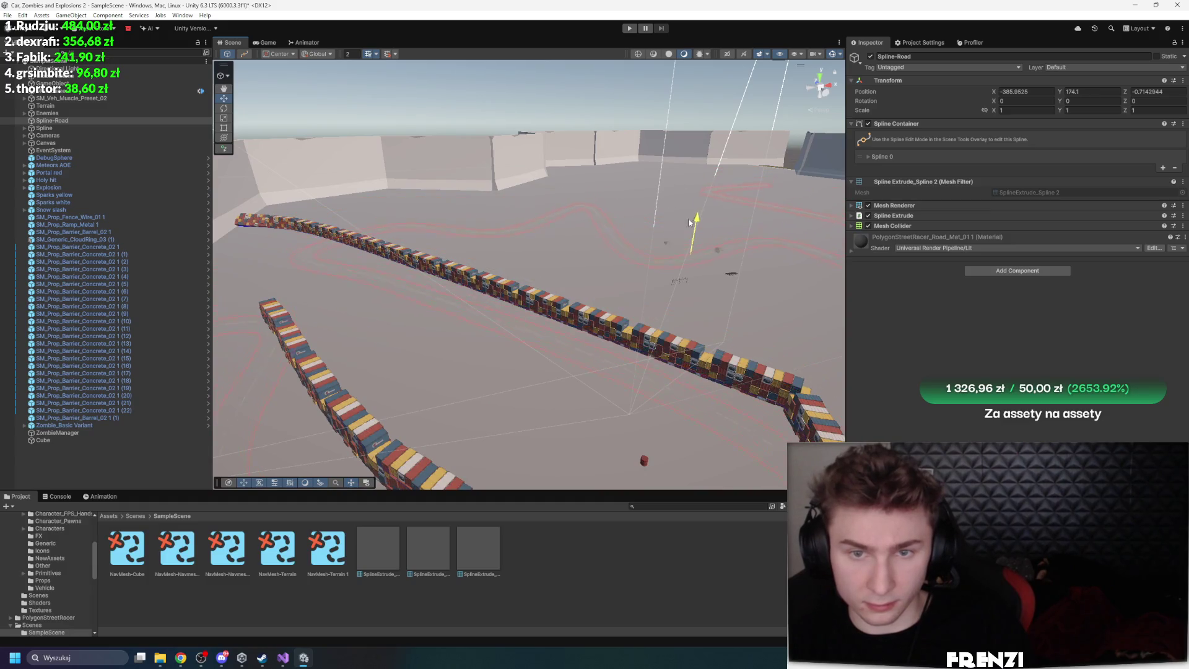
click(55, 128)
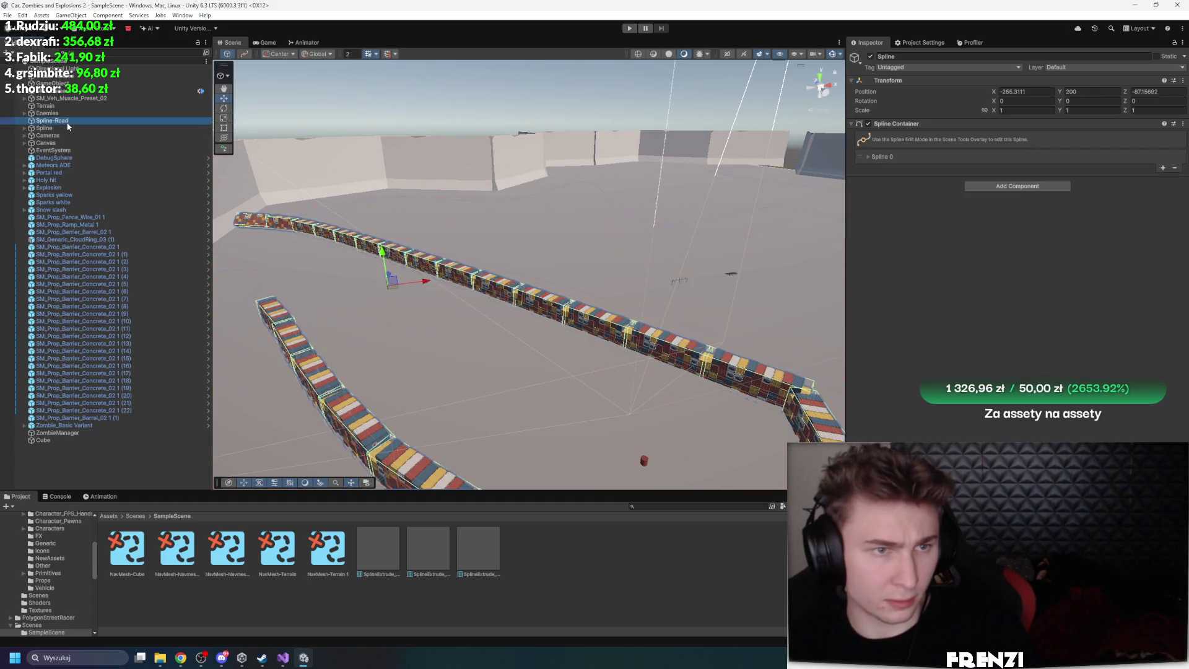
Delete the Cube, give the Terrain a NavMesh Surface producing NavMesh-Terrain 2, then select ZombieManager
click(64, 440)
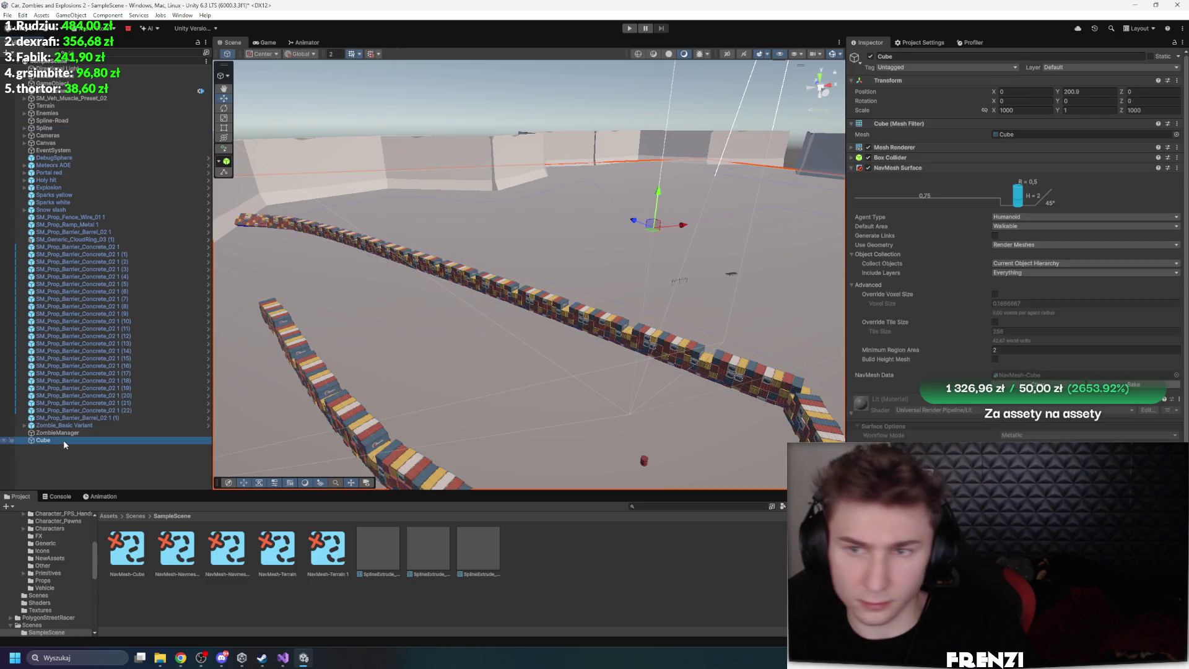
key(Delete)
click(453, 383)
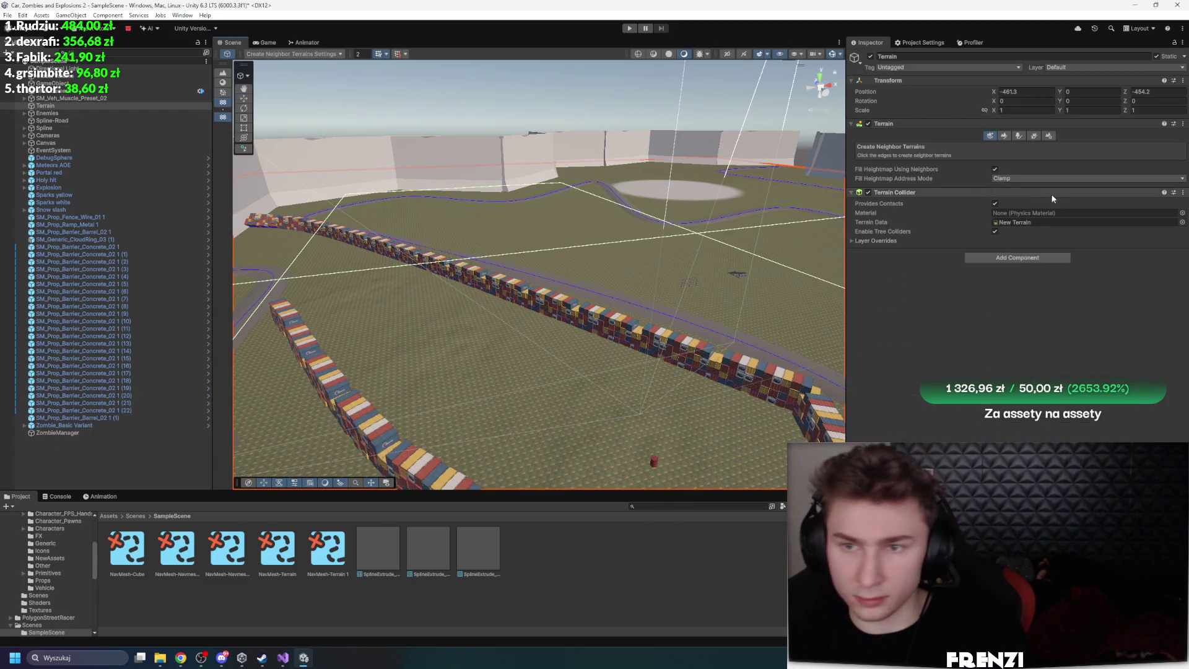
click(1017, 257)
text(na)
click(1025, 338)
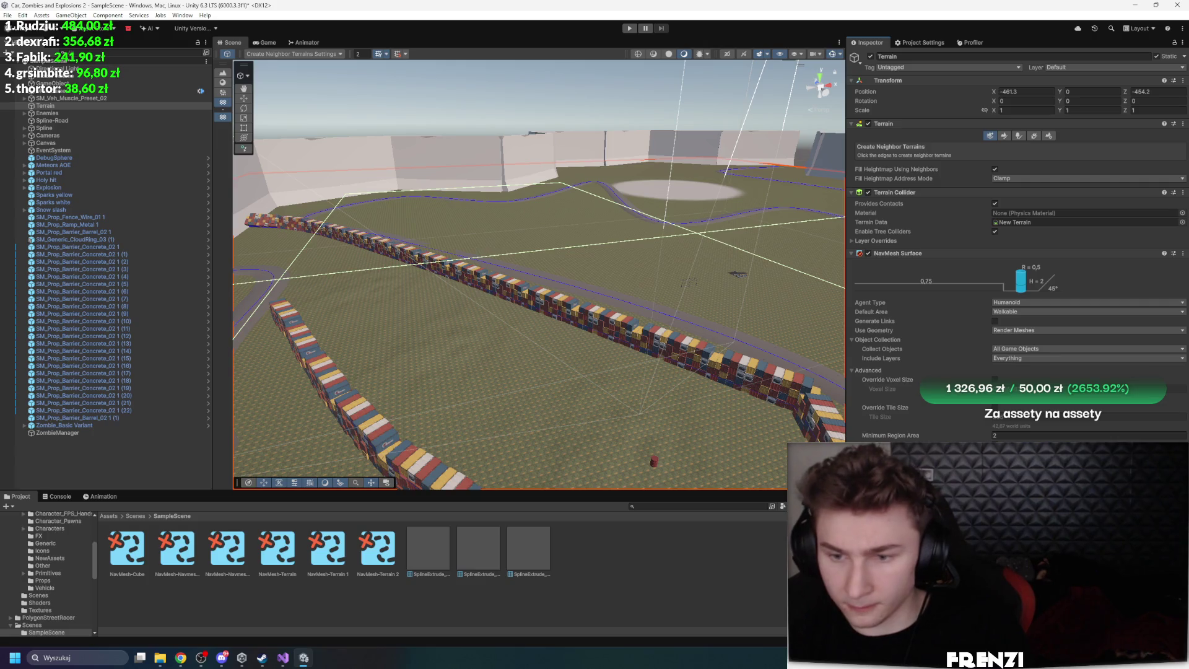
click(378, 548)
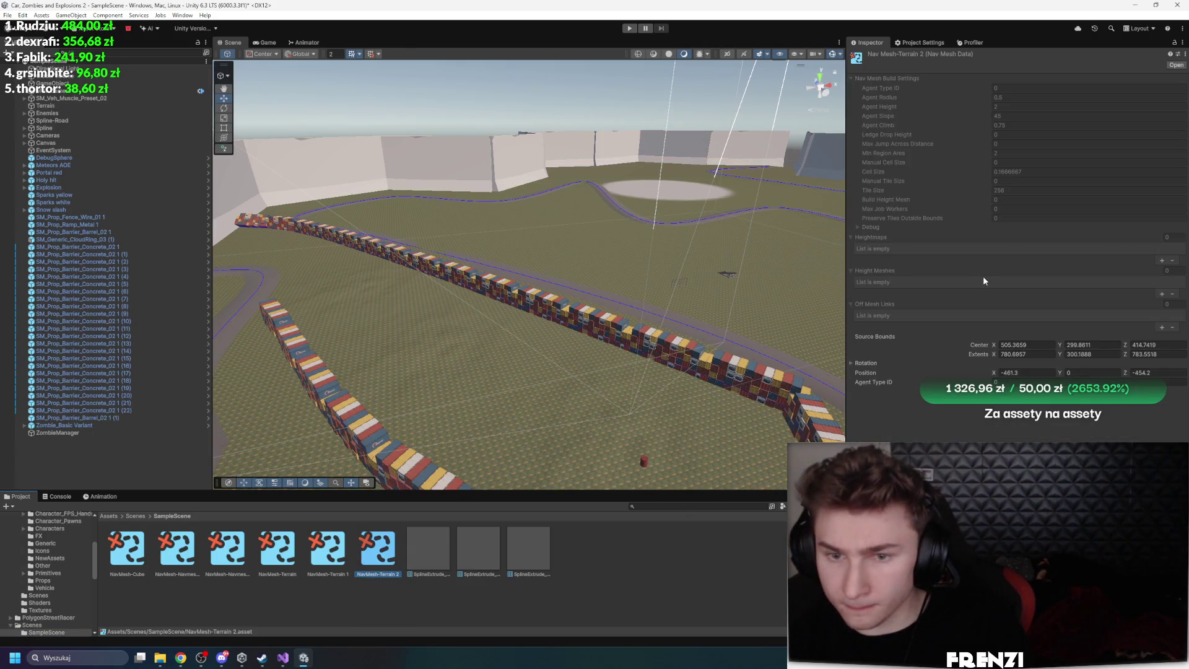
click(886, 361)
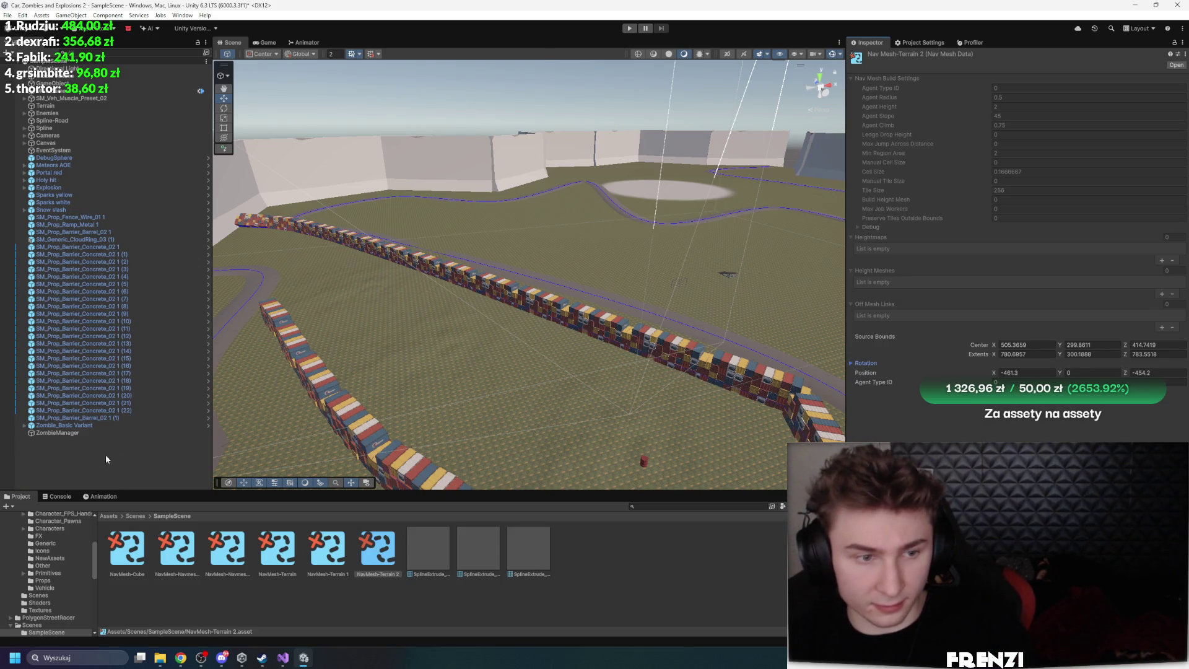
click(104, 432)
key(alt+Tab)
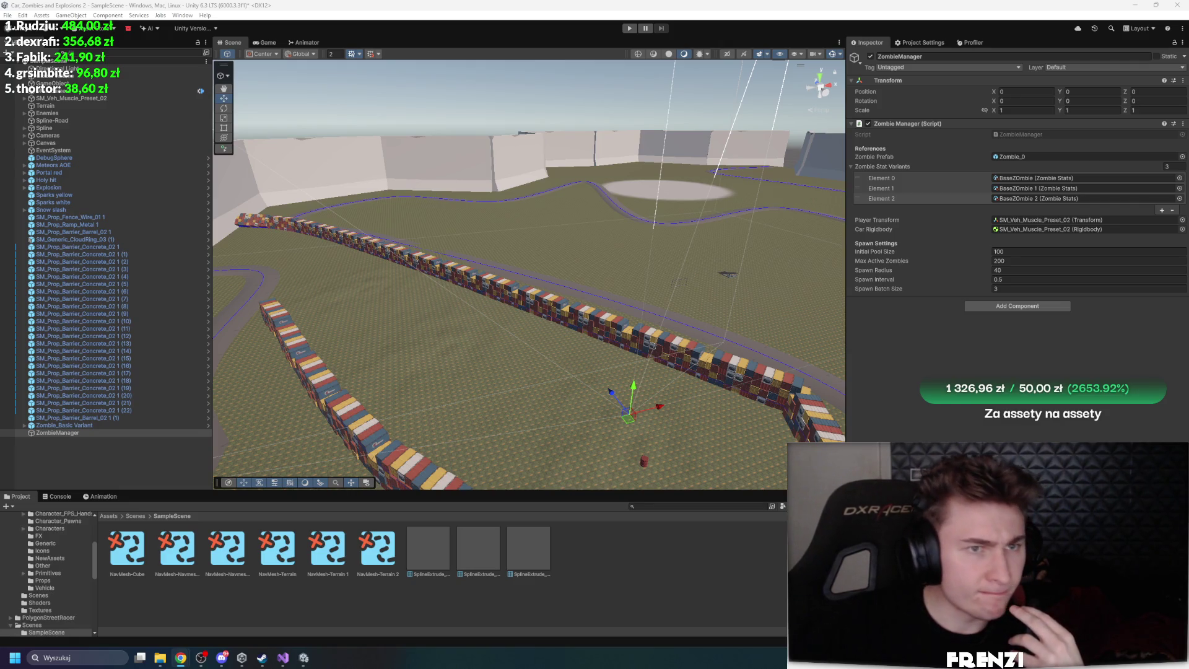
Open Window > AI > Navigation and dock the Navigation window near the Inspector
click(183, 16)
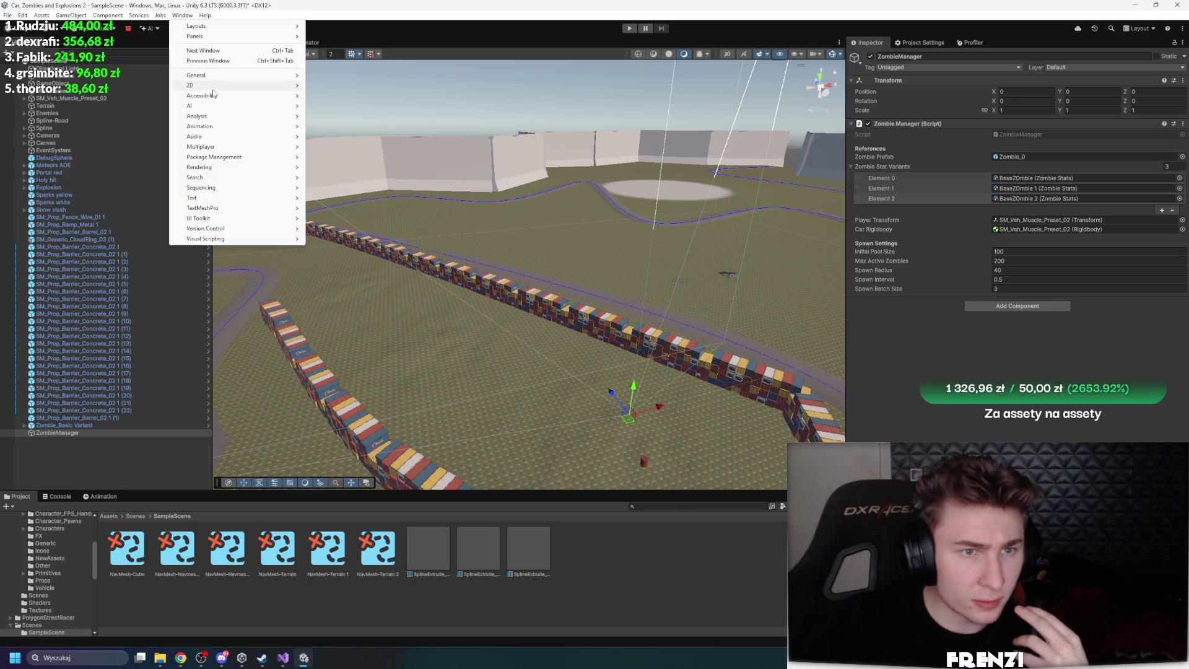
mouse_move(216, 107)
click(388, 111)
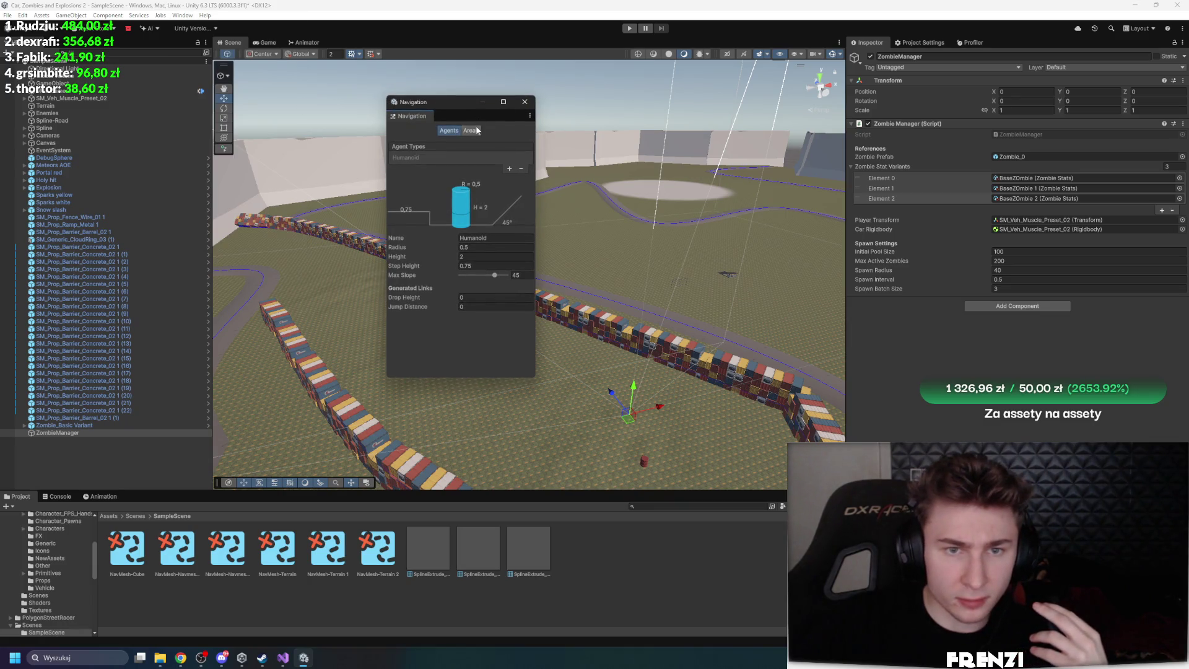
mouse_move(440, 106)
mouse_down()
mouse_move(439, 136)
mouse_move(470, 68)
mouse_move(897, 124)
mouse_move(867, 44)
mouse_up()
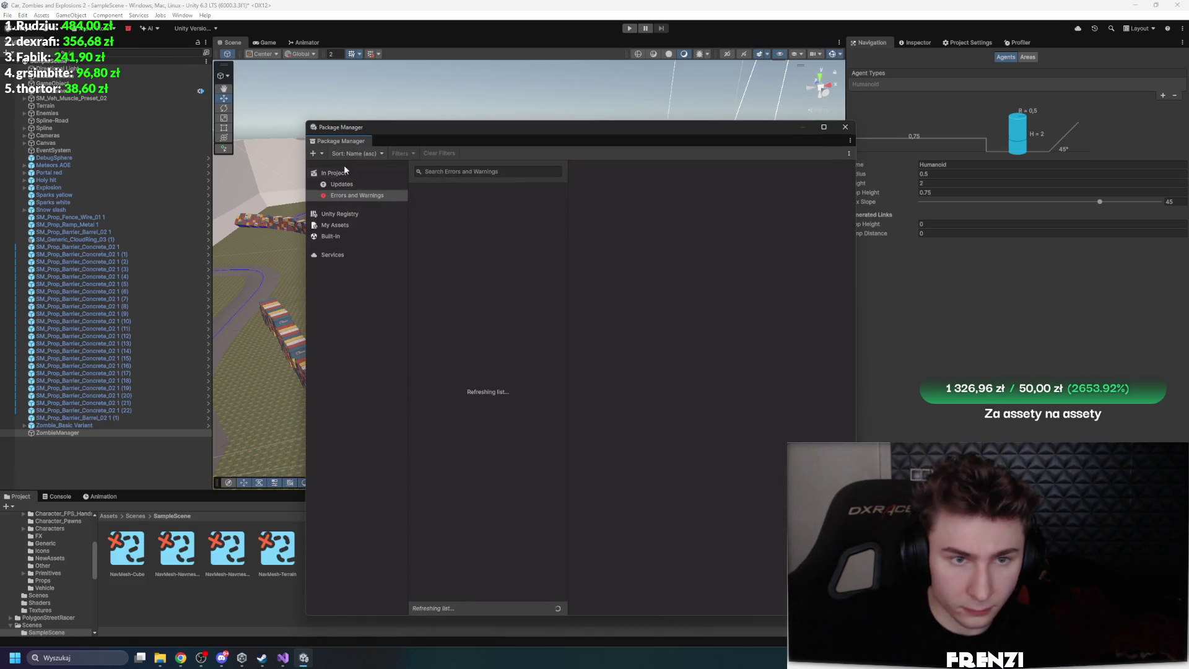
Search the Unity Registry for 'nav' to find the AI Navigation package
click(362, 172)
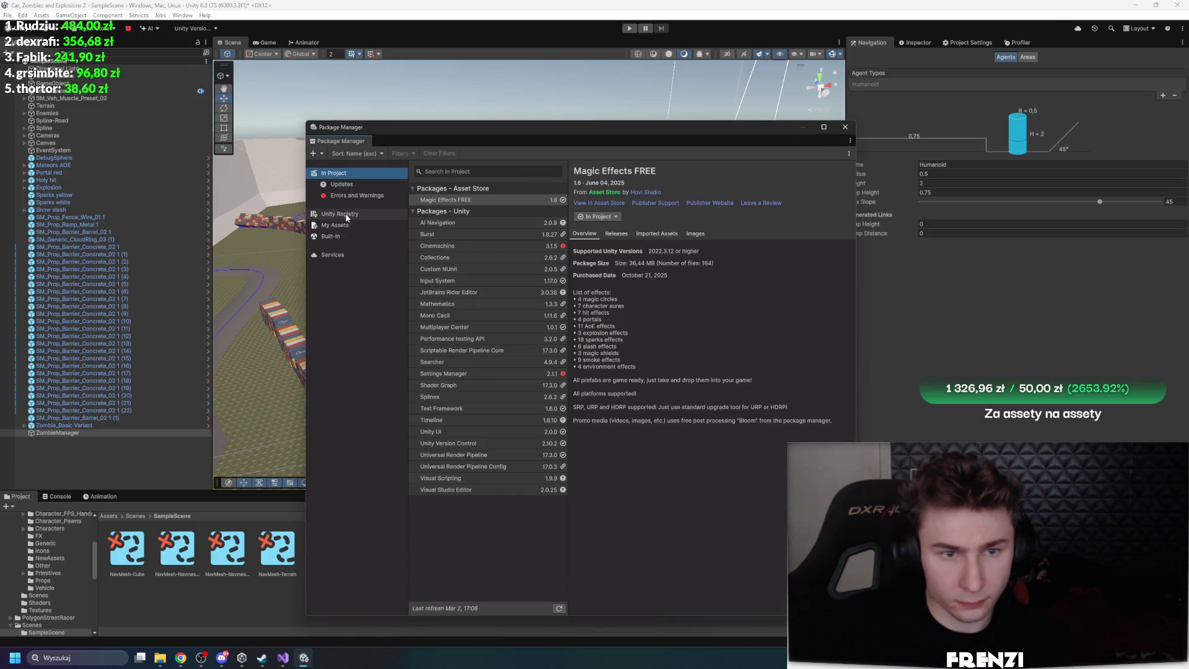
click(347, 214)
click(464, 171)
text(nav)
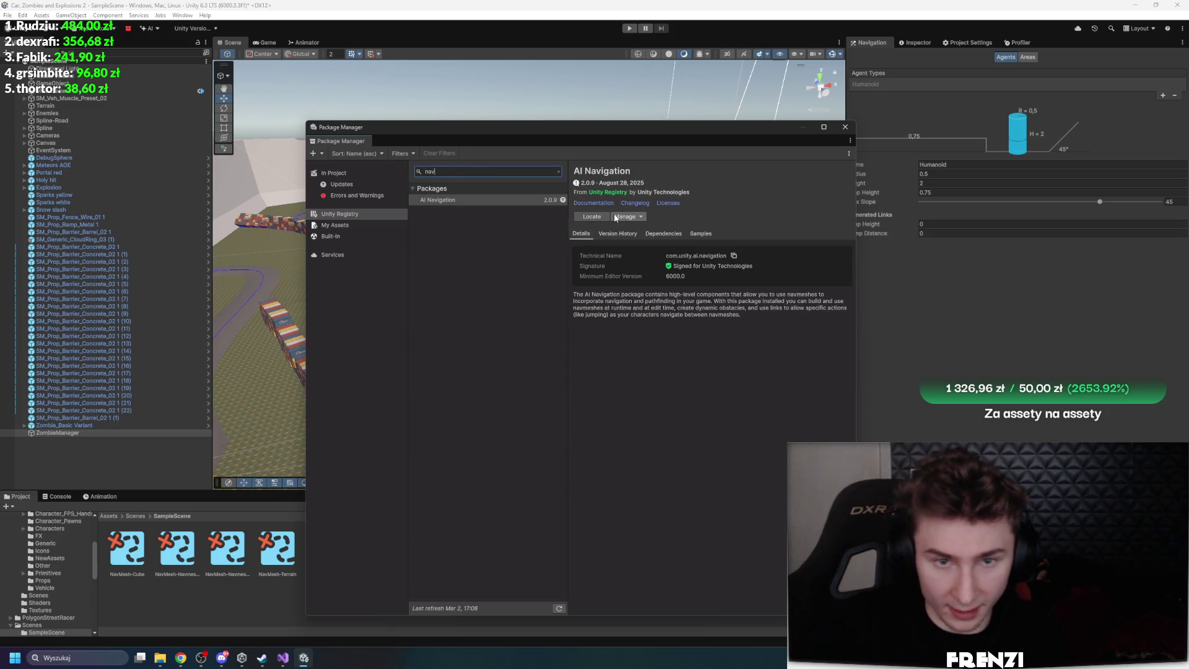
Update AI Navigation to 2.0.11, approve script updating, and close the Package Manager
click(641, 216)
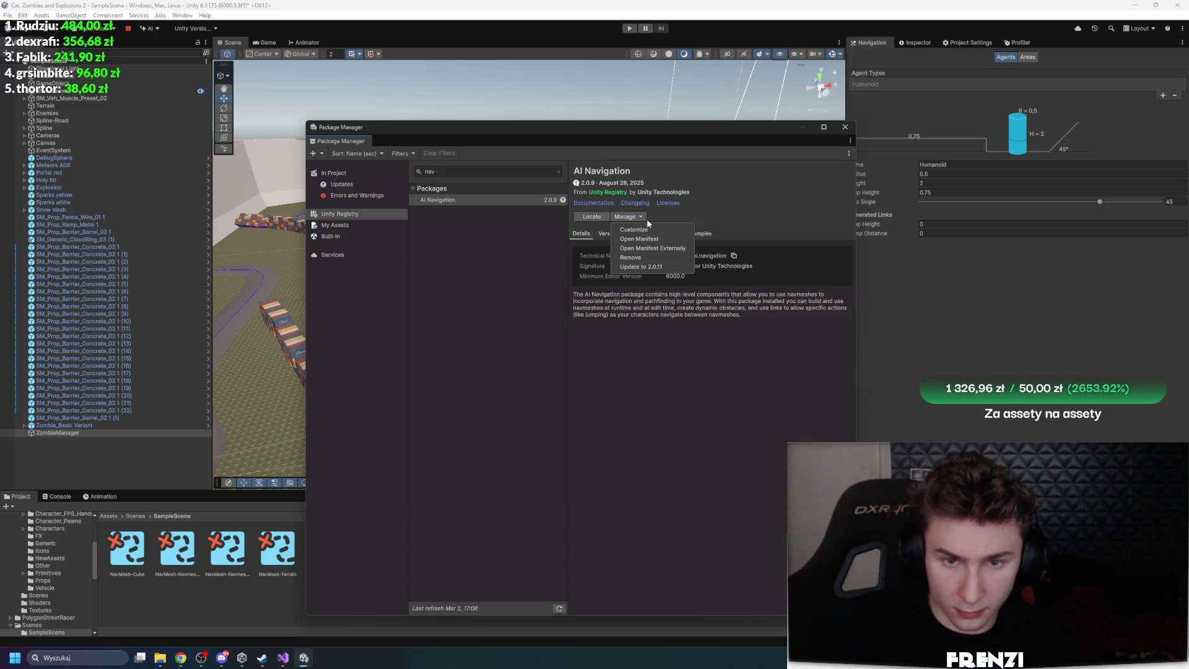
click(664, 212)
click(617, 234)
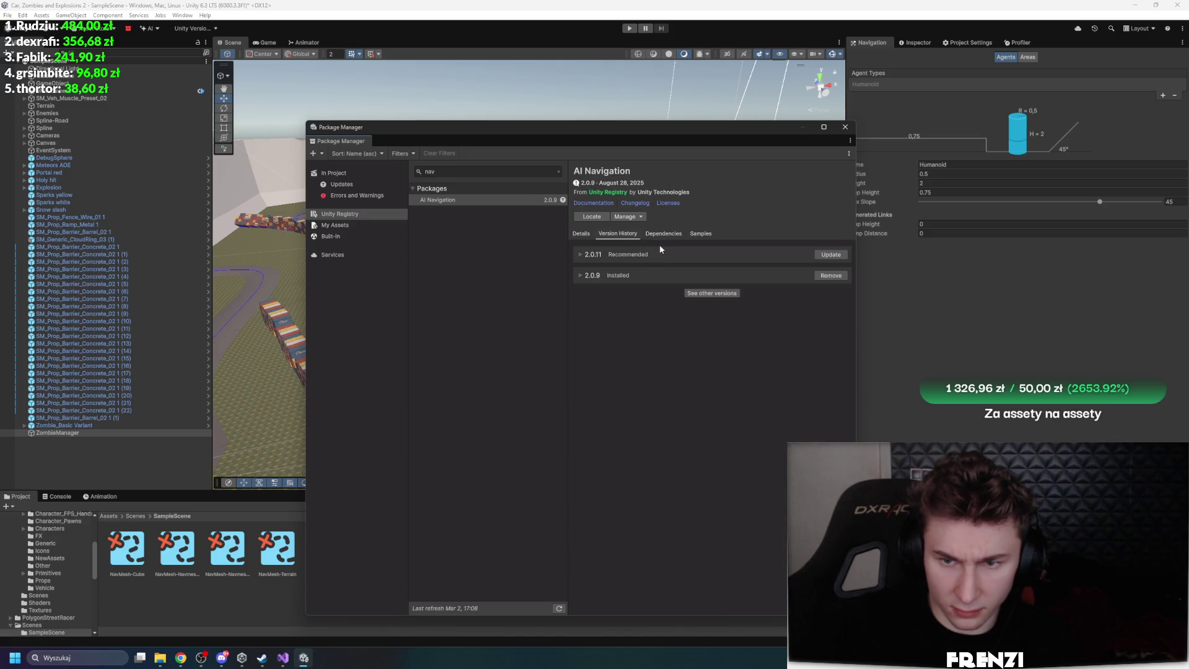
click(833, 256)
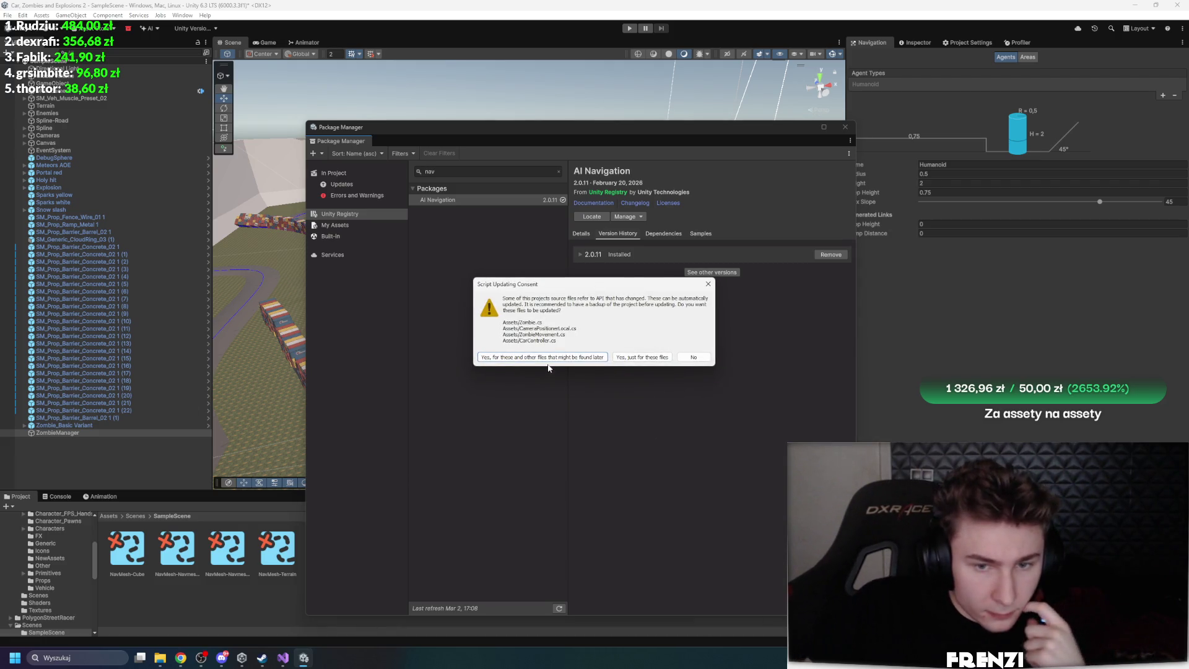
click(690, 357)
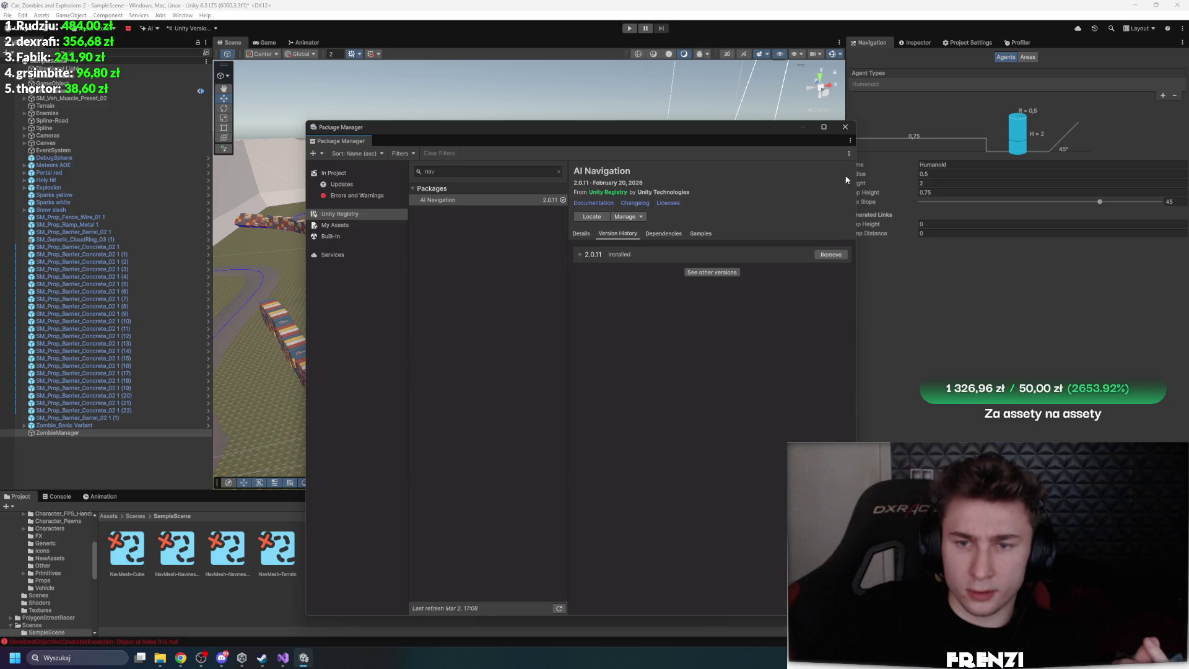
click(845, 127)
click(1027, 57)
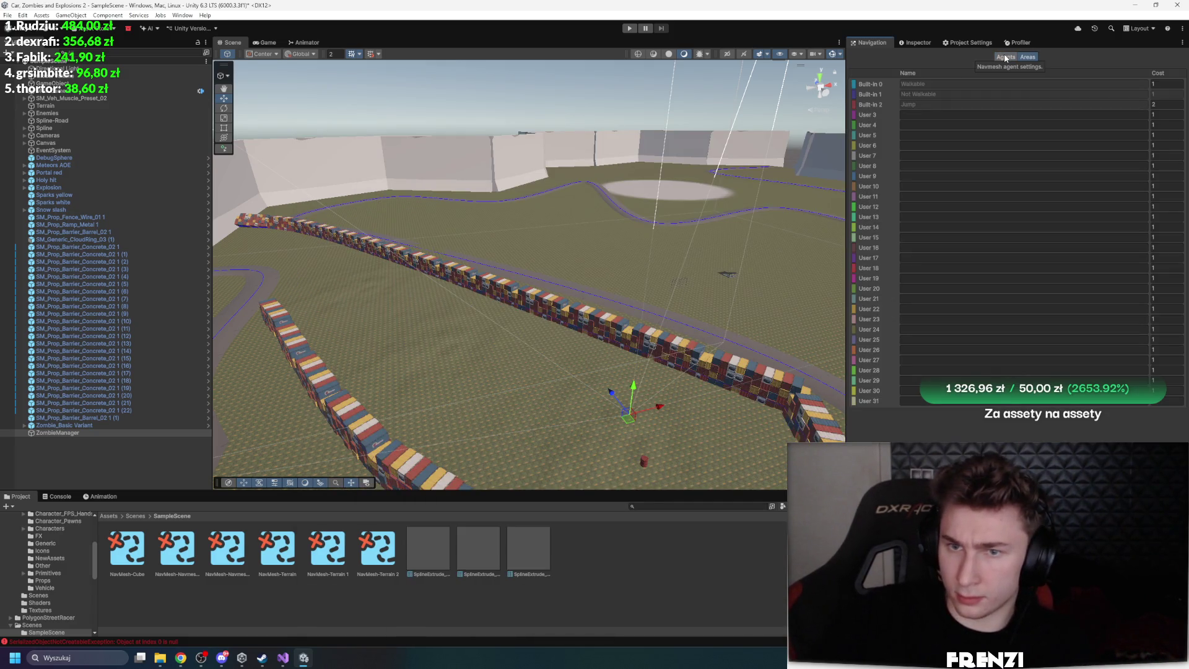
Set the Terrain's NavMesh Surface Collect Objects to Volume
click(1004, 56)
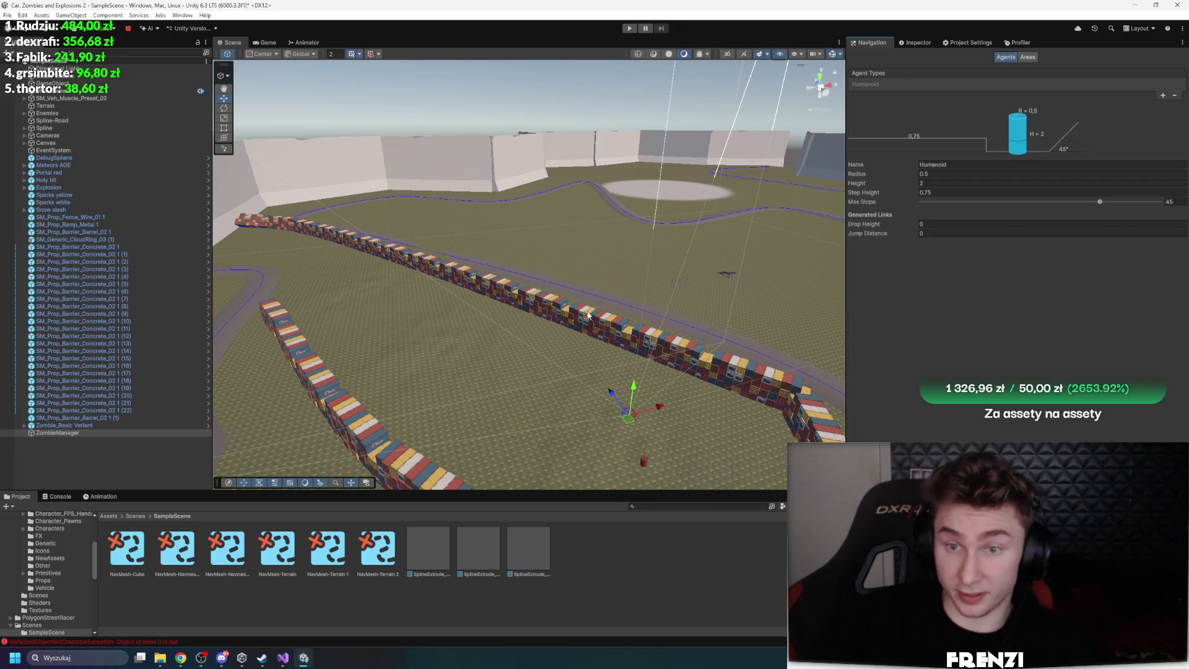
click(104, 434)
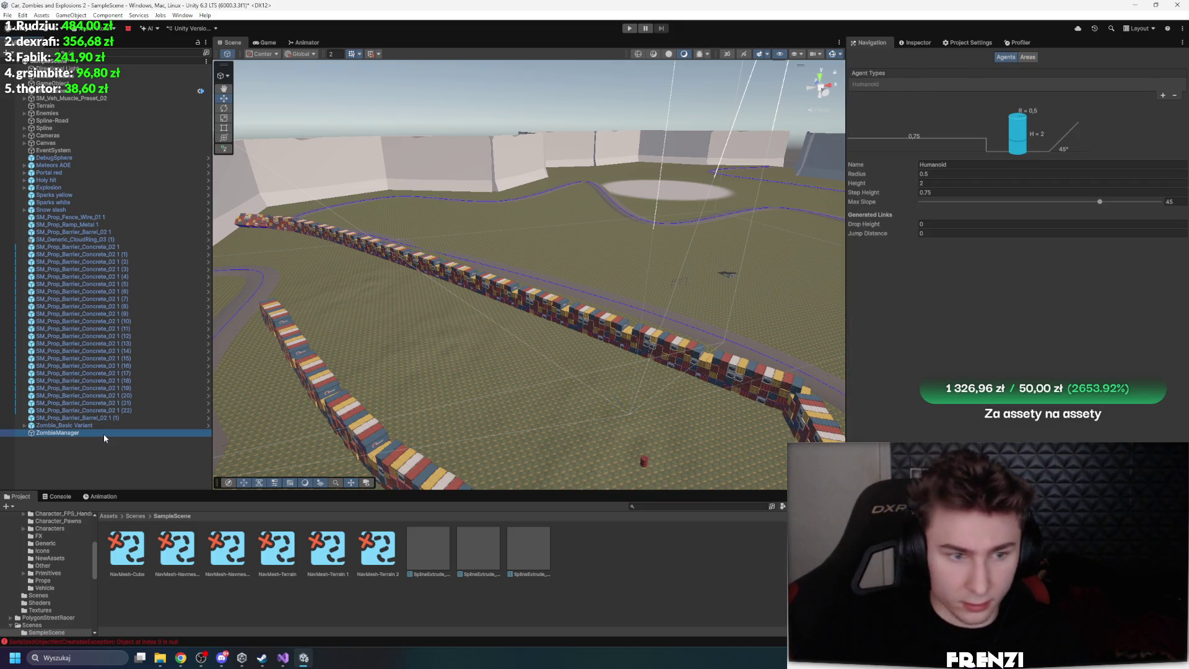
drag(908, 46, 1016, 42)
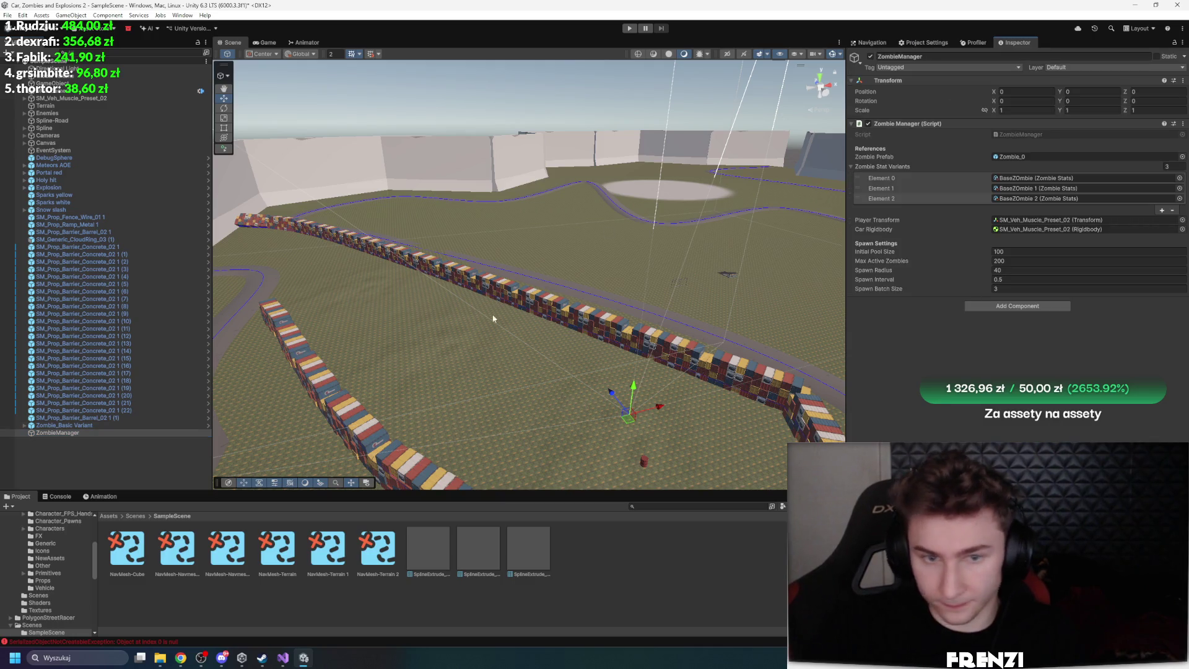
click(410, 401)
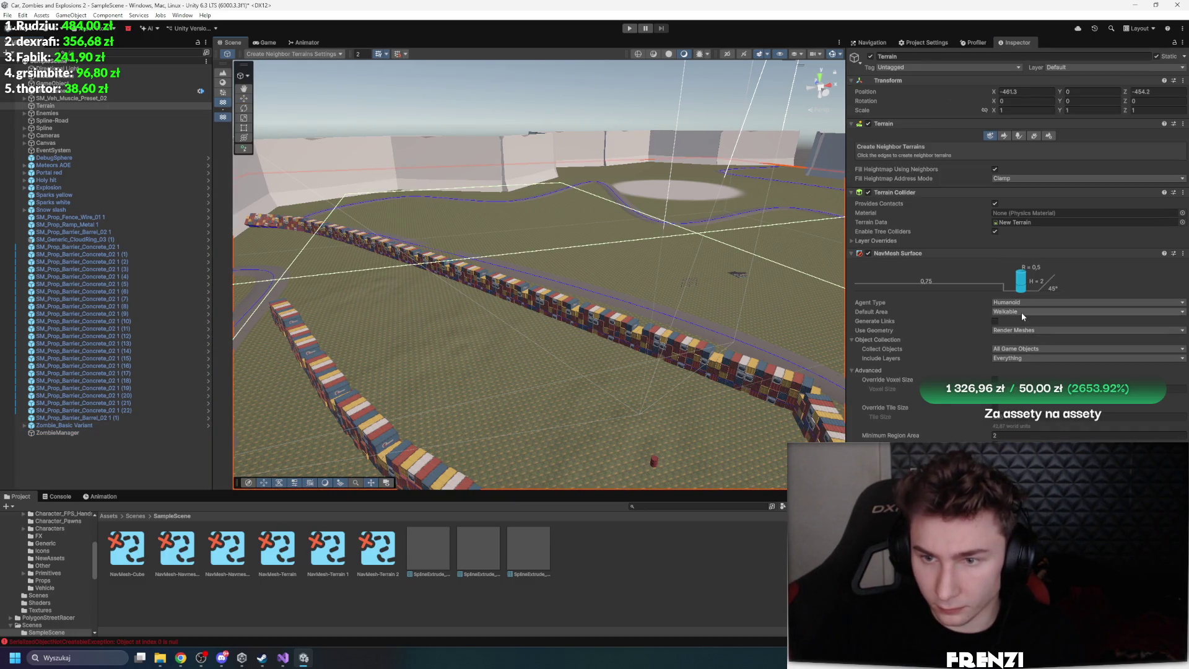
click(1026, 350)
click(1019, 369)
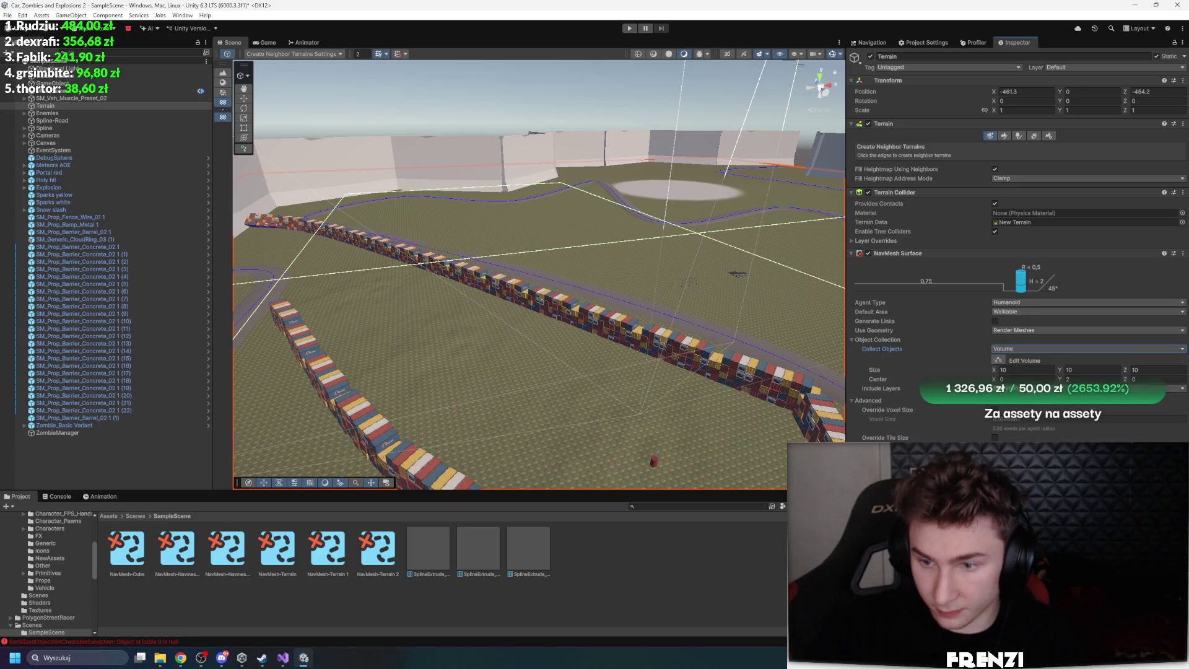
Start editing the navmesh volume and frame the whole Terrain in view
click(998, 359)
drag(619, 322, 649, 352)
key(f)
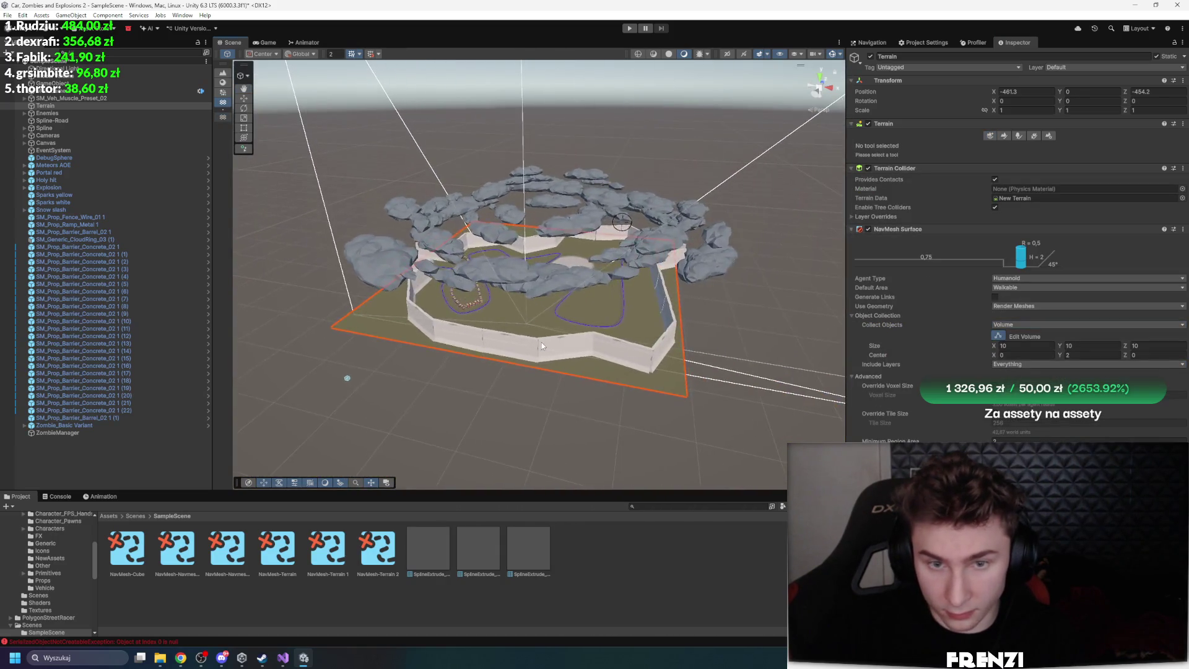
drag(541, 342, 546, 270)
scroll(546, 270, up, 10)
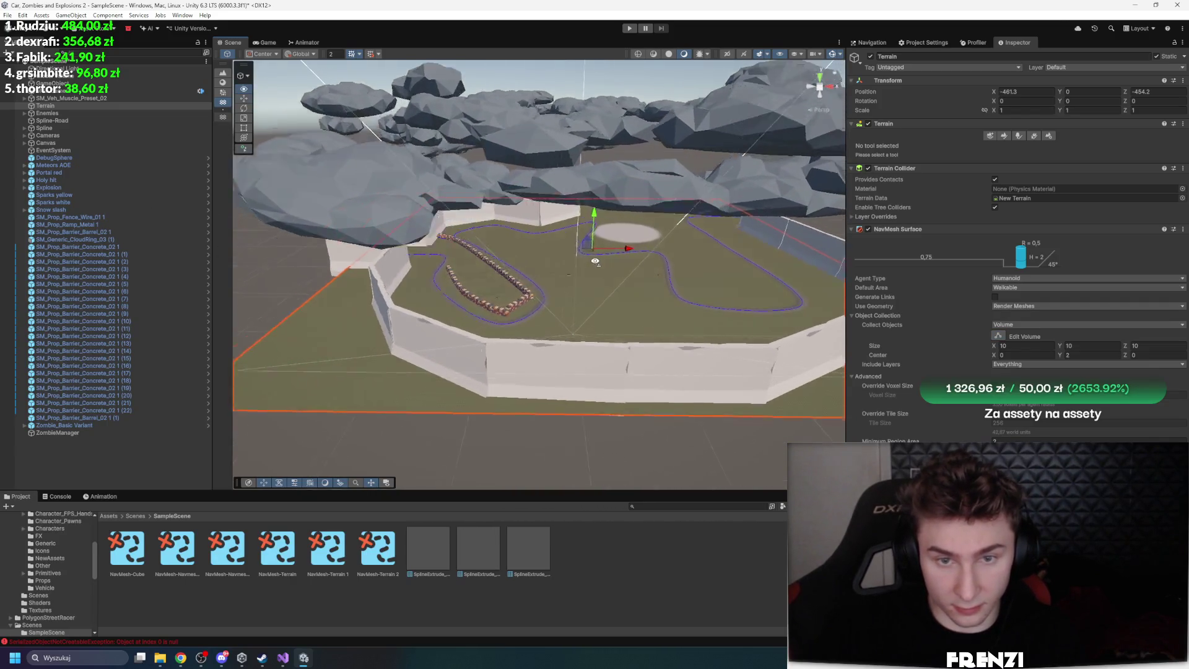
scroll(606, 250, up, 5)
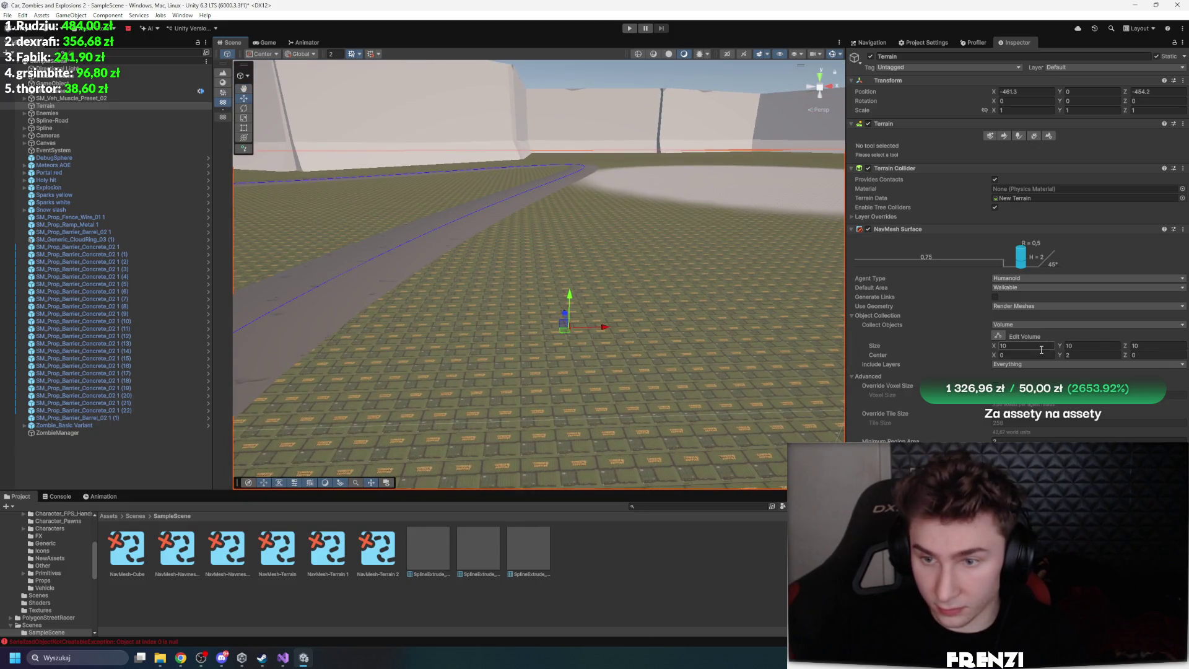
Size the NavMesh volume to X 1000, Z 0, and drag its height to about 191
click(1041, 345)
text(1000)
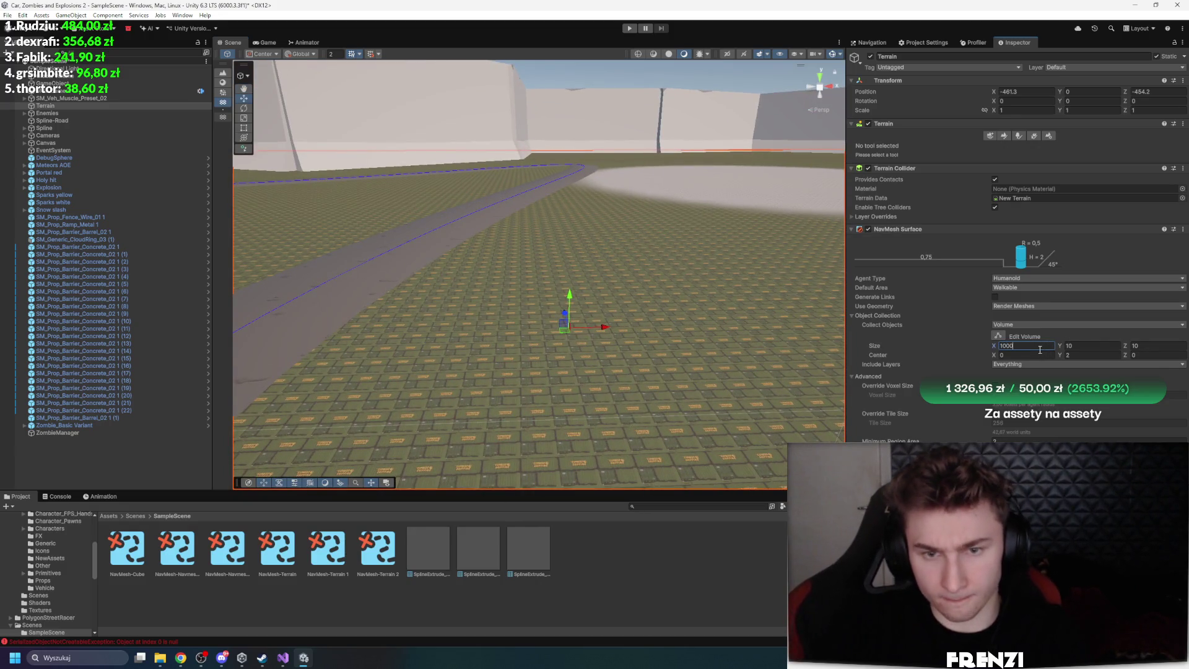
click(1123, 344)
text(0)
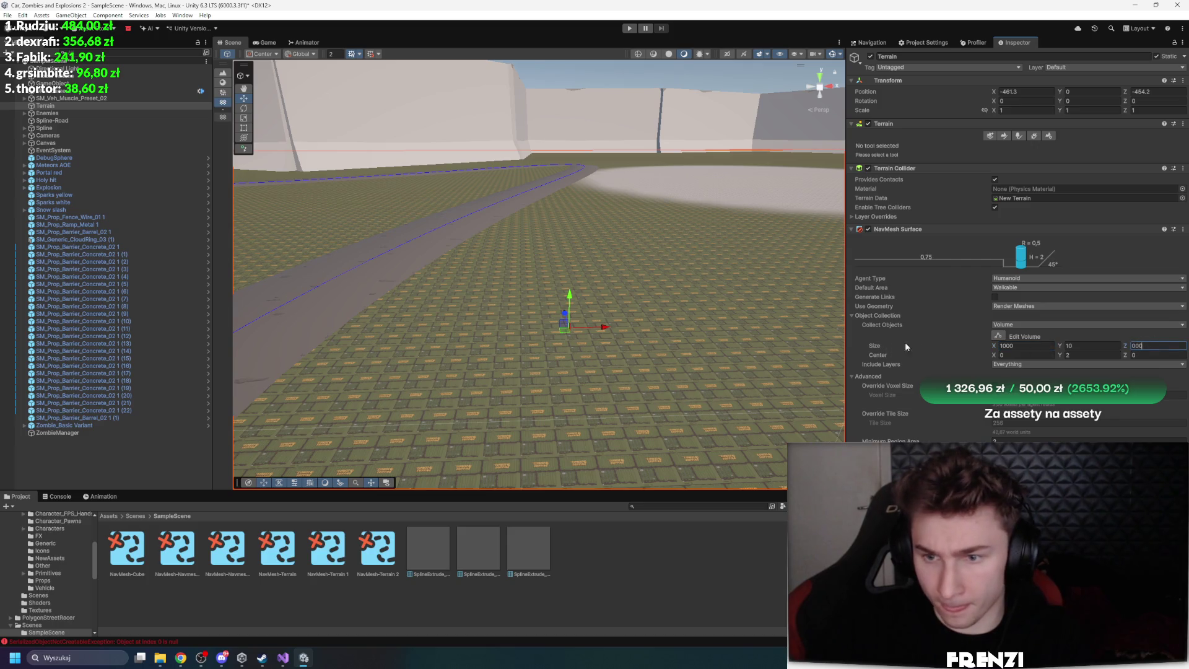
click(996, 336)
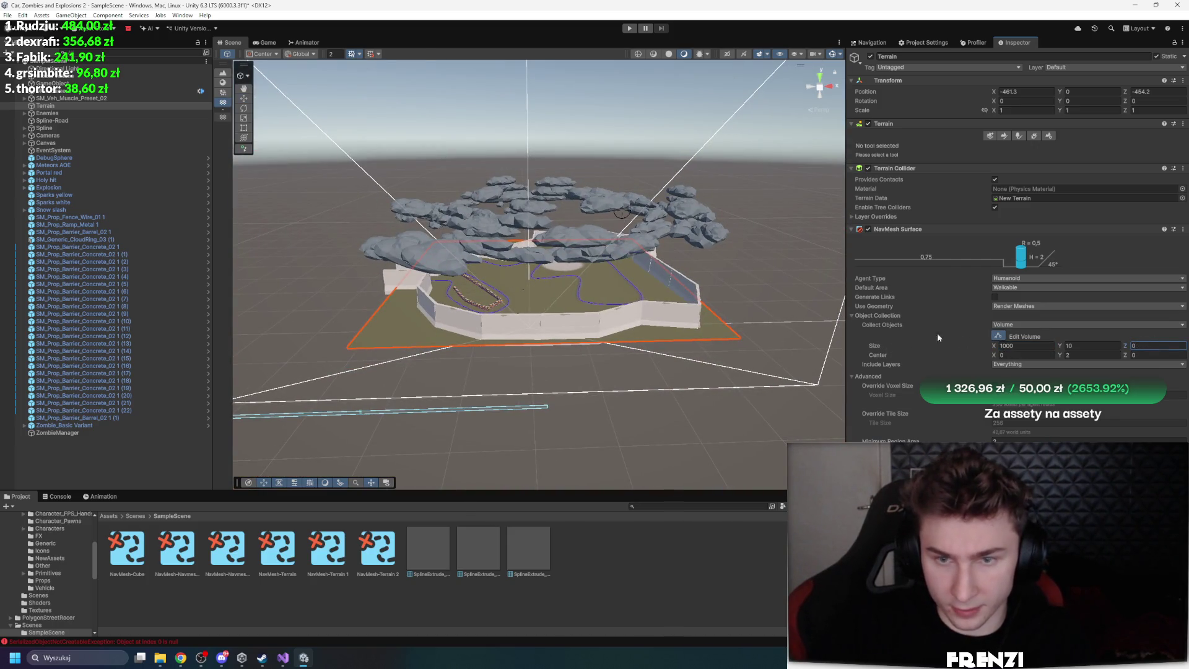
mouse_move(1061, 346)
mouse_down()
mouse_move(1153, 358)
mouse_move(512, 437)
mouse_move(429, 372)
mouse_up()
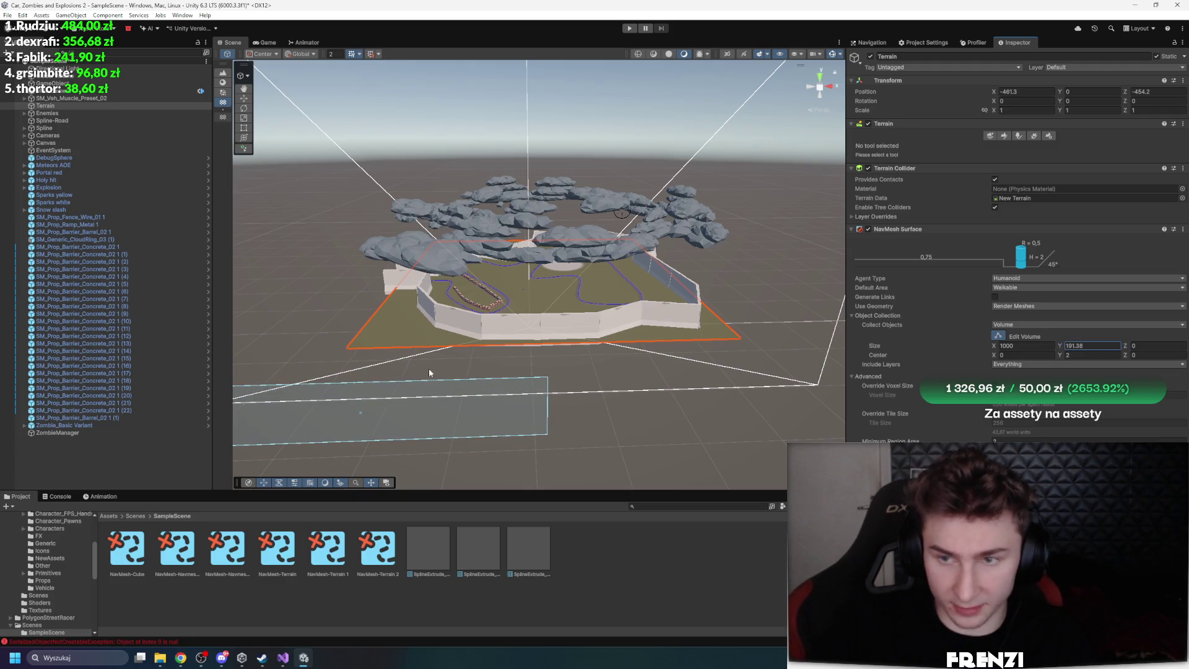
click(1031, 347)
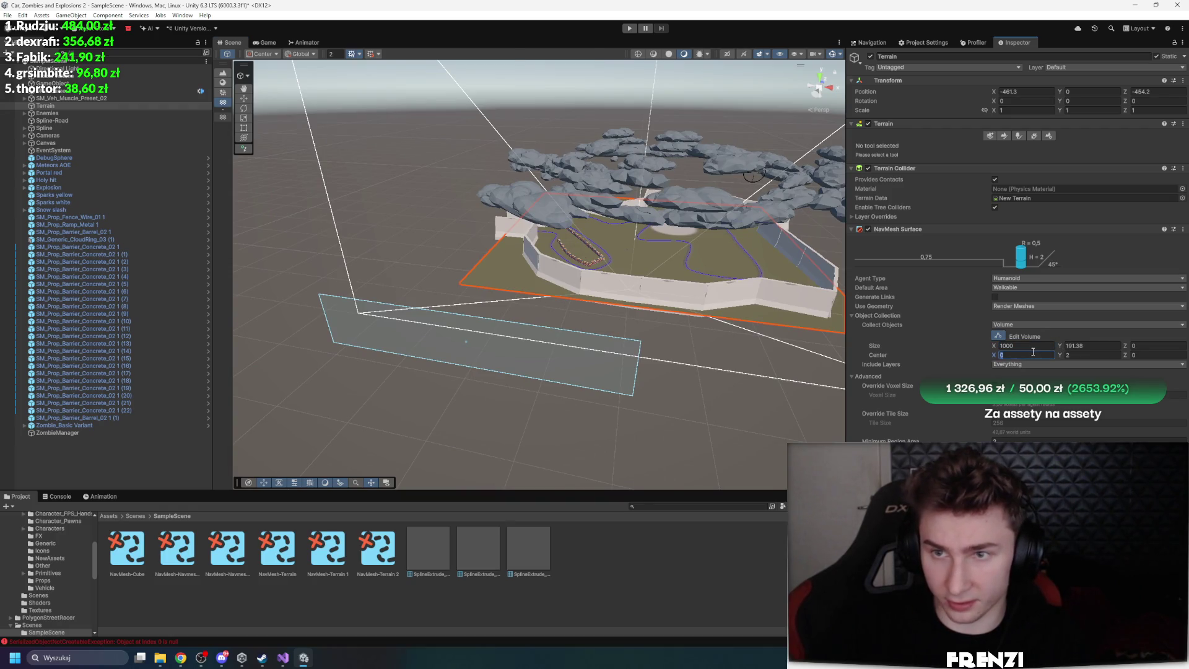
Try moving the Terrain to position X 0, Z 0, then undo it
click(1035, 91)
text(0)
key(Return)
click(1160, 93)
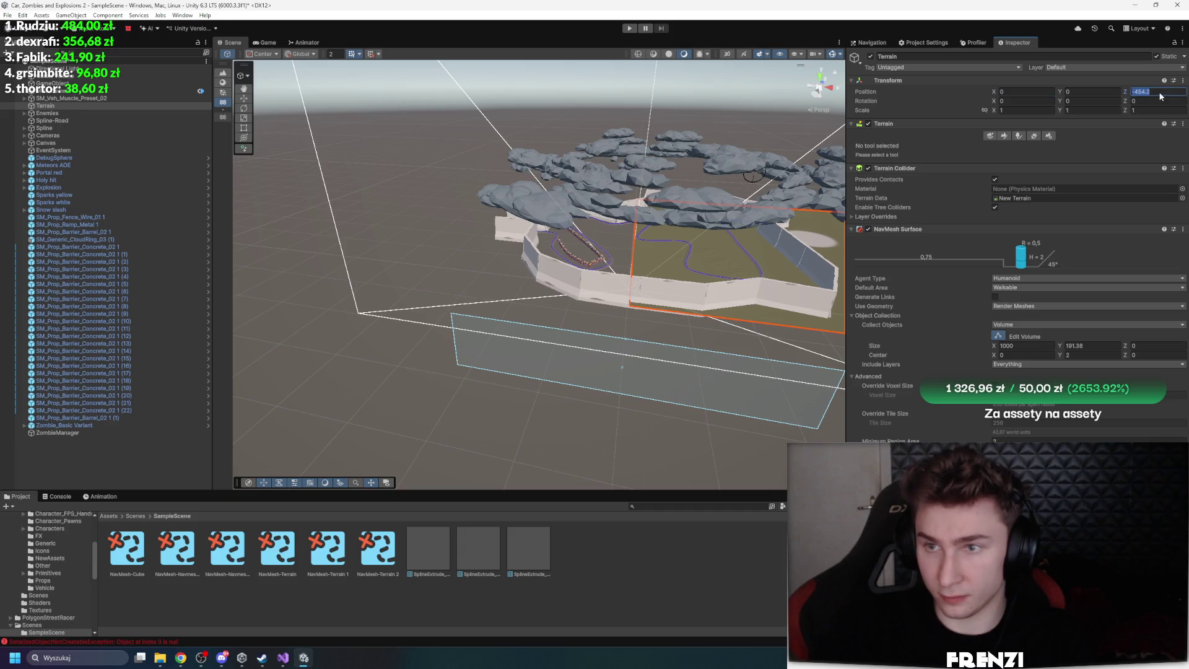
text(0)
key(Return)
key(ctrl+z)
key(ctrl+z)
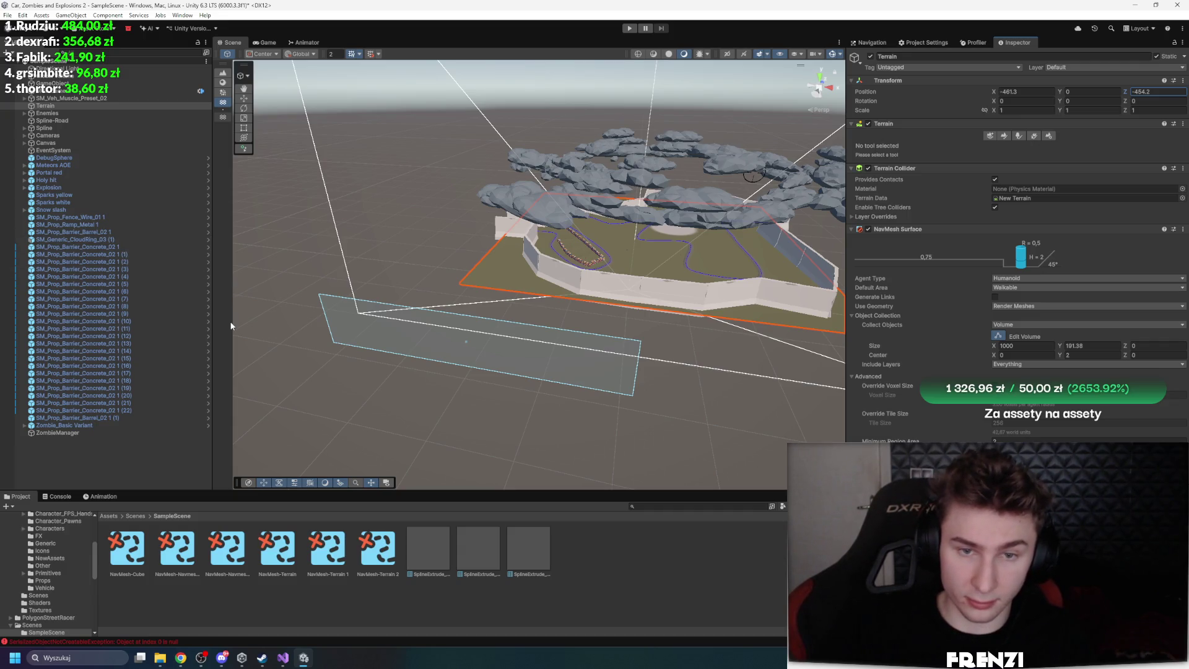
Nest Spline-Road and Spline under the Terrain and set the Terrain's position to 0
click(57, 128)
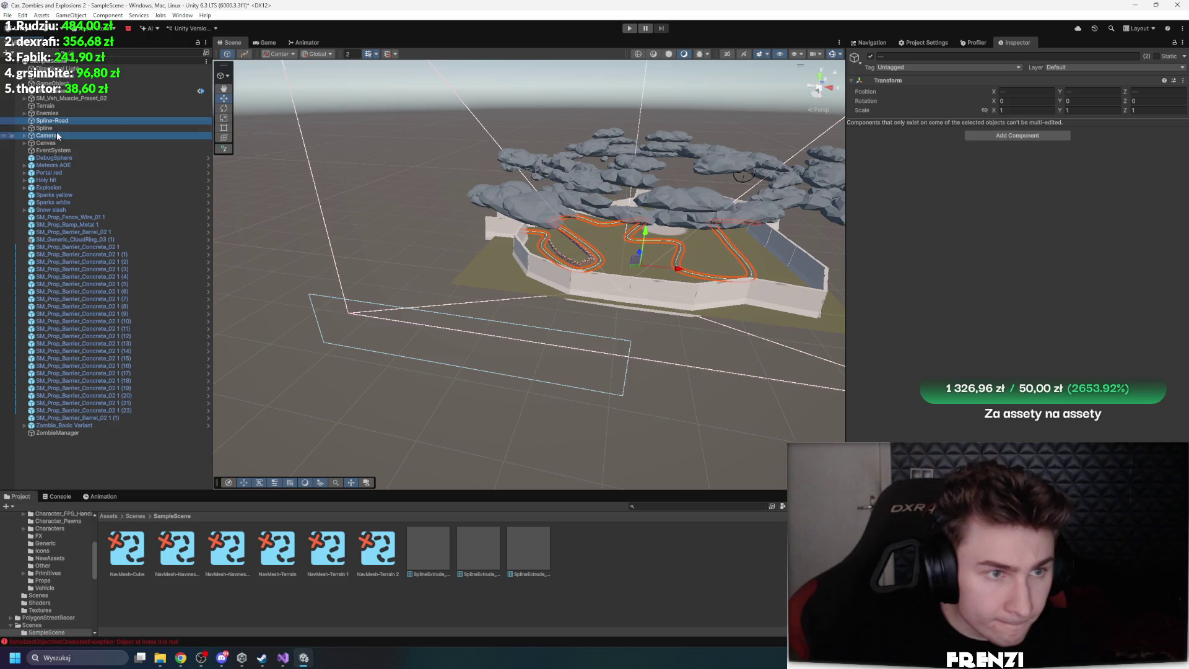
ctrl+click(61, 120)
drag(60, 120, 45, 106)
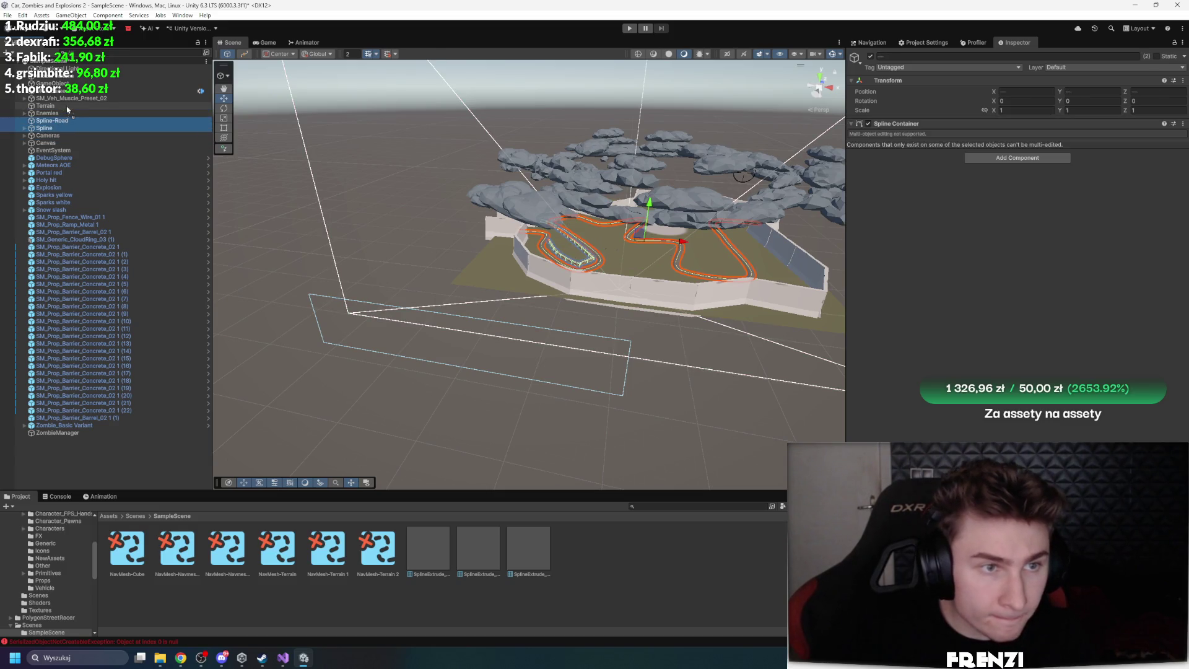
click(142, 106)
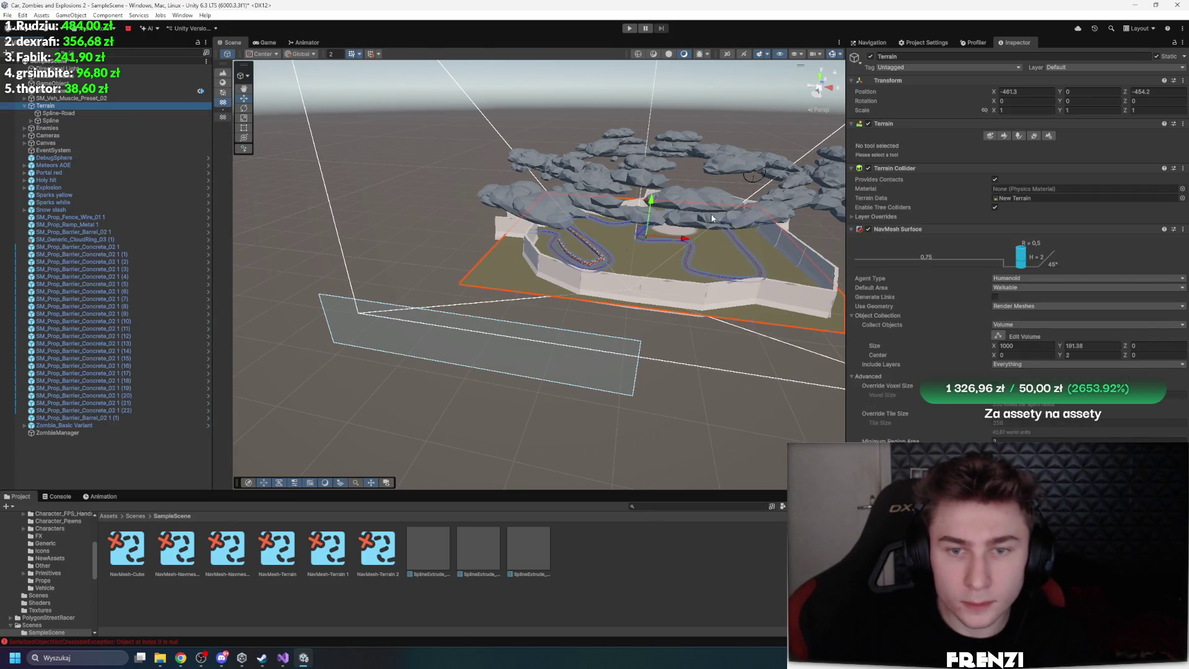
click(1024, 91)
key(BackSpace)
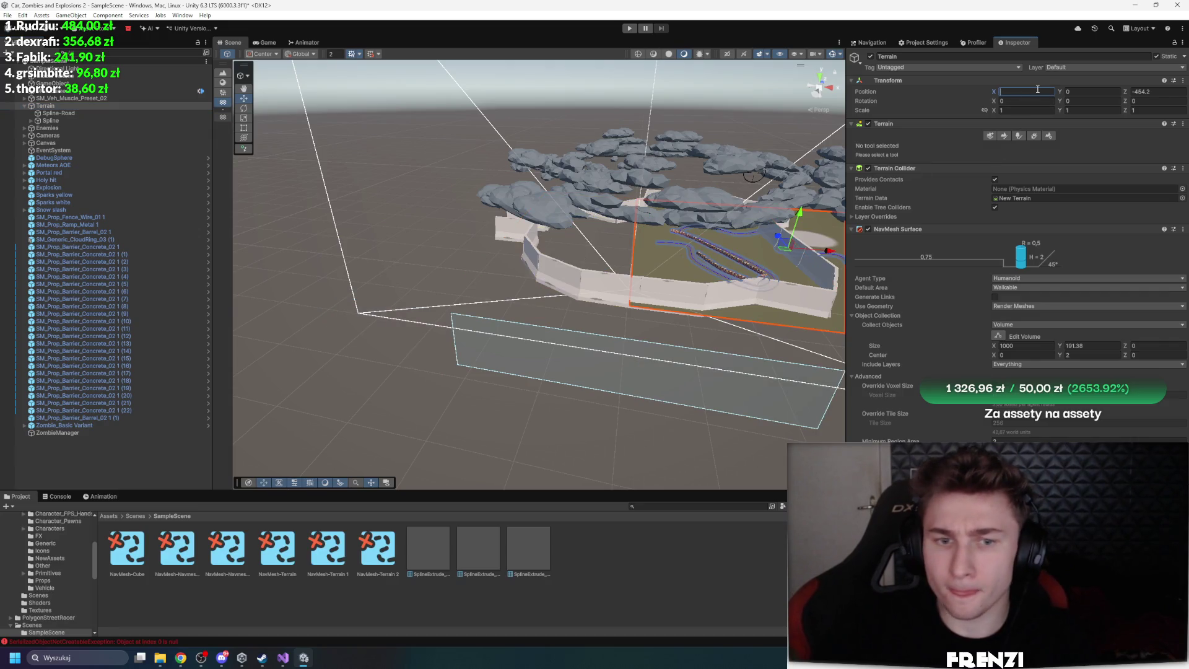
text(0)
Set the Terrain's NavMesh Surface volume size to 1000 × 0 × 1000
click(1042, 345)
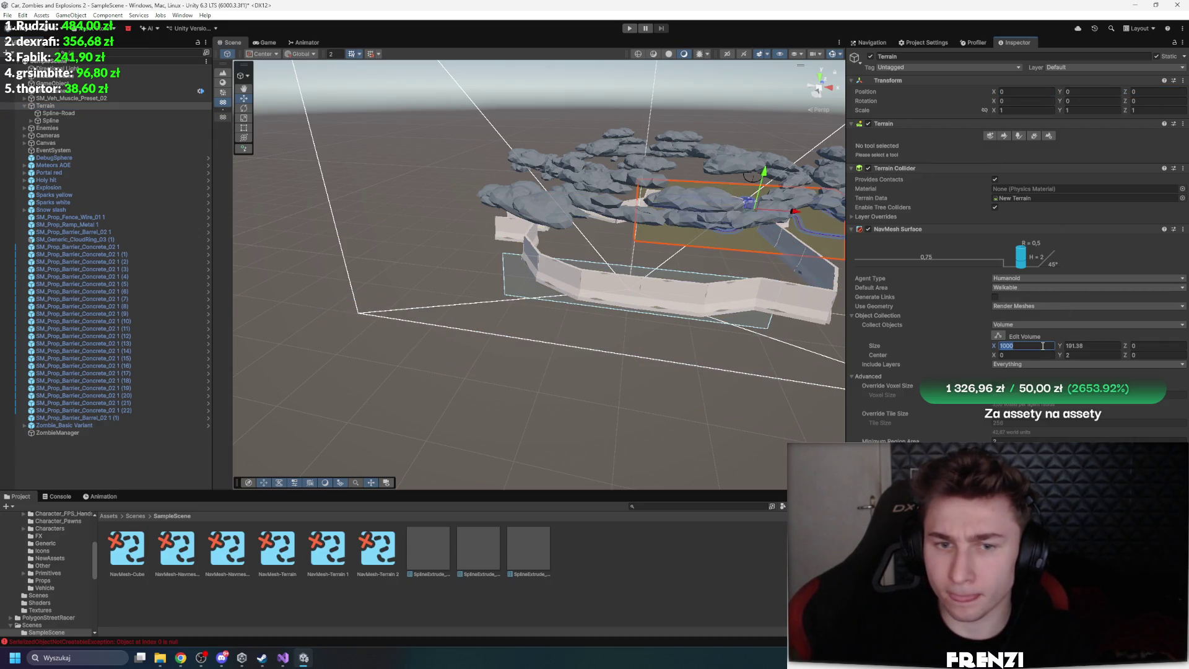
click(1151, 345)
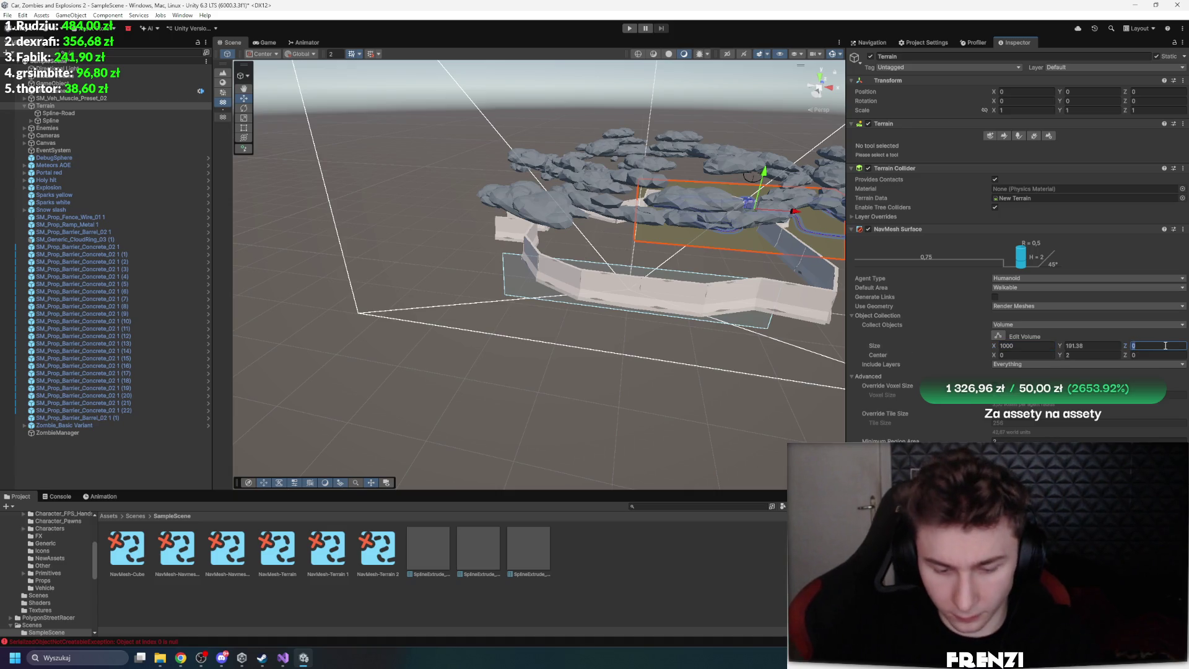
text(100)
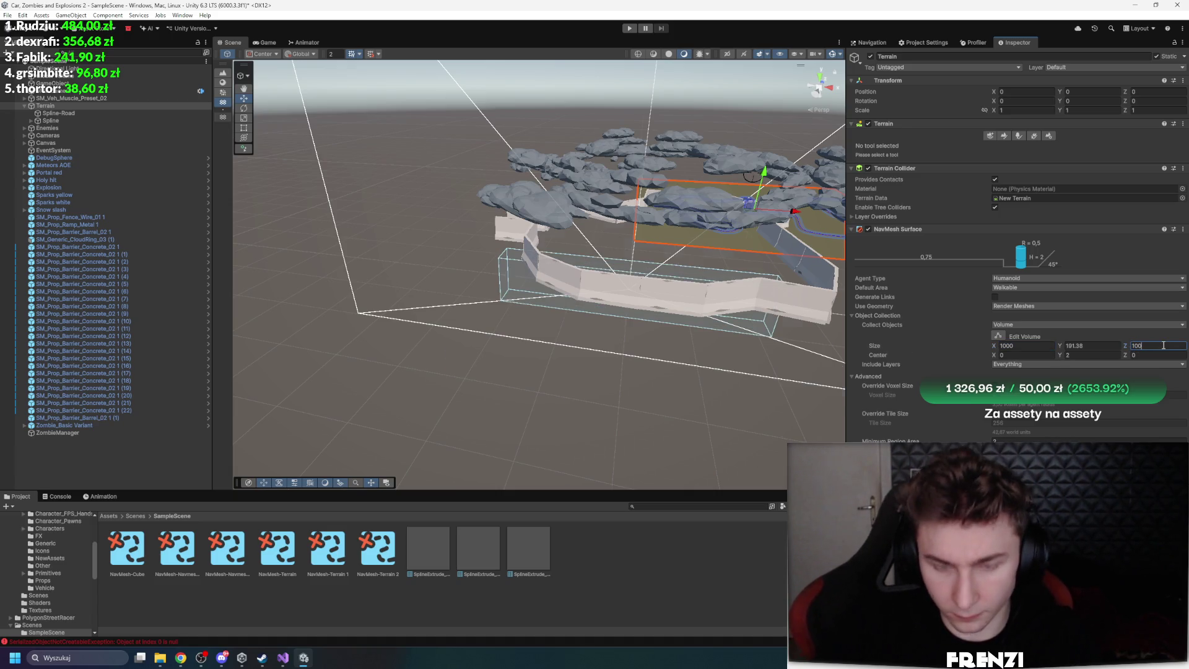
text(0)
click(1097, 346)
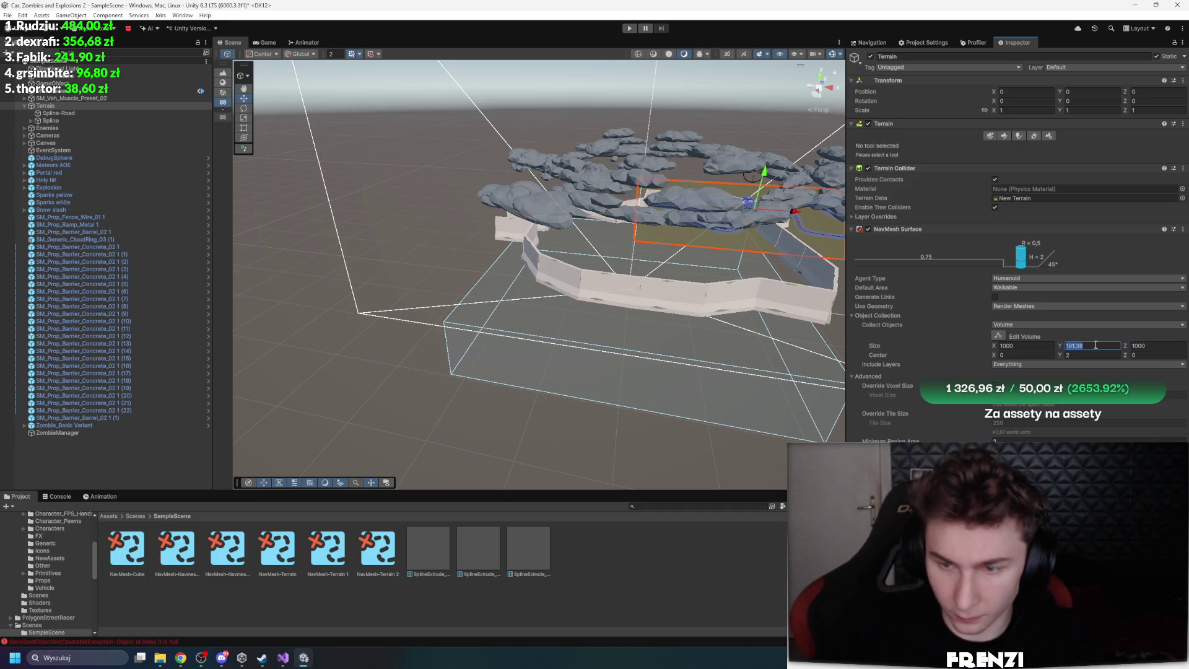
text(0)
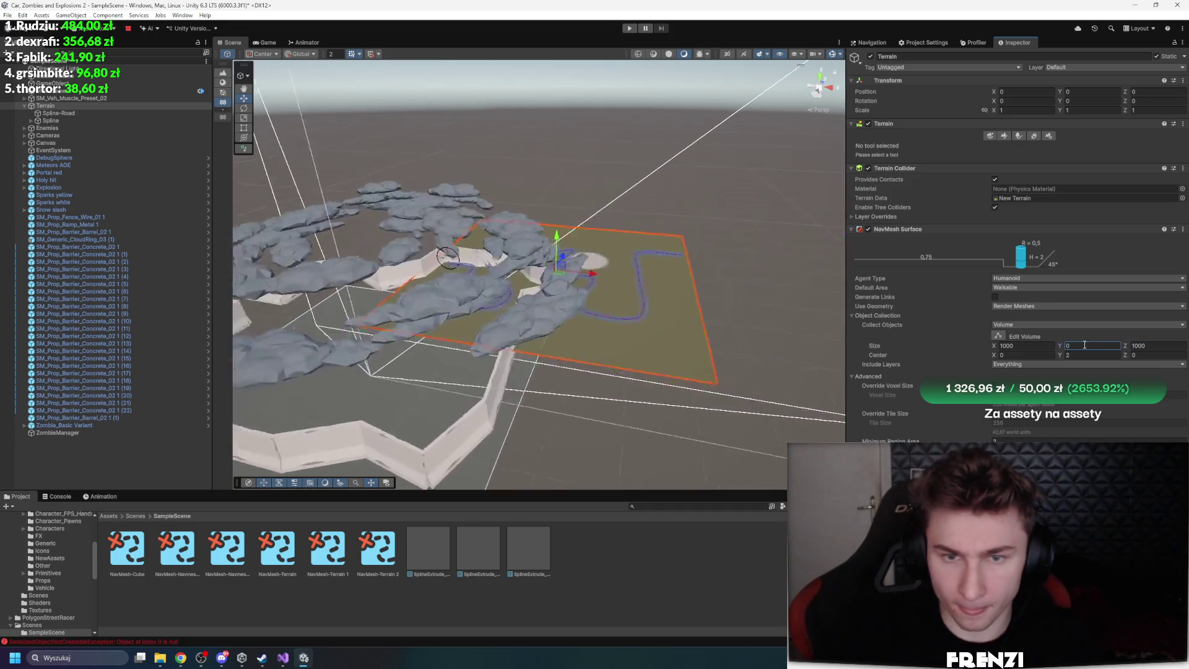
key(Return)
Centre the NavMesh volume at 500, 200, 500
click(1037, 357)
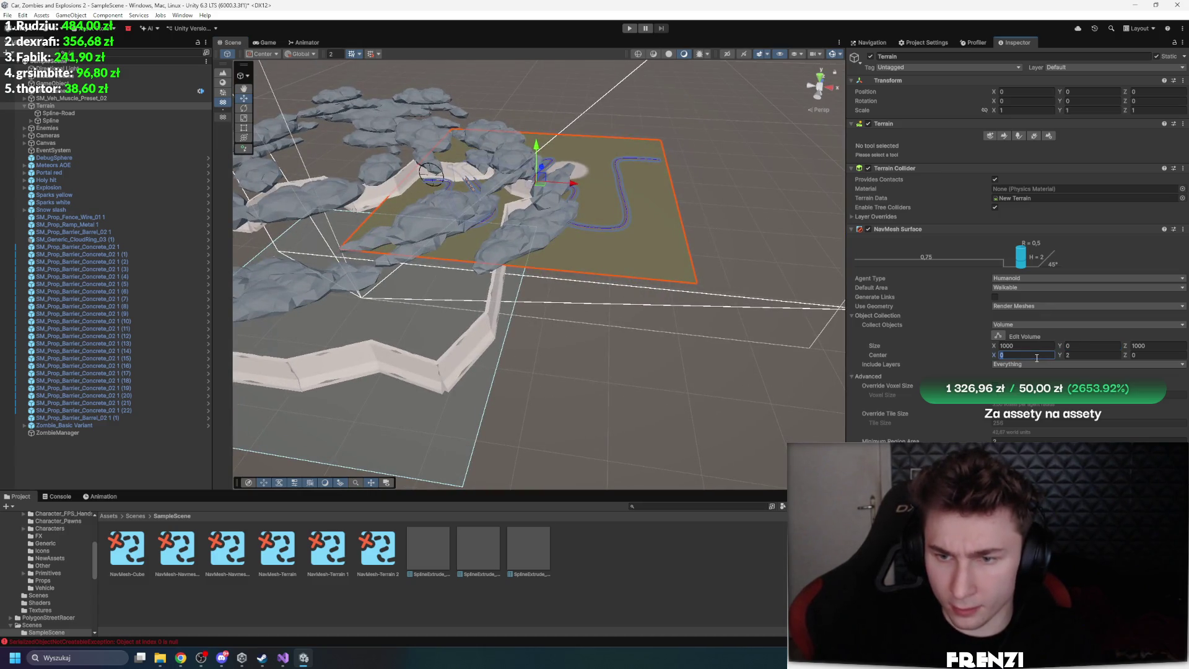
text(500)
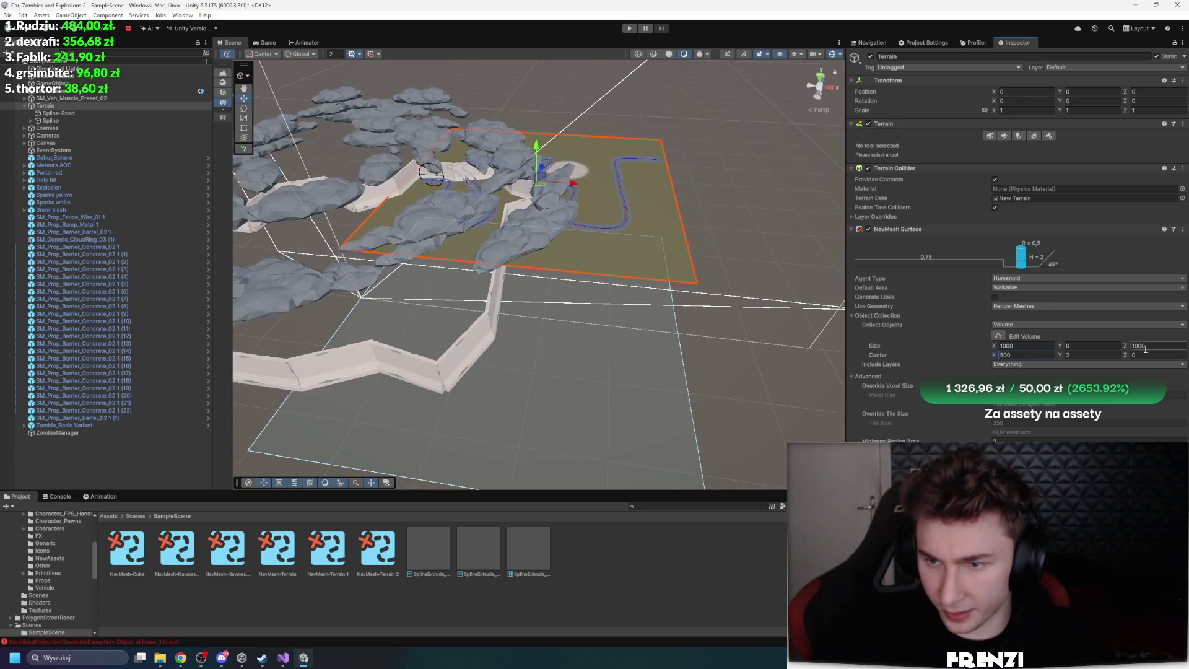
click(1158, 356)
text(500)
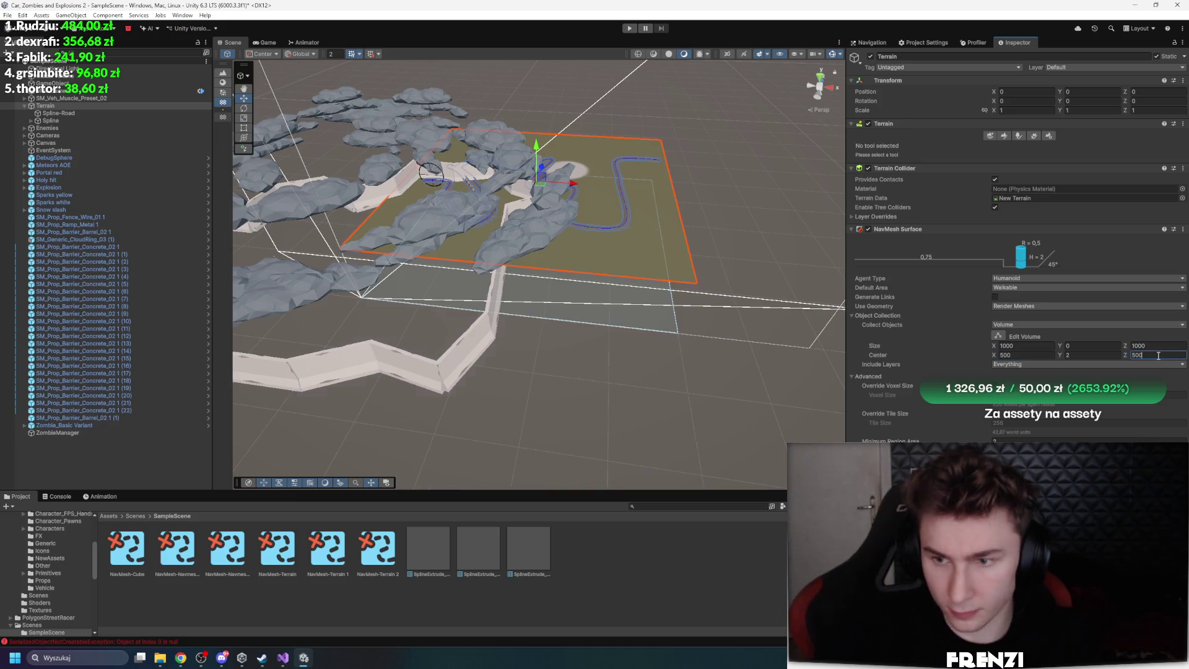
click(1105, 350)
click(1093, 355)
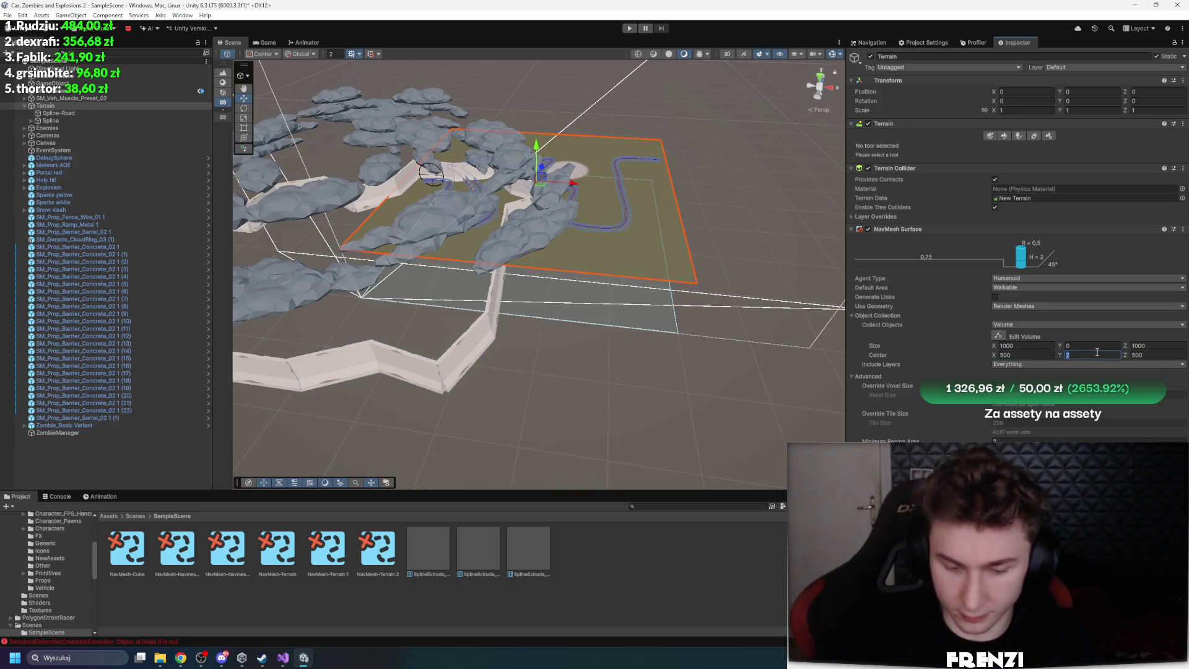
text(200)
key(Return)
drag(724, 297, 743, 306)
Set the NavMesh volume's Y size to 1.89
scroll(743, 306, up, 10)
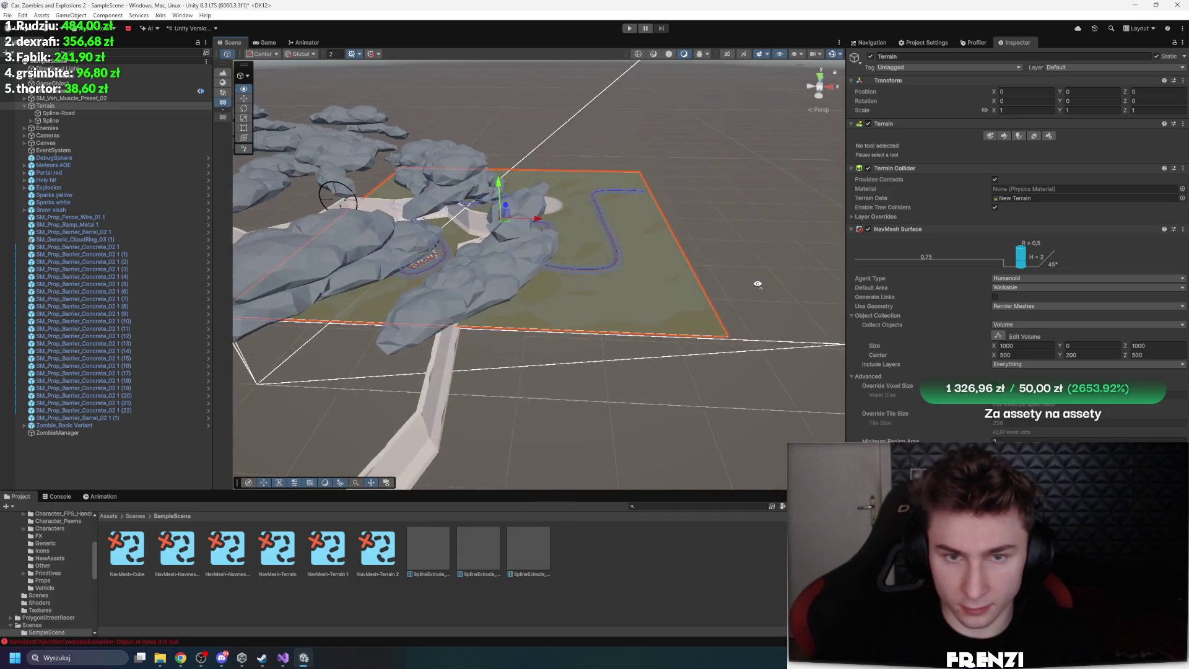
scroll(736, 262, down, 5)
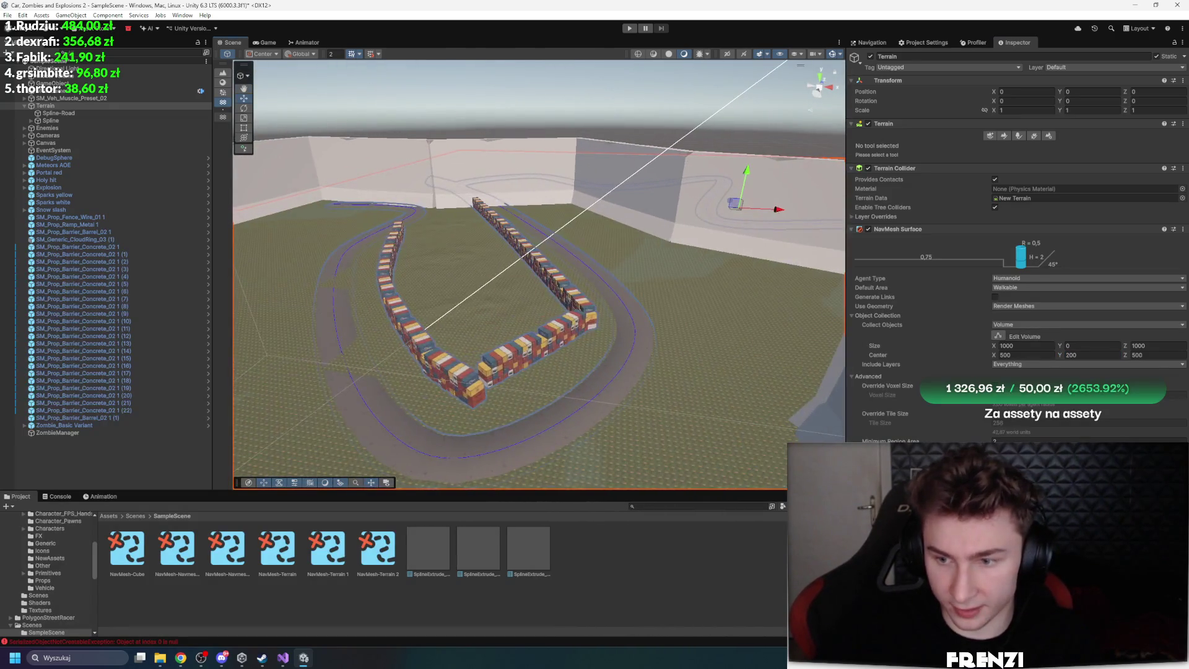
scroll(550, 333, up, 5)
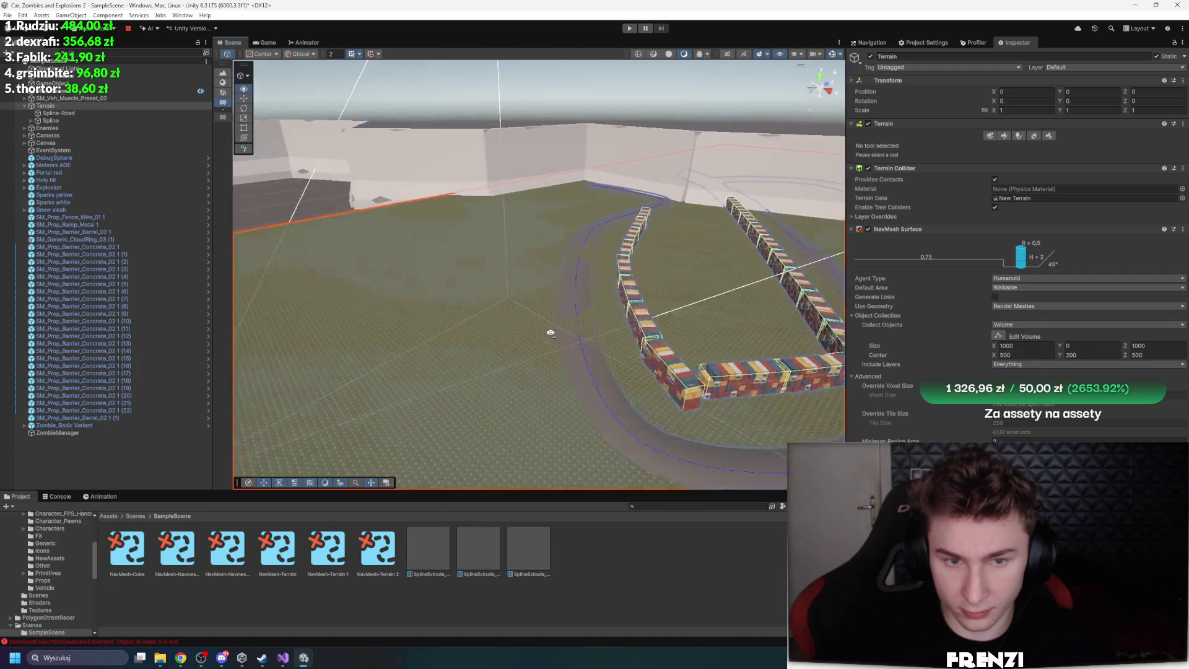
mouse_move(550, 333)
mouse_down()
mouse_move(733, 299)
mouse_move(578, 345)
mouse_up()
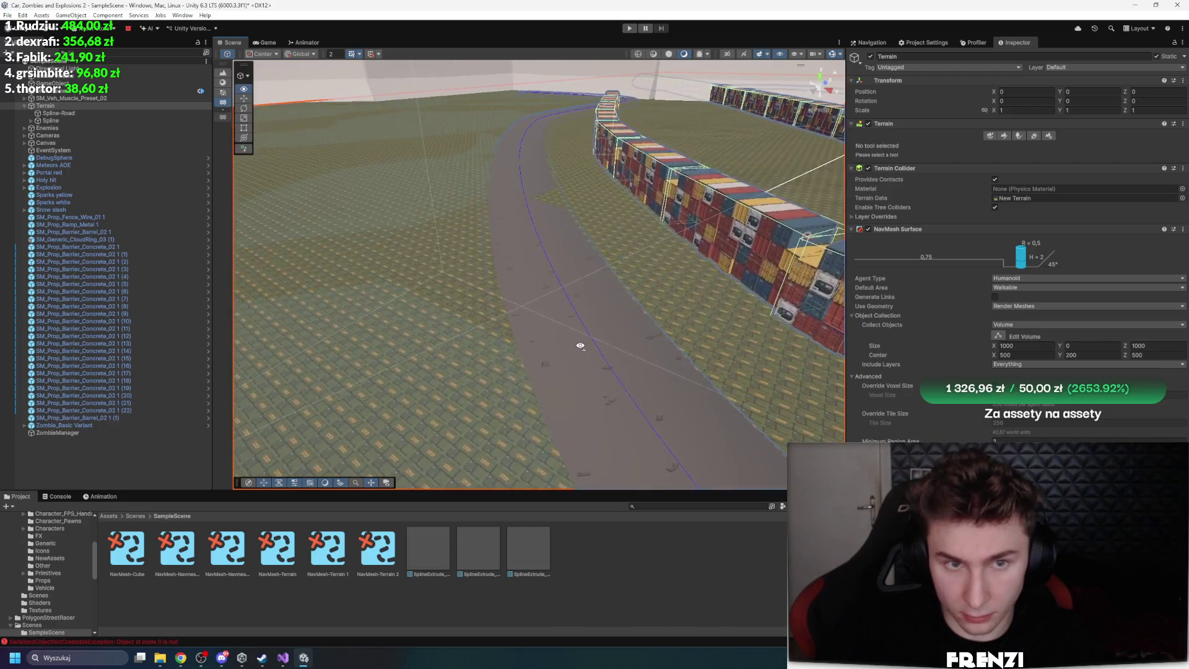
click(1065, 346)
text(45)
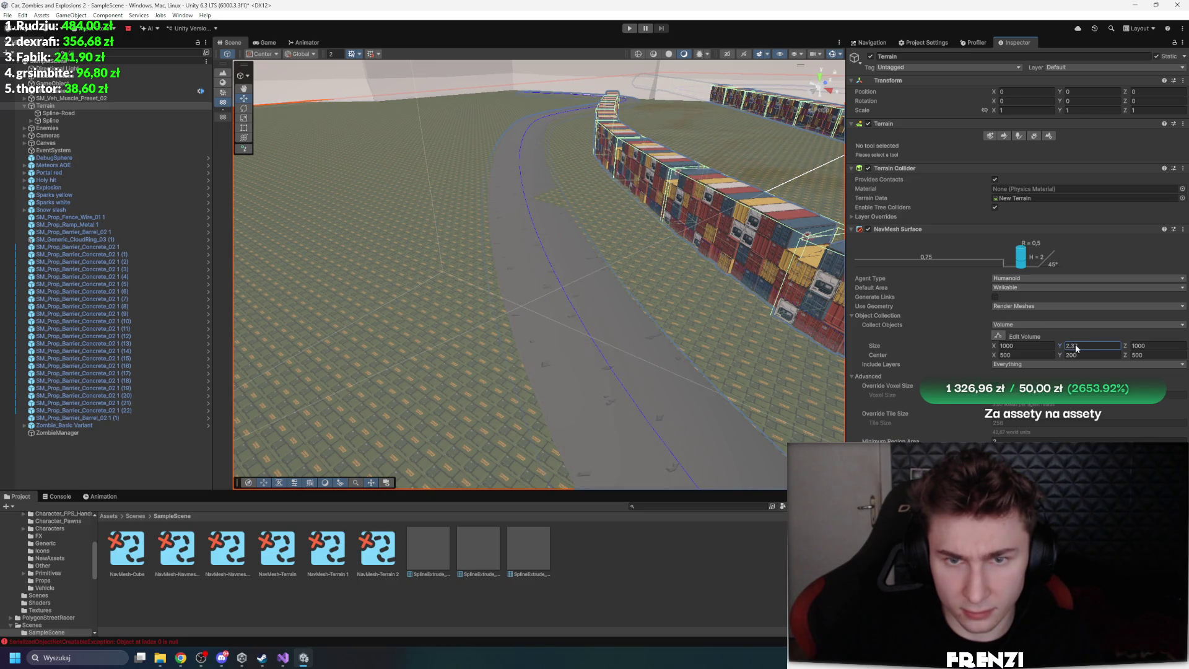
text(89)
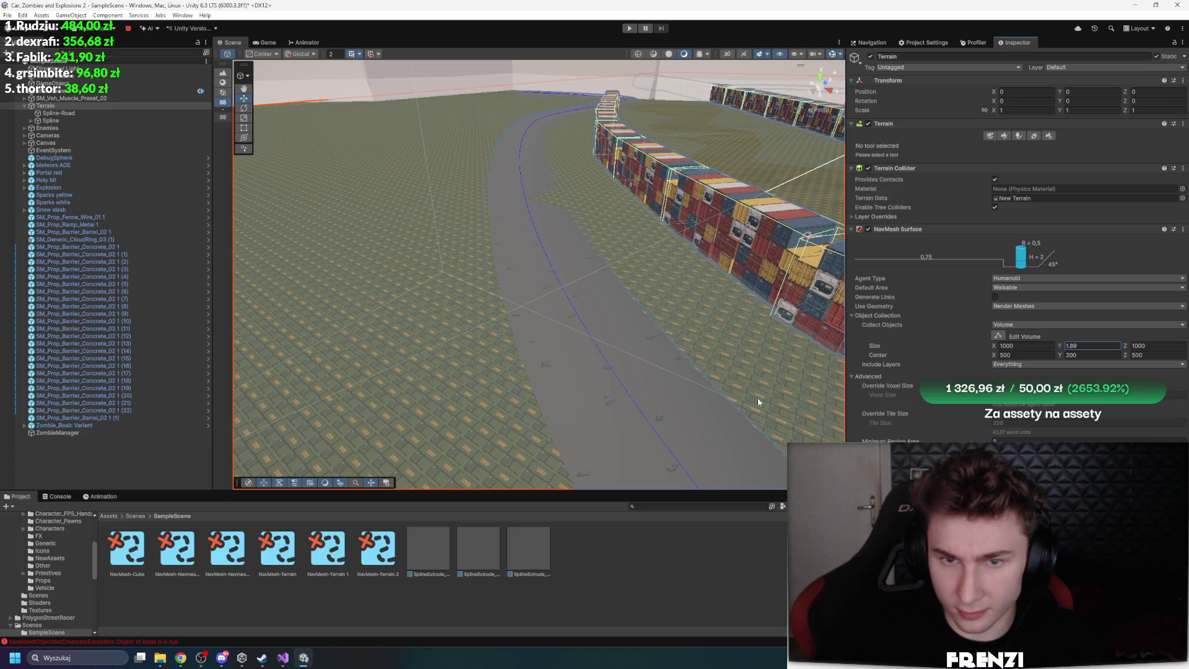
Test-run the game, stop it, and open the NullReferenceException at ZombieController.cs line 87
key(ctrl+p)
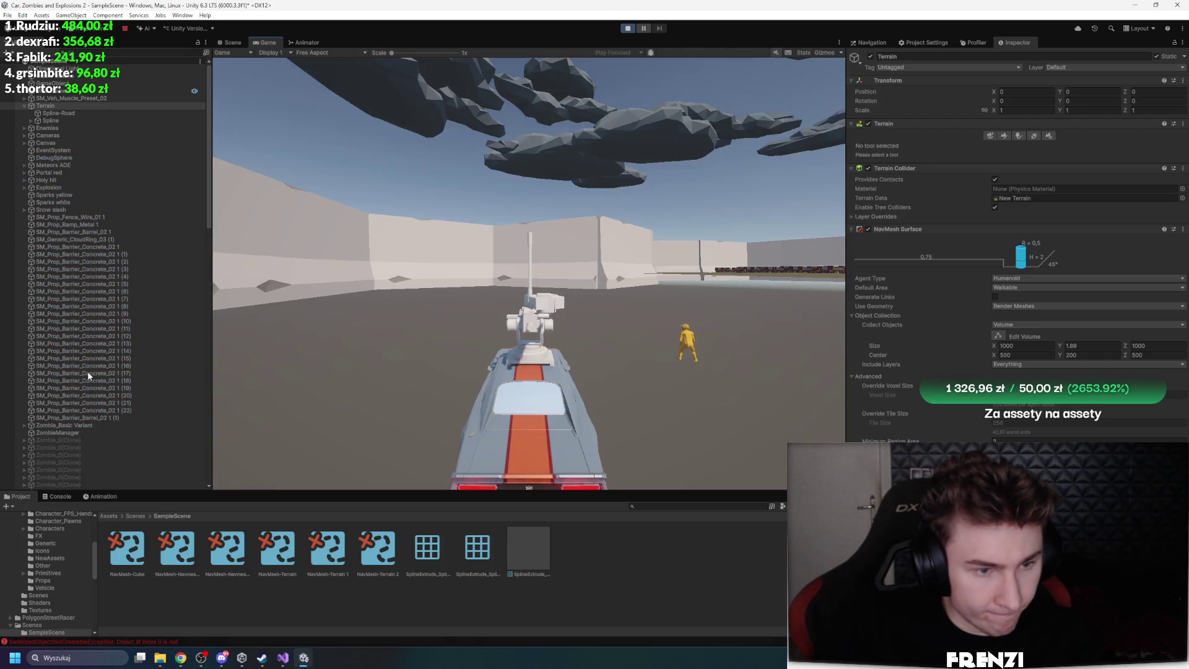
scroll(99, 372, down, 10)
scroll(139, 384, up, 5)
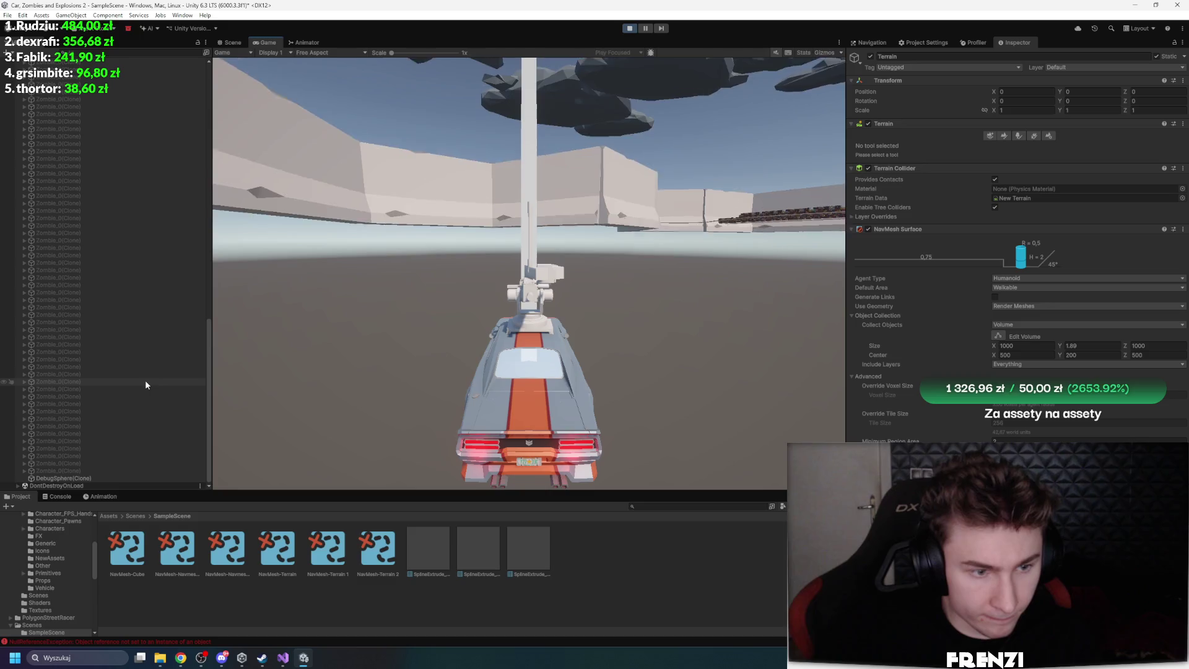
click(629, 28)
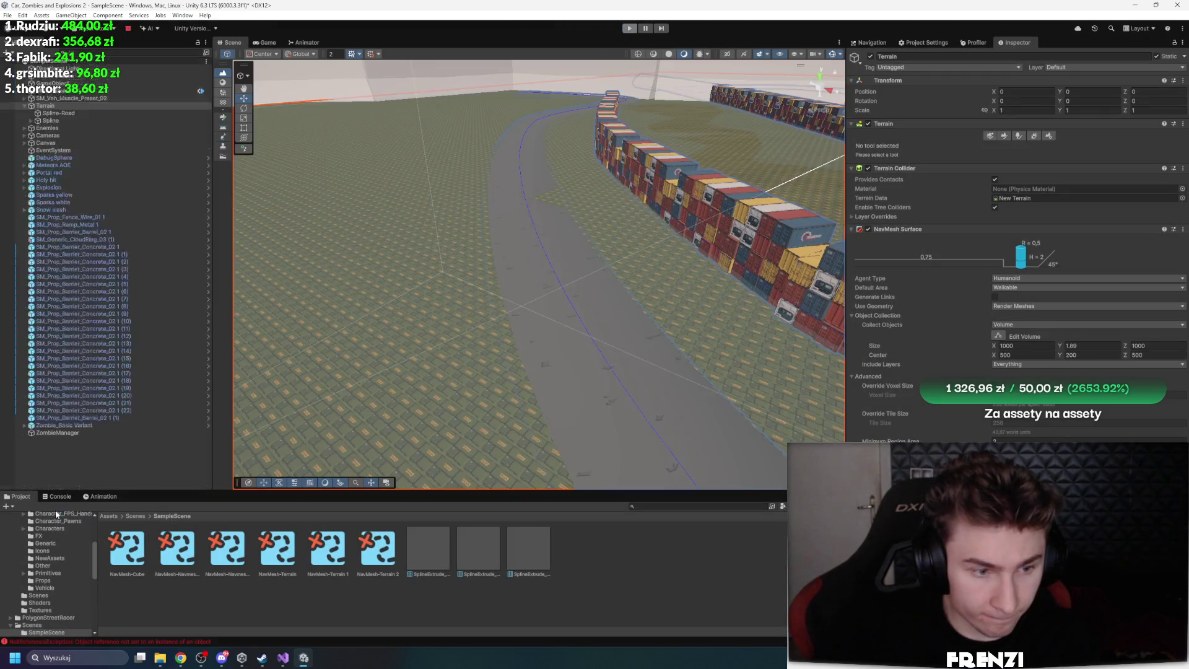
click(57, 496)
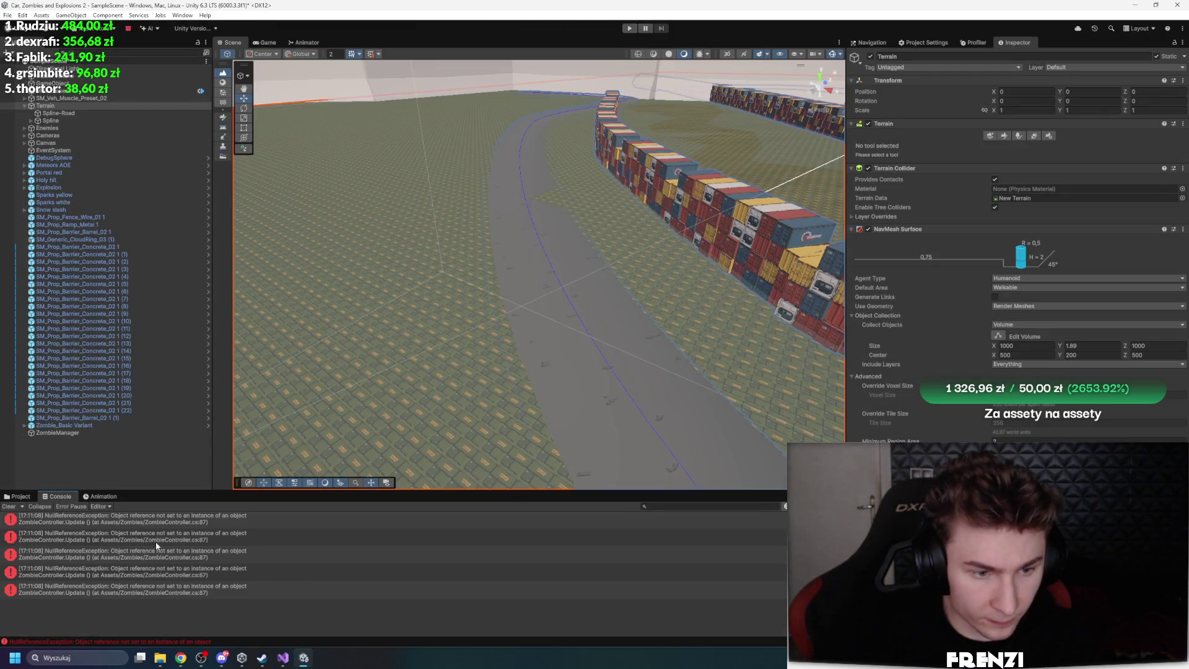
double_click(162, 543)
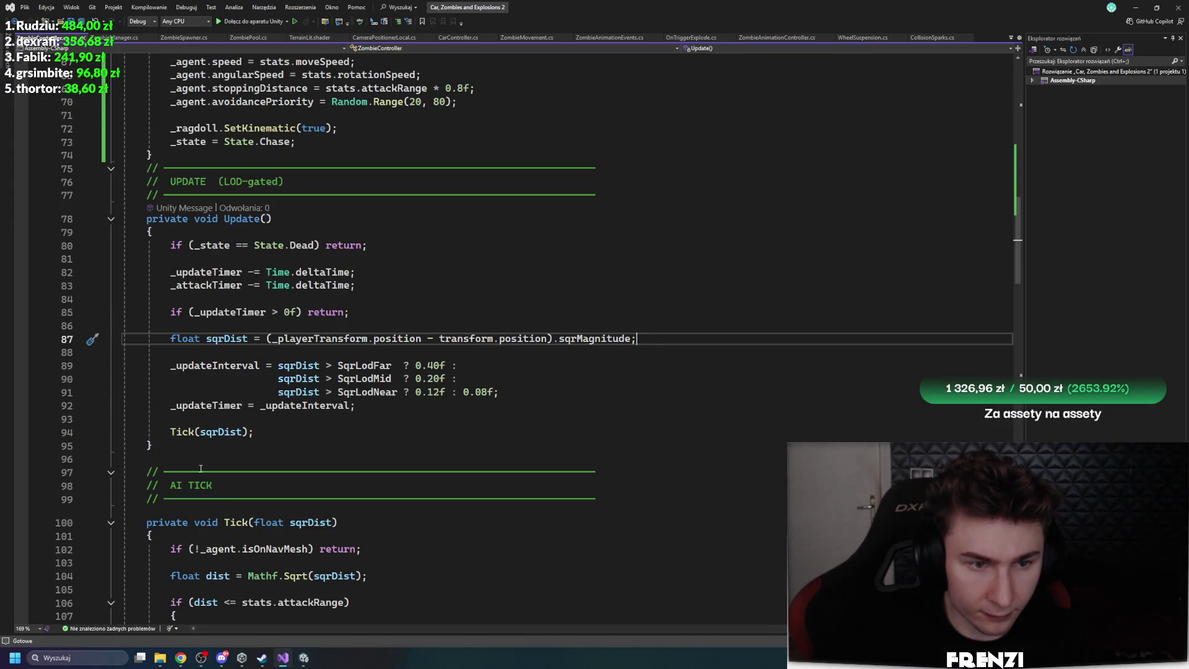
Trace where _playerTransform is assigned from the playerCar parameter in Initialize
click(316, 338)
scroll(433, 434, up, 15)
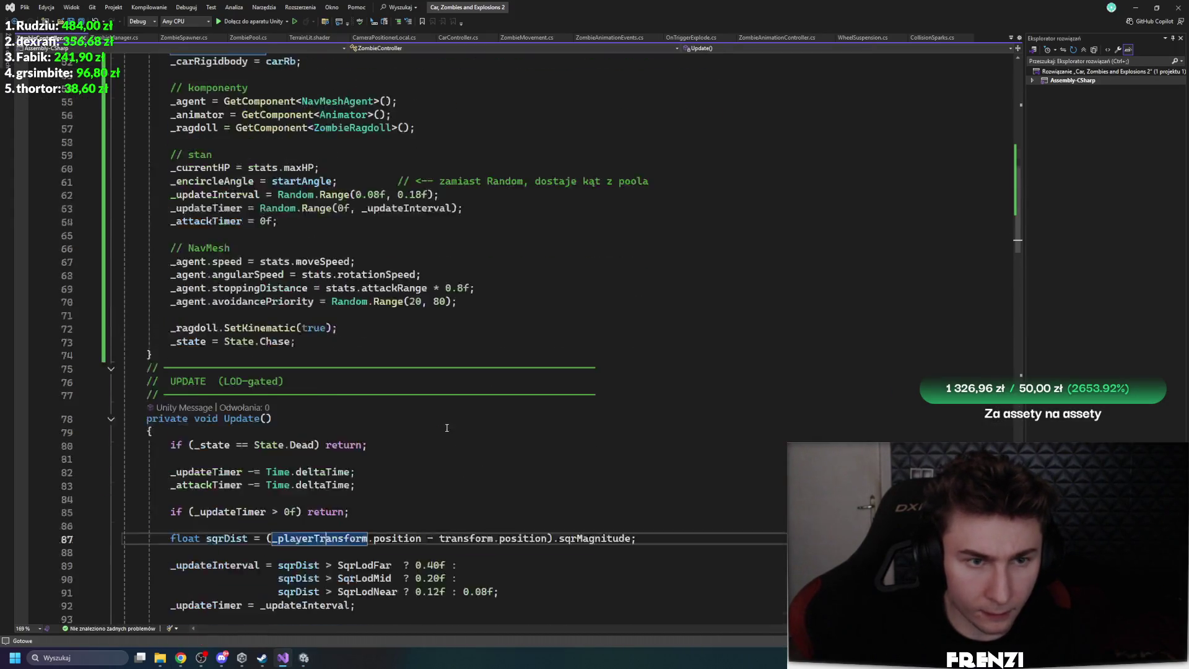
mouse_move(315, 489)
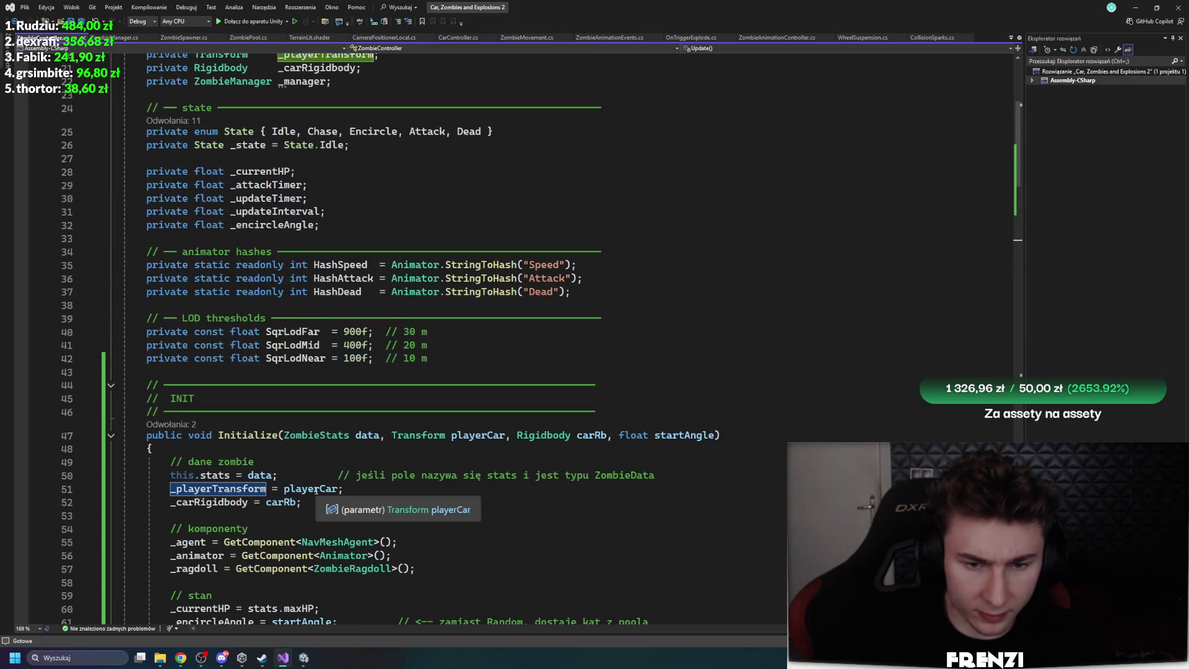
click(481, 434)
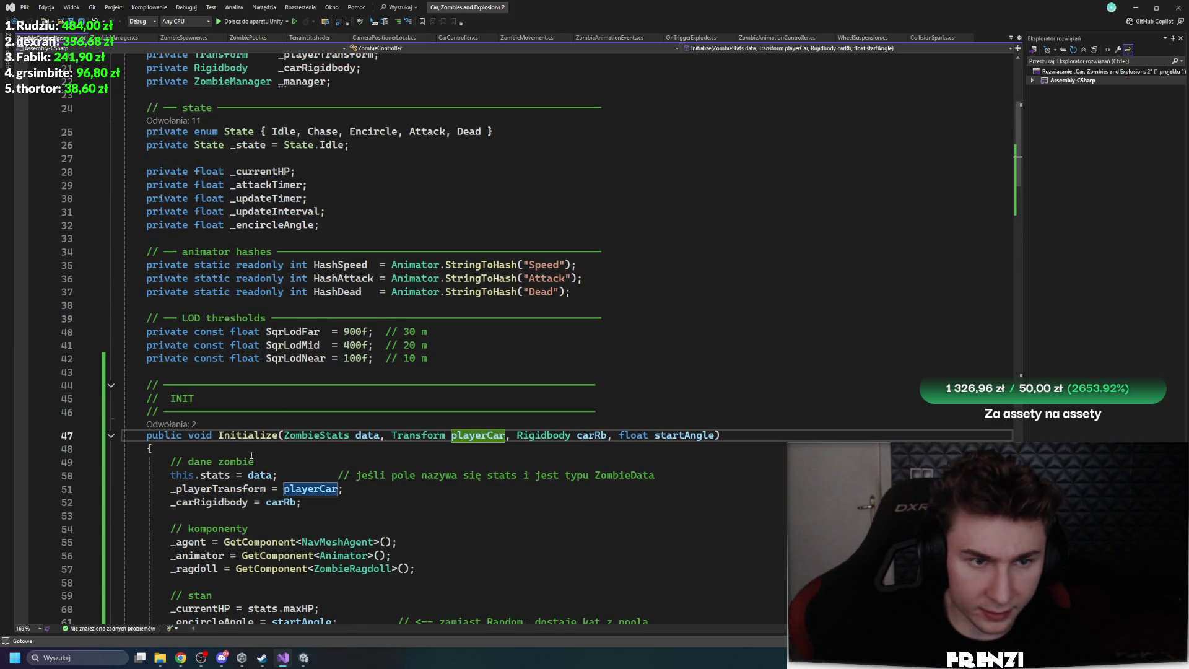
click(184, 434)
Follow the Initialize reference into ZombieManager and go to the playerTransform field declaration
click(171, 424)
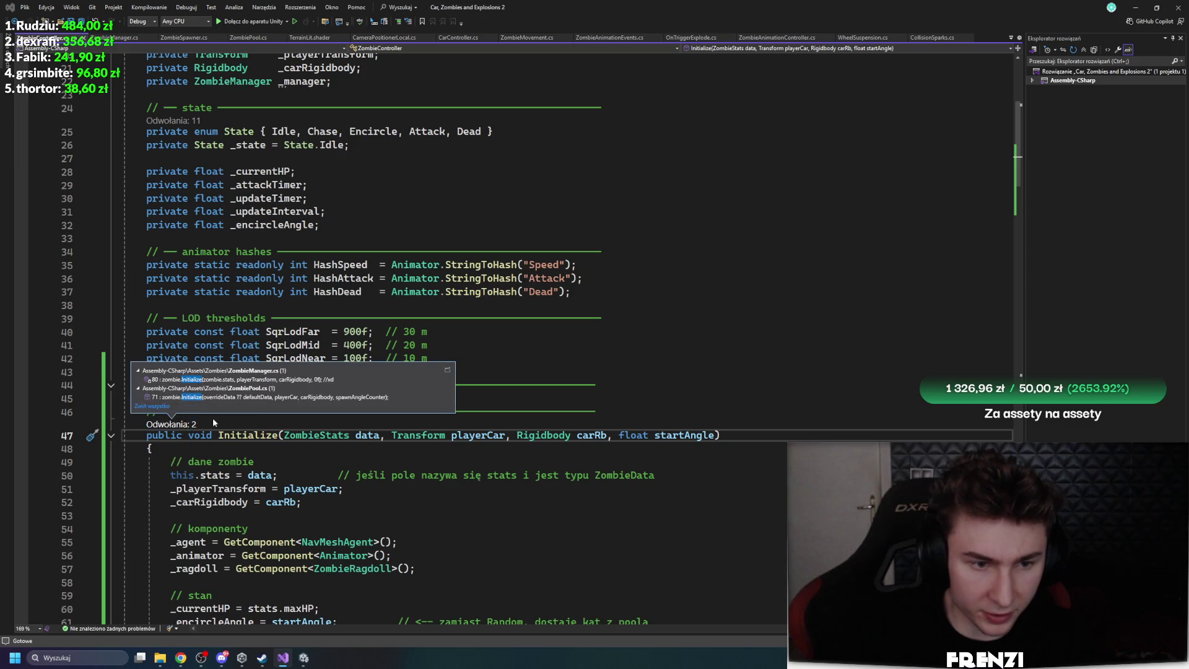
double_click(267, 385)
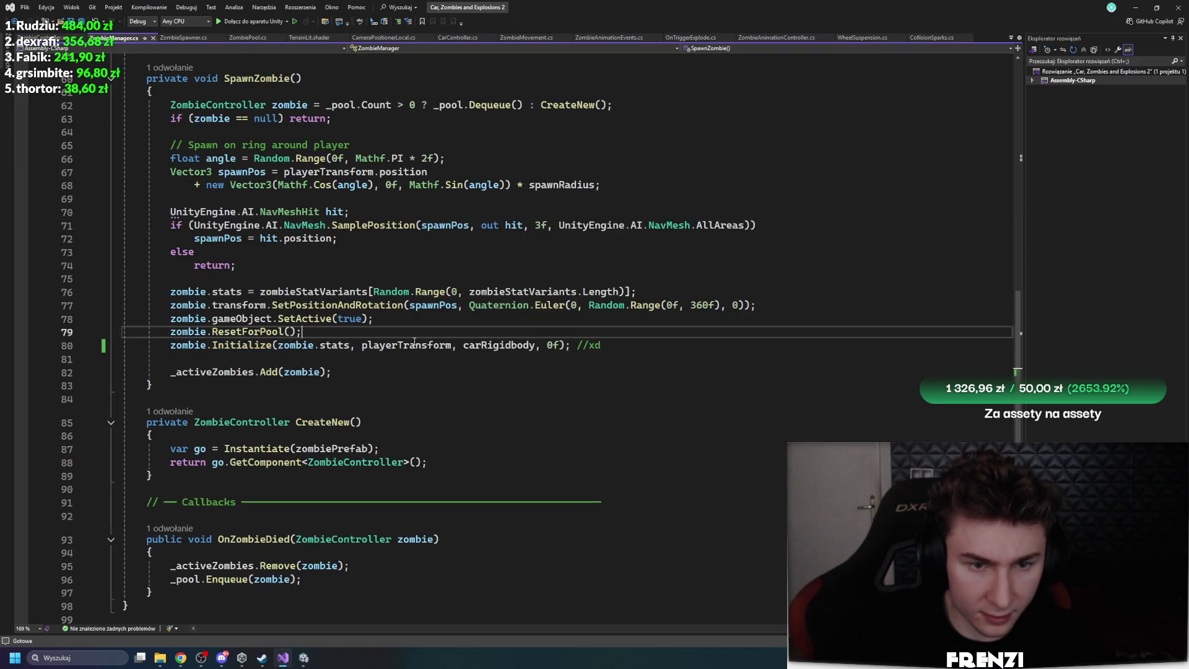
click(383, 346)
scroll(356, 419, up, 5)
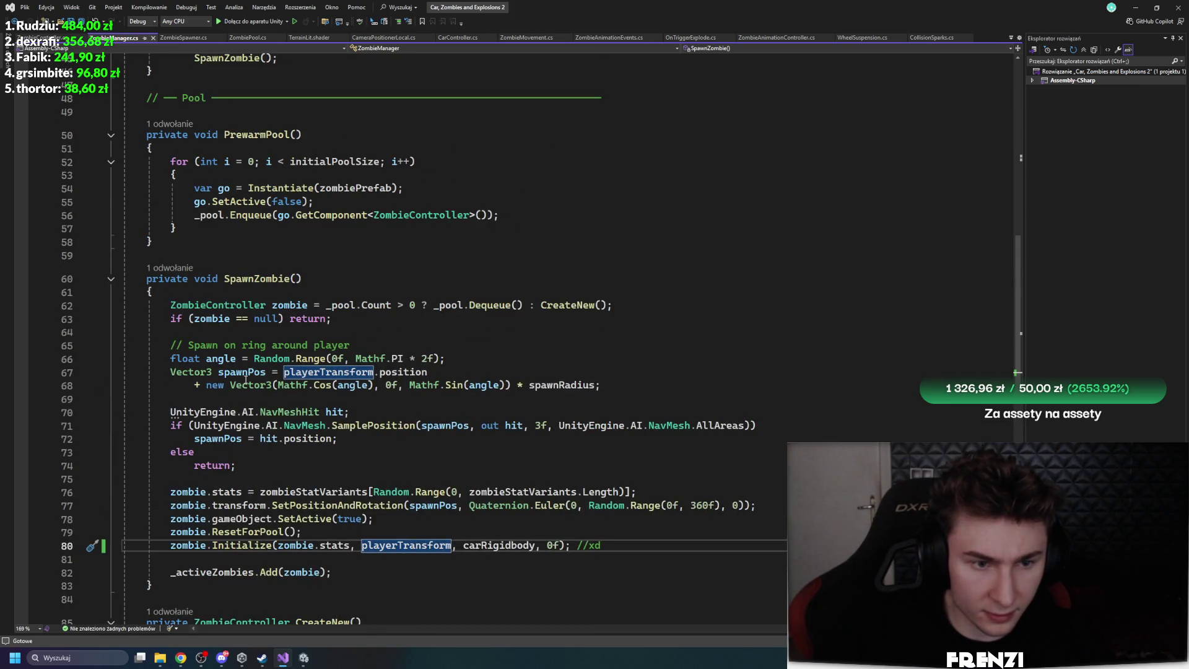
click(315, 372)
key(F12)
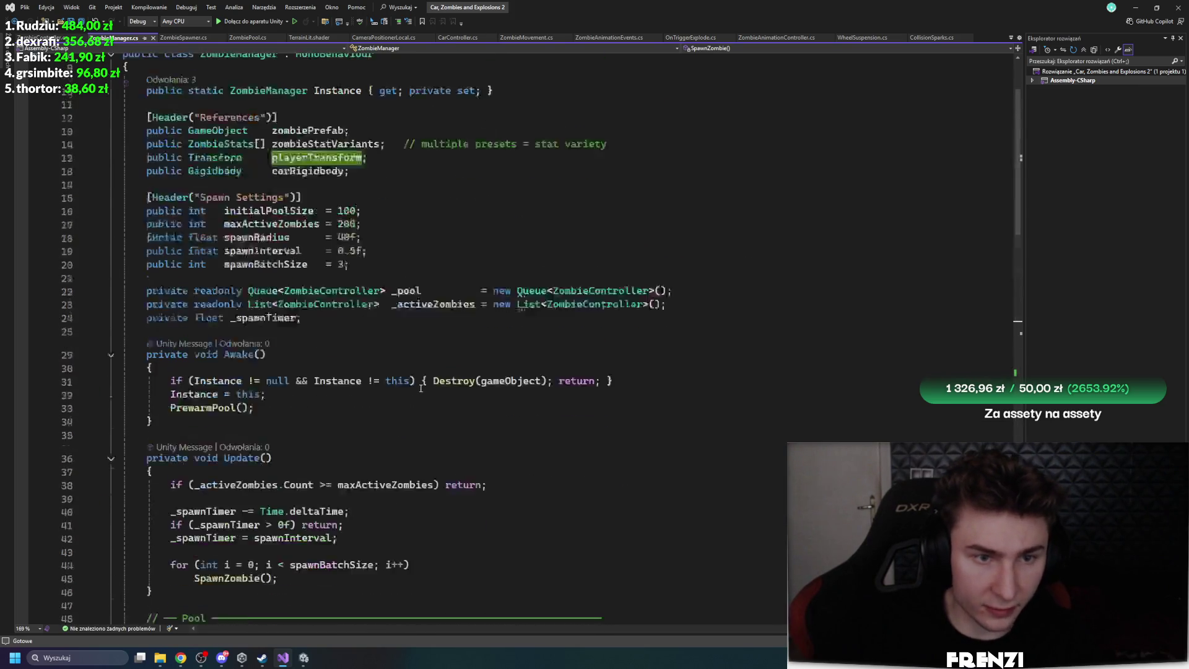
scroll(417, 396, up, 1)
Confirm ZombieManager's Player Transform points at SM_Veh_Muscle_Preset_02 and select that car
click(303, 658)
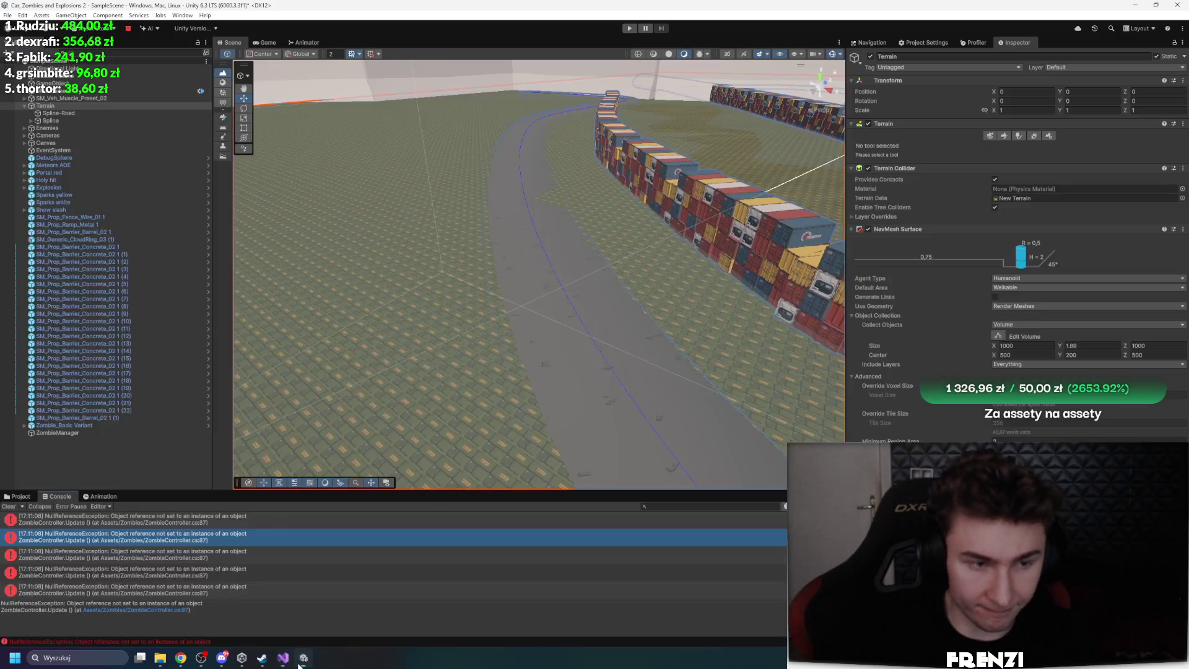
click(57, 432)
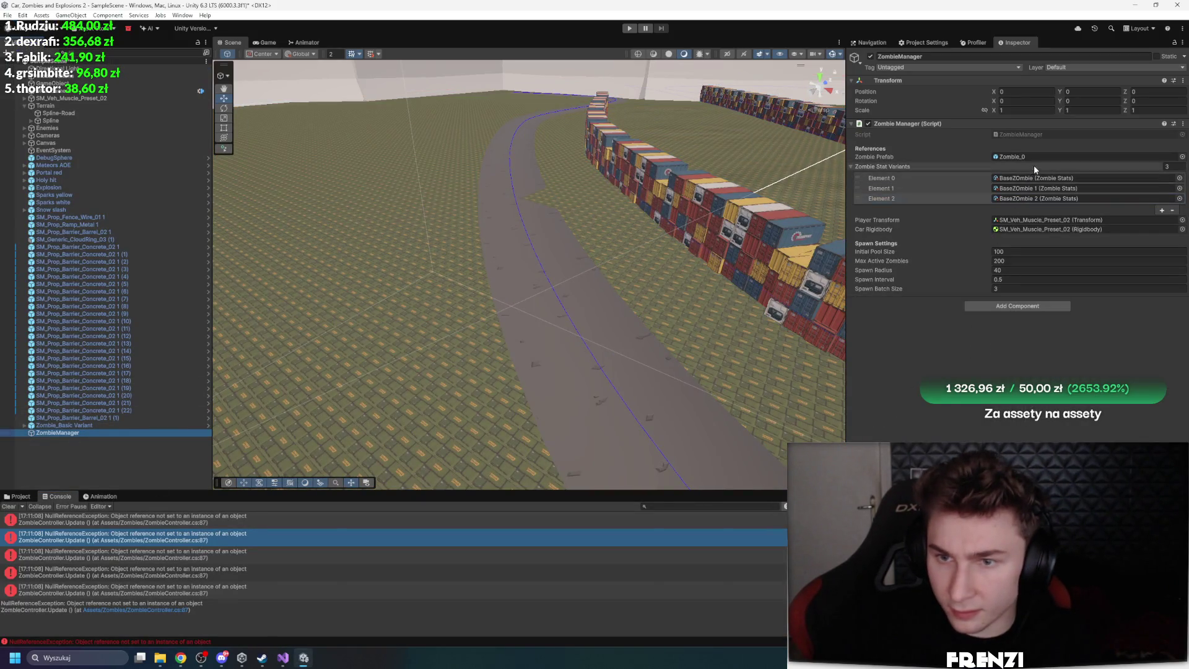
click(1037, 220)
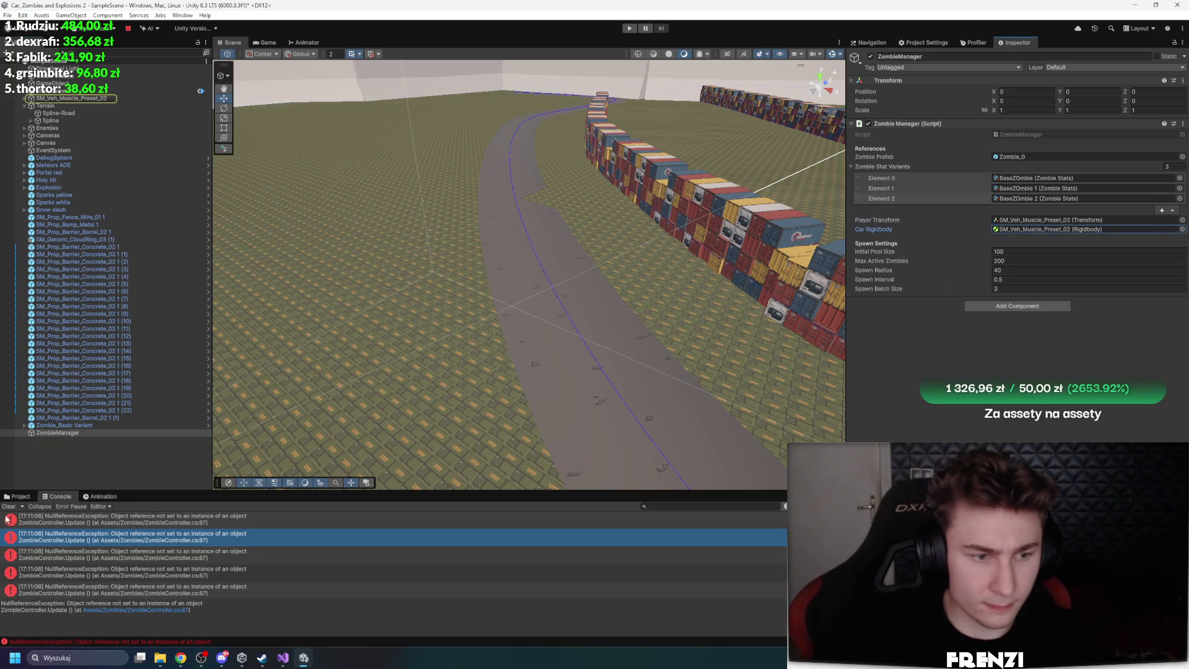
click(18, 496)
Collapse the car's Raycast Car Controller, Rigidbody and Trail Renderer, then open its Car Controller script
click(72, 98)
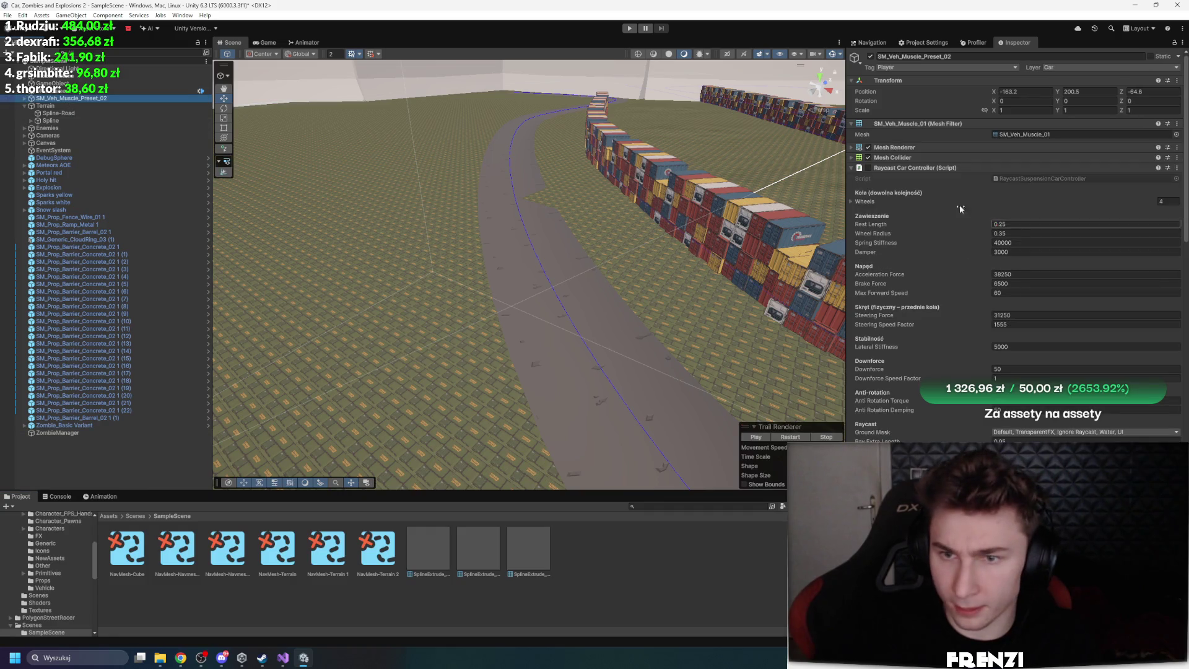
click(924, 167)
click(918, 169)
click(915, 170)
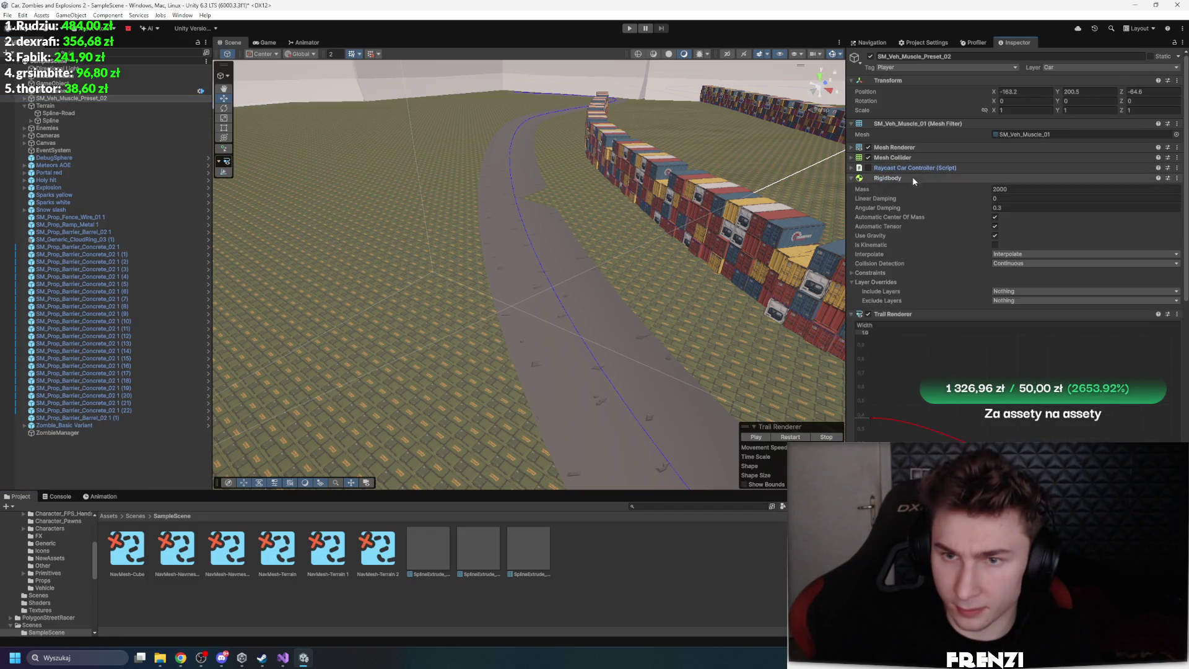
click(912, 178)
click(913, 188)
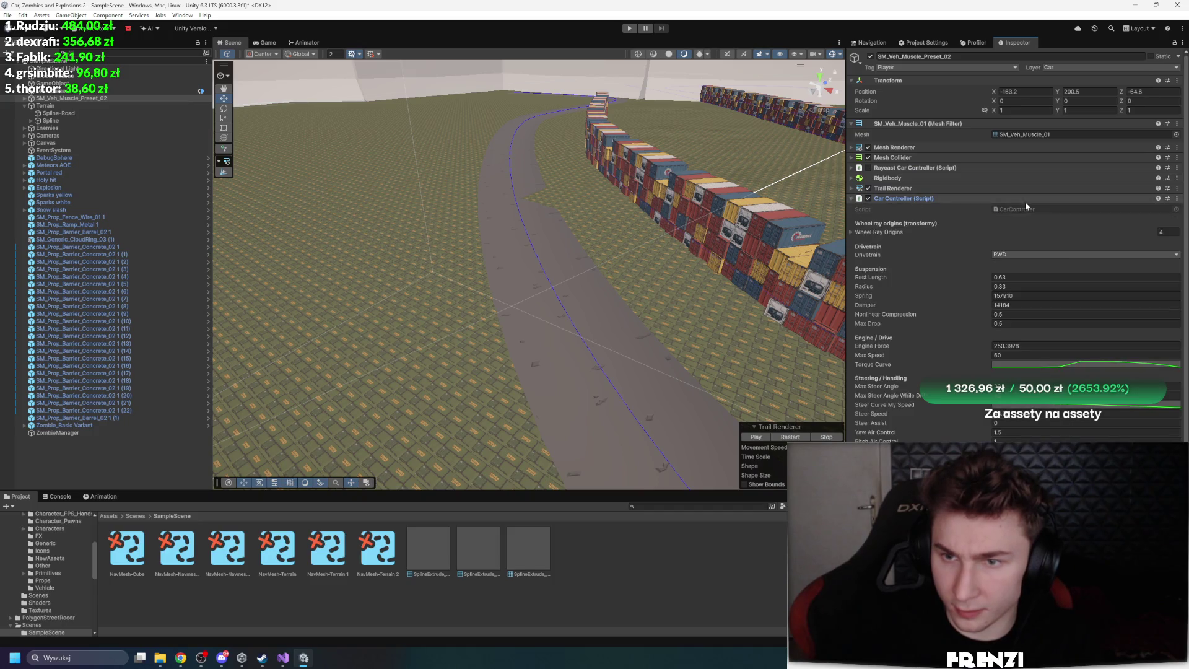
double_click(1012, 210)
scroll(441, 211, up, 15)
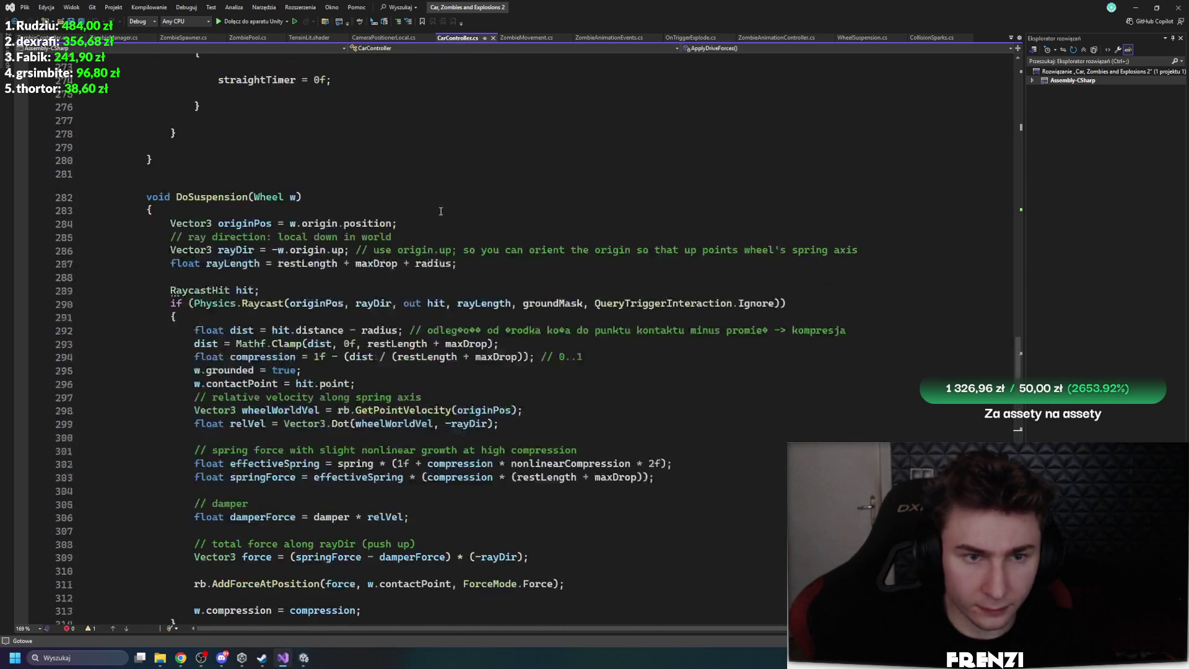
Add IDamageable after MonoBehaviour in the CarController class declaration
scroll(441, 211, up, 20)
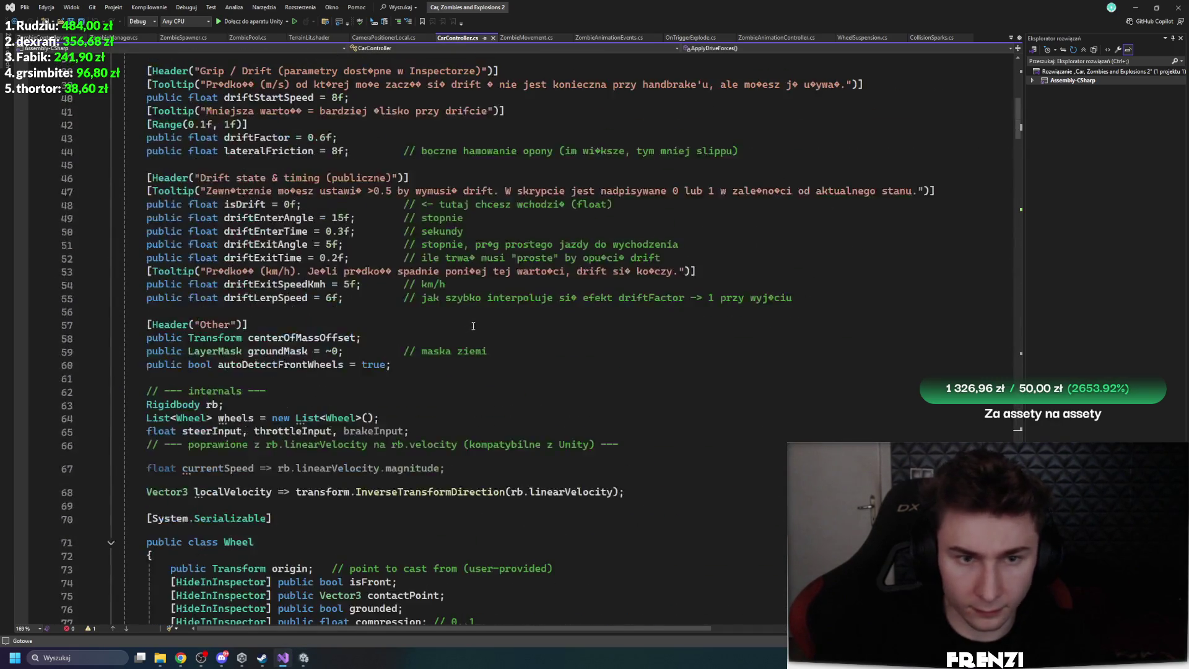
scroll(473, 326, up, 12)
click(461, 123)
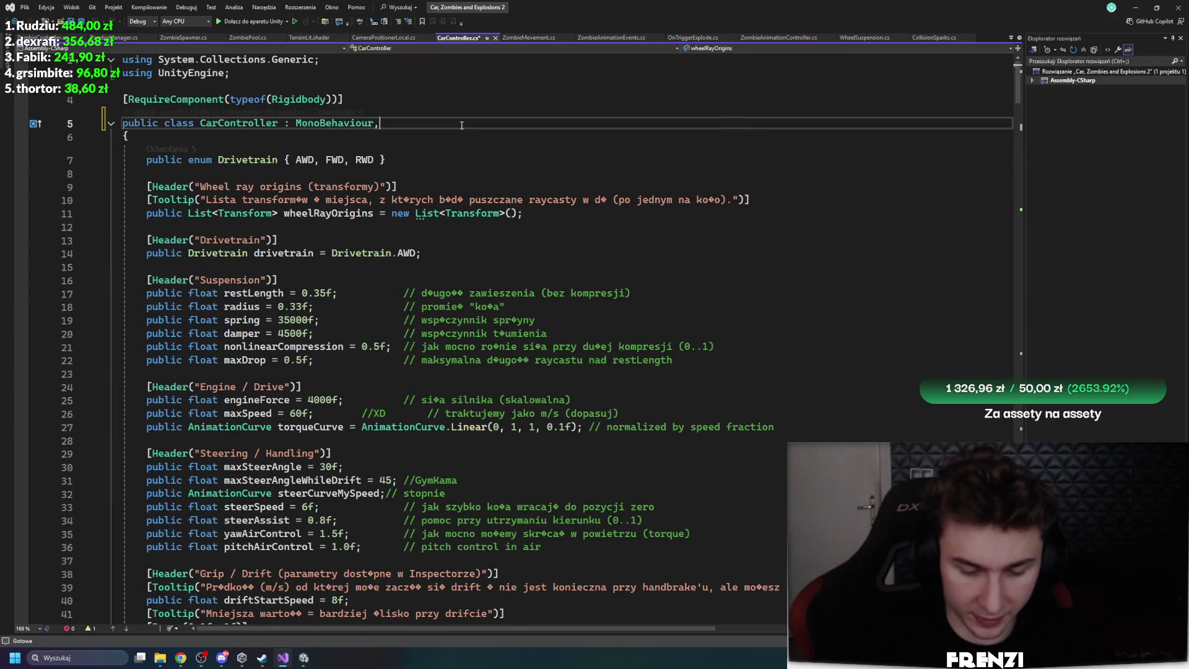
text(,idam)
key(Tab)
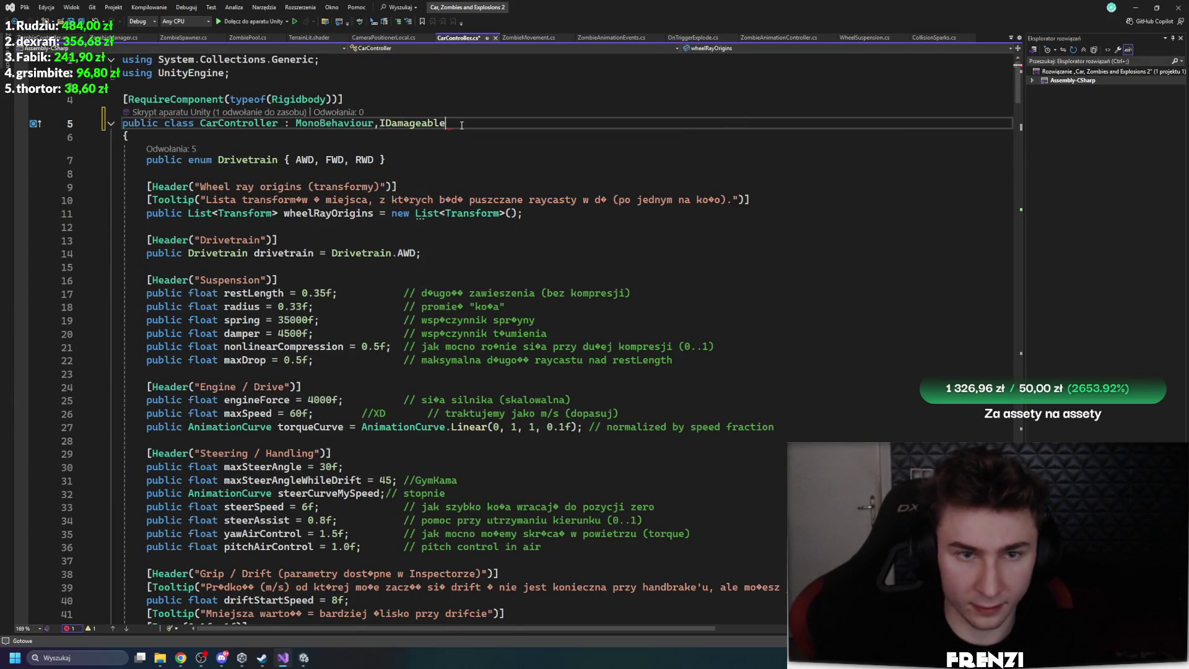
Implement the IDamageable interface members via quick actions and save CarController.cs
click(436, 122)
click(92, 123)
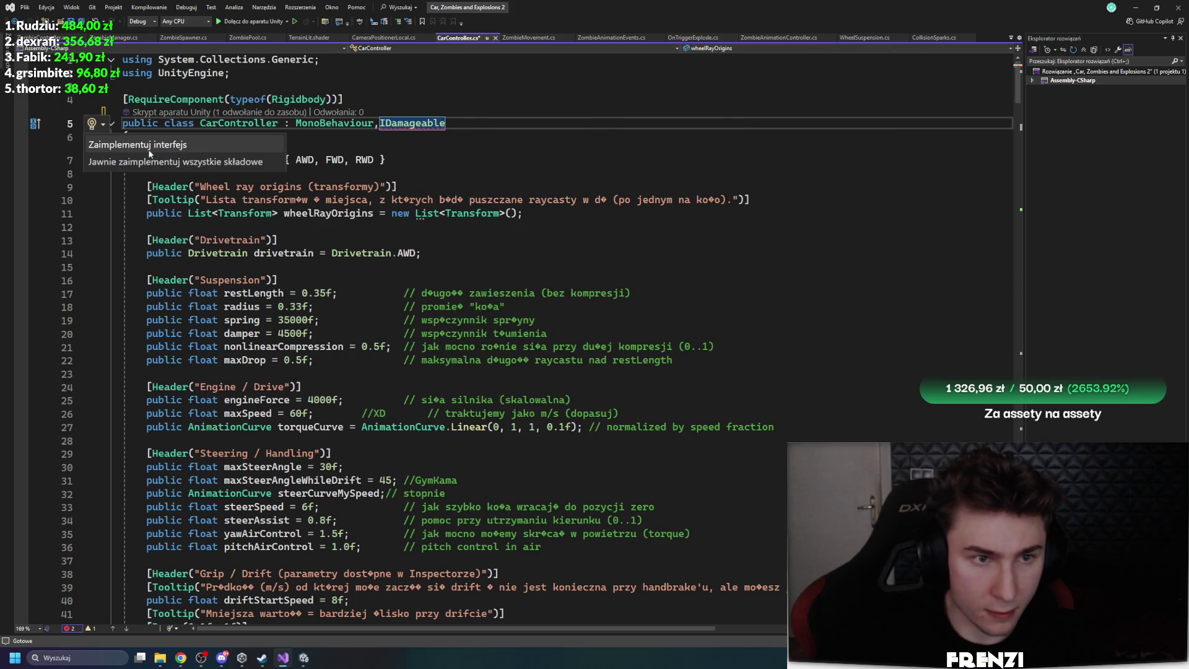
click(161, 149)
scroll(389, 337, down, 20)
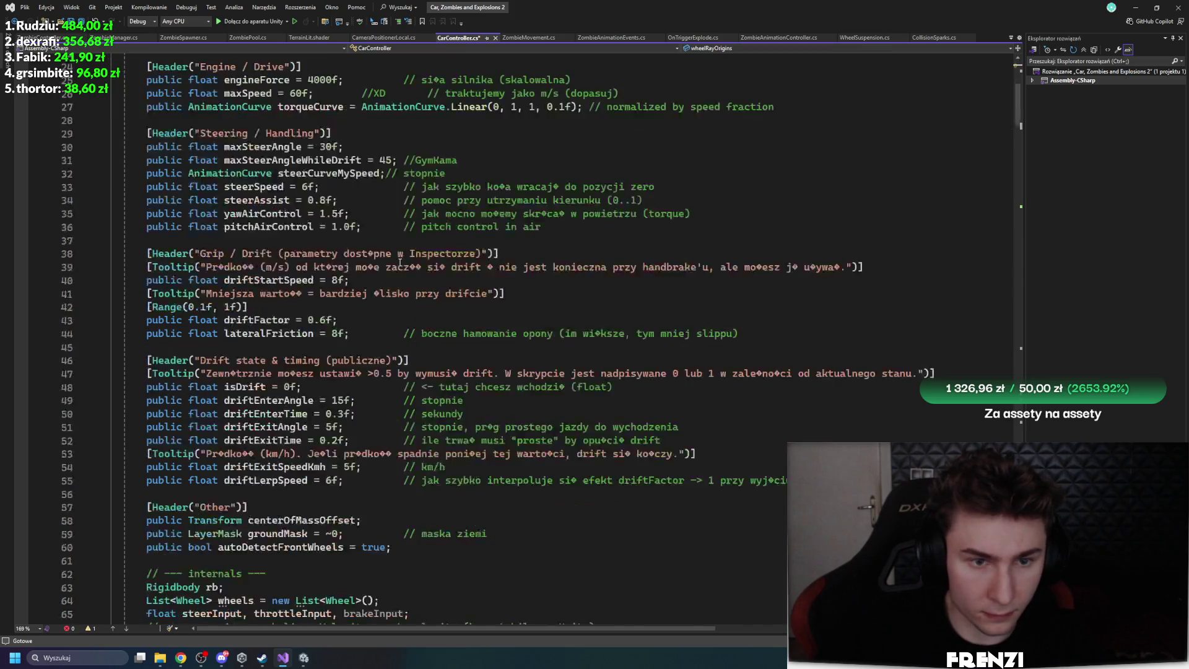
scroll(396, 338, down, 20)
key(ctrl+s)
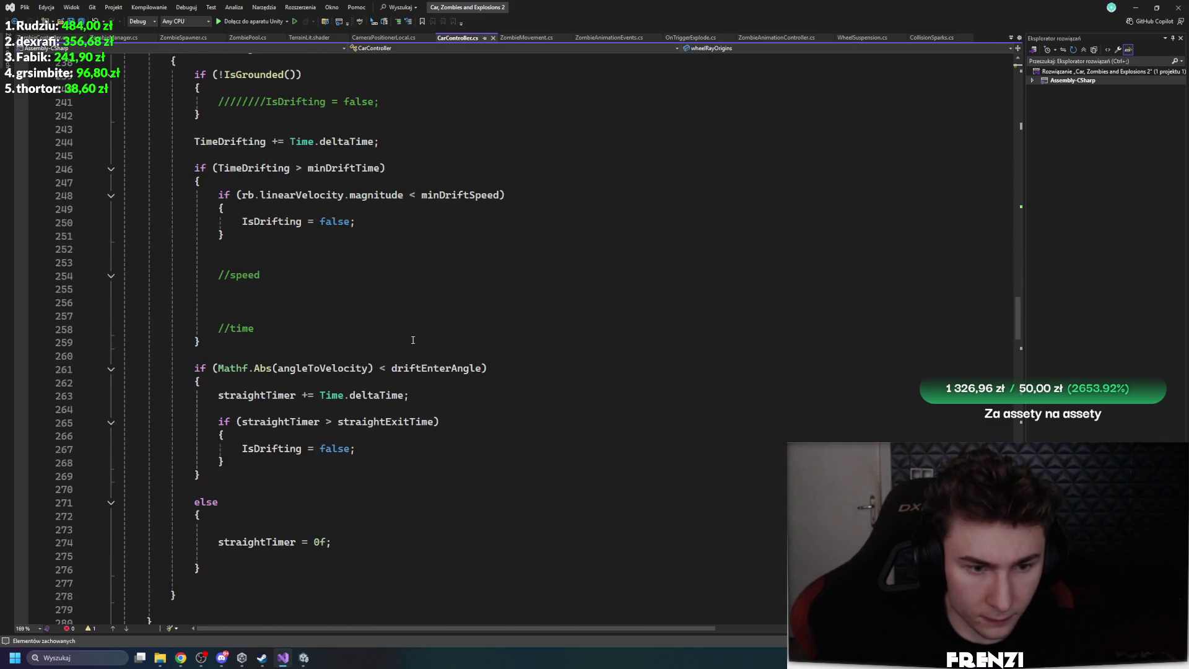
key(alt+Tab)
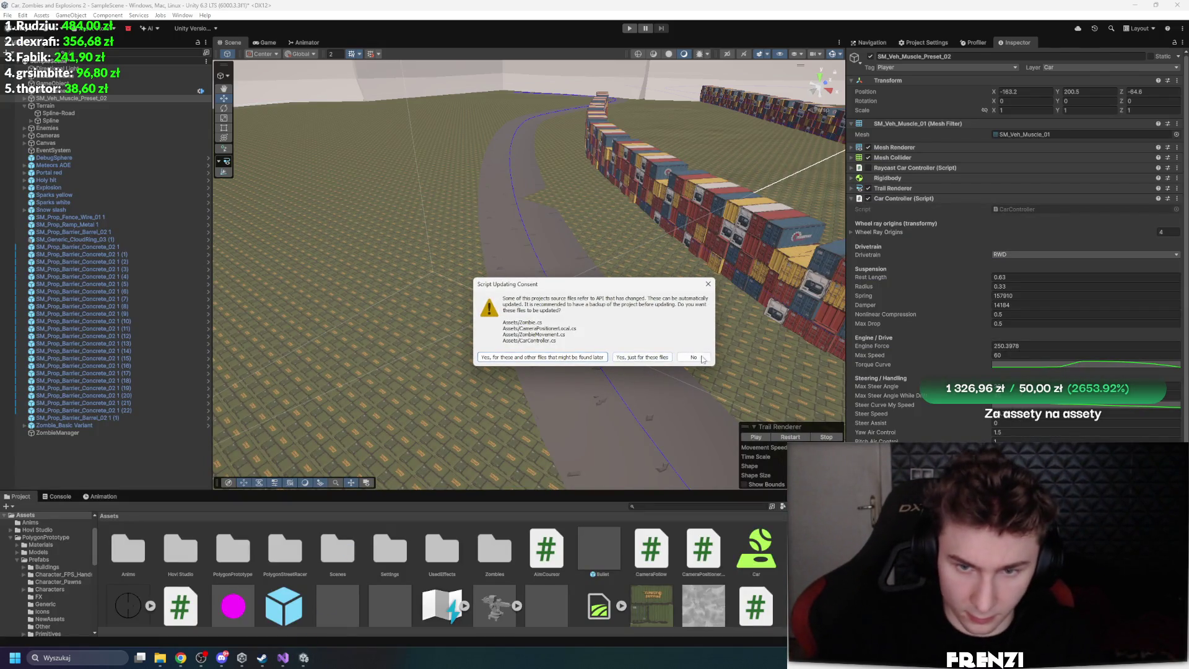
Frame SM_Veh_Muscle_Preset_02 and drag it onto open ground in front of the container ring
key(alt+Tab)
mouse_move(302, 655)
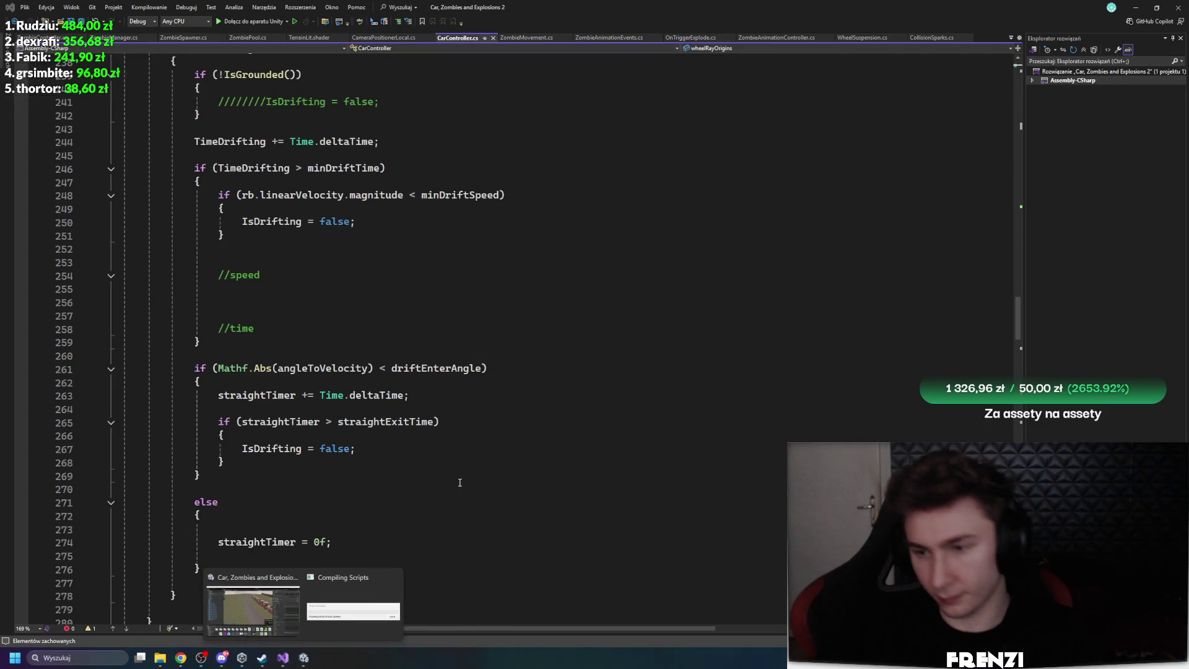
click(310, 612)
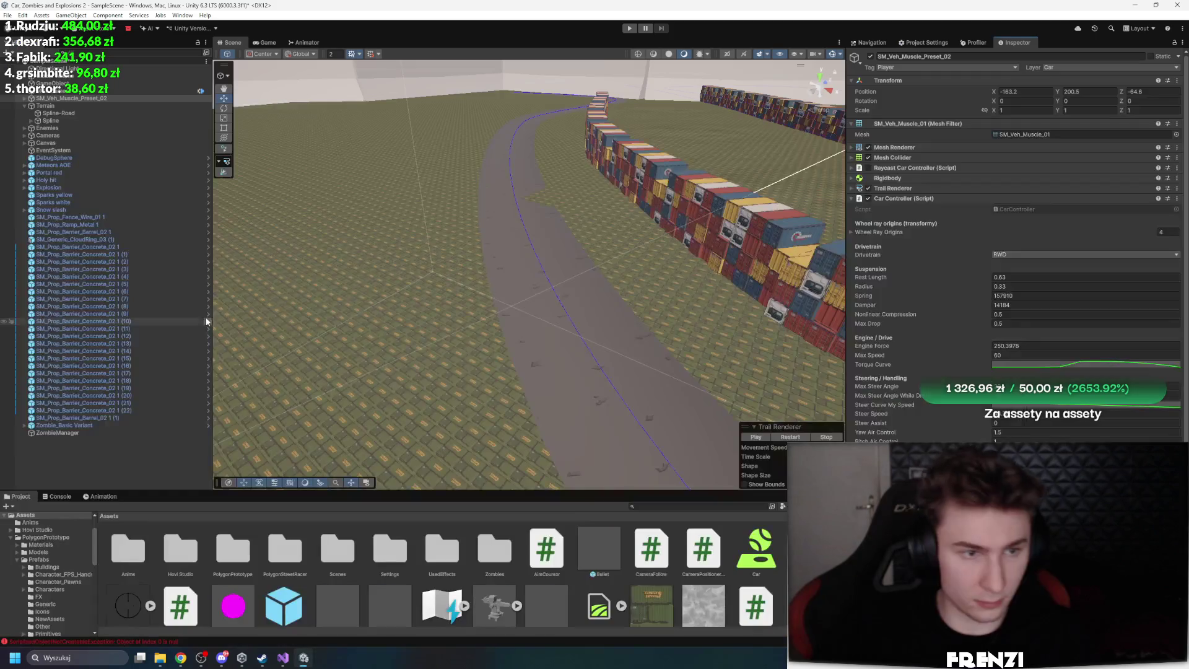
click(123, 433)
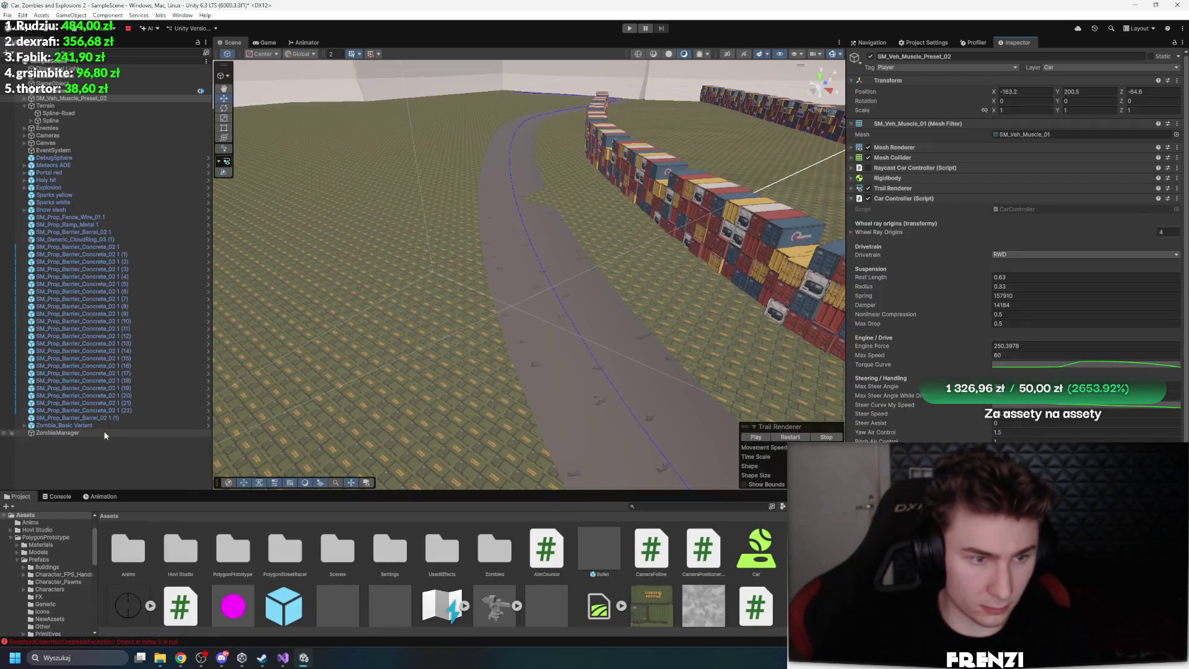
double_click(71, 98)
mouse_move(530, 287)
mouse_down()
mouse_move(554, 286)
mouse_move(525, 237)
mouse_up()
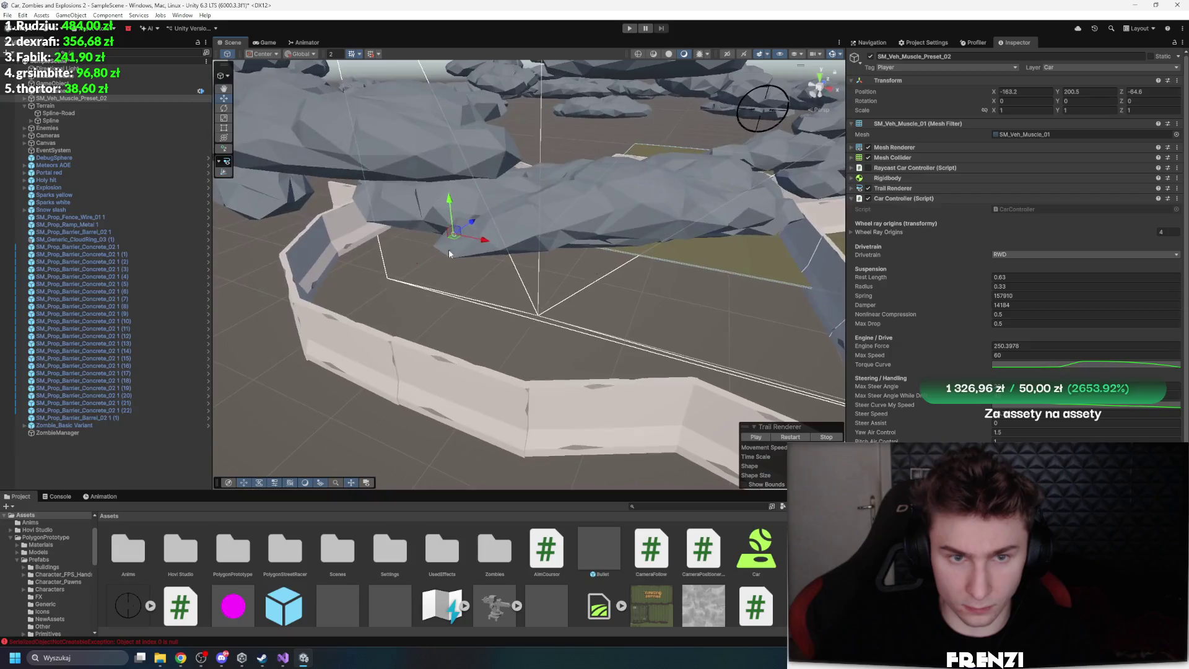
drag(713, 243, 810, 224)
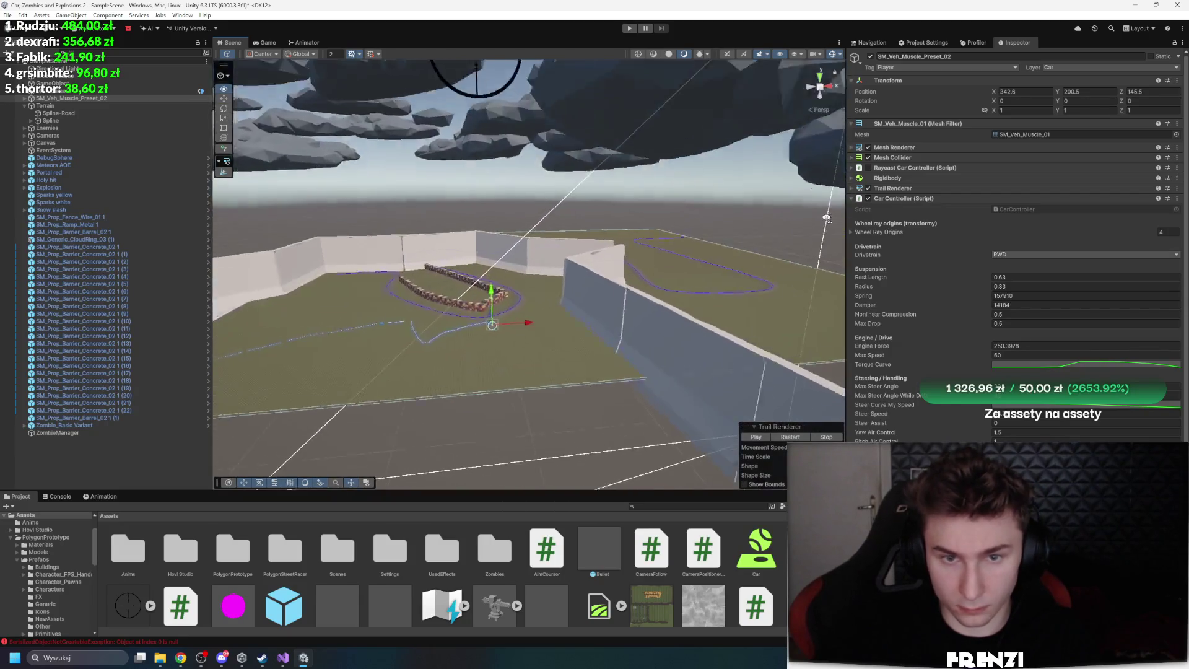
Frame the car and do a short test run of the game
key(f)
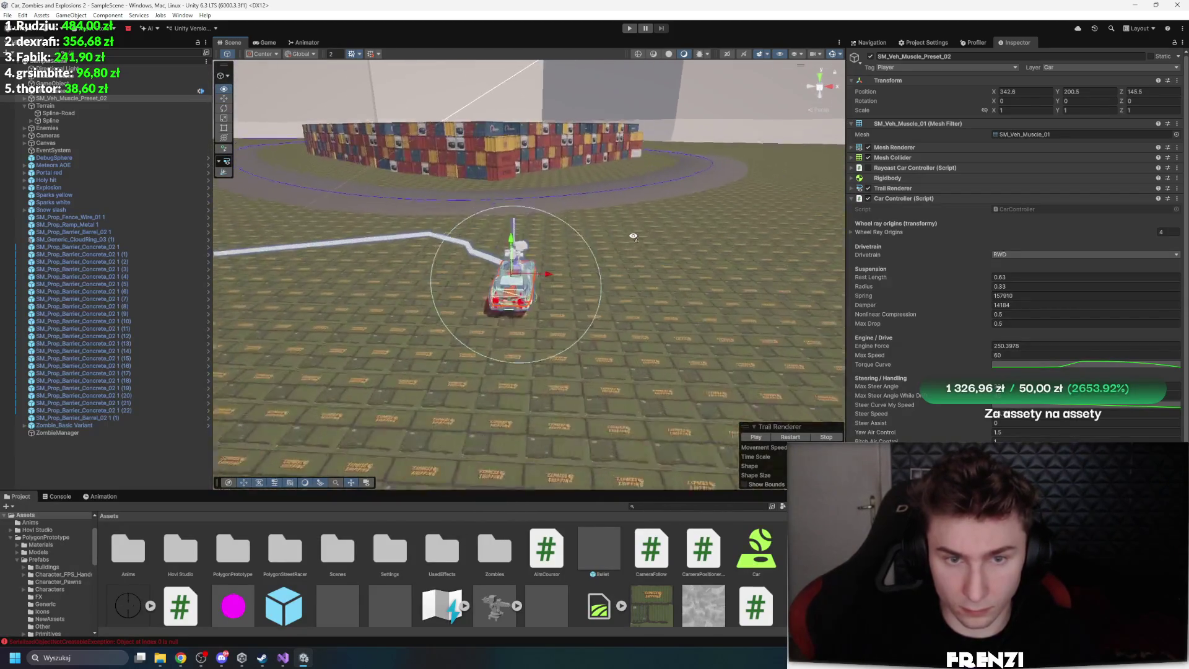
click(629, 28)
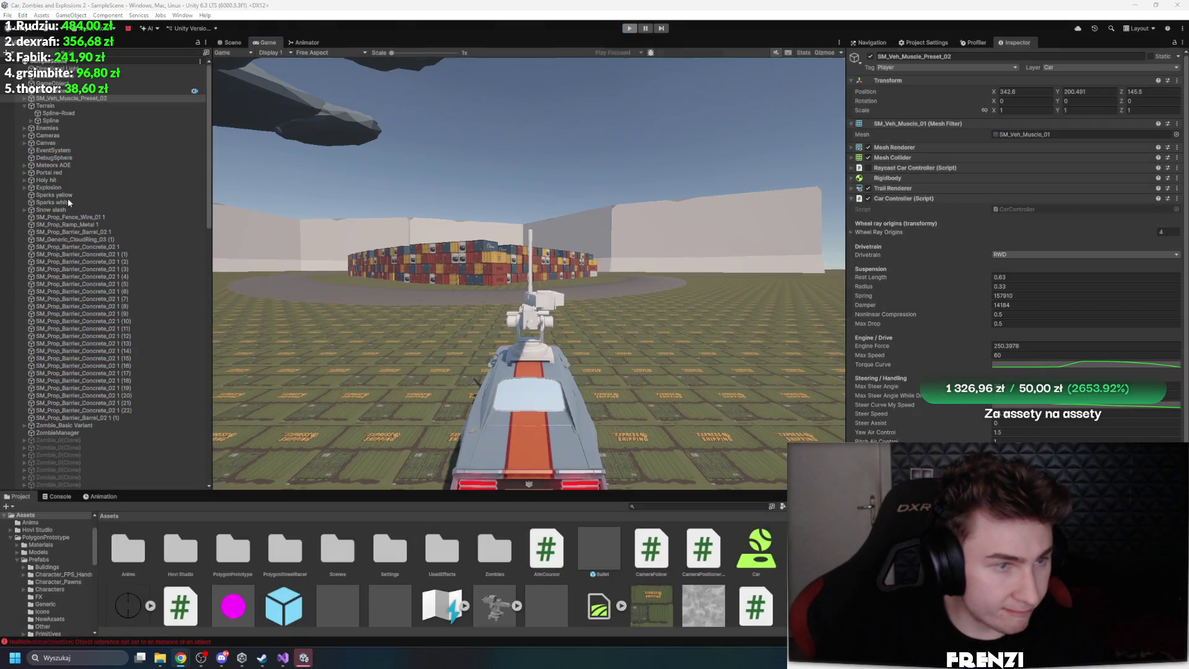
click(629, 27)
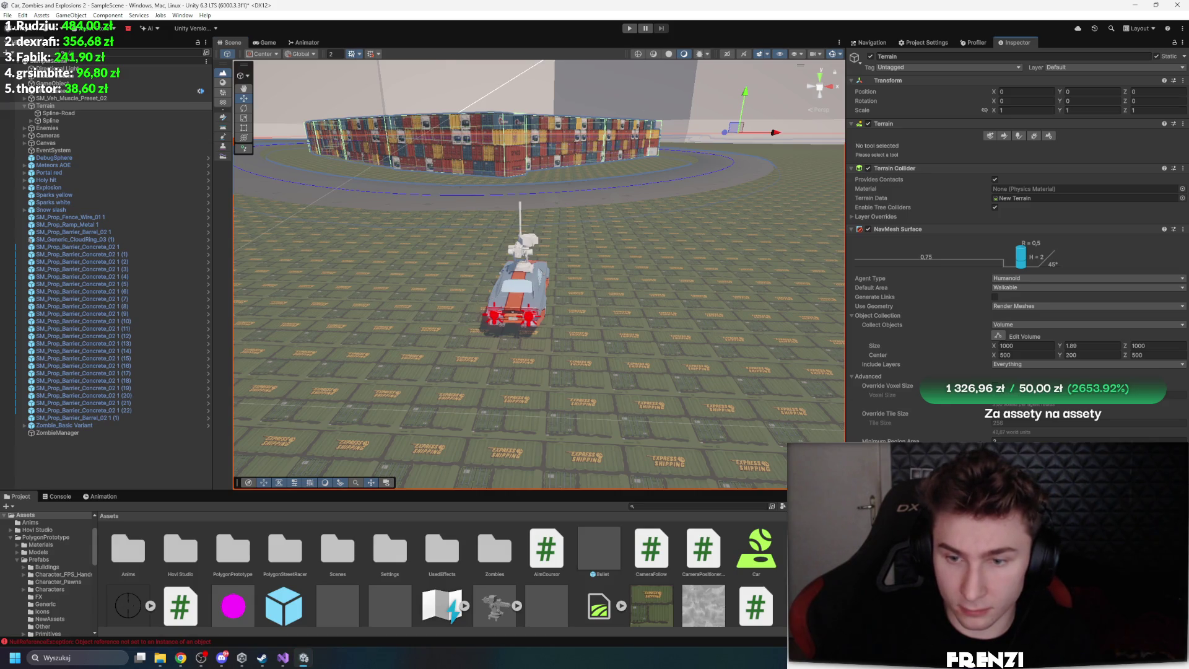
Lower the view to ground level, open the Gizmos settings, and replay to check Zombie_0(Clone) spawns
mouse_move(762, 321)
mouse_down()
mouse_move(369, 223)
mouse_move(401, 236)
mouse_up()
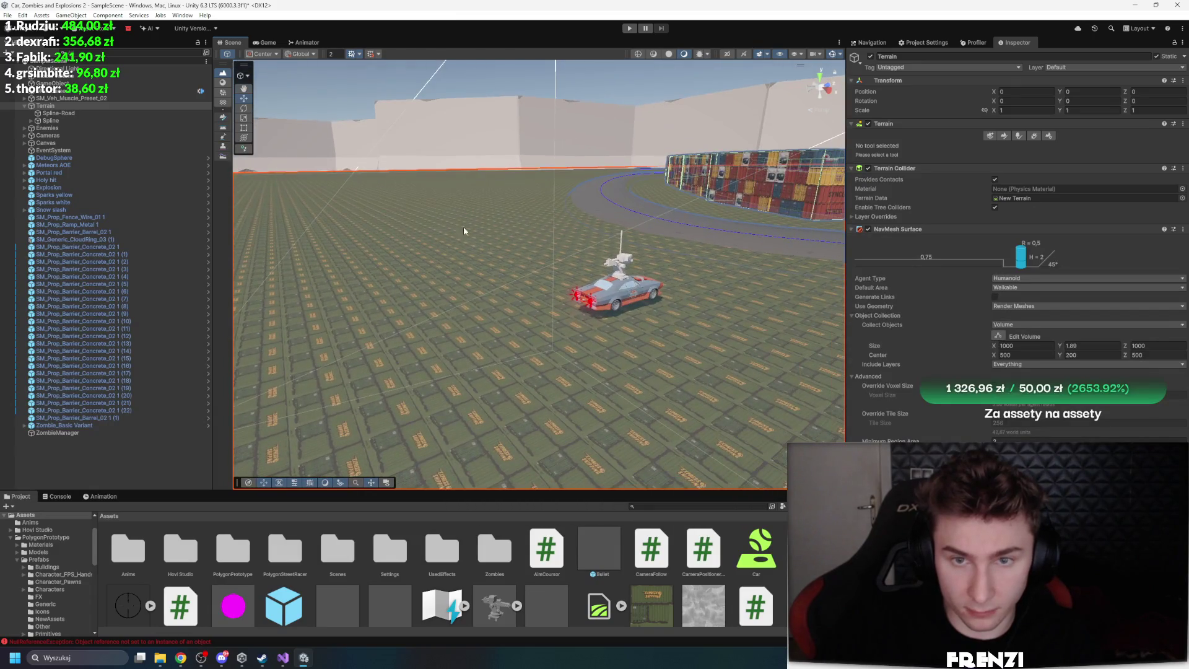
click(833, 55)
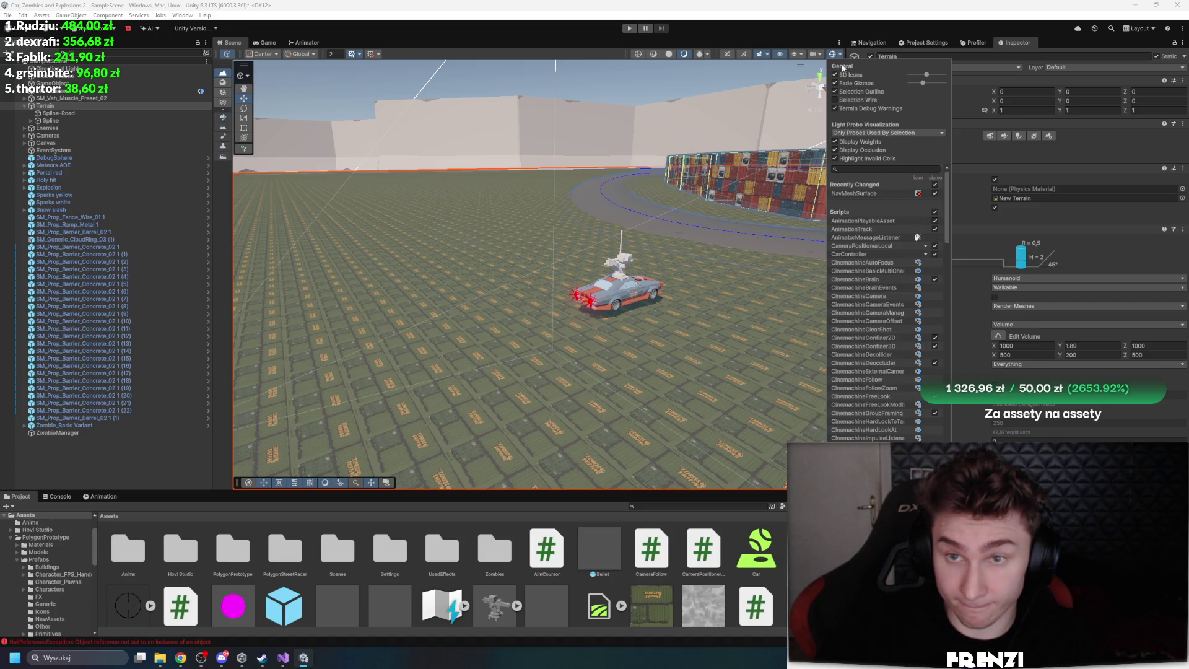
click(659, 30)
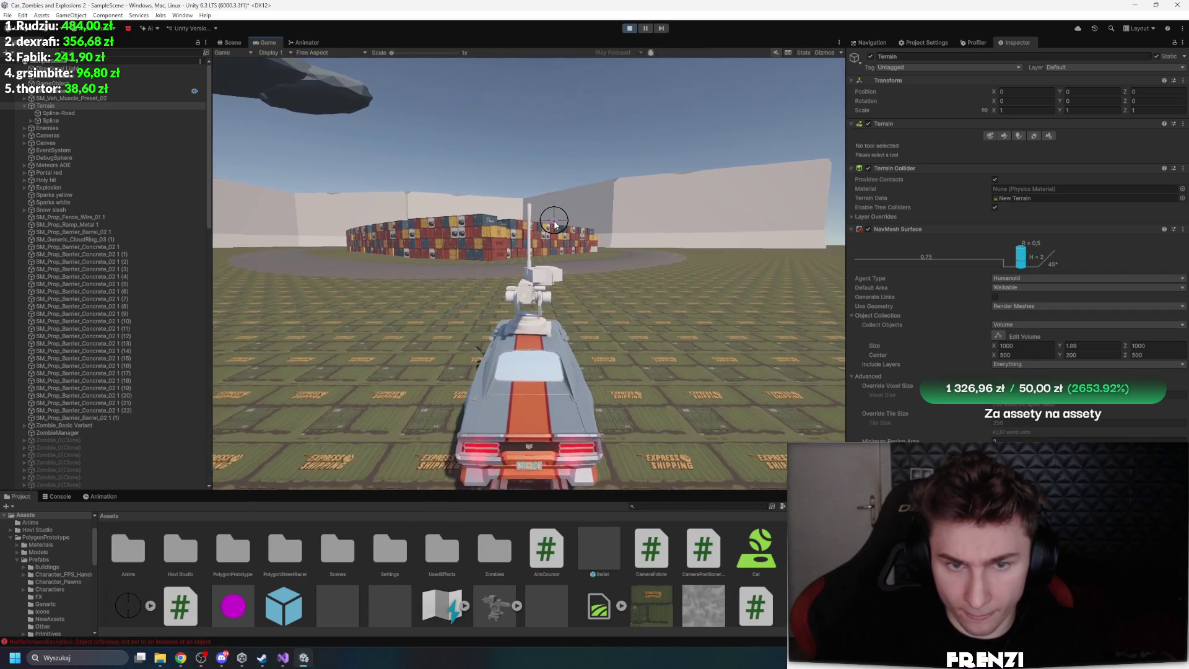
scroll(110, 321, down, 10)
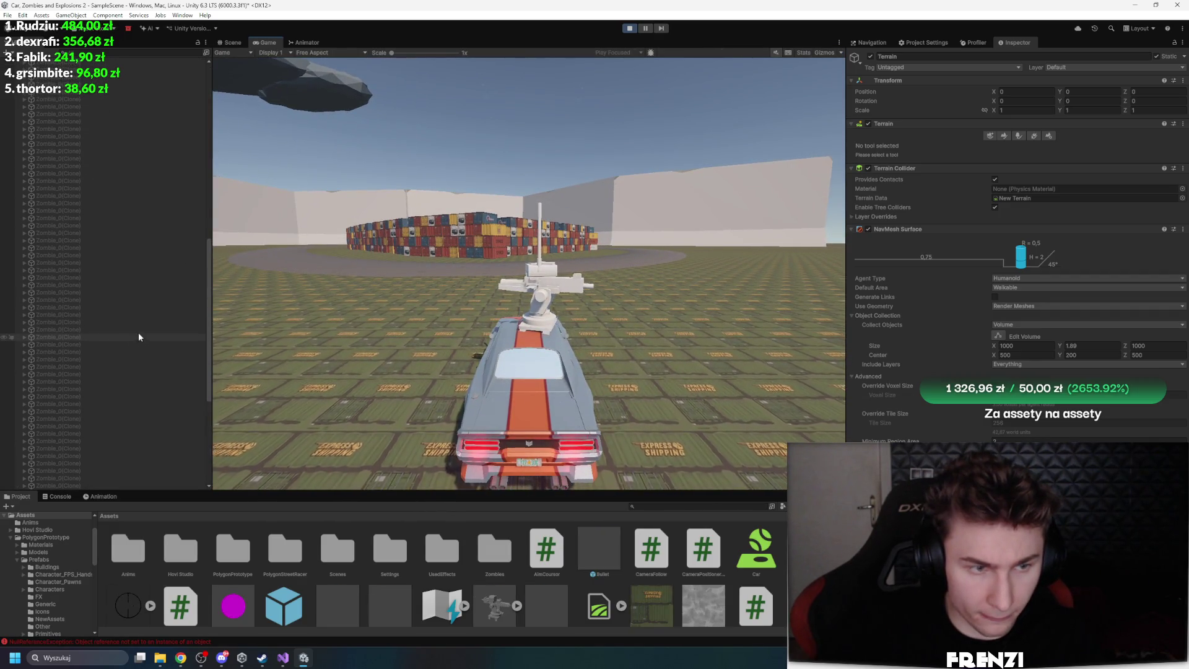
scroll(139, 336, up, 5)
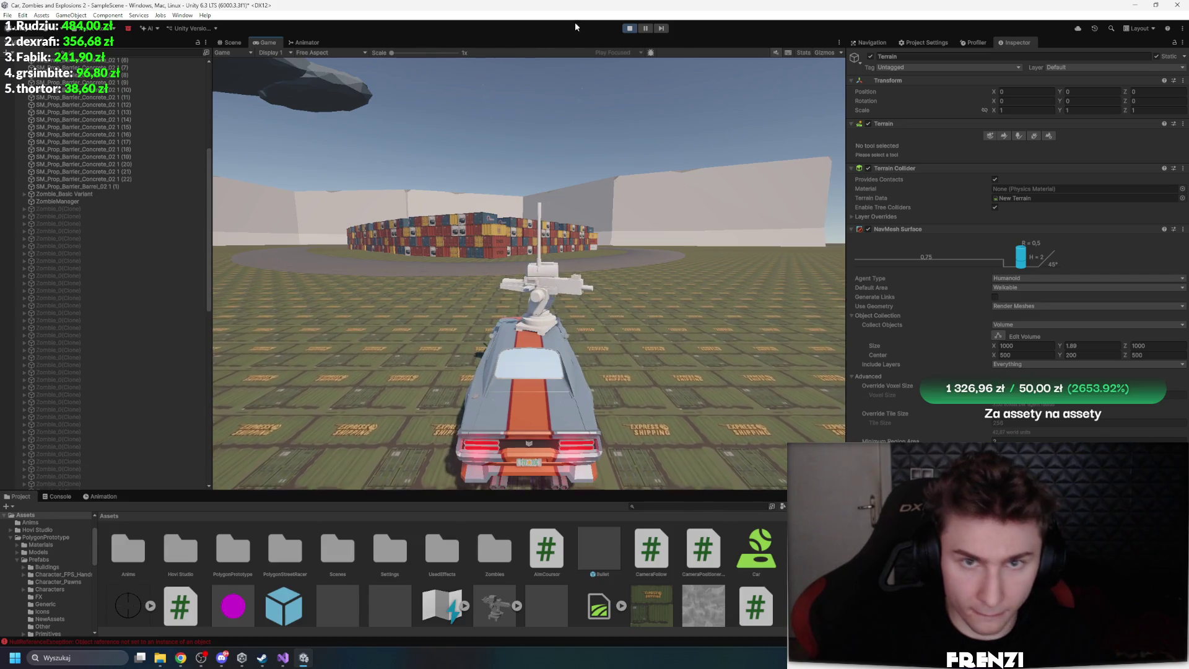
Stop the game, delete and restore the Zombie_Basic Variant, then play again
click(629, 28)
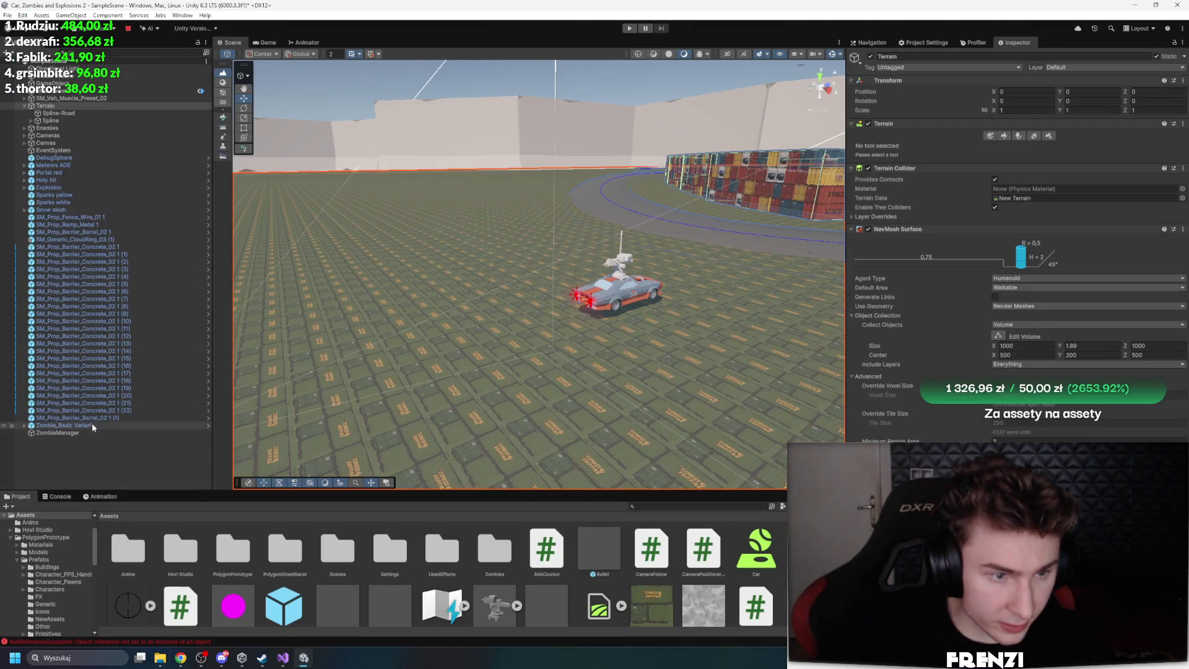
click(92, 426)
key(Delete)
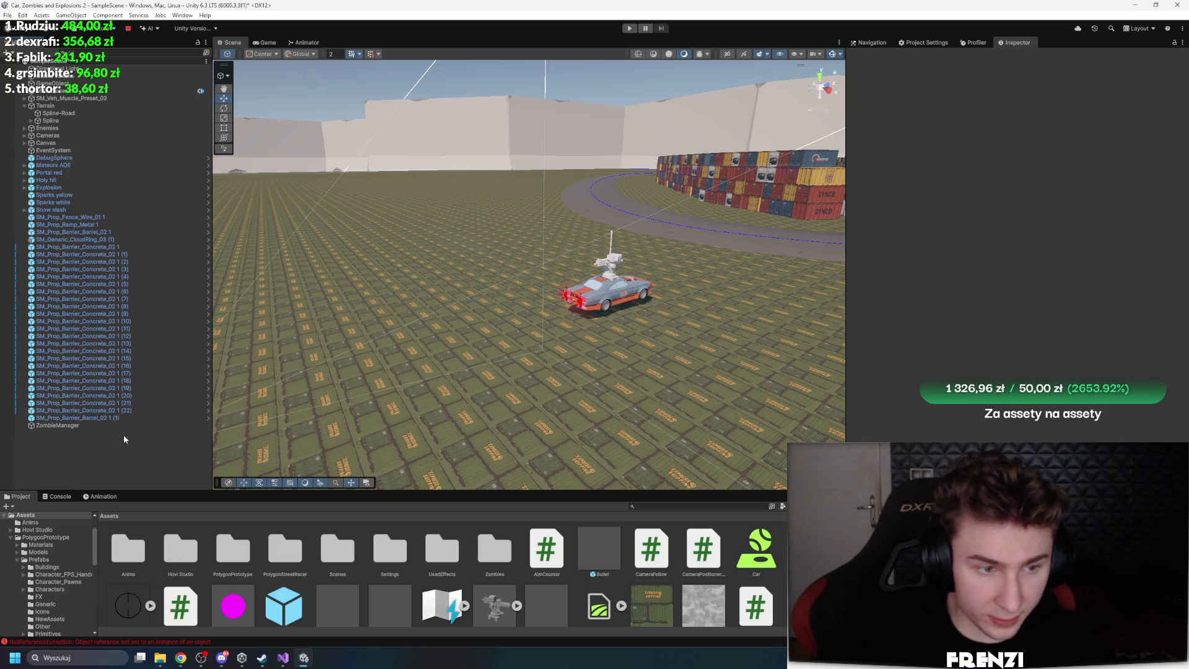
key(ctrl+z)
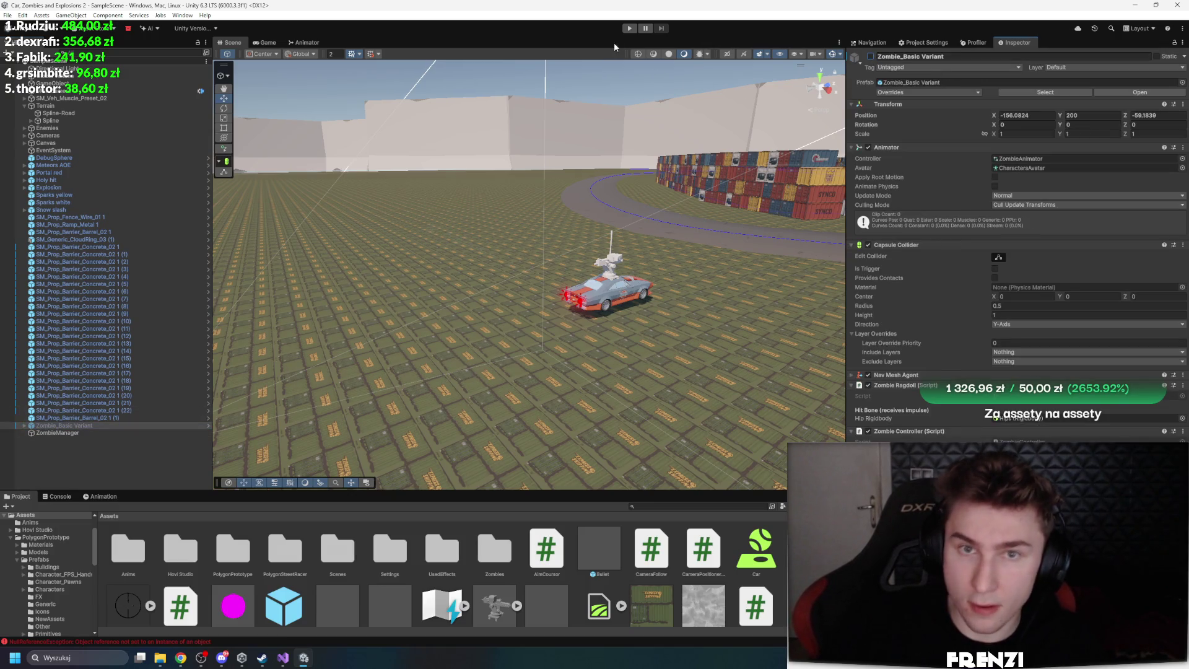
click(629, 29)
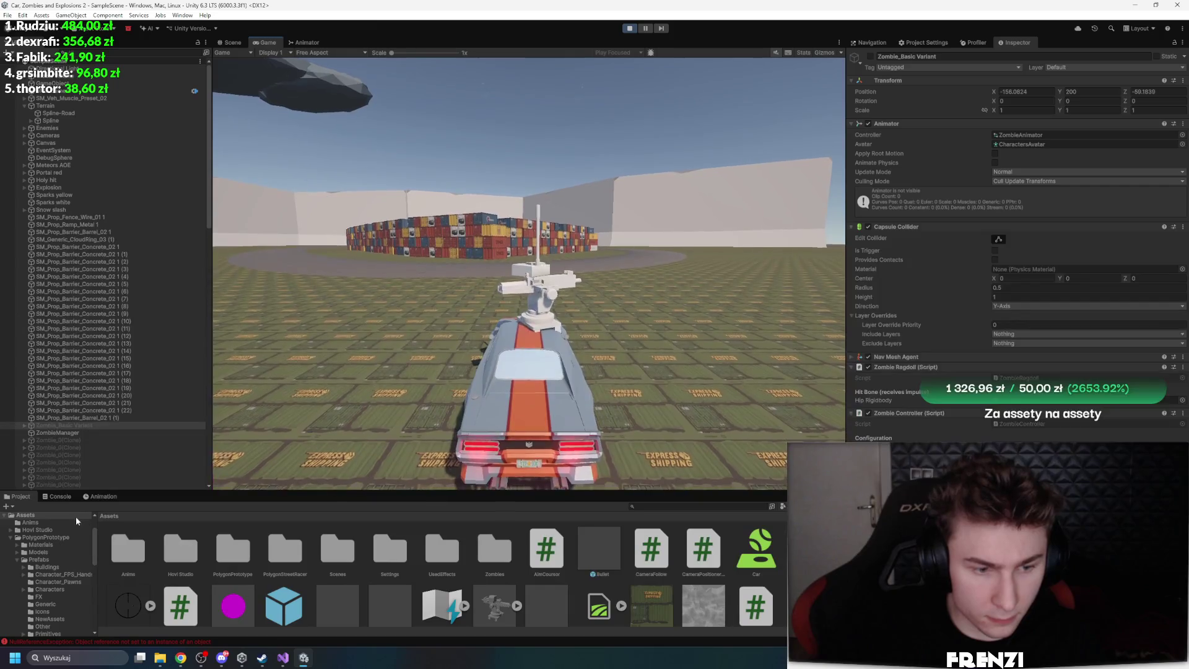
Inspect an error's stack trace in the Console, clear it, and restart the game
click(56, 495)
click(116, 560)
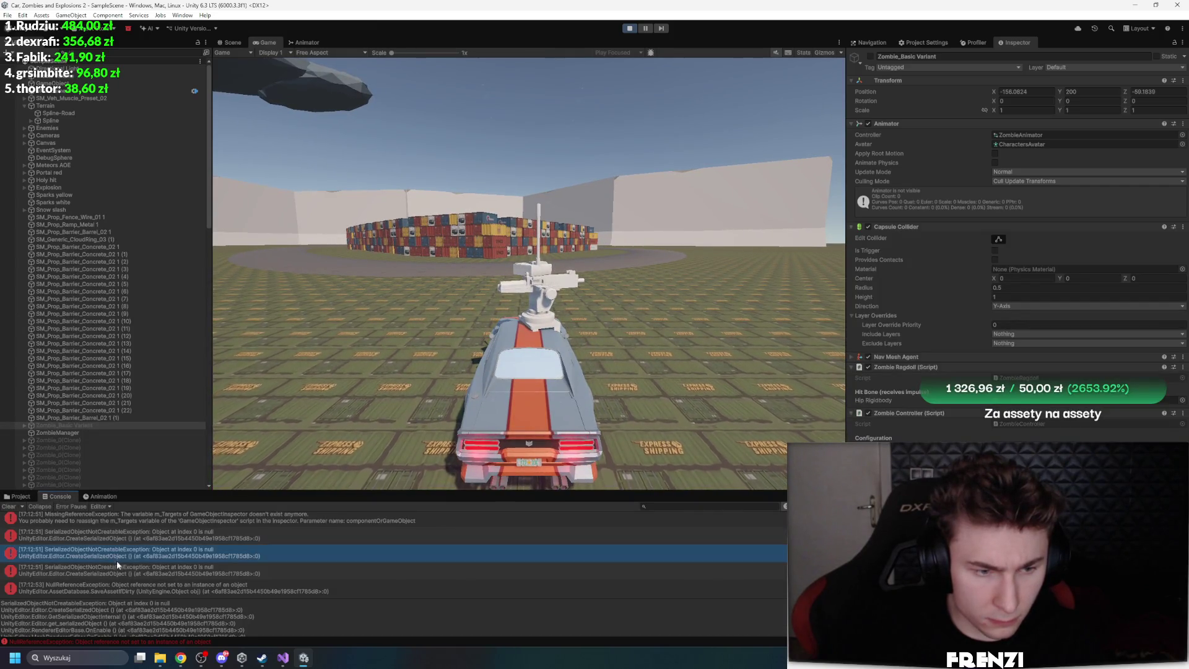
click(131, 574)
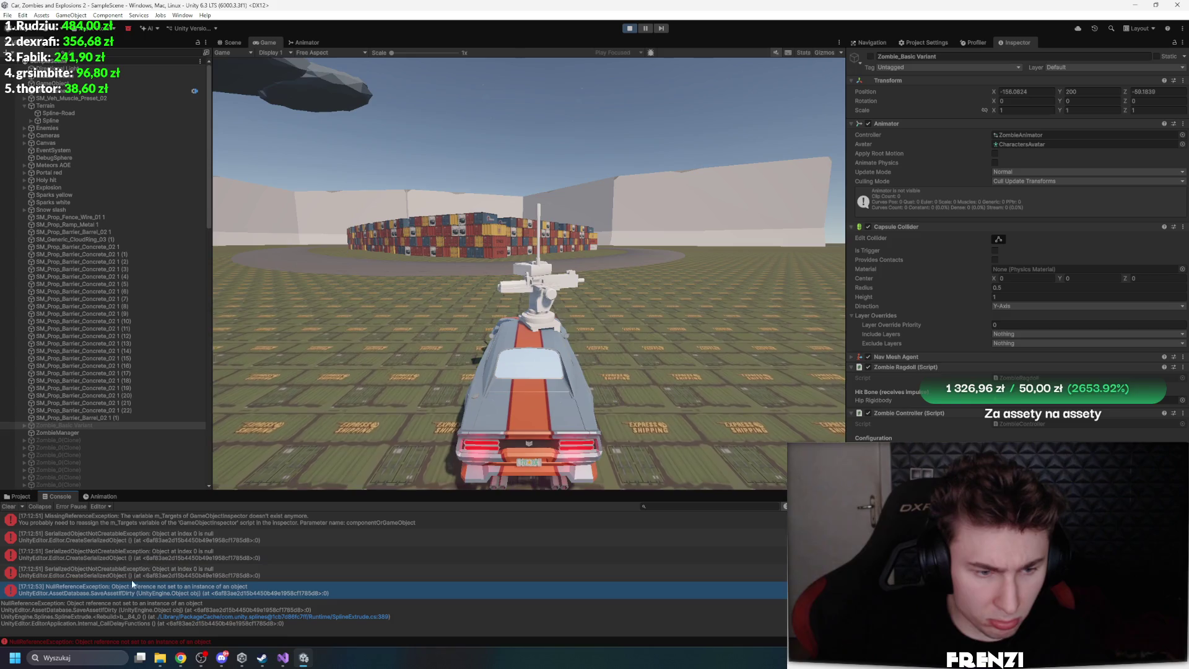
click(8, 506)
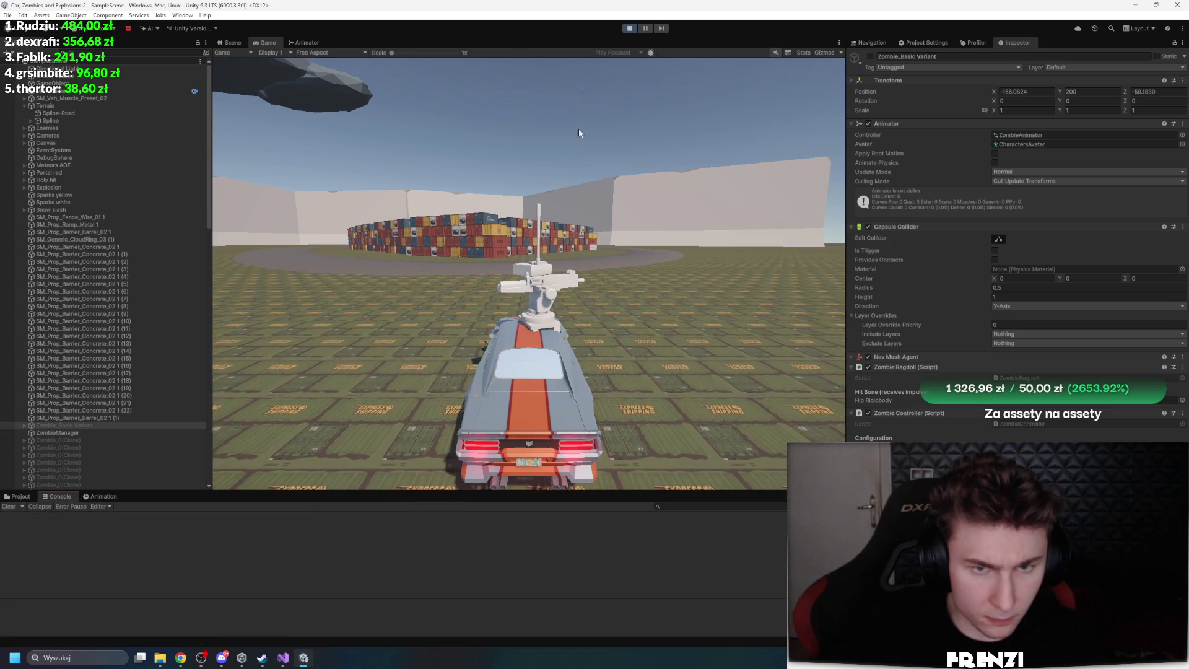
click(627, 30)
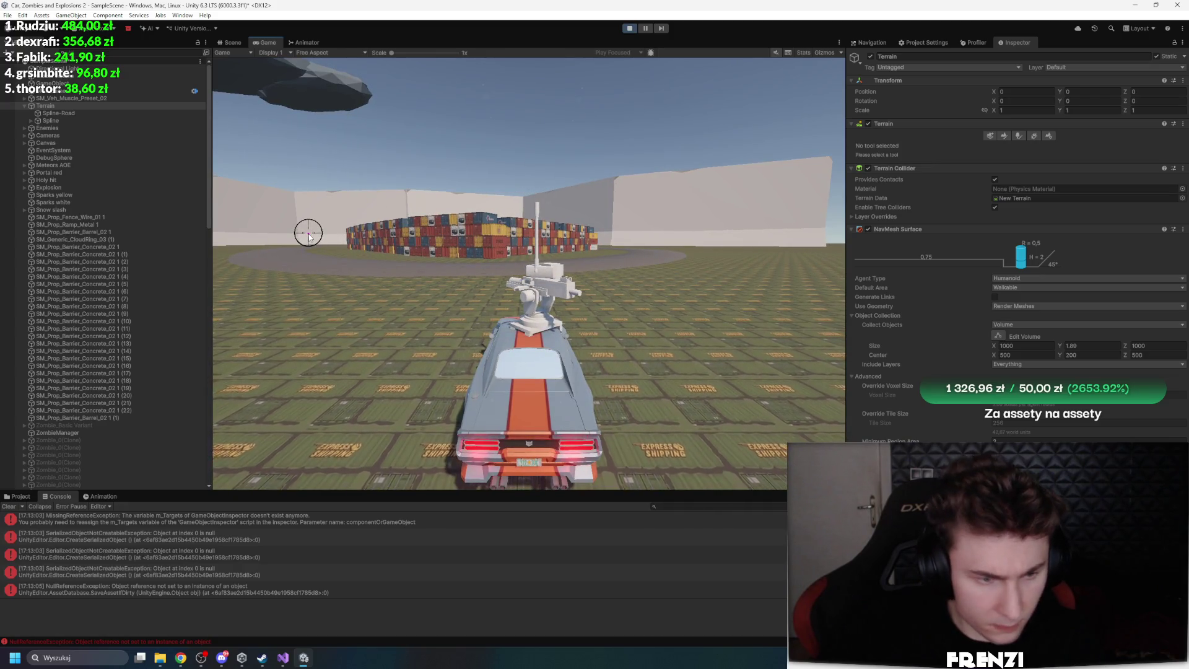
Inspect the first console error and ZombieManager's spawn radius of 40, then stop the game
click(222, 526)
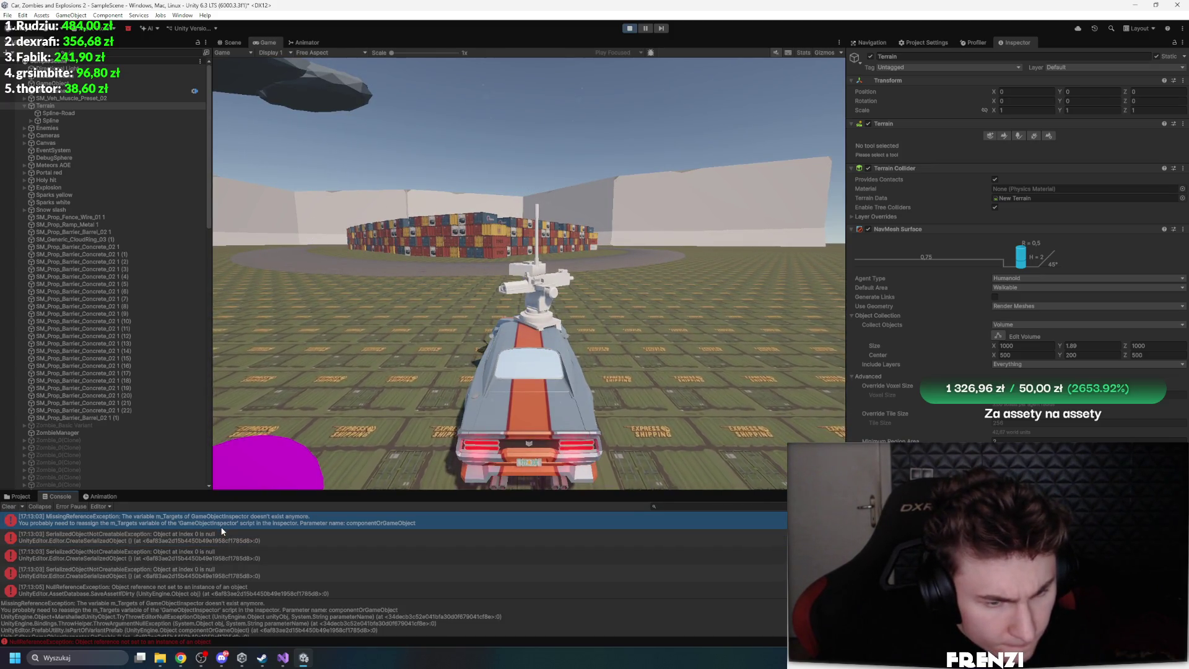
scroll(109, 441, down, 3)
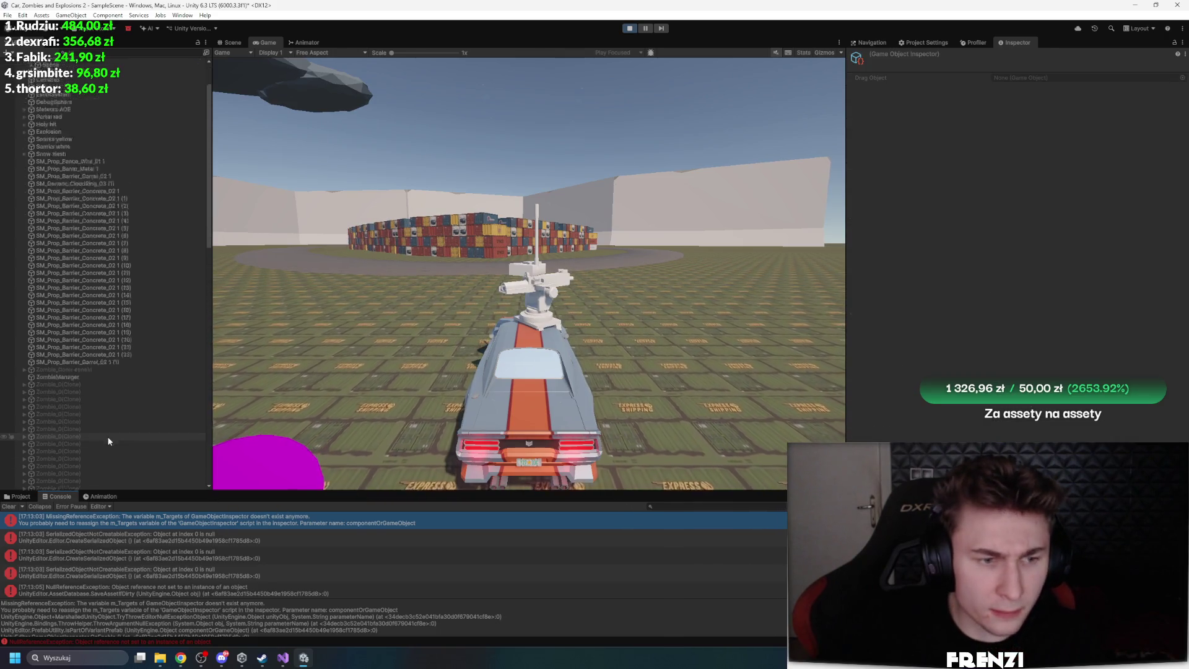
scroll(109, 441, down, 8)
click(84, 211)
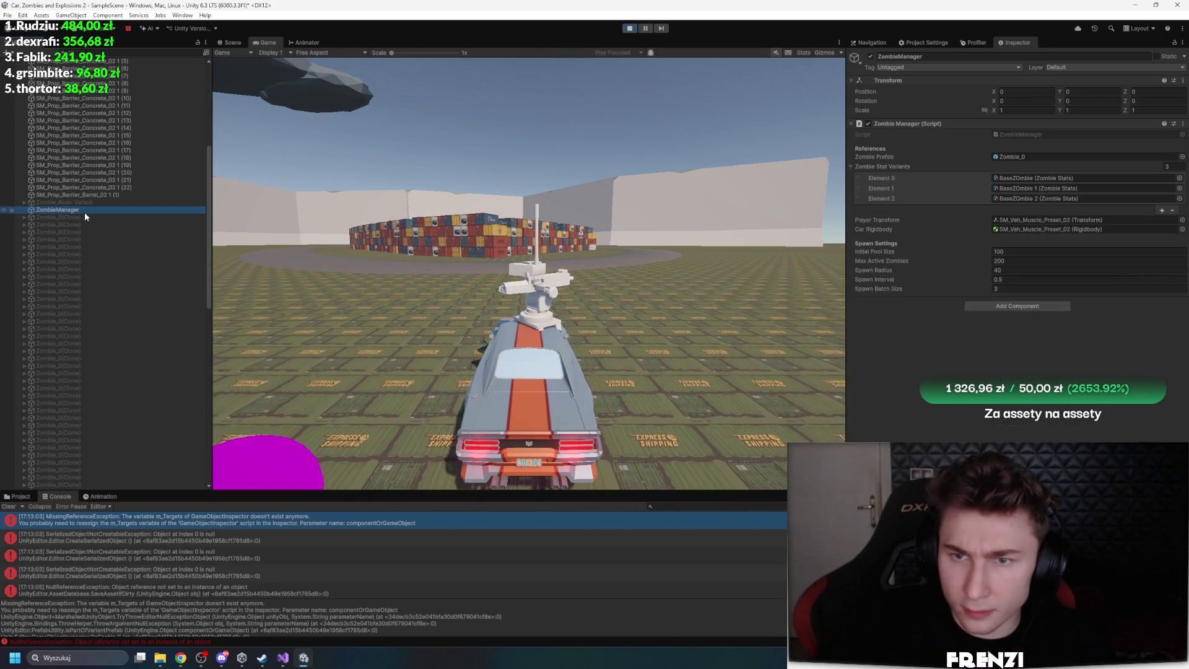
scroll(175, 276, down, 6)
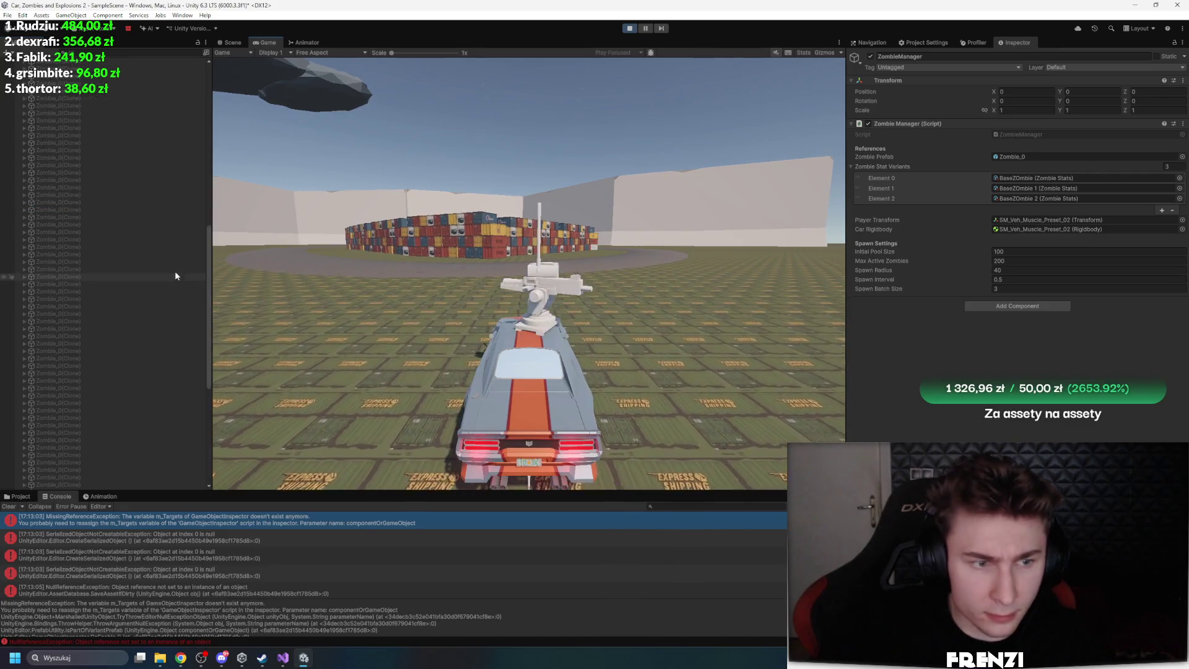
scroll(155, 298, up, 6)
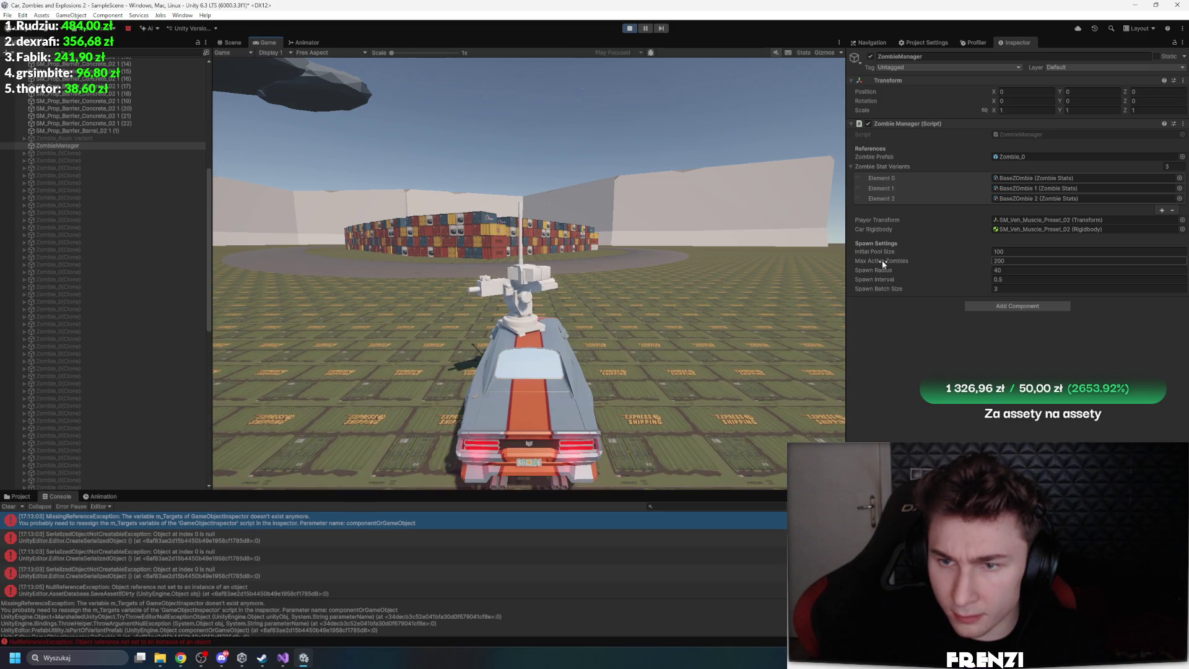
click(896, 268)
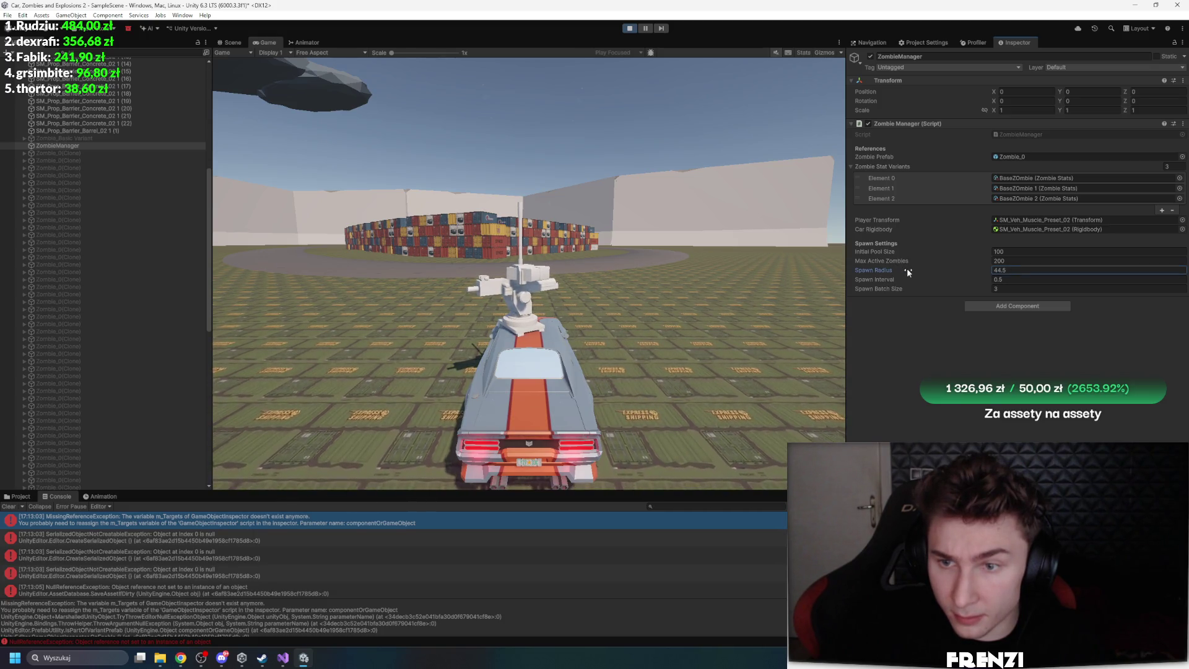
click(591, 366)
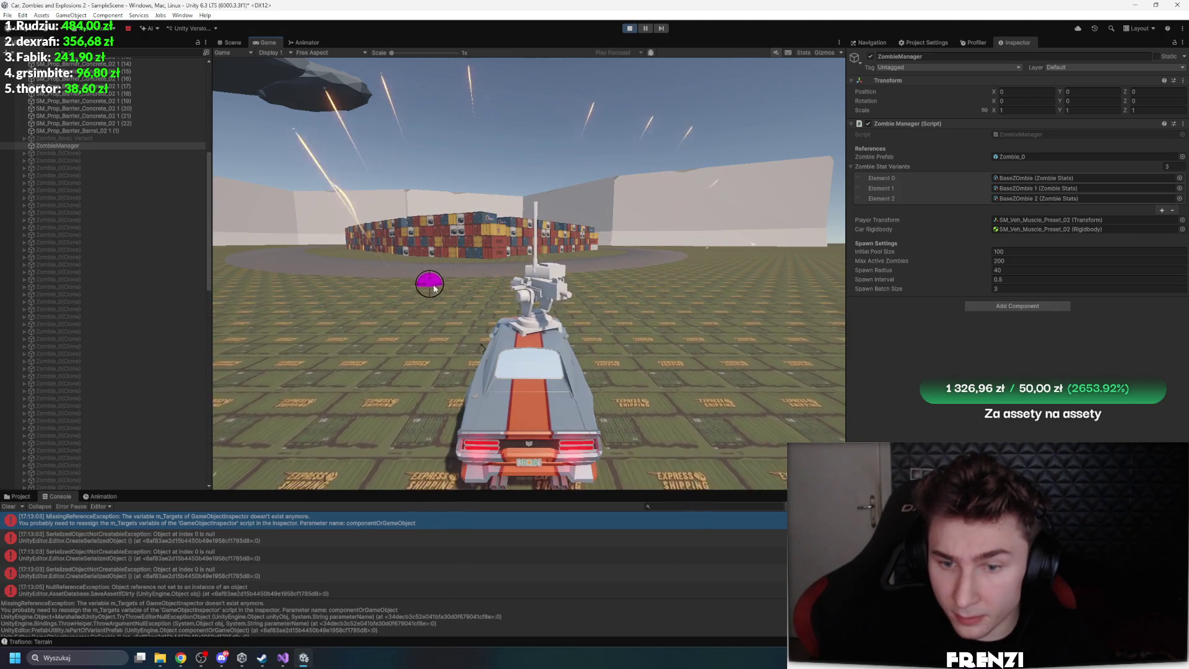
scroll(144, 291, up, 3)
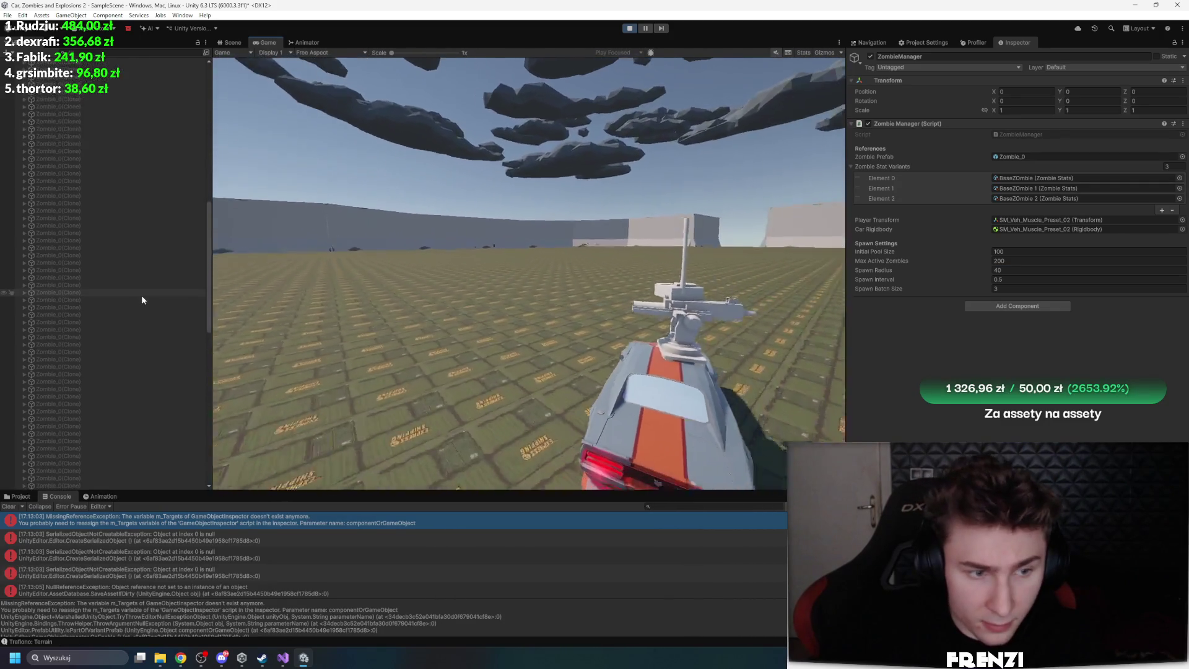
click(628, 29)
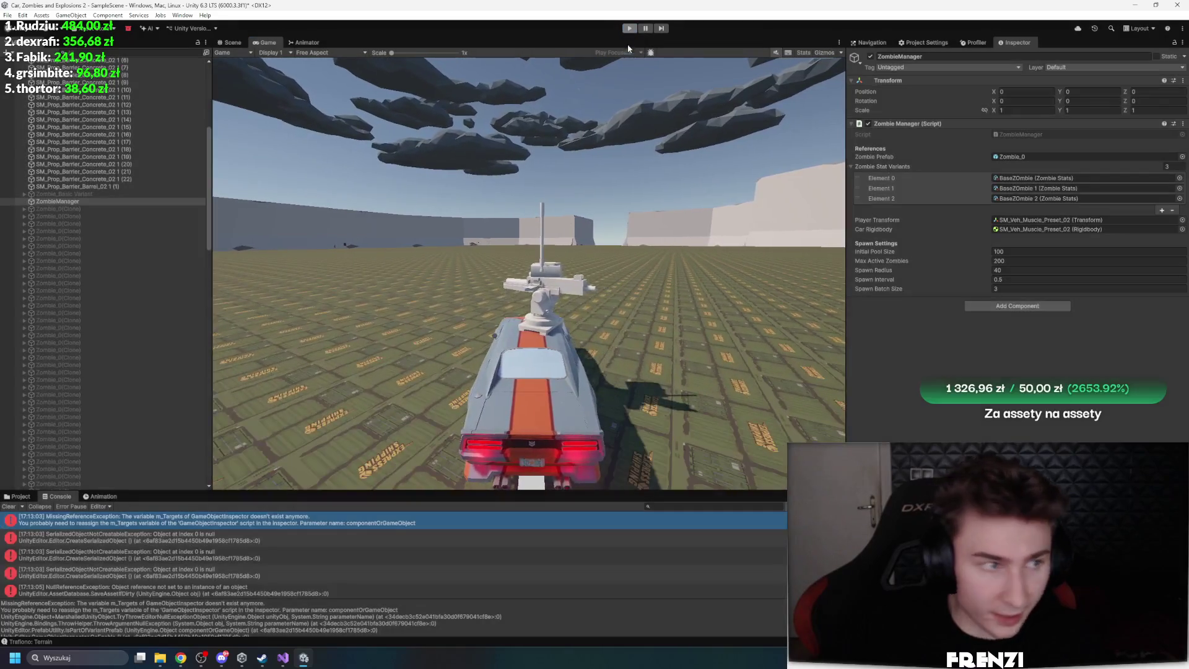
Frame the Terrain and set its NavMesh Surface to collect all game objects
click(10, 506)
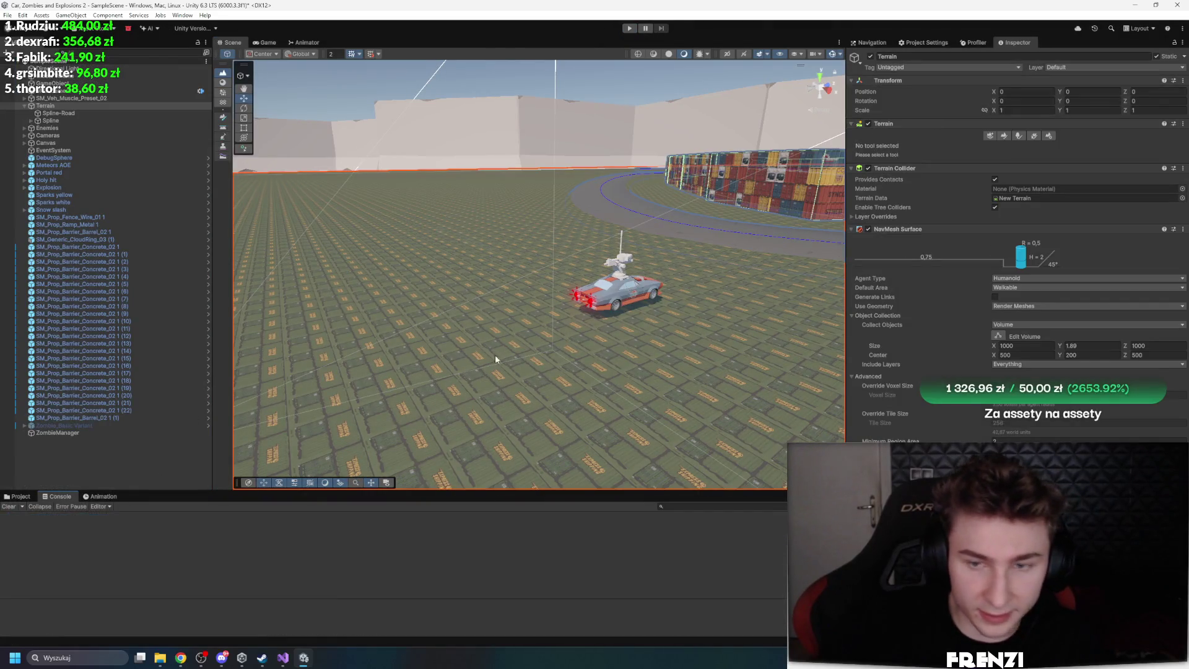
key(f)
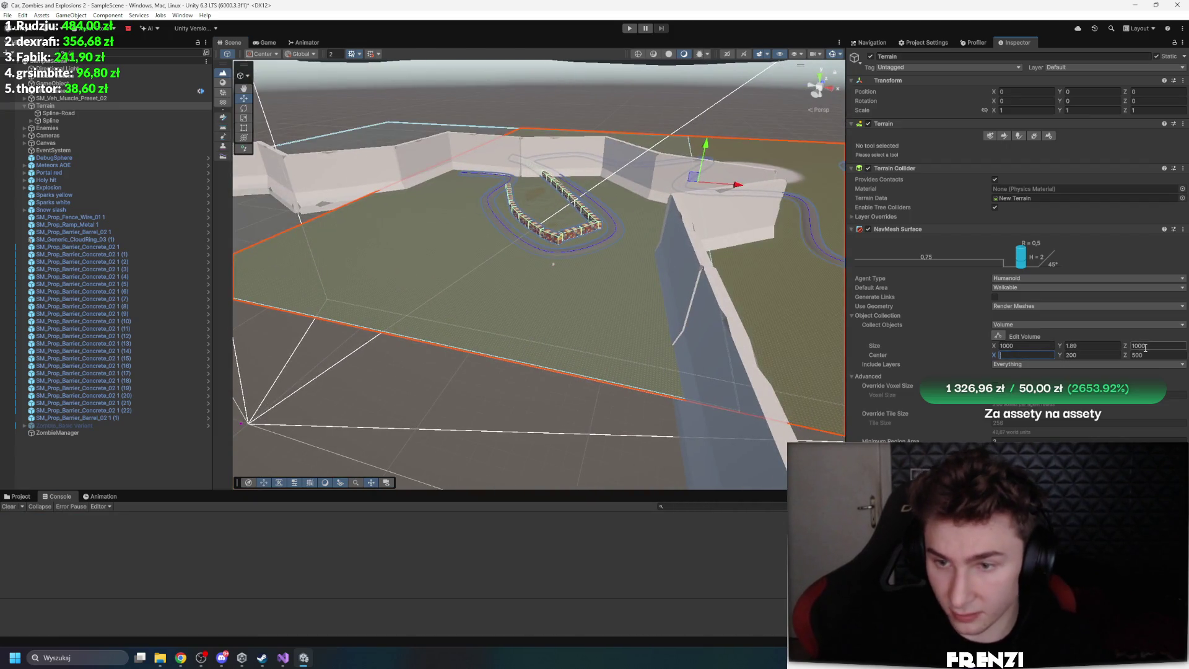
click(1034, 324)
click(1035, 330)
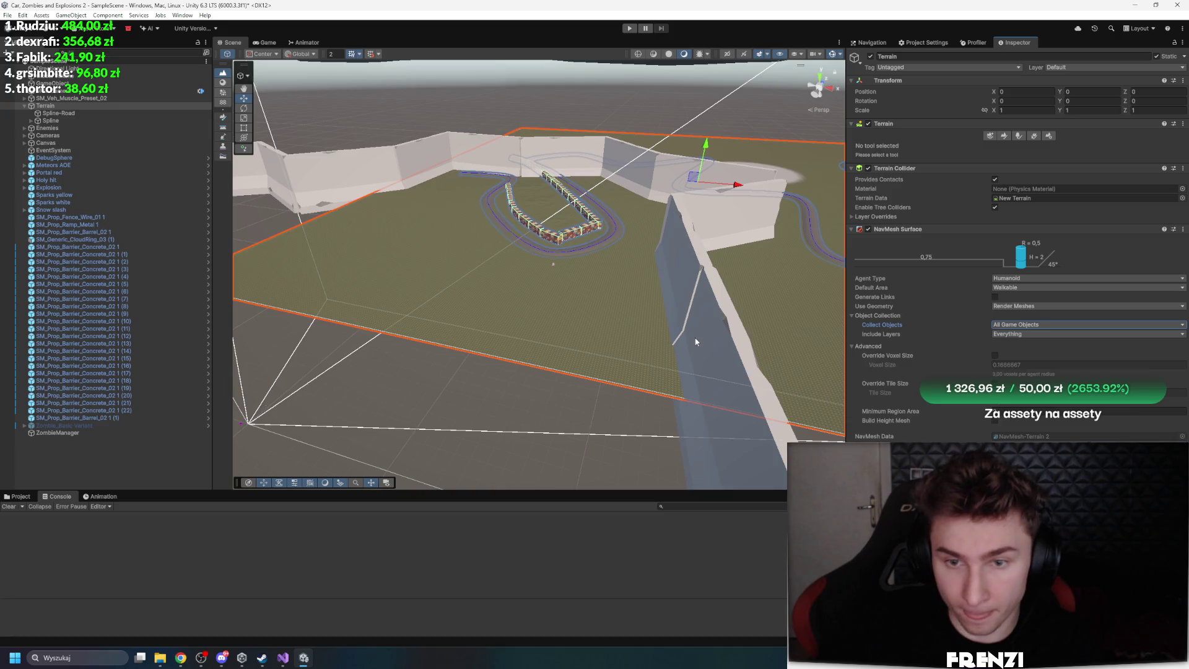
mouse_move(696, 336)
mouse_down()
mouse_move(597, 330)
mouse_move(644, 337)
mouse_move(693, 316)
mouse_move(531, 387)
mouse_move(488, 293)
mouse_move(557, 347)
mouse_move(644, 329)
mouse_move(650, 364)
mouse_move(675, 291)
mouse_up()
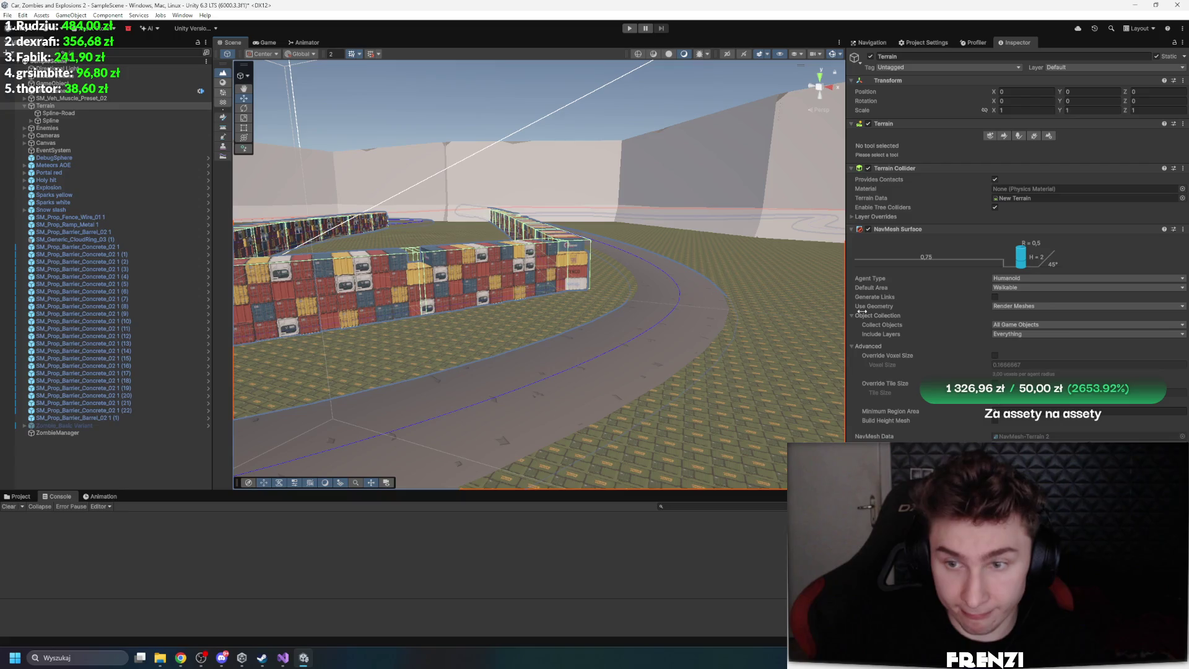
Keep the default area Walkable and switch Collect Objects back to Volume
click(1035, 288)
click(1040, 309)
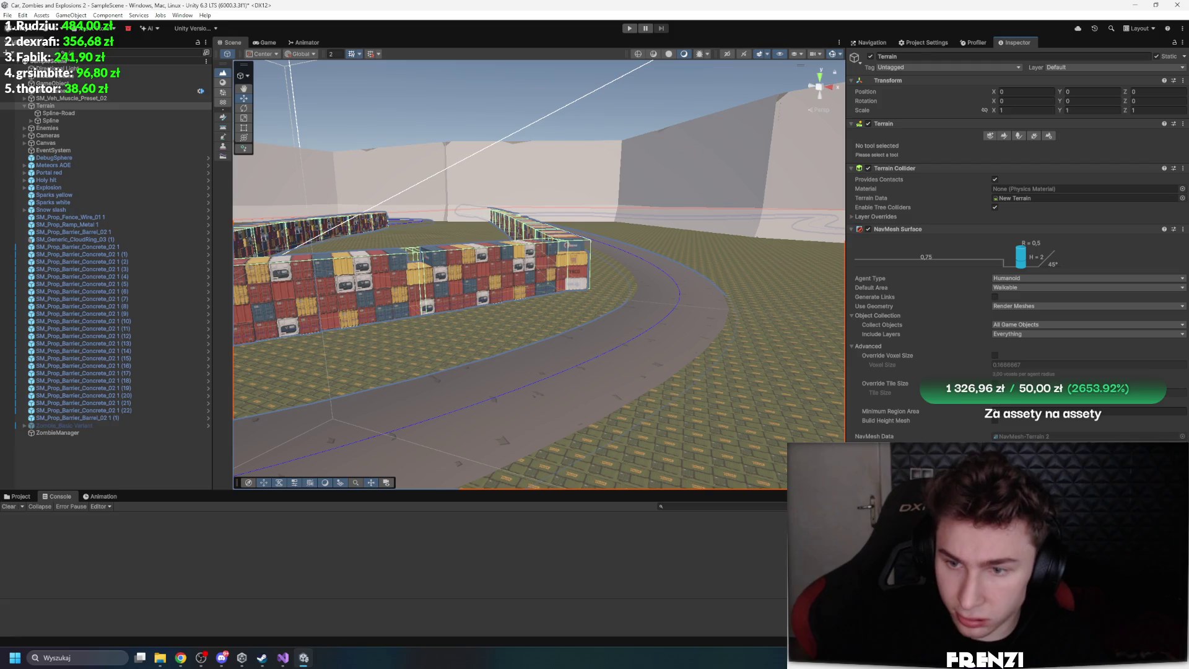
click(1043, 335)
click(1045, 323)
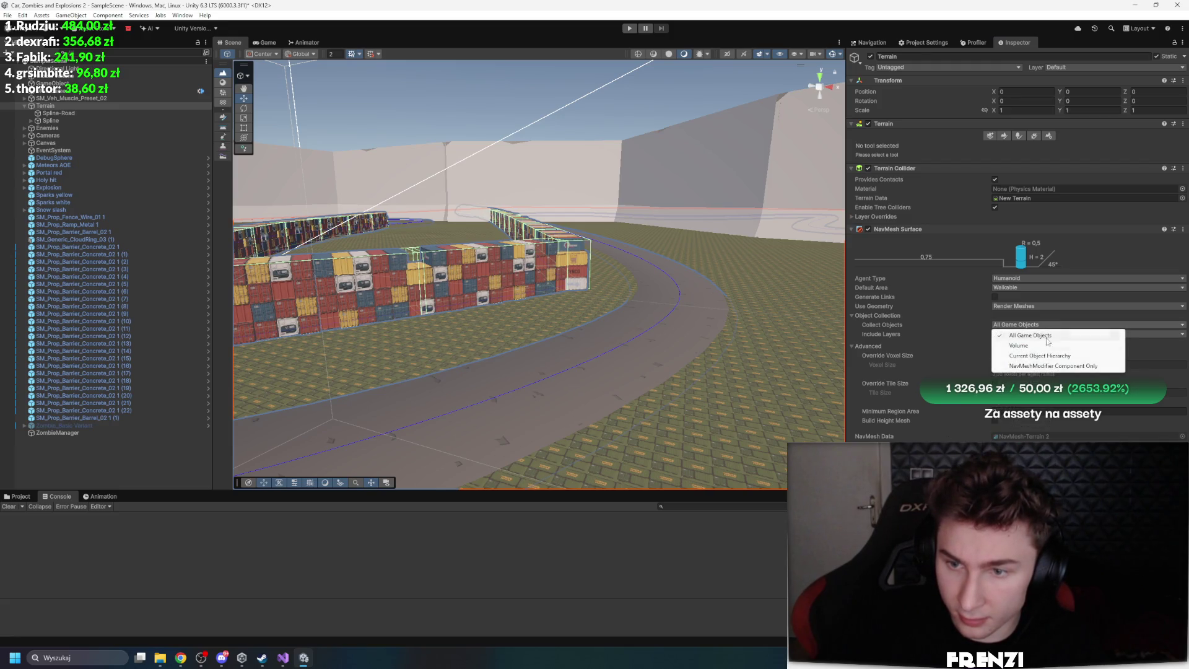
click(1053, 346)
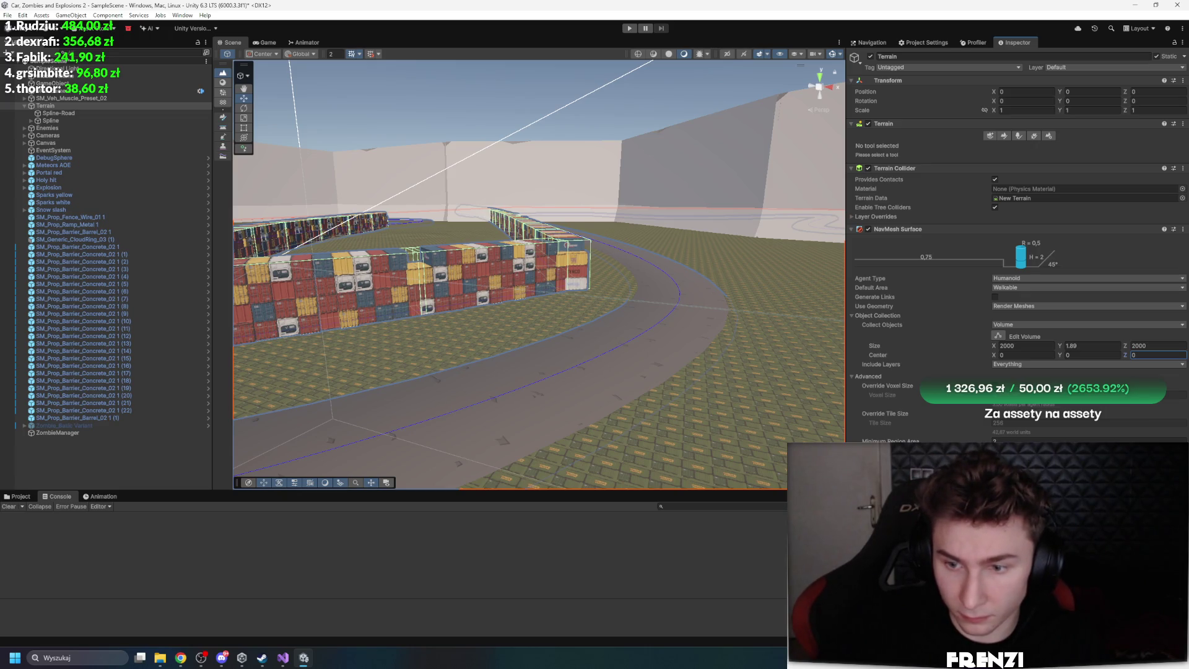
Set the terrain NavMesh Surface Size Y to 3000 and orbit the Scene view to check the 2000×3000×2000 box
mouse_move(677, 350)
mouse_down()
mouse_move(440, 344)
mouse_move(512, 345)
mouse_move(518, 355)
mouse_move(431, 390)
mouse_move(472, 392)
mouse_move(558, 358)
mouse_move(467, 381)
mouse_move(544, 363)
mouse_move(667, 366)
mouse_move(639, 377)
mouse_move(656, 369)
mouse_move(544, 332)
mouse_move(691, 340)
mouse_up()
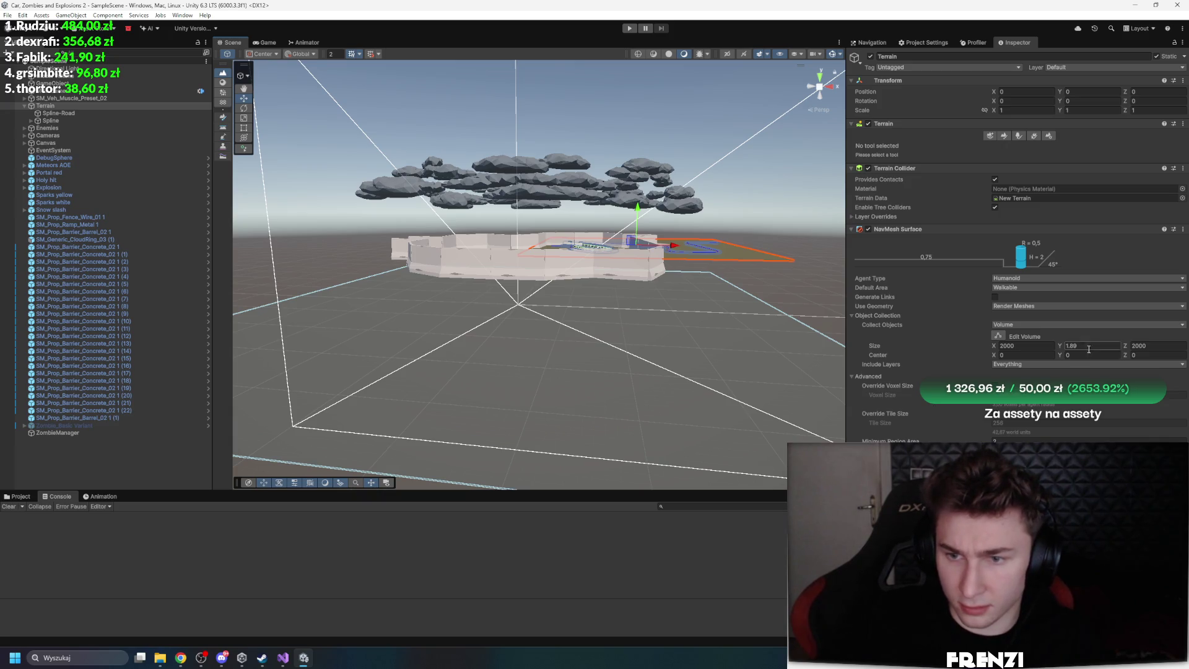
text(5900)
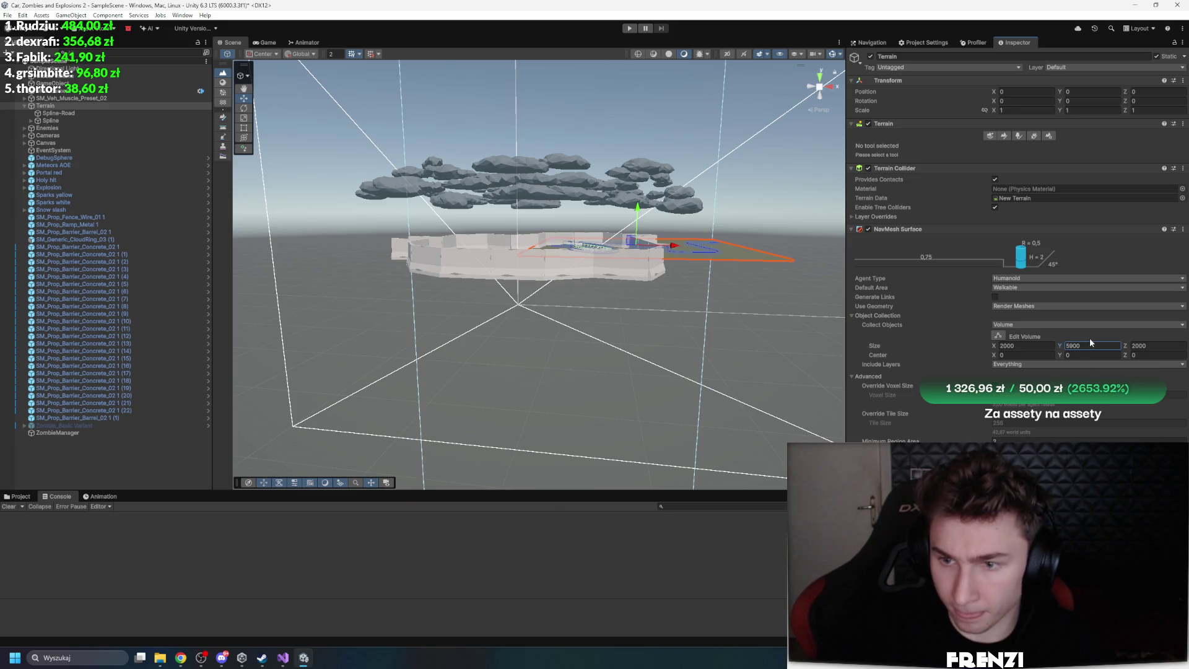
text(300)
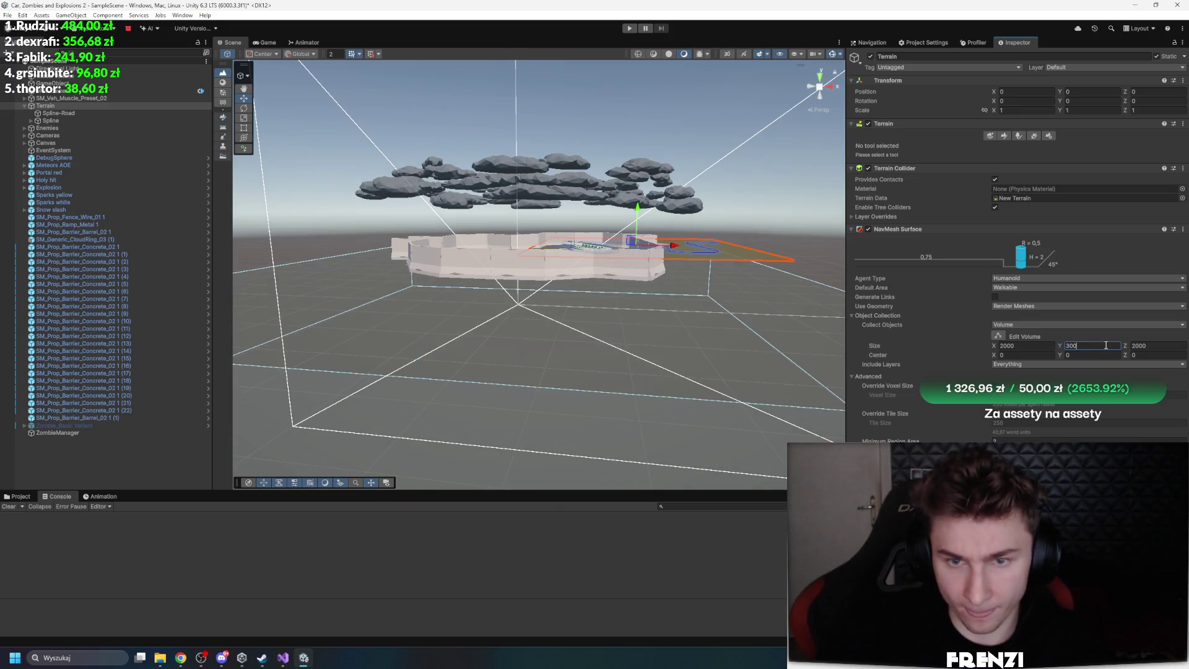
text(0)
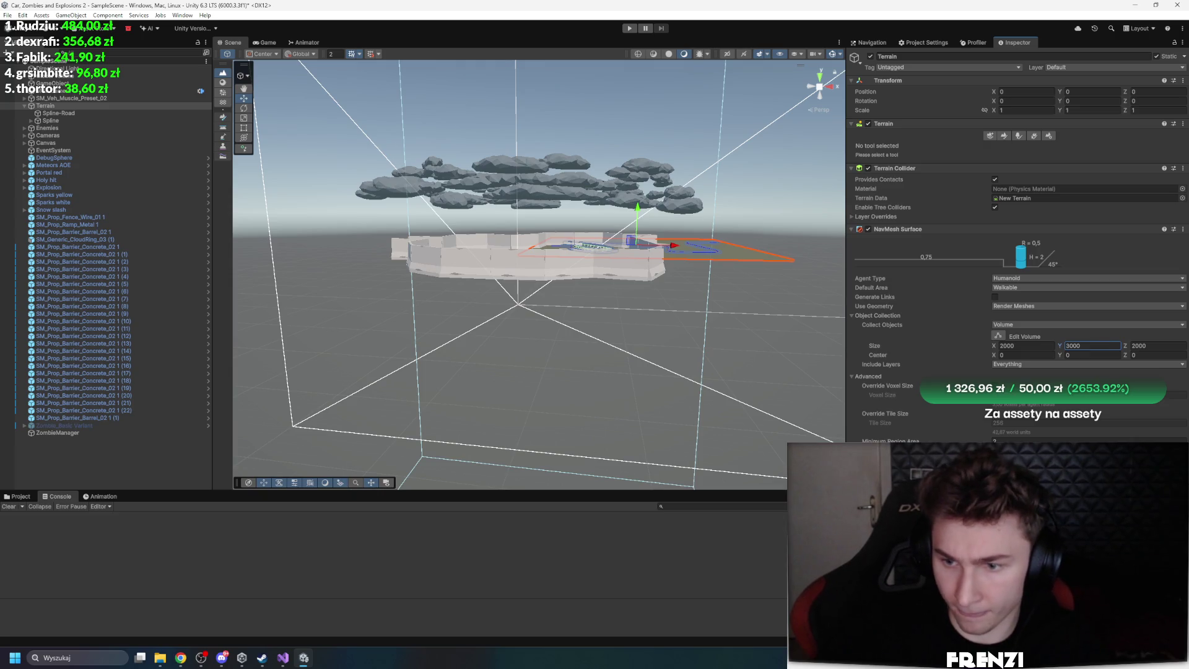
mouse_move(664, 316)
mouse_down()
mouse_move(647, 299)
mouse_move(388, 390)
mouse_move(680, 330)
mouse_up()
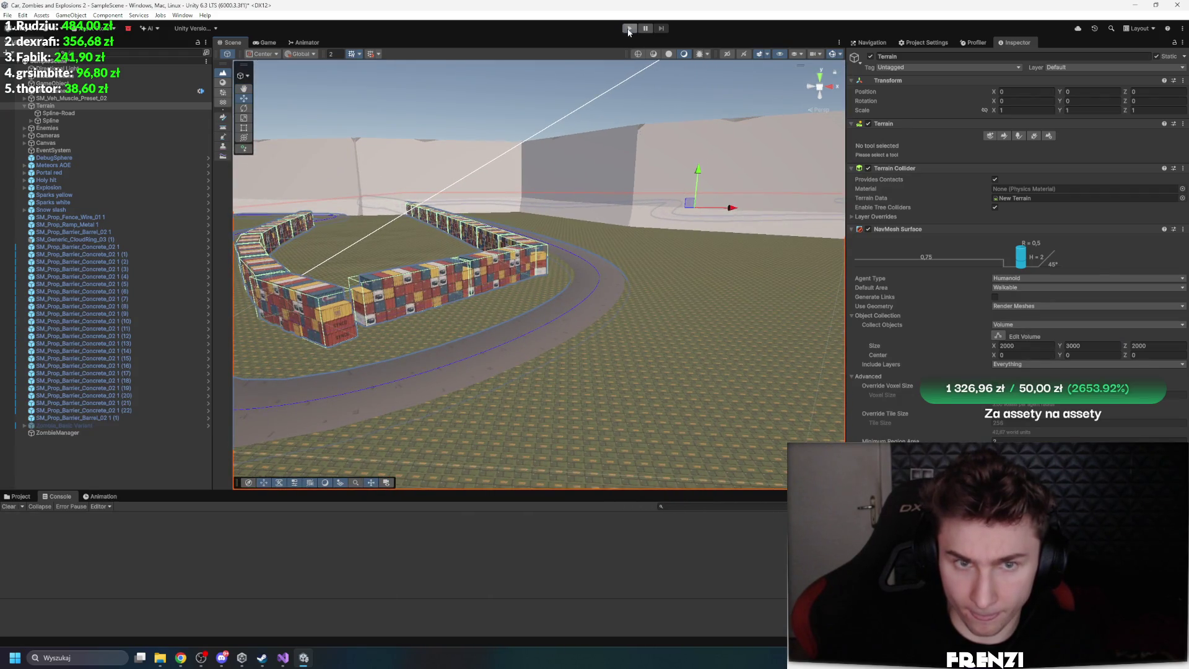
Run the game again, select ZombieManager, and open ZombieManager.cs from its Inspector Script field
click(629, 29)
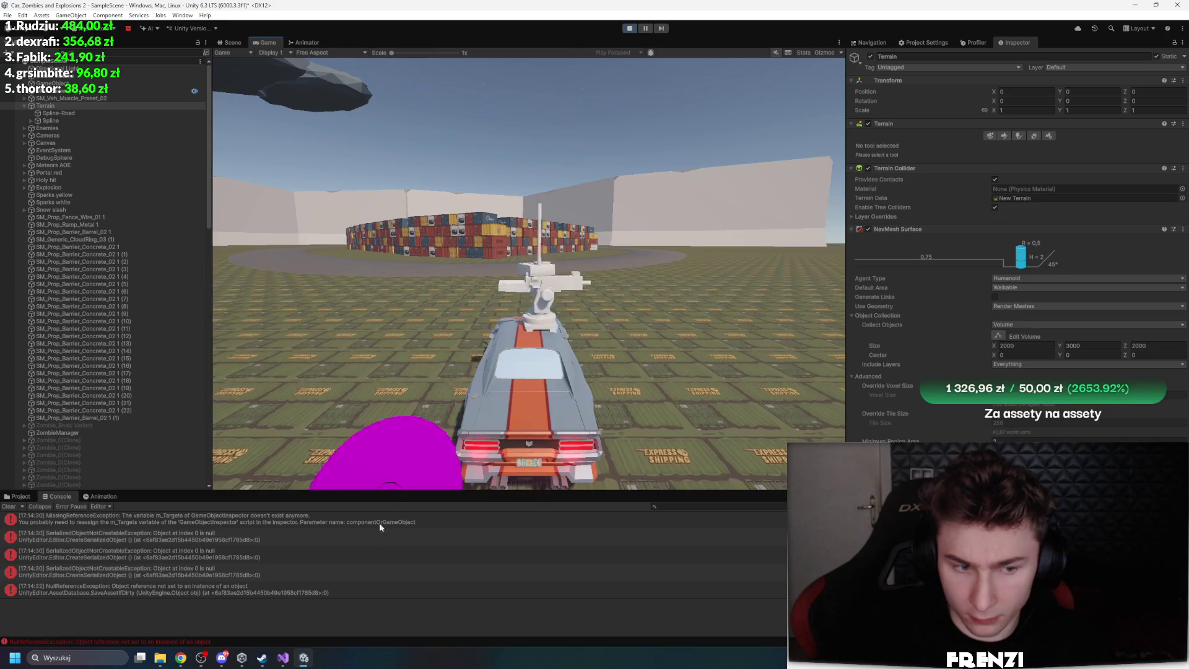
scroll(96, 463, down, 5)
click(81, 293)
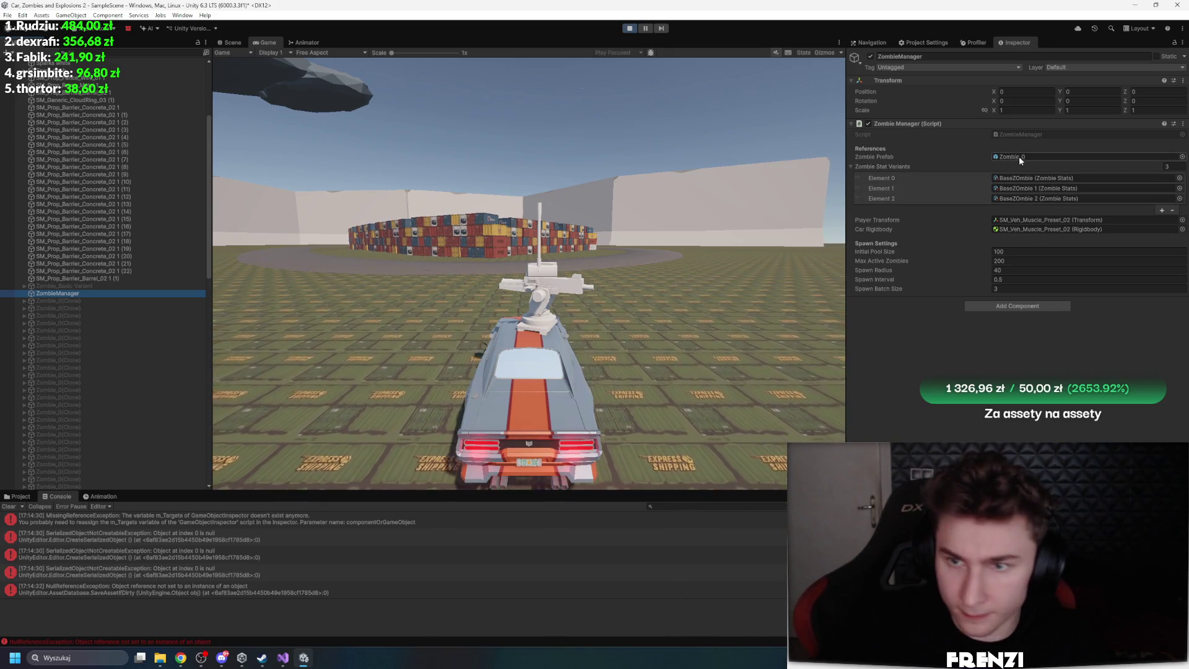
double_click(1021, 134)
scroll(99, 310, down, 7)
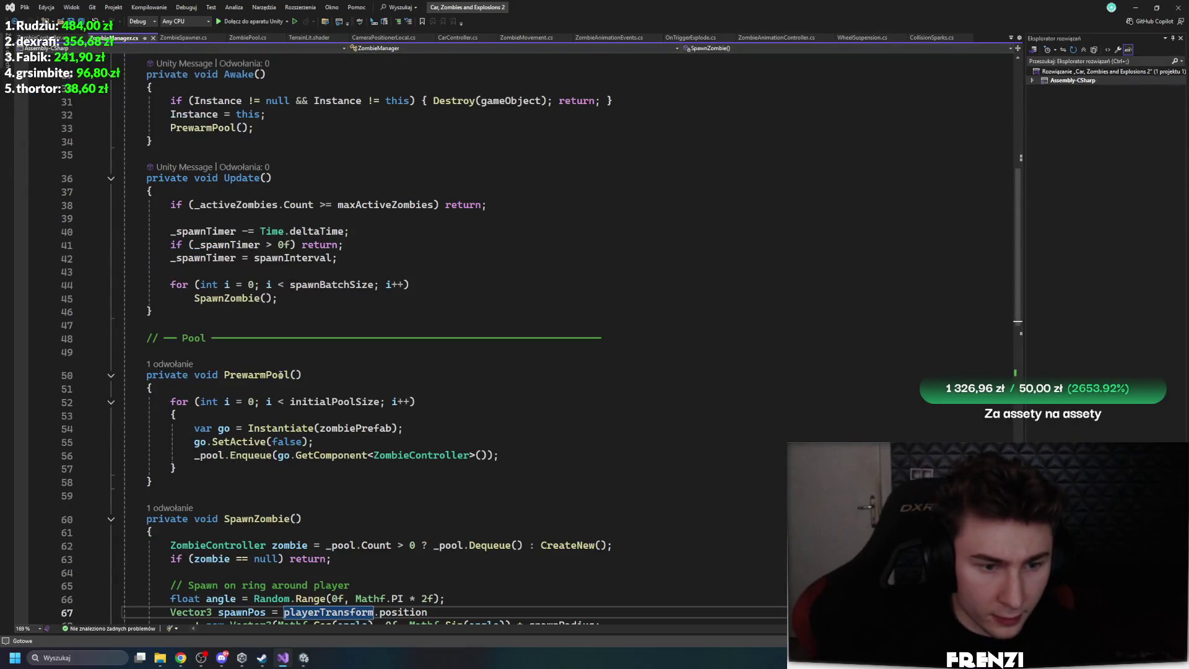
Set breakpoints on the spawn loop lines 44 and 45, attach to Unity, and run the game
click(22, 298)
click(22, 285)
click(347, 285)
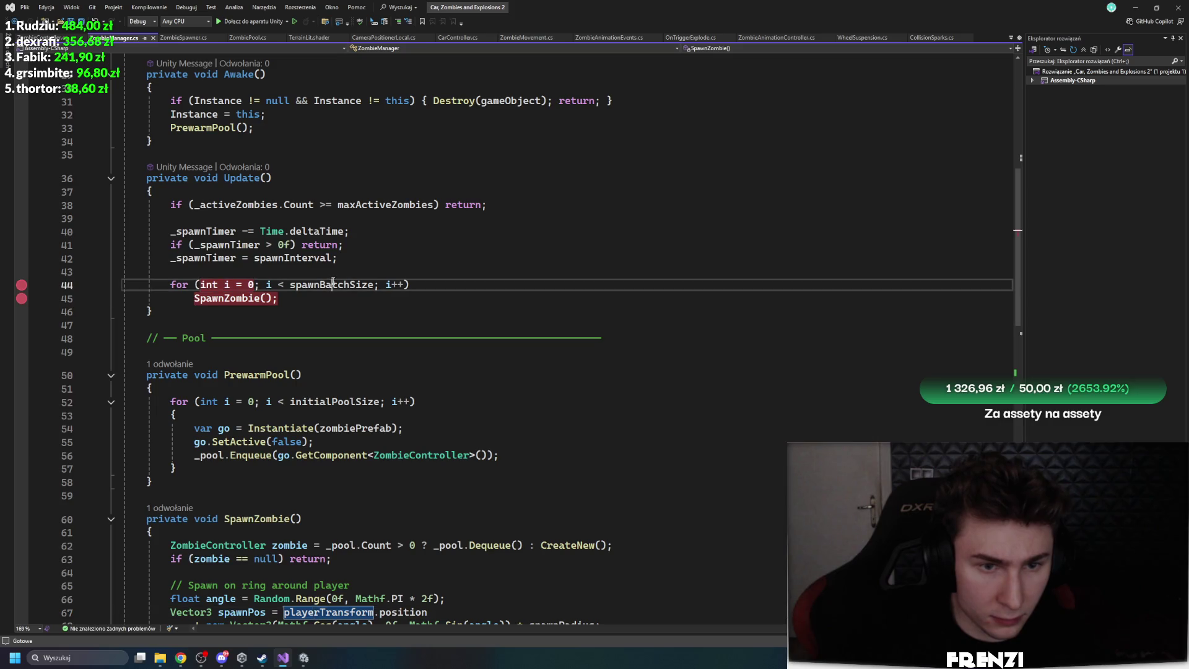
scroll(394, 325, up, 4)
scroll(394, 325, up, 3)
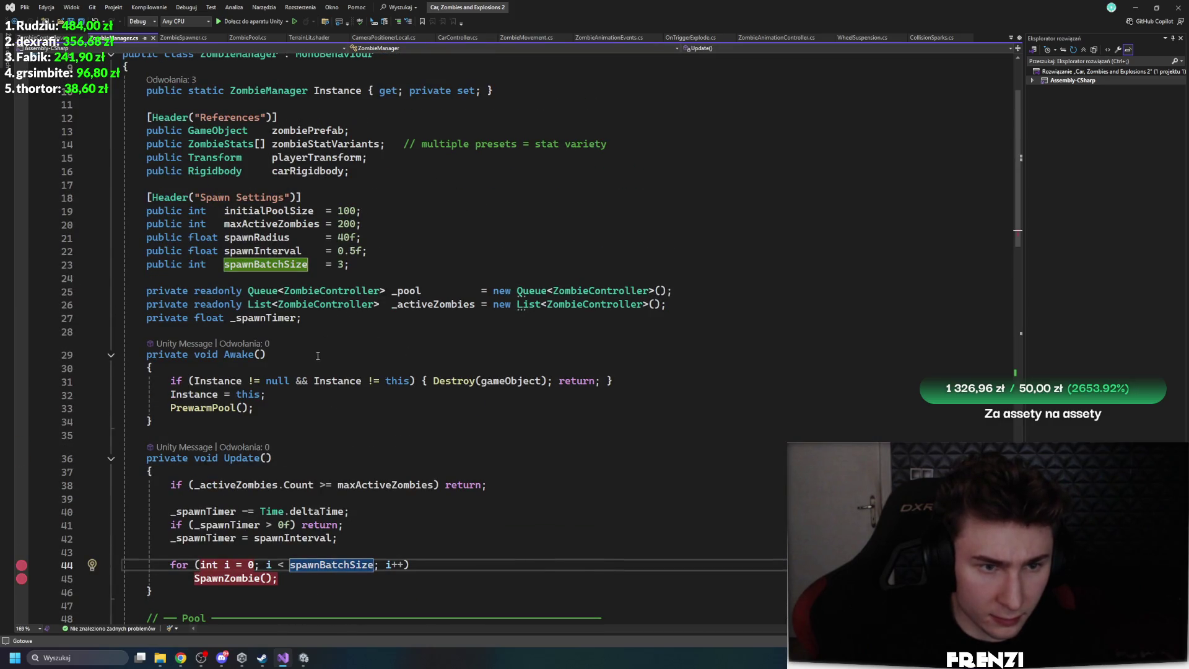
click(220, 21)
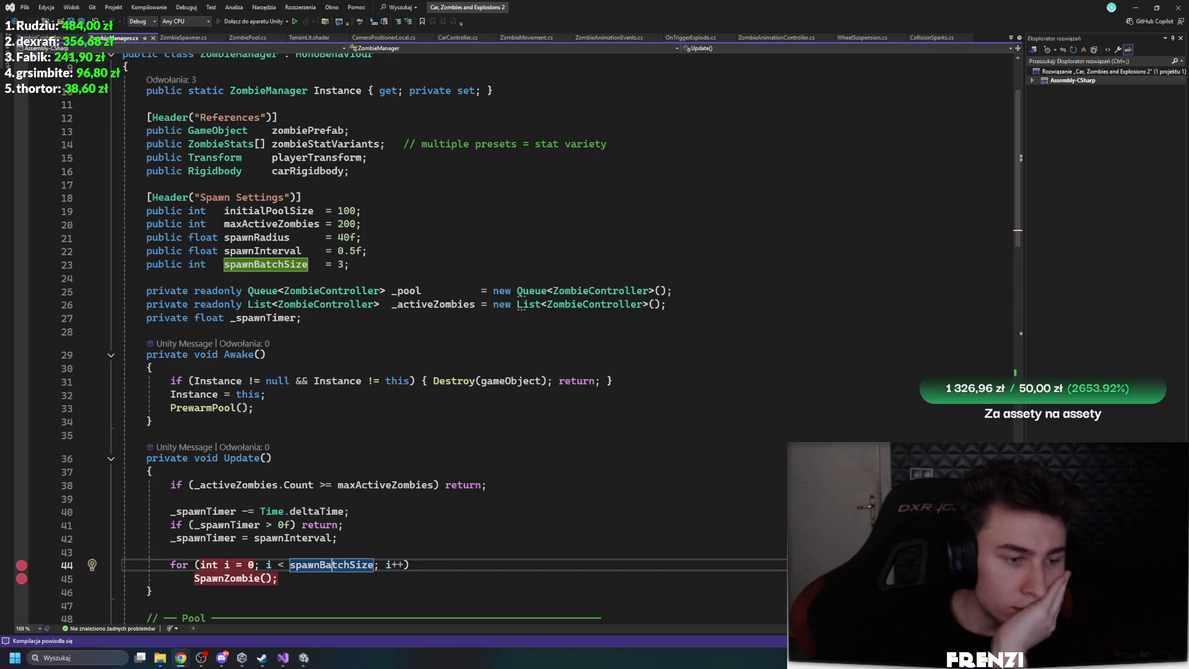
click(304, 658)
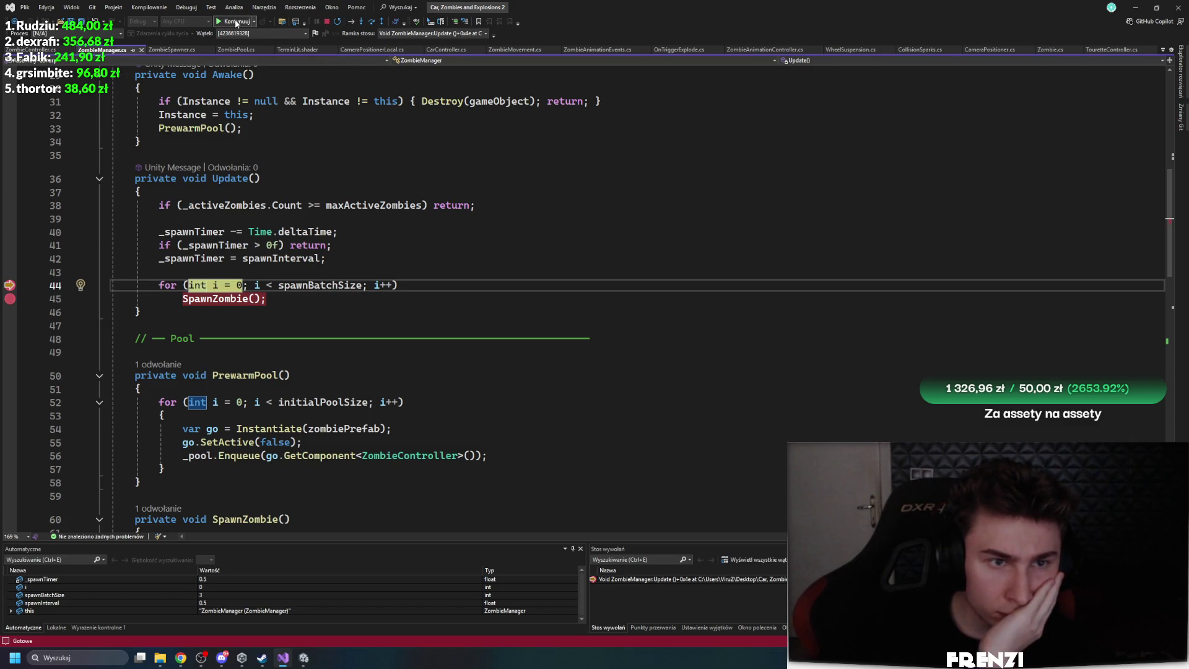
Step through Update, remove the line 45 breakpoint, and add one at SpawnZombie's start
click(236, 24)
scroll(364, 320, down, 7)
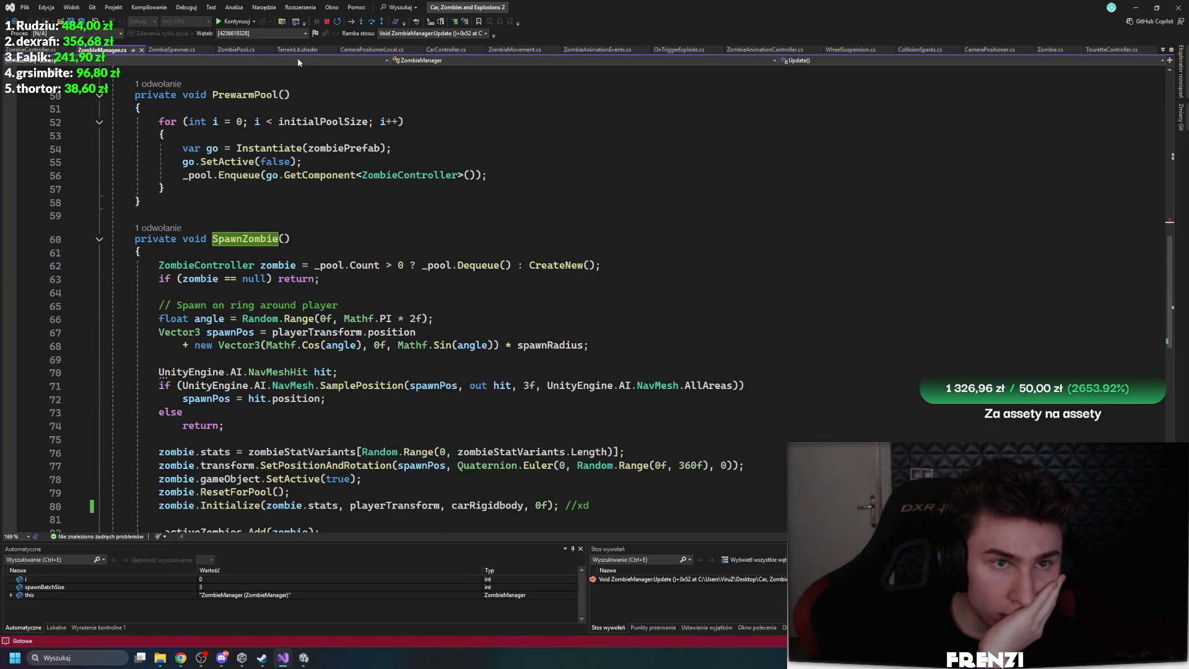
click(371, 23)
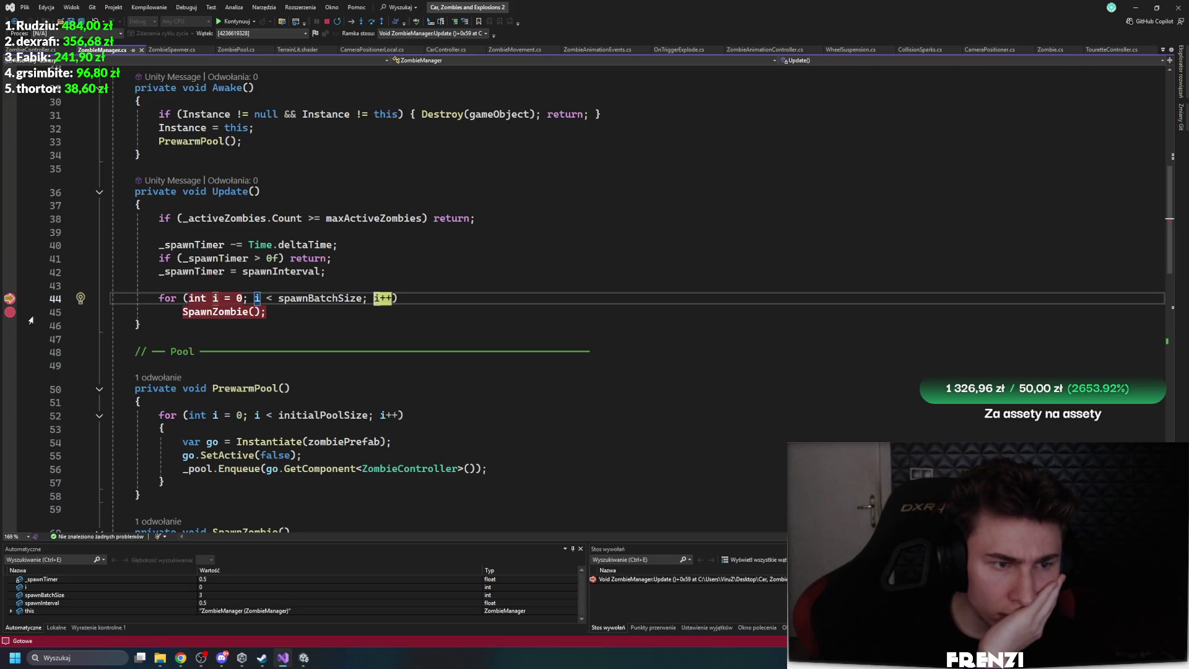
click(9, 313)
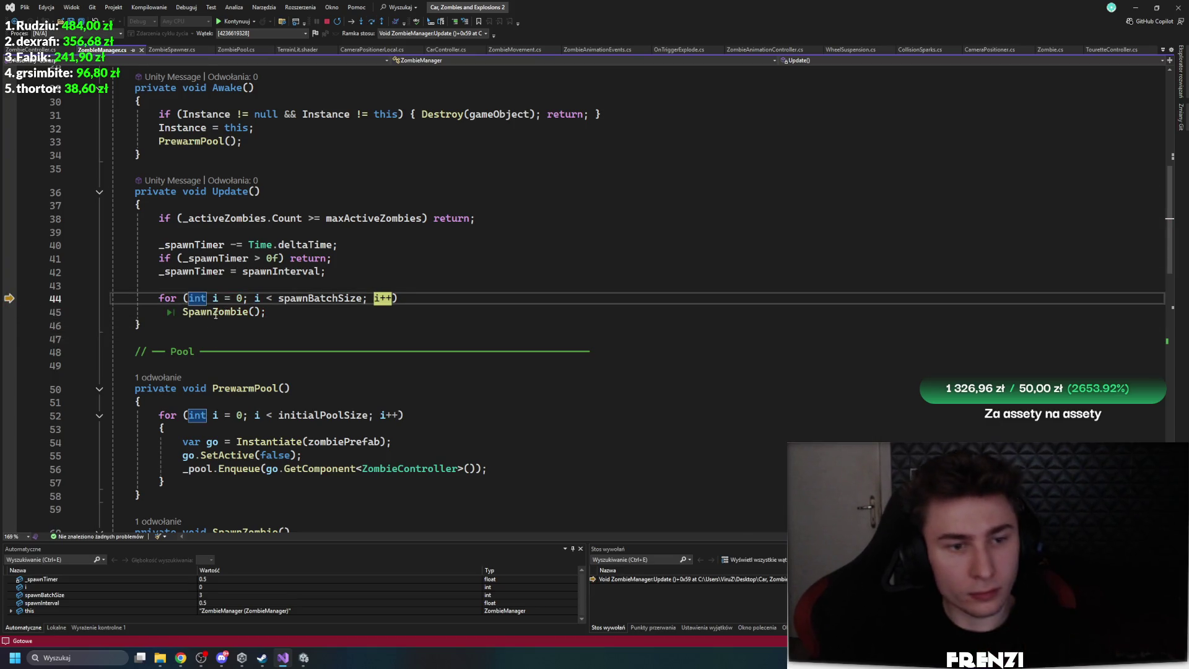
ctrl+click(235, 311)
scroll(241, 339, down, 4)
scroll(16, 276, up, 3)
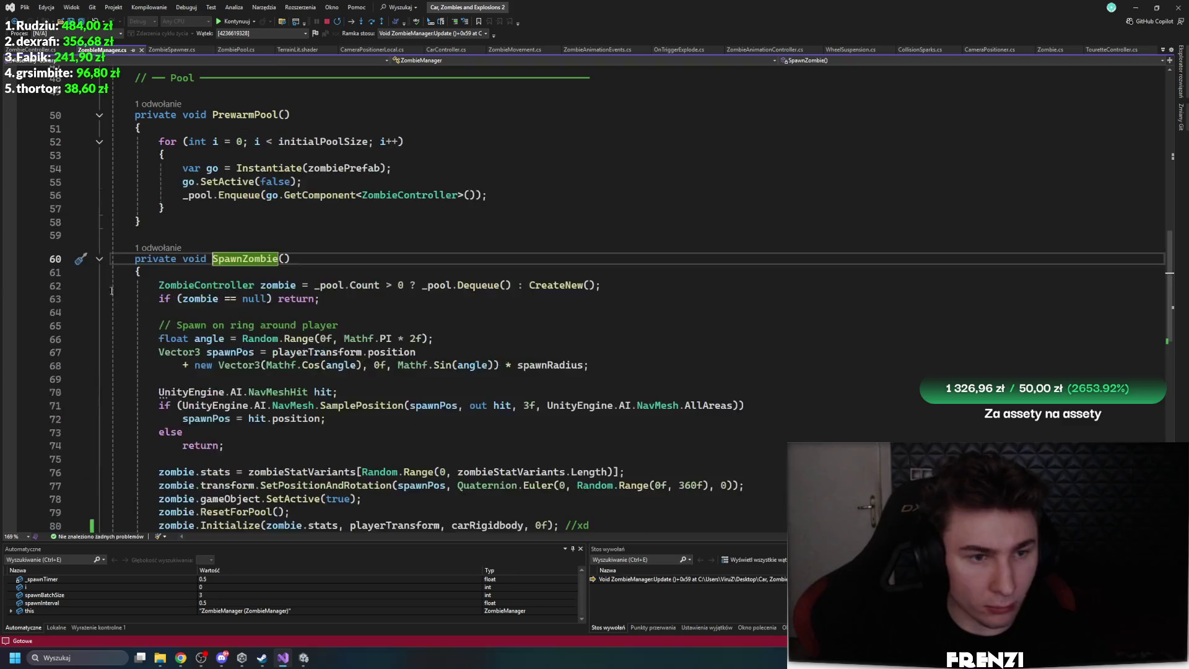
click(17, 276)
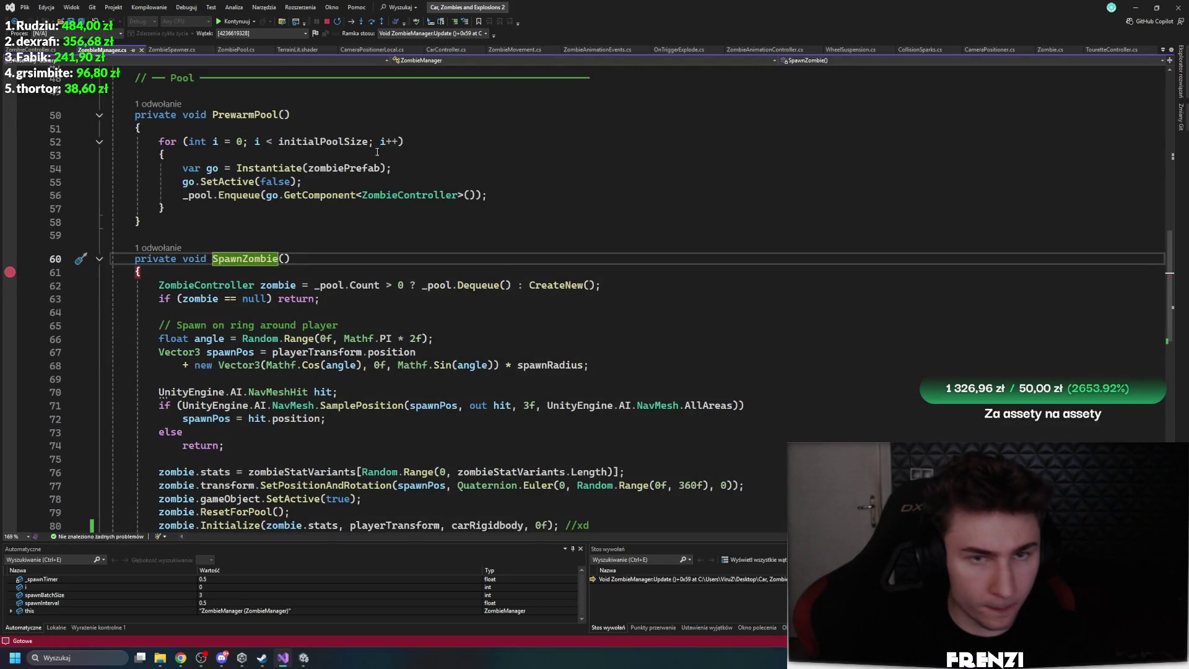
Step into SpawnZombie through the zombie assignment and null check, inspecting values in data tips
click(371, 23)
click(371, 23)
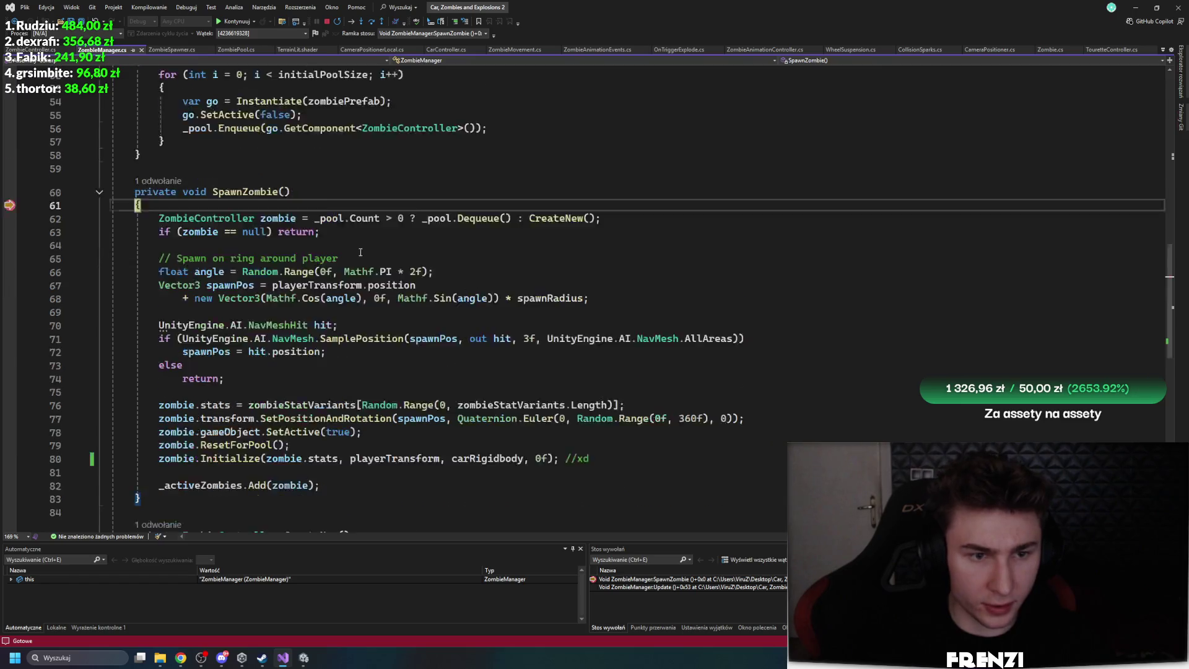
scroll(360, 252, down, 1)
mouse_move(280, 179)
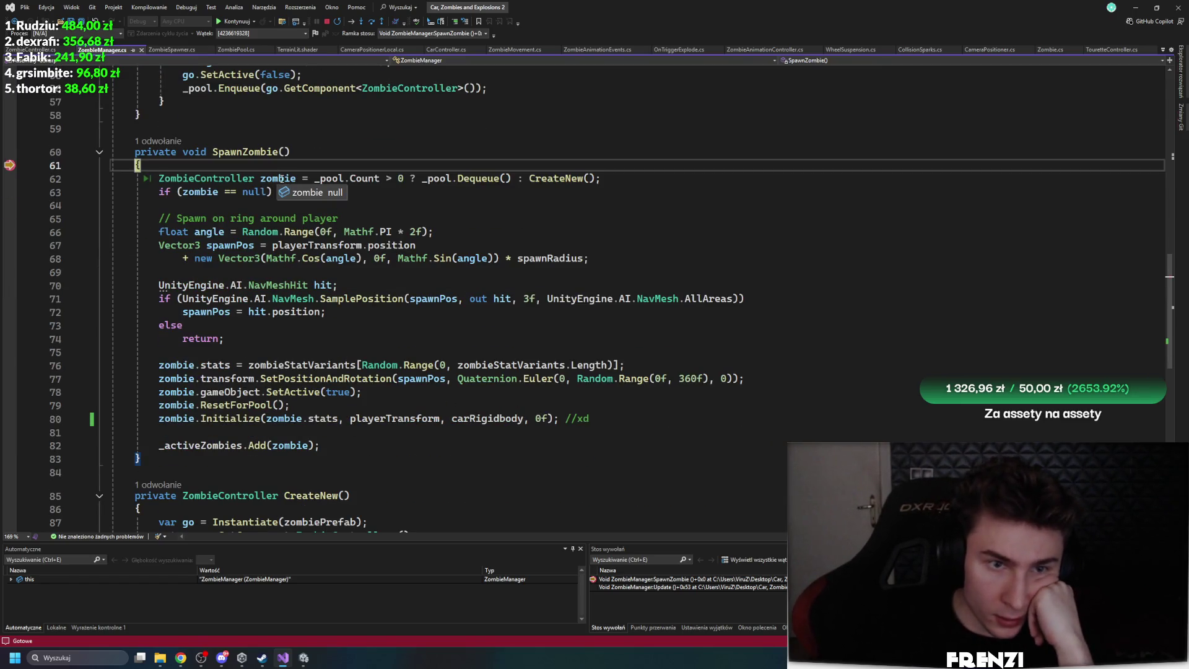
click(371, 23)
click(372, 23)
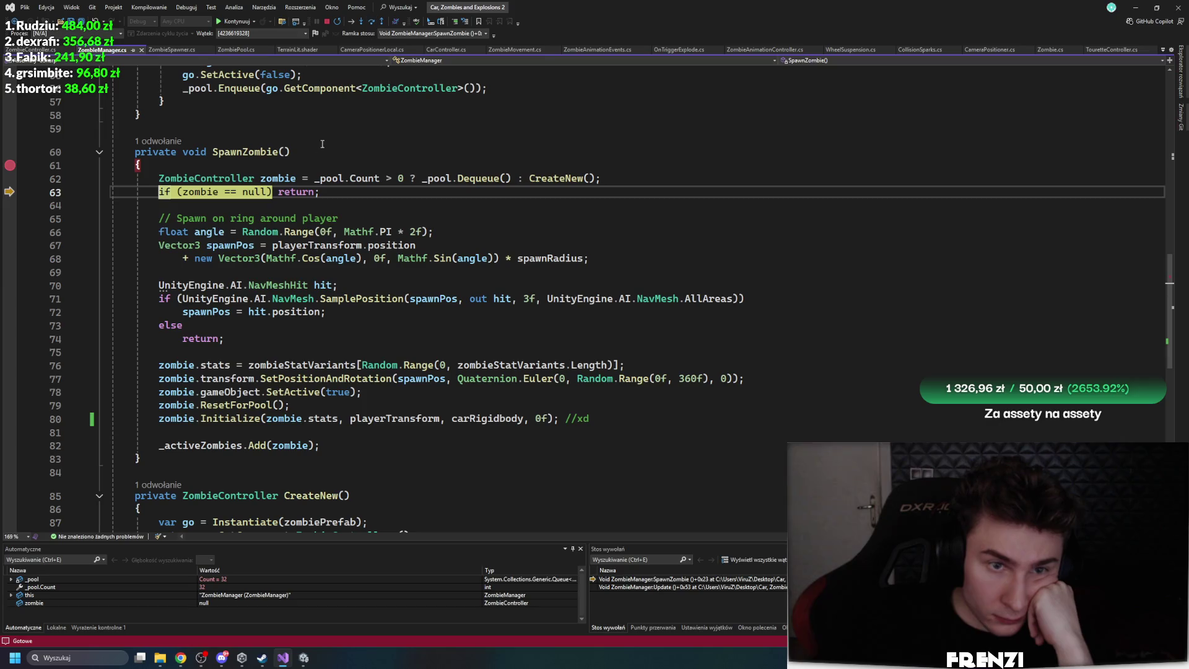
mouse_move(353, 178)
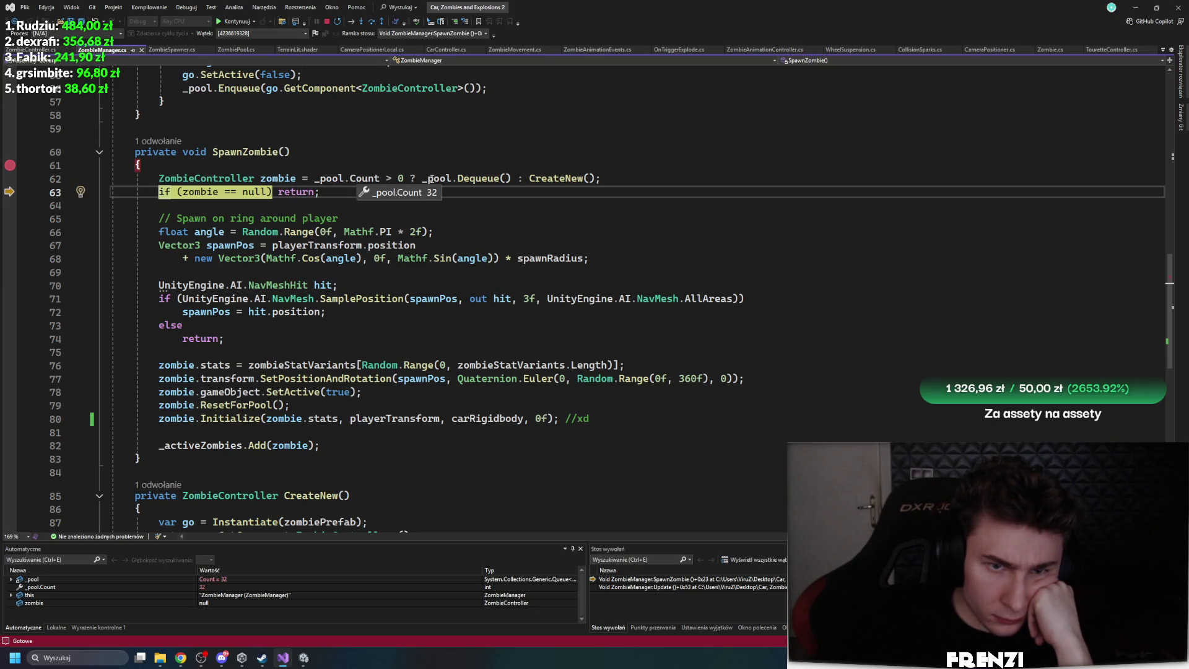
mouse_move(522, 178)
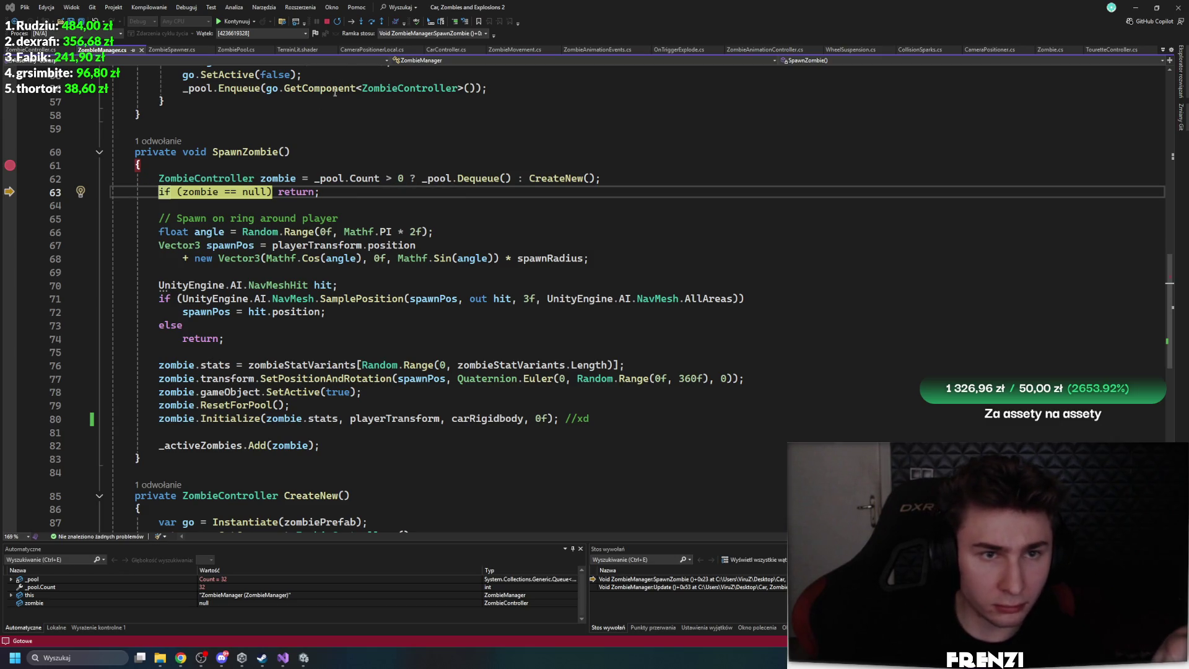
key(F10)
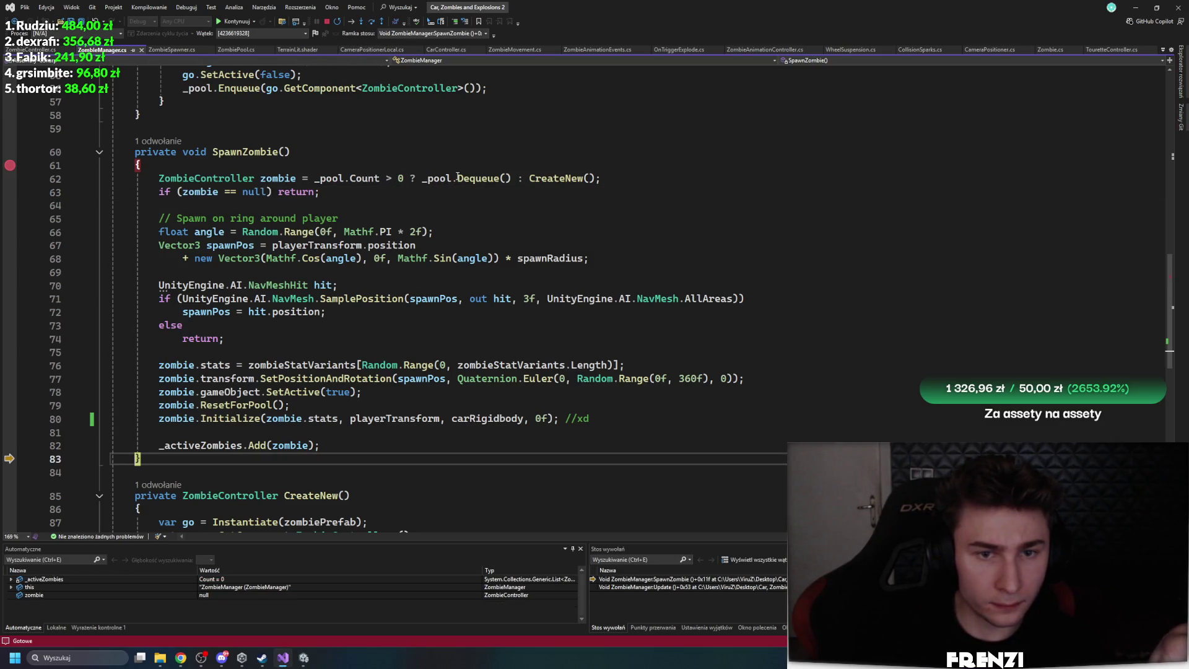
mouse_move(434, 179)
Step out and into the next SpawnZombie call, resume with F5, then stop debugging
click(372, 22)
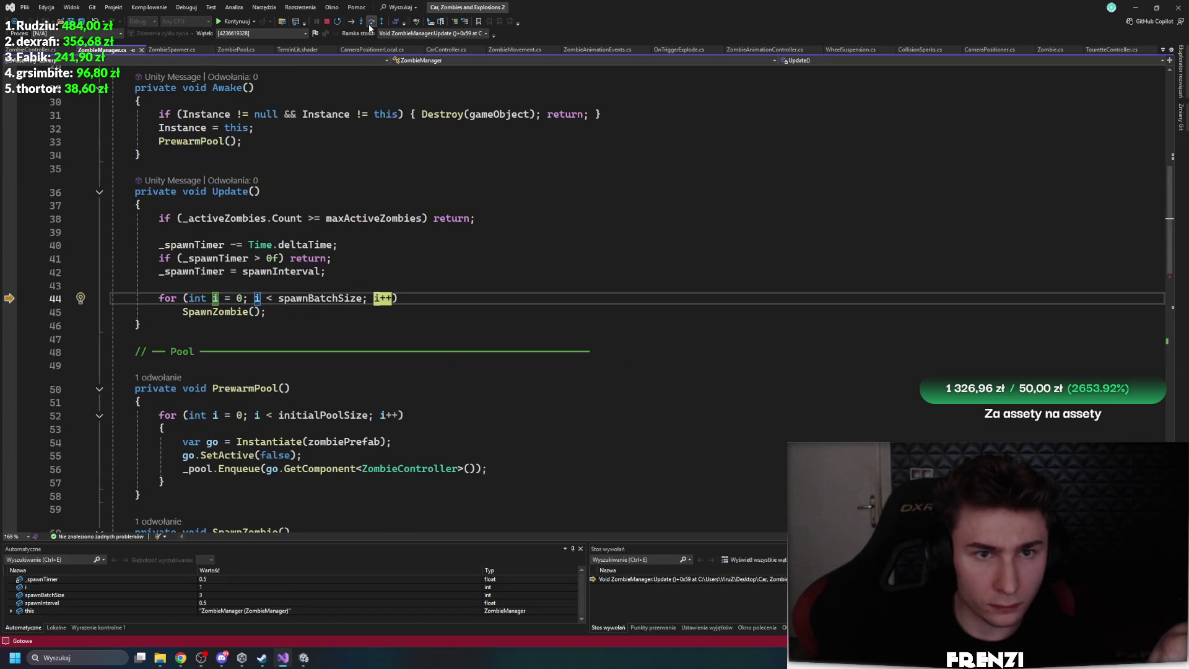
click(372, 23)
click(371, 22)
click(371, 23)
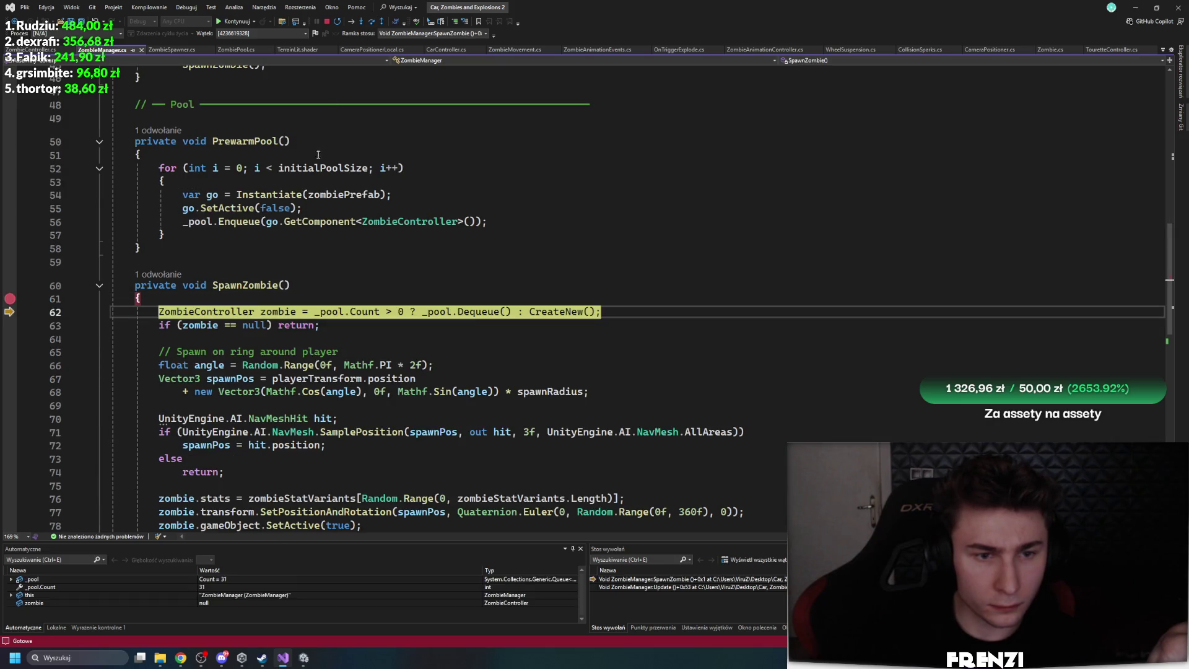
mouse_move(273, 312)
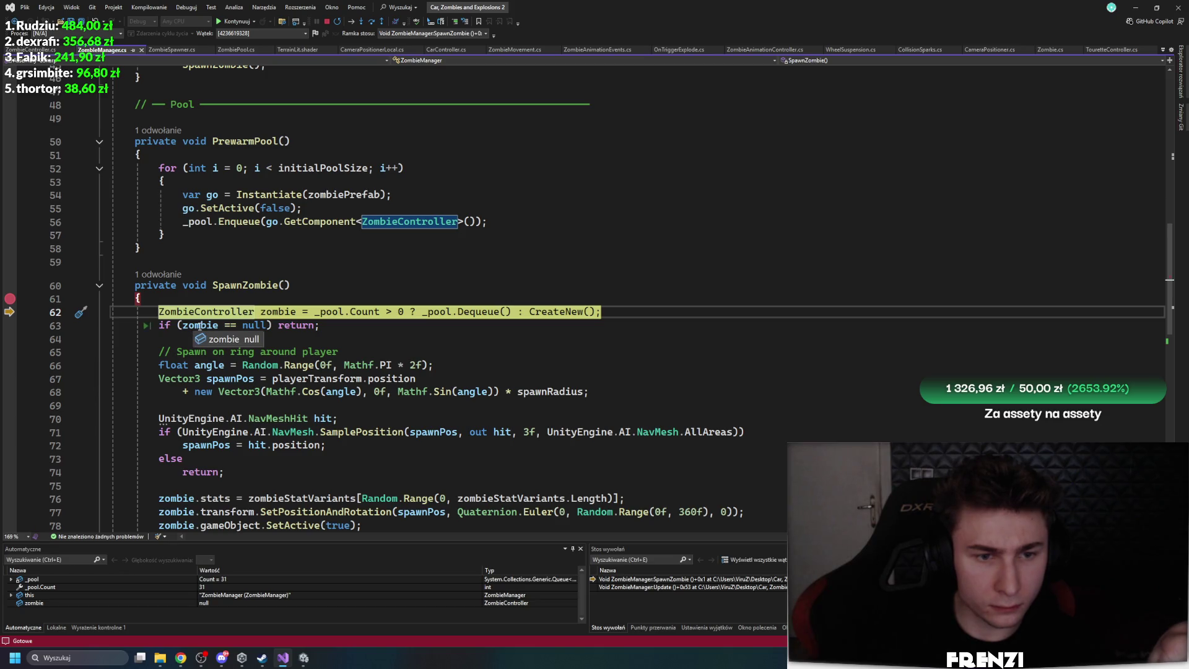
mouse_move(411, 365)
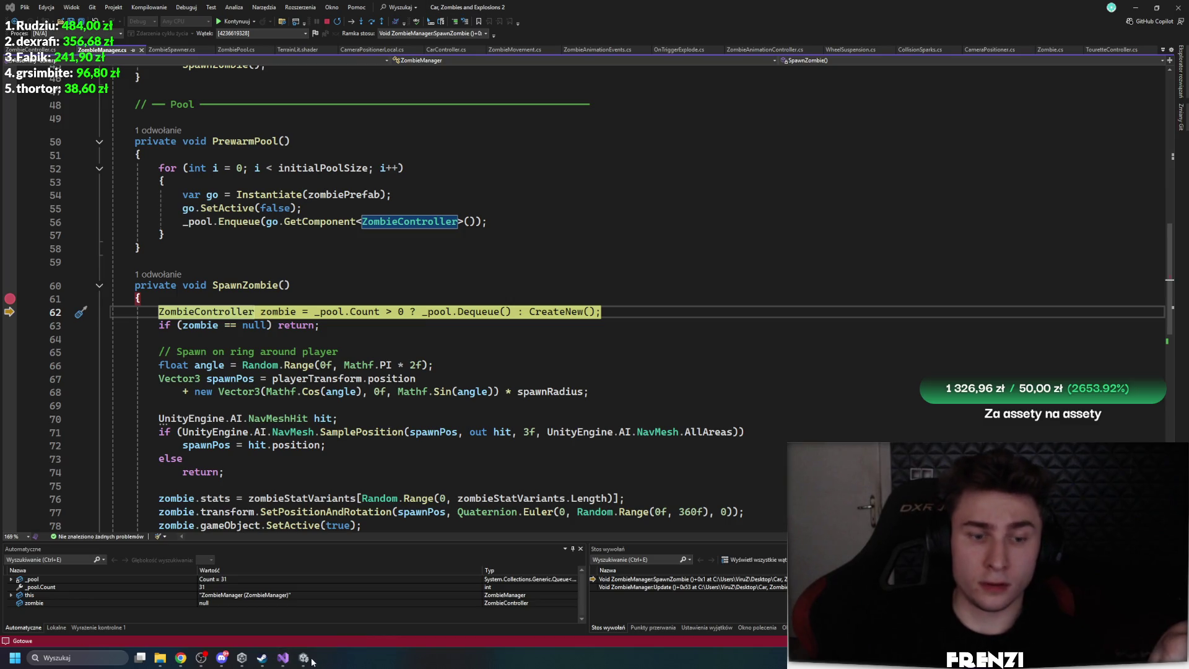
key(F5)
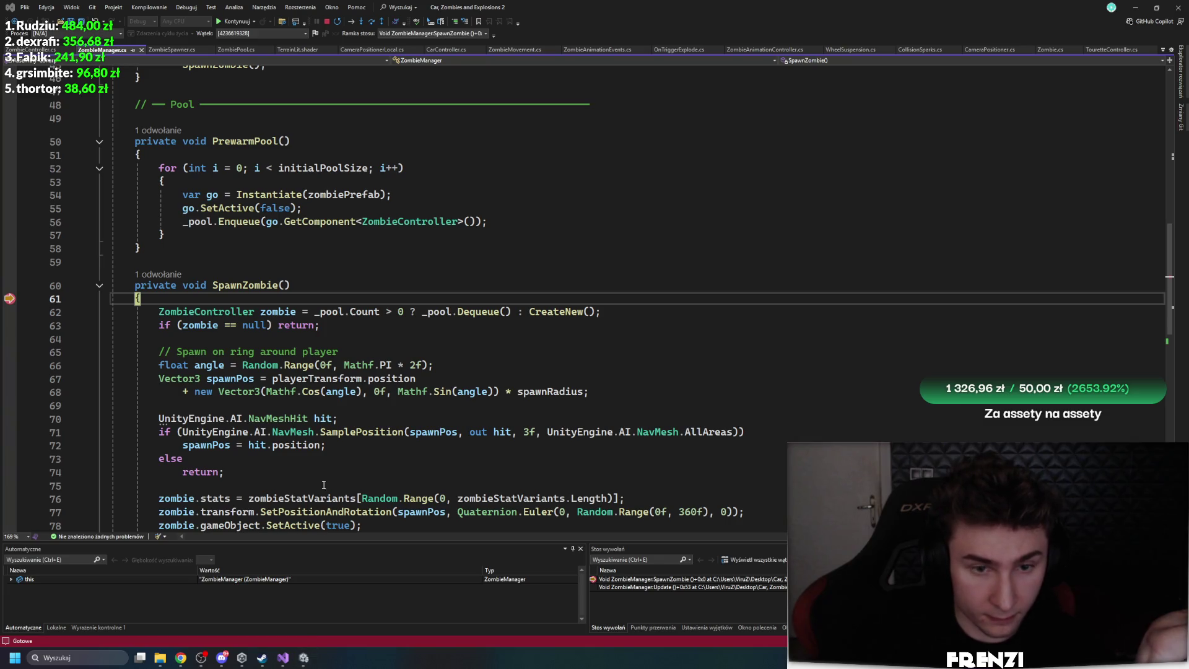
click(327, 22)
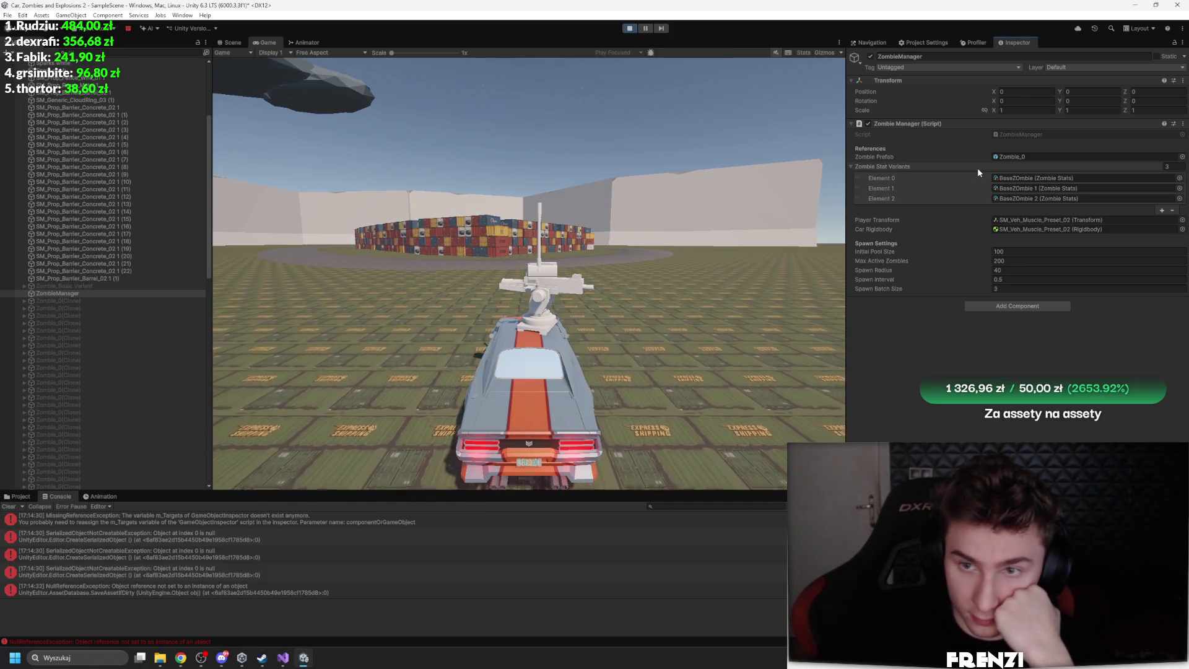
Stop play, clear the Console, set ZombieManager's Spawn Batch Size to 1, and play again
click(629, 29)
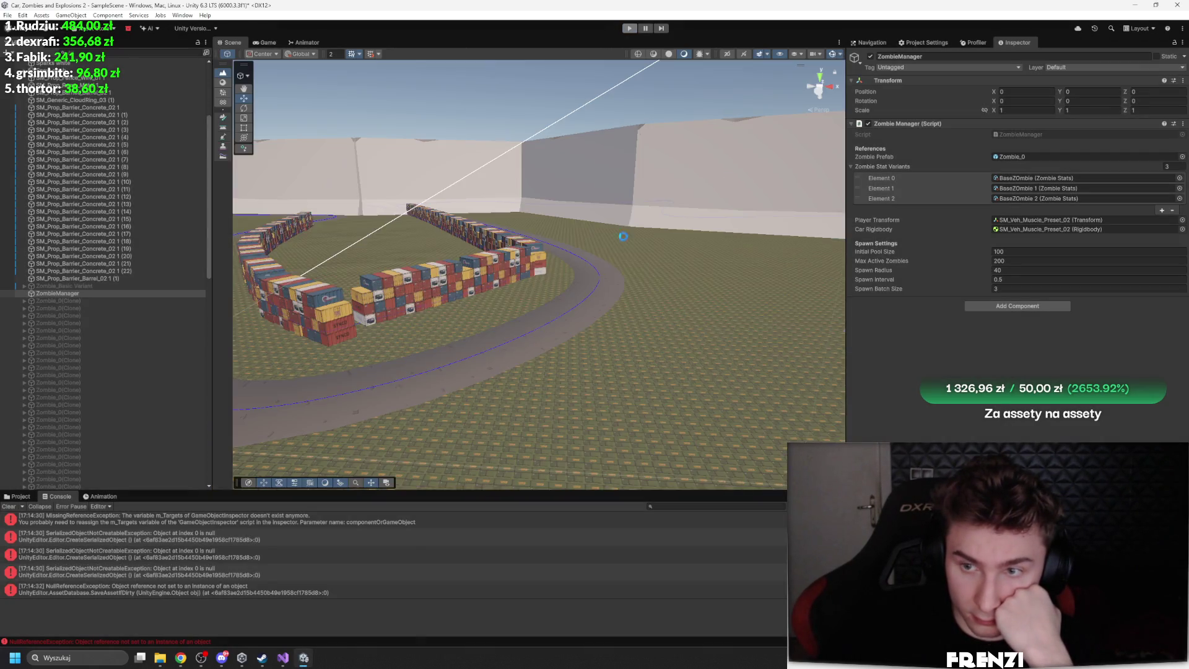
click(13, 506)
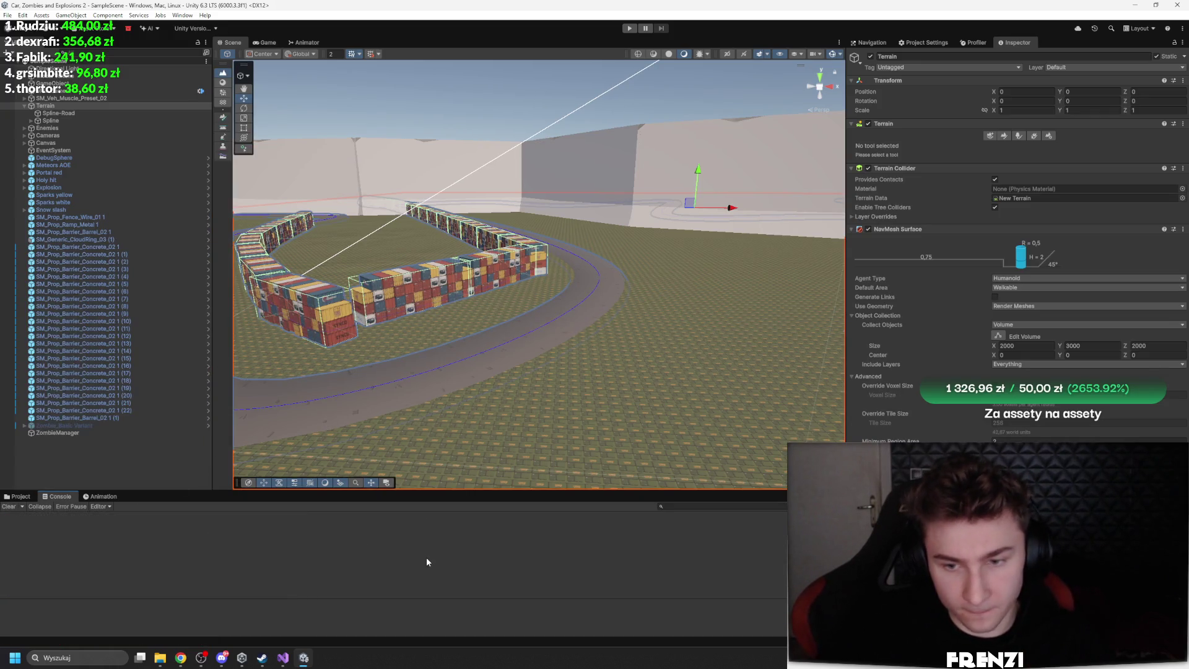
click(102, 451)
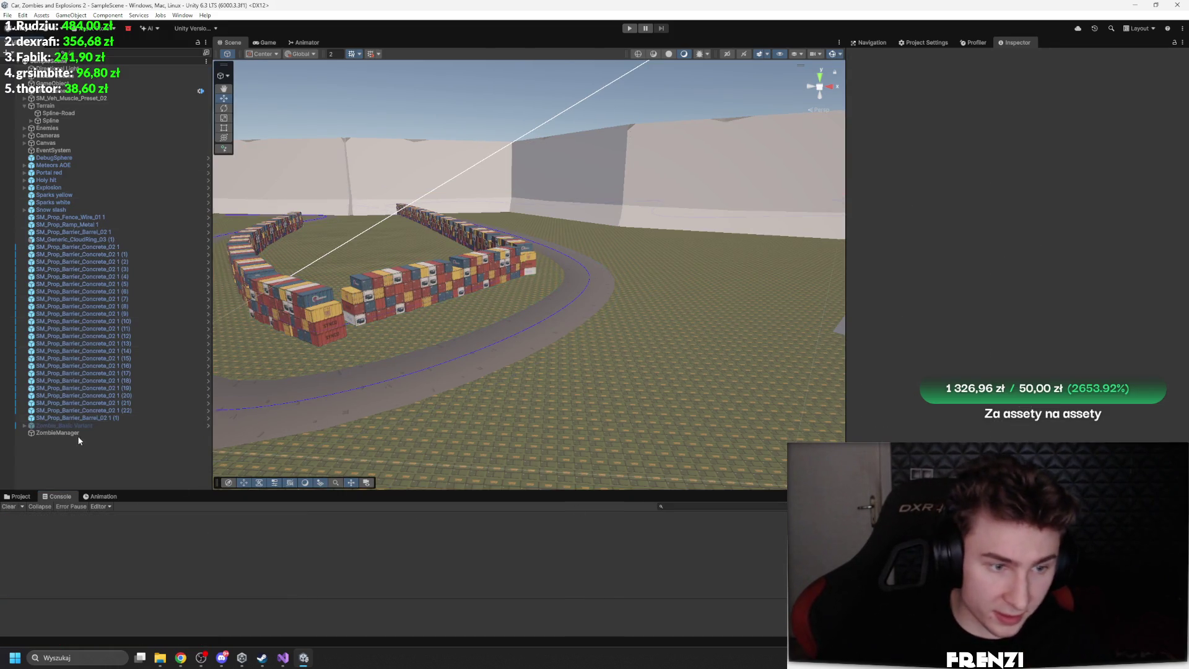
click(77, 433)
click(1043, 290)
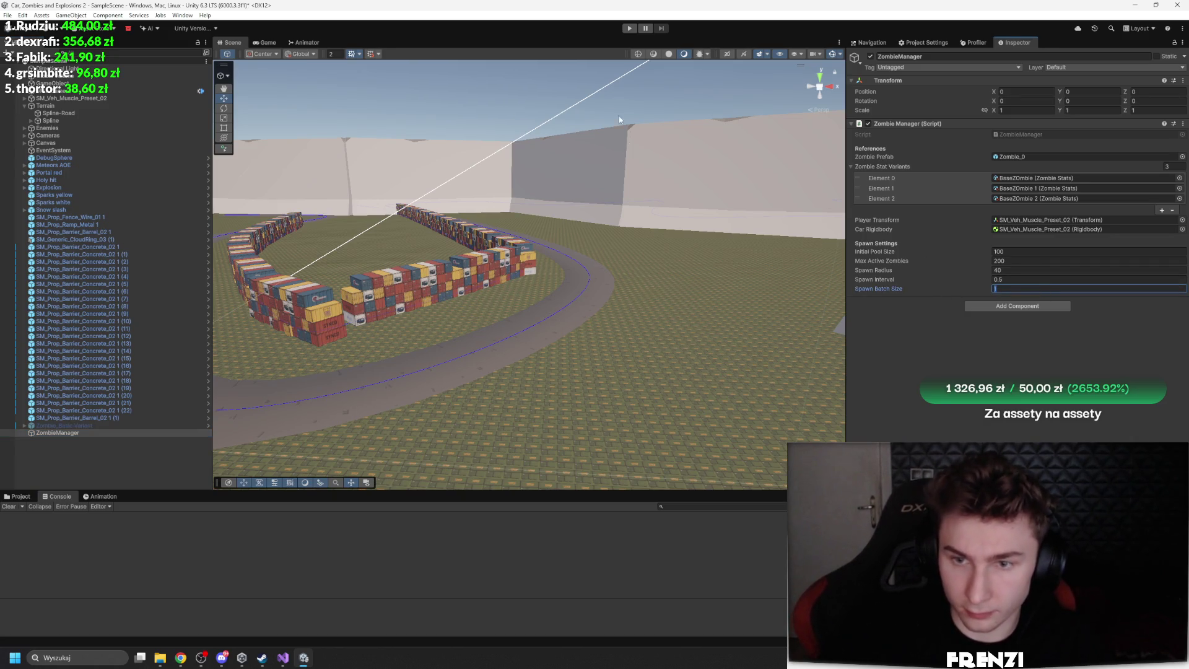
click(628, 28)
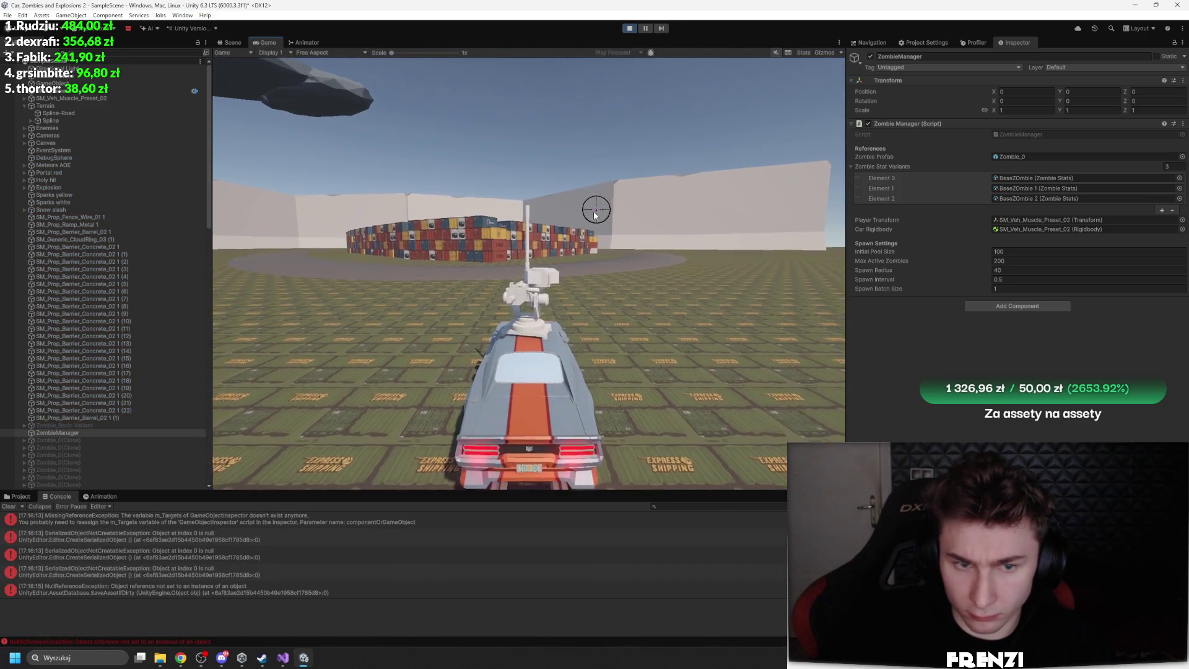
Read the console errors' stack traces, including the NullReferenceException, then clear the Console
scroll(148, 343, down, 5)
click(202, 554)
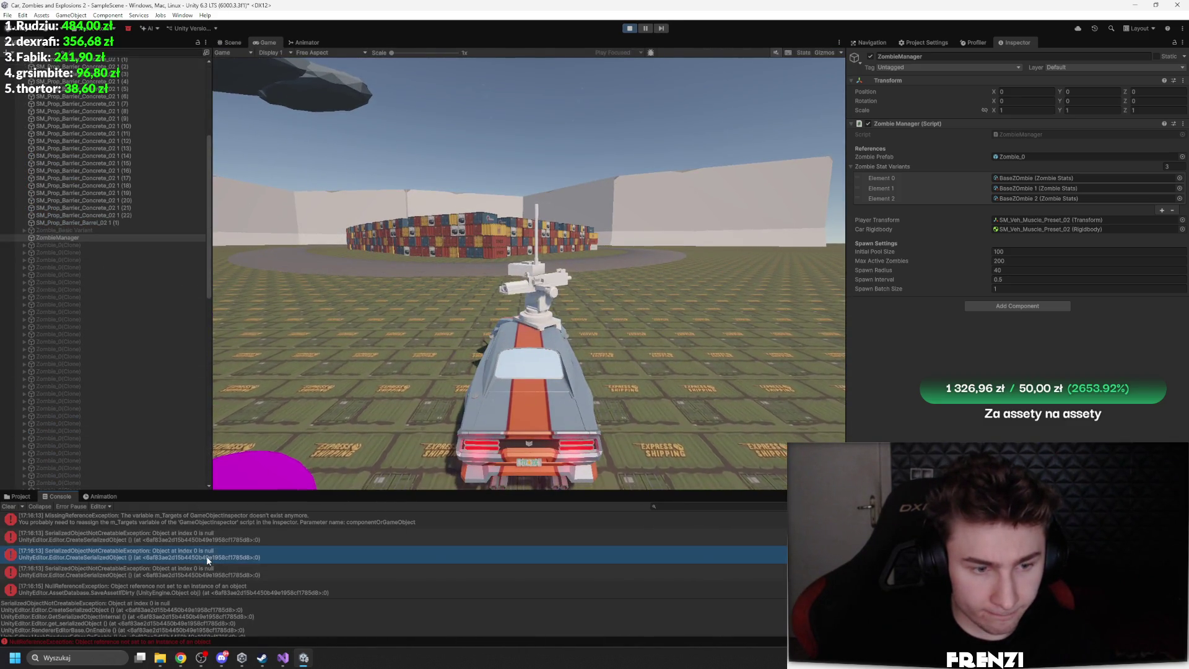
click(202, 540)
click(74, 237)
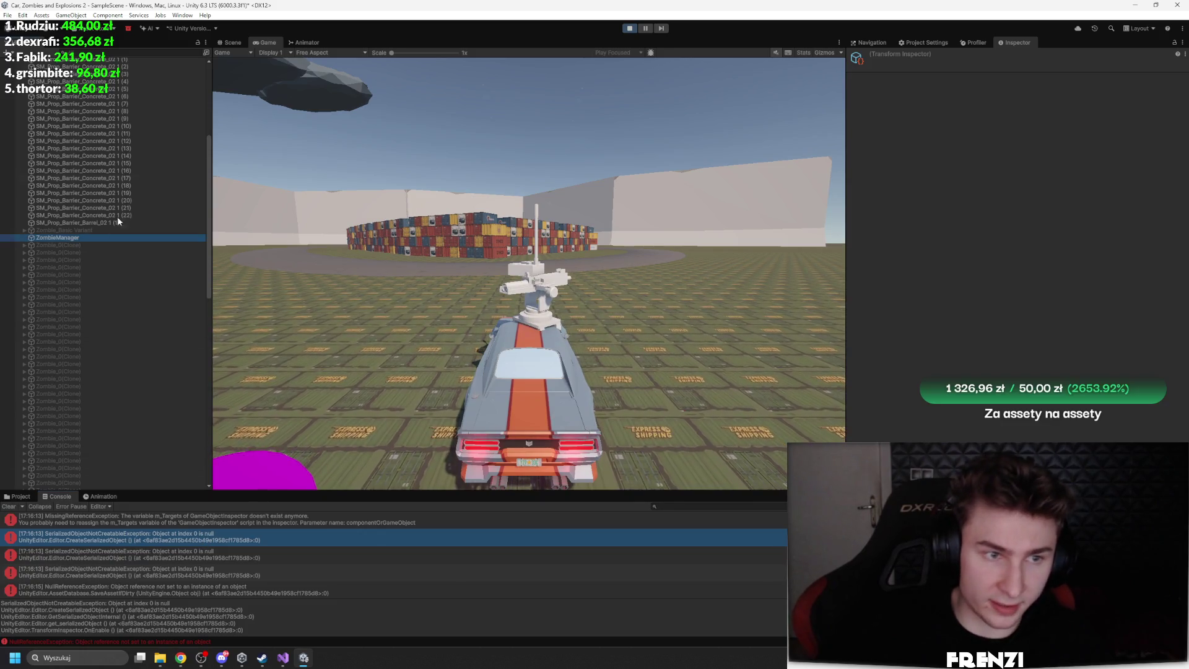
click(626, 28)
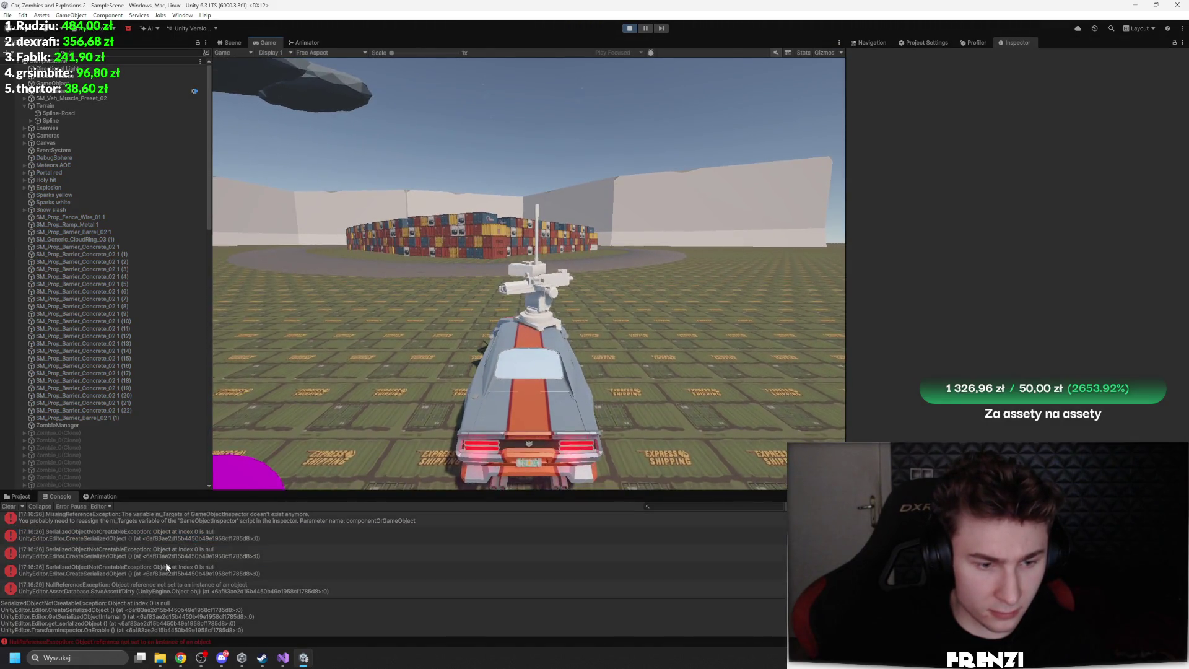
click(143, 590)
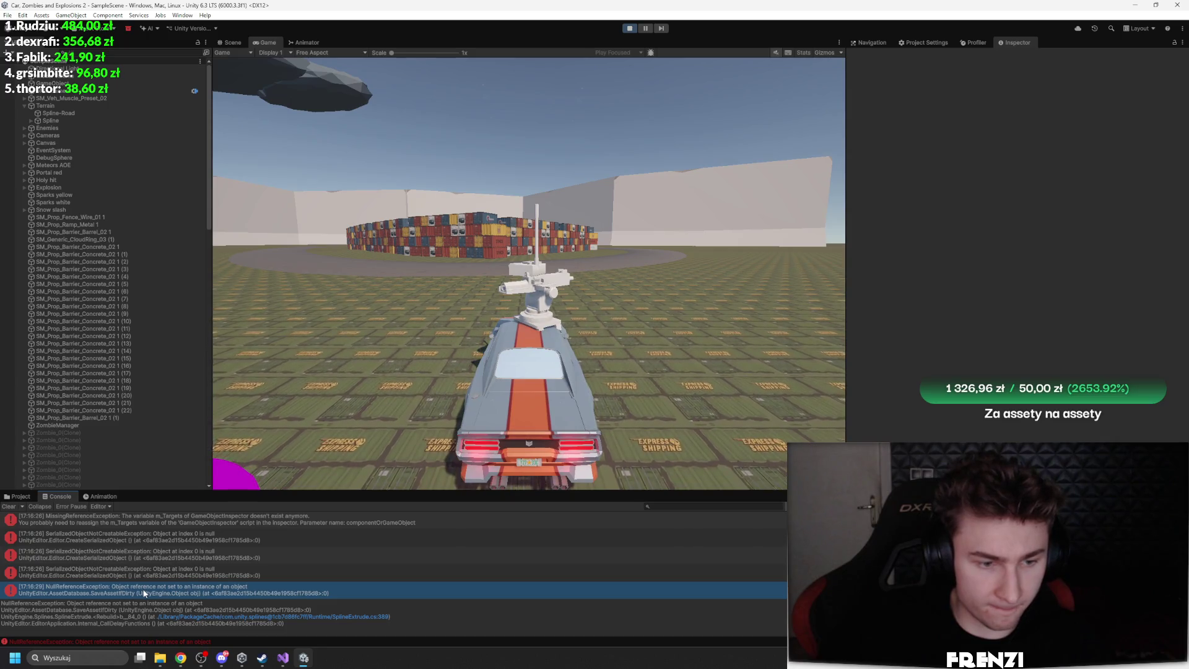
scroll(144, 593, down, 1)
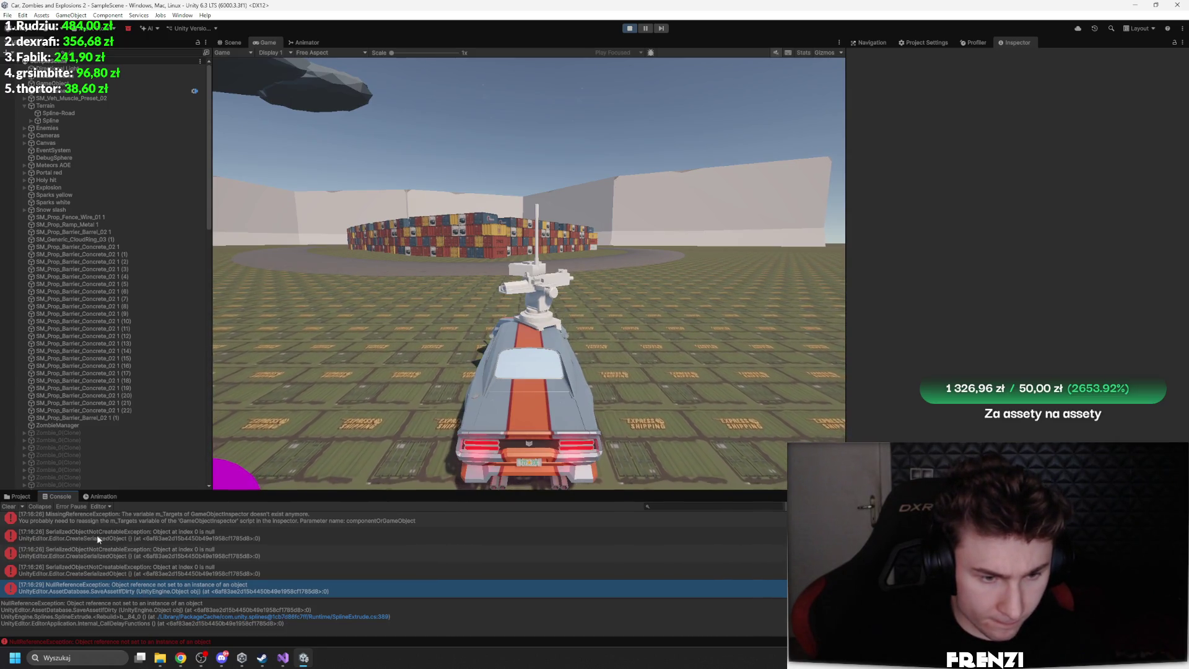
click(8, 506)
scroll(124, 291, down, 5)
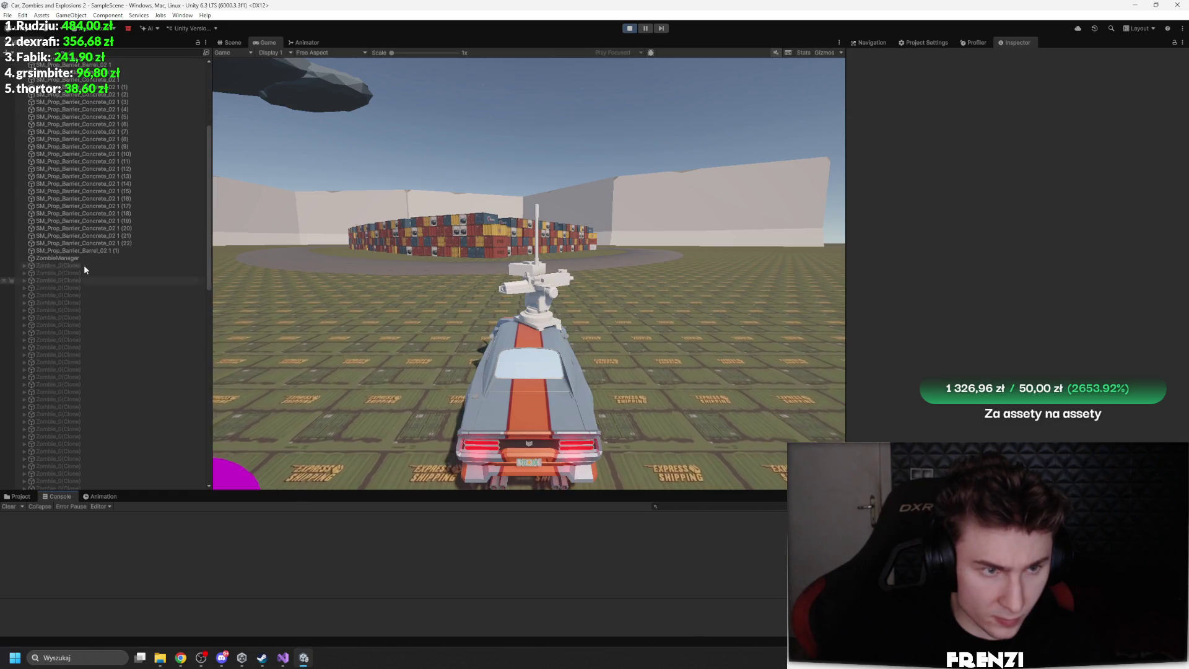
Shift-select the 100 spawned zombie clones under ZombieManager in the Hierarchy, trying smaller ranges too
click(74, 257)
scroll(99, 310, down, 10)
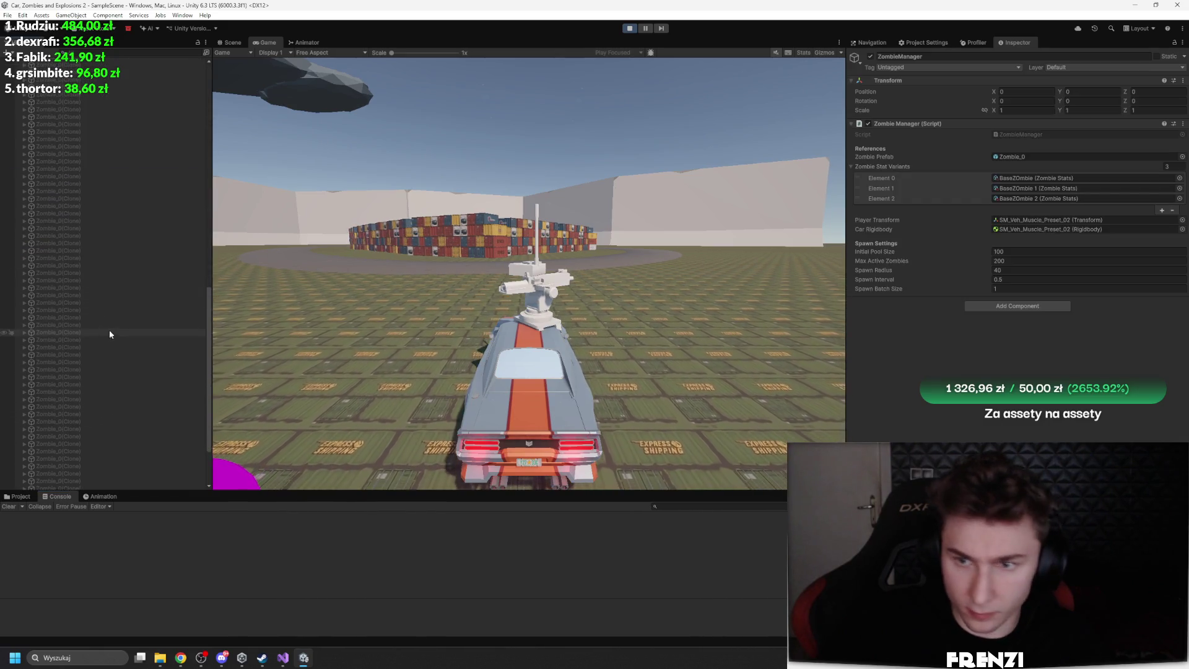
click(75, 469)
scroll(93, 279, up, 8)
shift+click(73, 180)
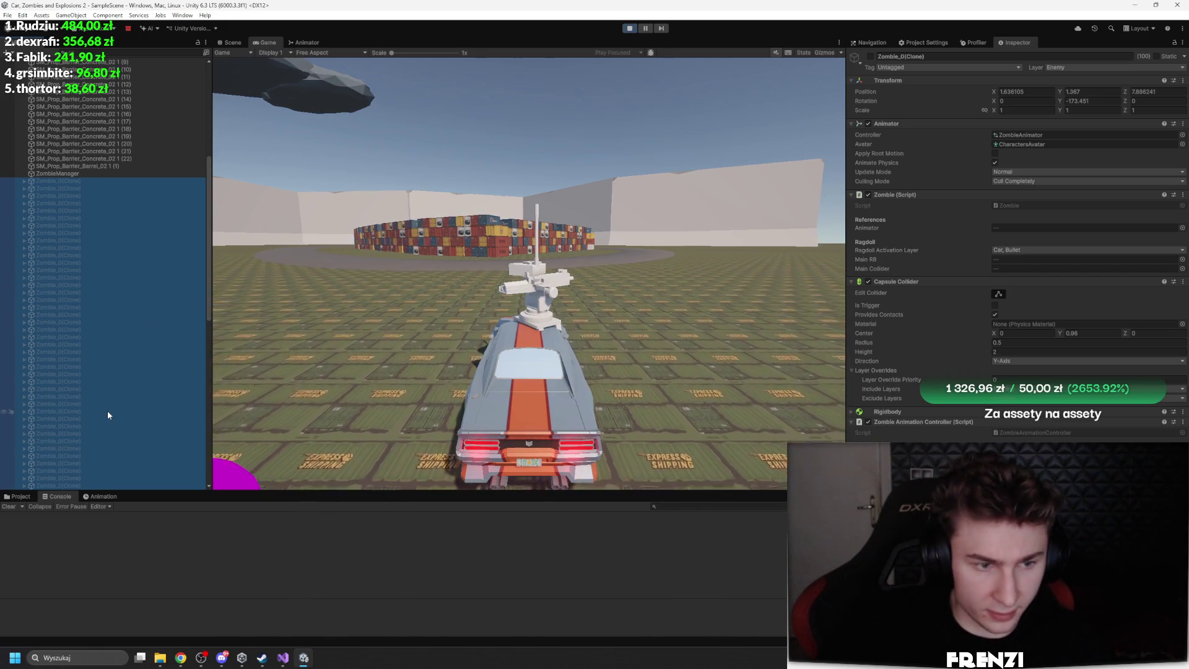
click(92, 300)
shift+click(85, 403)
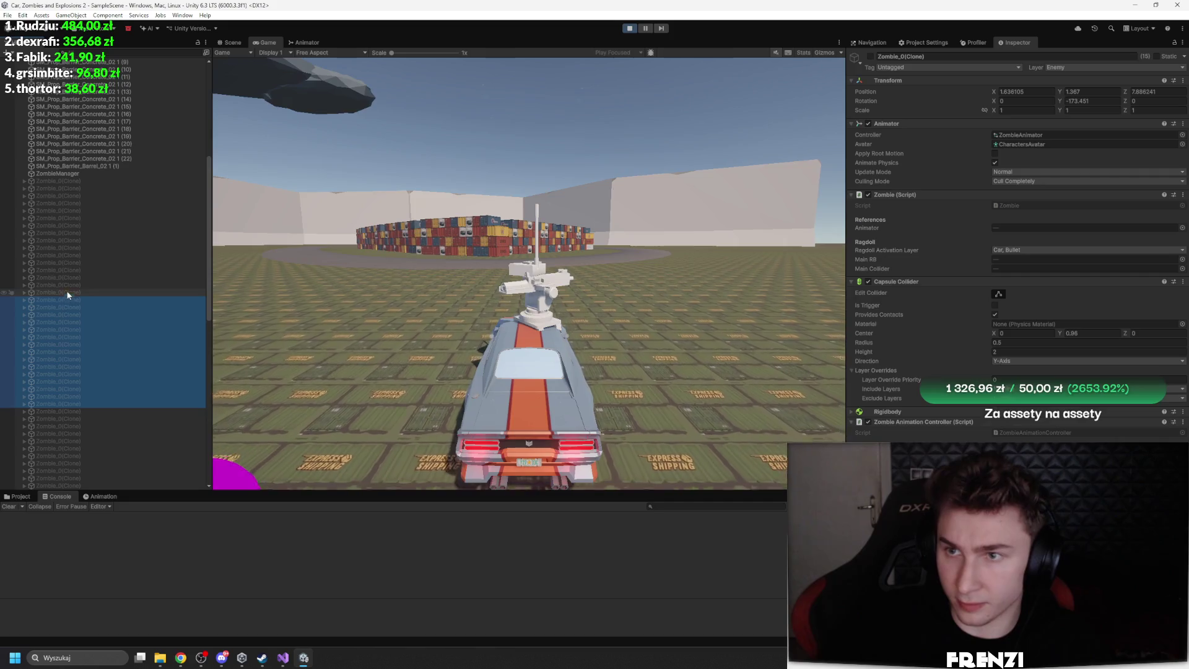
click(74, 316)
scroll(73, 371, down, 10)
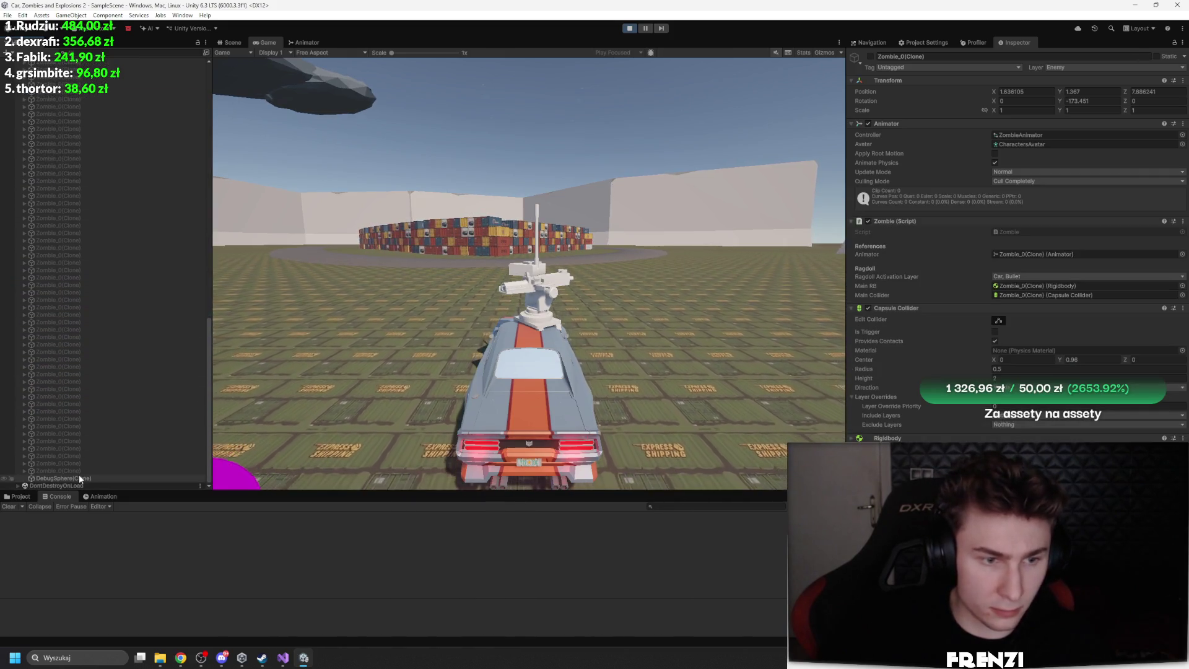
shift+click(79, 472)
Return to the running game view and stop play mode
click(669, 273)
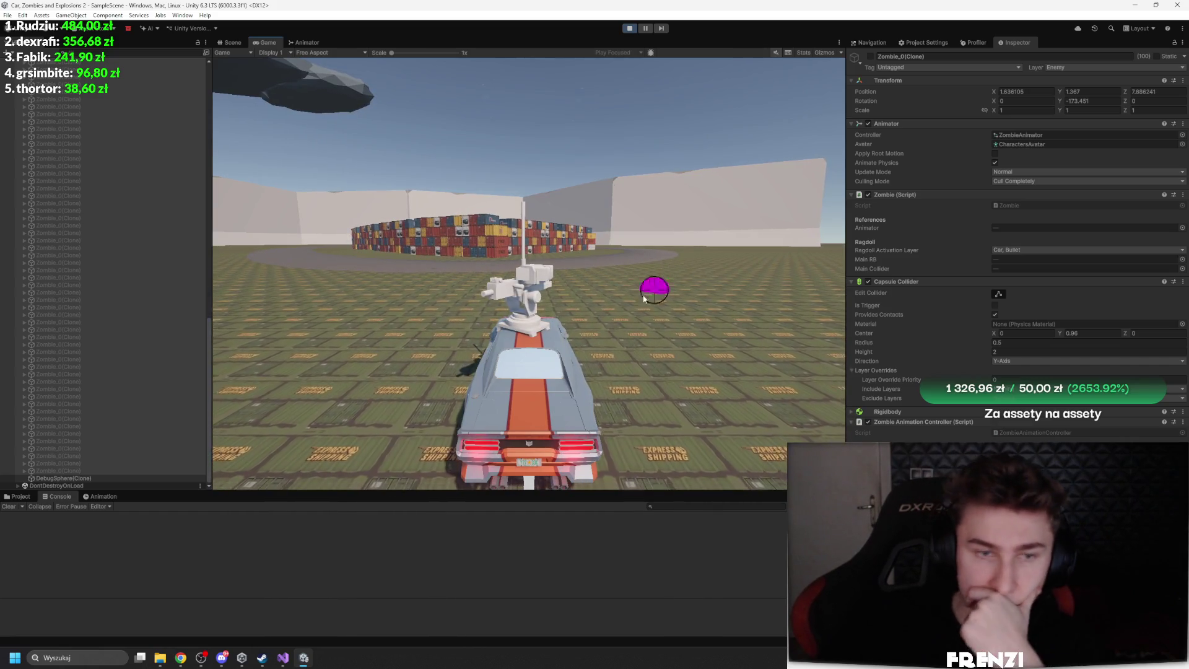
scroll(165, 361, up, 15)
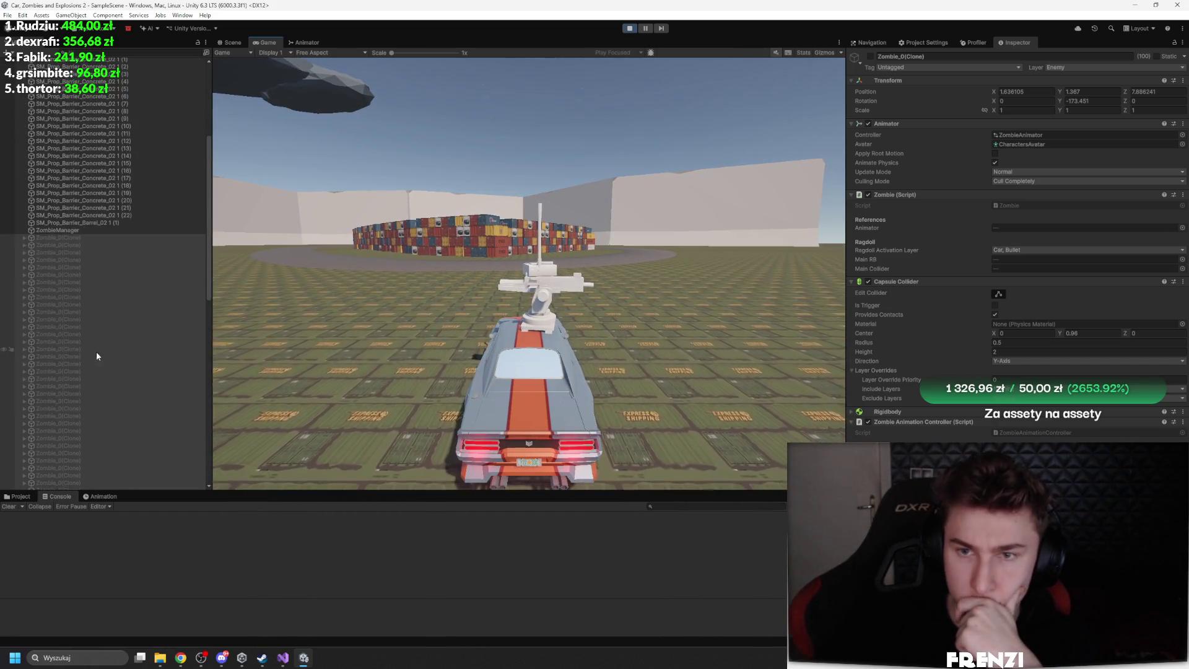
scroll(91, 351, up, 9)
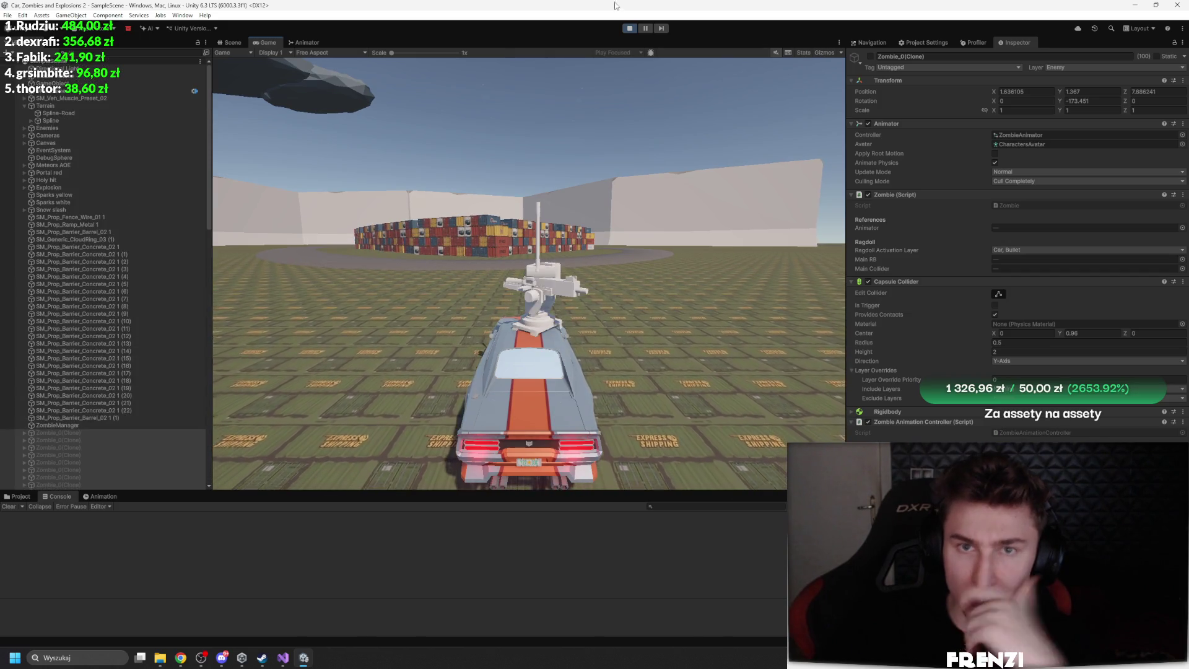
click(629, 28)
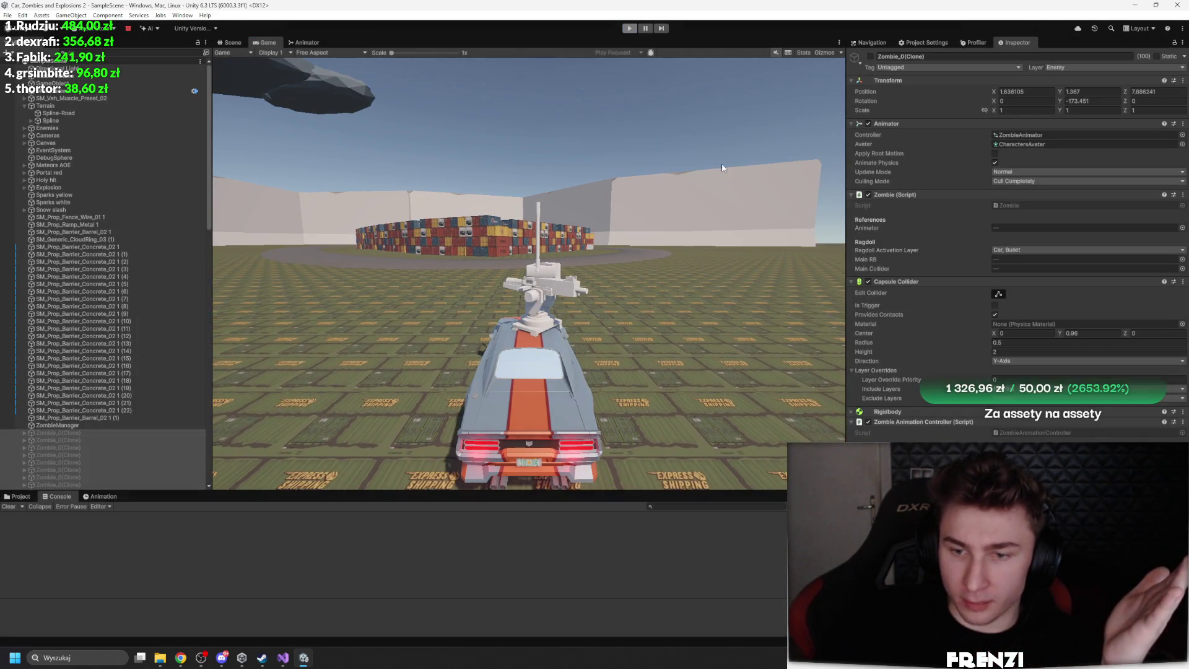
Assign the Zombie_Basic Variant prefab from Assets/Zombies to ZombieManager's Zombie Prefab field
click(21, 496)
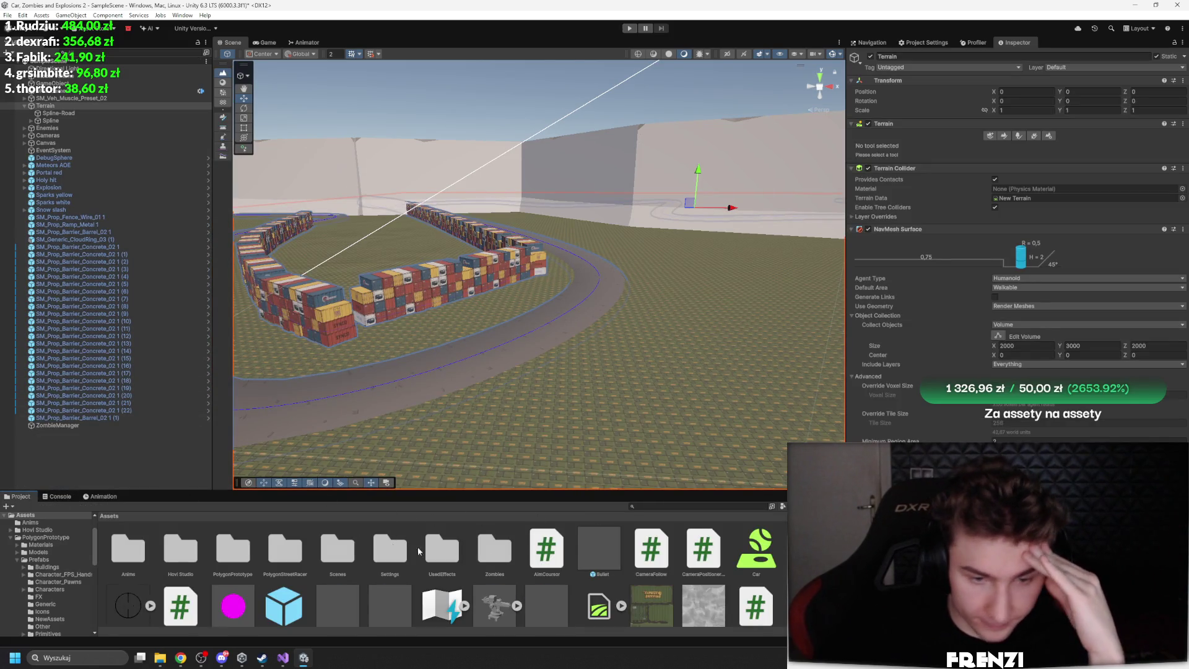
double_click(495, 550)
click(376, 549)
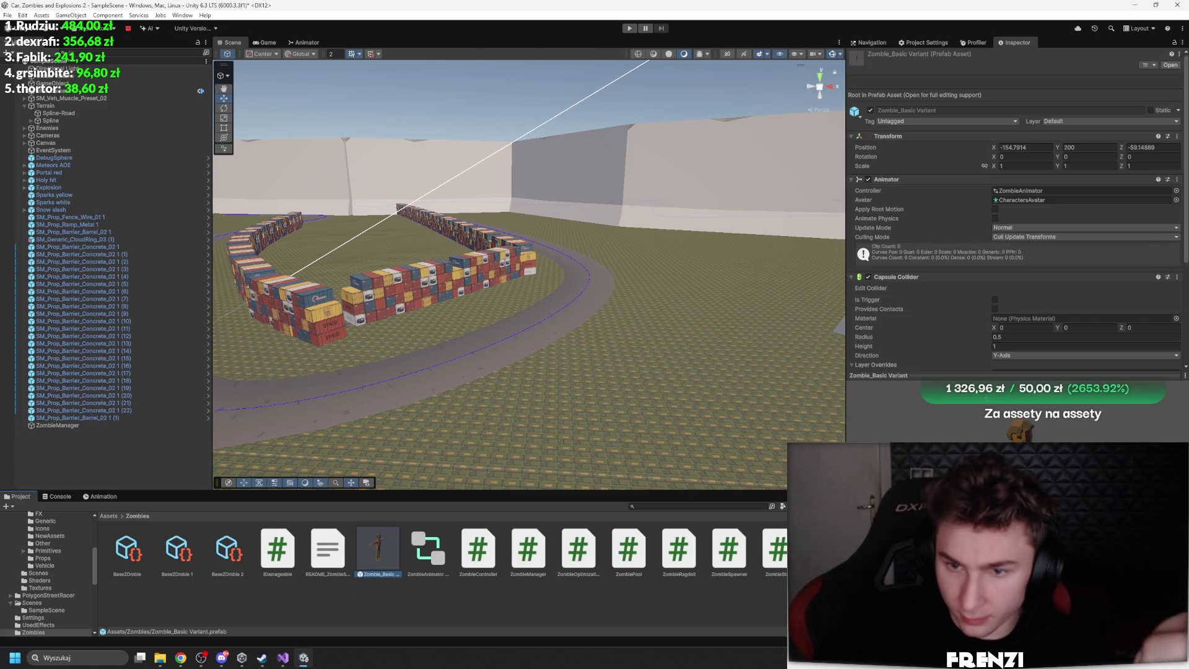
scroll(1015, 216, down, 5)
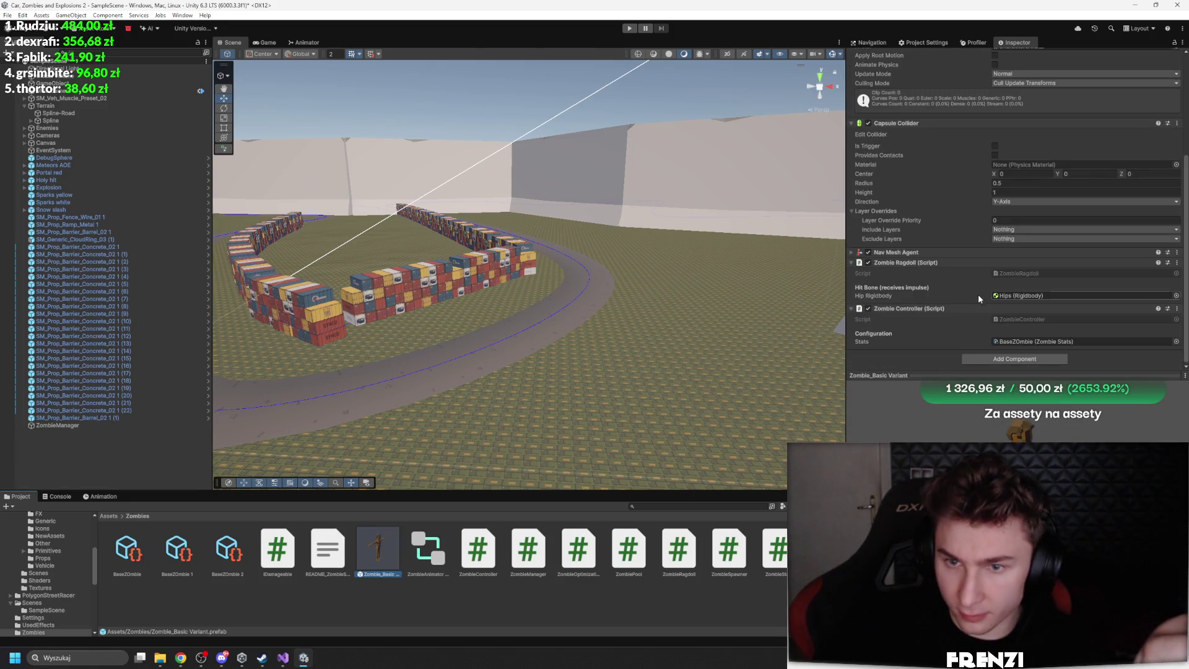
click(69, 425)
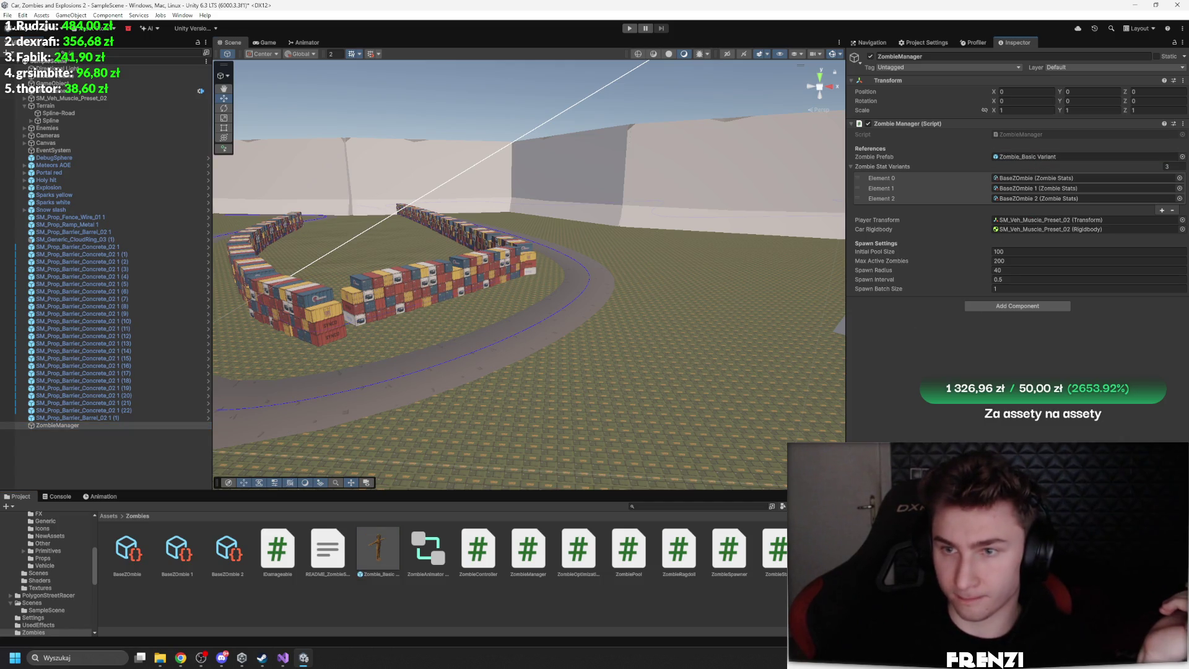
Play the game, pause it, then resume with the Game view maximized
click(628, 29)
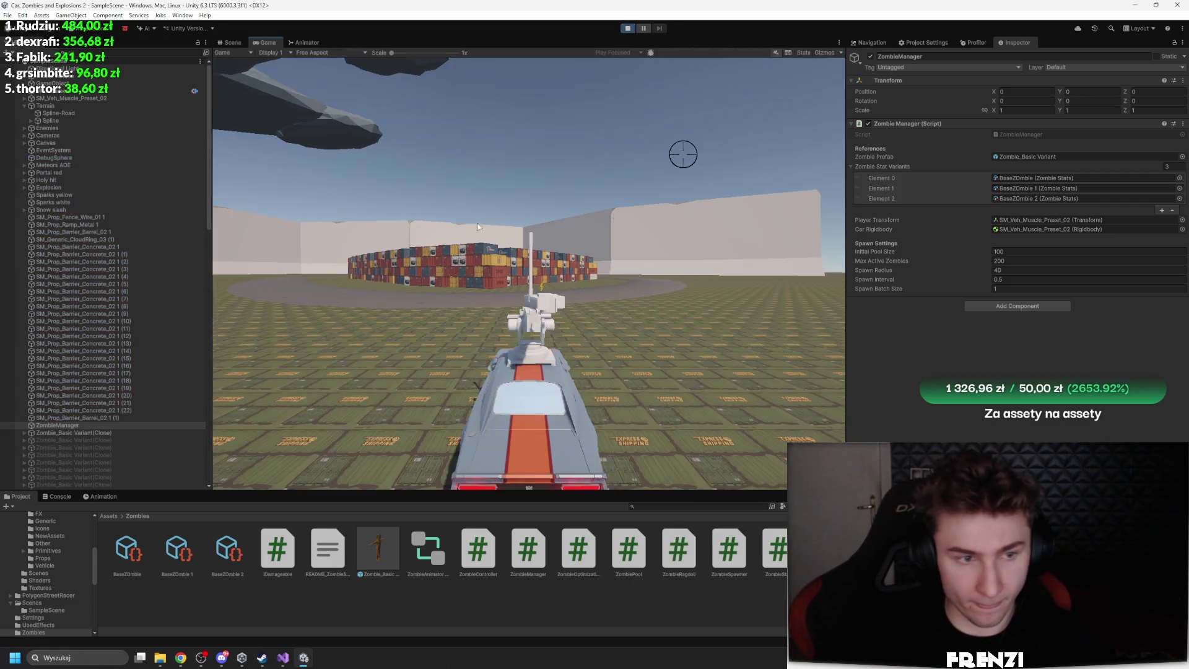
scroll(78, 322, down, 6)
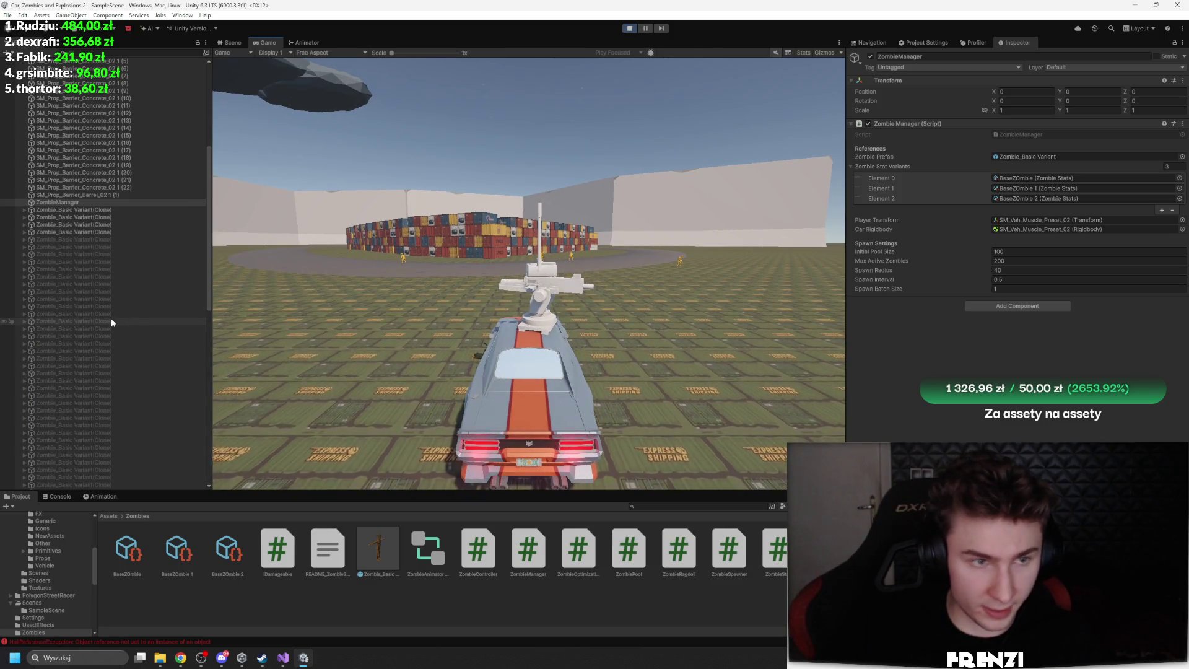
click(646, 28)
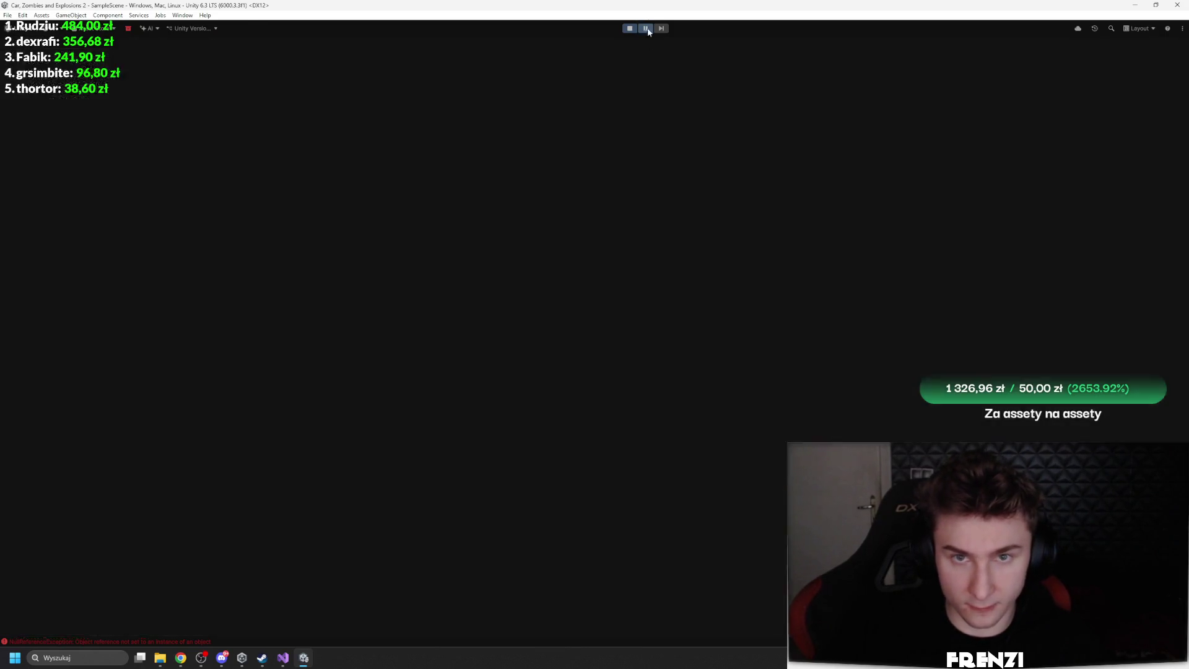
key(ctrl+shift+p)
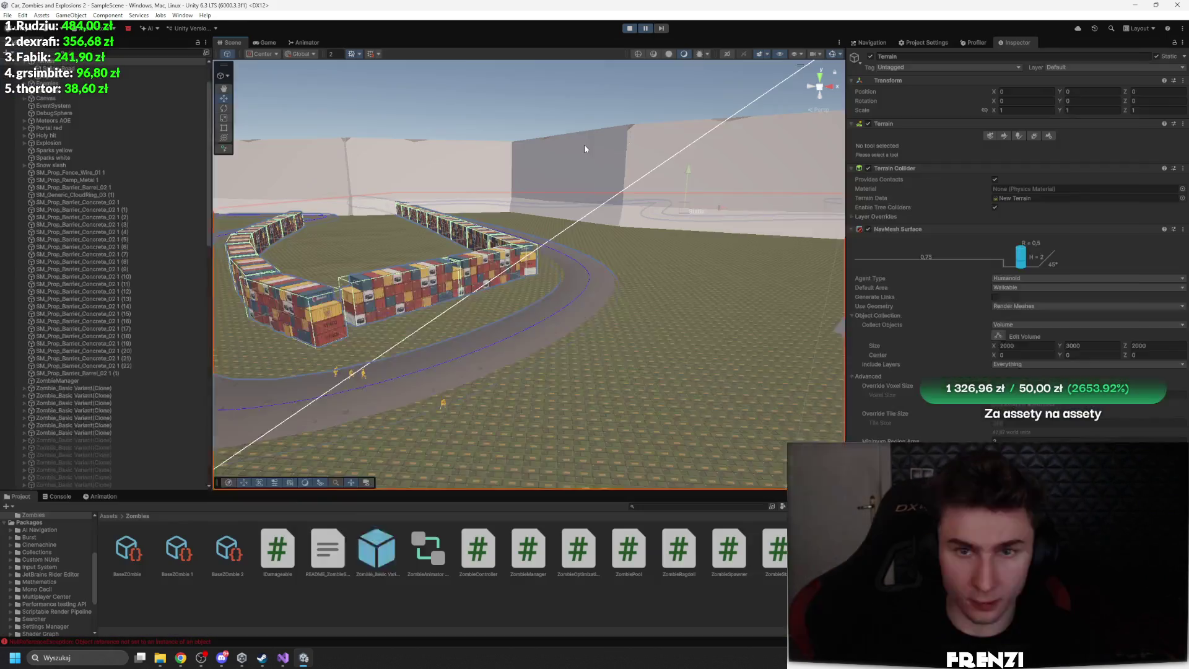
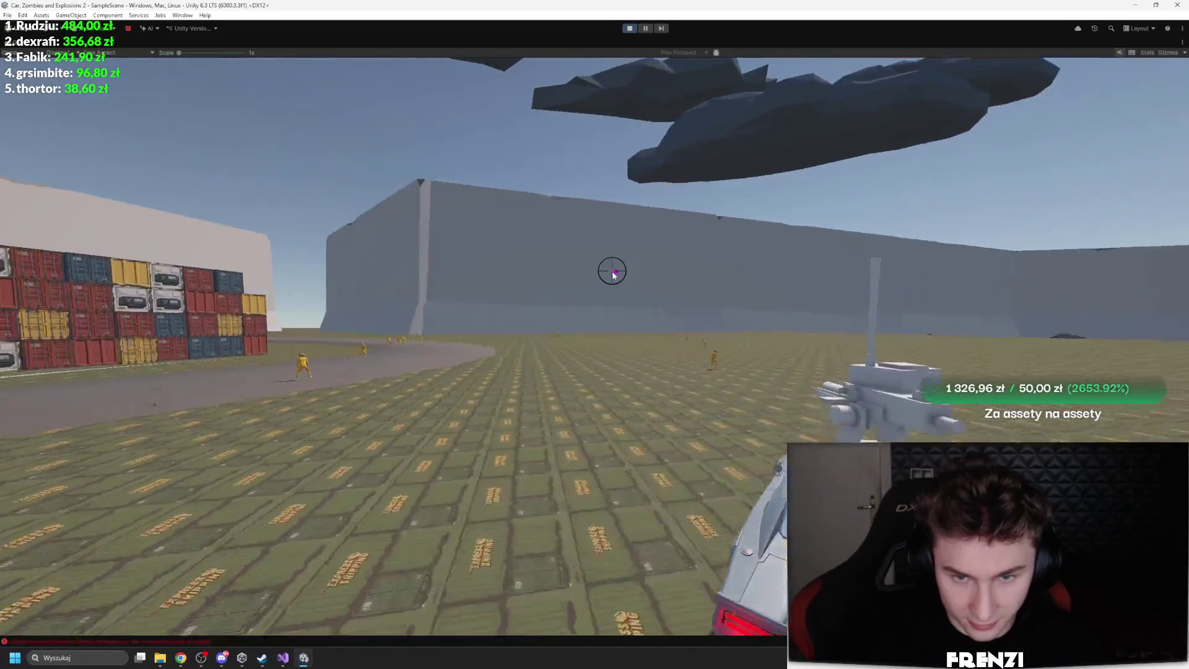
Open the NullReferenceException from the Console at ZombieController.cs line 87 in the code editor
click(218, 643)
double_click(266, 505)
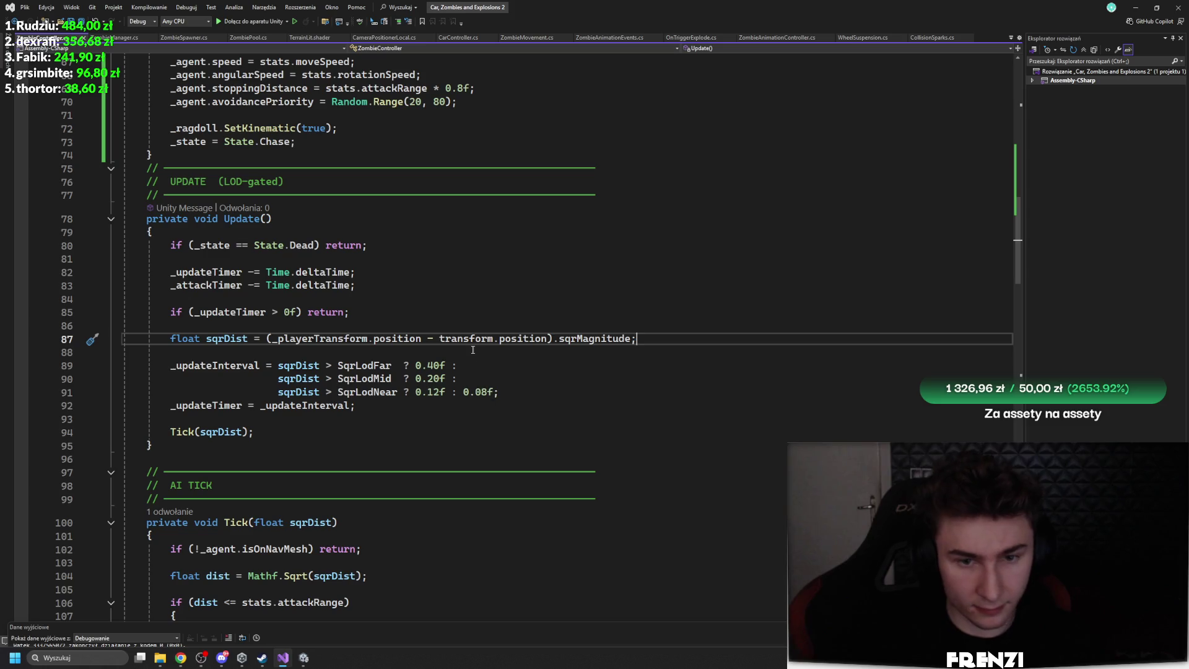
Reopen the error's source and highlight every use of Initialize's playerCar parameter
click(303, 658)
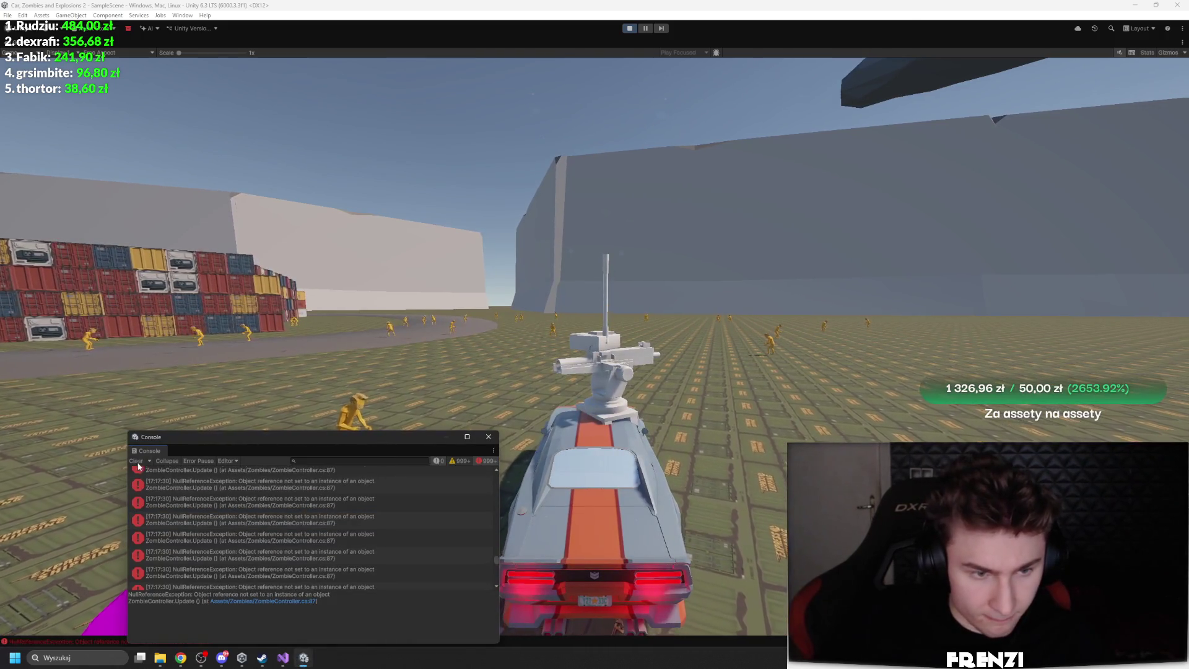
double_click(293, 563)
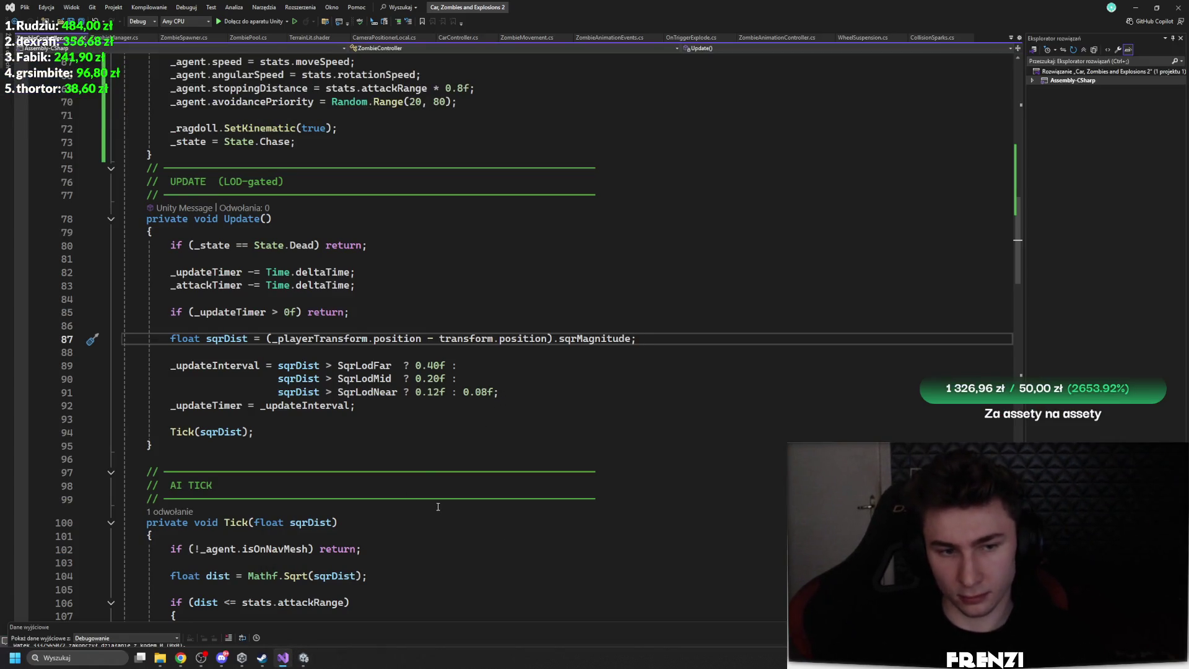
scroll(340, 434, up, 8)
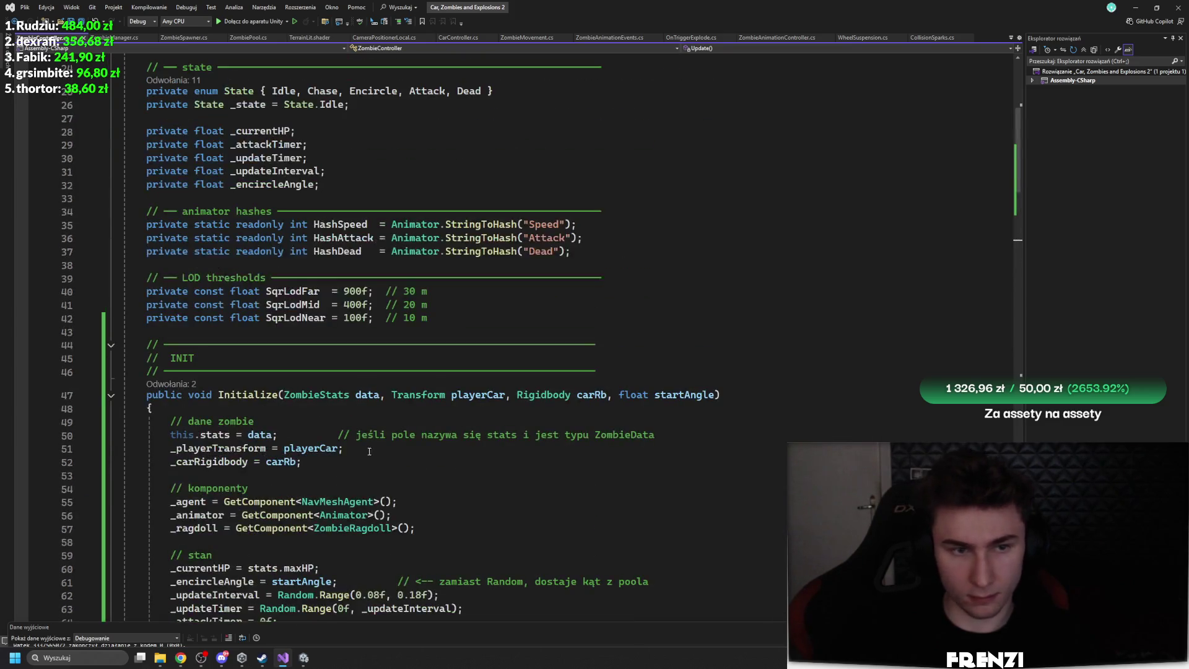
scroll(403, 461, down, 3)
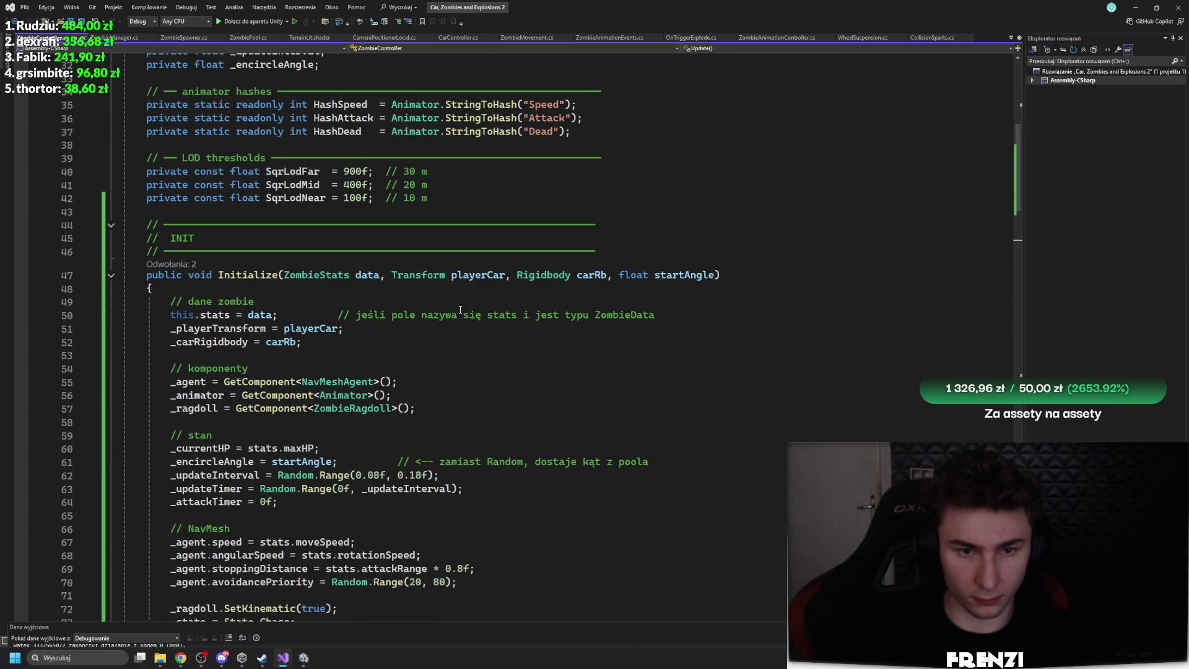
click(476, 275)
scroll(438, 441, down, 2)
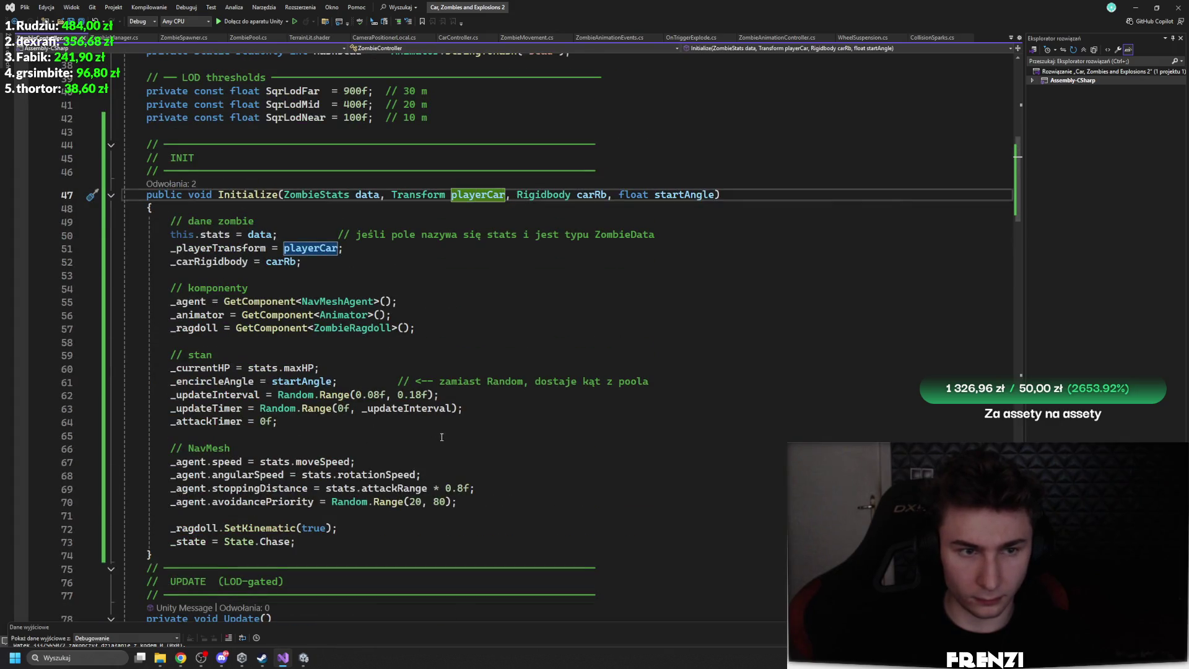
scroll(396, 361, down, 7)
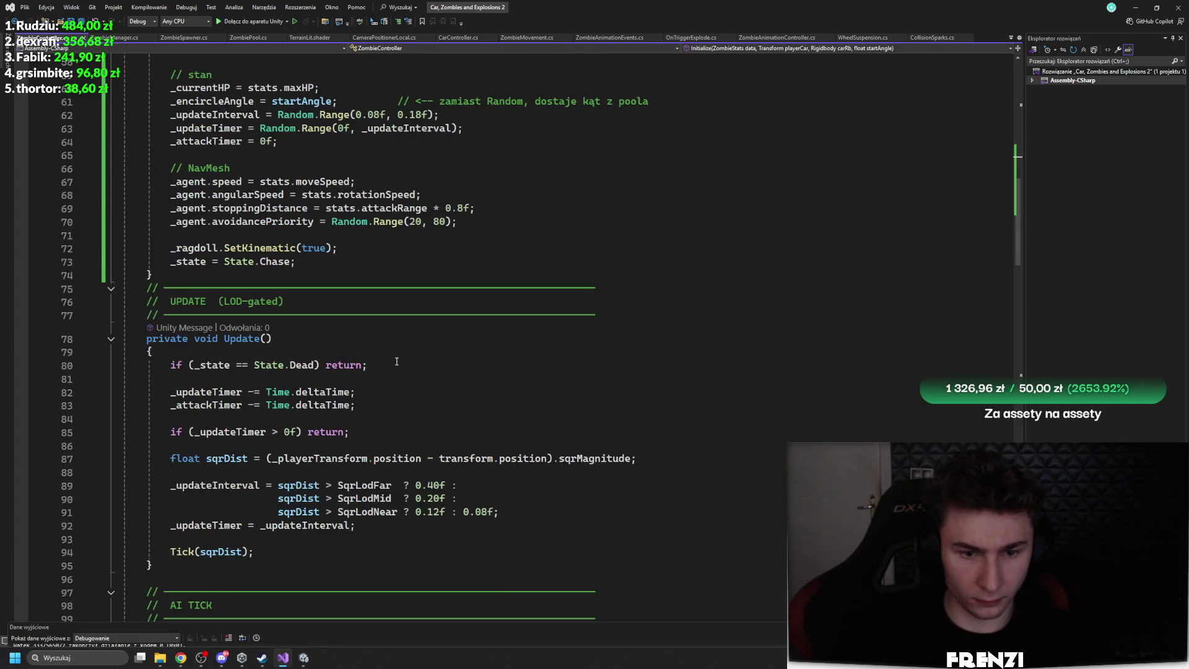
scroll(397, 365, up, 7)
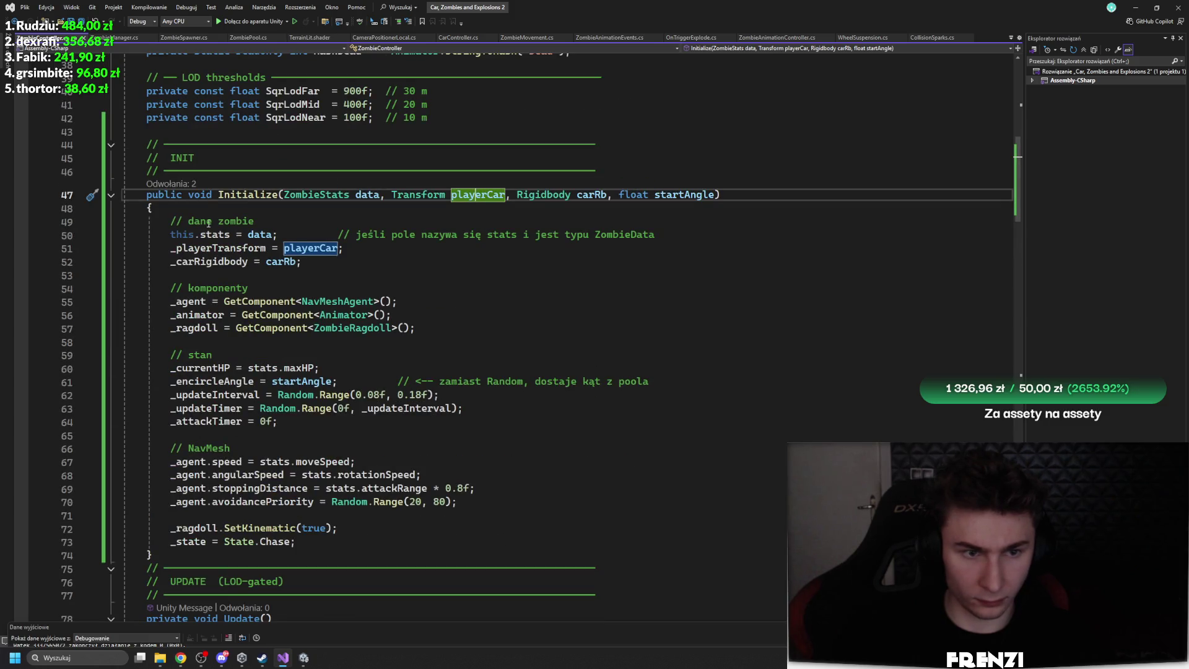
Follow Initialize's CodeLens references to ZombieManager.cs and highlight its playerTransform field
click(171, 183)
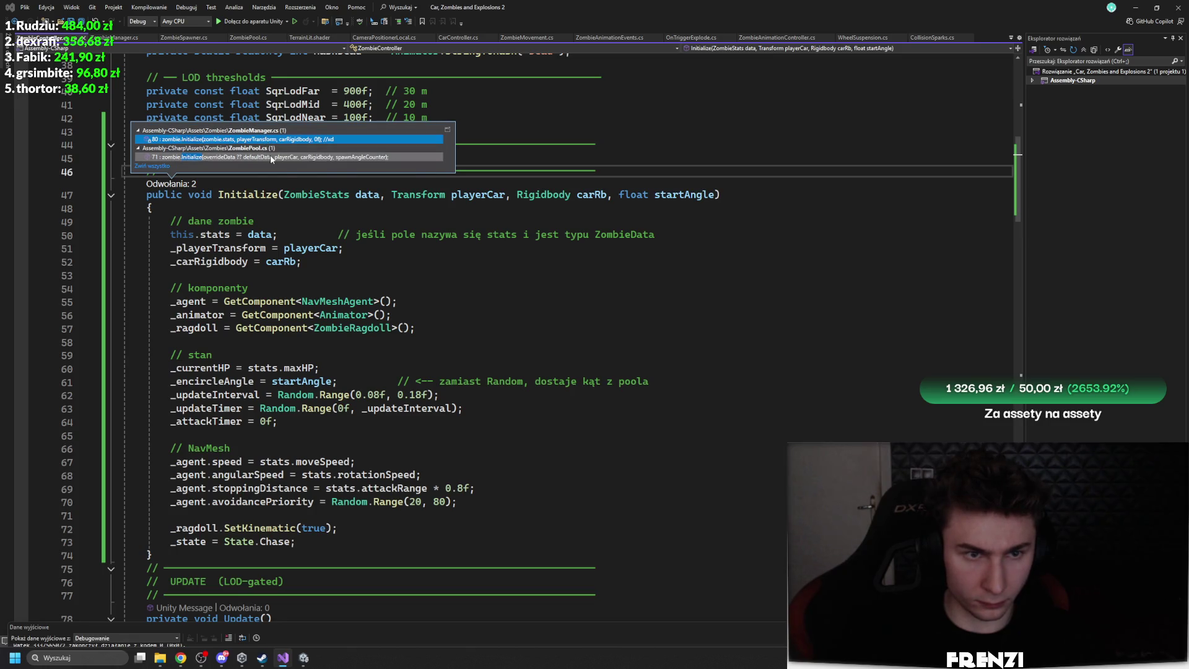
mouse_move(272, 161)
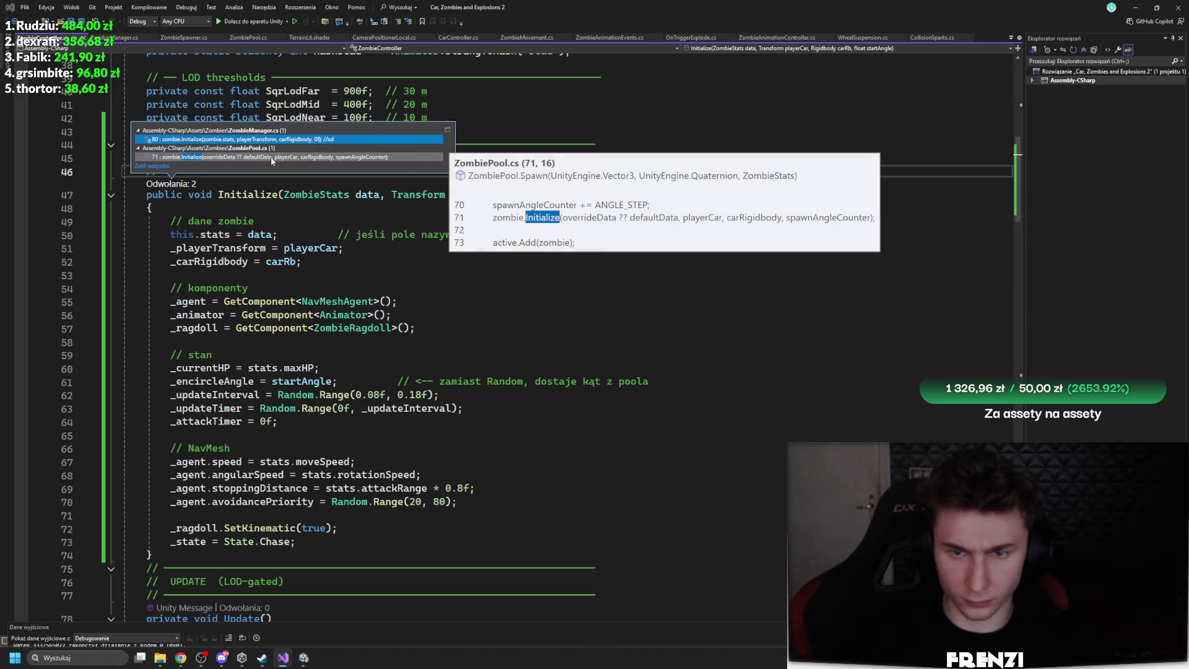
click(262, 139)
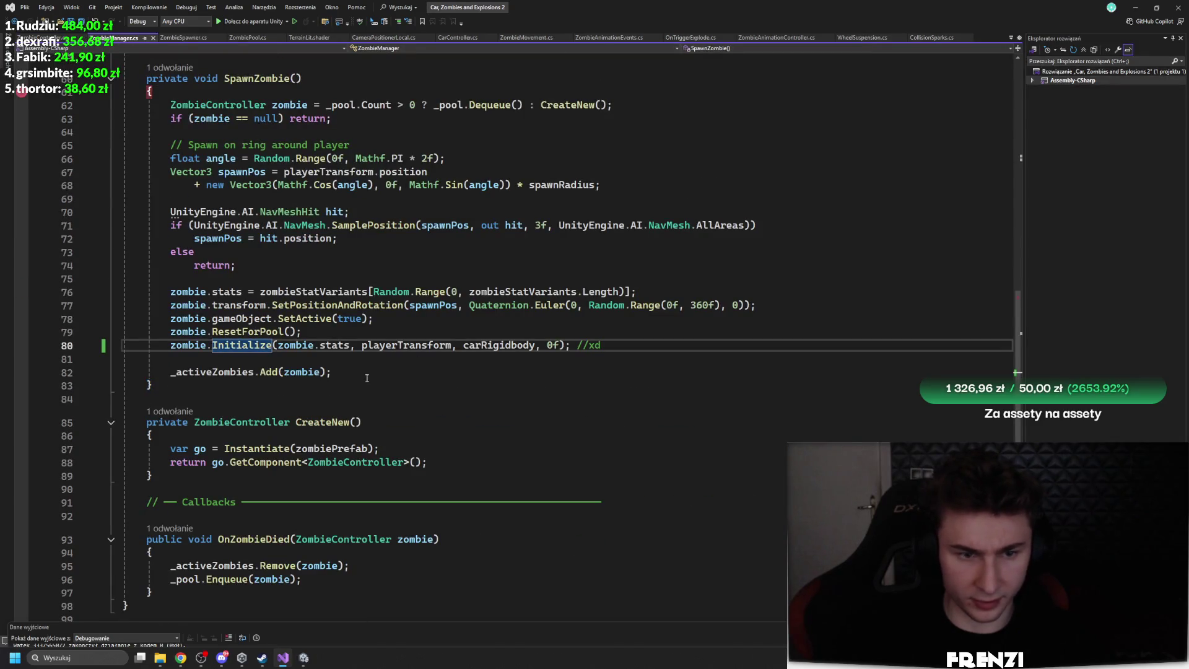
click(389, 345)
scroll(474, 450, up, 18)
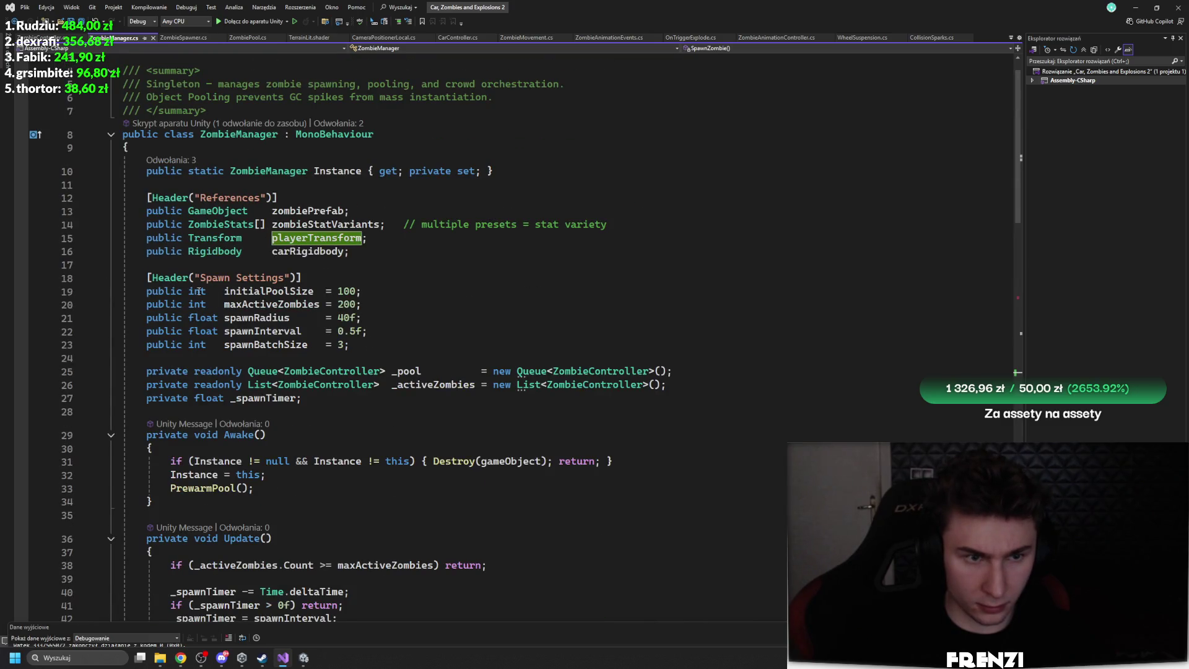
Stop the game, close the Console, and check ZombieManager's Car Rigidbody reference
click(303, 657)
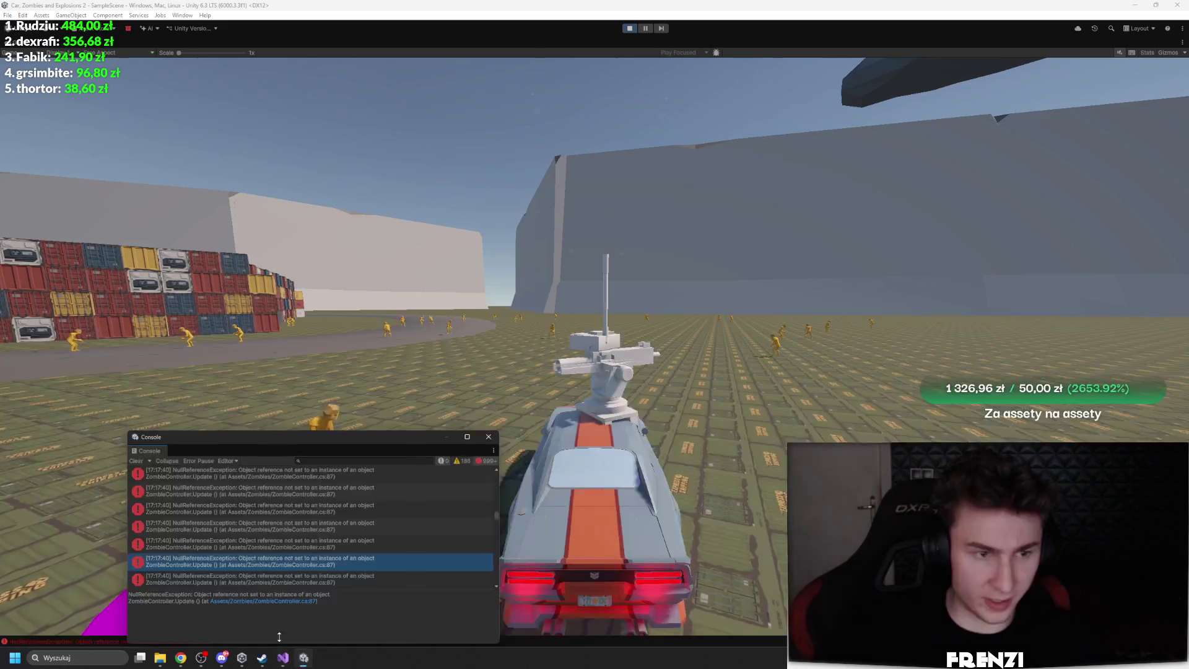
click(629, 28)
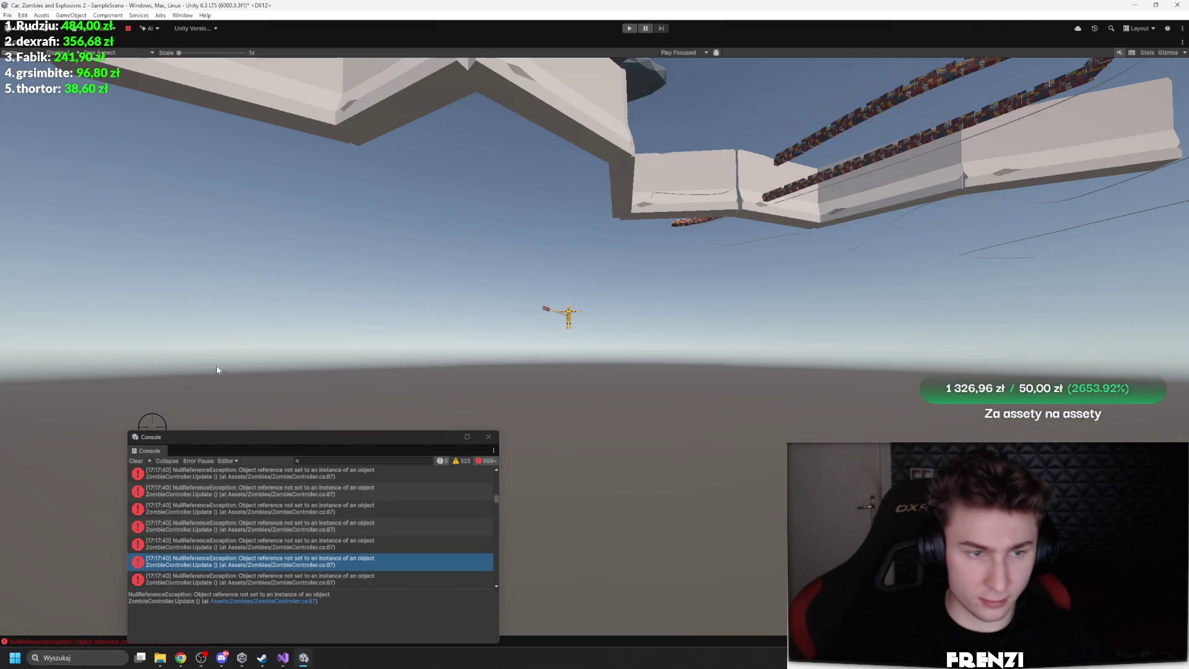
click(489, 437)
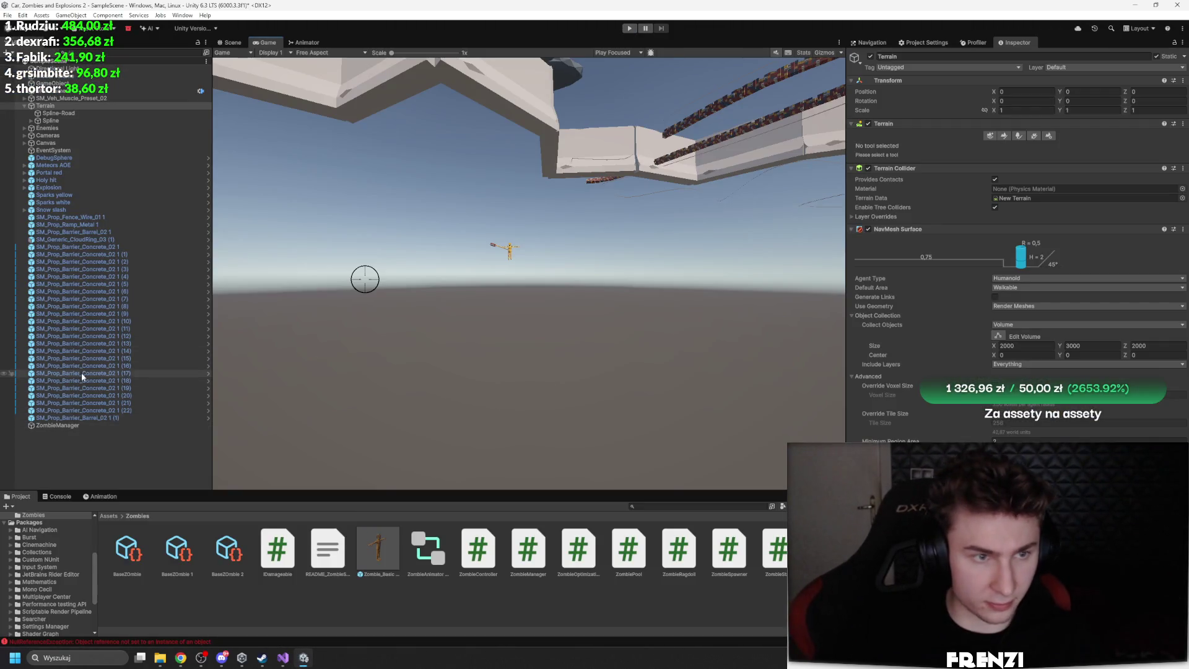
click(86, 426)
click(1017, 229)
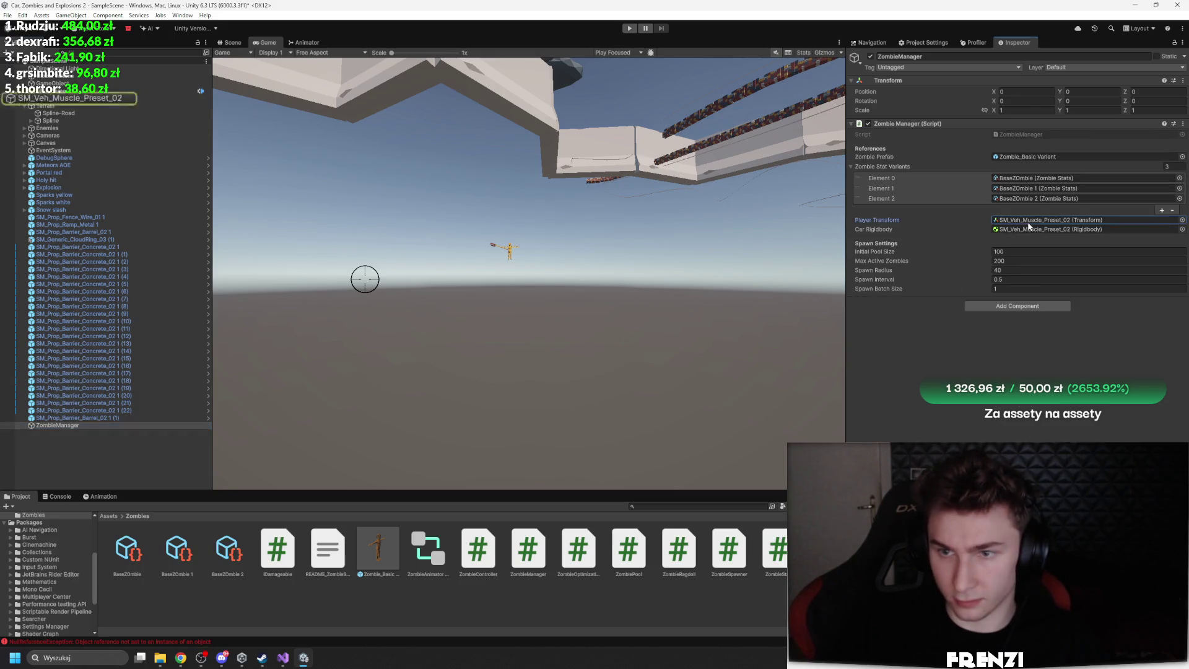
Select the muscle car to check its Layer, then return to the ZombieManager code
click(102, 99)
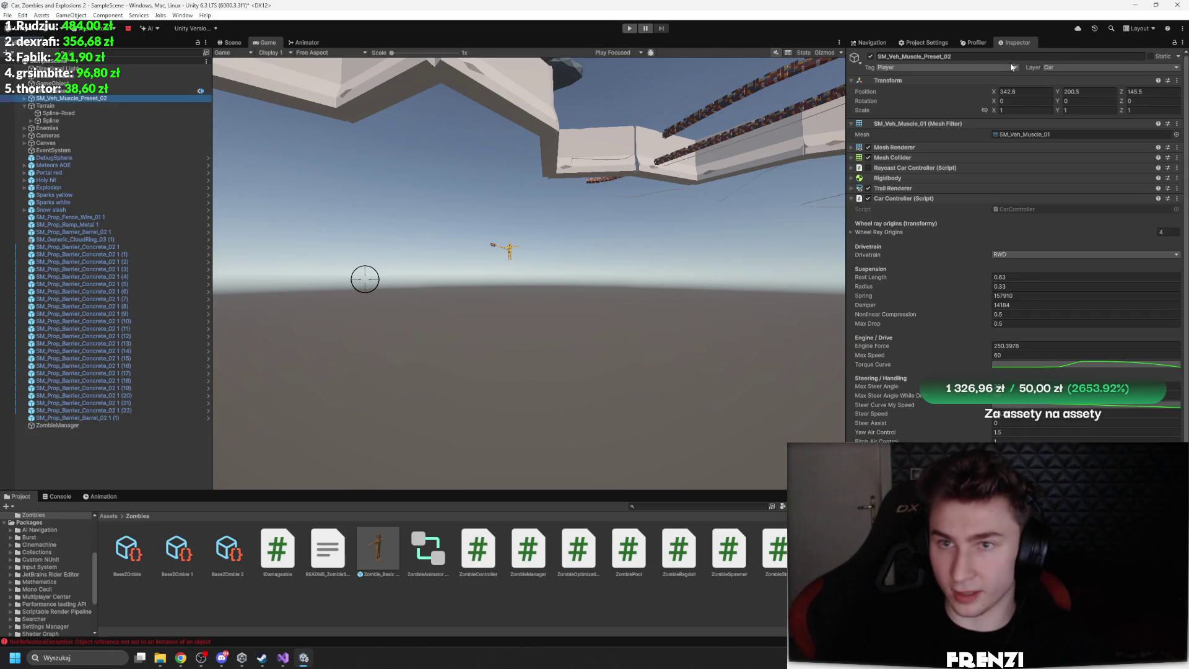
click(1092, 68)
double_click(527, 548)
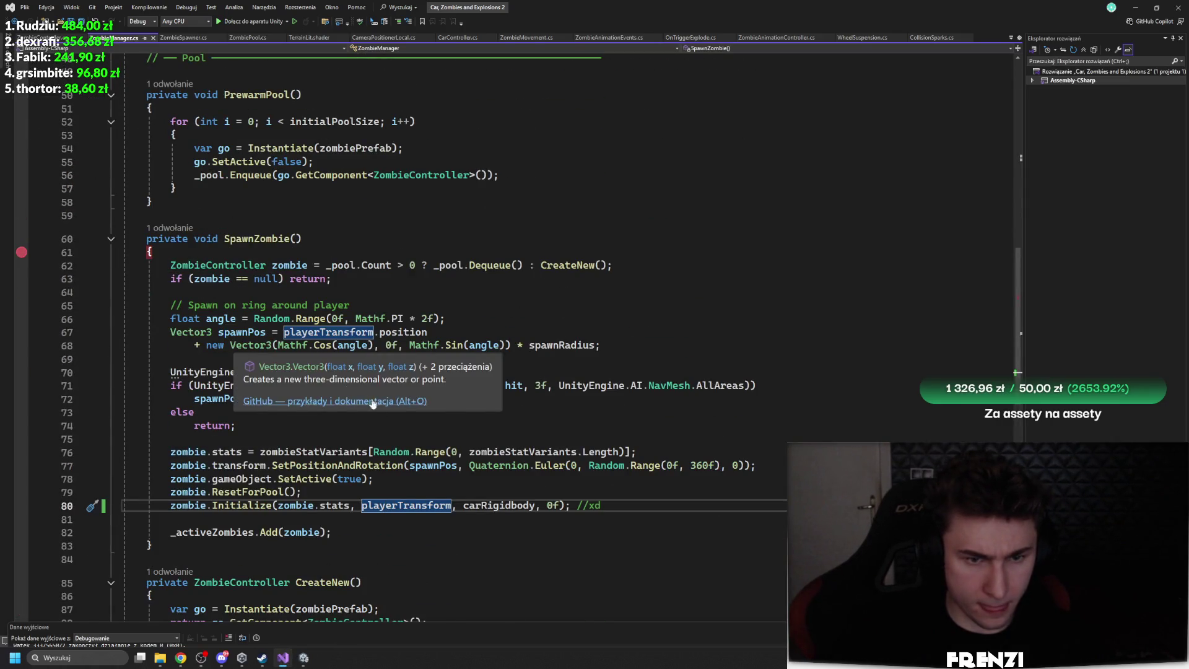
Remove the breakpoint on line 61 of SpawnZombie
scroll(415, 570, down, 3)
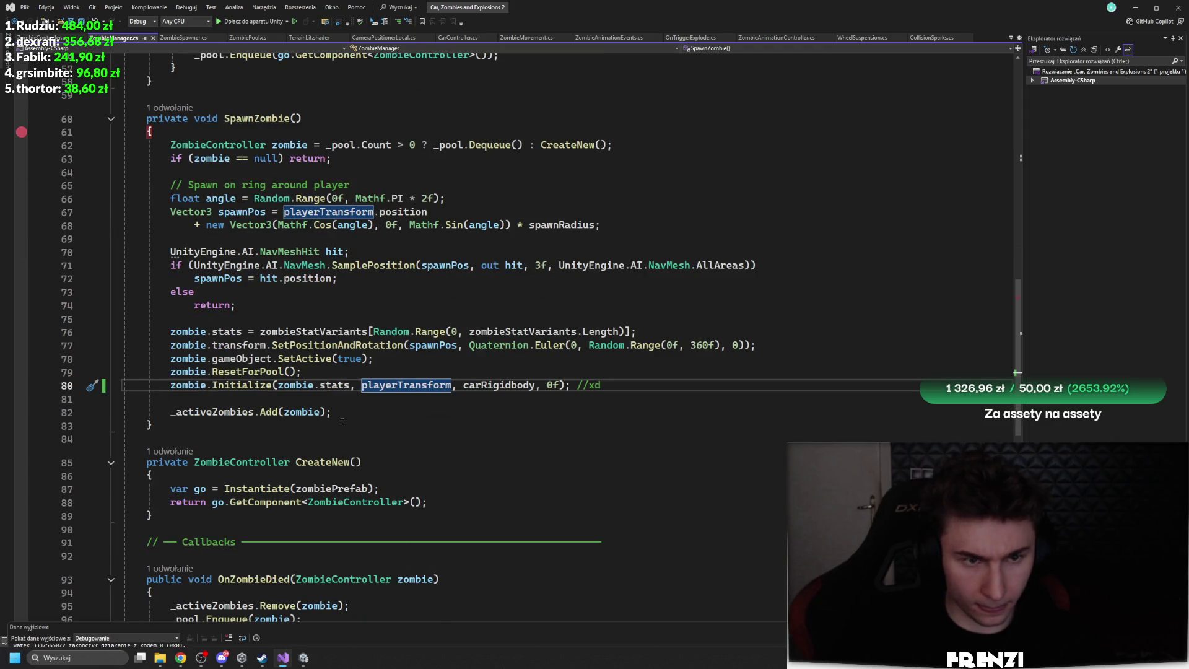
scroll(396, 477, down, 2)
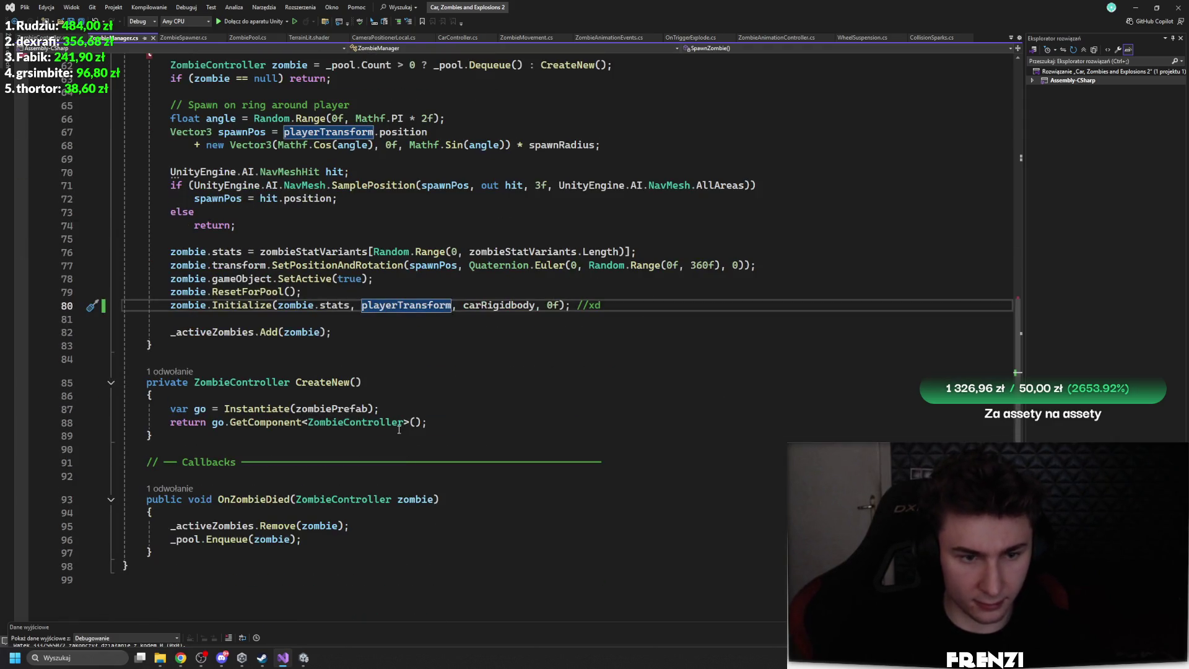
scroll(373, 392, up, 4)
click(22, 213)
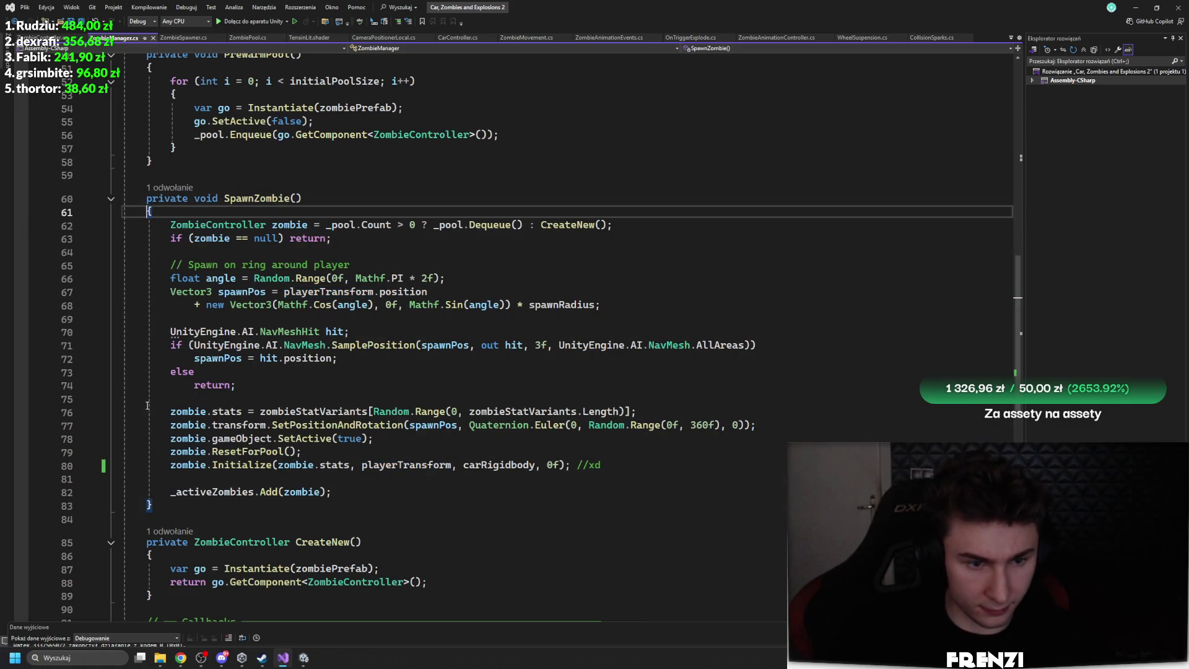
Go to the Initialize definition from line 80 and list its references, then return to Unity
click(242, 465)
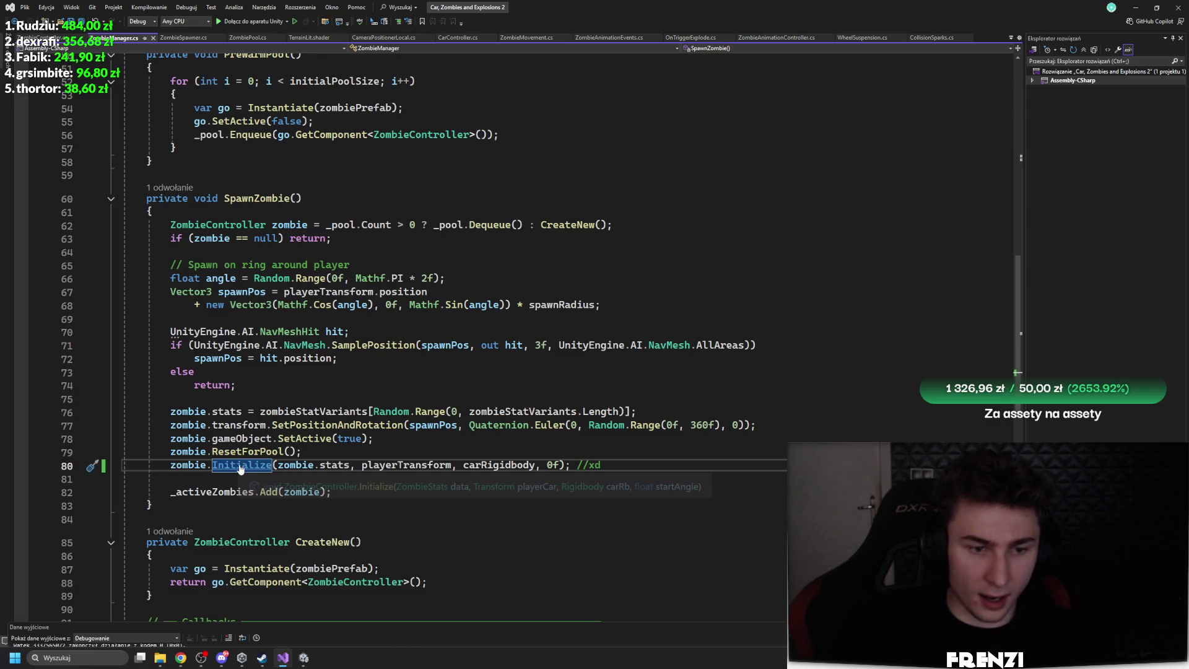
ctrl+click(241, 468)
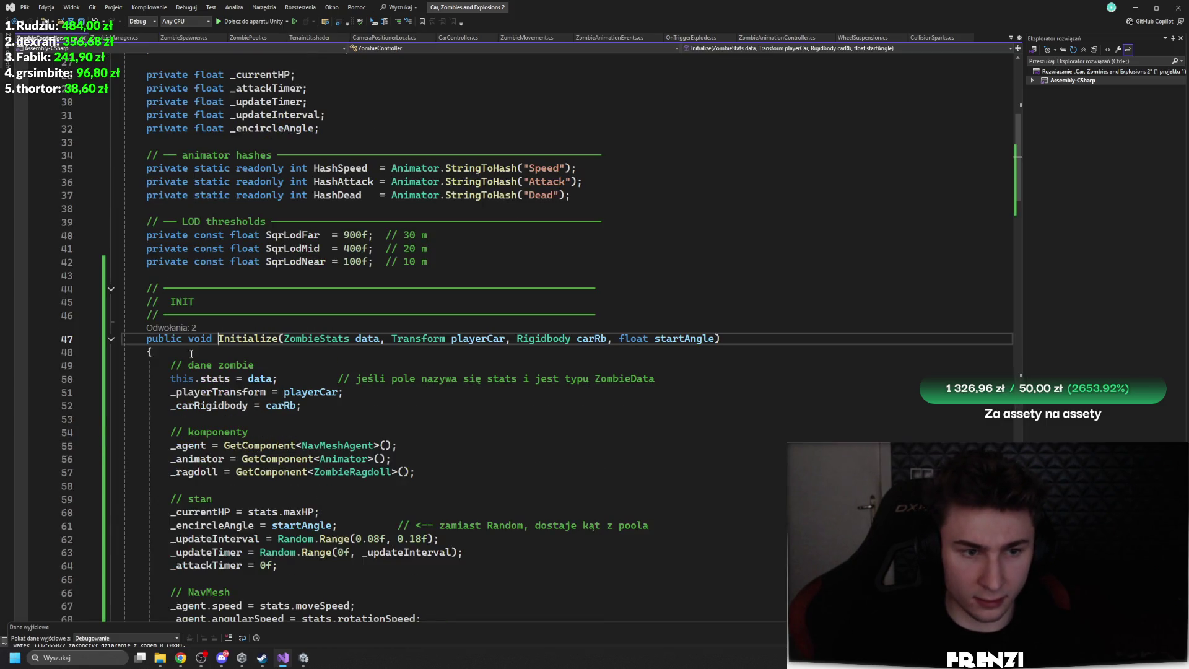
click(176, 328)
key(alt+Tab)
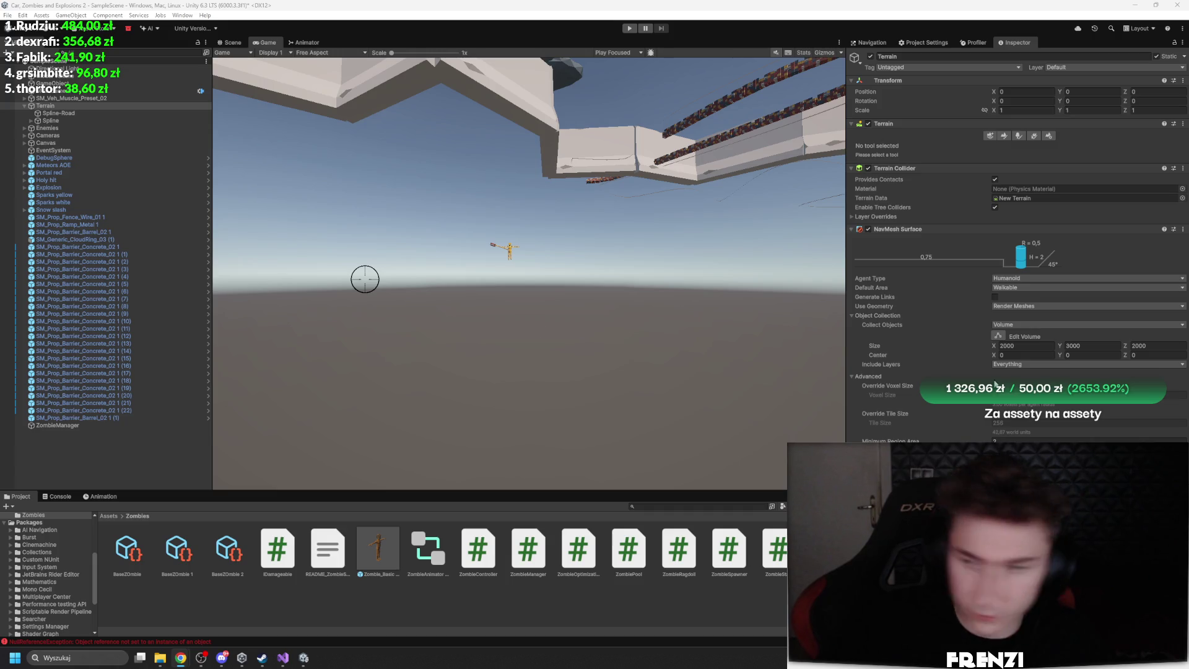
Add a Zombie Pool component to the ZombieManager object
click(57, 425)
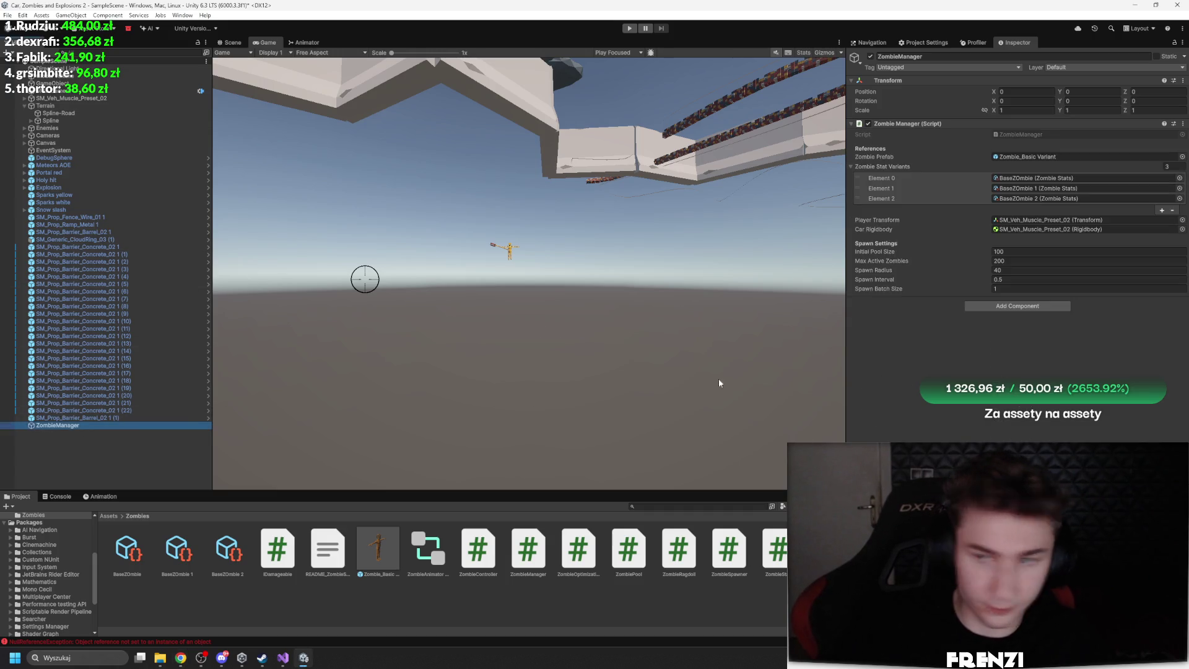
click(1013, 307)
text(nazom)
key(Down)
key(Down)
key(Down)
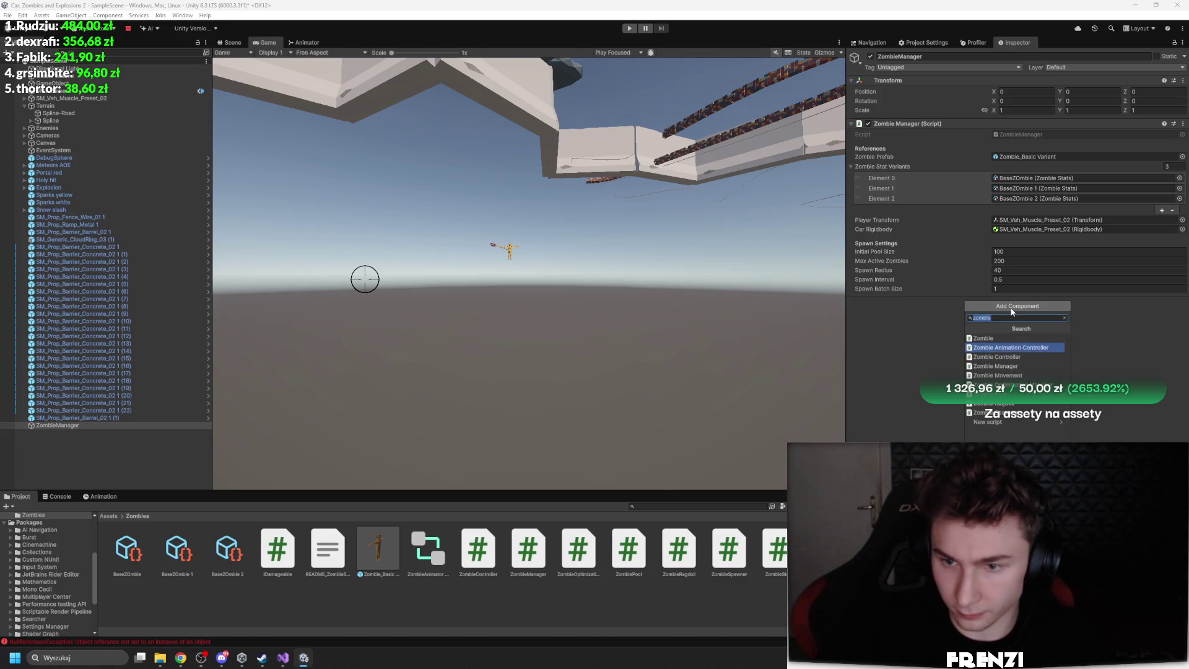
key(Return)
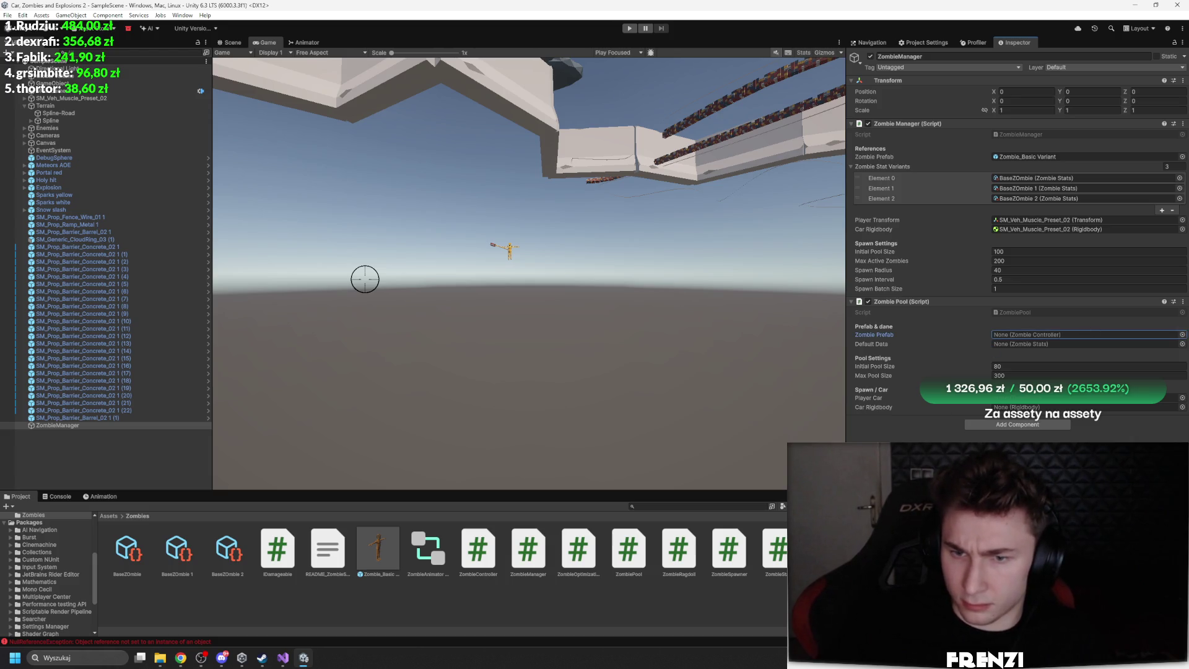
Assign the Zombie_Basic Variant prefab, BaseZombie data and muscle car Rigidbody, then play
drag(1023, 157, 1047, 334)
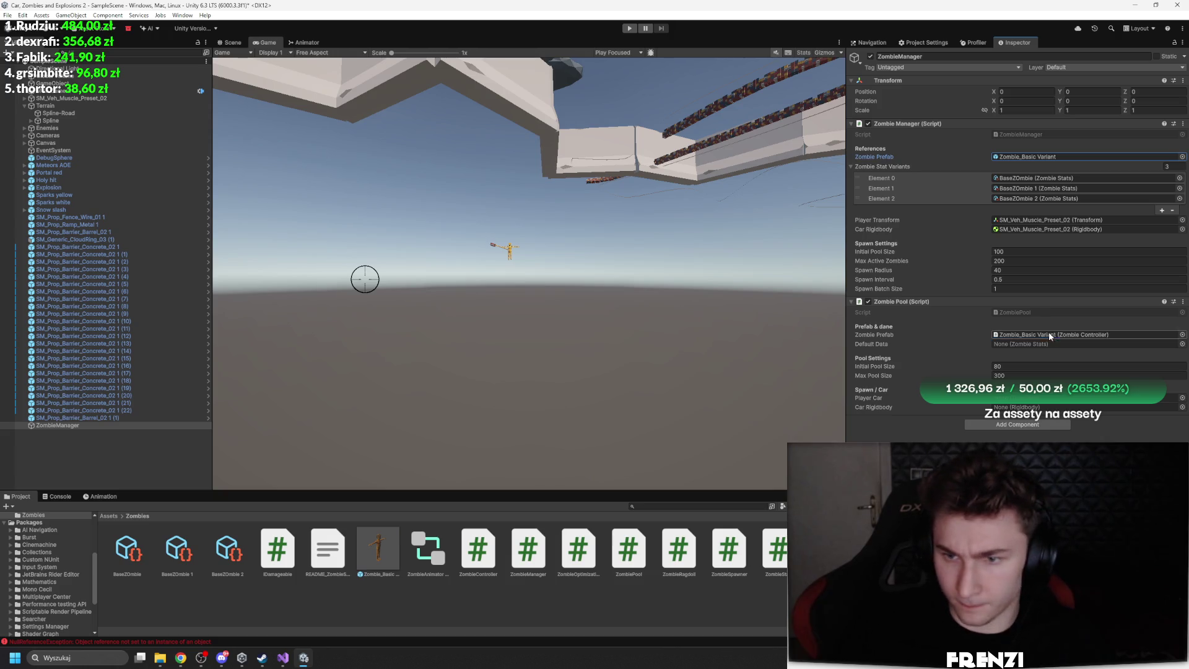
click(1181, 344)
double_click(785, 359)
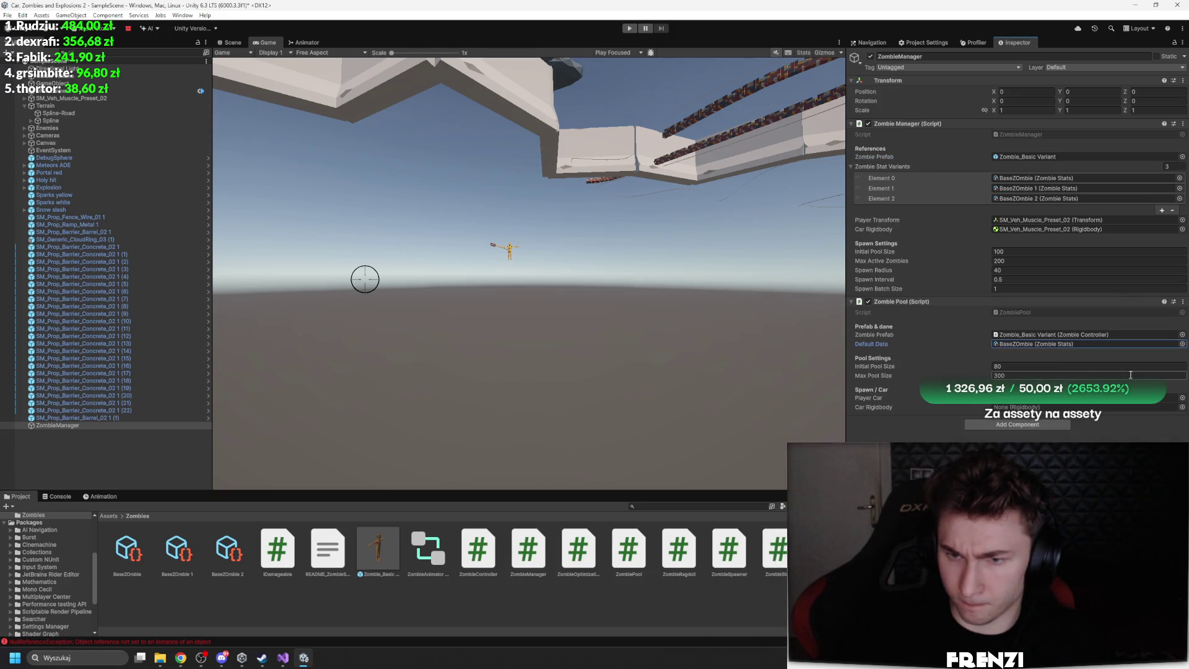
click(1181, 398)
click(1181, 308)
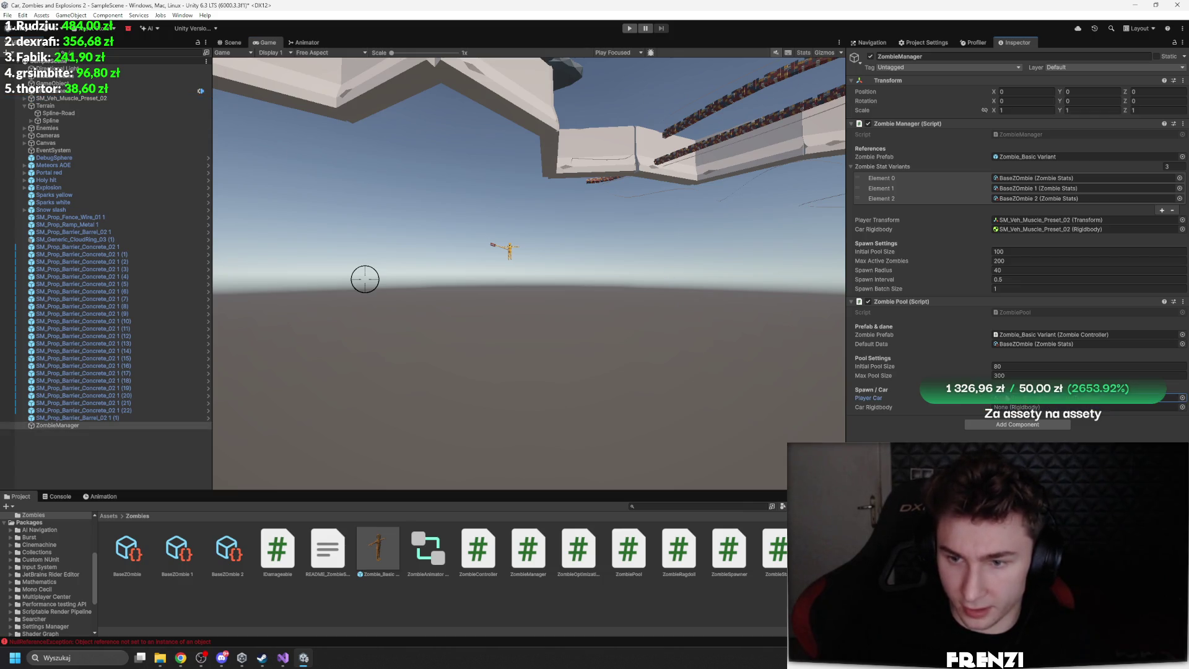
mouse_move(68, 98)
mouse_down()
mouse_move(1170, 399)
mouse_move(1038, 409)
mouse_up()
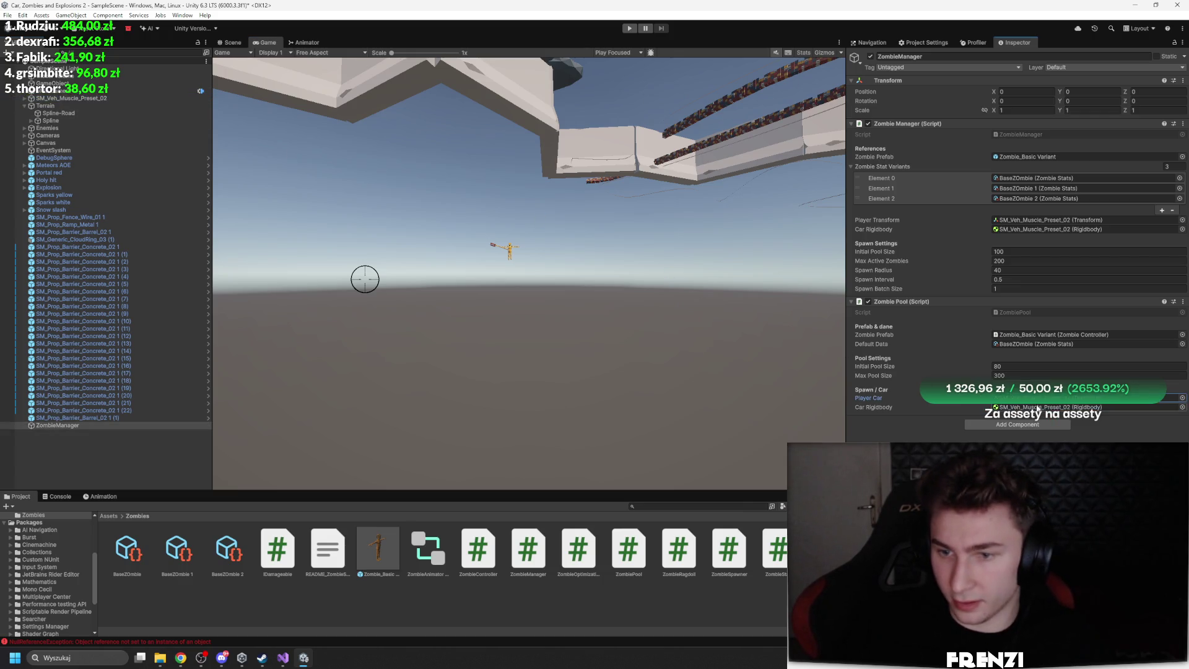
click(629, 29)
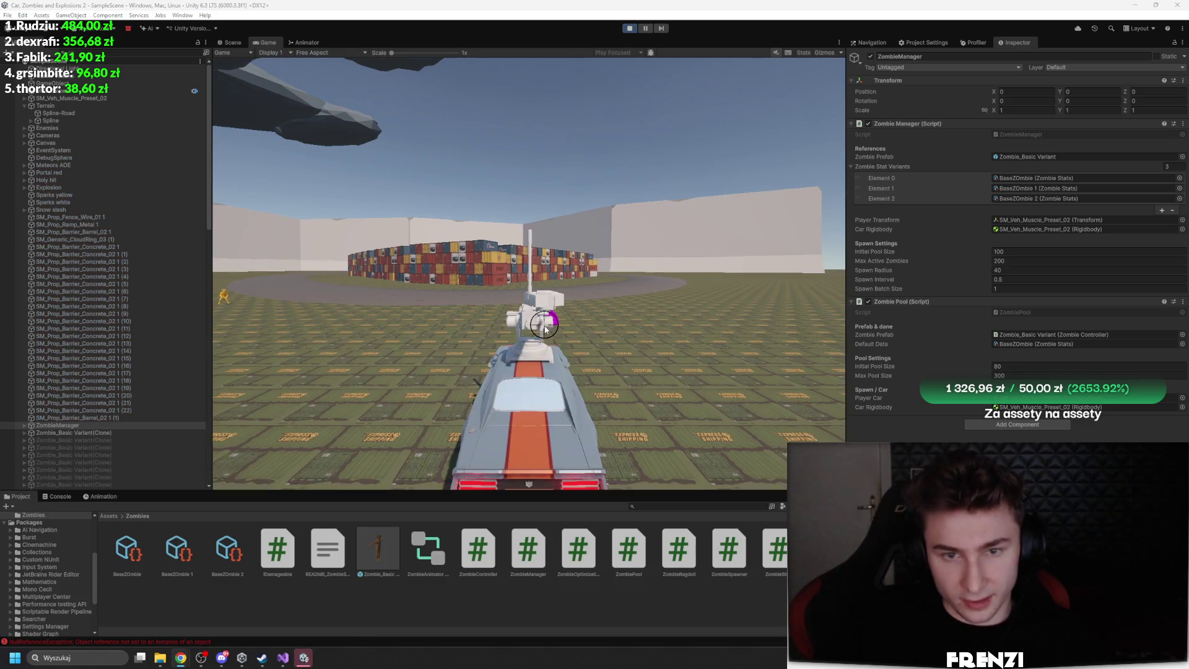
Open a Console NullReferenceException at ZombieController.cs line 87 and mark _playerTransform there
click(61, 496)
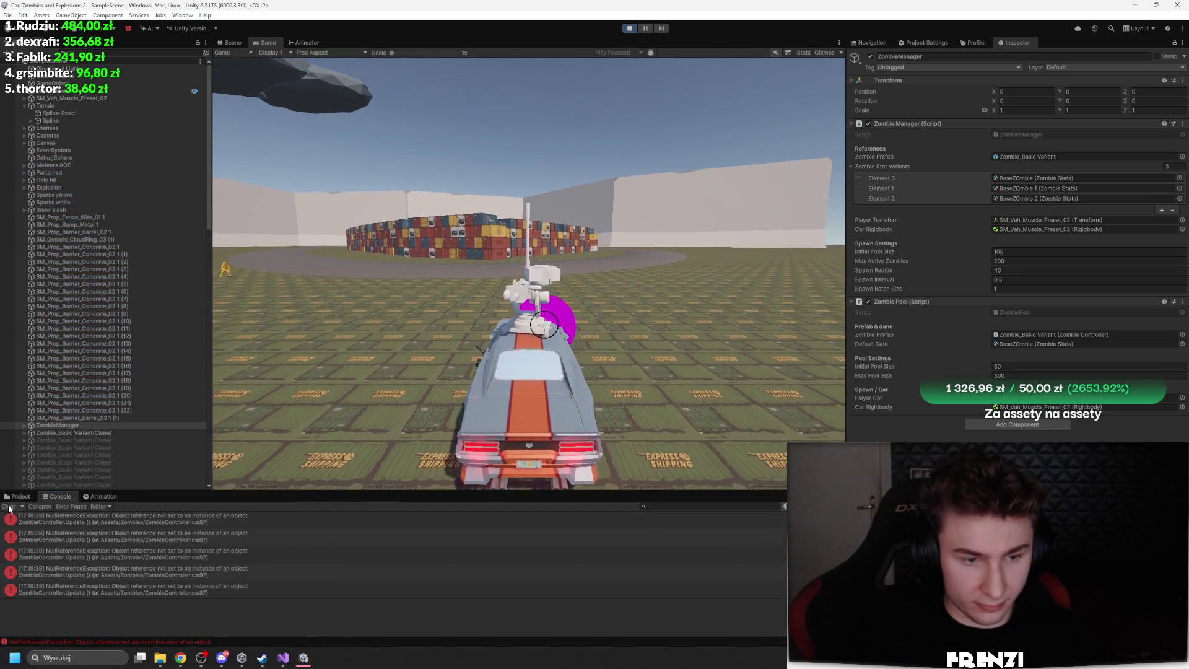
click(250, 538)
double_click(250, 538)
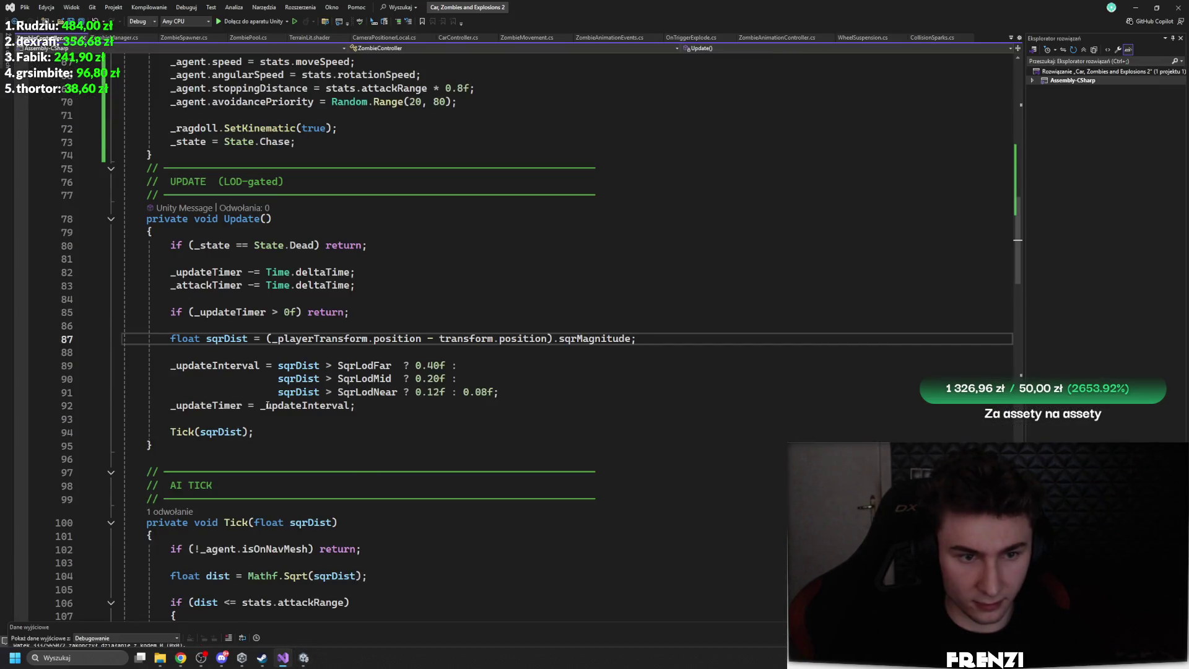
double_click(319, 338)
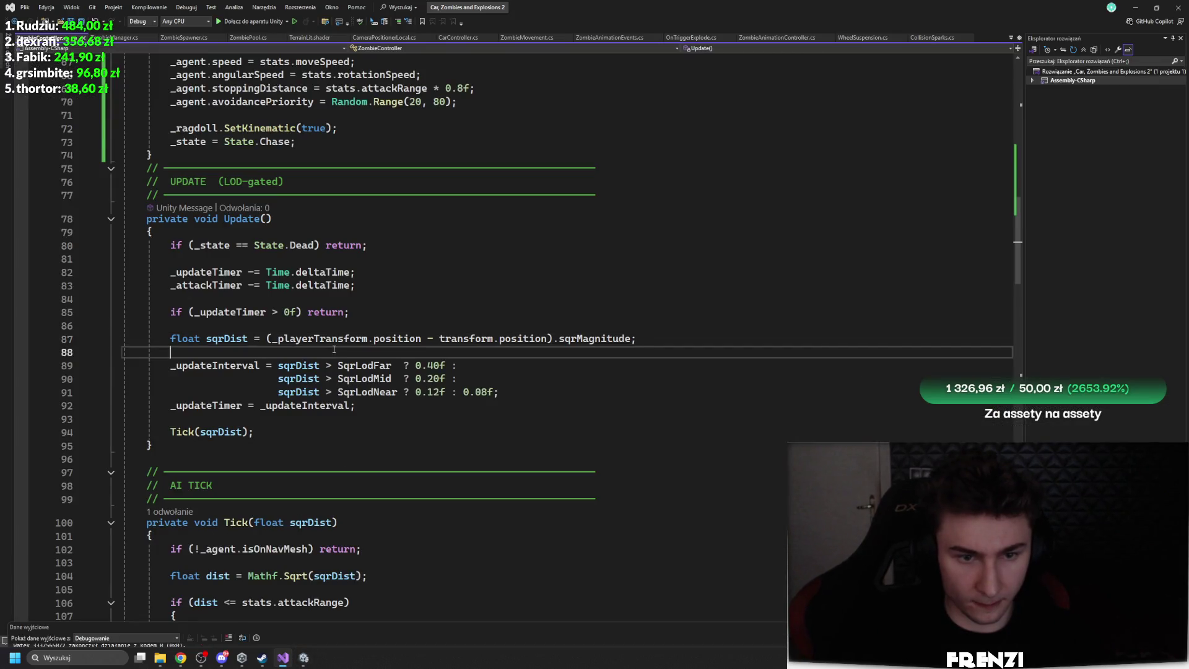
scroll(530, 513, up, 3)
scroll(531, 514, up, 7)
key(alt+Tab)
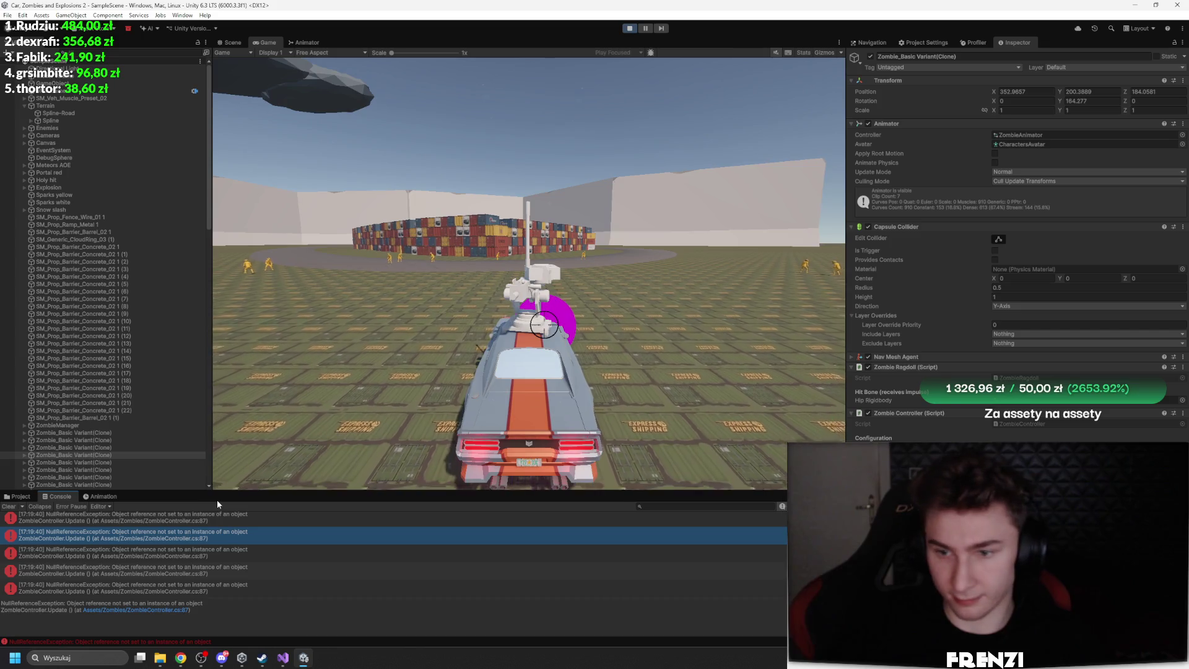
Insert a new line above the sqrDist calculation starting with 'if (_playerTransform)'
mouse_move(289, 666)
click(214, 553)
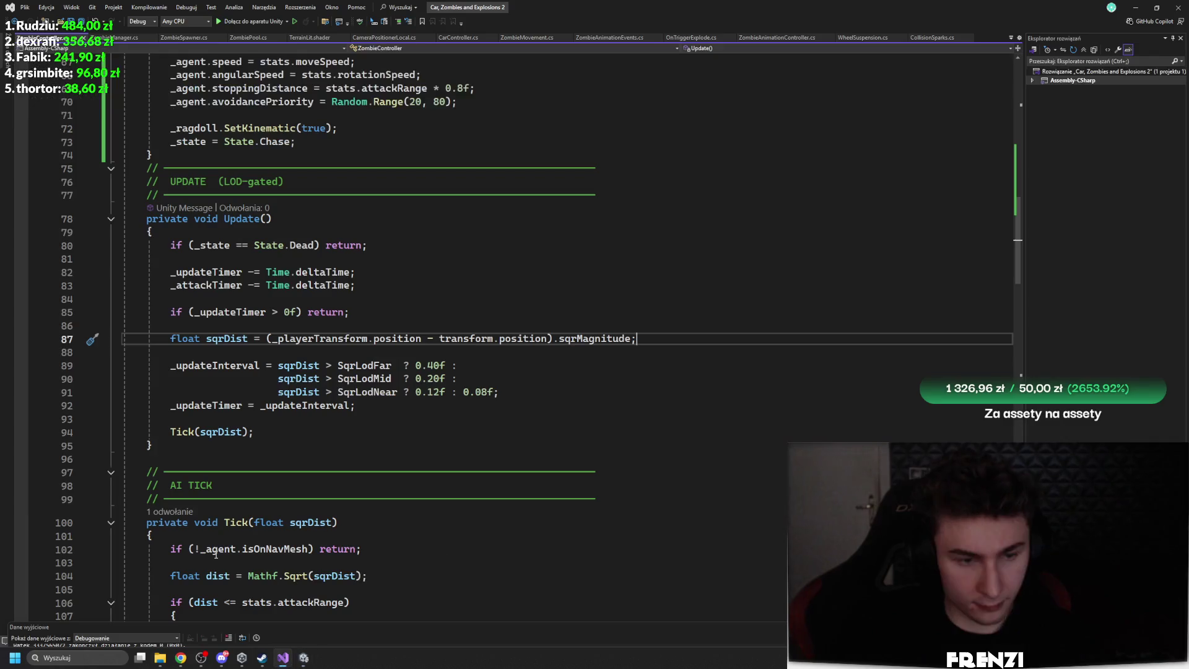
click(440, 324)
scroll(441, 320, up, 1)
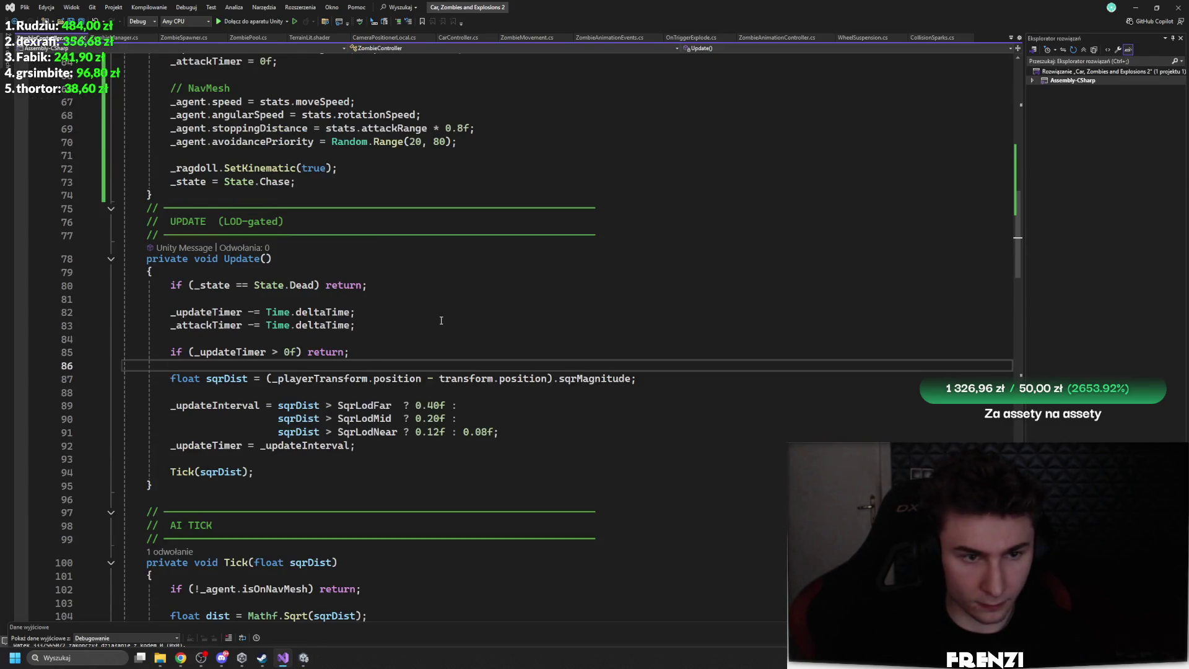
click(728, 231)
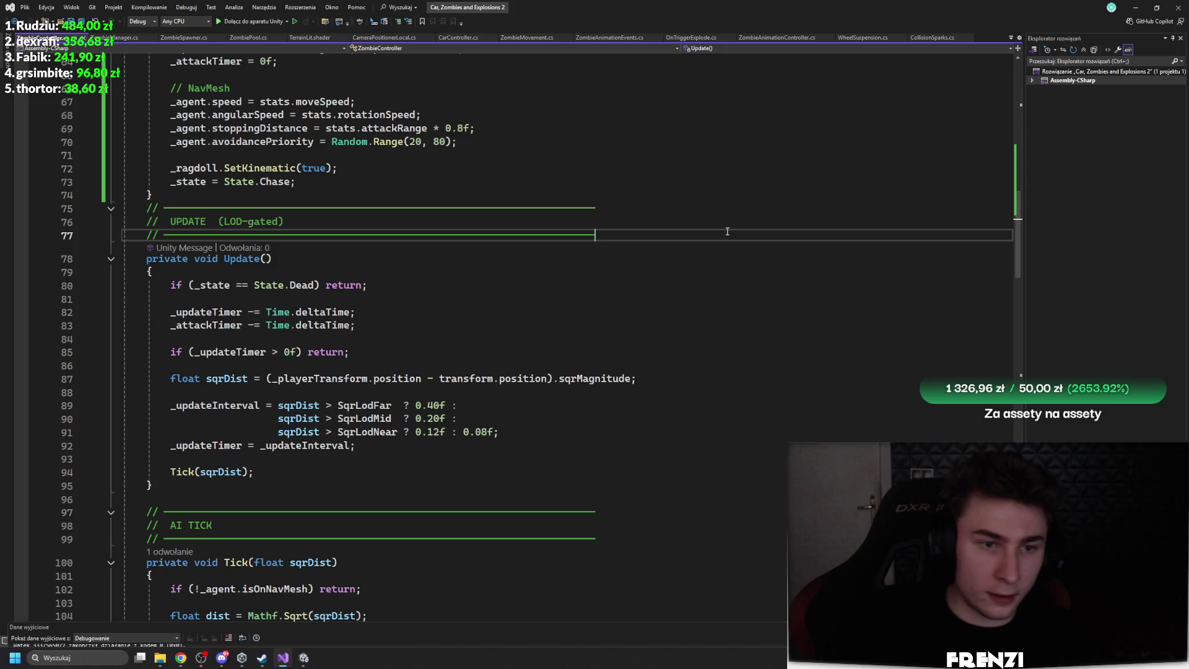
key(Return)
key(Return)
key(BackSpace)
key(BackSpace)
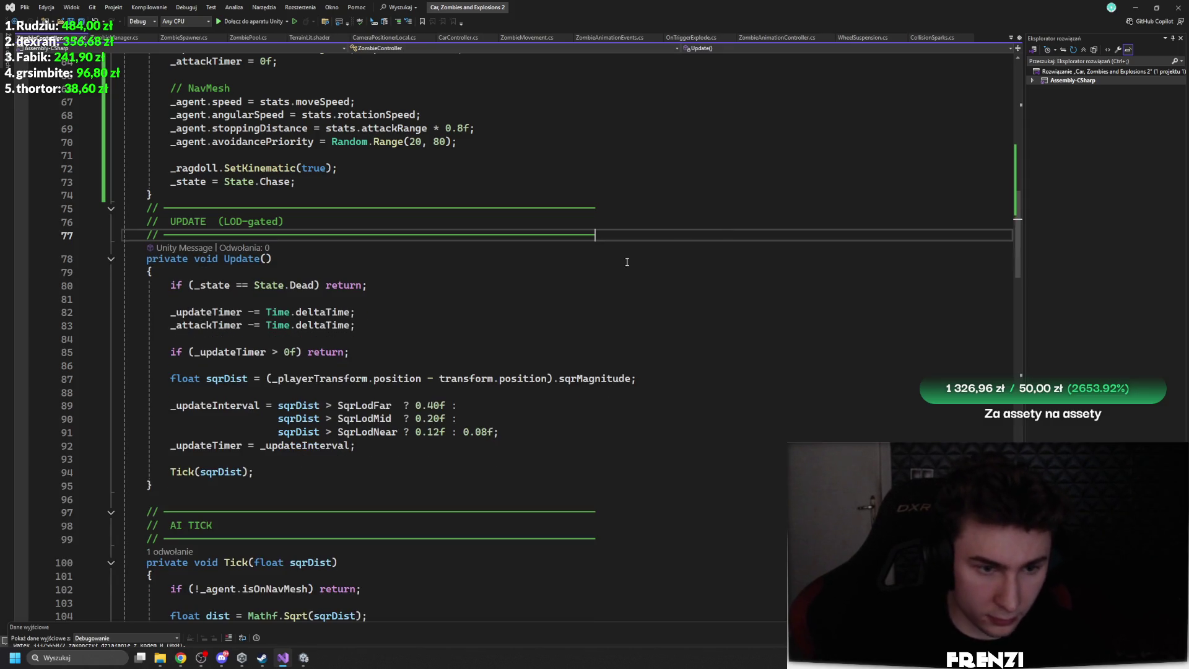
click(480, 366)
key(Return)
text(if)
key(Tab)
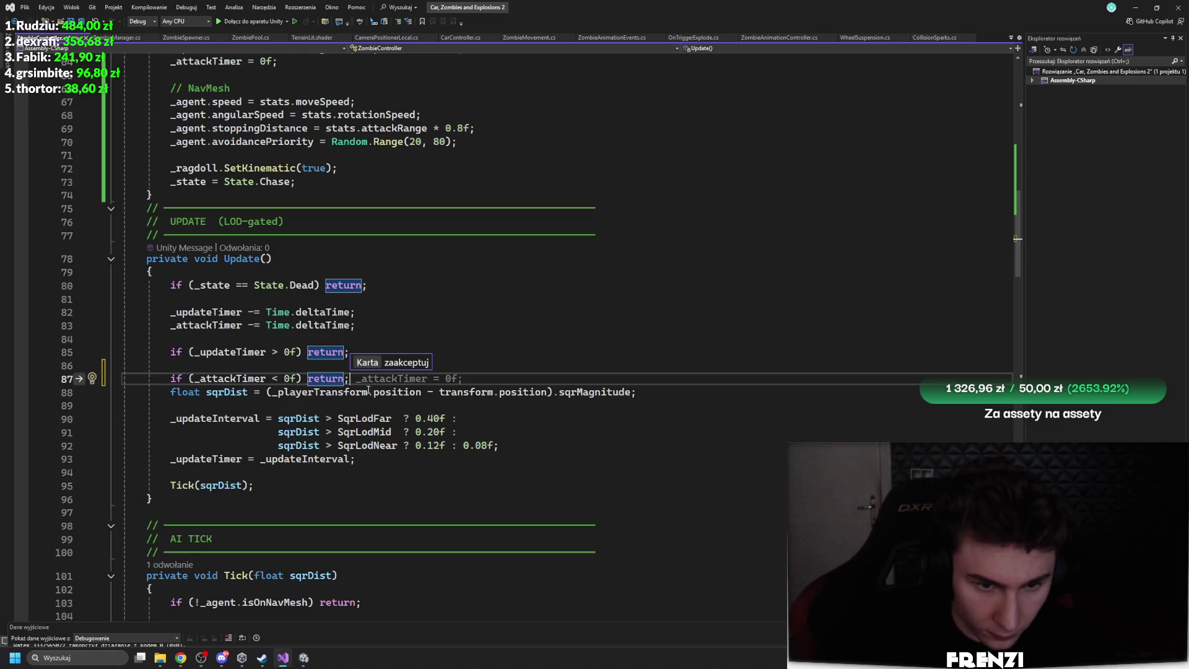
click(368, 391)
drag(301, 378, 189, 378)
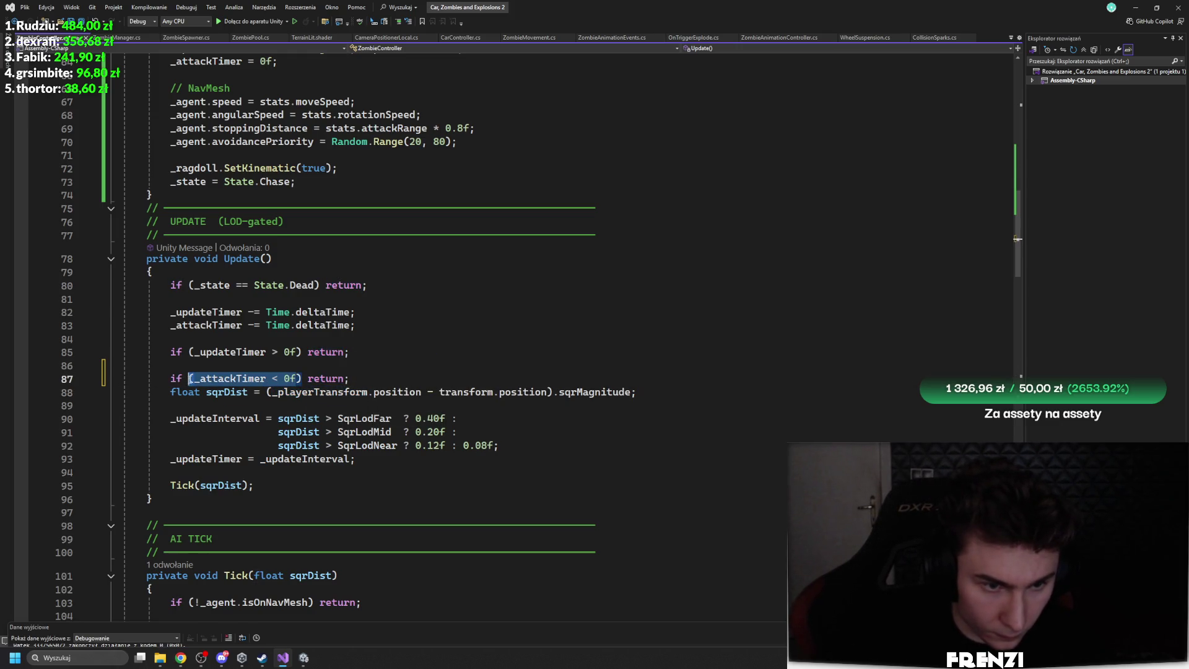
text((_playerTransform))
Replace the return with FindAnyObjectByType<CarController>().transform
double_click(320, 379)
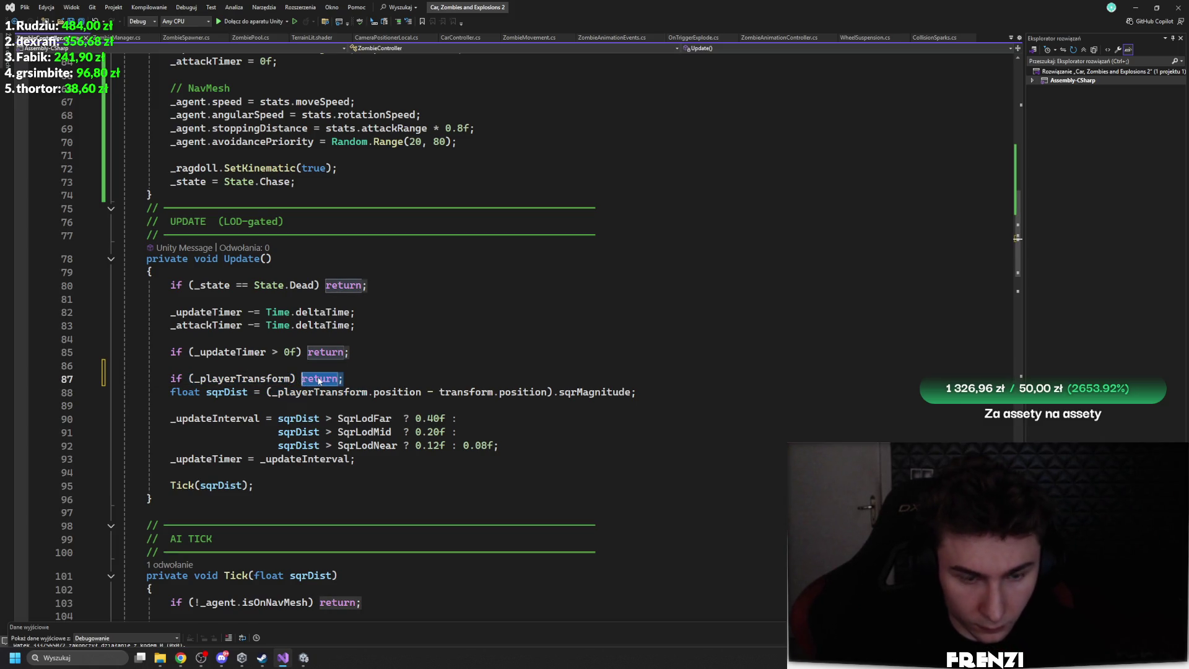
text(find)
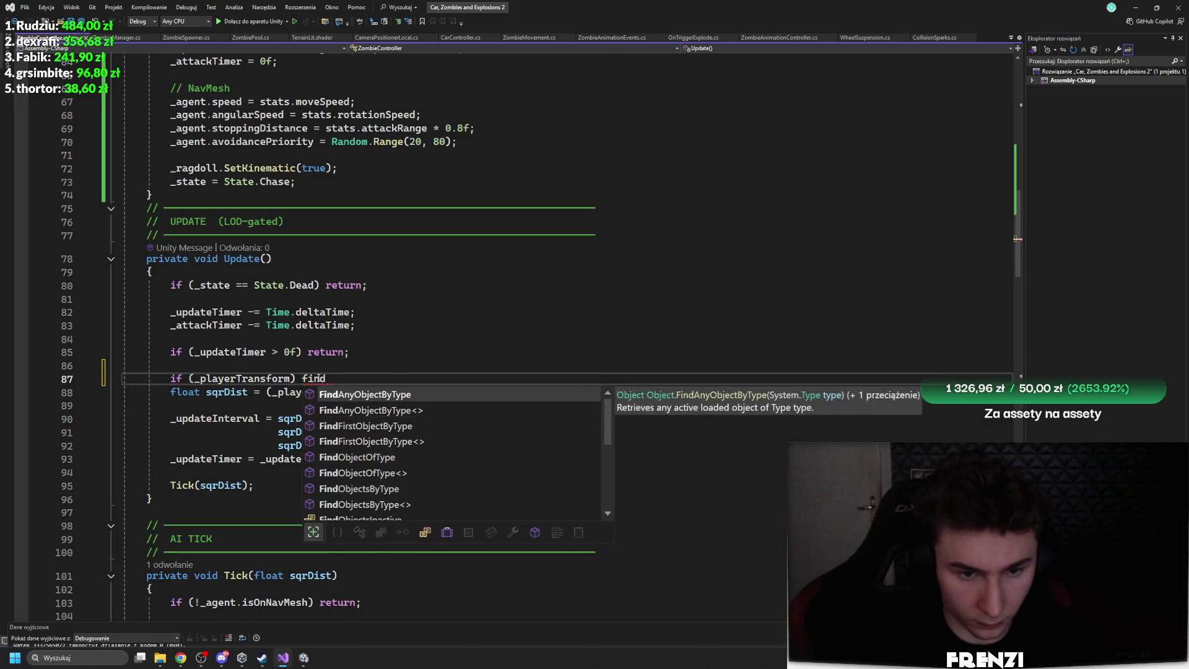
key(BackSpace)
key(BackSpace)
key(BackSpace)
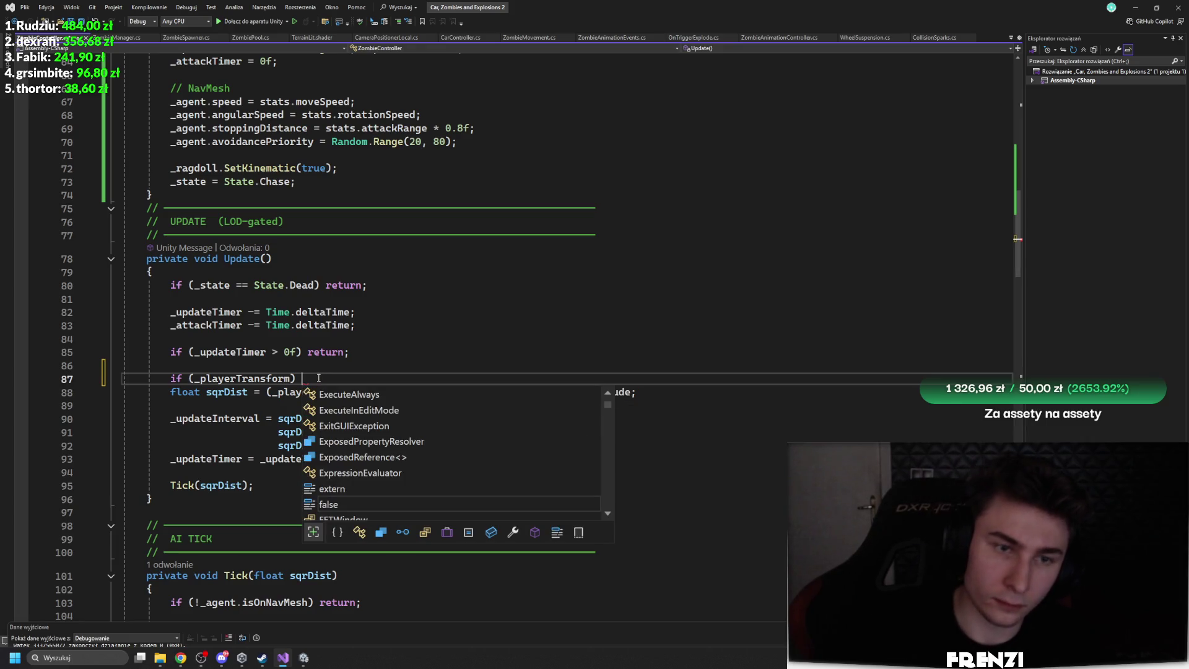
text(find)
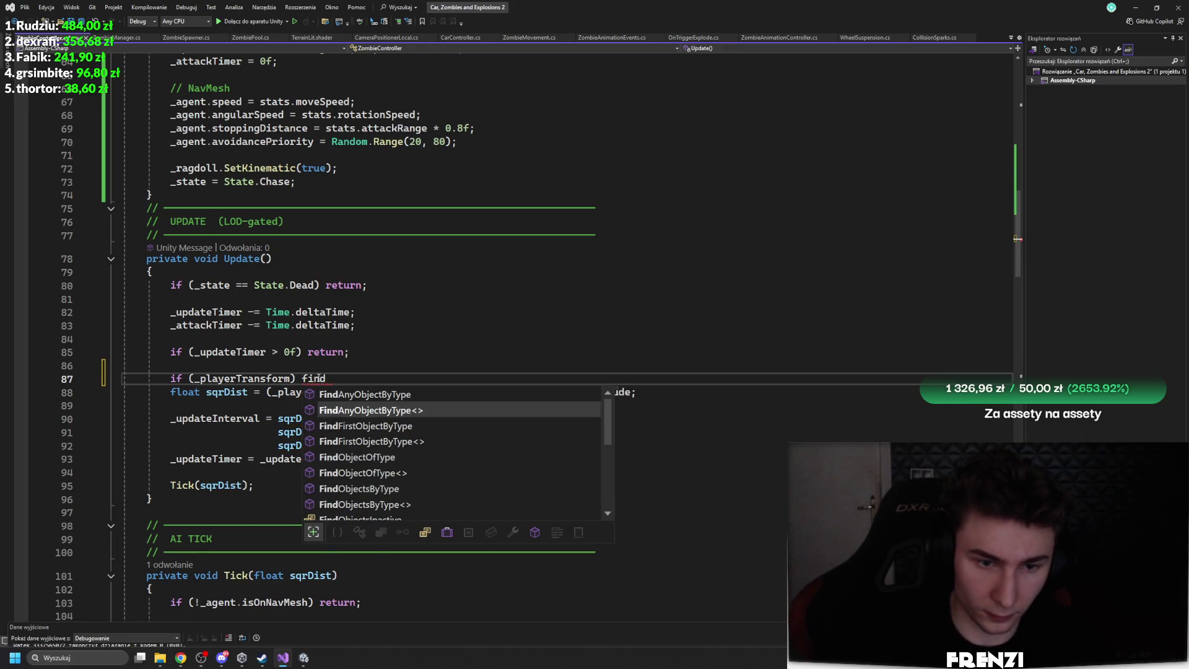
key(Tab)
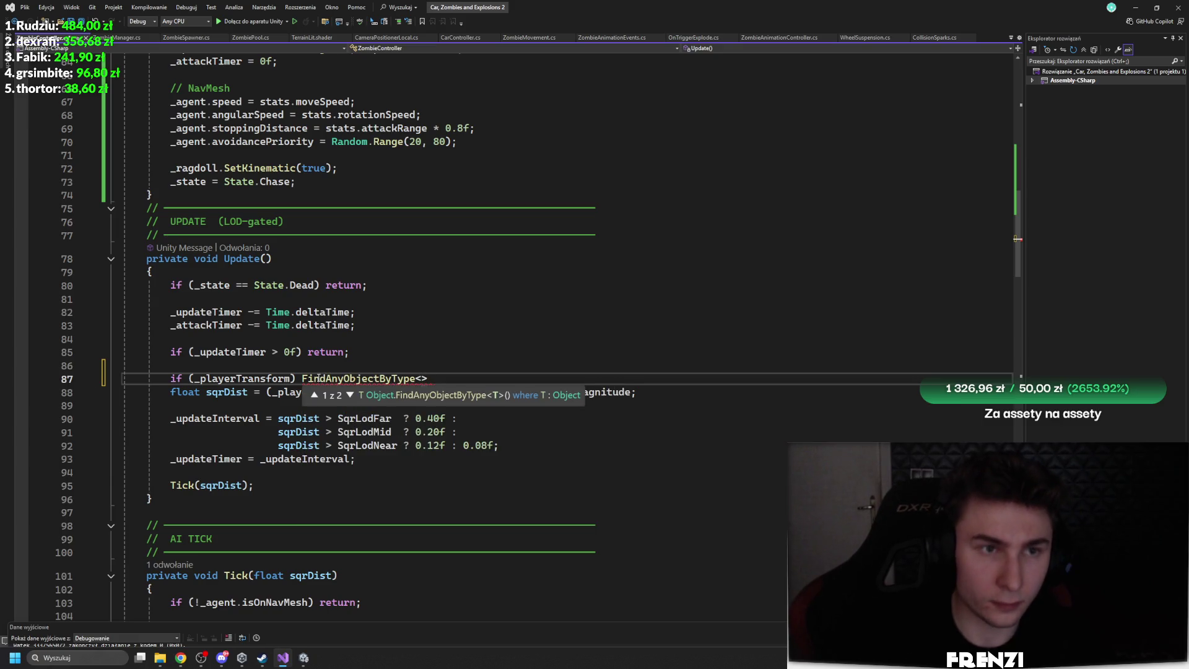
text(carc)
key(Tab)
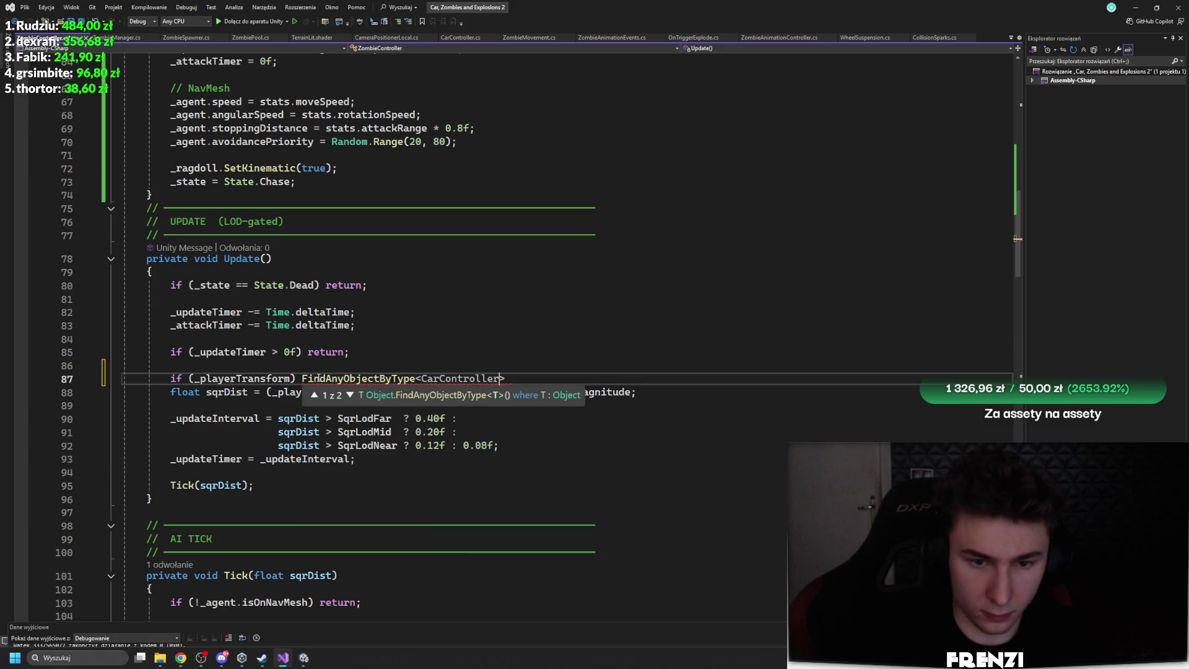
text(>())
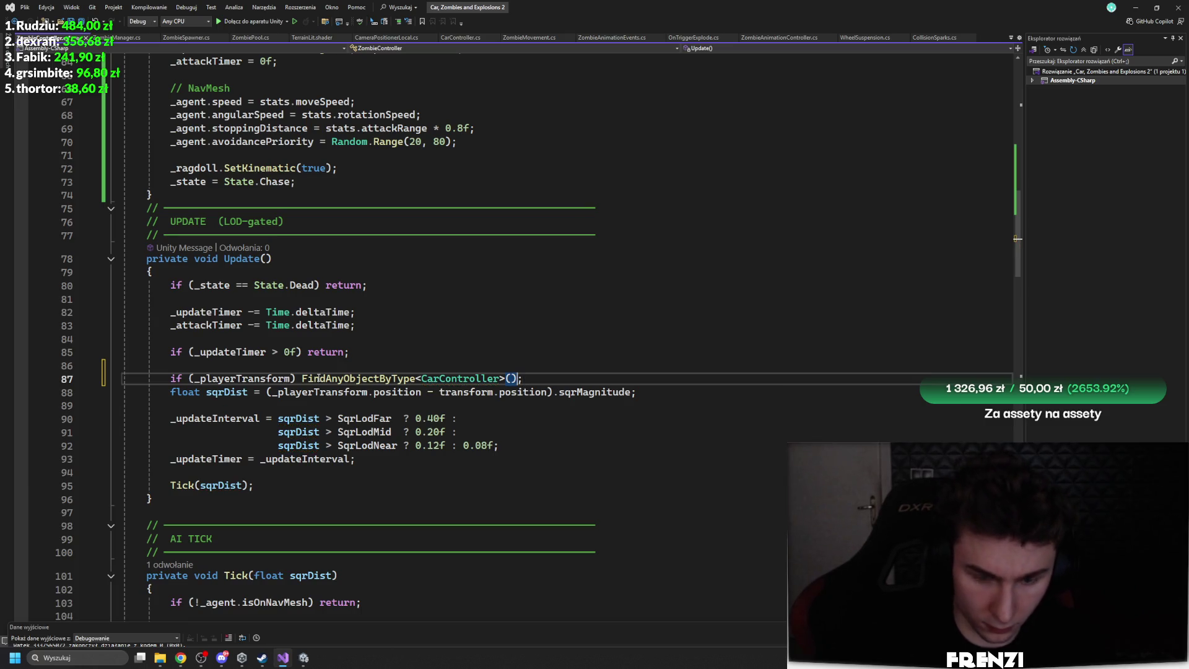
text(.ga)
key(Tab)
key(BackSpace)
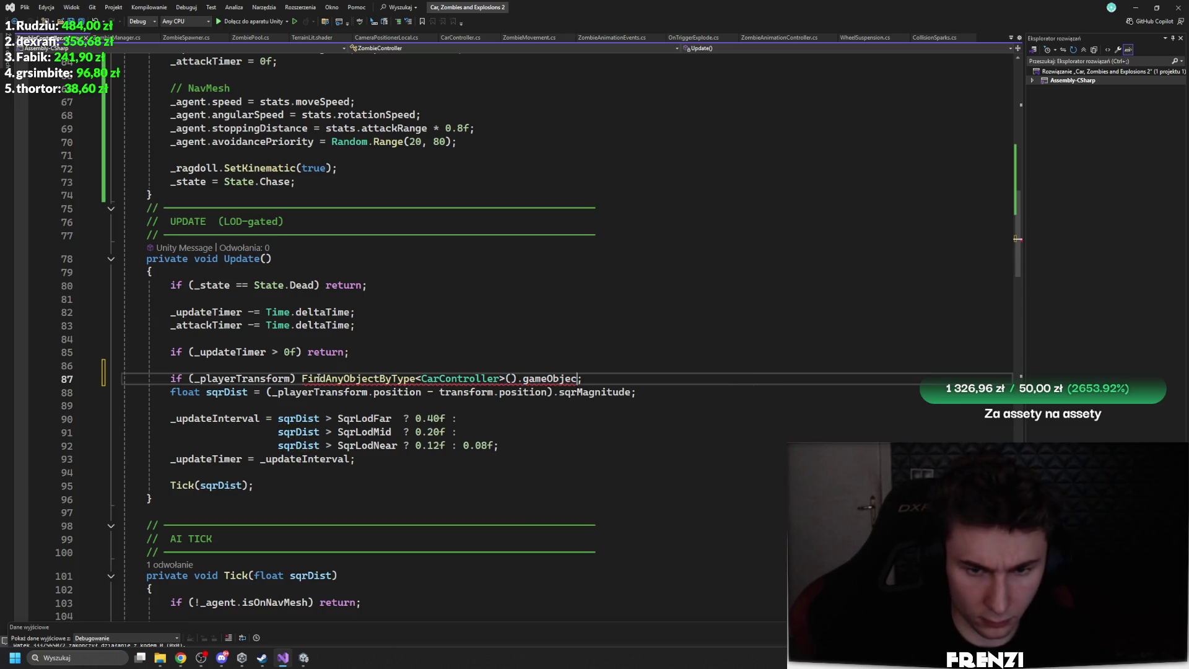
key(BackSpace)
key(BackSpace)
text(t)
key(Tab)
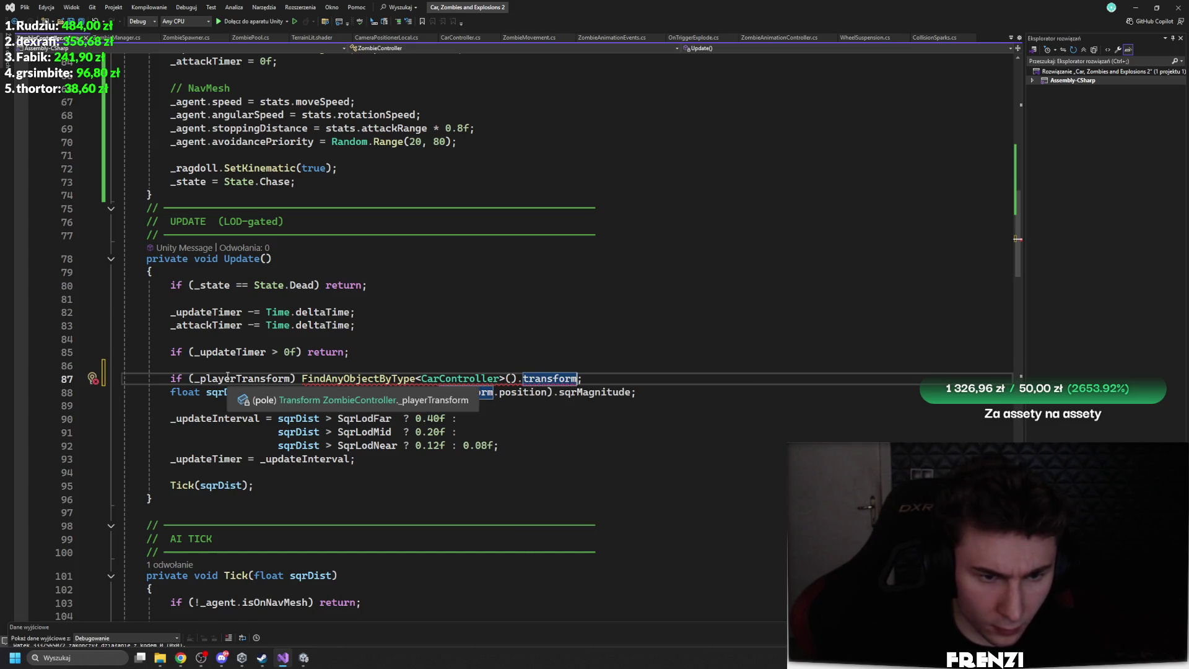
Make the condition '_playerTransform == null', assign the found transform to _playerTransform, and save
click(442, 326)
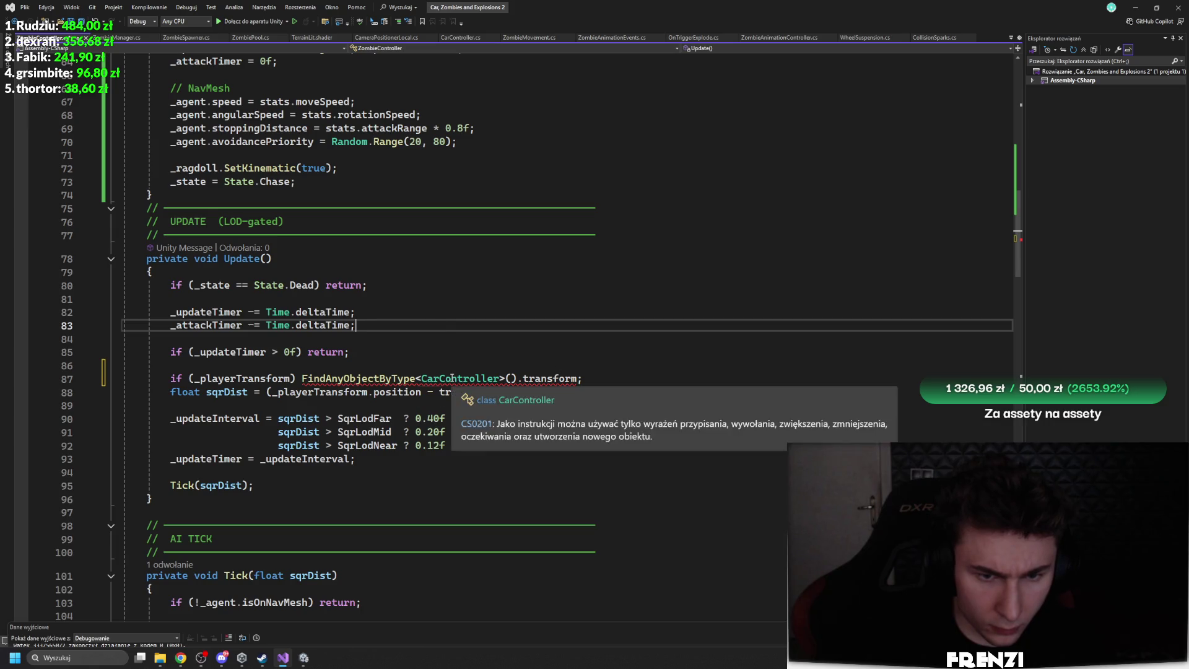
mouse_move(374, 383)
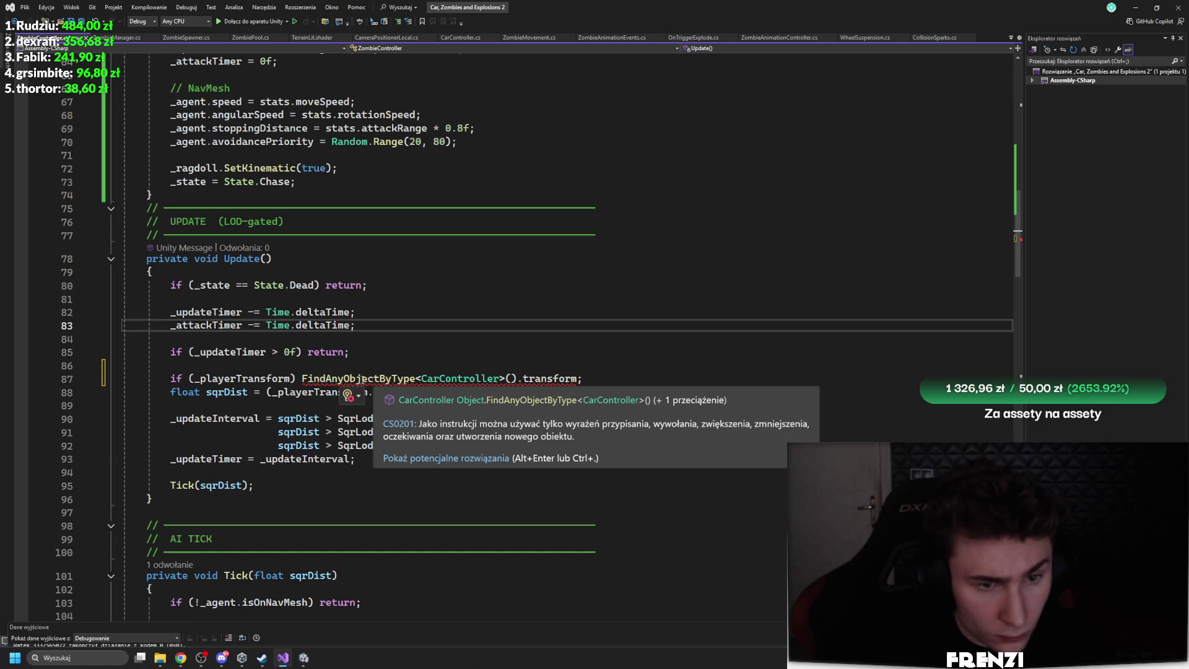
click(303, 377)
key(Left)
key(Left)
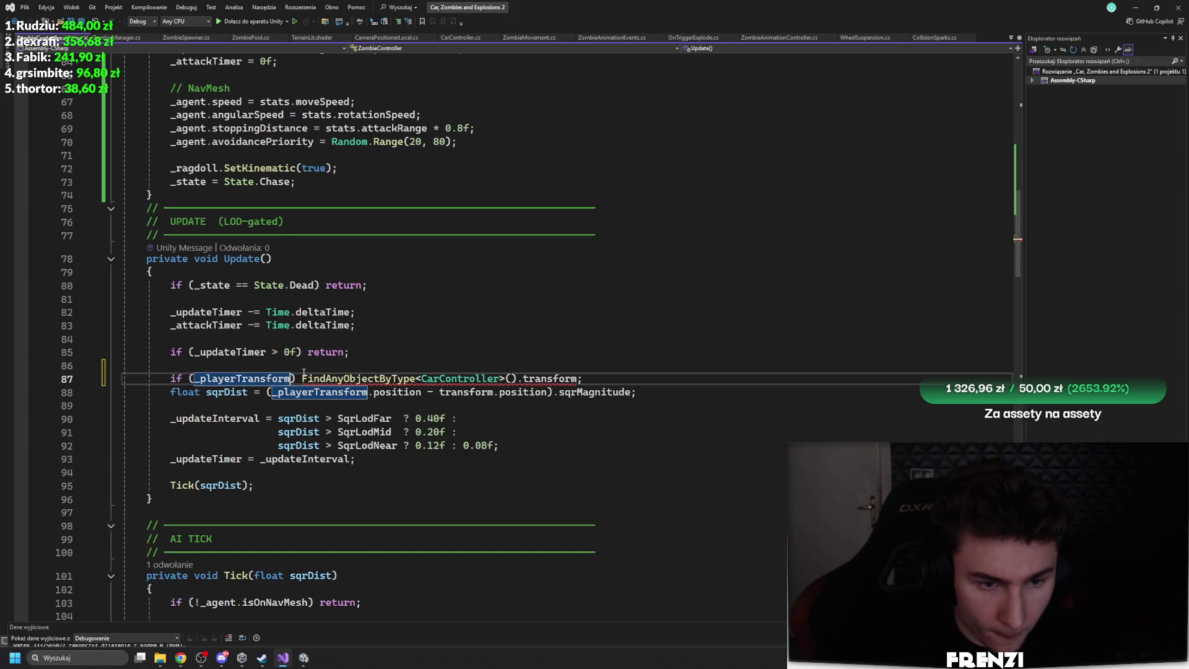
text(== null)
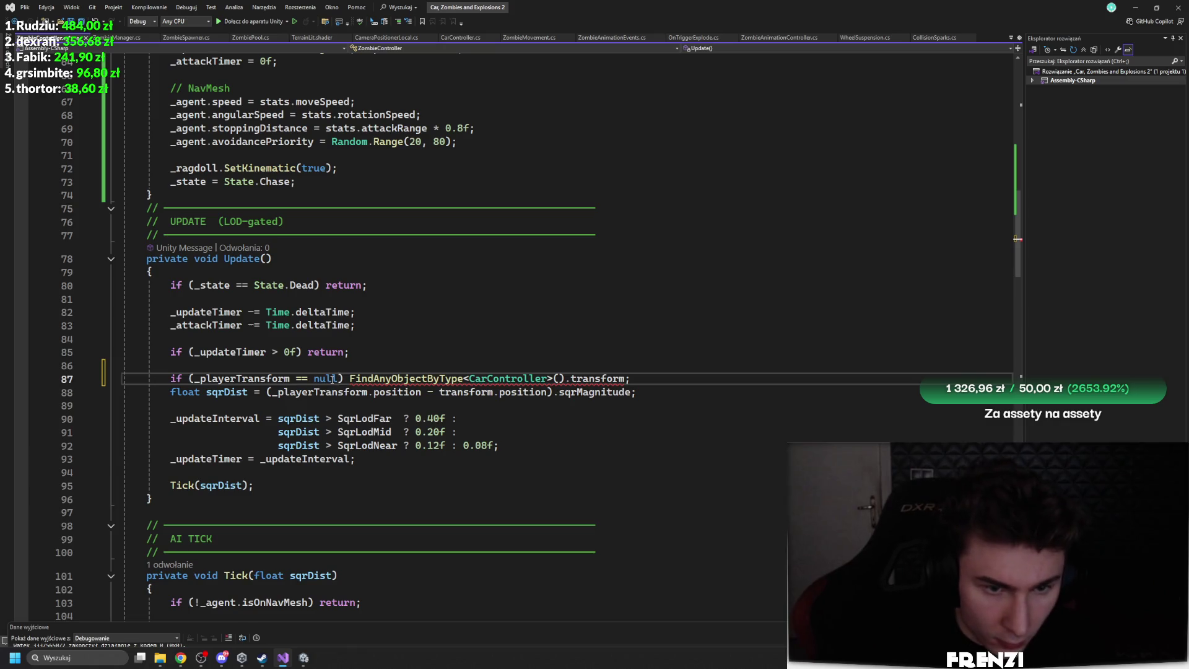
drag(283, 377, 182, 378)
key(ctrl+c)
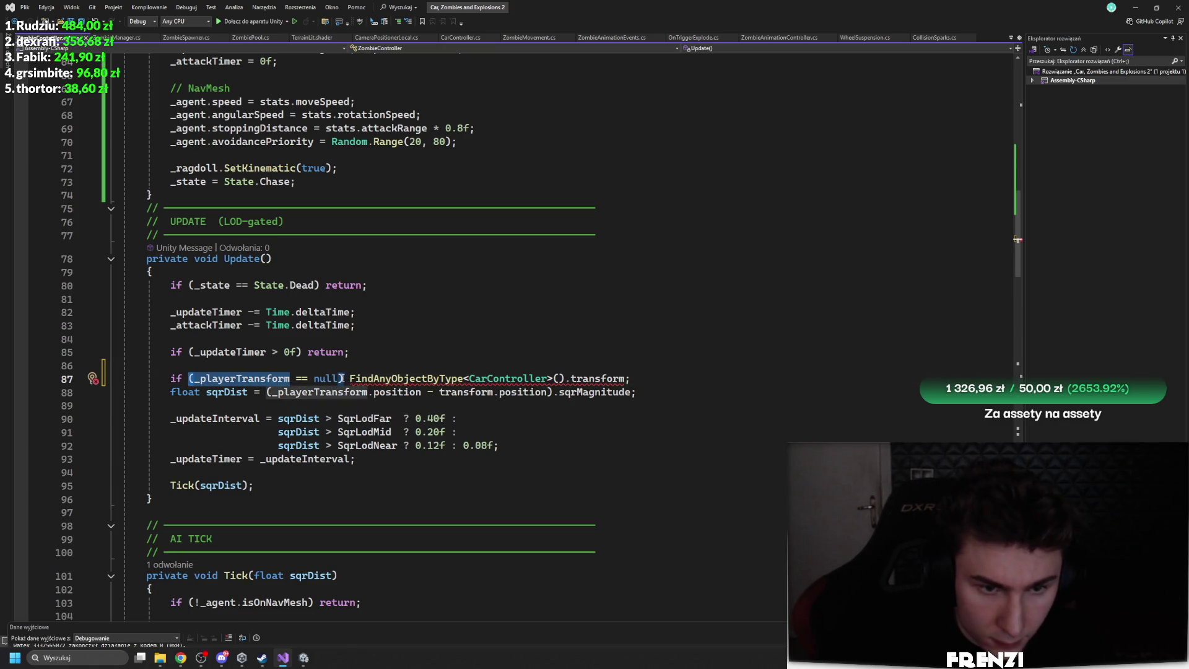
click(342, 378)
key(ctrl+v)
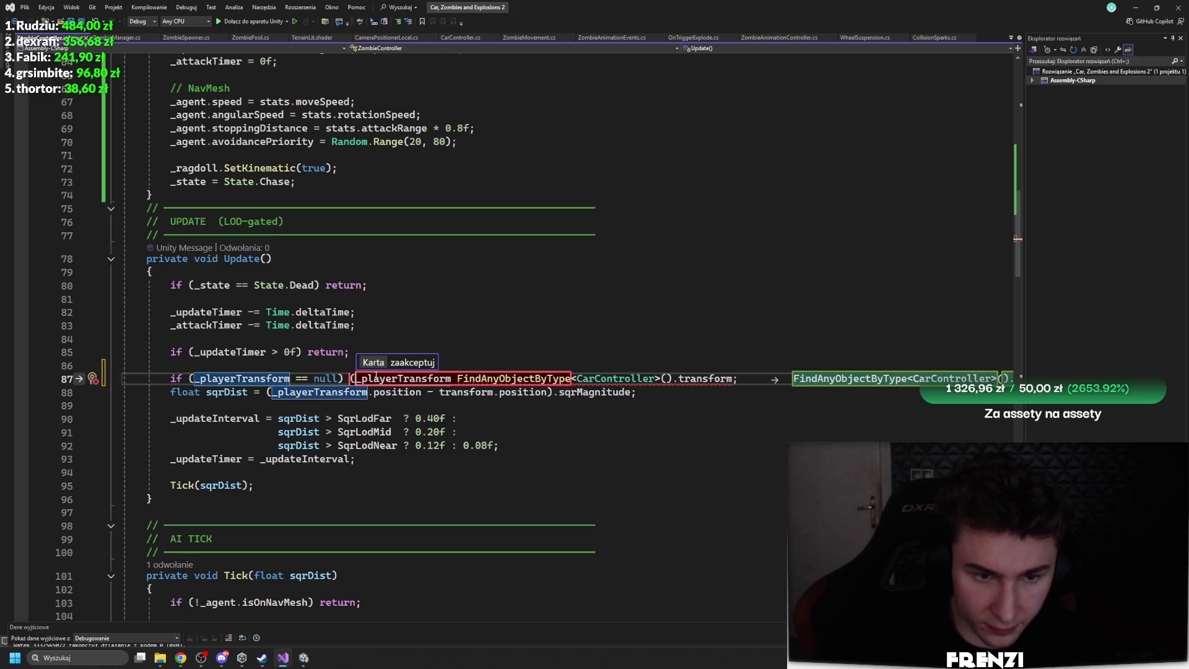
key(Delete)
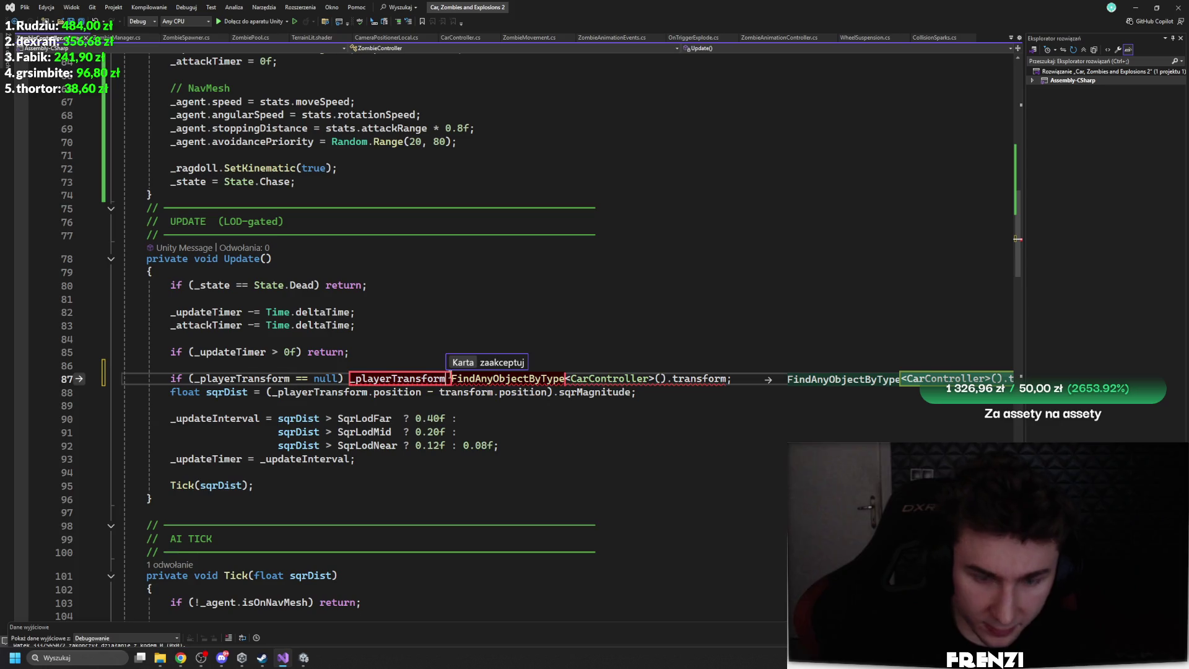
key(Tab)
key(ctrl+s)
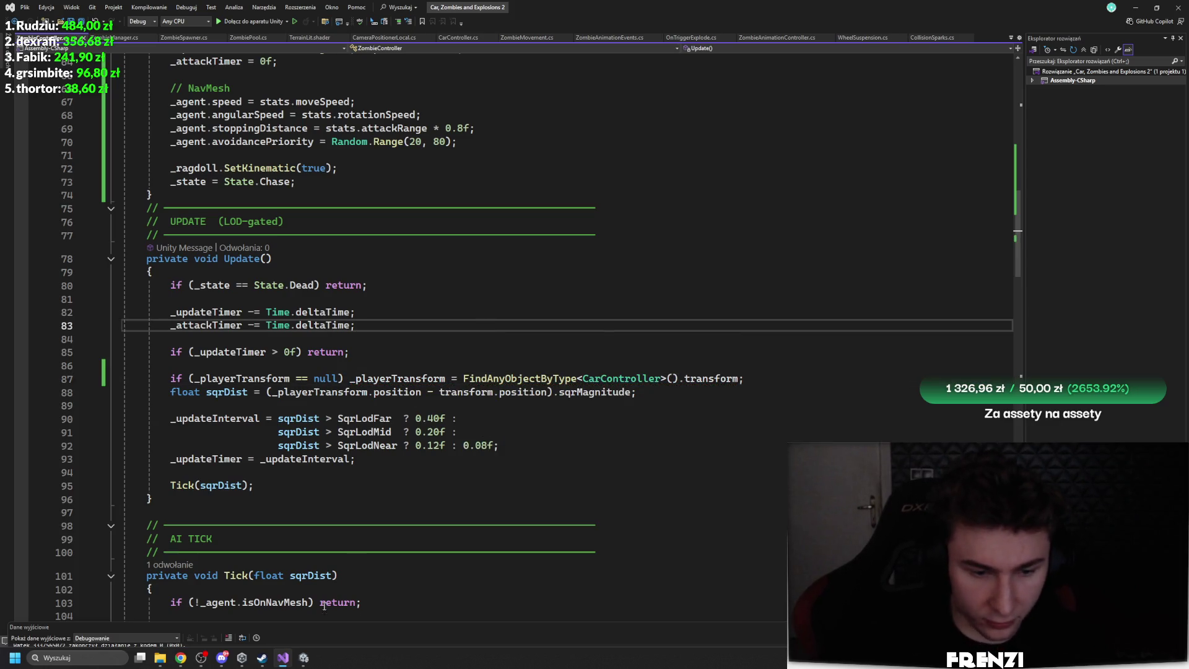
click(303, 658)
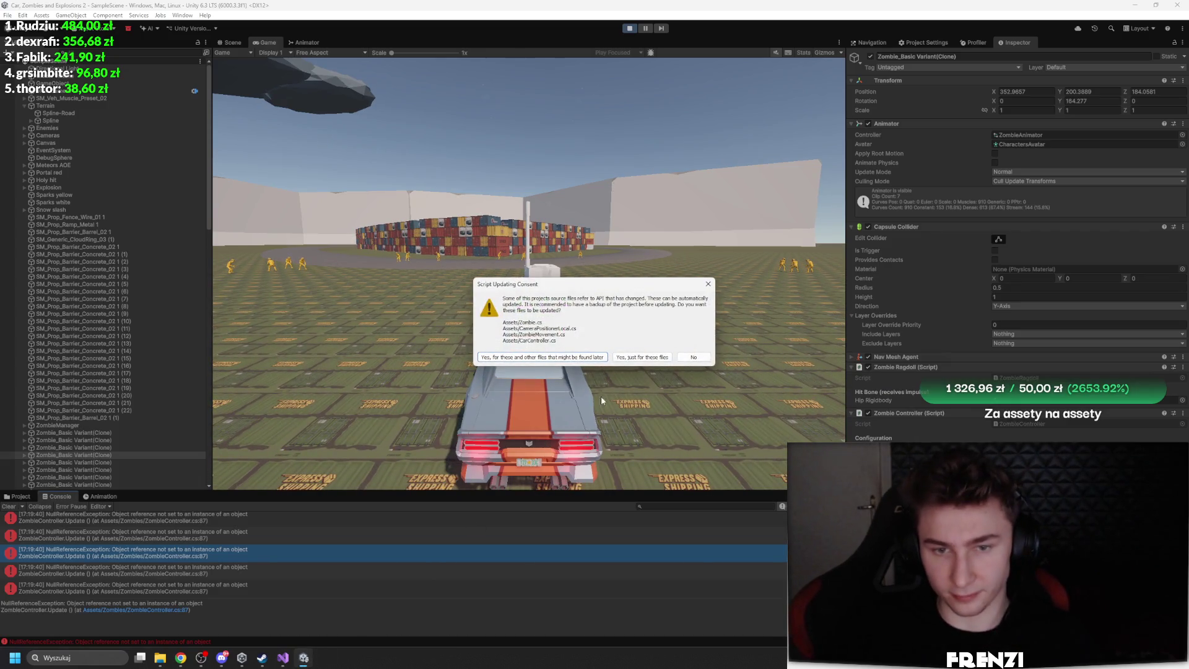
Decline the script API update, restart the game, and fire the turret
click(702, 358)
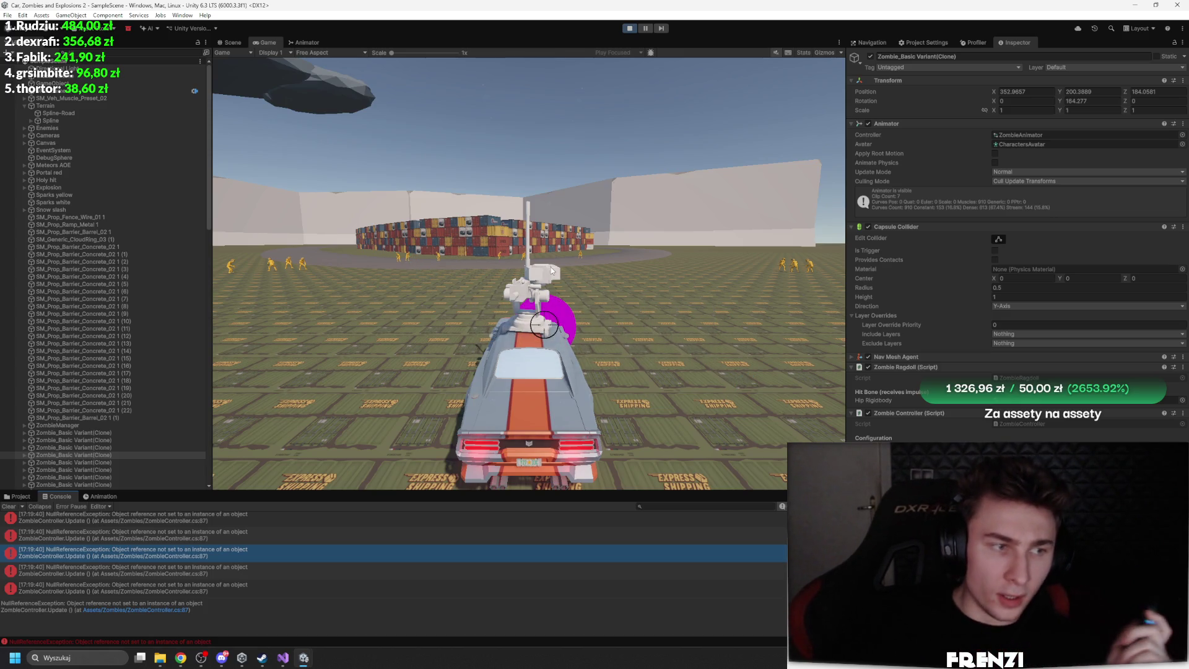
click(629, 29)
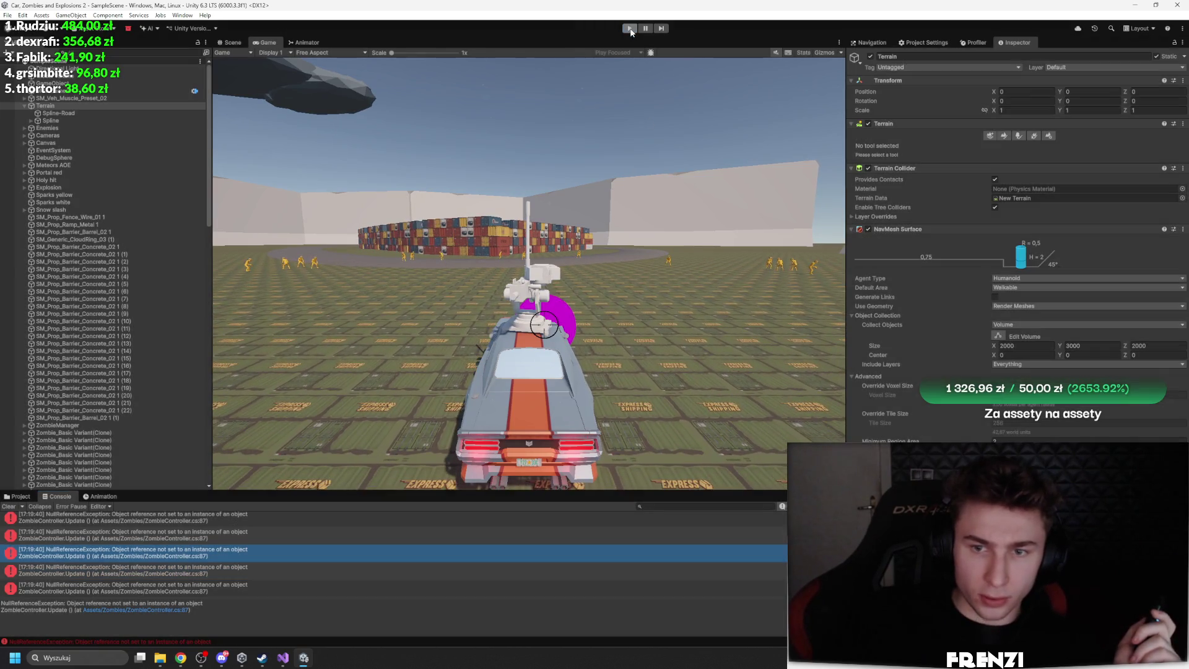
click(629, 28)
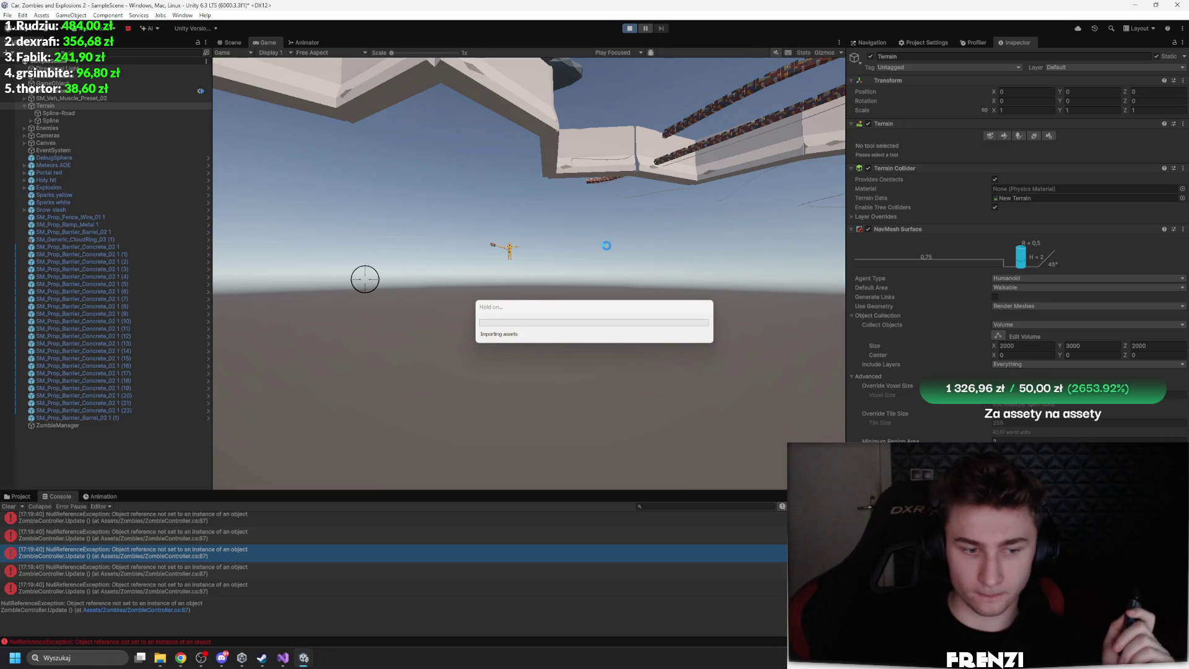
click(302, 462)
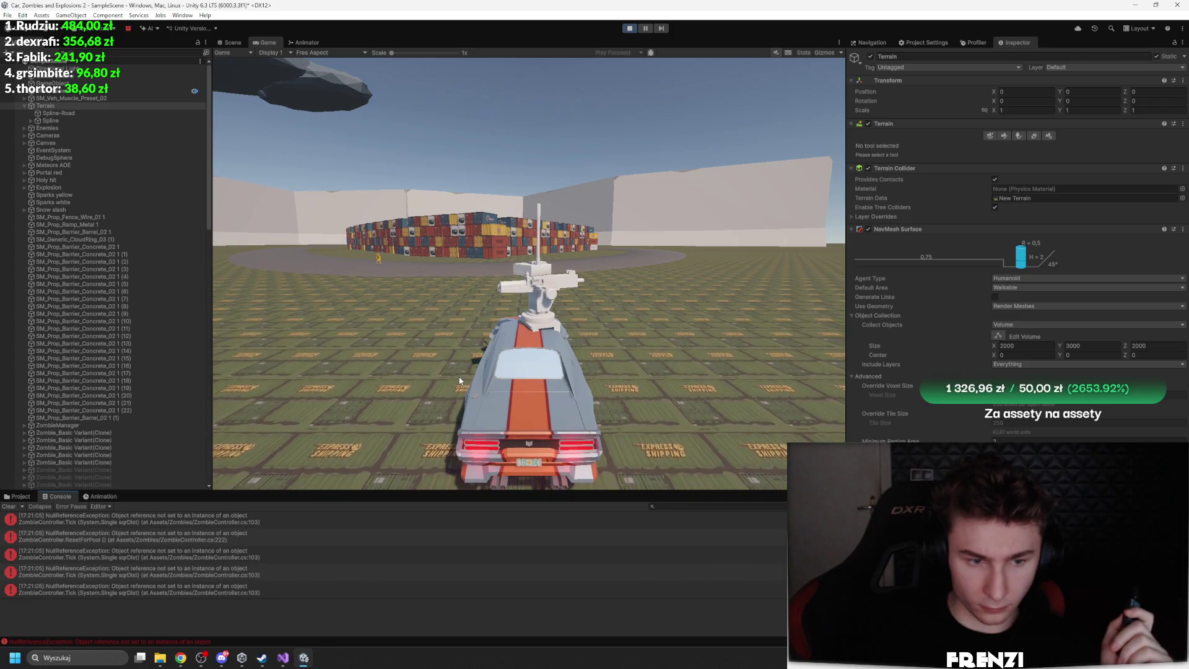
Open the new NullReferenceException at ZombieController.cs line 103 in the code editor
click(300, 564)
click(296, 568)
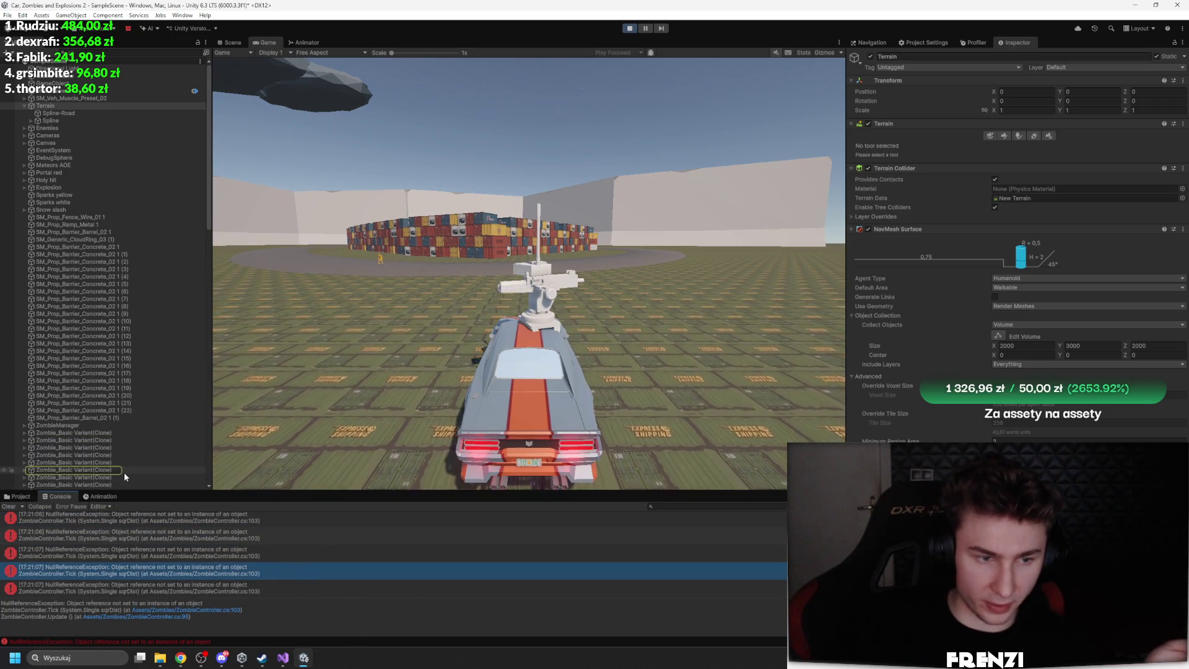
double_click(200, 557)
Inspect _agent and its isOnNavMesh check on line 103, then return to Unity
scroll(443, 506, down, 5)
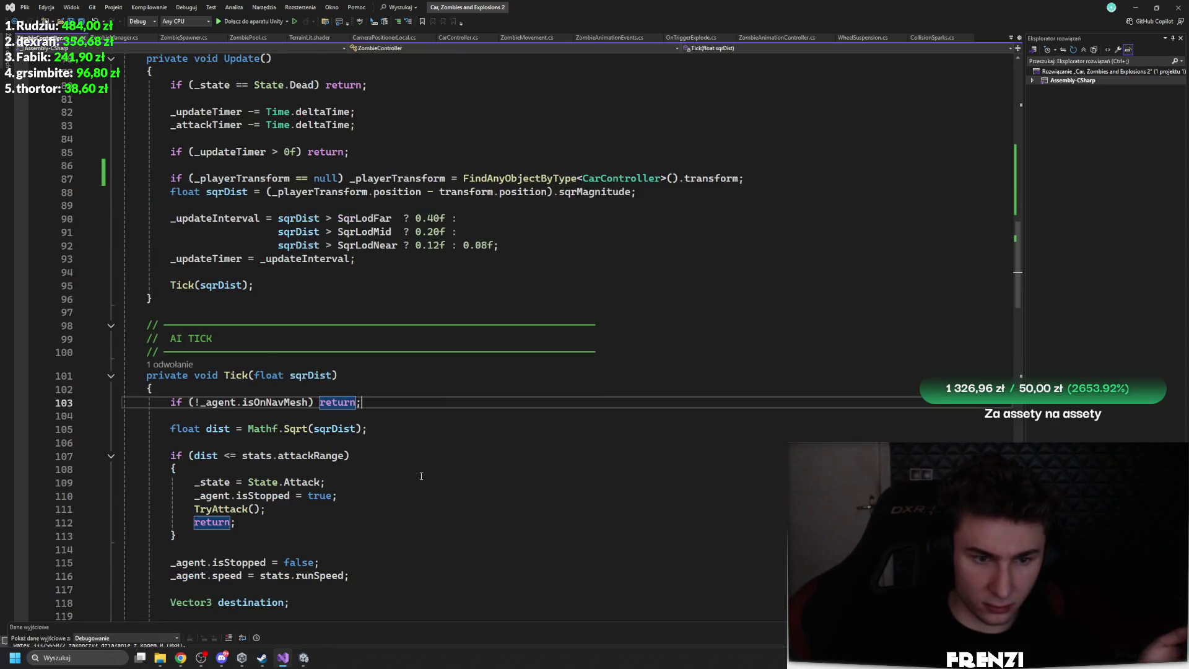
click(214, 403)
click(272, 402)
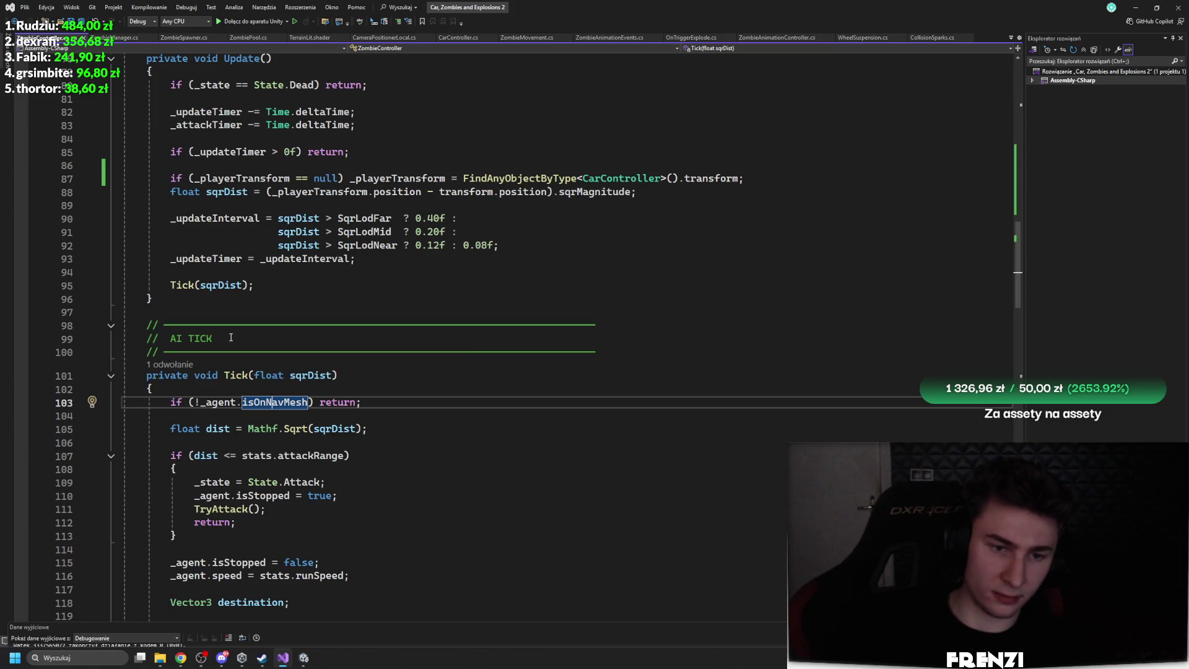
mouse_move(212, 402)
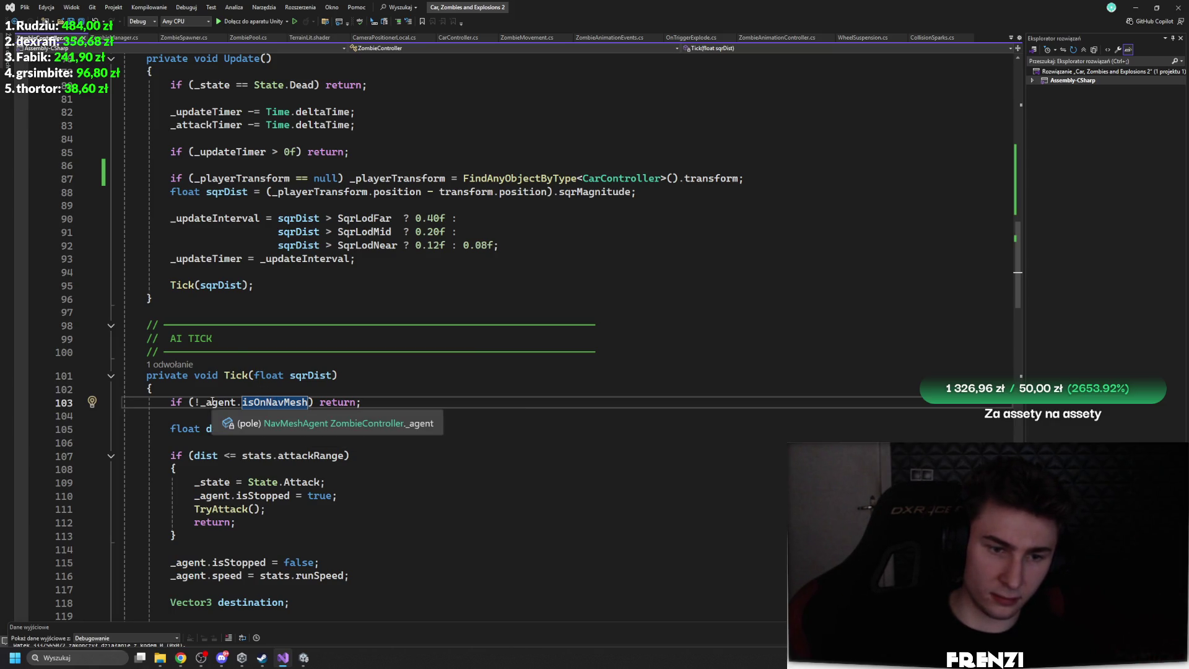
click(303, 657)
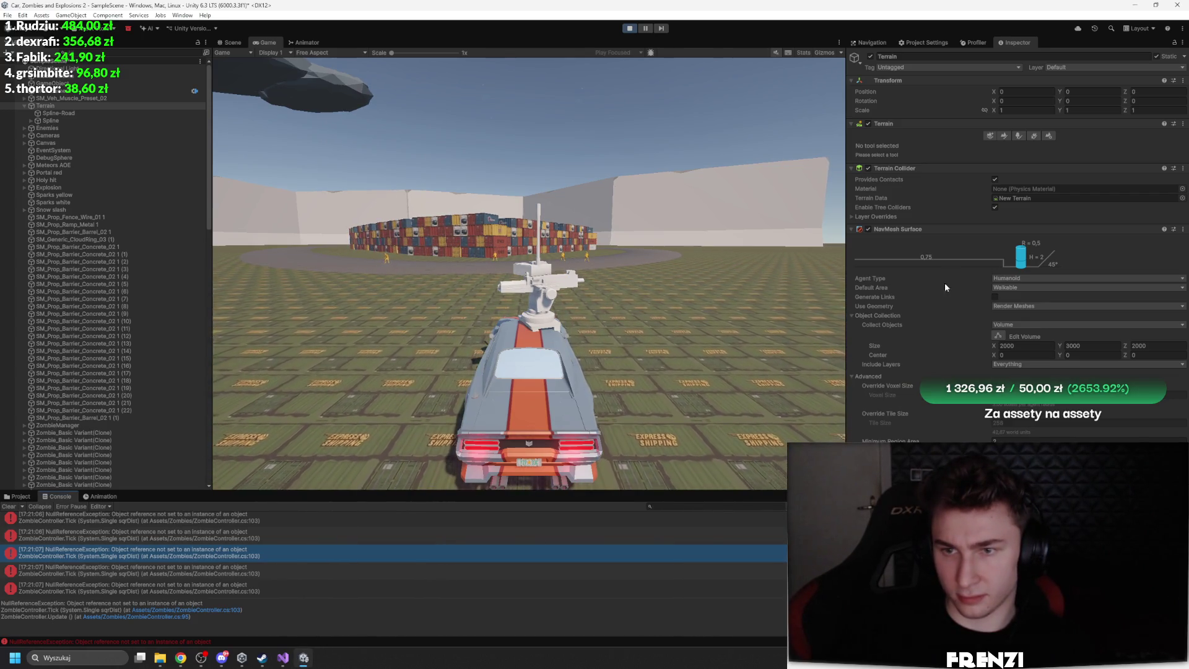
Inspect a Zombie_Basic Variant(Clone)'s Nav Mesh Agent, stop the game, and return to ZombieController
scroll(93, 384, down, 8)
click(111, 307)
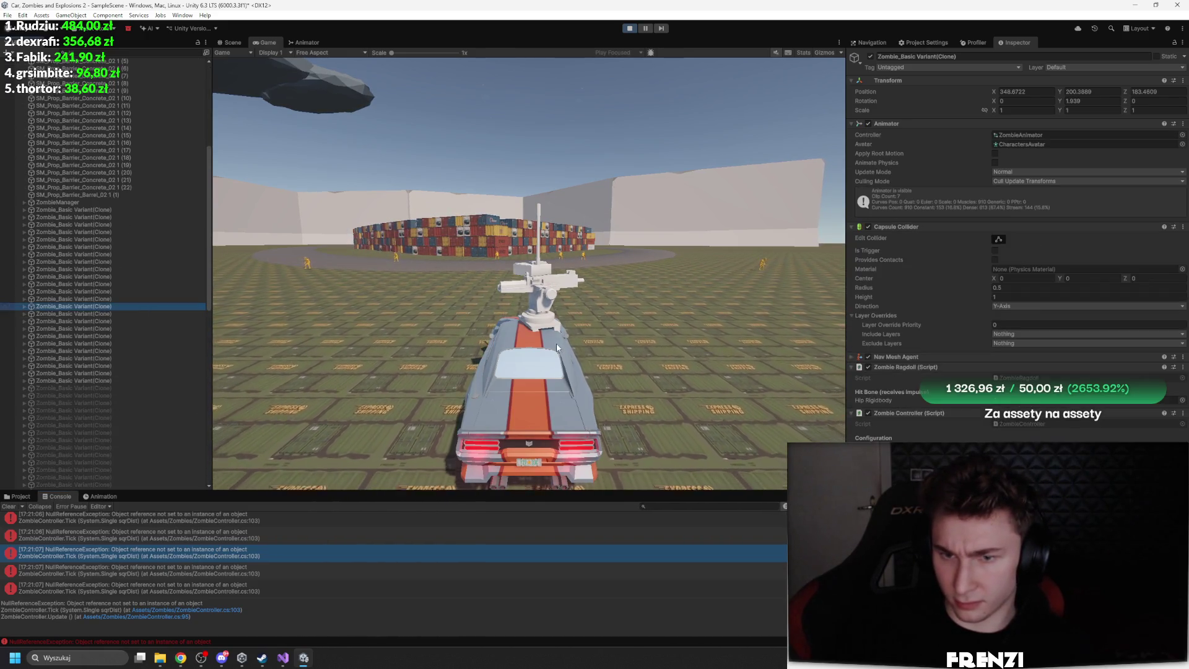
click(916, 356)
scroll(949, 369, down, 1)
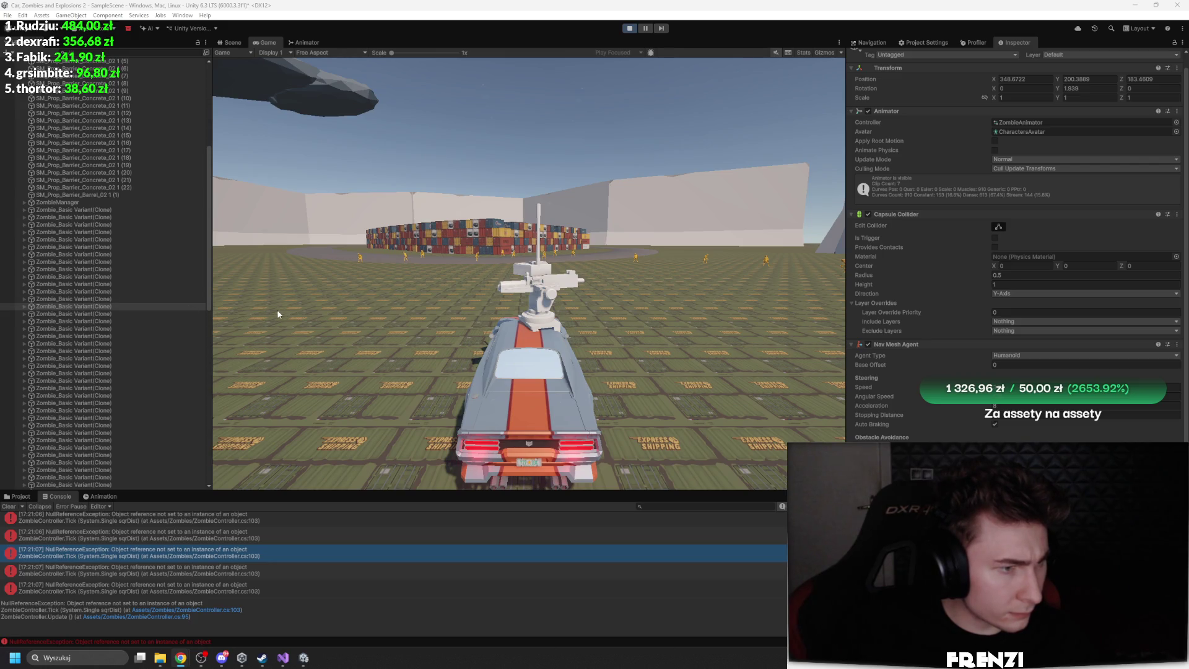
click(629, 28)
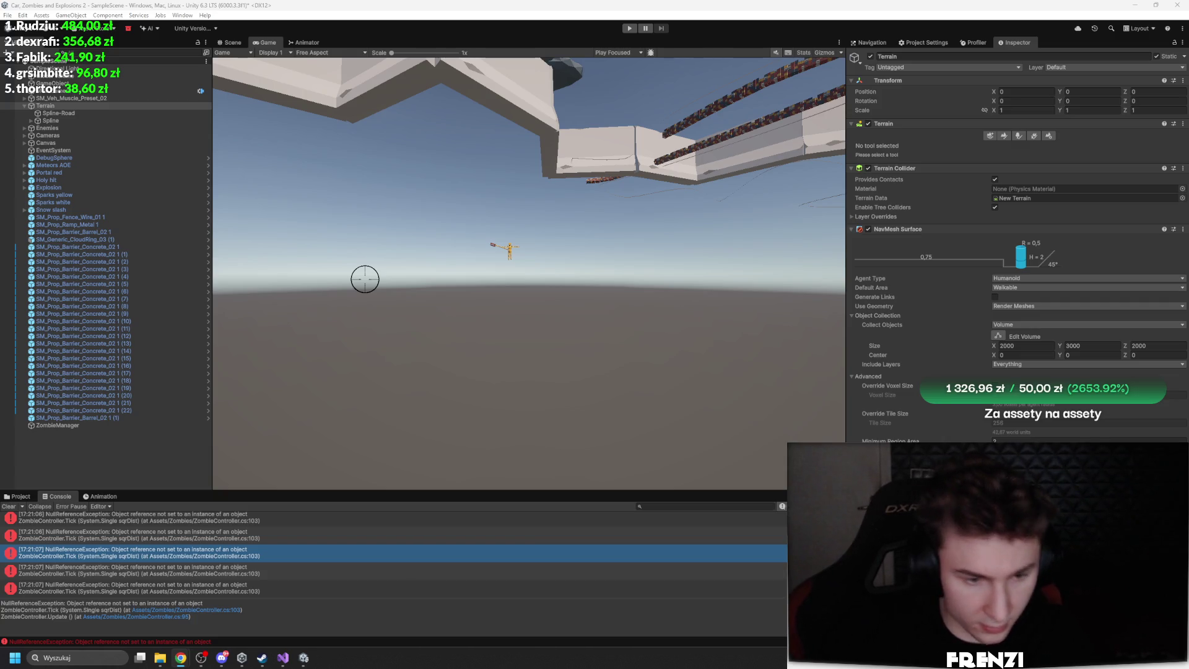
click(283, 657)
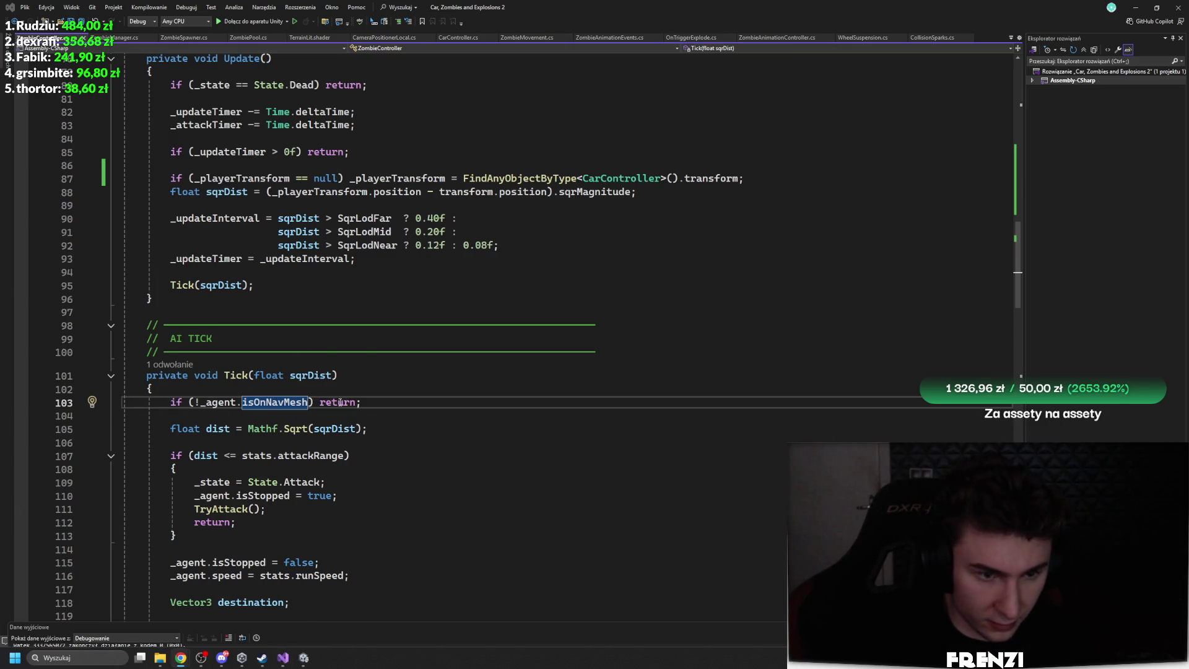
Select the isOnNavMesh check statement on line 103, then go to Unity
key(Home)
key(shift+End)
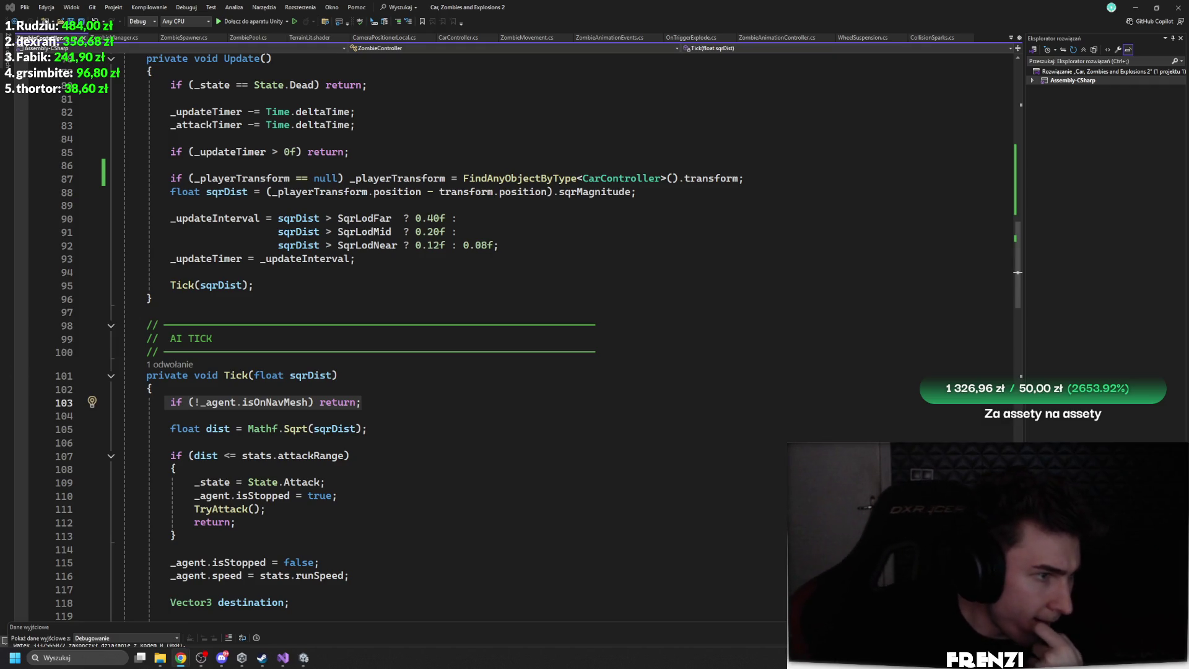
click(304, 657)
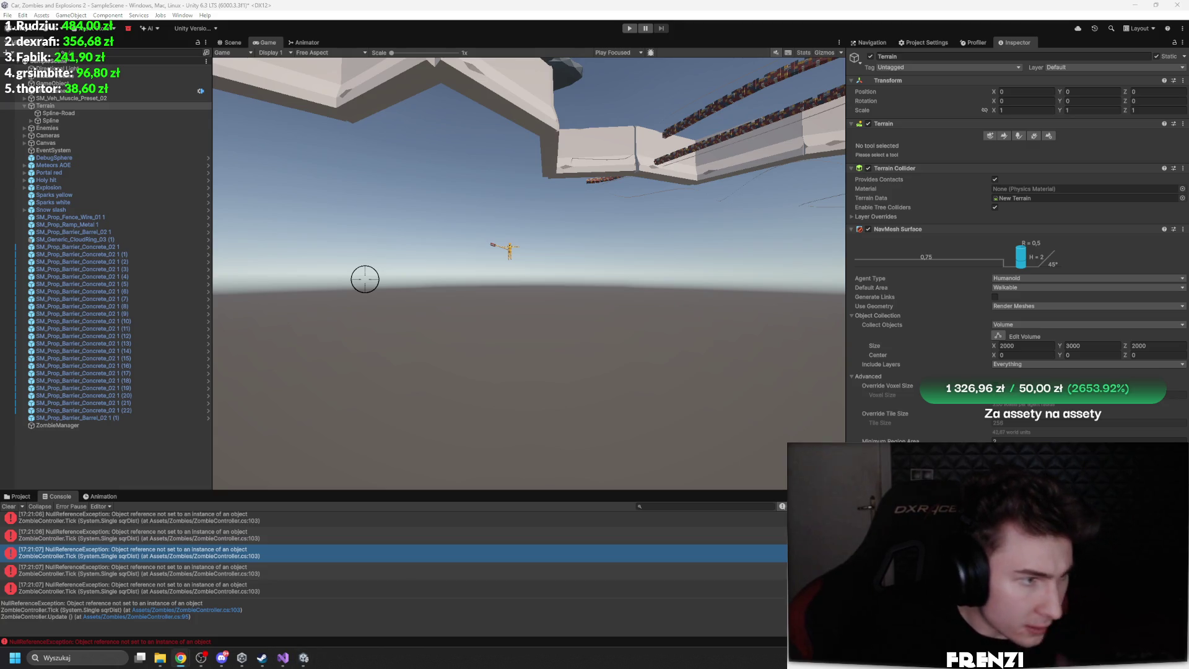
Add '_agent = GetComponent<NavMeshAgent>();' after '_state = State.Chase;' and return to Unity
double_click(257, 556)
scroll(362, 431, up, 20)
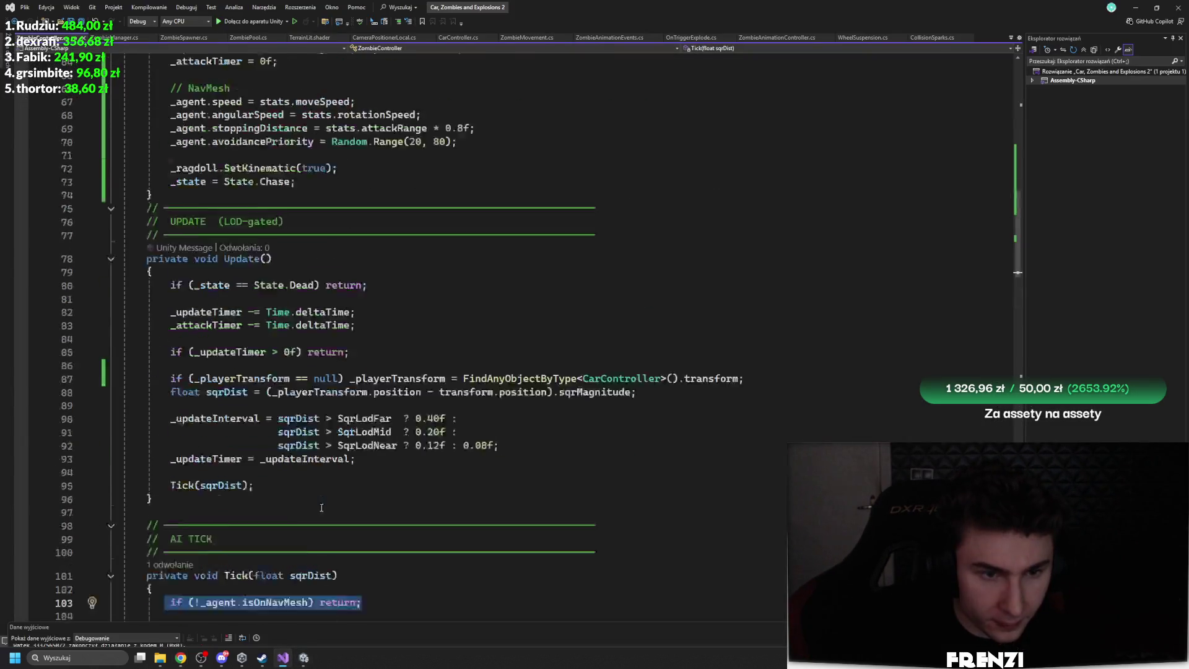
scroll(362, 430, down, 6)
click(388, 384)
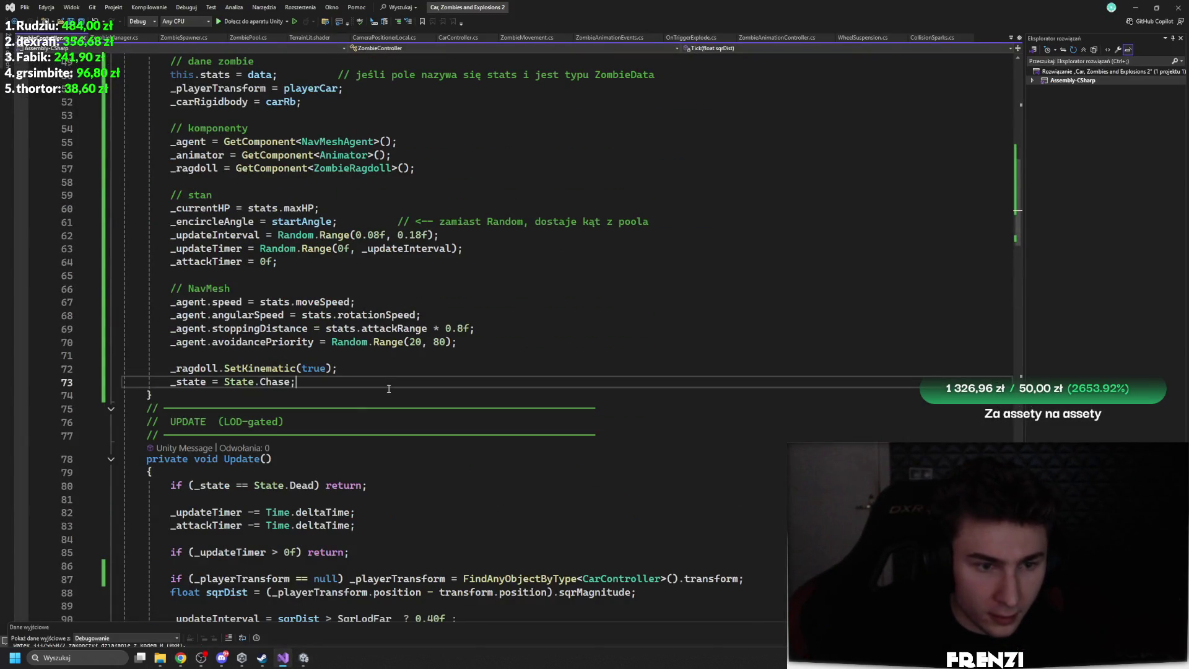
key(Return)
key(Return)
key(Tab)
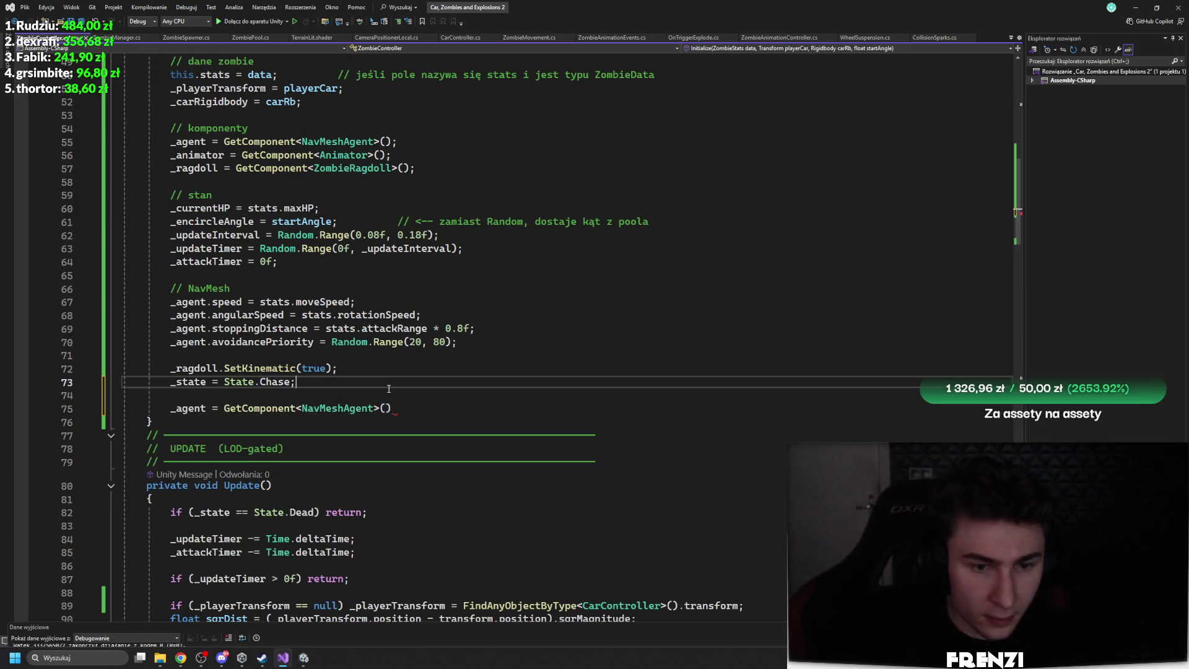
text(;)
key(Up)
key(Up)
key(Up)
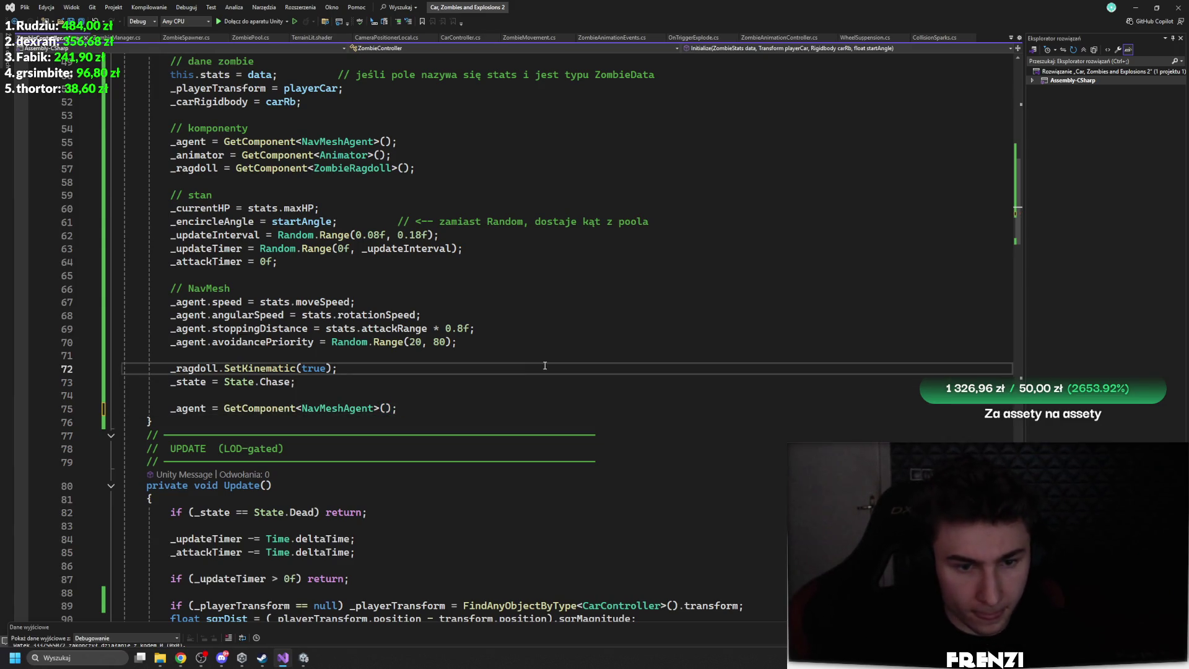
key(alt+Tab)
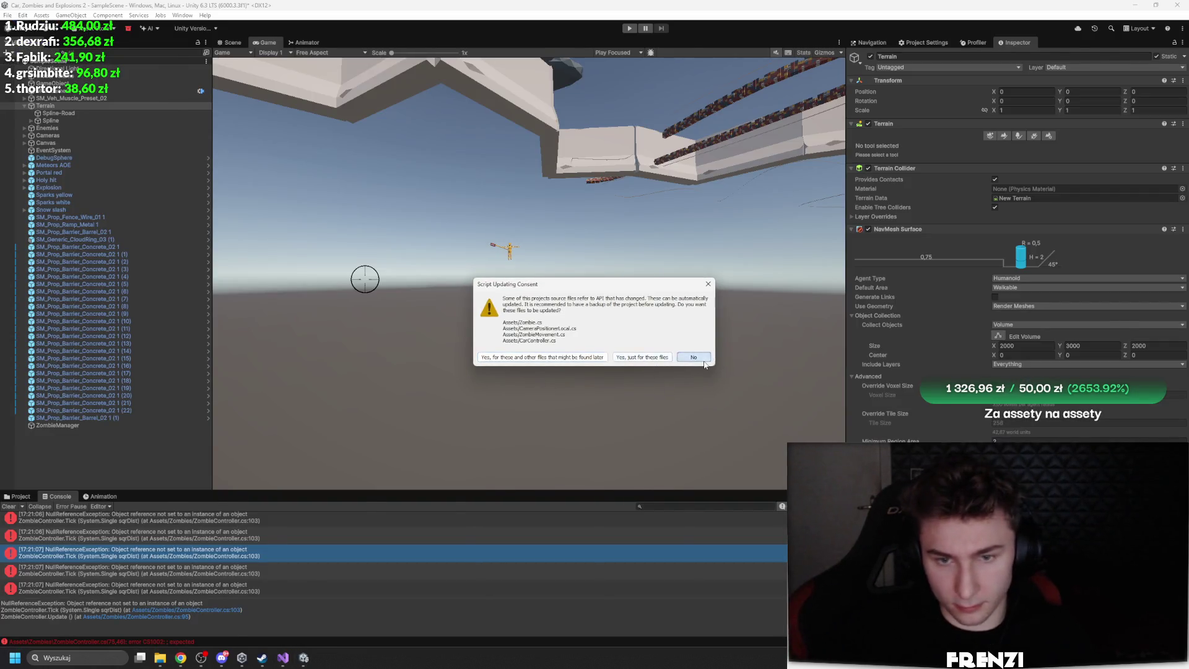
Clear the Console, play the game, and open the new line-105 error in the code editor
key(alt+Tab)
click(303, 658)
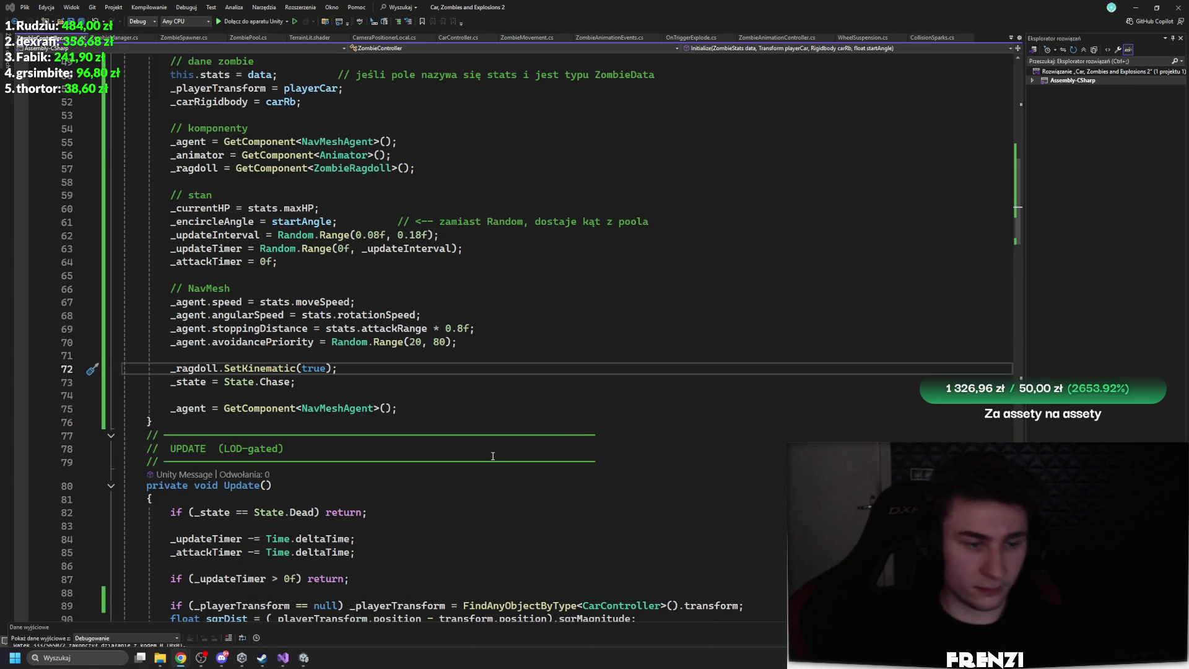
click(303, 658)
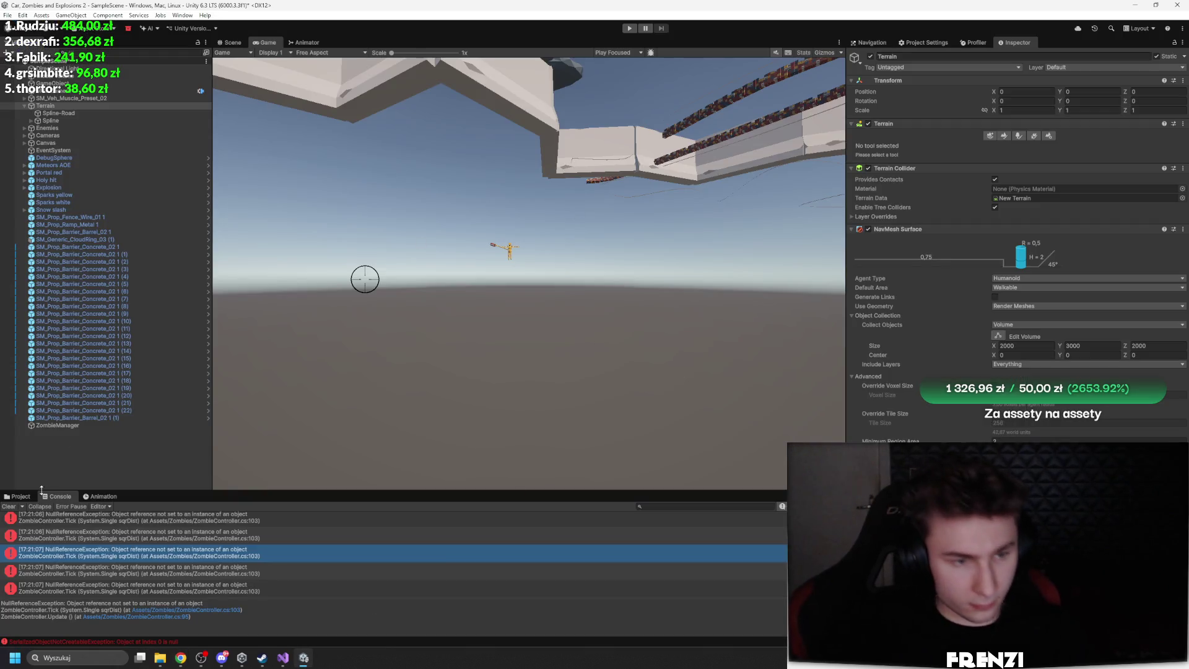
click(8, 506)
click(629, 28)
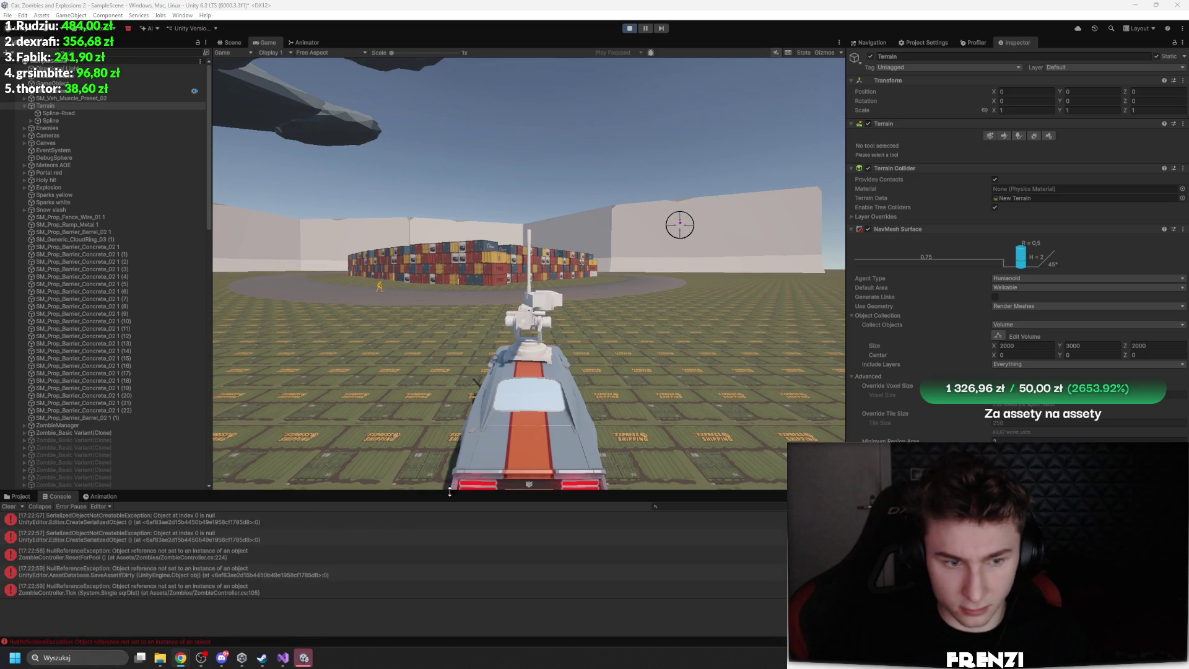
click(433, 518)
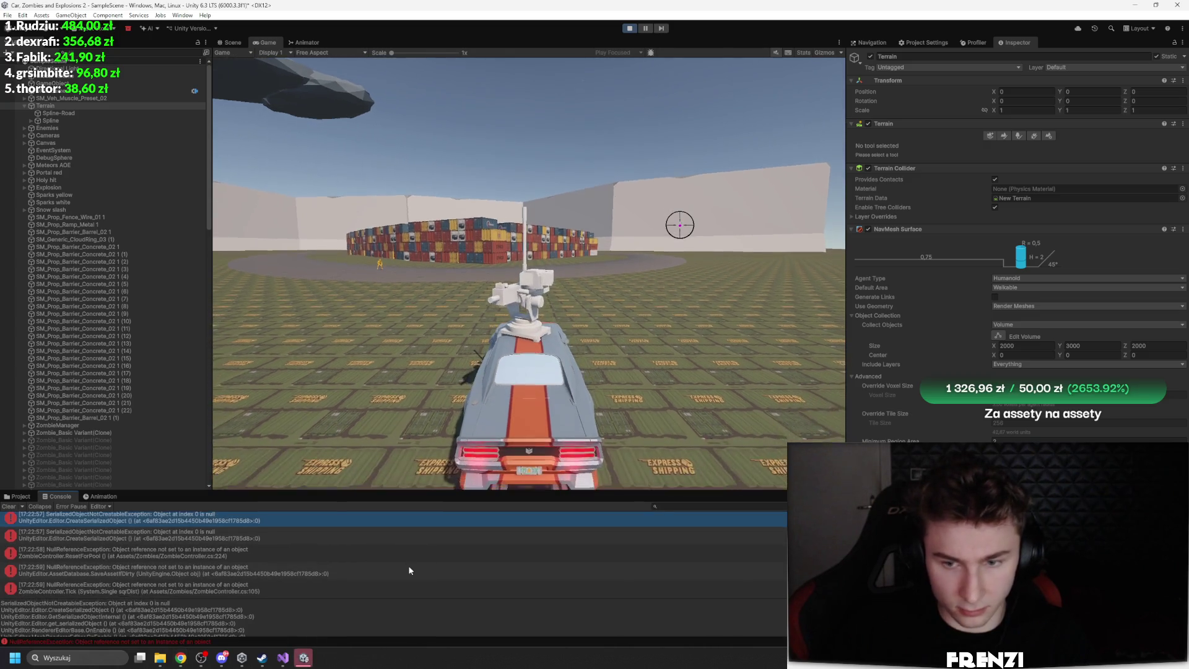
double_click(356, 585)
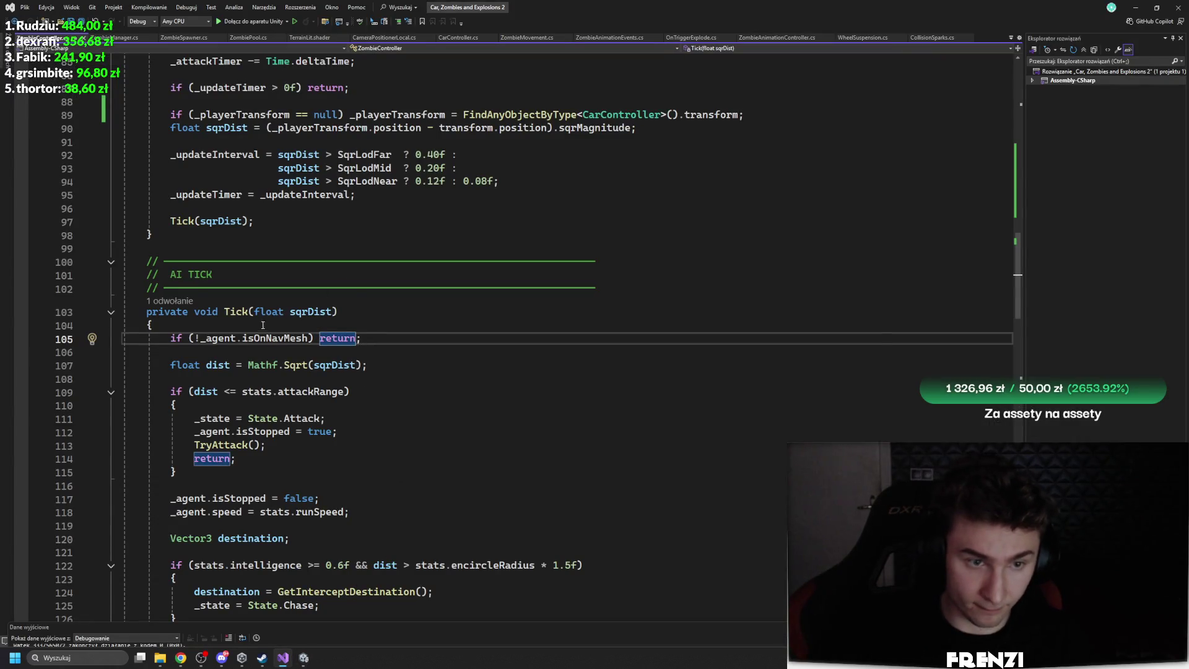
Inspect and select the isOnNavMesh check statement on line 105, then go back to Unity
mouse_move(269, 338)
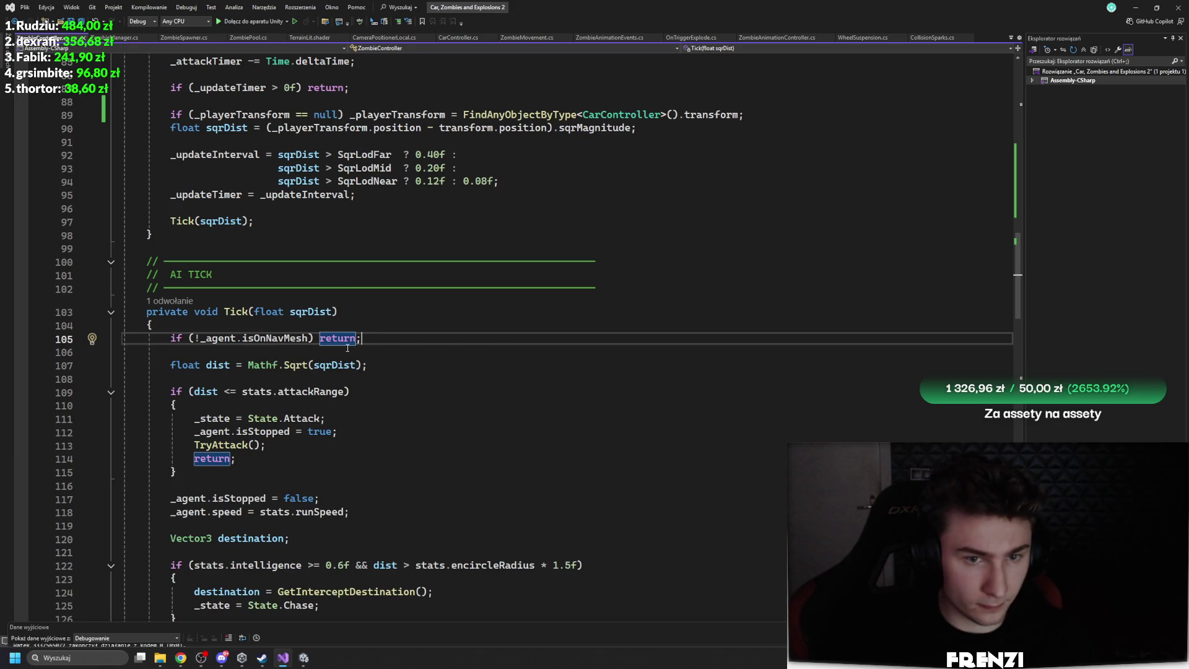
drag(361, 338, 170, 343)
key(Down)
key(Down)
key(Down)
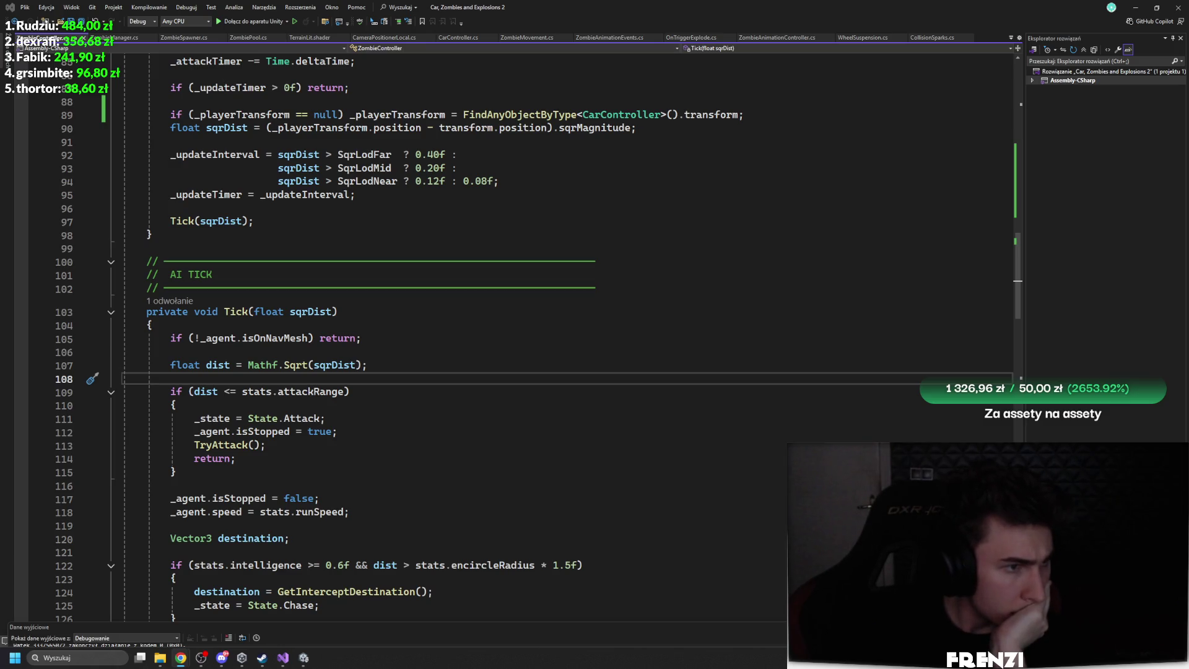
click(304, 658)
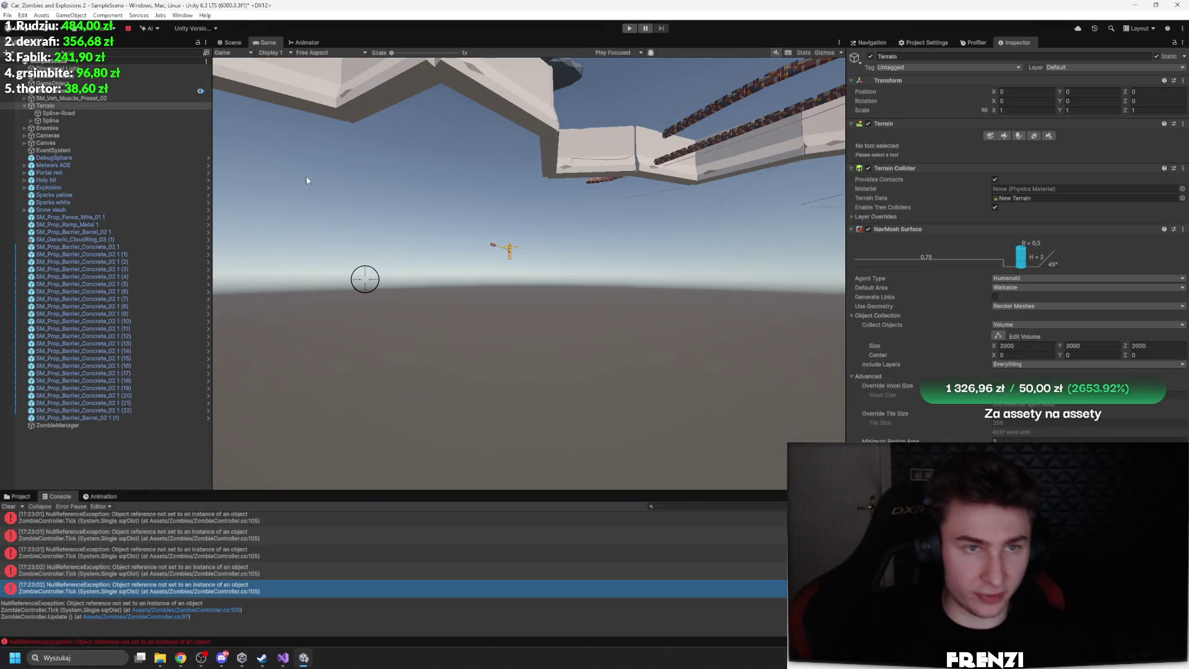
Disable the Terrain and Terrain Collider and remove the terrain's NavMesh Surface component
click(230, 42)
mouse_move(406, 255)
mouse_down()
mouse_move(612, 369)
mouse_move(409, 314)
mouse_up()
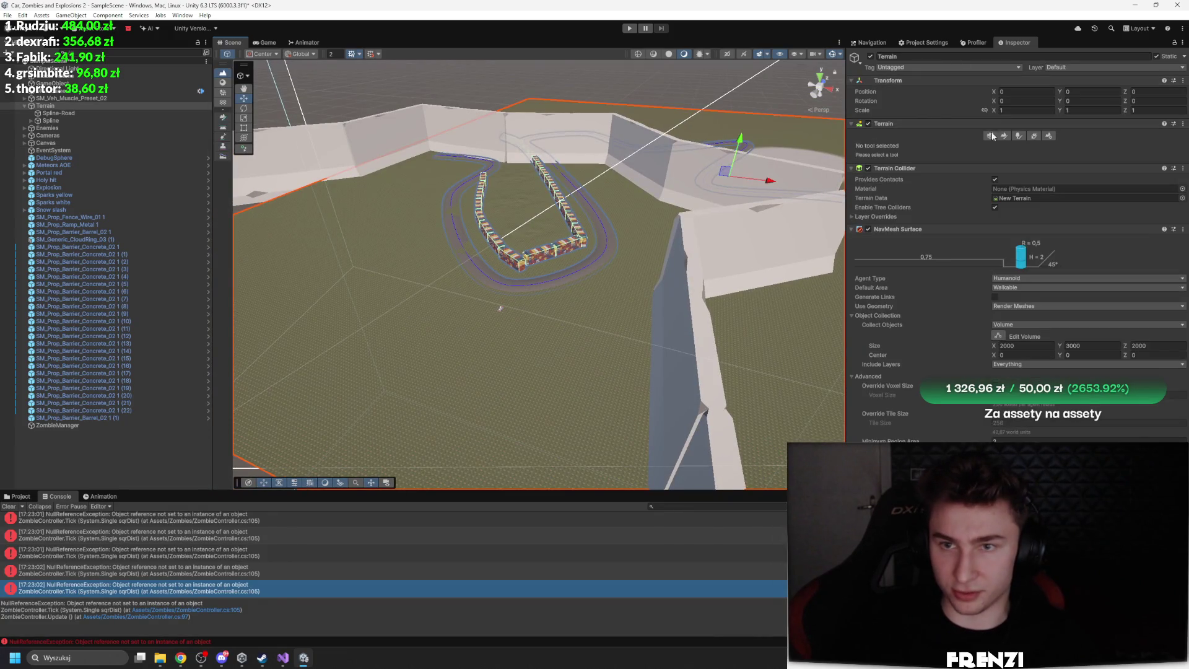
click(868, 124)
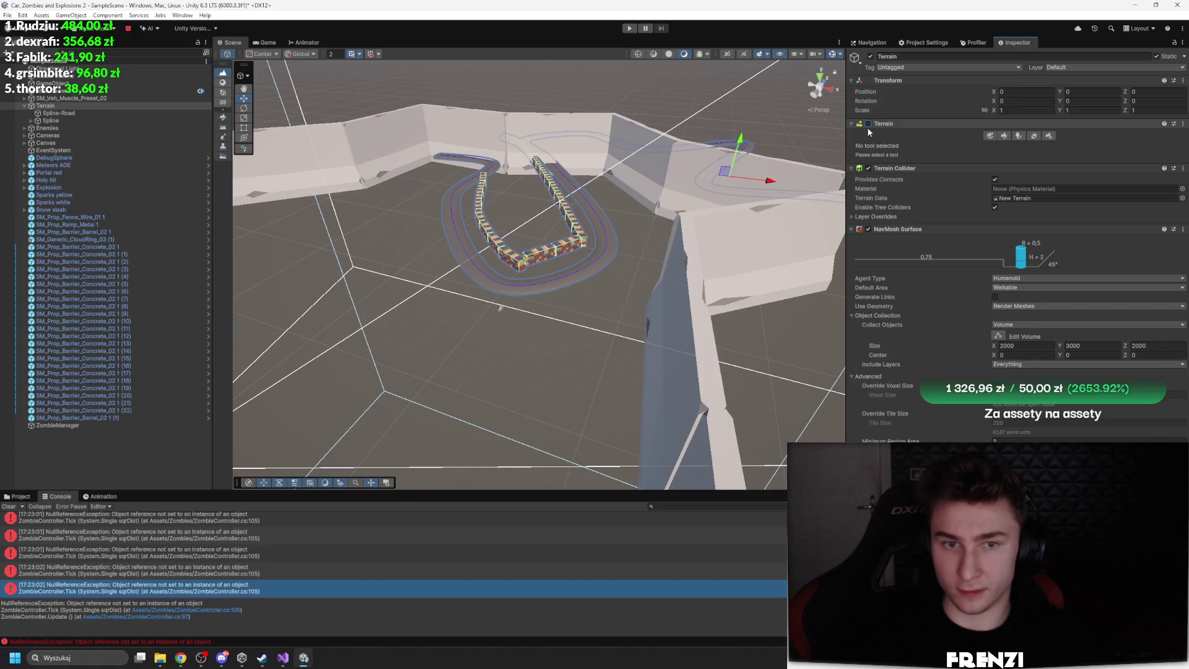
click(868, 168)
right_click(919, 229)
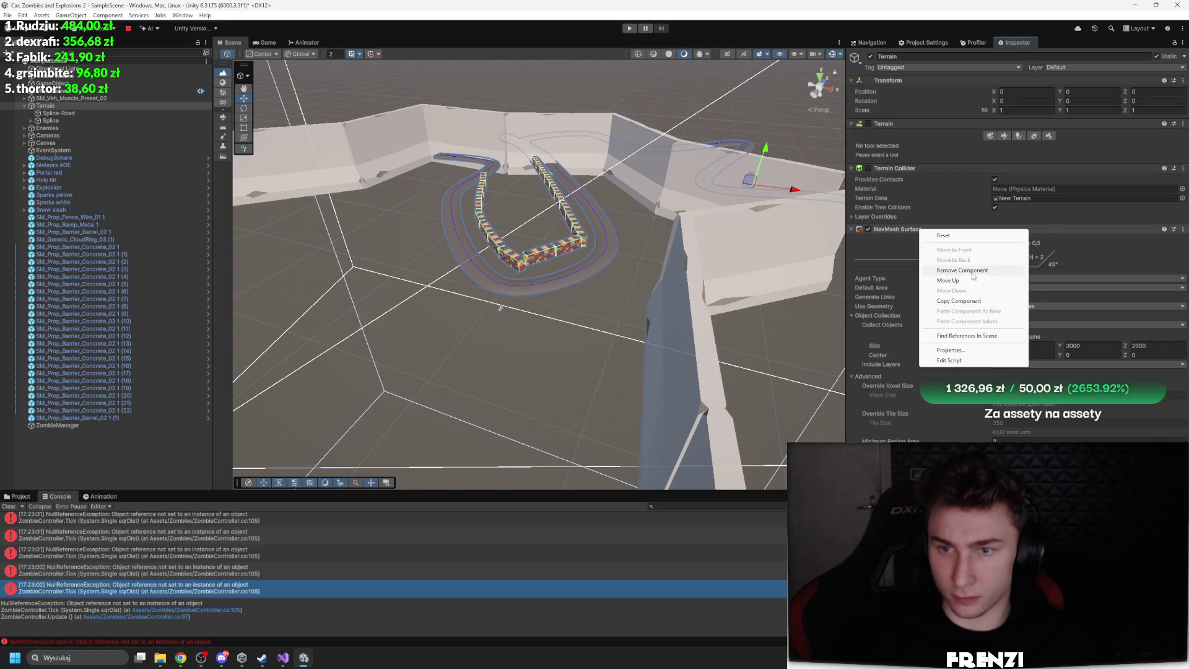
click(972, 274)
Clear the Console and add a new 3D Cube object from the Hierarchy
click(905, 123)
click(904, 134)
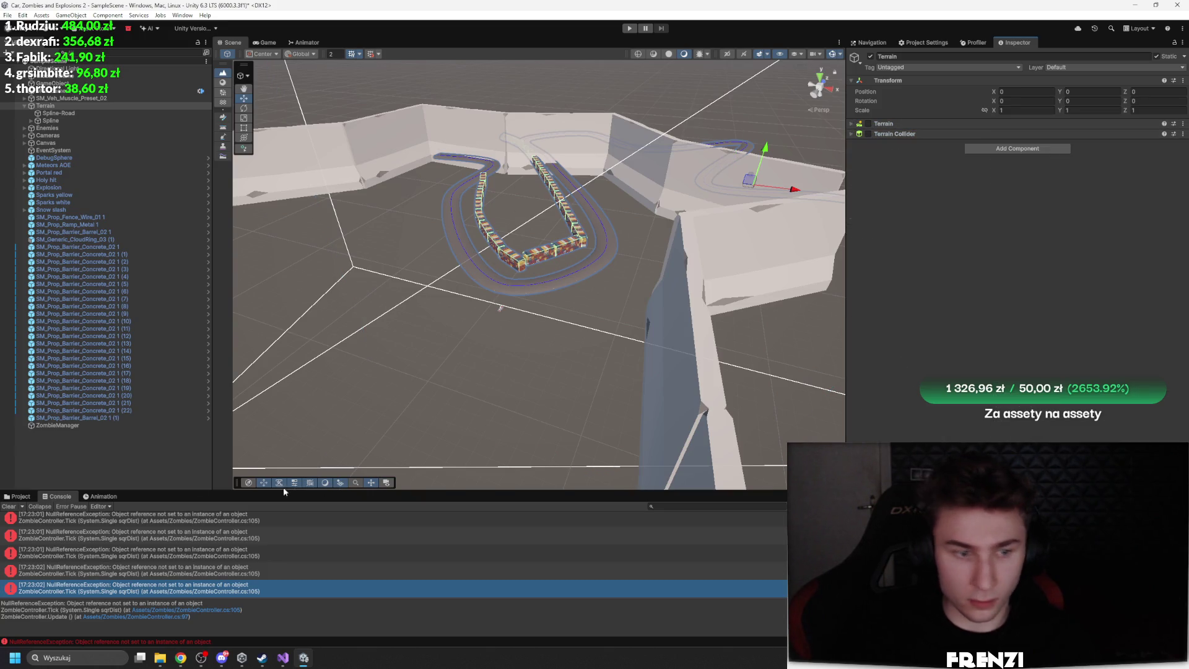
click(11, 506)
click(17, 496)
right_click(76, 461)
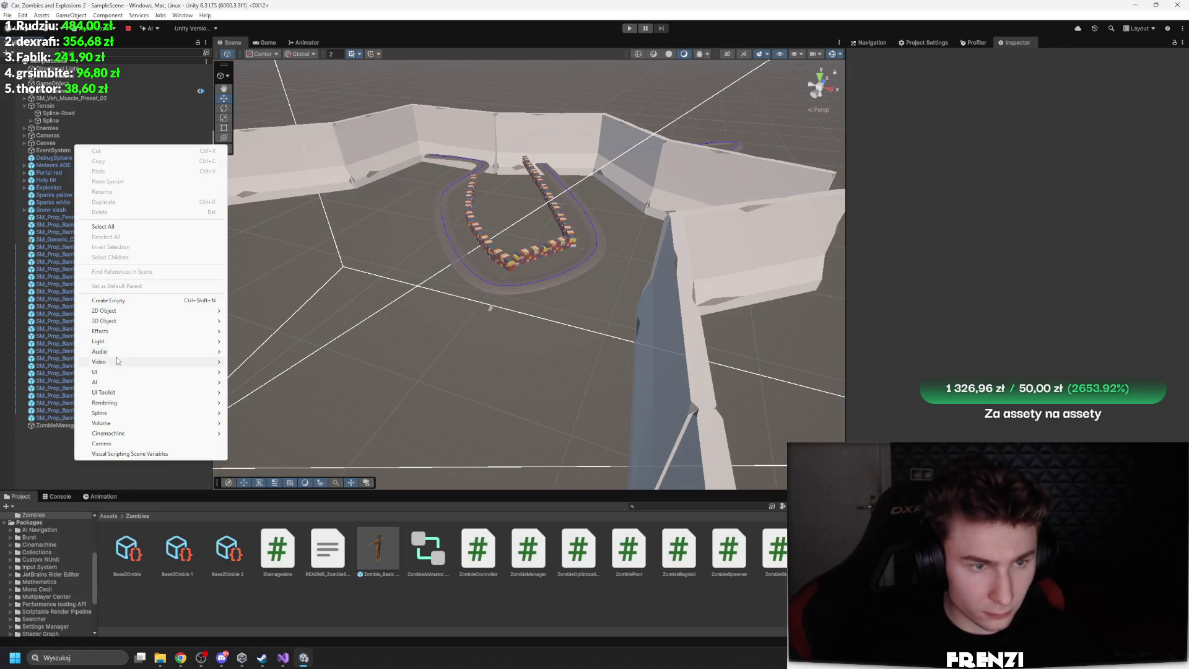
mouse_move(123, 321)
click(248, 322)
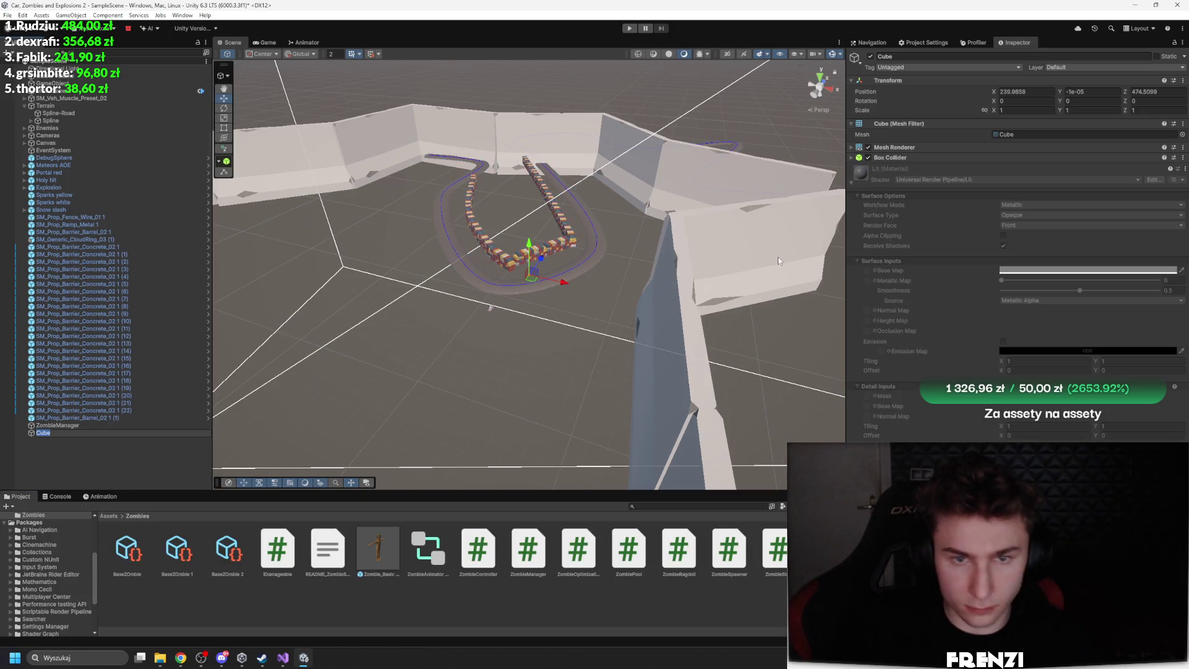
Scale the Cube to 1000 on X and Z to form a flat floor
click(1014, 109)
text(1000)
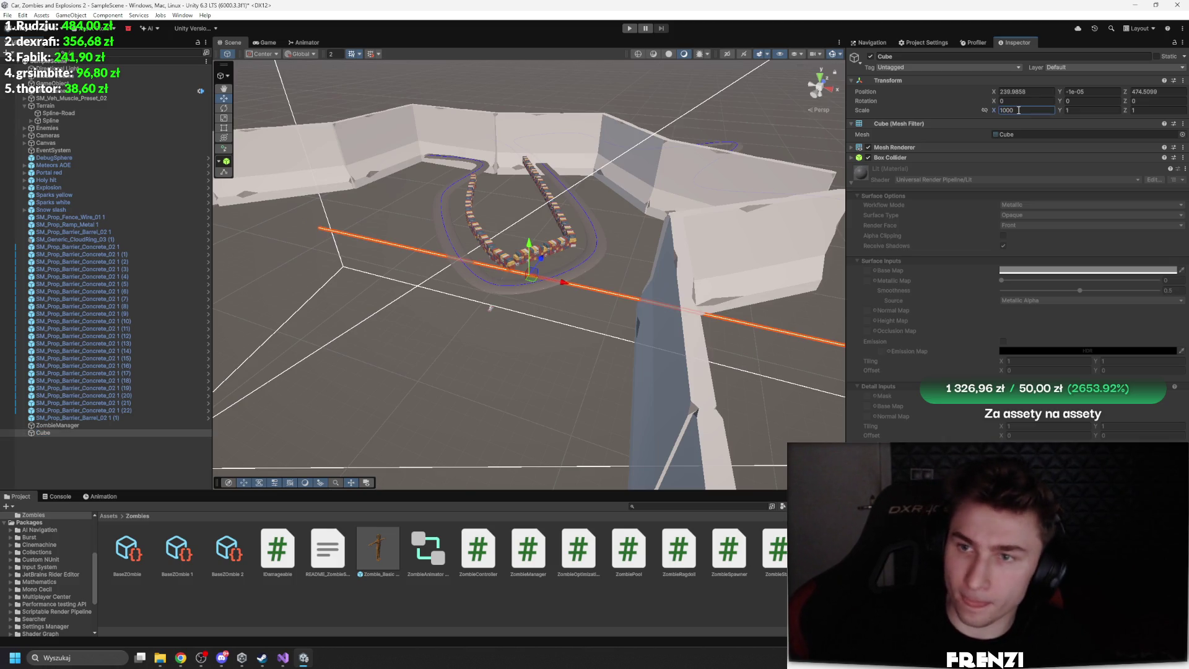
click(1139, 111)
text(1000)
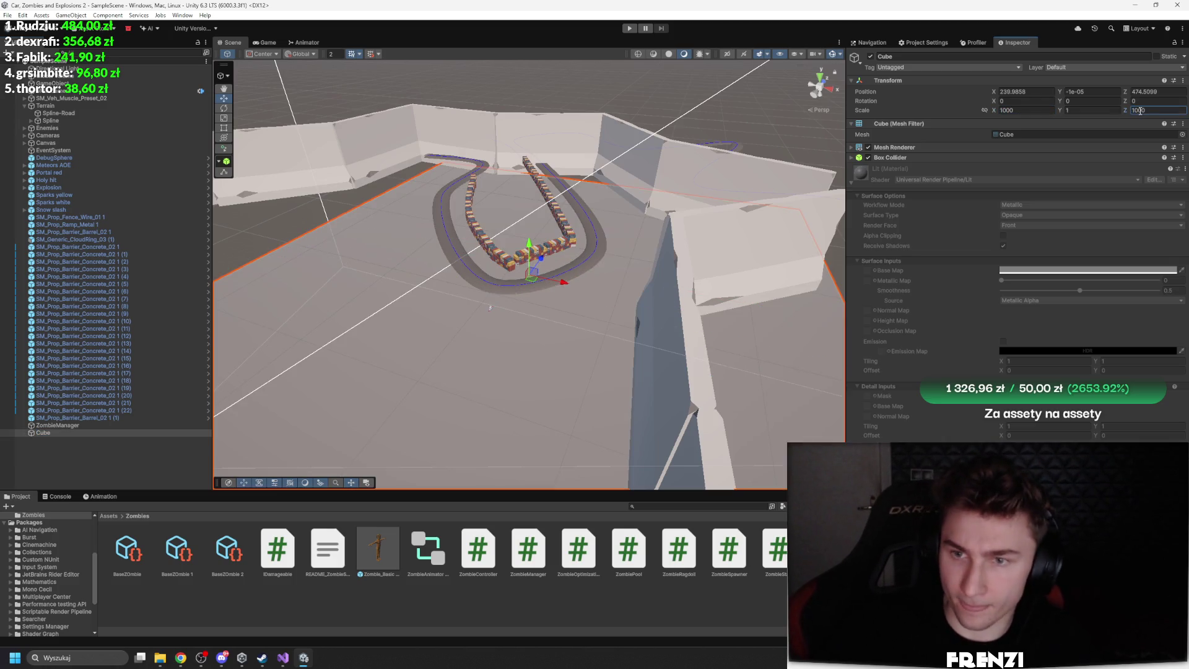
key(Return)
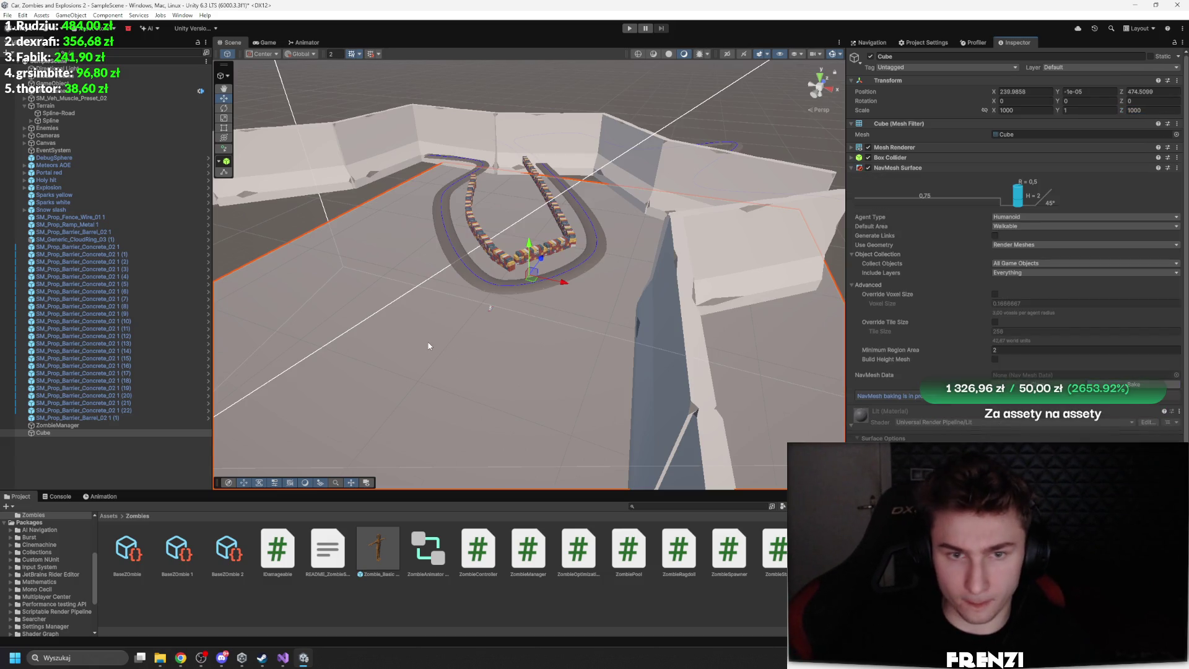
Raise the plane to Y 202.6 above the rocks and bake its NavMesh Surface
scroll(428, 346, up, 5)
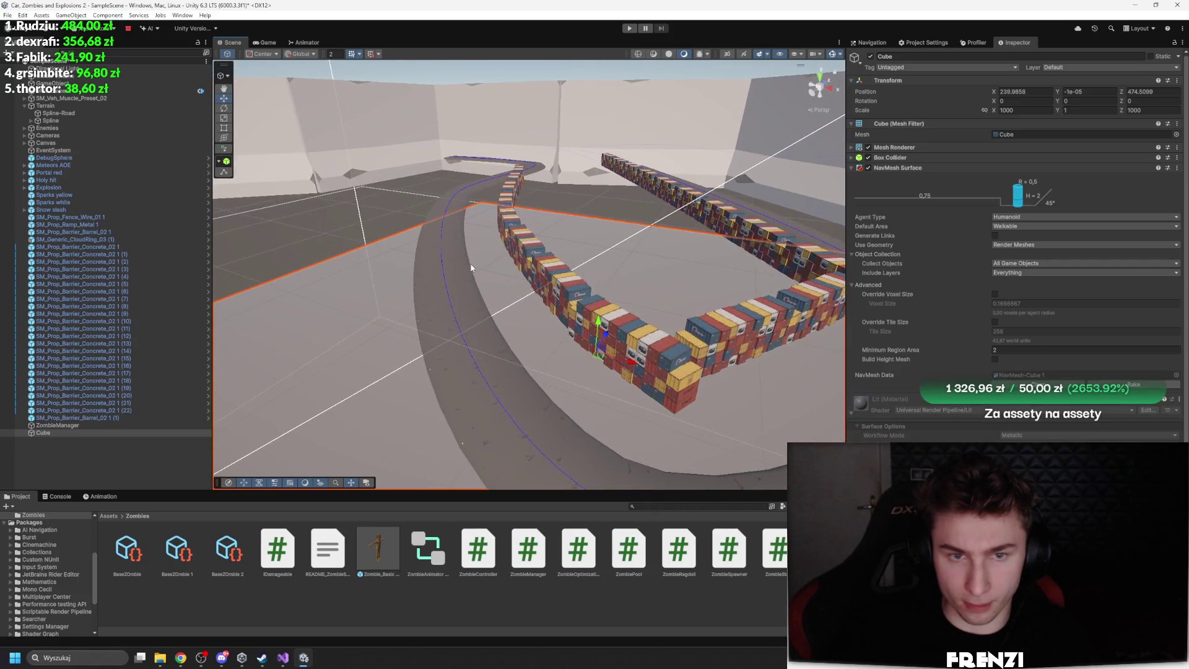
scroll(571, 213, down, 10)
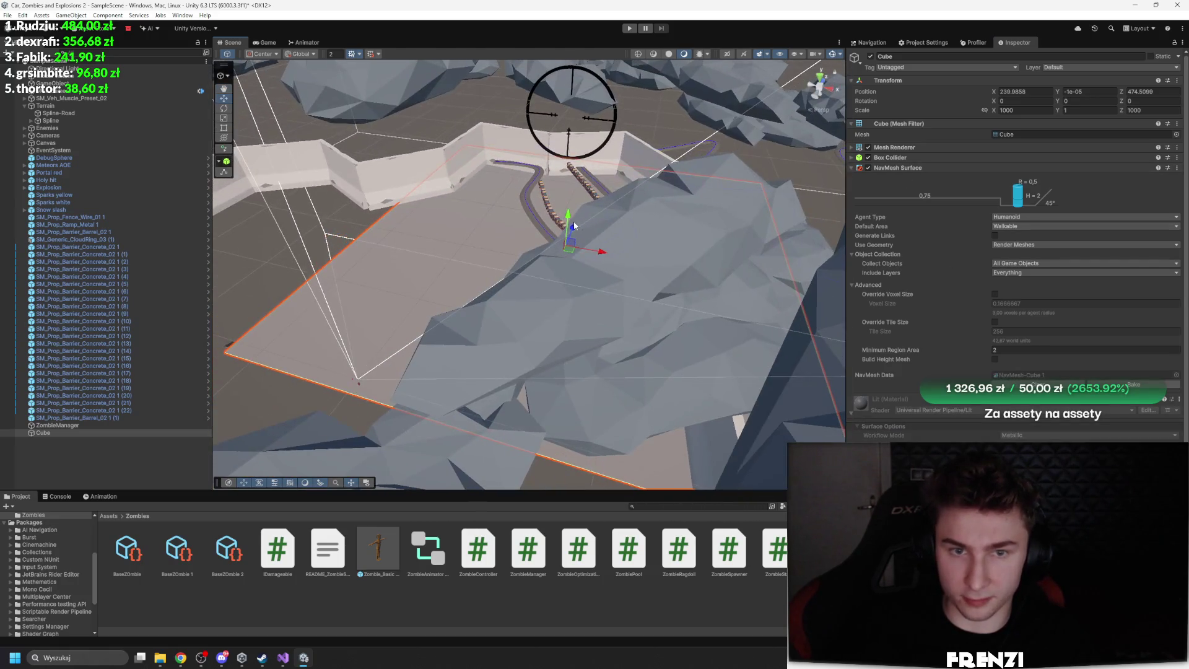
mouse_move(571, 212)
mouse_down()
mouse_move(563, 138)
mouse_move(563, 151)
mouse_move(619, 121)
mouse_up()
scroll(619, 120, up, 5)
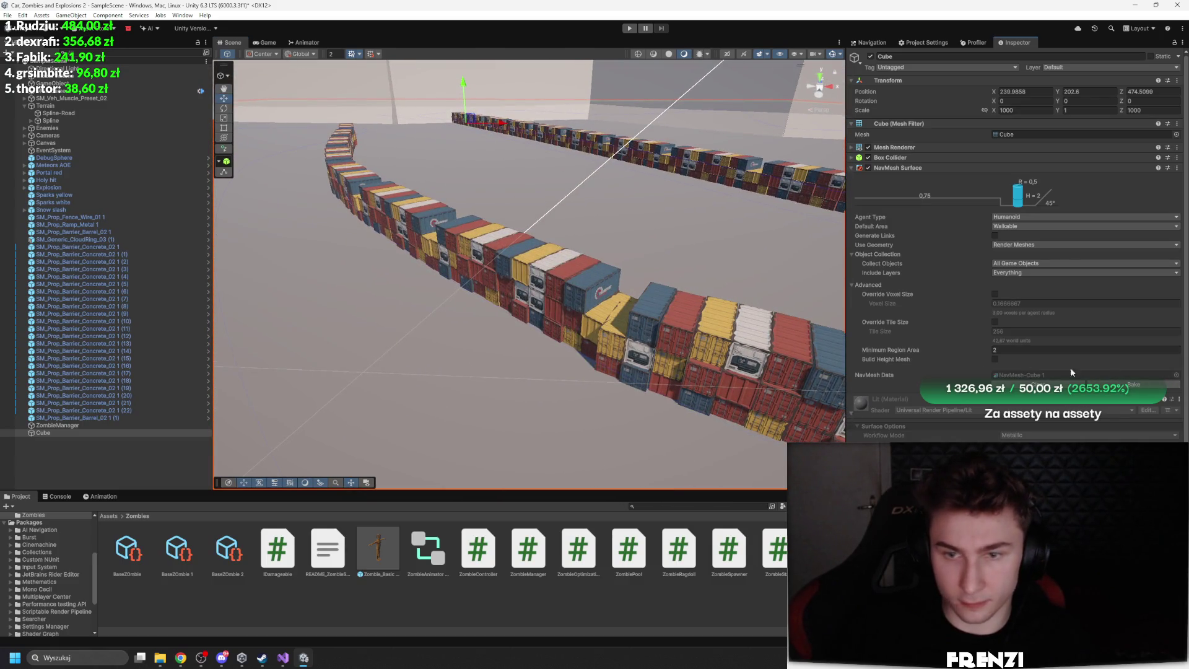
click(1072, 372)
click(1133, 384)
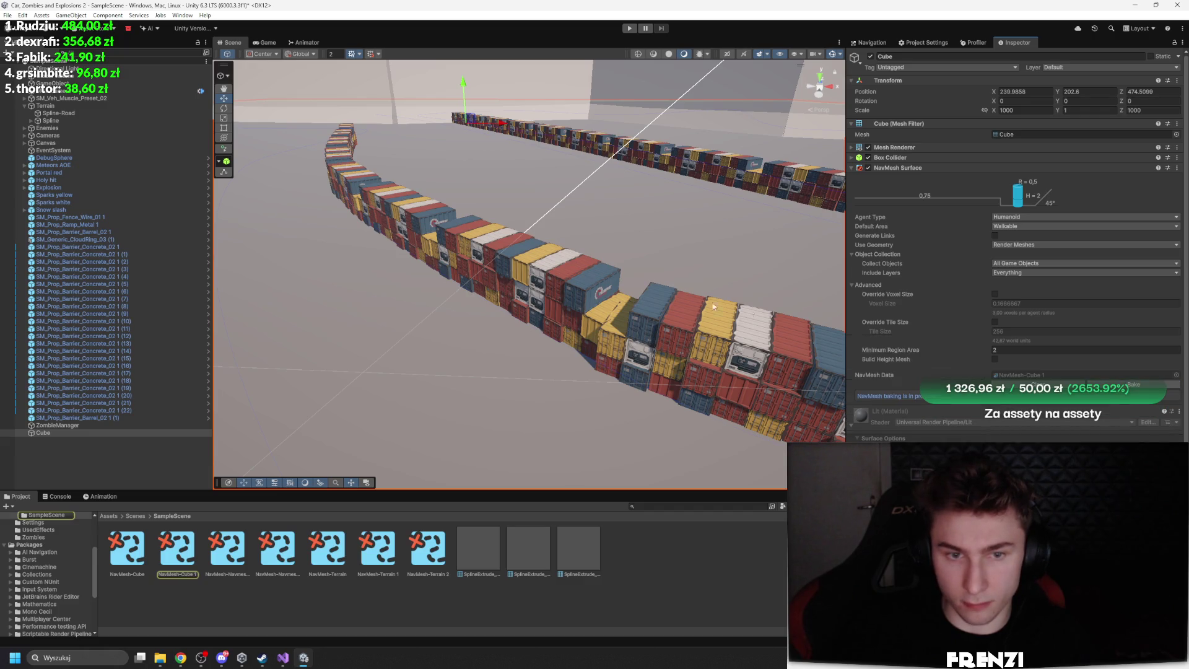
mouse_move(584, 284)
mouse_down()
mouse_move(392, 248)
mouse_move(528, 329)
mouse_move(347, 258)
mouse_move(598, 280)
mouse_move(557, 229)
mouse_up()
Create an empty object at the origin named Navmesh
click(125, 449)
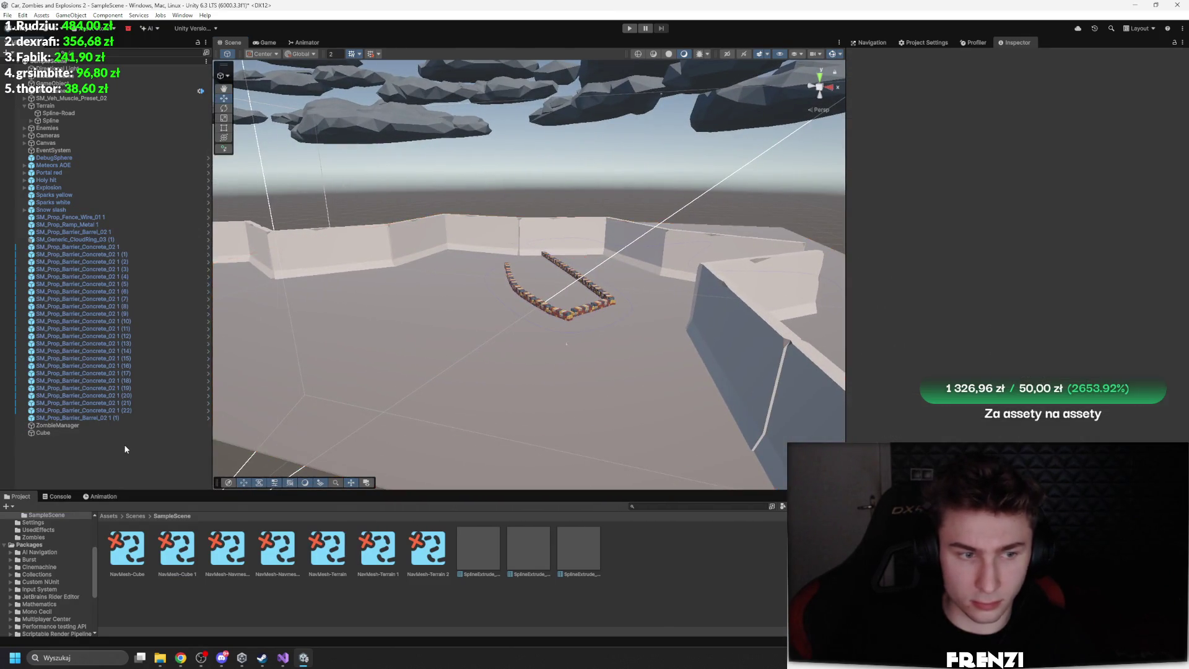
right_click(125, 449)
click(154, 286)
right_click(957, 82)
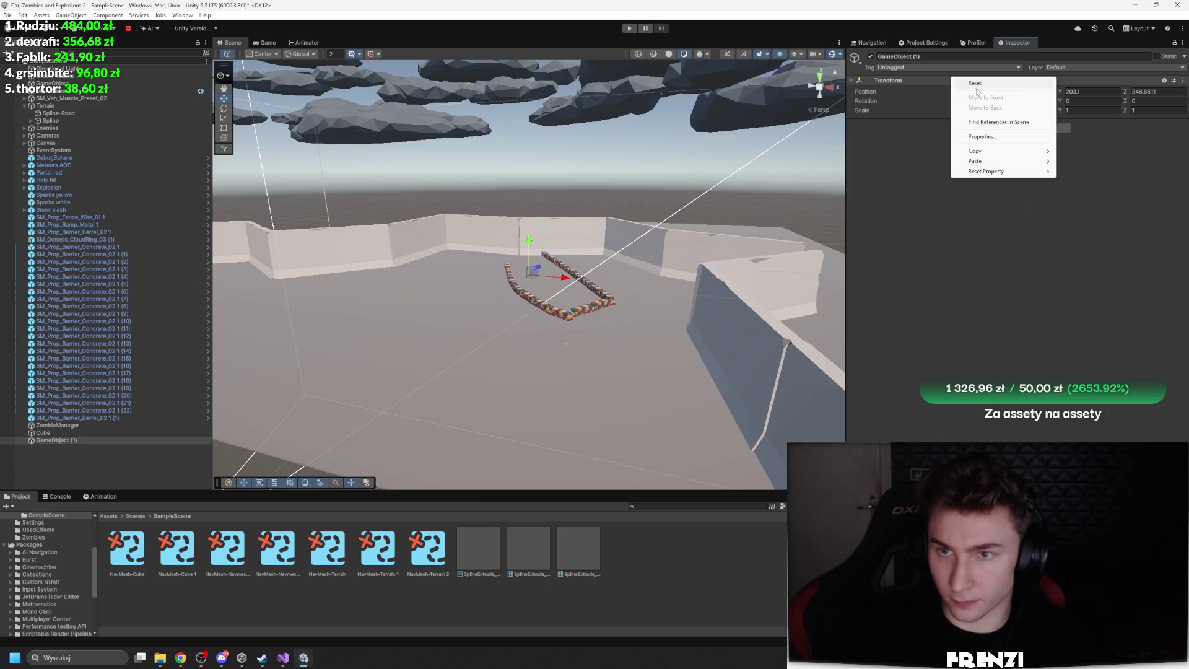
click(975, 83)
click(932, 55)
text(Navmesh)
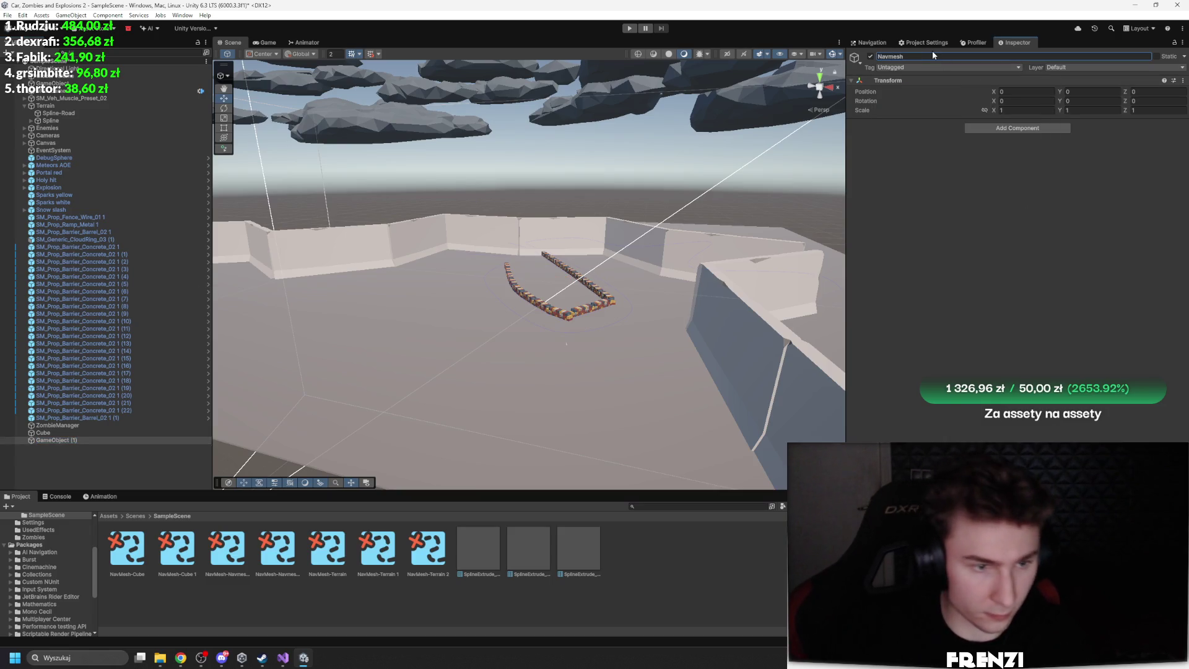
key(Return)
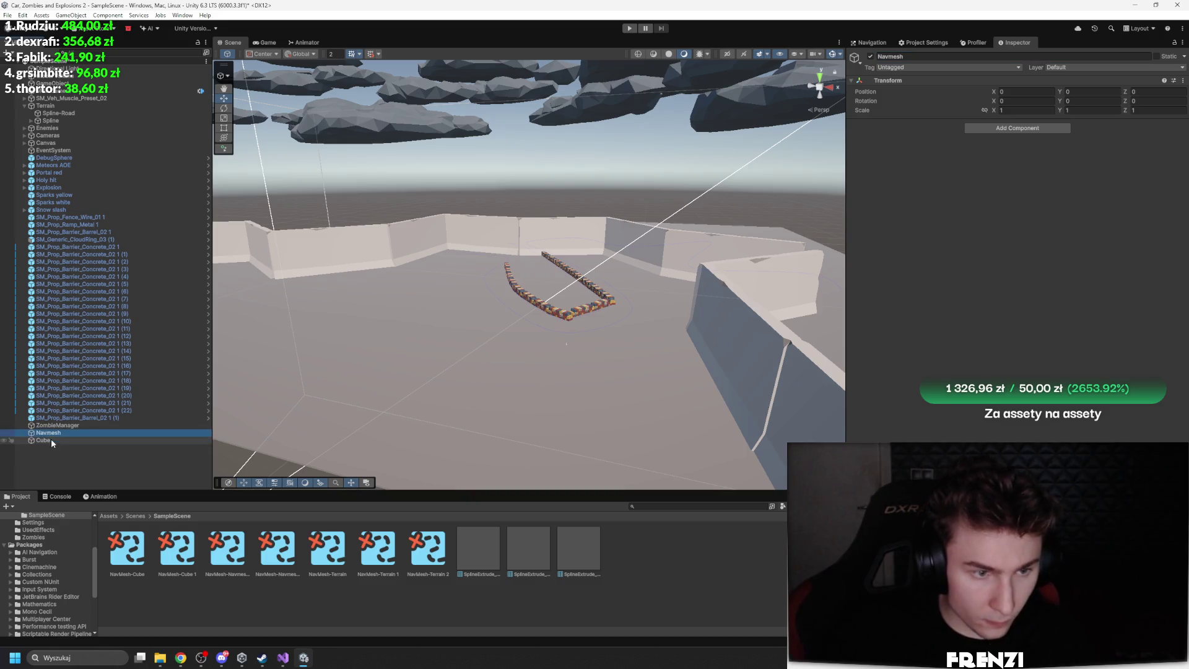
Make the Cube a child of Navmesh and clear its previously baked navmesh data
drag(52, 438, 65, 433)
click(25, 433)
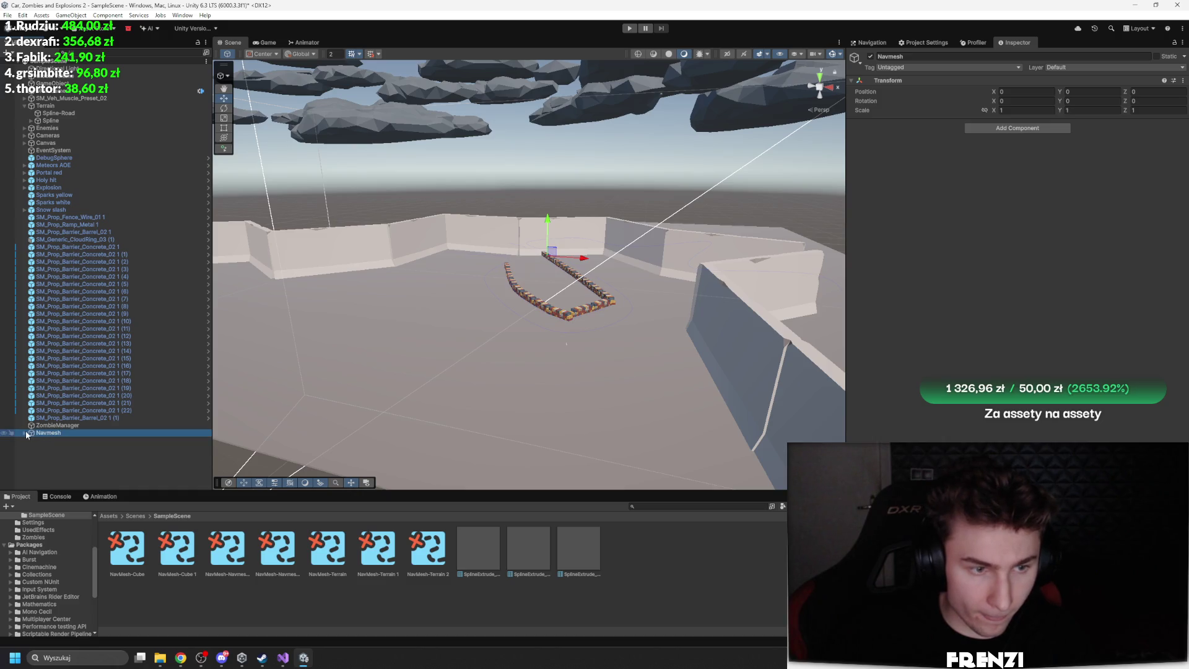
click(25, 433)
click(109, 441)
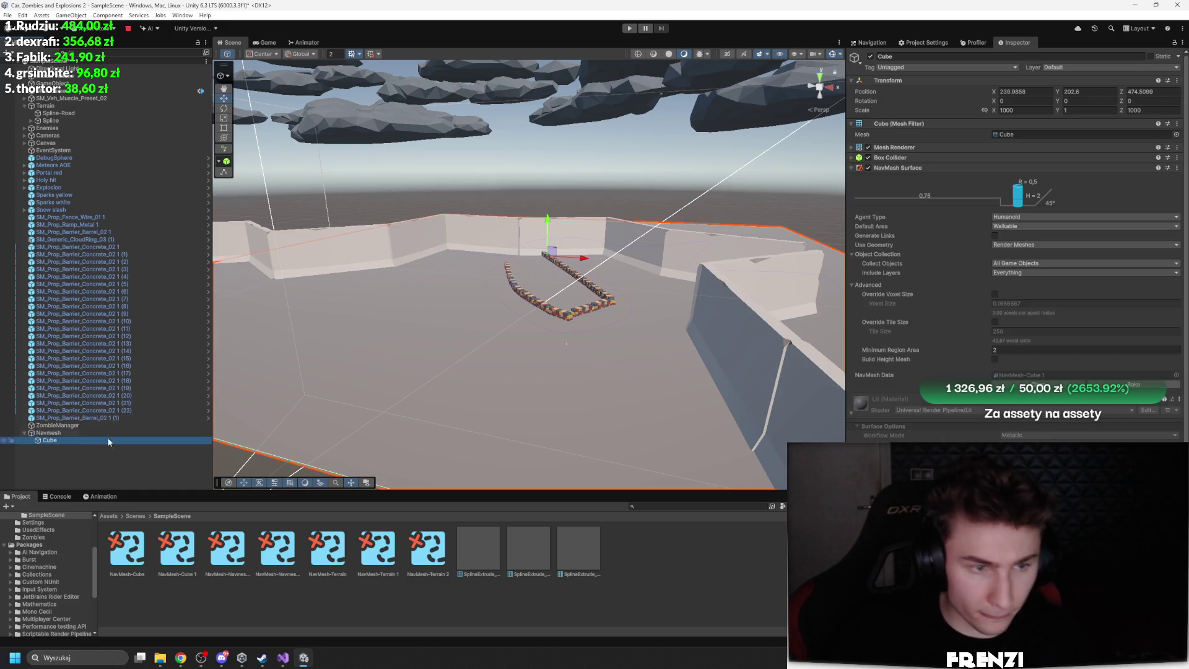
click(1060, 384)
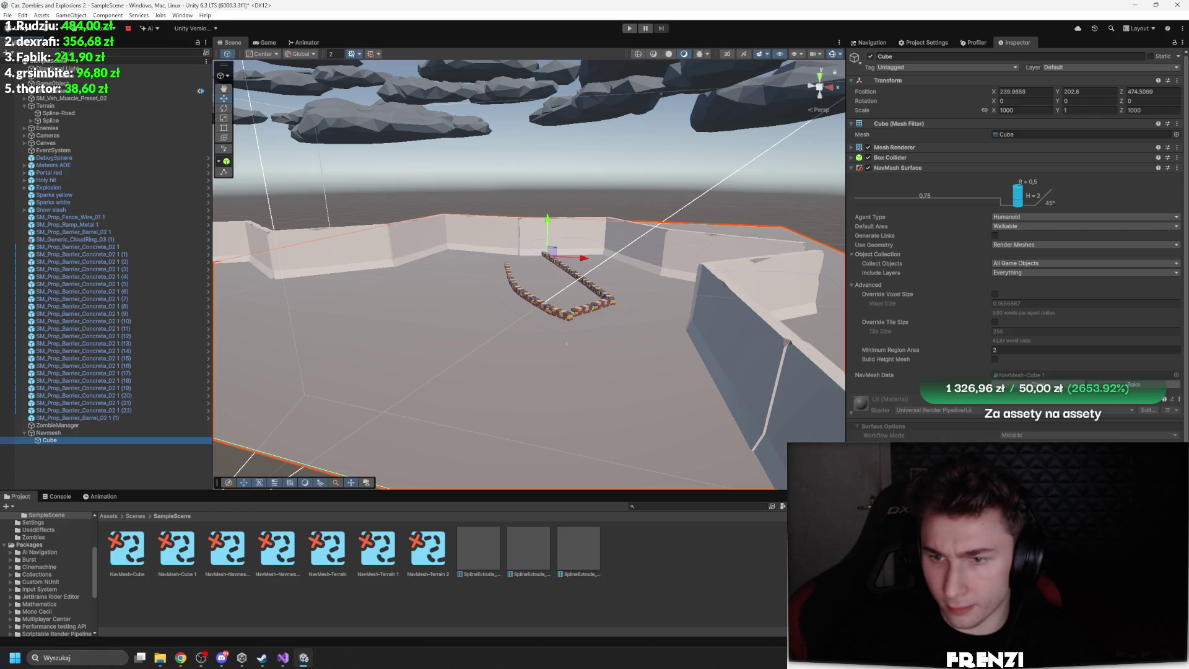
click(1133, 384)
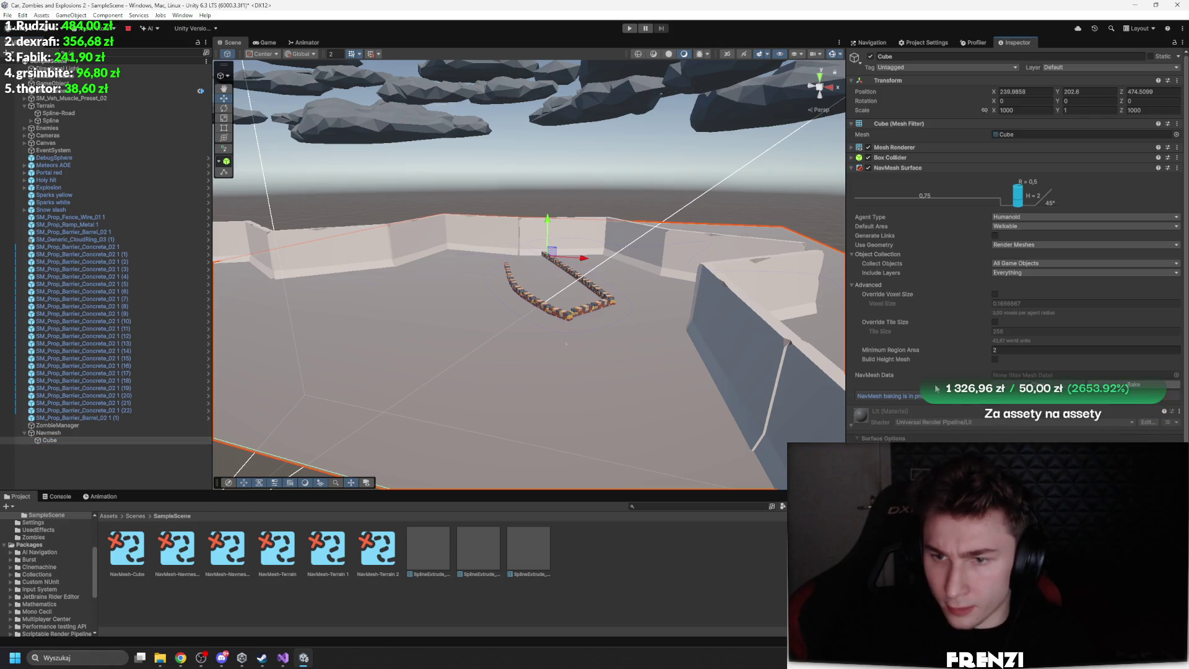
click(1022, 266)
Collect objects by Volume, sized 1000 on X and Z, with Center Y 0
click(1034, 284)
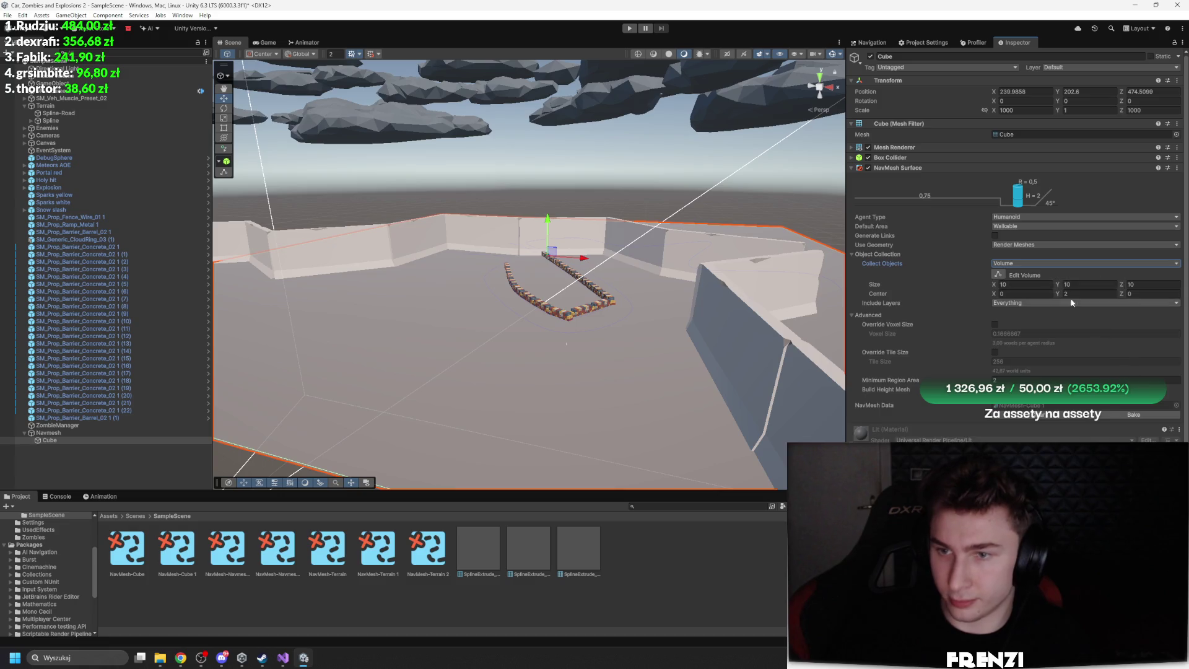
text(000)
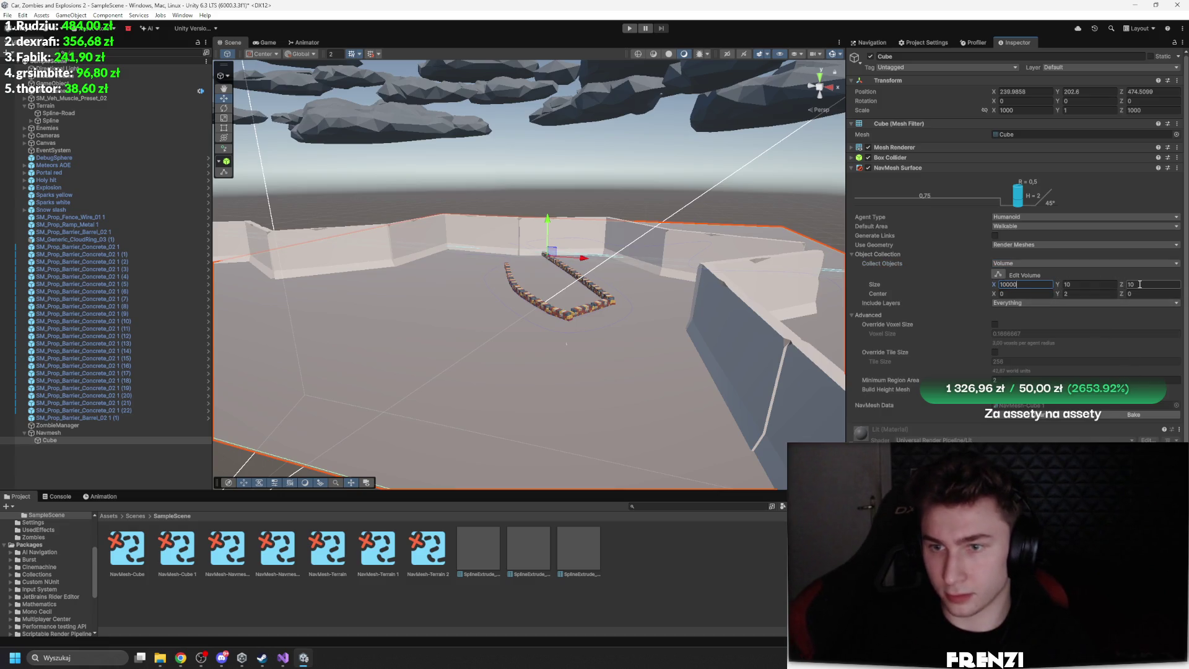
click(1146, 286)
text(1000)
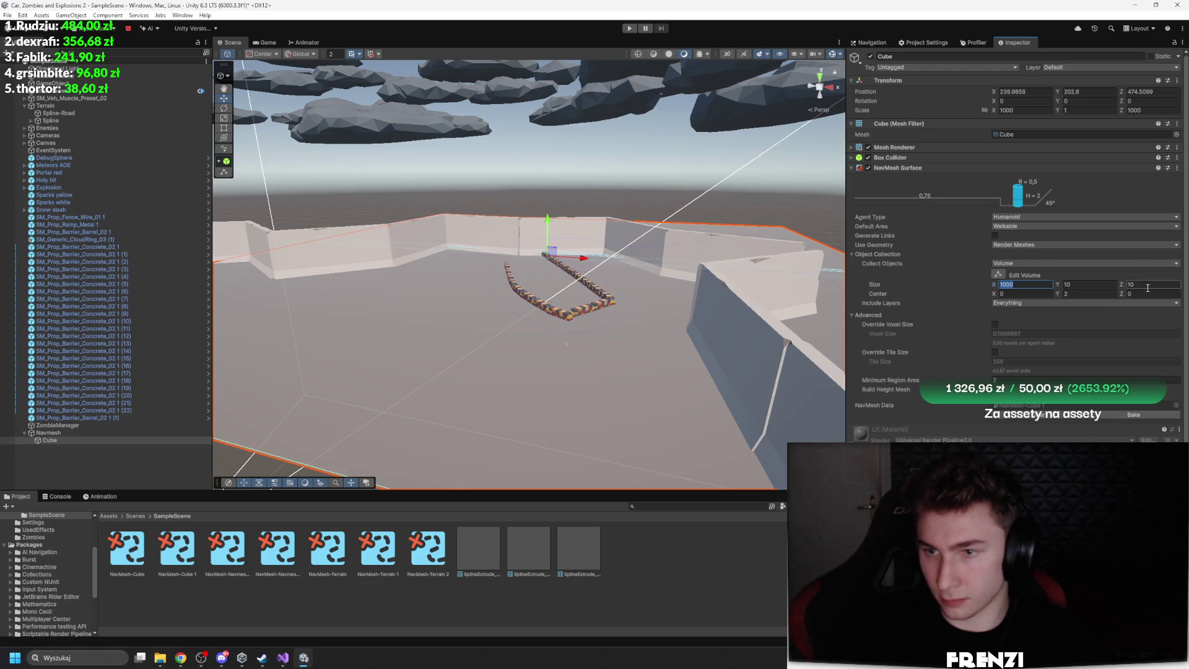
click(1065, 294)
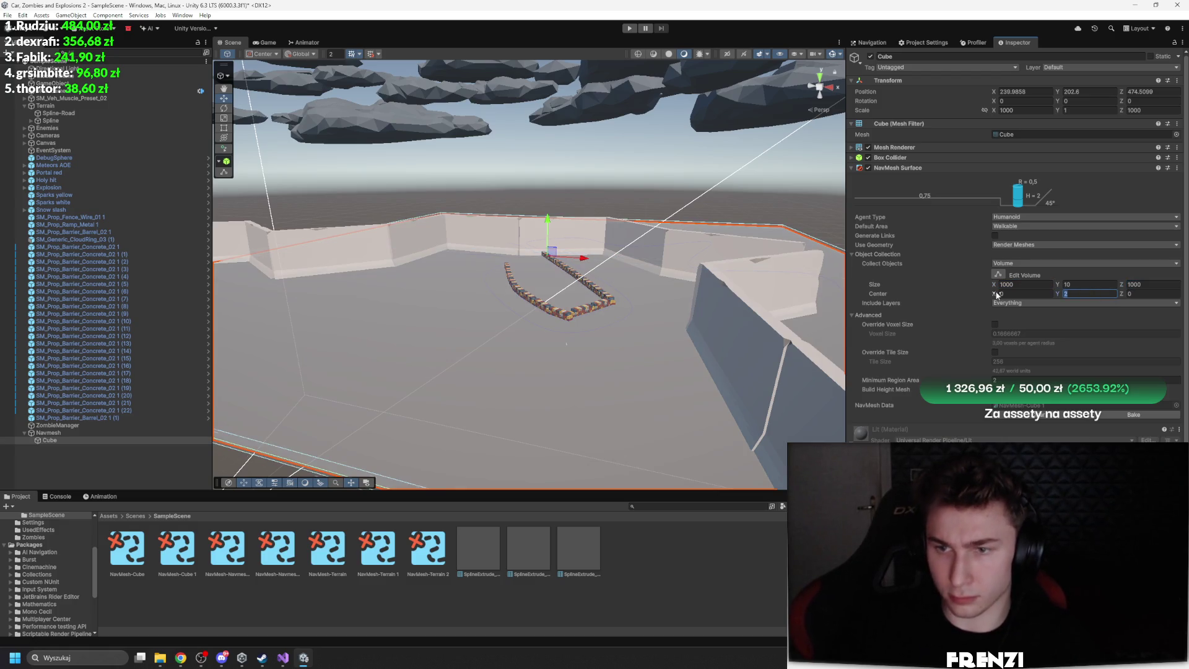
text(0)
key(Return)
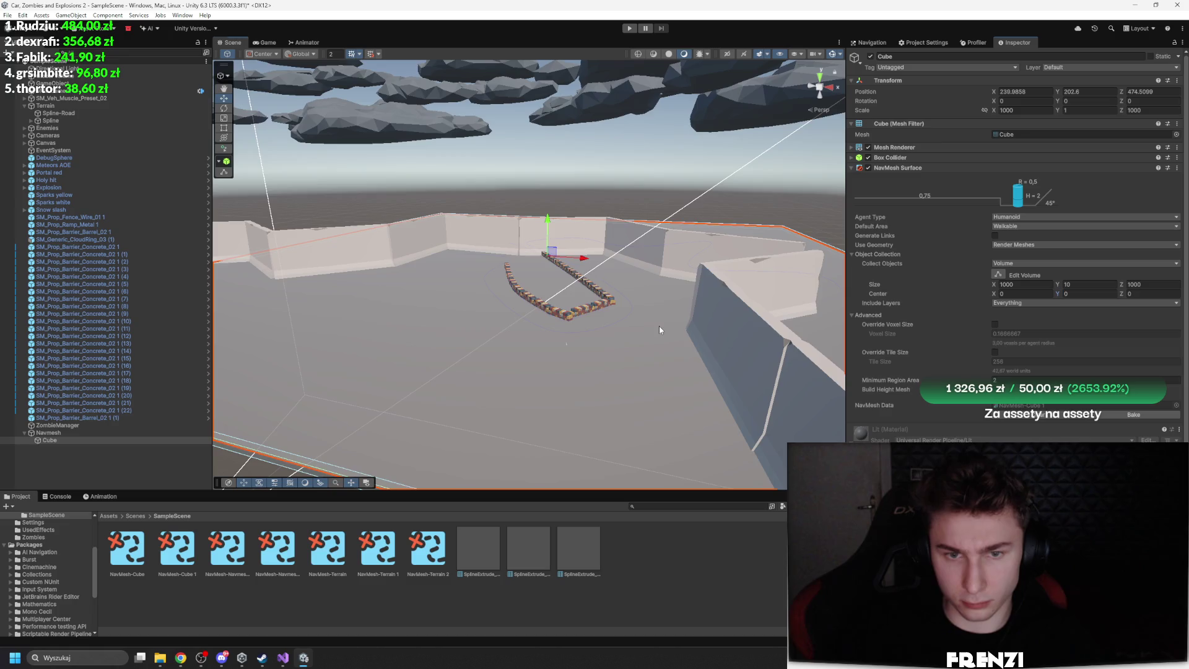
Check a container stack, then reselect the Cube and enable in-scene volume editing
scroll(659, 326, up, 8)
click(610, 331)
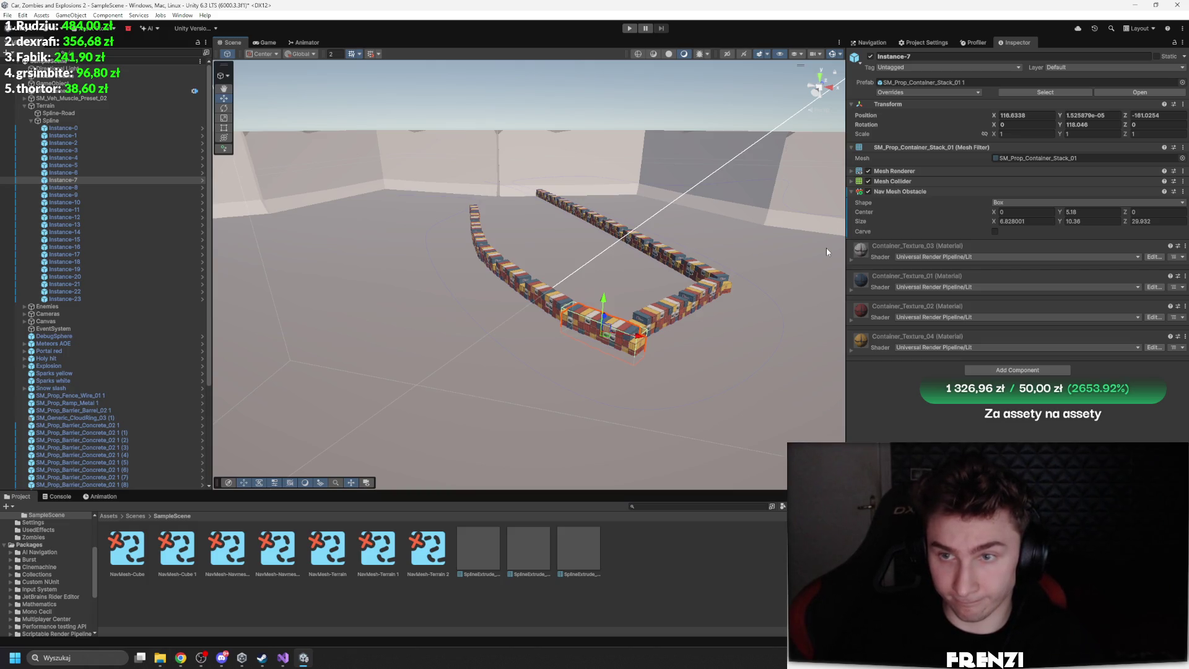
scroll(161, 362, down, 5)
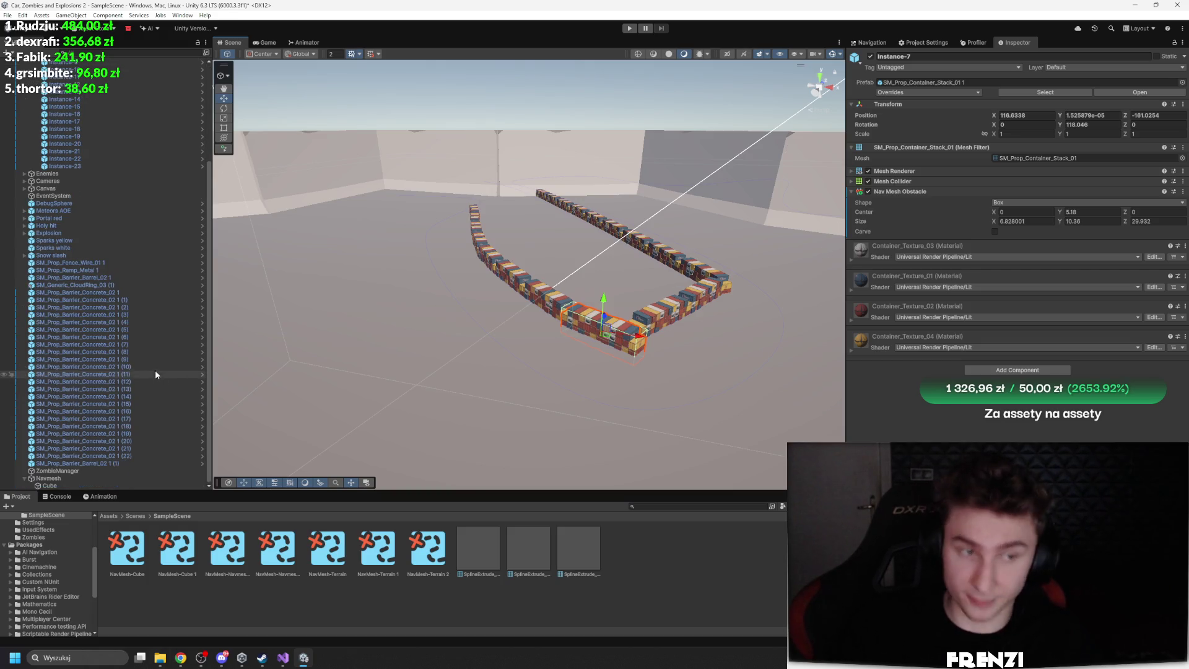
click(75, 478)
click(80, 486)
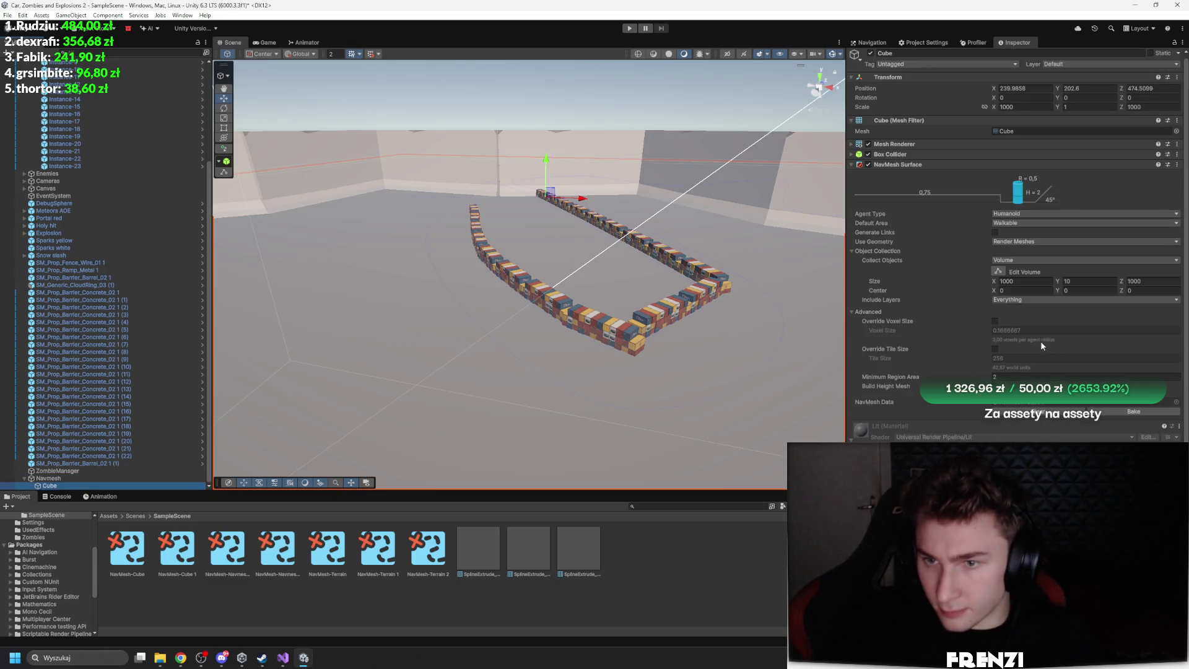
click(987, 273)
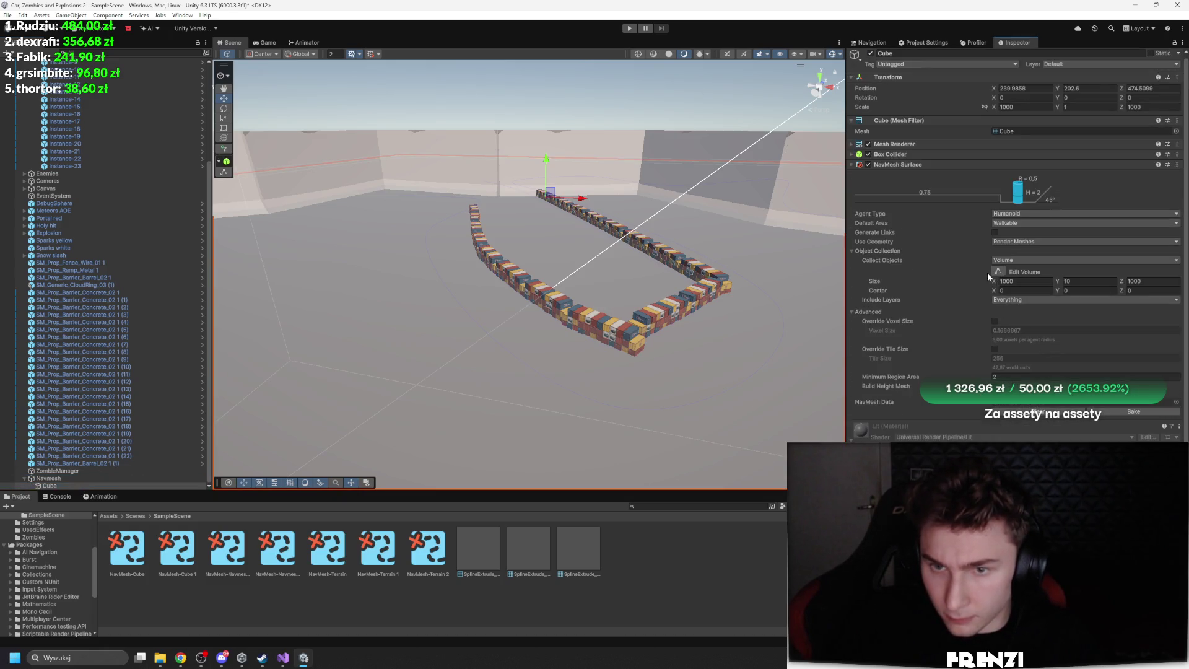
click(997, 272)
Resize the navmesh volume to height 79.19 and depth 708.5
drag(495, 272, 427, 270)
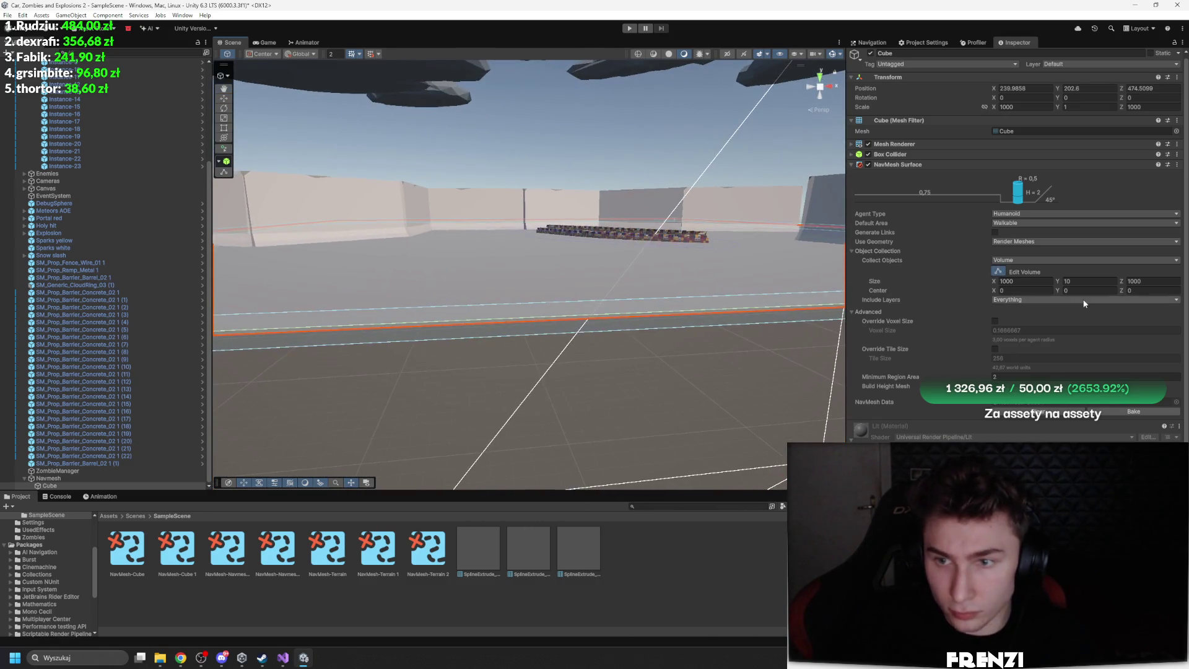
click(1060, 281)
drag(1060, 282, 1090, 329)
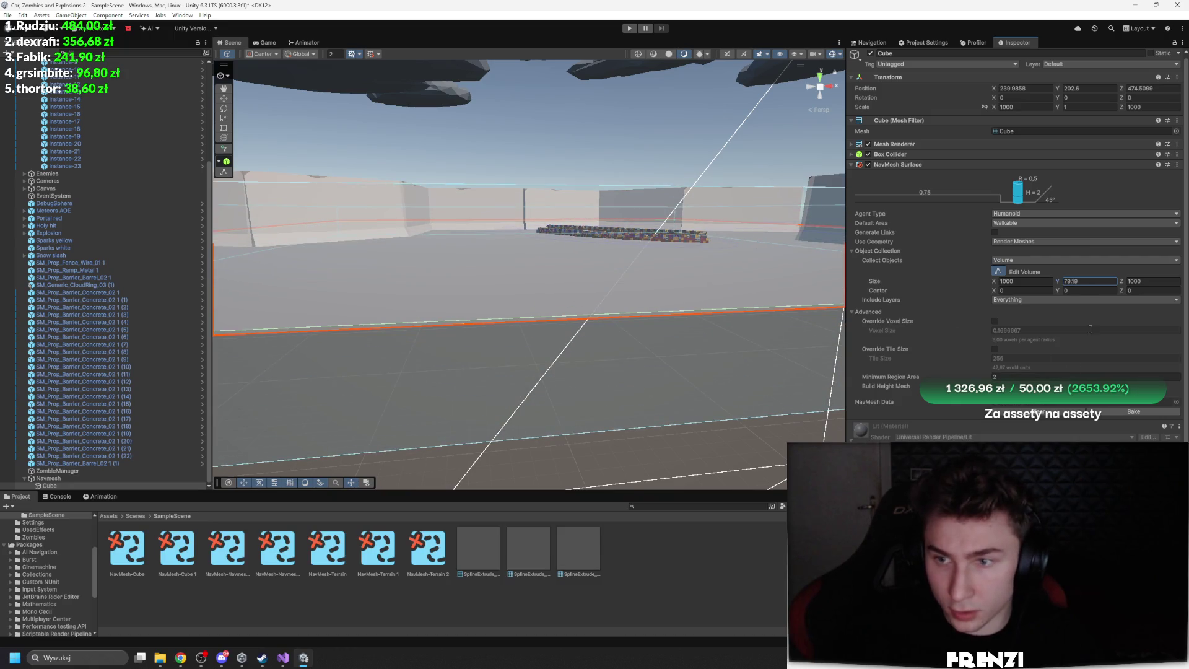
drag(1120, 282, 1071, 287)
key(Tab)
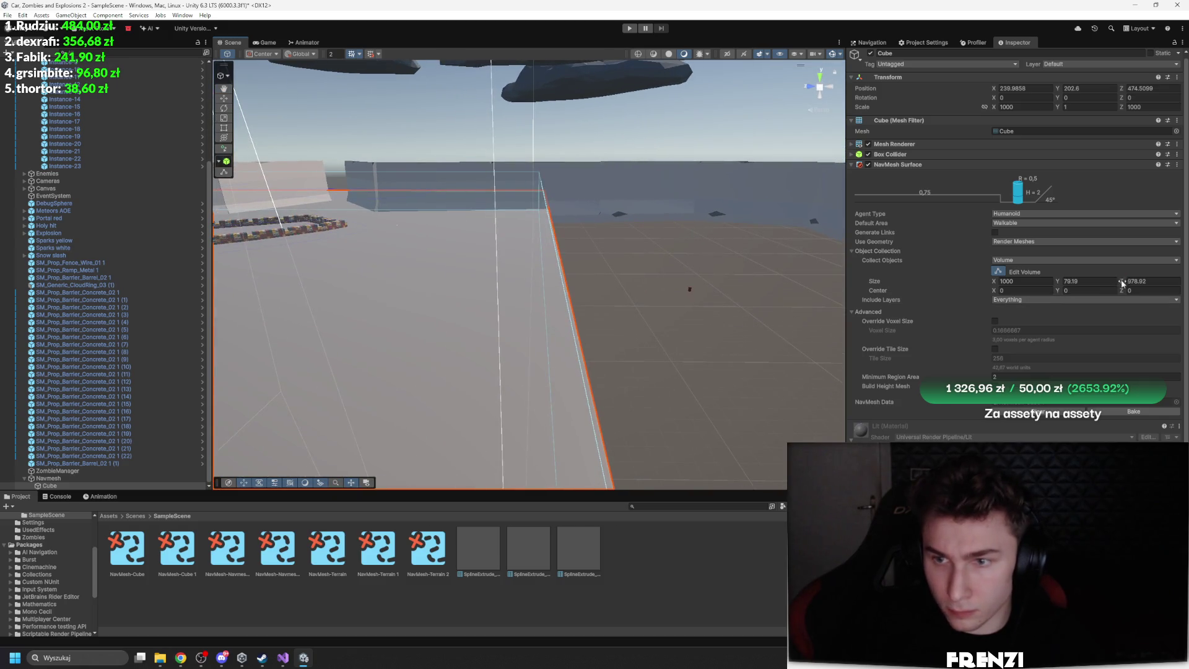
text(708.5)
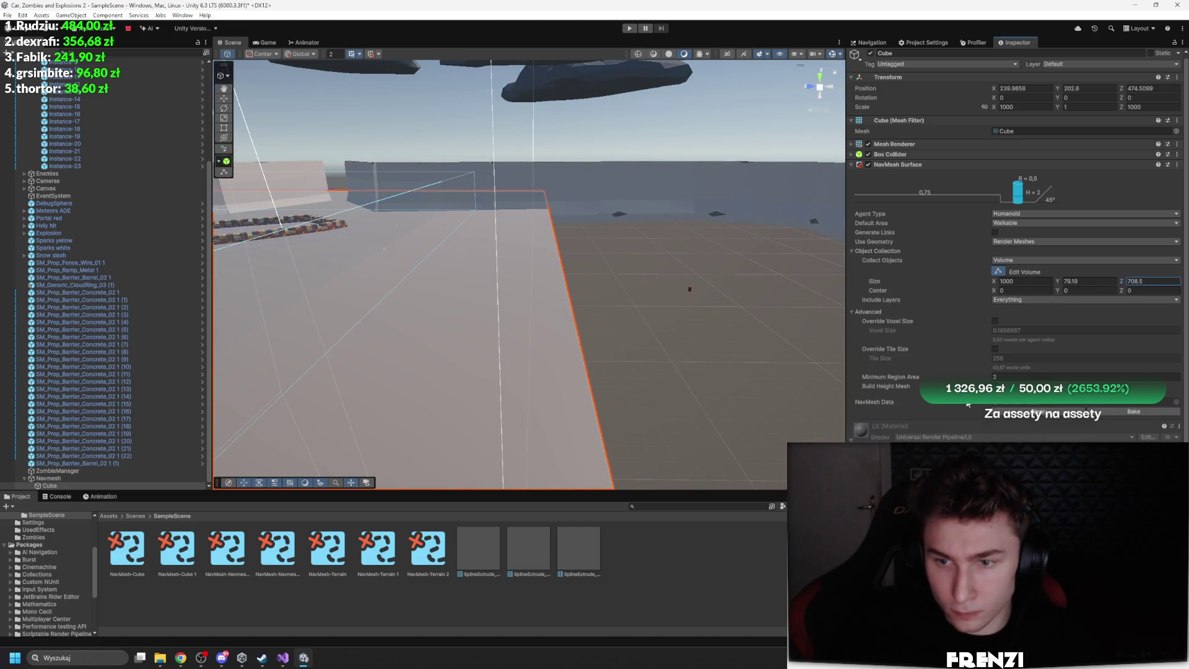
mouse_move(689, 290)
mouse_down()
mouse_move(560, 281)
mouse_move(582, 281)
mouse_move(567, 285)
mouse_move(597, 255)
mouse_move(596, 221)
mouse_move(631, 254)
mouse_move(650, 252)
mouse_up()
click(1152, 281)
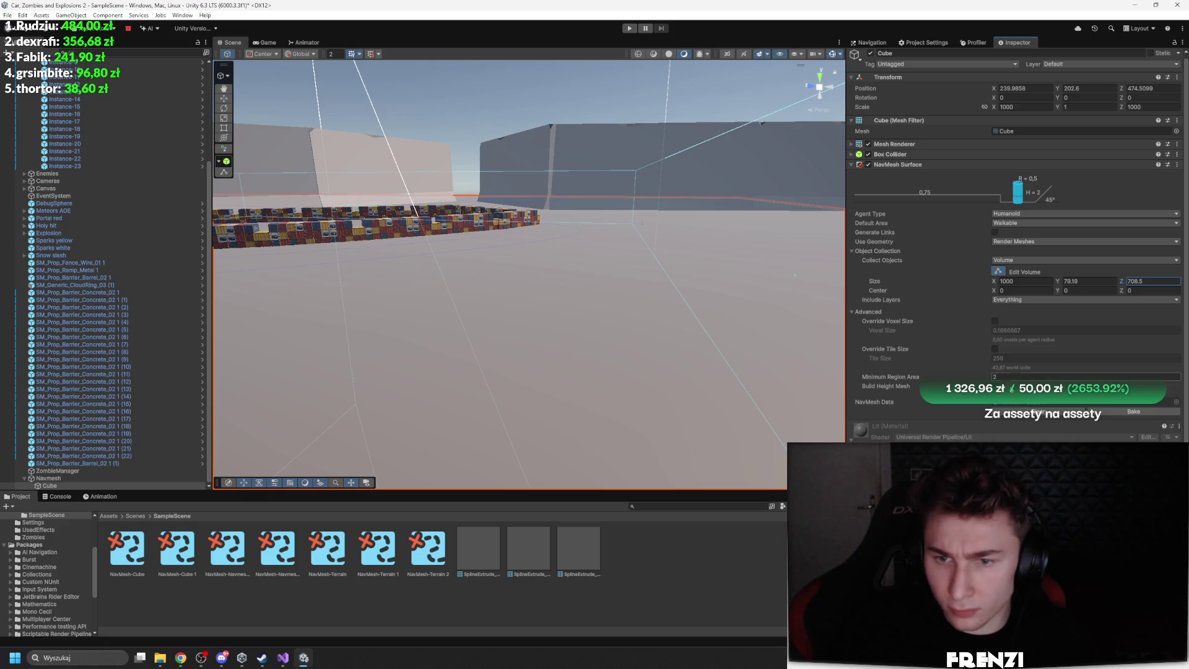
Set Minimum Region Area to 0.59 and lower the Cube slightly to Y 199.6
drag(891, 377, 969, 373)
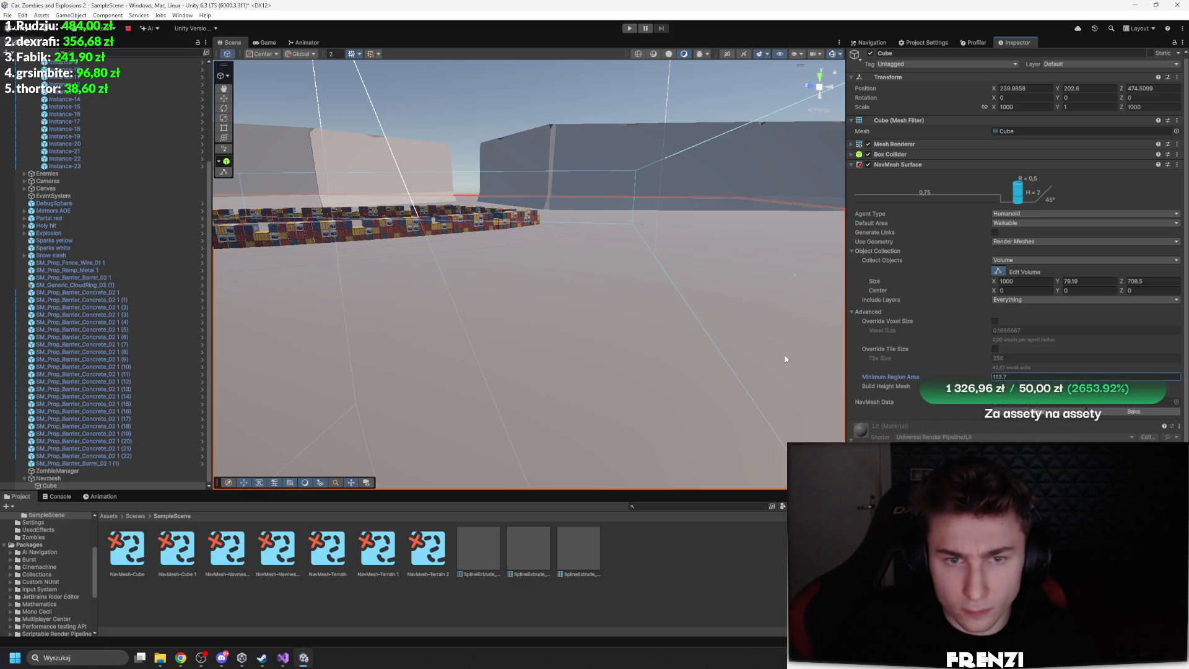
drag(892, 394, 127, 357)
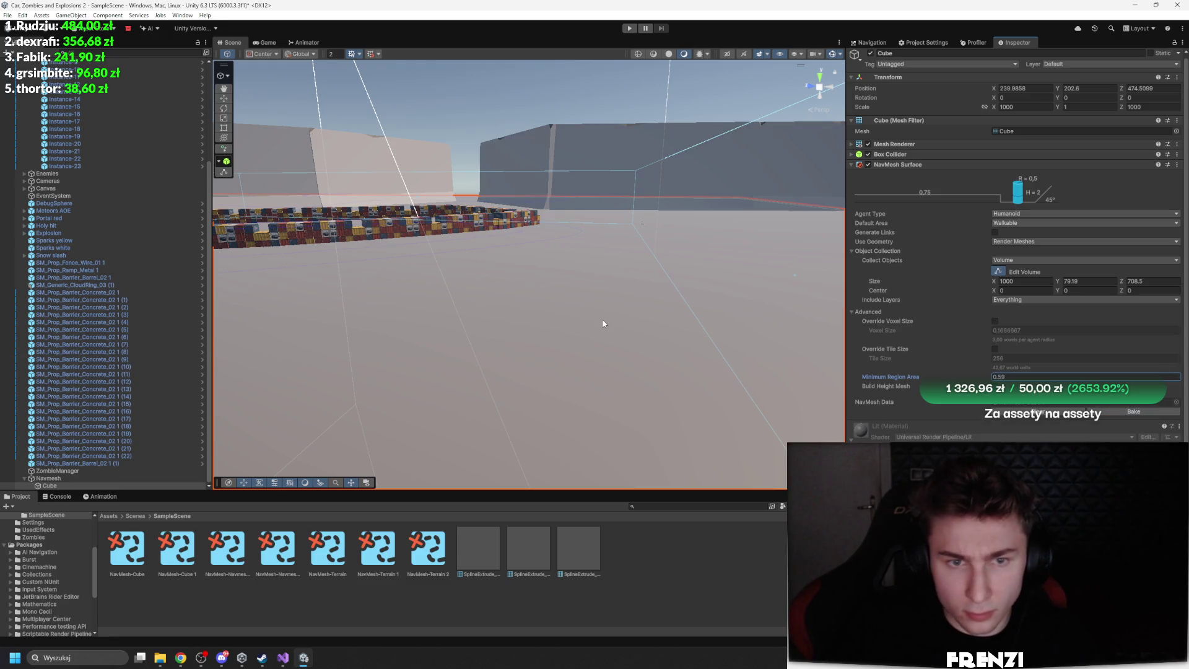
mouse_move(605, 324)
mouse_down()
mouse_move(573, 310)
mouse_move(478, 332)
mouse_move(672, 299)
mouse_move(337, 295)
mouse_move(440, 303)
mouse_move(440, 267)
mouse_move(504, 302)
mouse_move(382, 291)
mouse_move(467, 316)
mouse_move(470, 291)
mouse_move(560, 302)
mouse_up()
drag(461, 224, 470, 225)
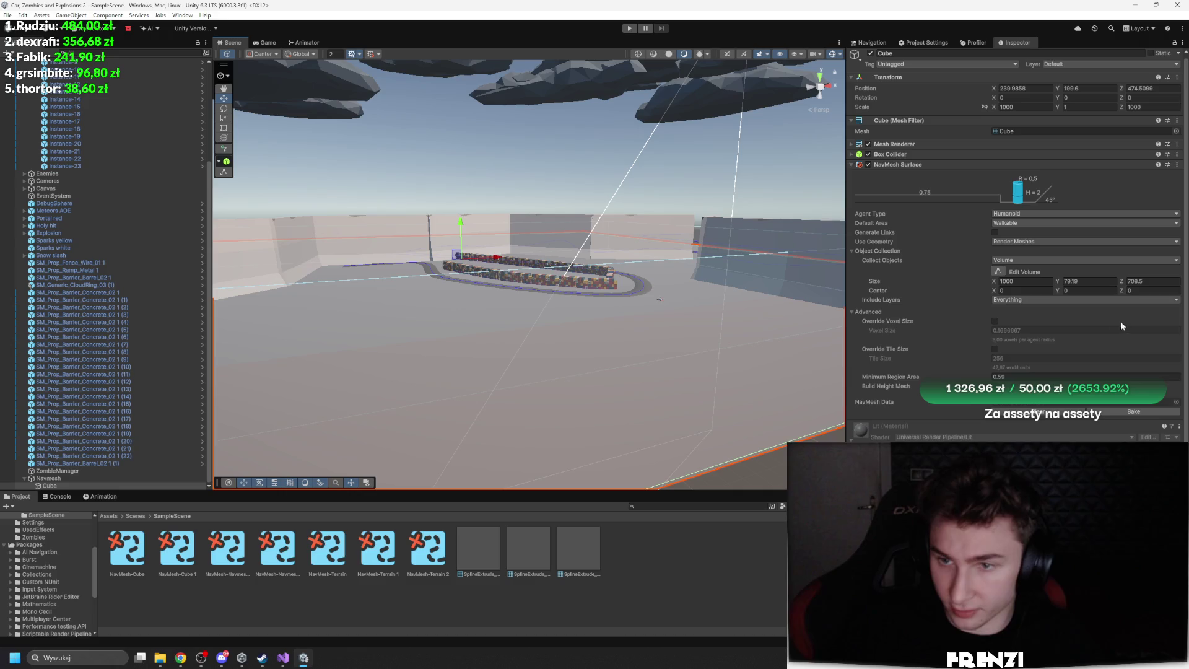
Bake the navmesh inside the volume, trying Center Y 27.2 but reverting it to 0
click(1126, 409)
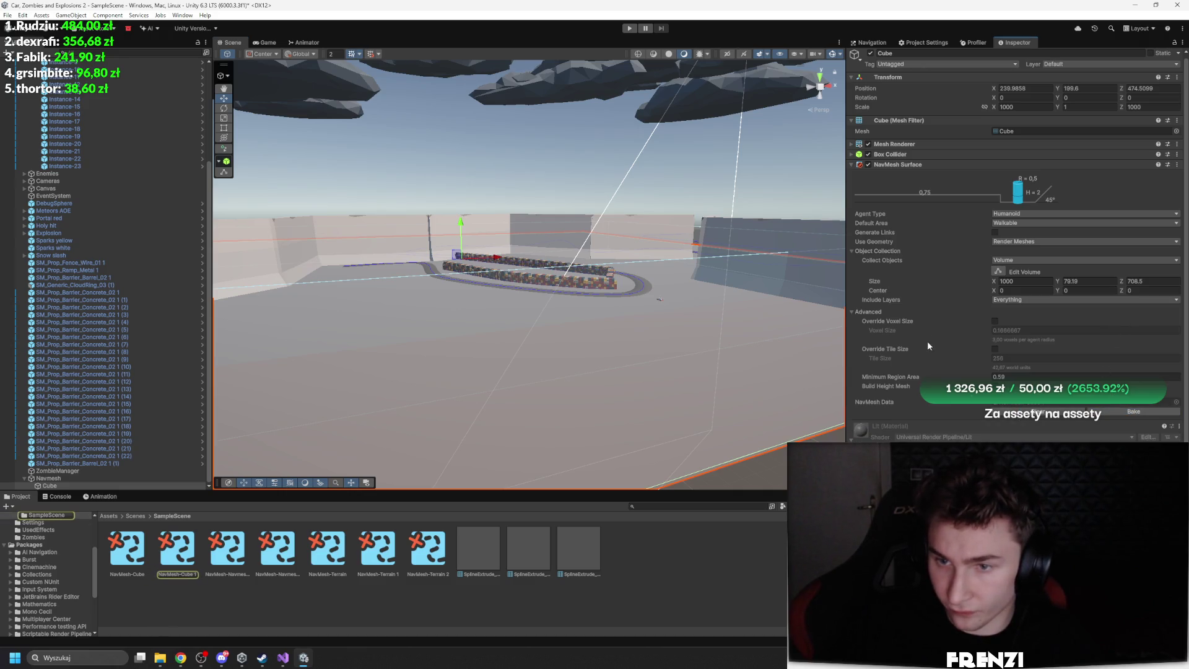
click(1089, 291)
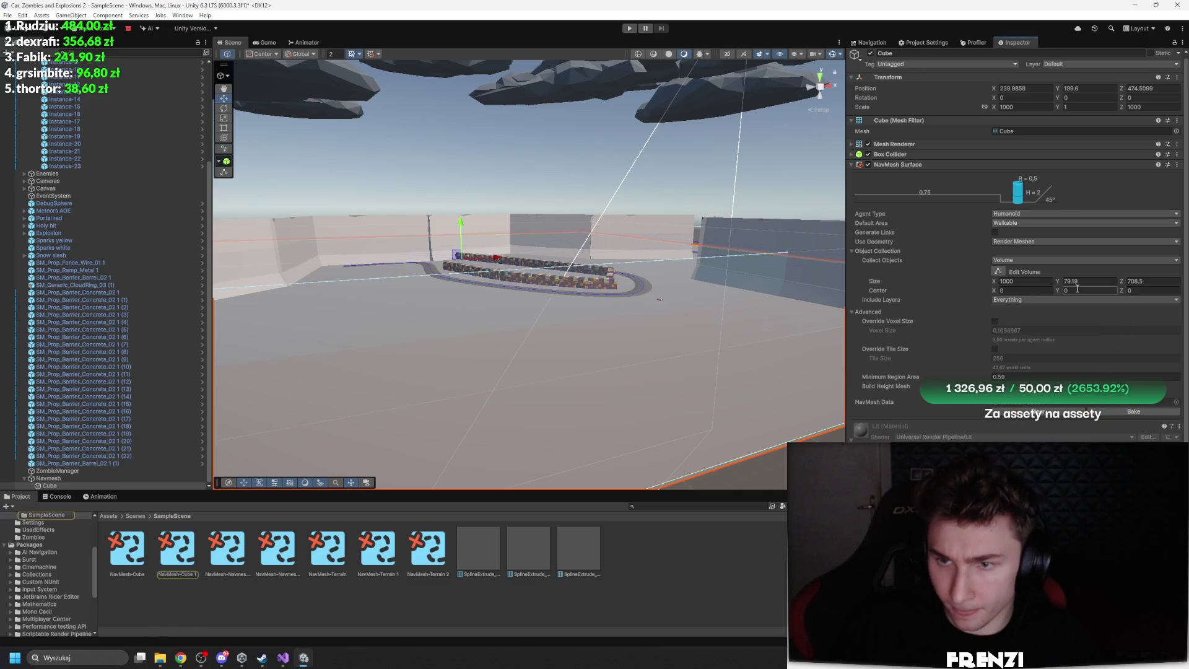
text(27.2)
key(Escape)
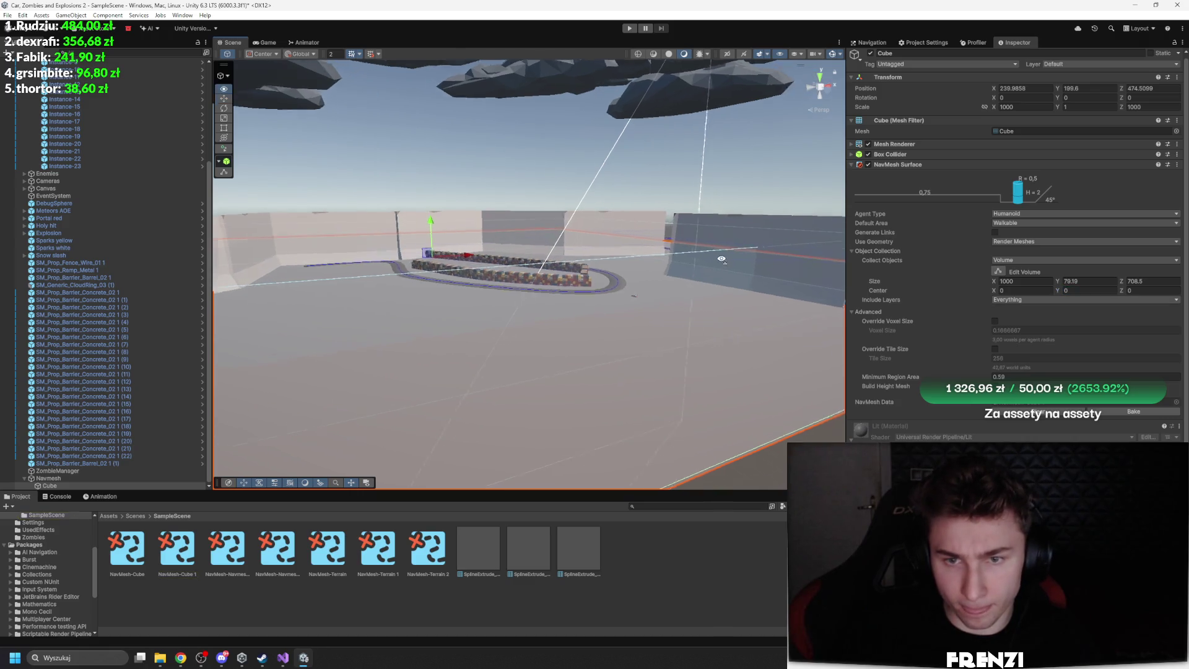
Inspect the road spline, its mesh asset and a container stack in the scene
scroll(762, 282, up, 8)
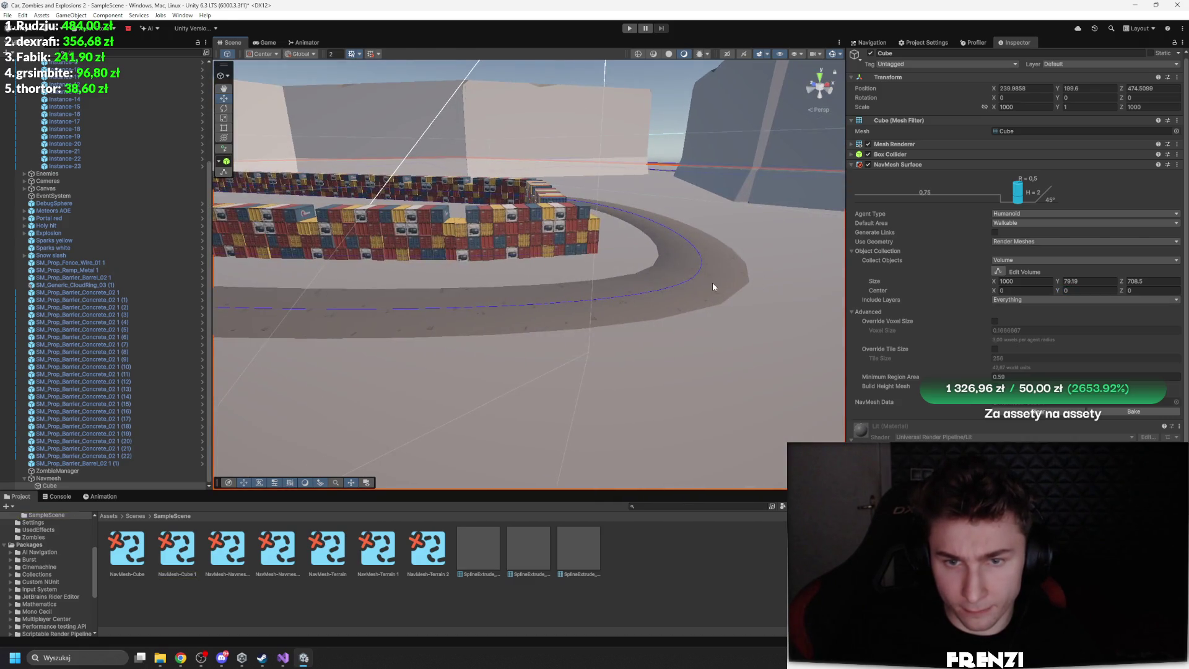
click(712, 281)
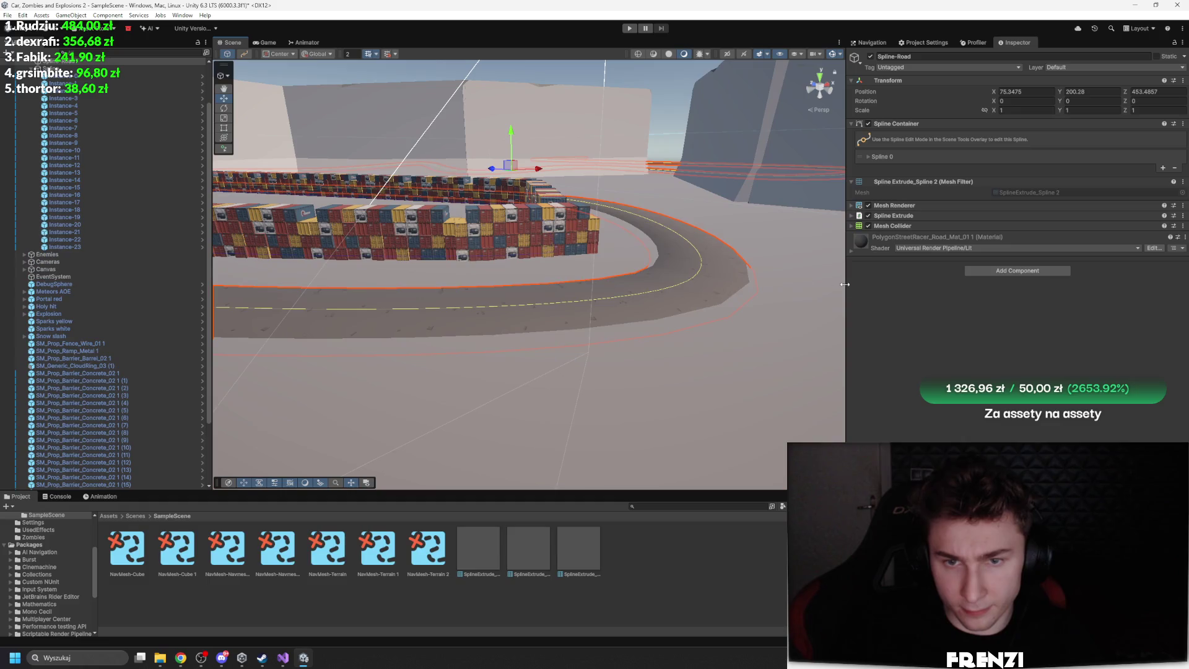
click(1022, 190)
click(679, 218)
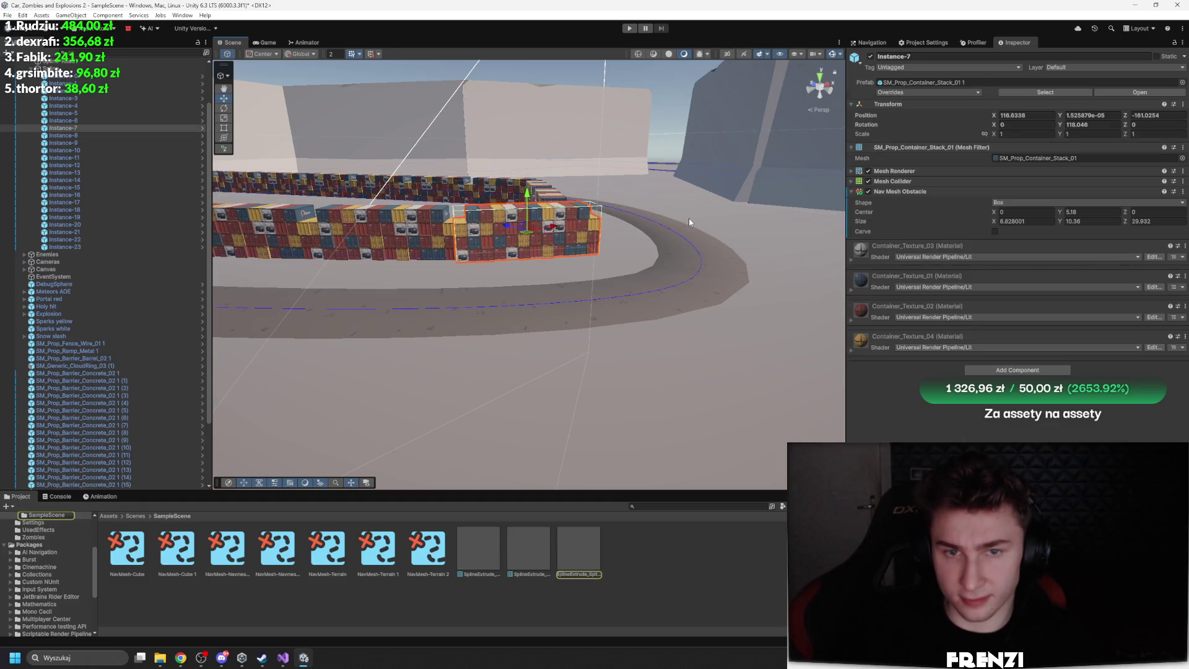
scroll(571, 237, down, 5)
scroll(571, 237, down, 3)
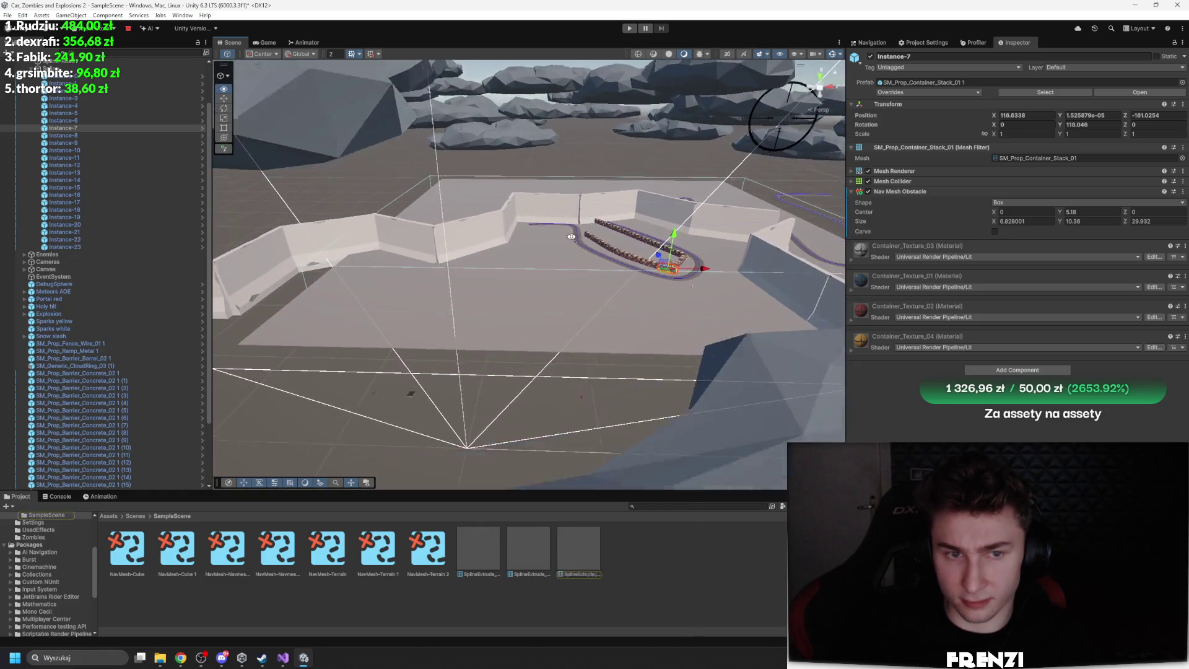
scroll(571, 237, up, 2)
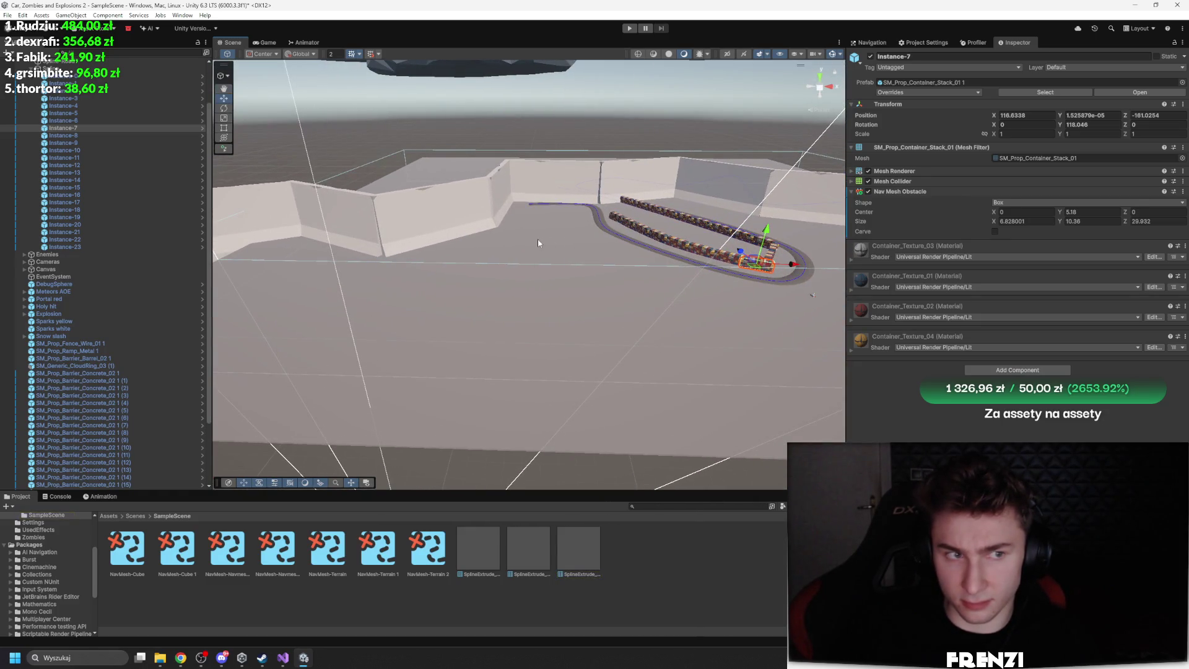
scroll(31, 250, down, 3)
Set the Cube's Collect Objects to Current Object Hierarchy and rebake the navmesh
click(95, 478)
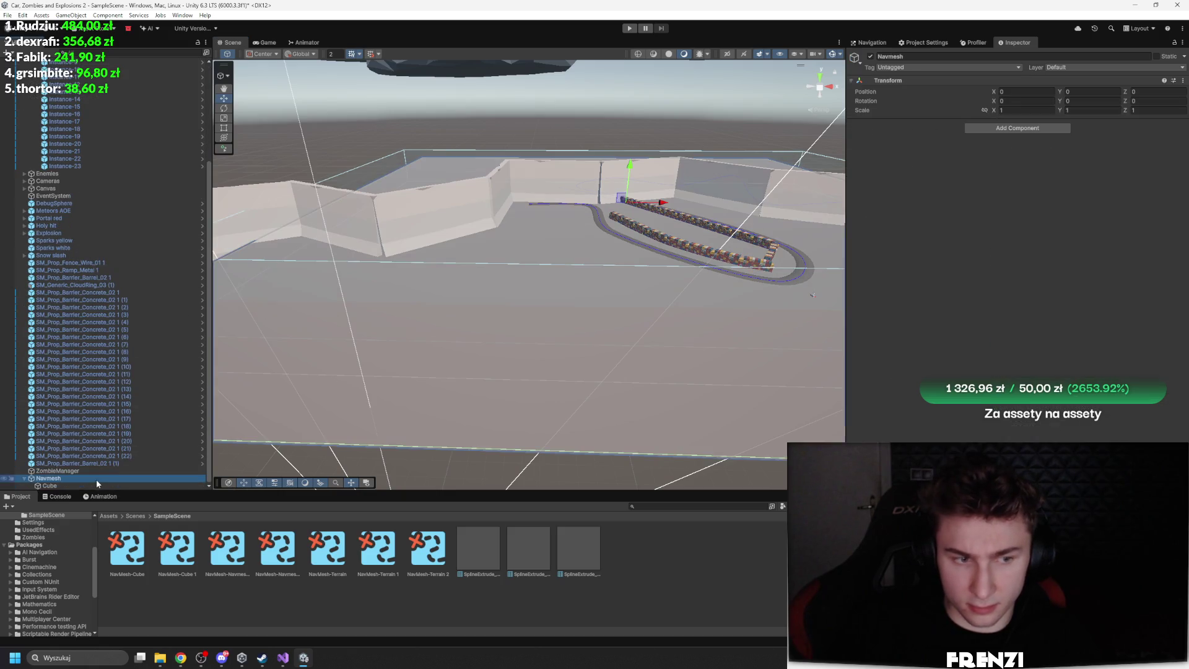
click(114, 486)
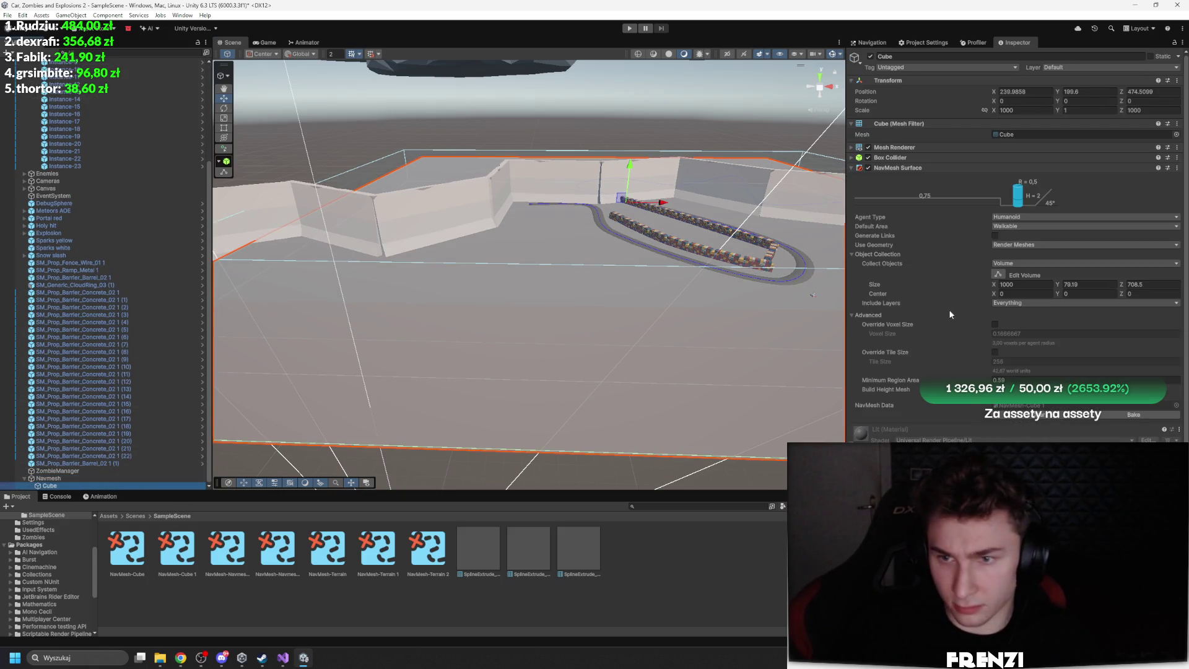
click(1020, 263)
click(1039, 294)
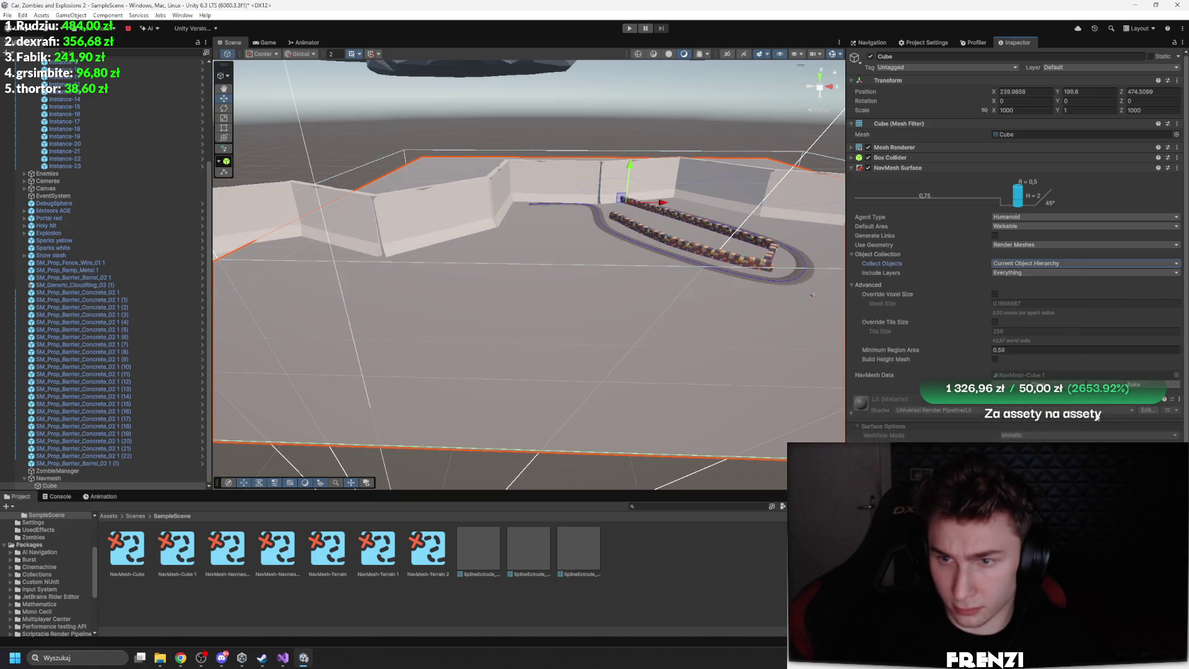
click(1104, 383)
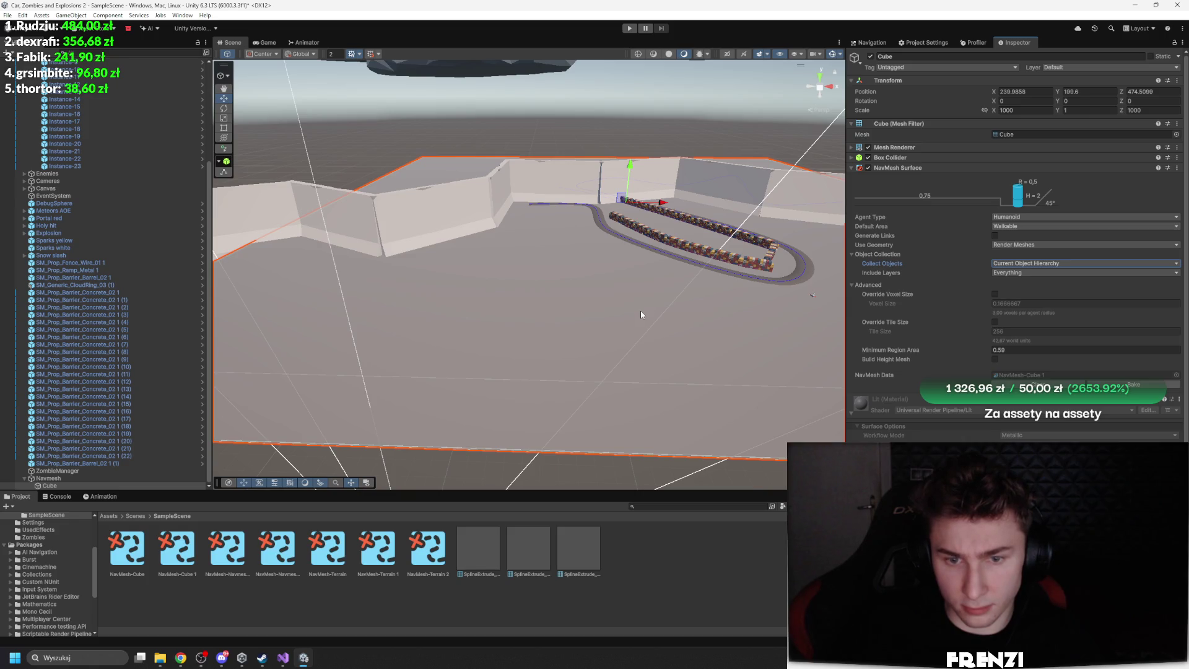
Play the game and open the ZombieController.Tick NullReferenceException's source line
click(629, 28)
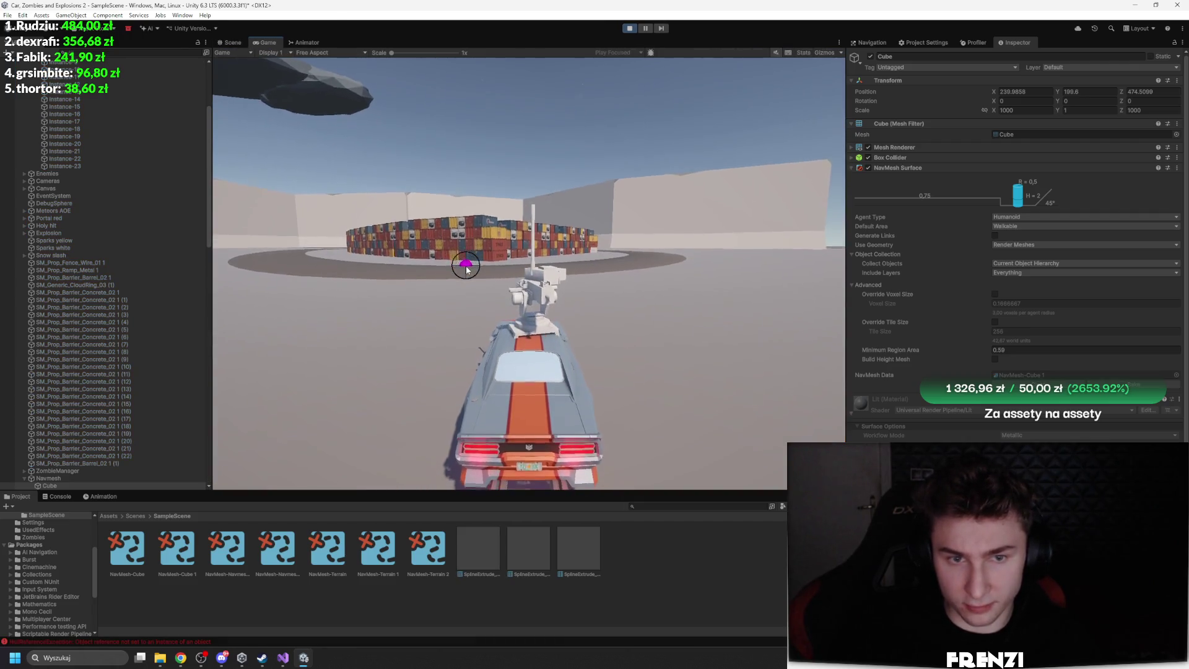
scroll(94, 362, down, 5)
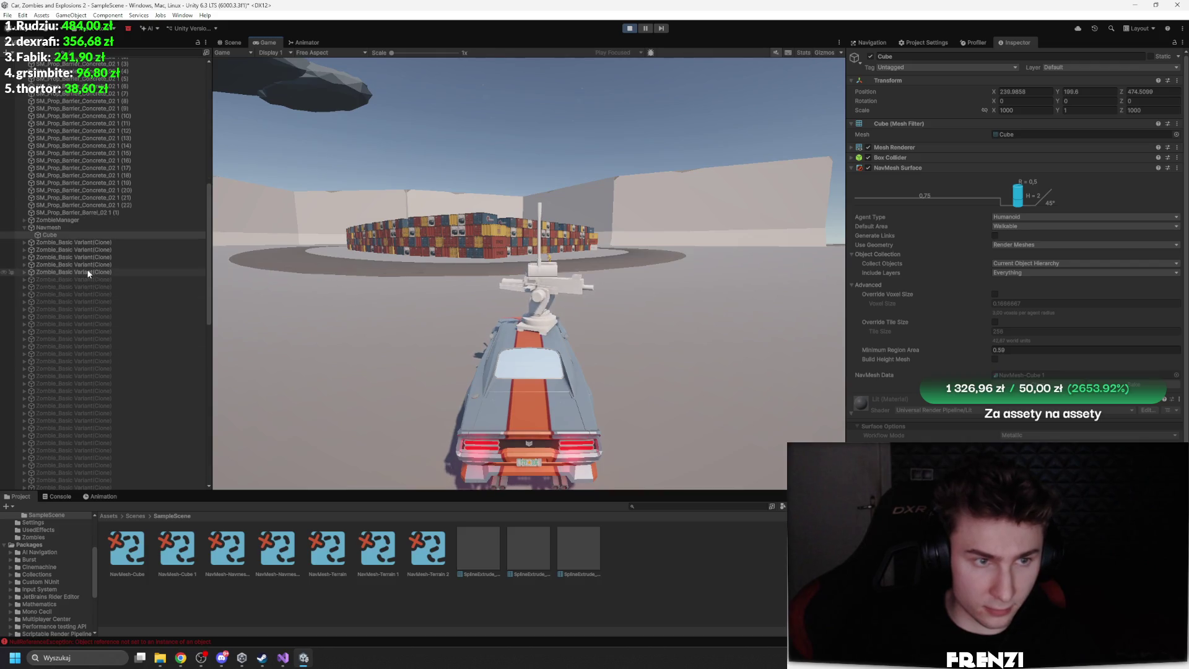
click(106, 272)
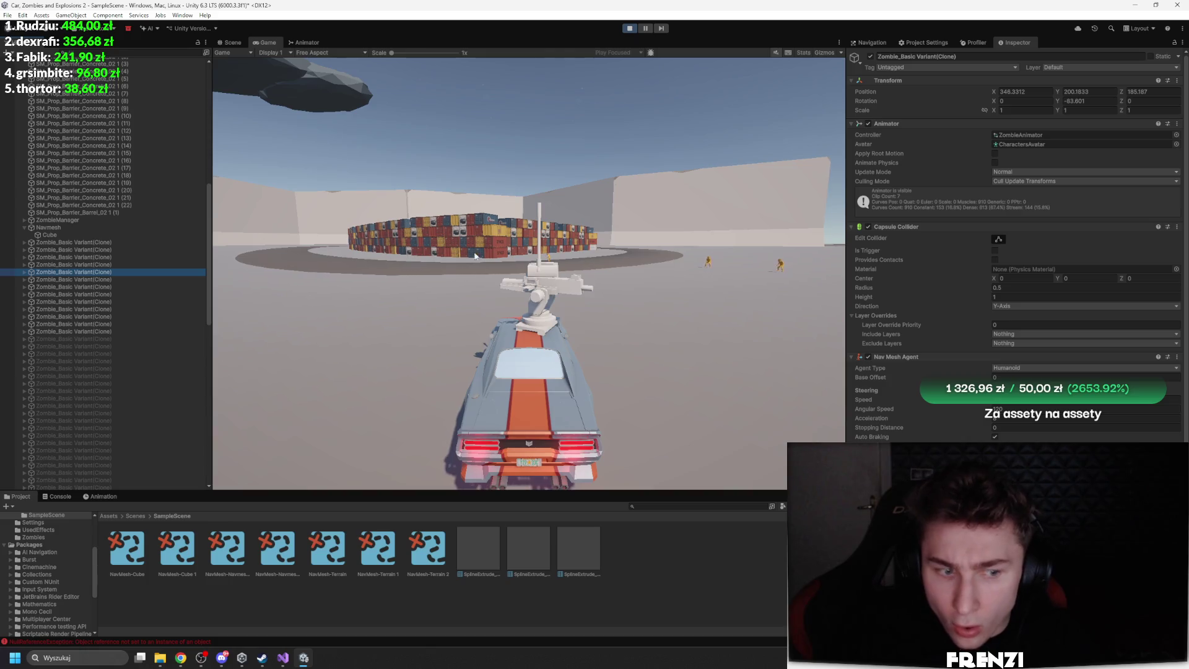
click(73, 496)
click(214, 552)
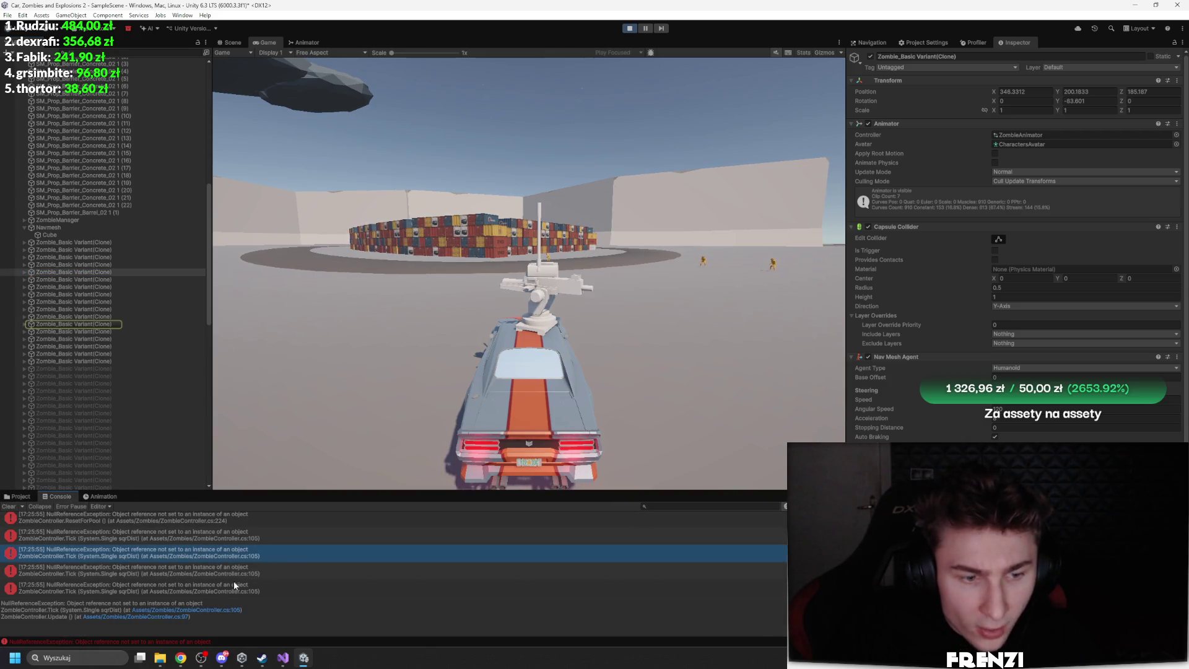
click(186, 609)
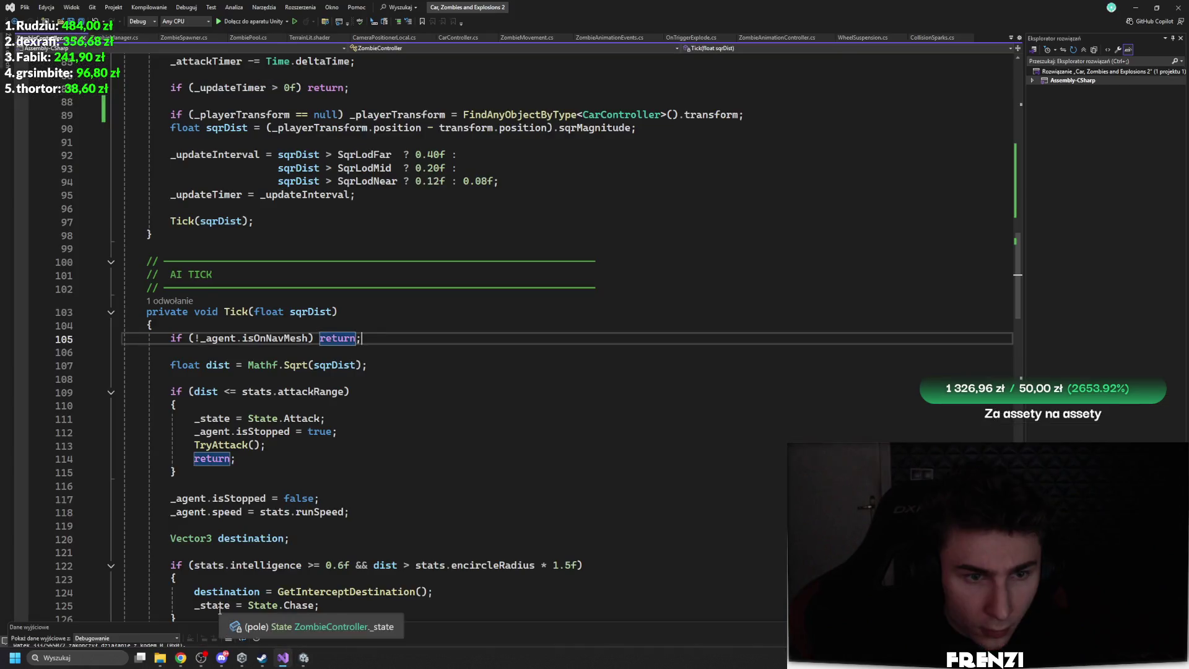
Review the line-105 isOnNavMesh check and browse ZombieSpawner.cs and ZombiePool.cs
click(273, 338)
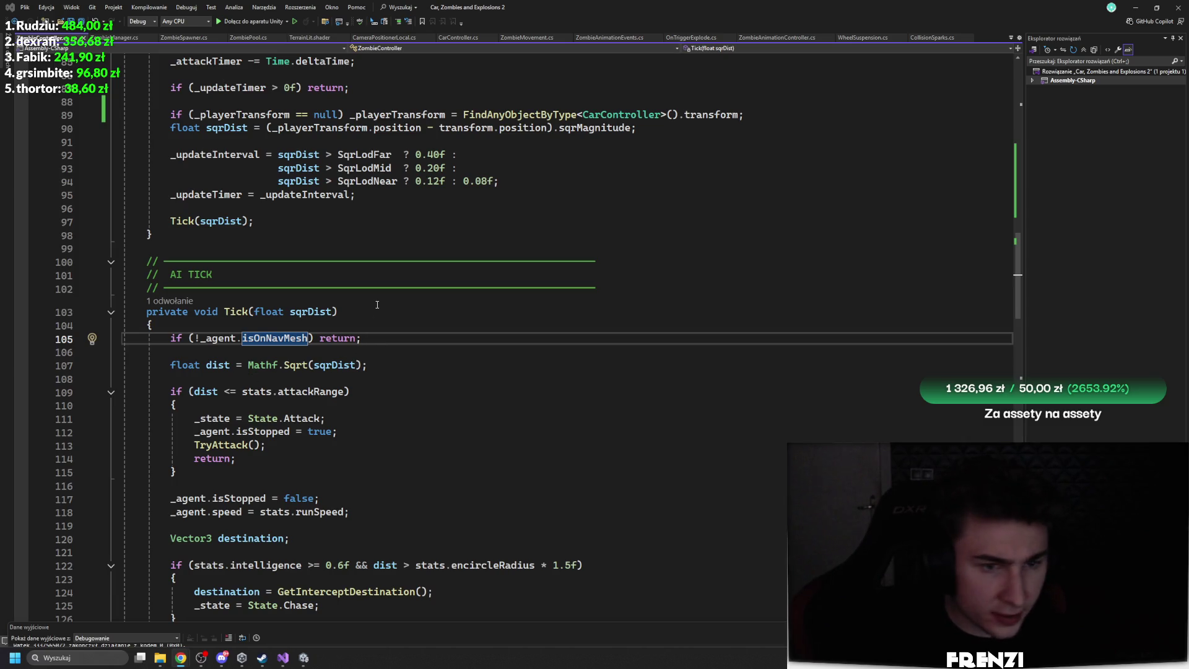
scroll(377, 304, up, 15)
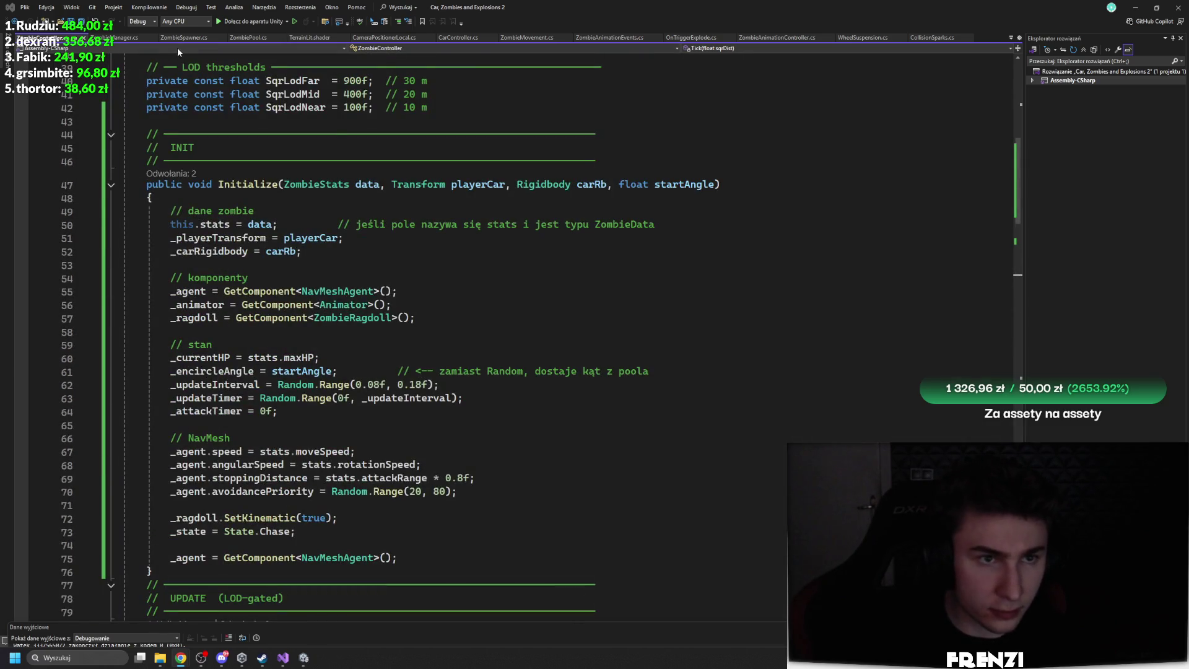
click(176, 41)
click(255, 40)
scroll(303, 350, down, 8)
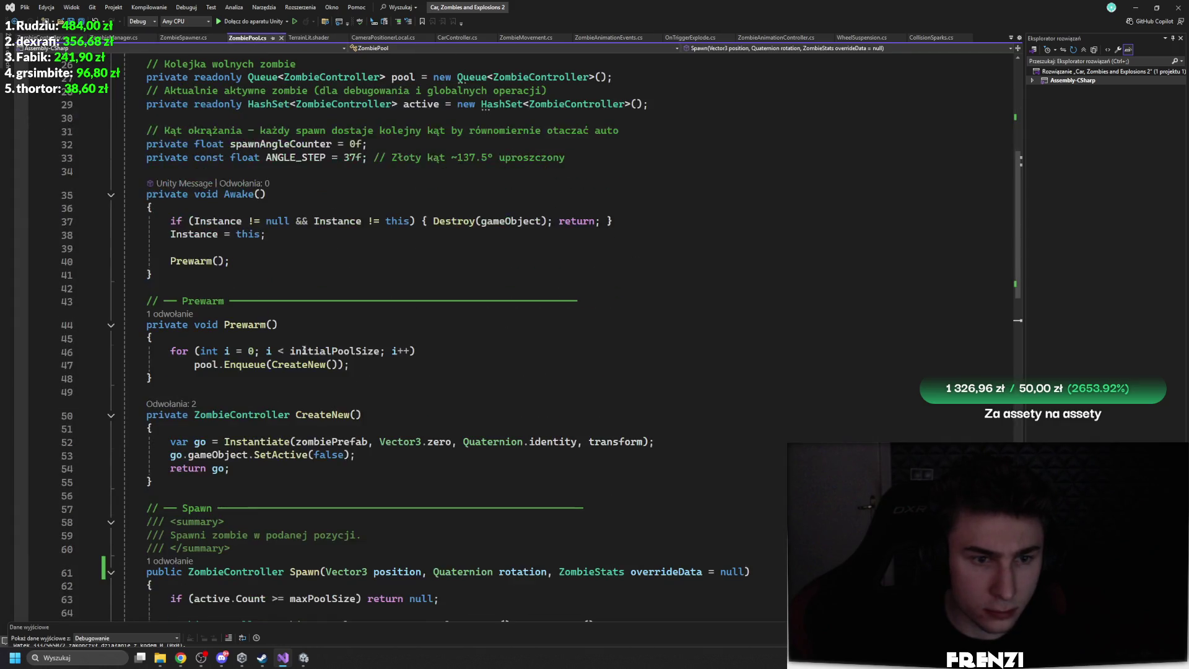
scroll(303, 350, down, 6)
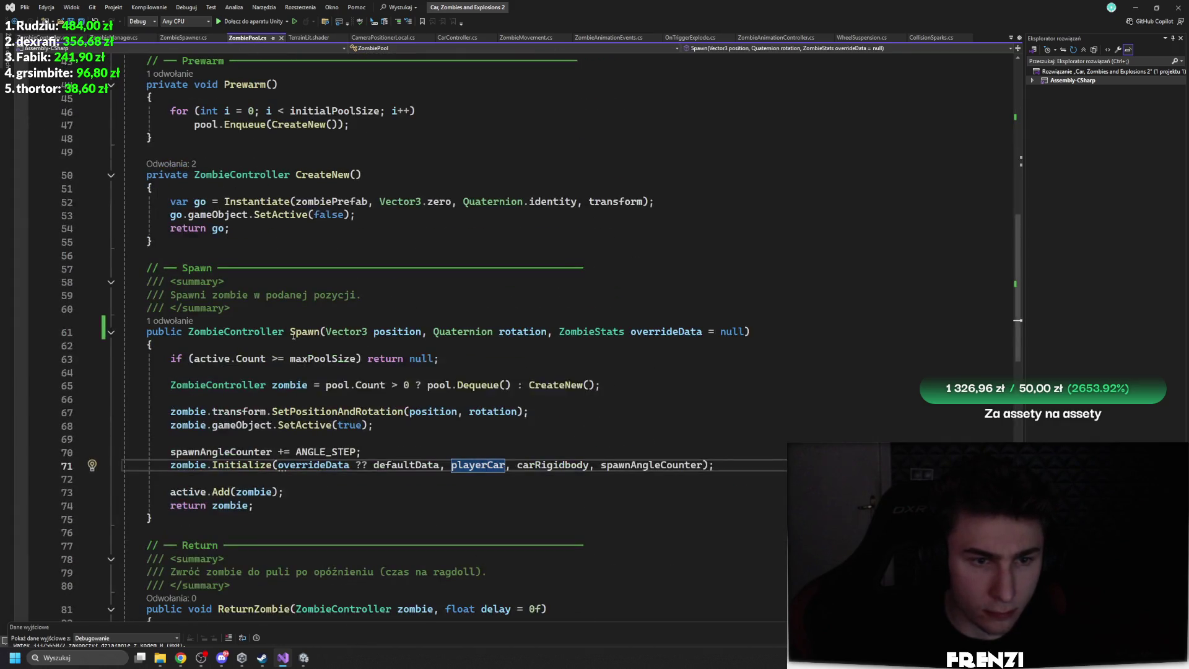
click(307, 482)
scroll(333, 488, down, 1)
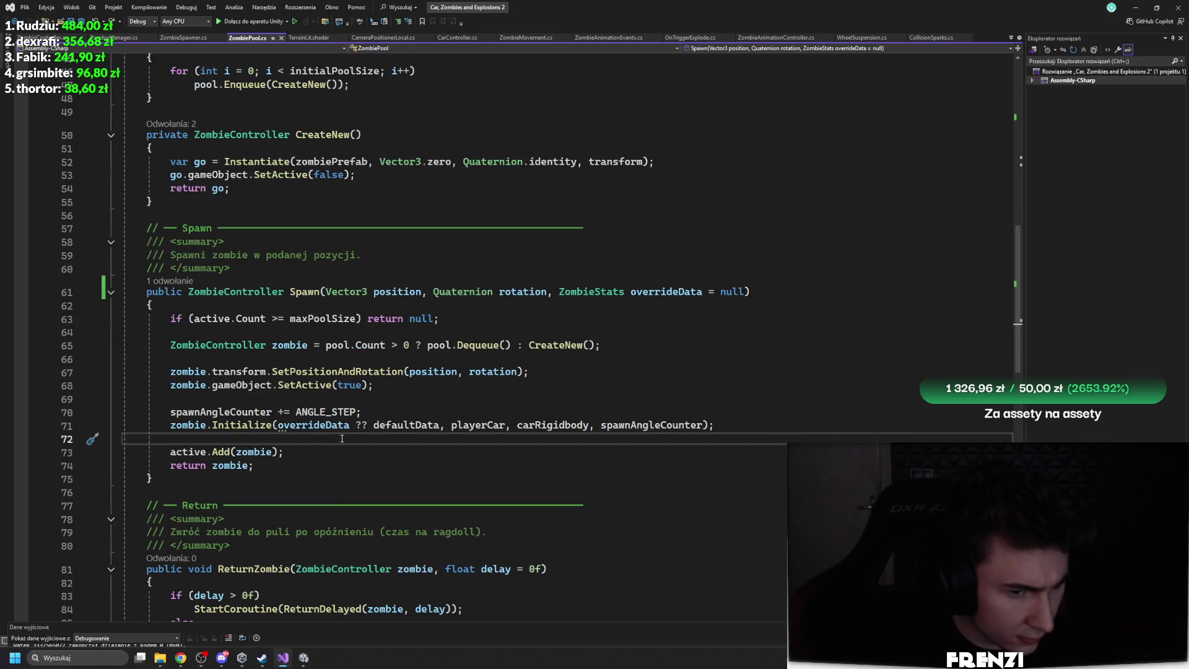
Follow Initialize's references to its call in ZombieManager.cs's SpawnZombie method
ctrl+click(241, 425)
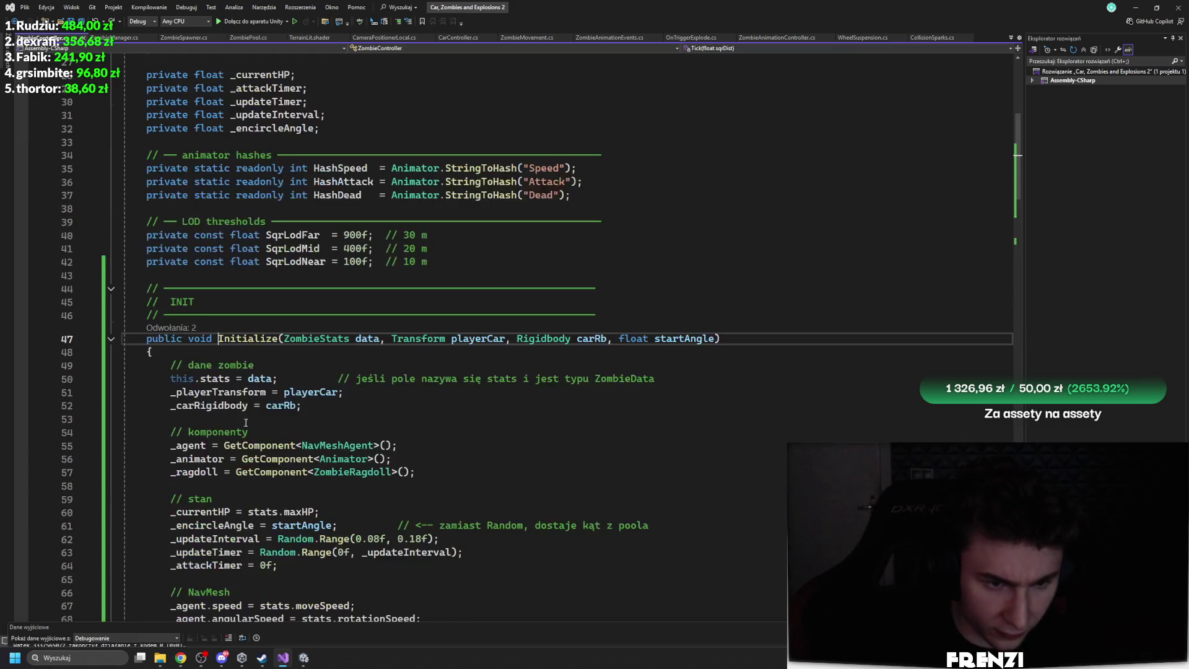
scroll(382, 435, down, 7)
scroll(378, 415, up, 4)
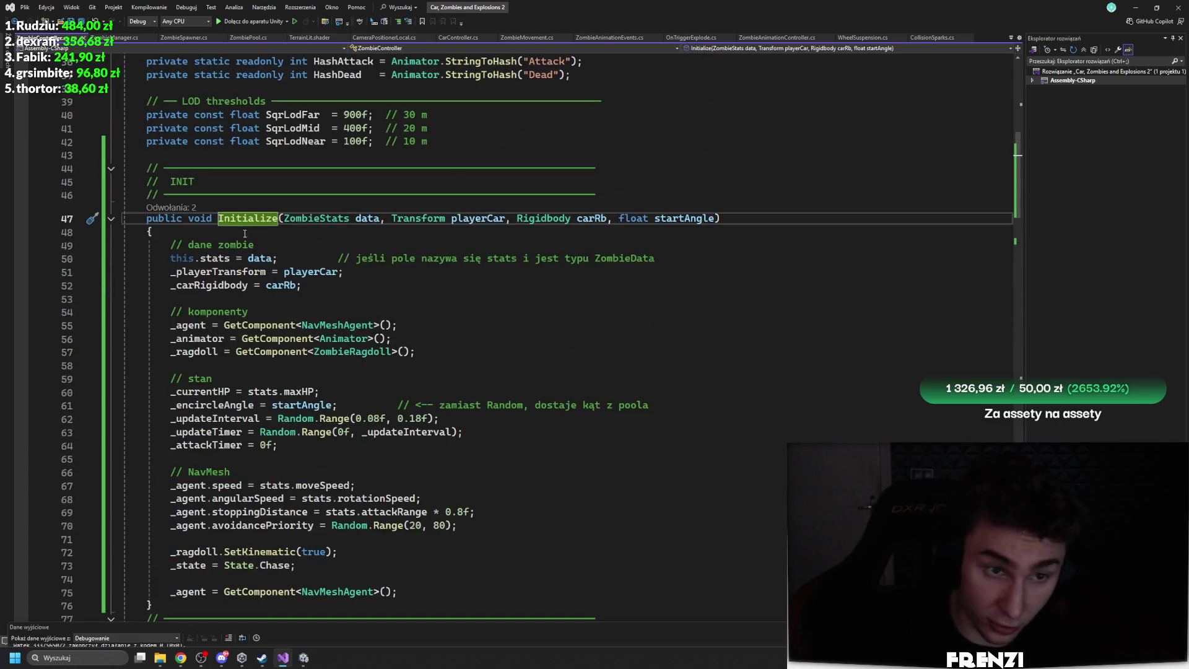
click(170, 207)
click(239, 169)
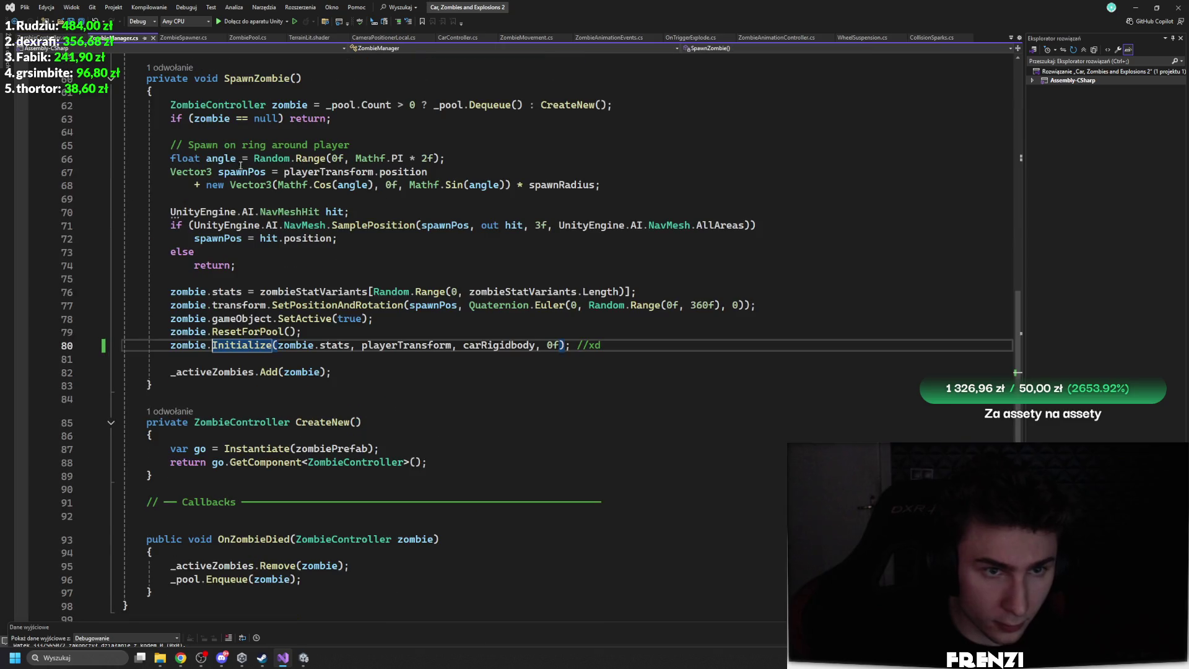
Paste the NavMesh SamplePosition check after the Initialize call, then undo it
click(322, 356)
text(UnityEngine.AI.NavMeshHit hit; if (UnityEngine.AI.NavMesh.SamplePosition(position, out hit, 3f, UnityEngine.AI.NavMesh.AllAreas))     position = hit.position; else     return null)
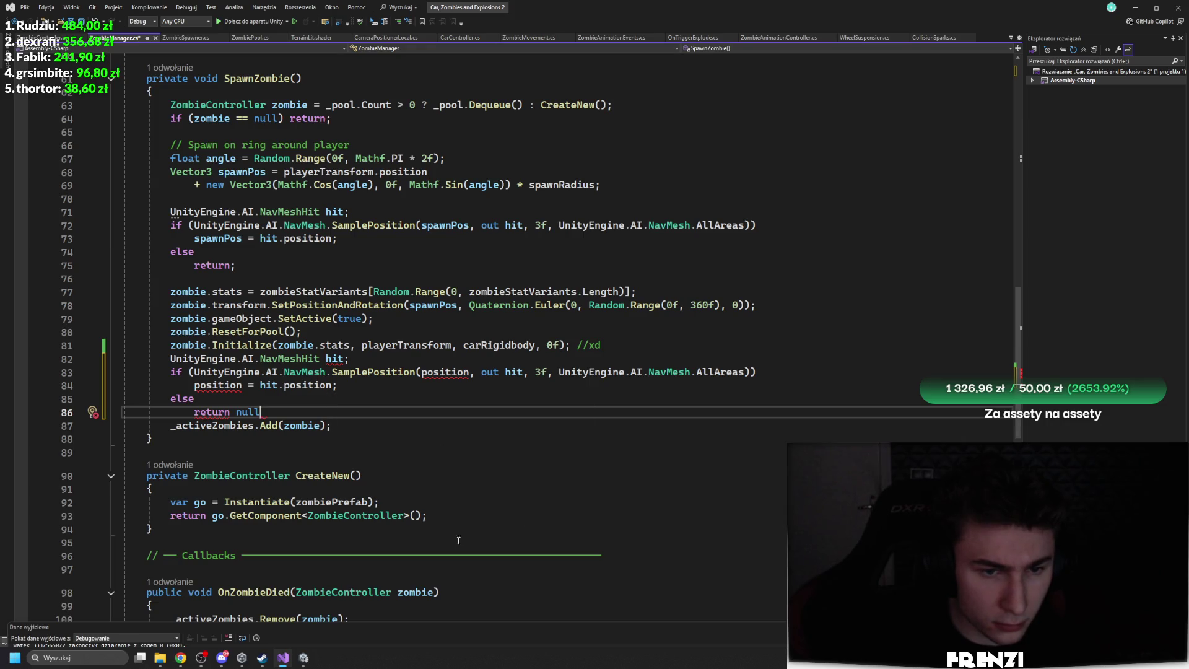
key(ctrl+z)
key(ctrl+z)
key(ctrl+z)
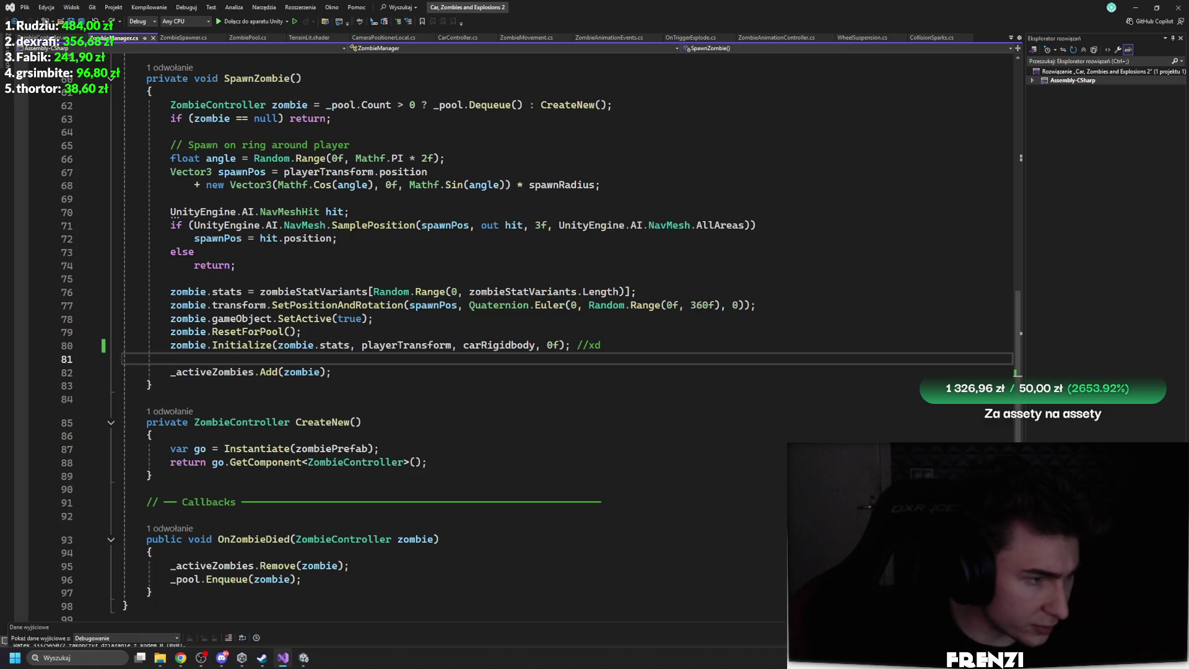
Check SpawnZombie's callers via its call in Update, then return to the method body
scroll(316, 303, up, 2)
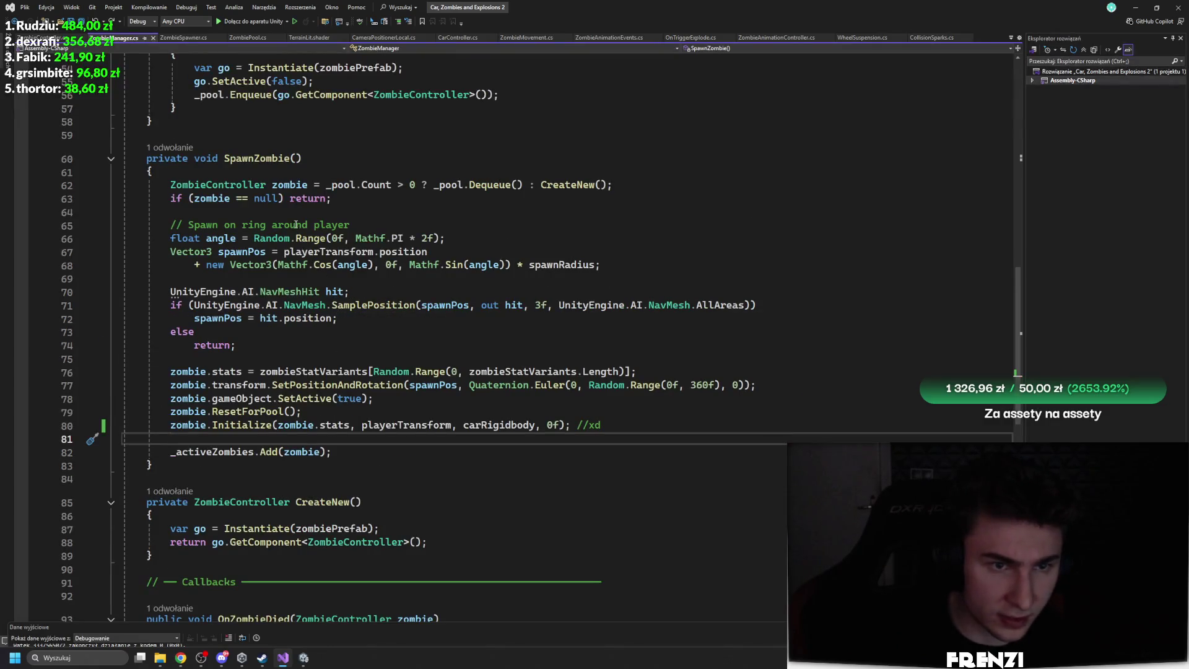
click(170, 147)
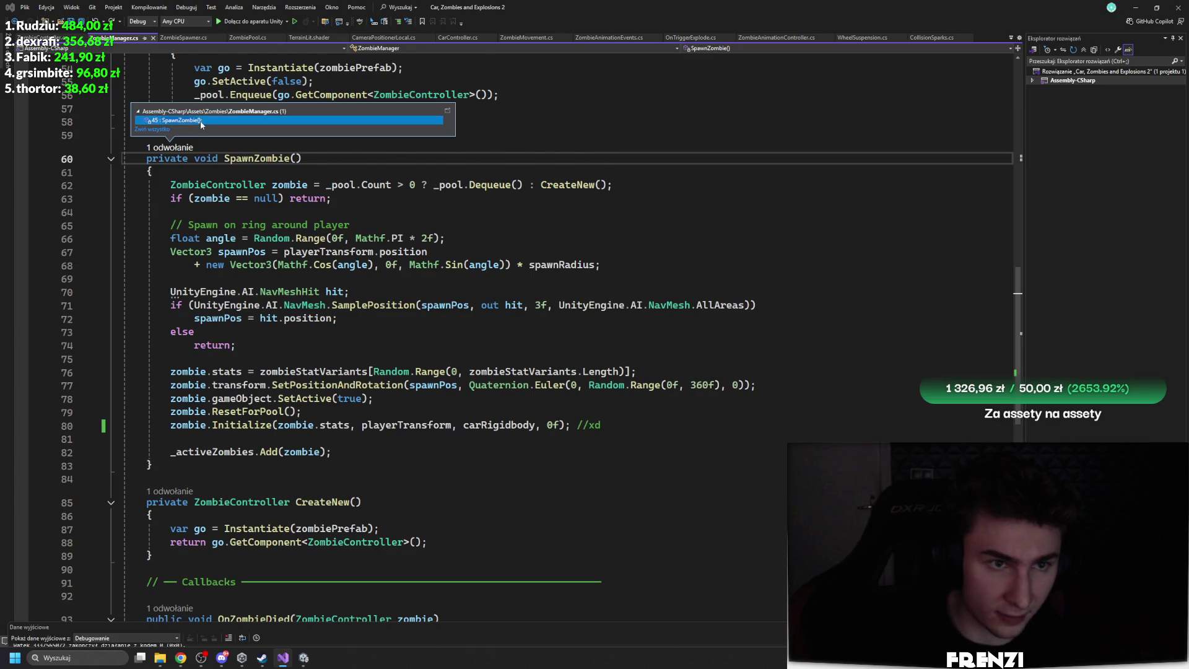
double_click(204, 126)
click(286, 344)
scroll(387, 346, down, 10)
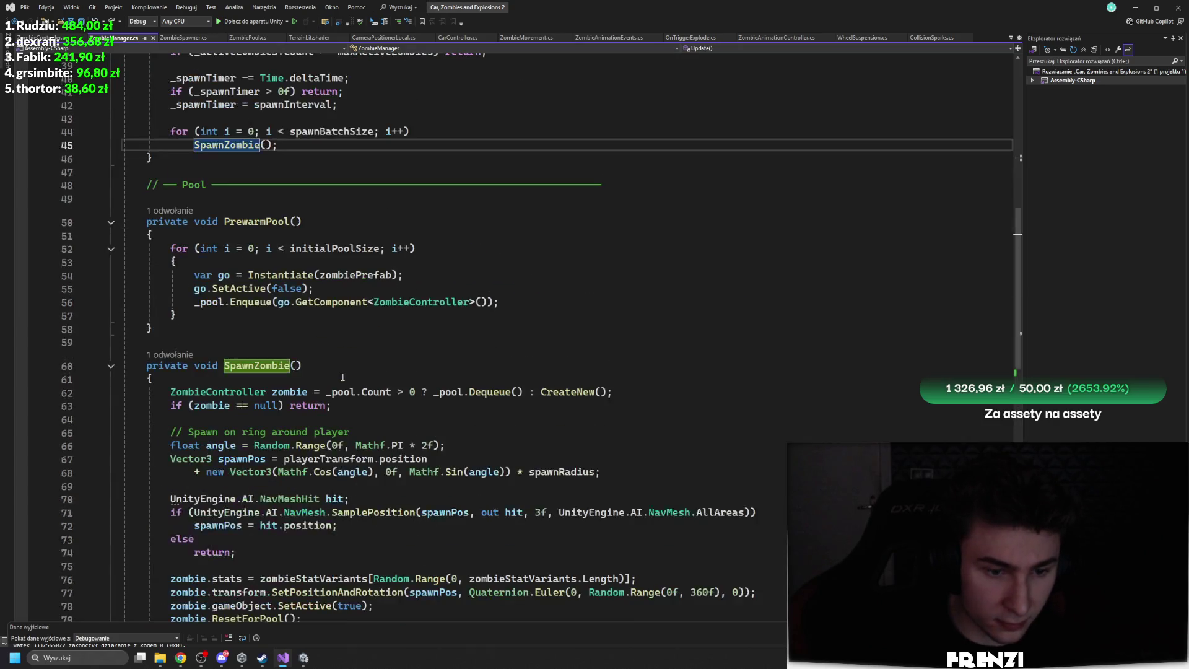
click(303, 408)
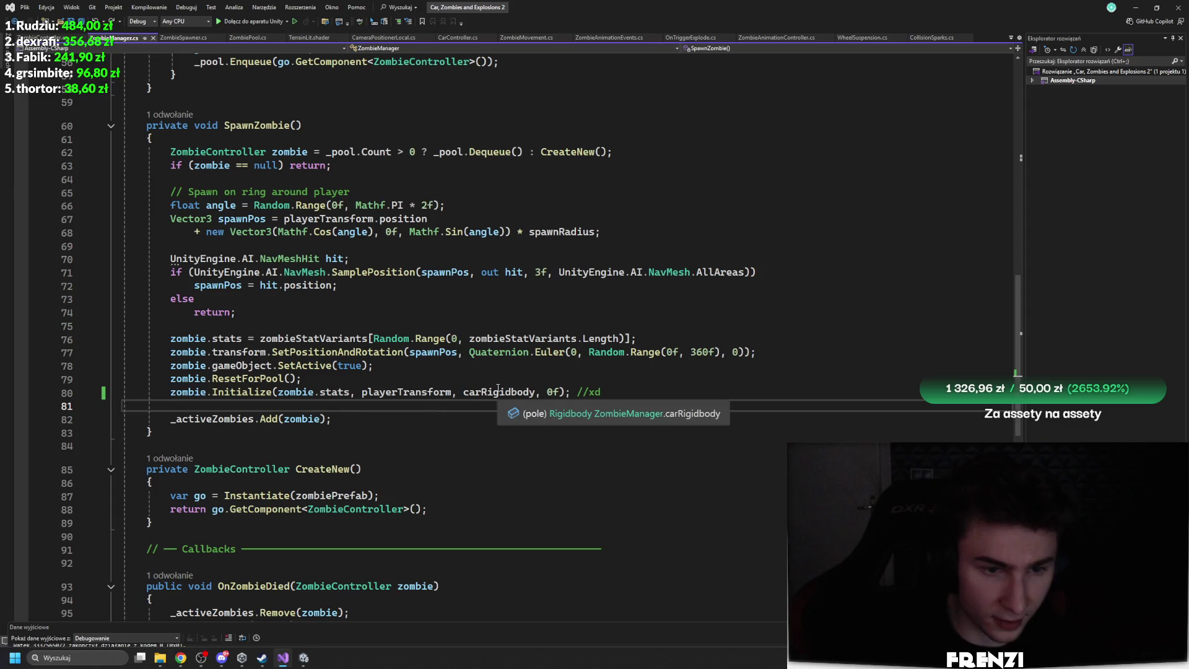
Add blank lines after SetPositionAndRotation, paste and undo the NavMesh check, and select SpawnZombie
click(469, 327)
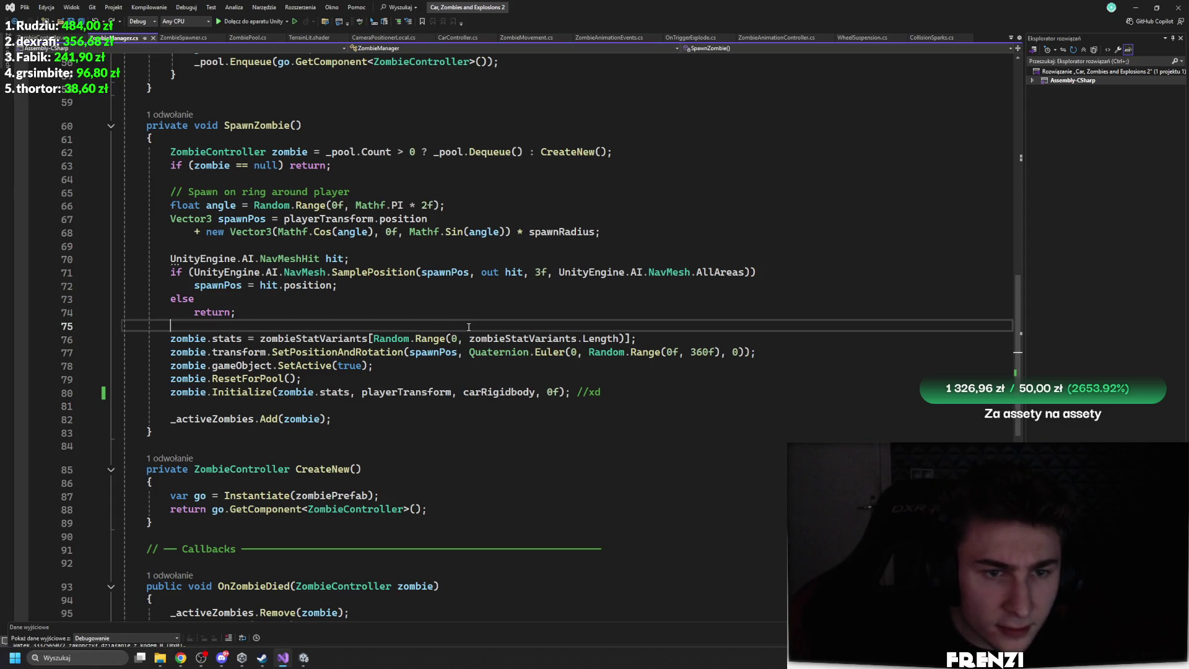
click(780, 353)
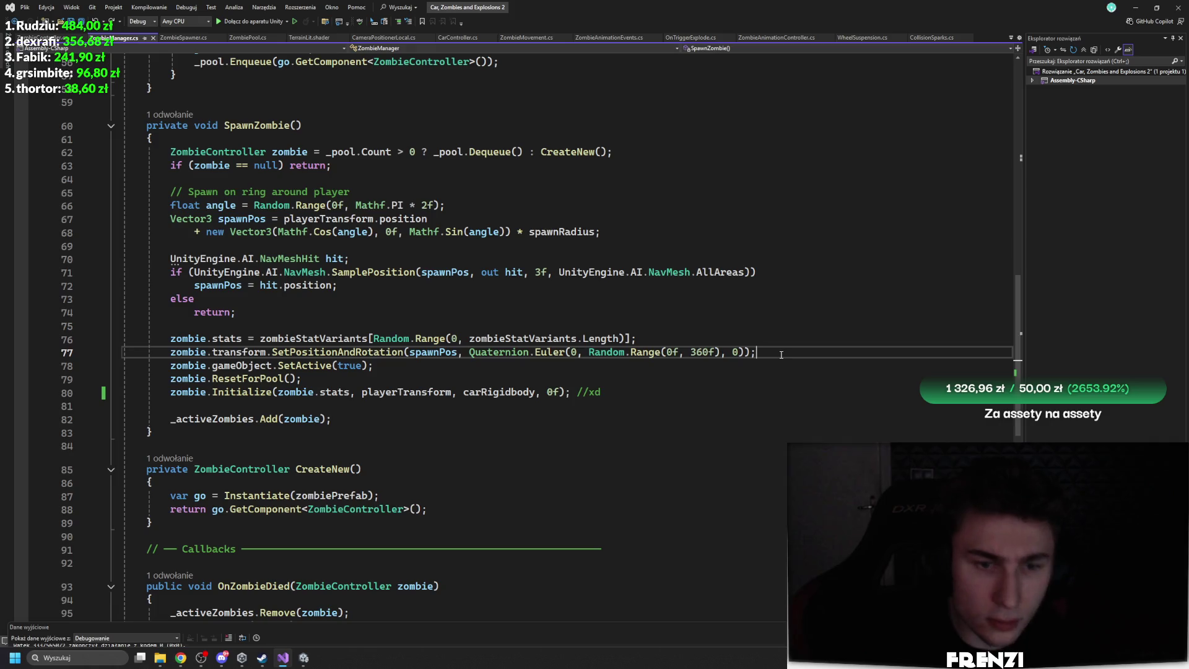
key(Return)
key(Return)
key(Return)
key(Up)
text(UnityEngine.AI.NavMeshHit hit;         if (UnityEngine.AI.NavMesh.SamplePosition(position, out hit, 3f, UnityEngine.AI.NavMesh.AllAreas))             position = hit.position;         else             return null)
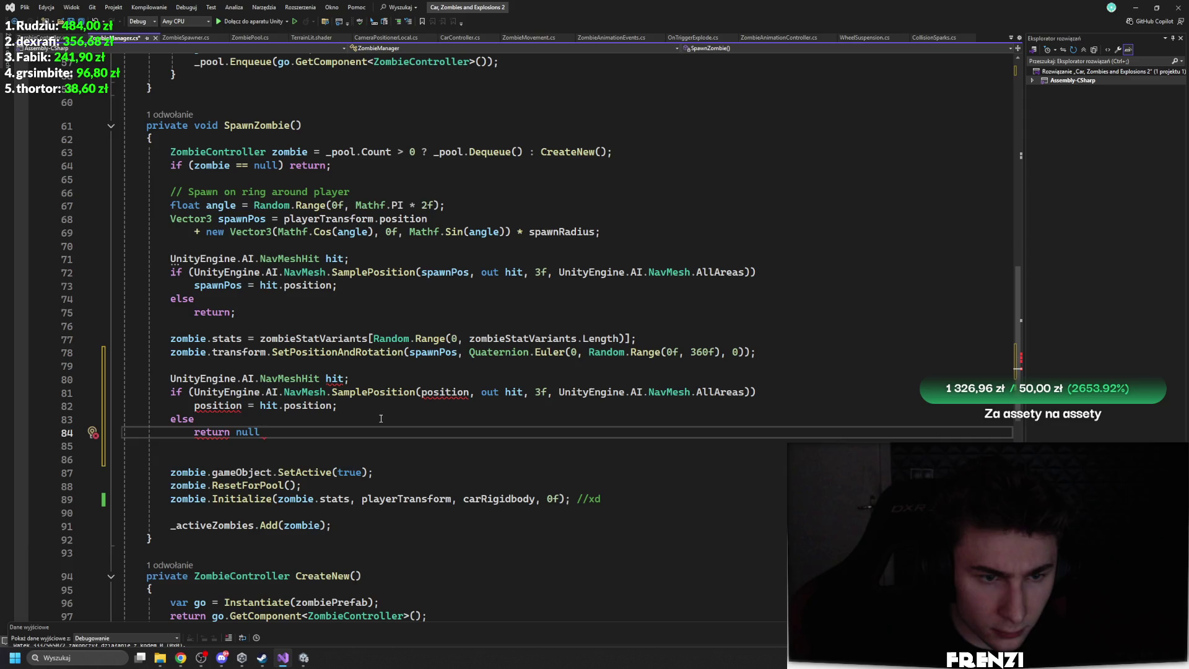
key(ctrl+z)
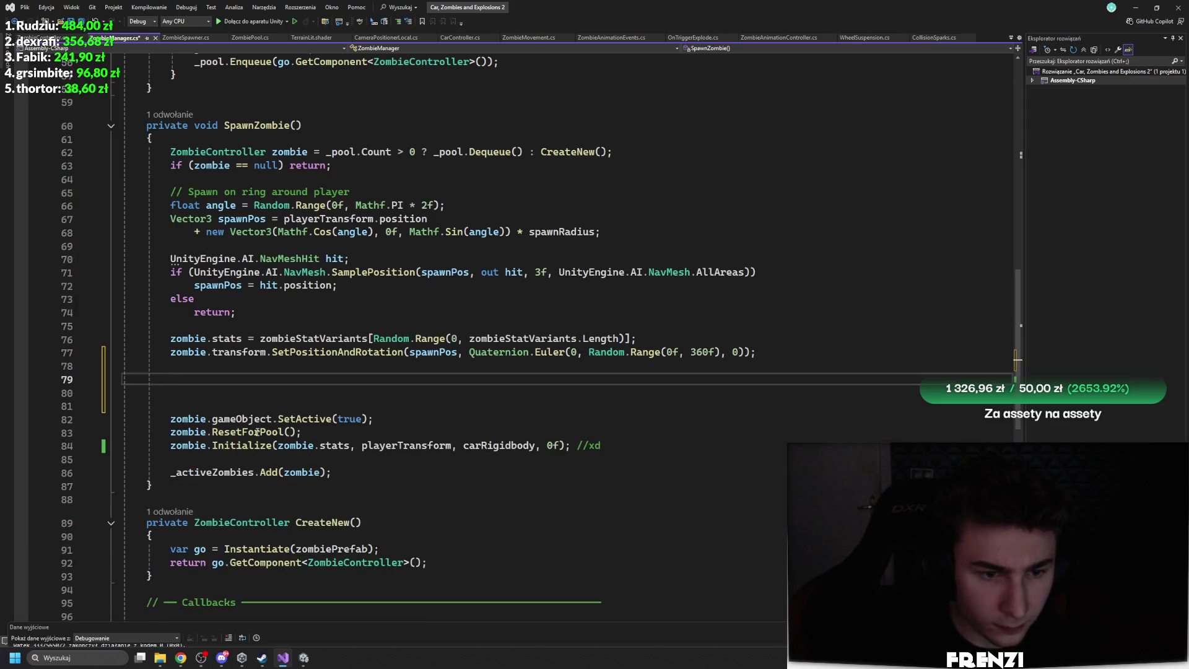
drag(152, 485, 127, 125)
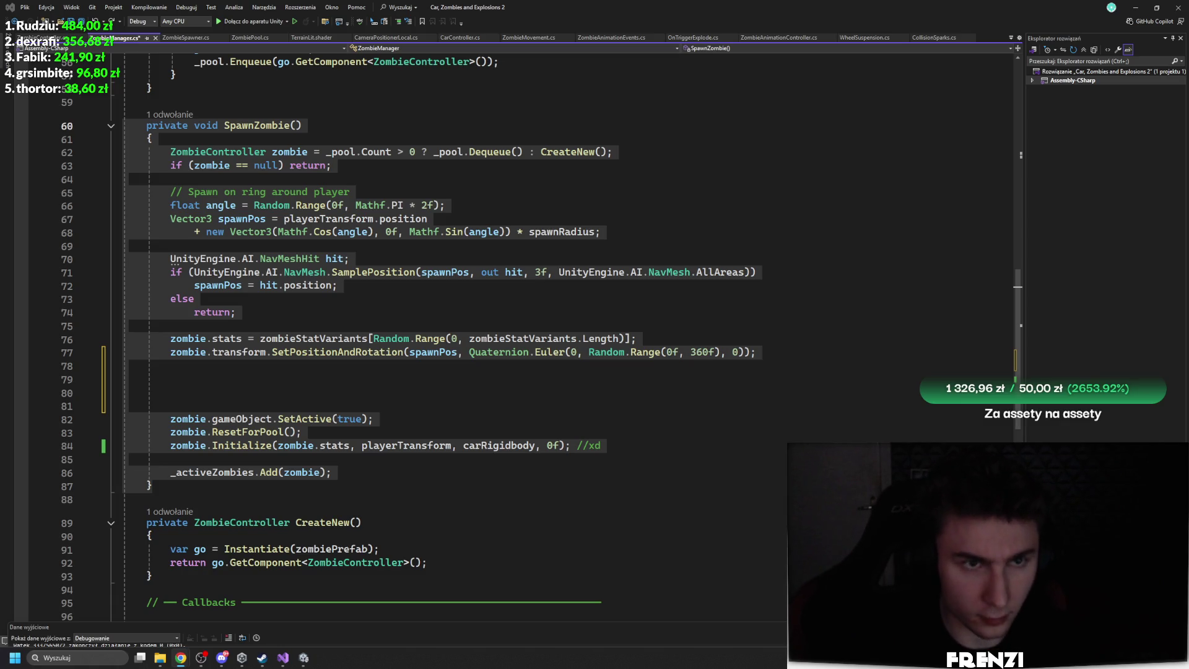
Jump to Initialize's definition and look through it
key(F12)
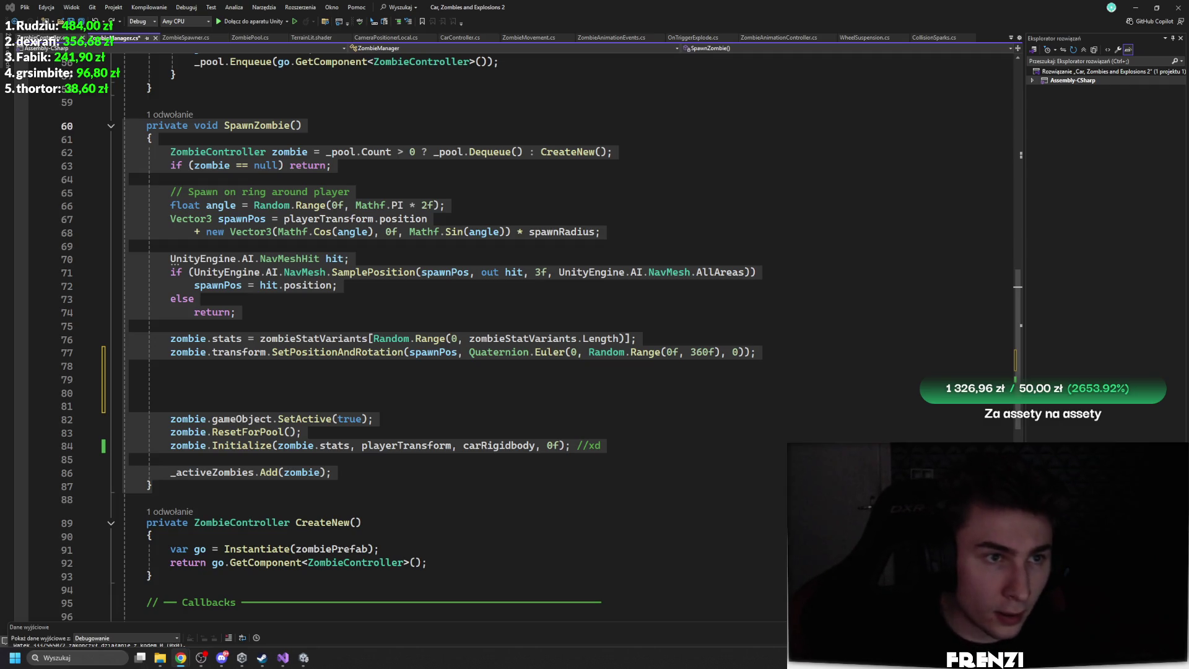
scroll(299, 194, down, 6)
scroll(440, 336, up, 6)
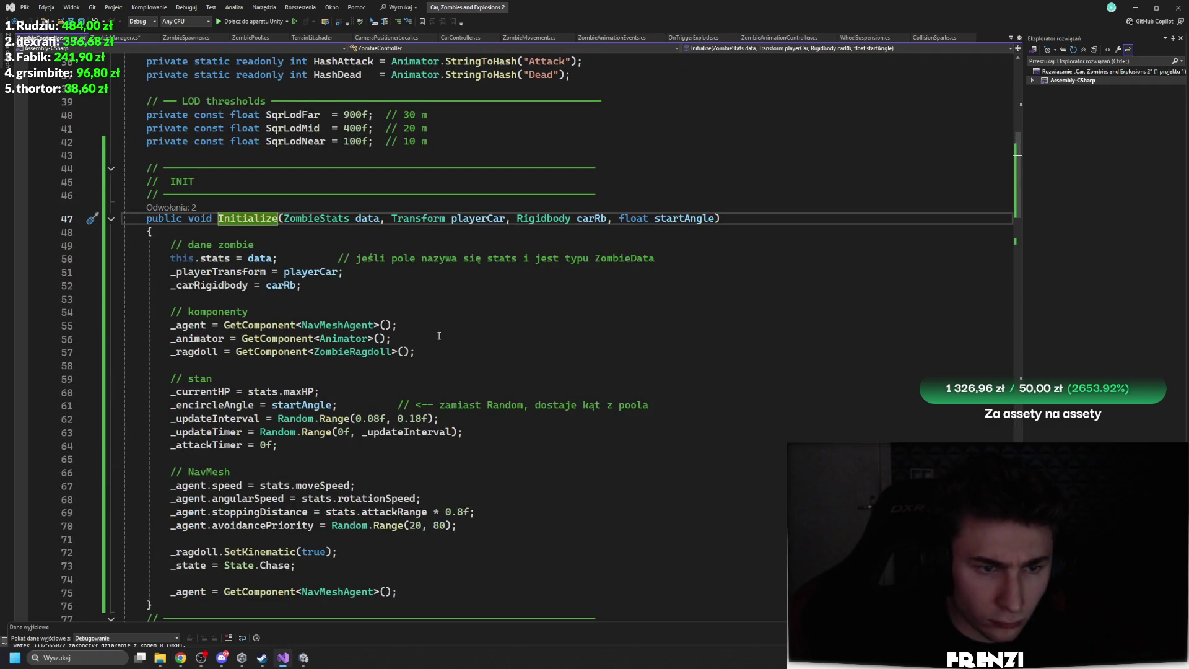
scroll(439, 336, down, 20)
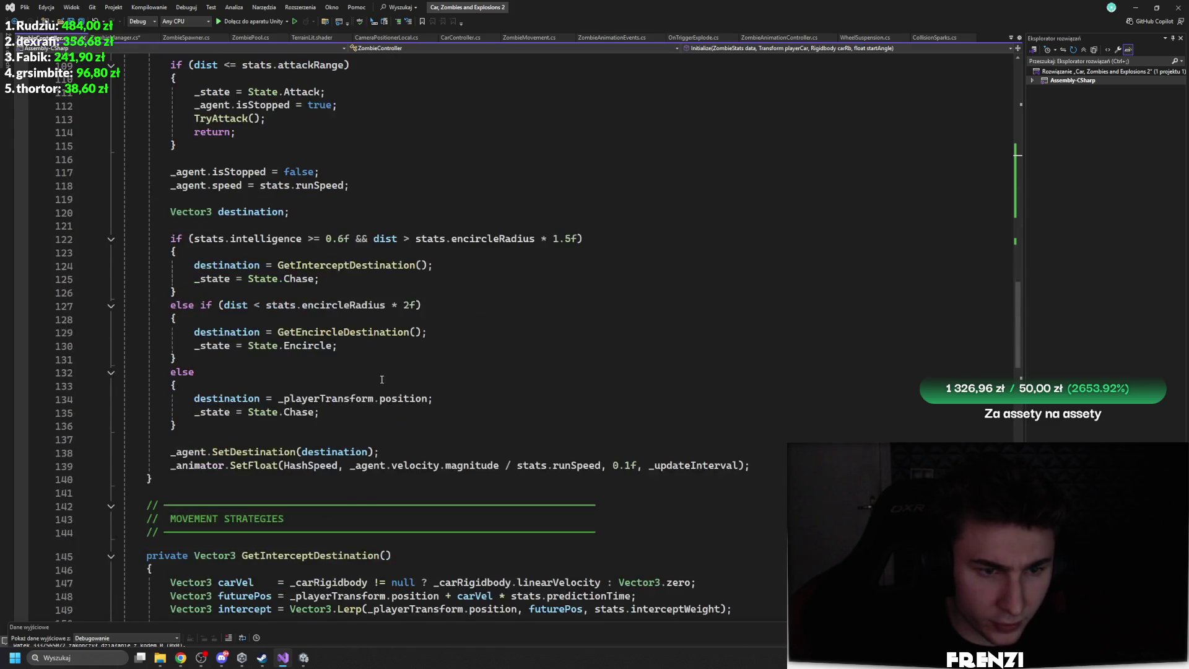
scroll(381, 378, down, 20)
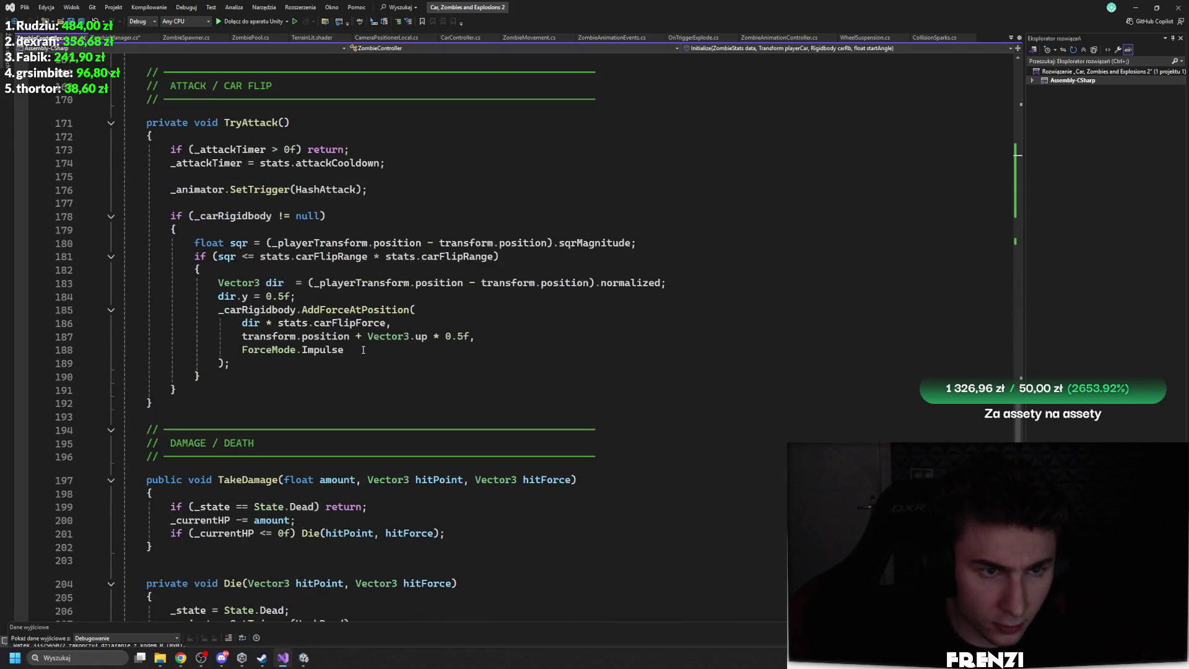
scroll(359, 334, down, 8)
scroll(372, 332, up, 17)
scroll(348, 343, up, 9)
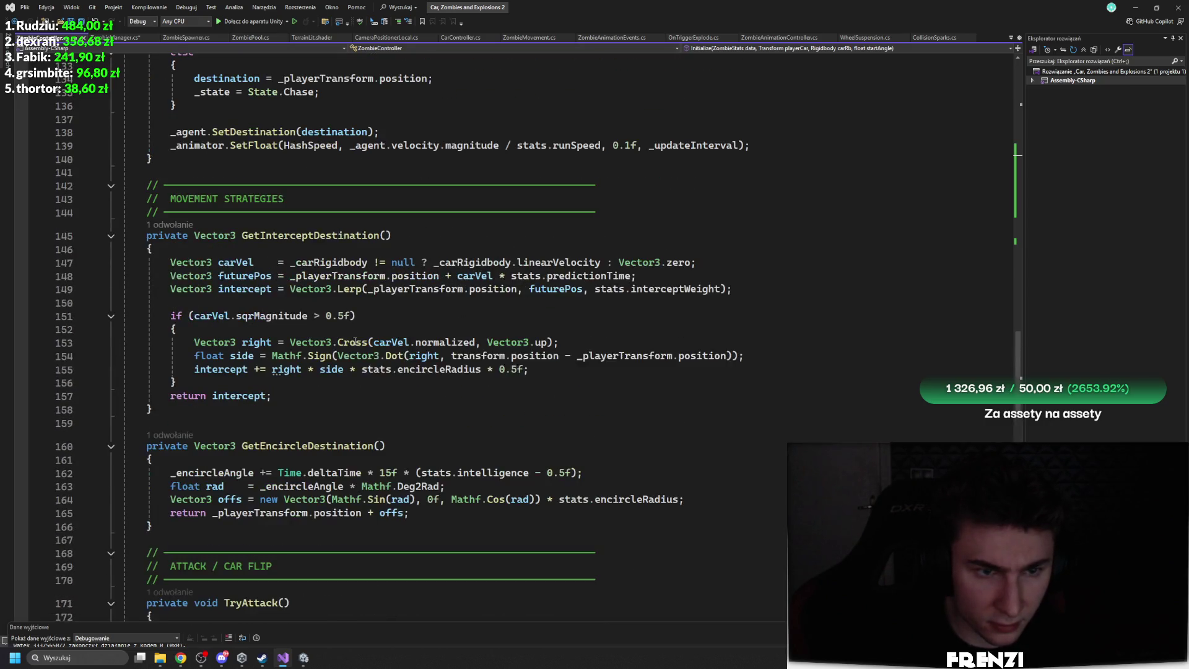
scroll(370, 319, up, 13)
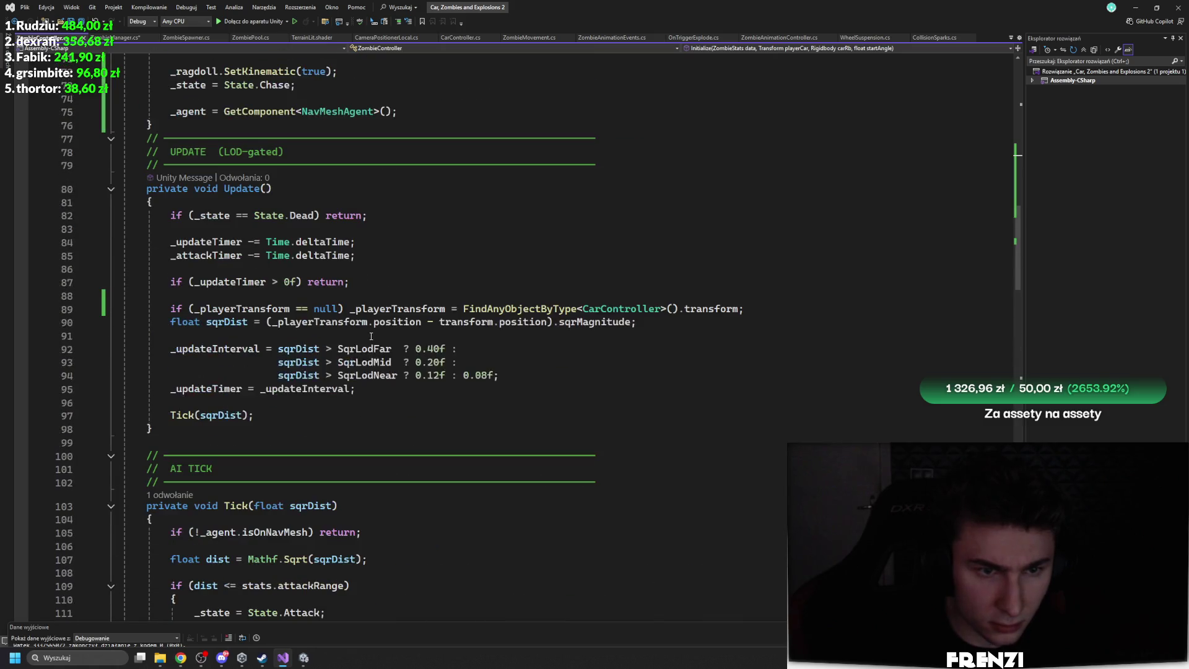
scroll(145, 356, up, 16)
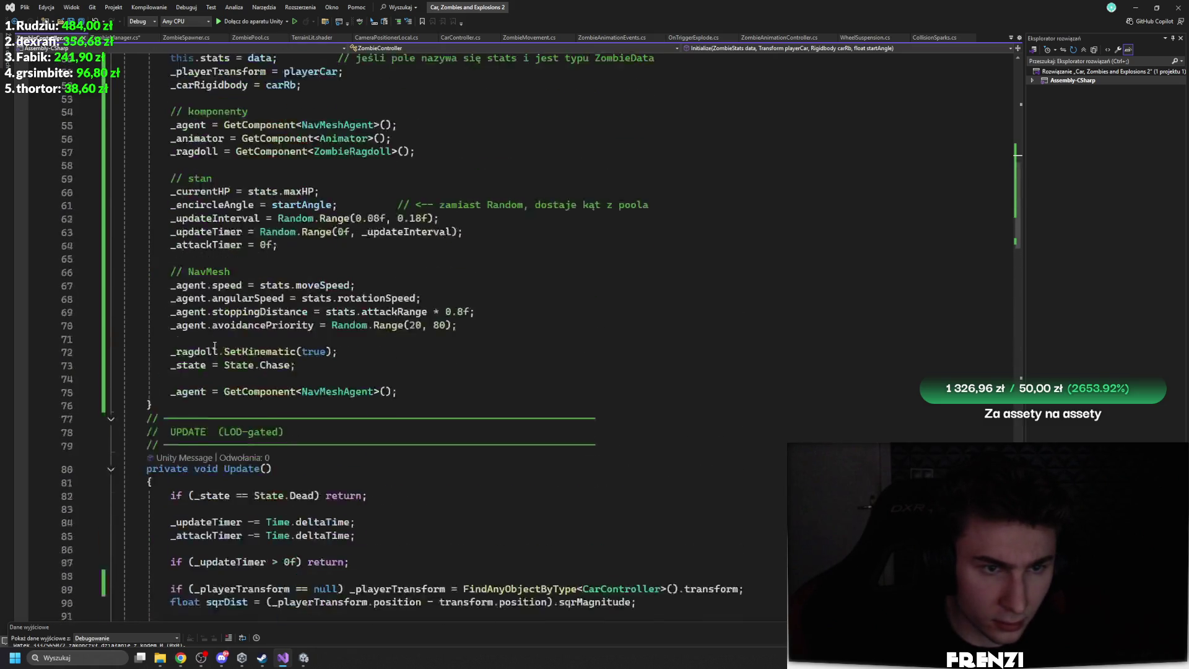
Remove the leftover blank lines after line 77 in ZombieManager's SpawnZombie
click(114, 38)
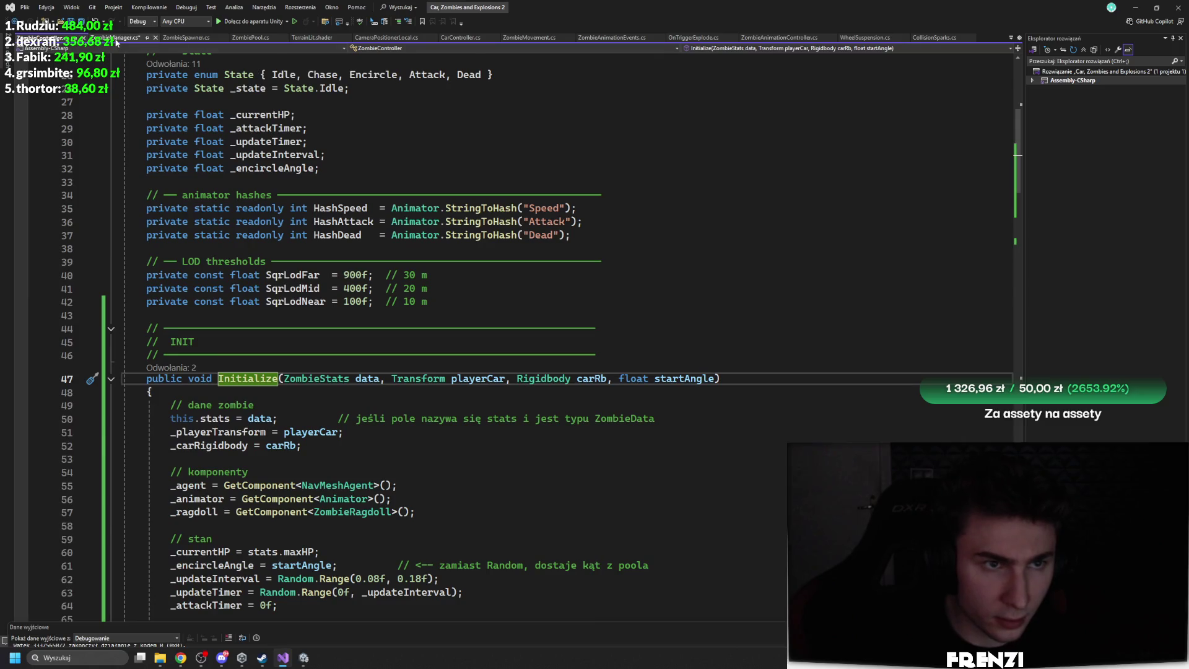
click(136, 226)
key(ctrl+z)
key(BackSpace)
key(BackSpace)
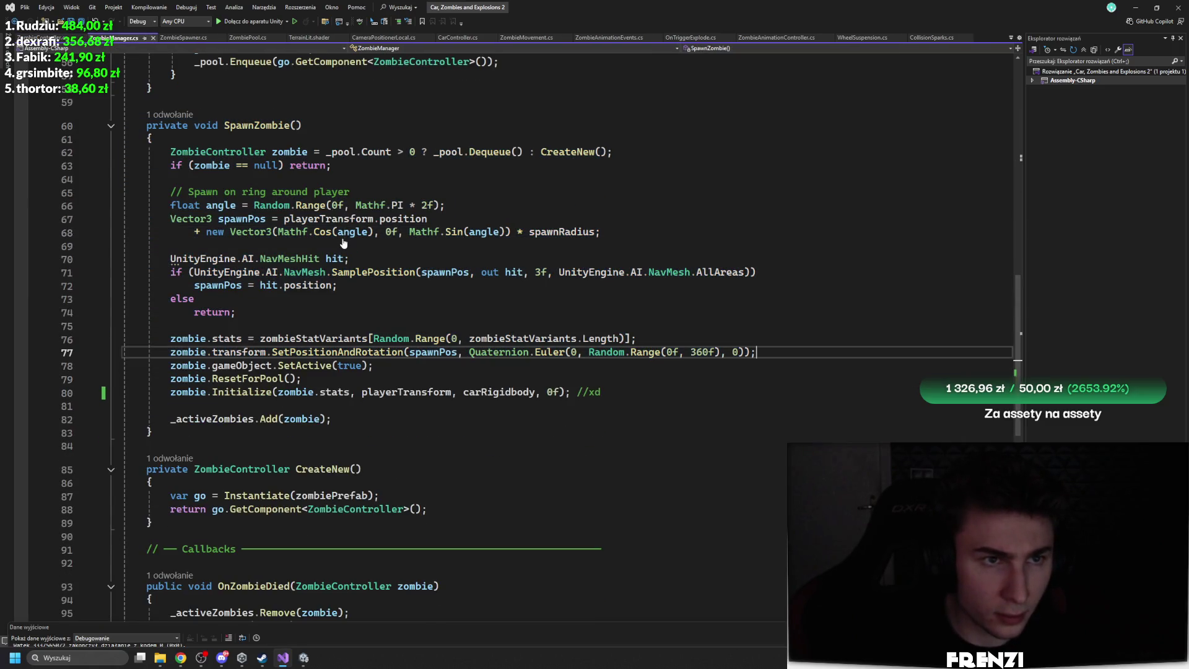
Glance at ZombieSpawner and ZombiePool, then open the Unity error at ZombieController line 105
click(186, 38)
click(256, 38)
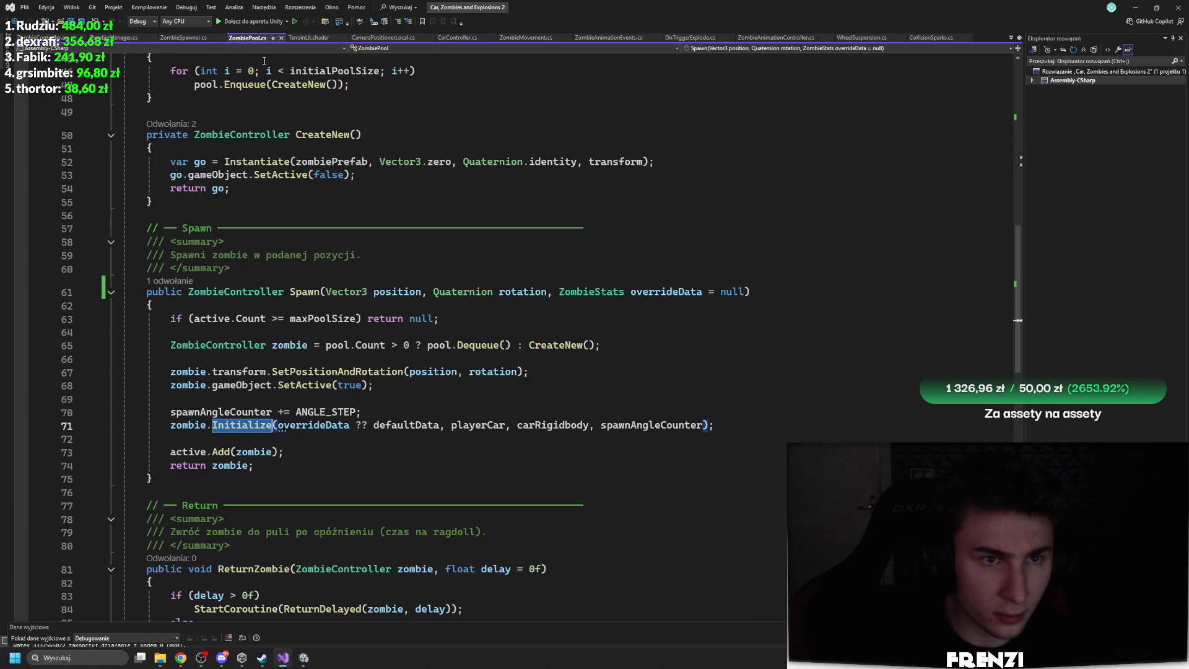
click(303, 657)
double_click(176, 588)
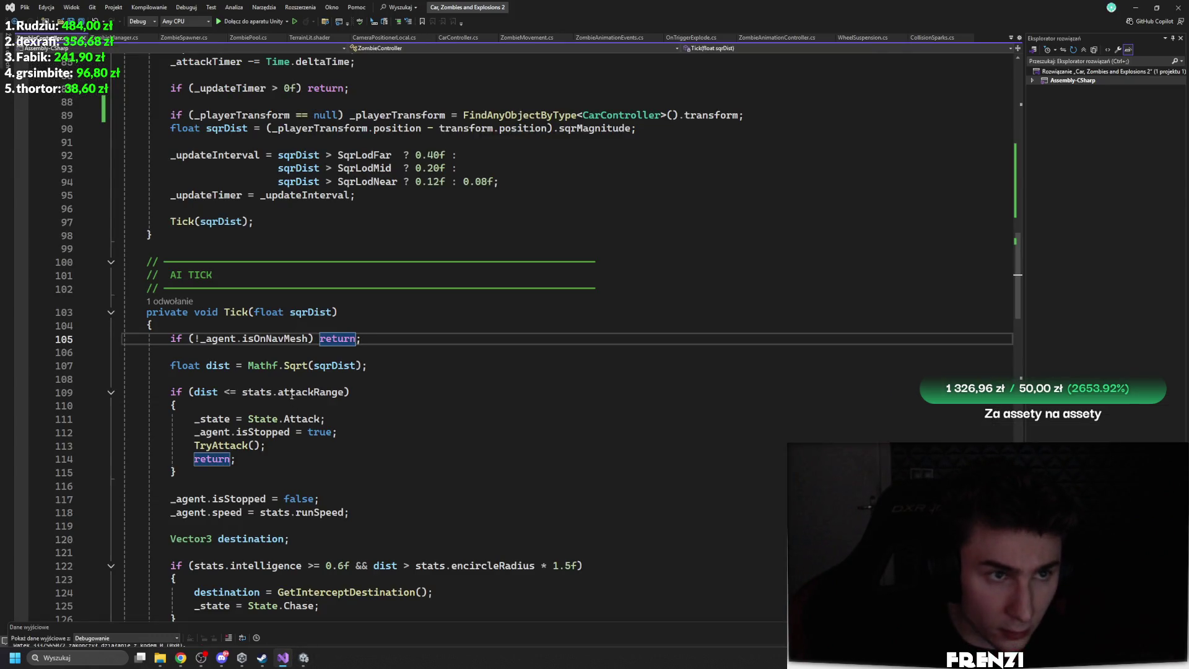
Replace line 105's isOnNavMesh return with a SamplePosition/Warp block that deactivates unplaceable zombies
drag(362, 338, 157, 340)
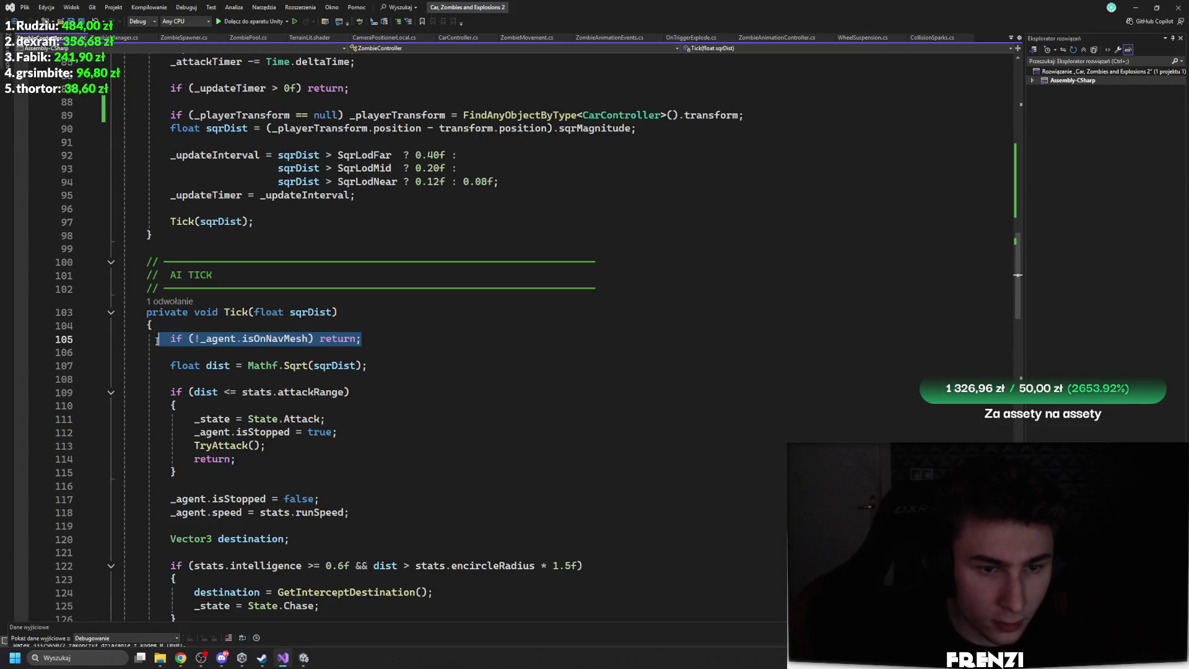
key(alt+Tab)
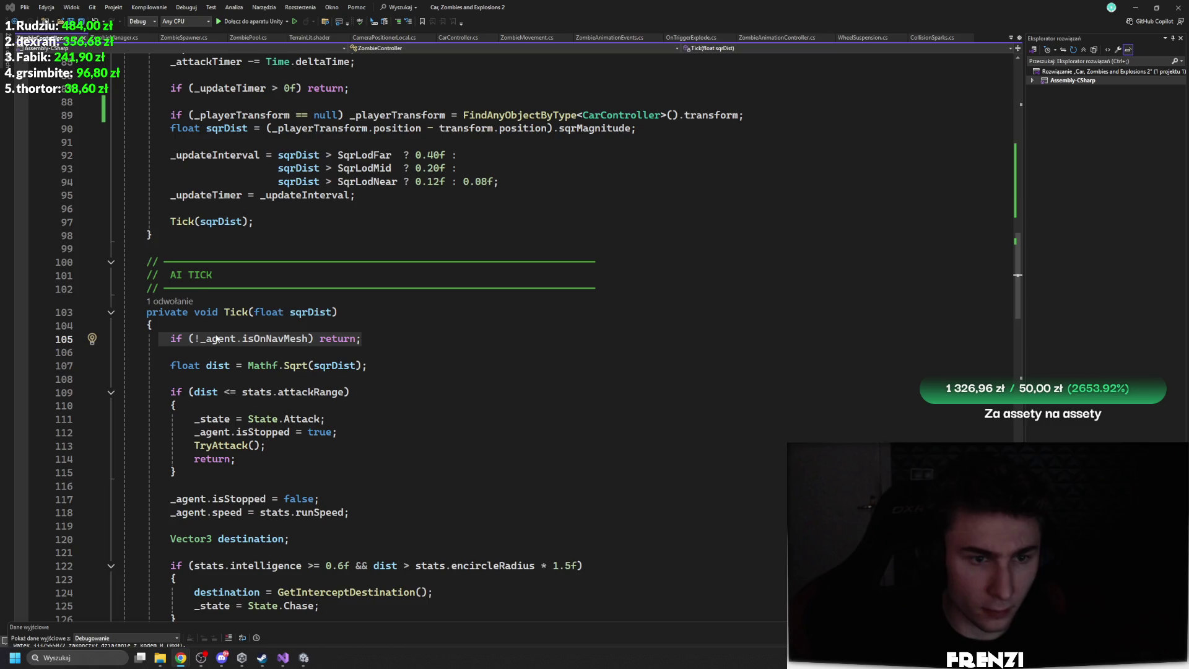
key(alt+Tab)
text(if (!_agent.isOnNavMesh)         {             NavMeshHit hit;             if (NavMesh.SamplePosition(transform.position, out hit, 10f, NavMesh.AllAreas))             {                 _agent.Warp(hit.position);             }             else             {                 // Naprawdę nie ma NavMesh w pobliżu — wróć do poola                 gameObject.SetActive(false);                 return;             }         })
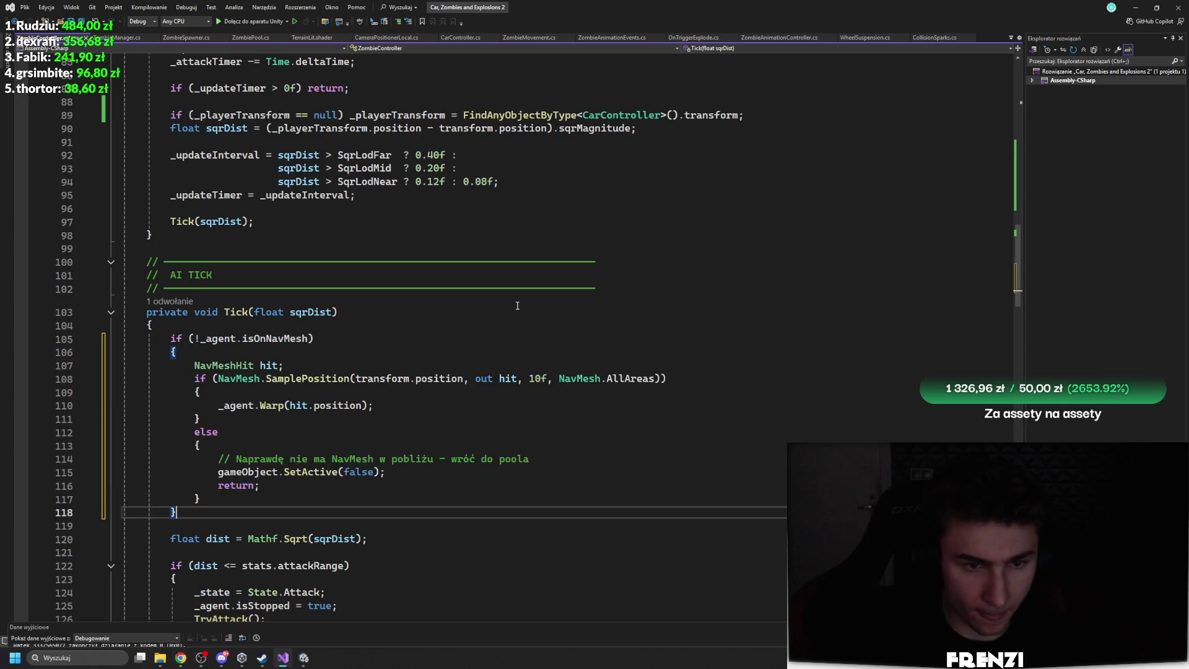
click(504, 312)
Decline script updating, play the game, inspect a zombie clone, clear the Console, select a Tick error
click(304, 657)
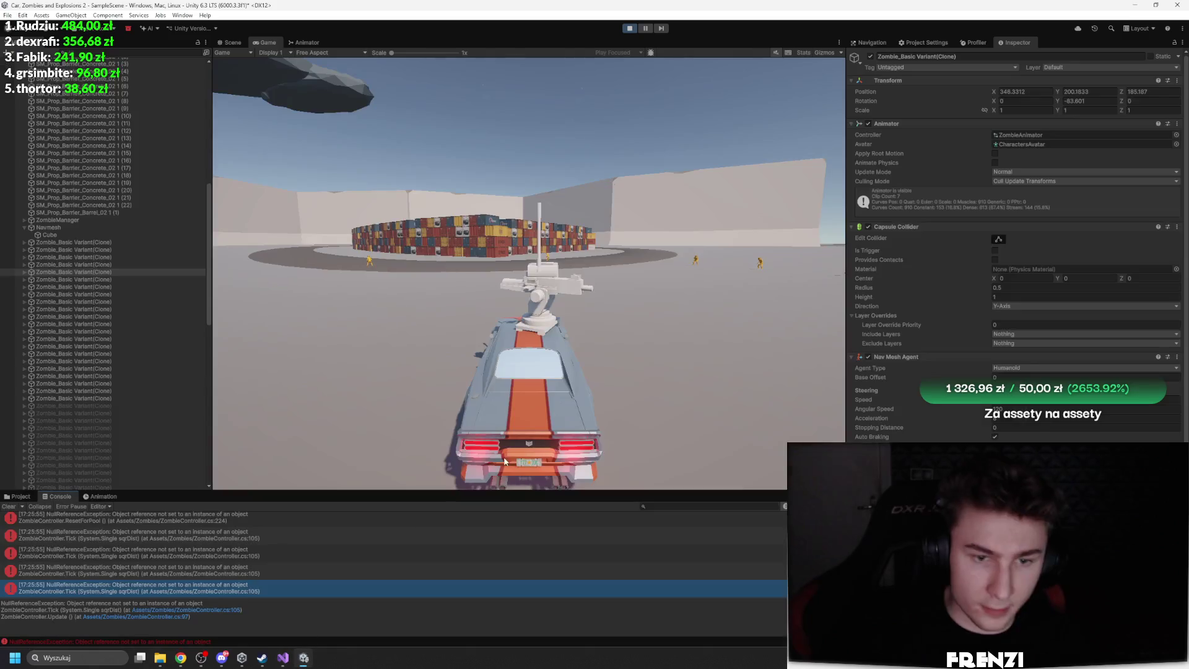
click(693, 357)
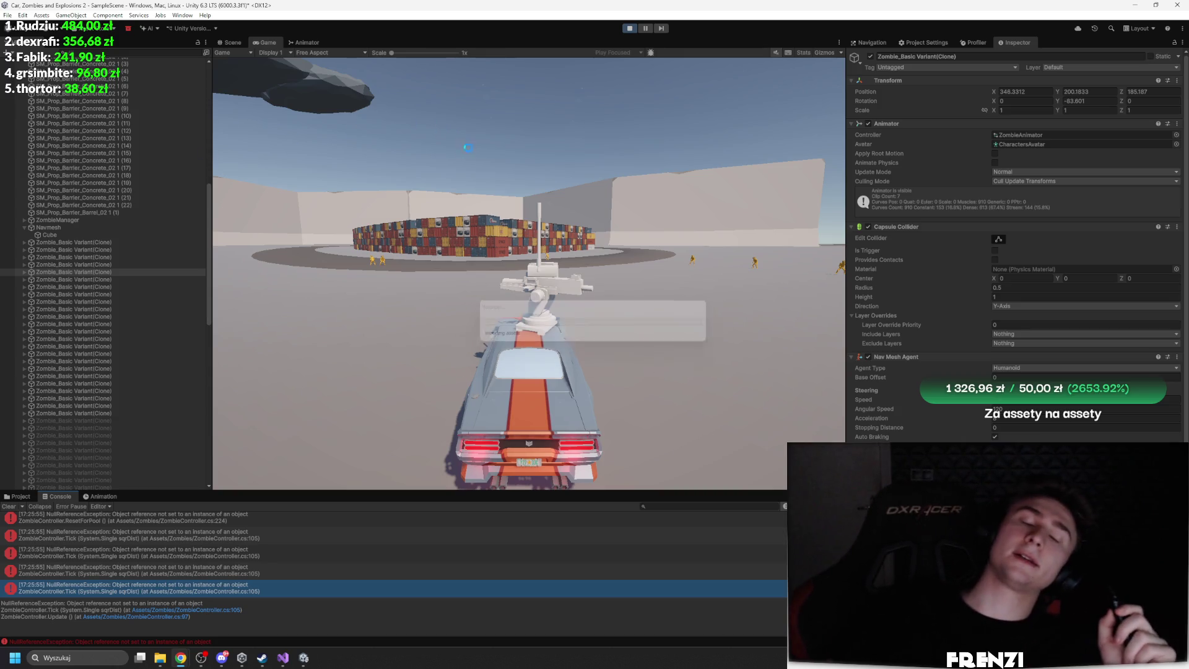
click(633, 29)
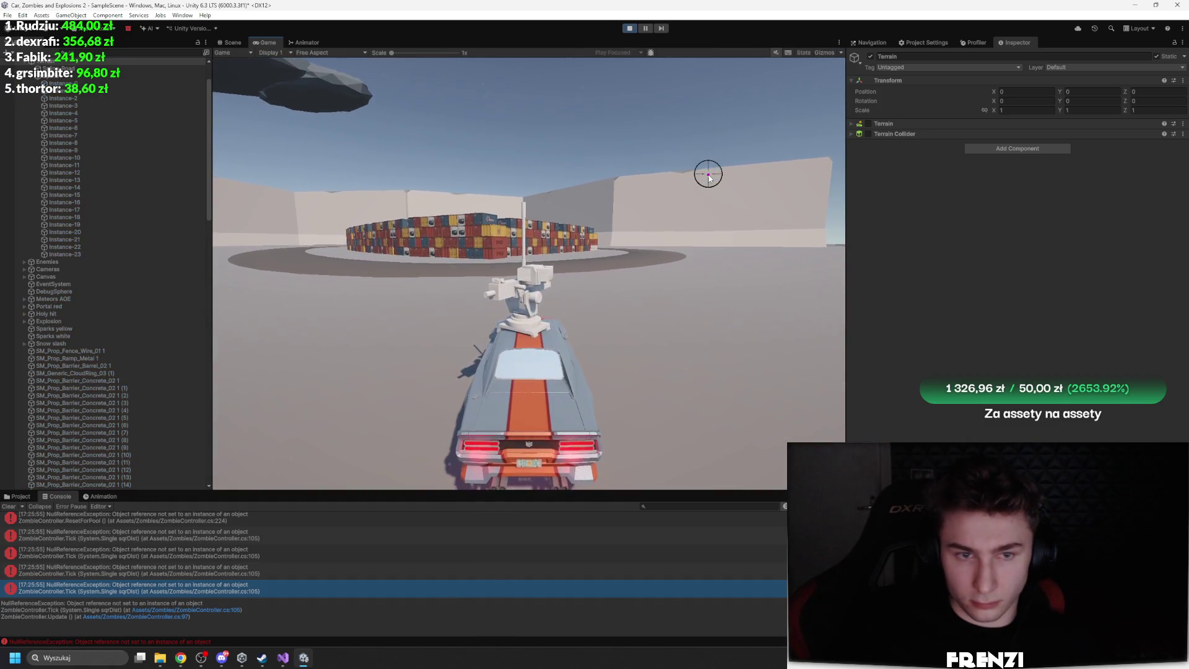
scroll(146, 369, down, 10)
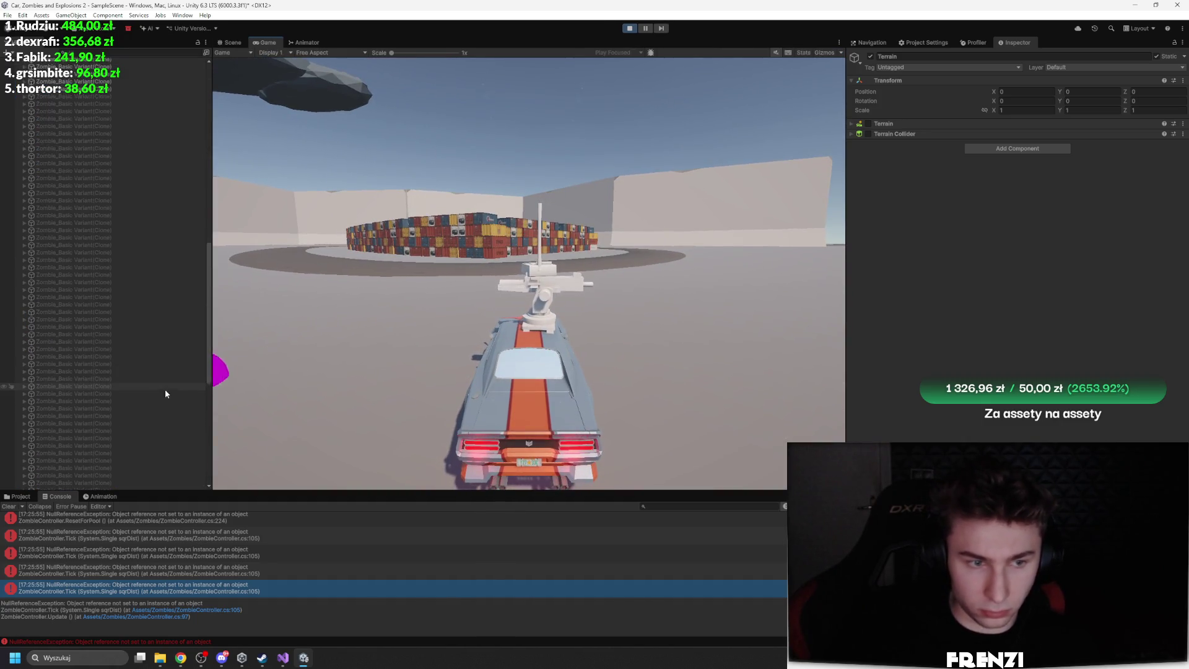
click(110, 276)
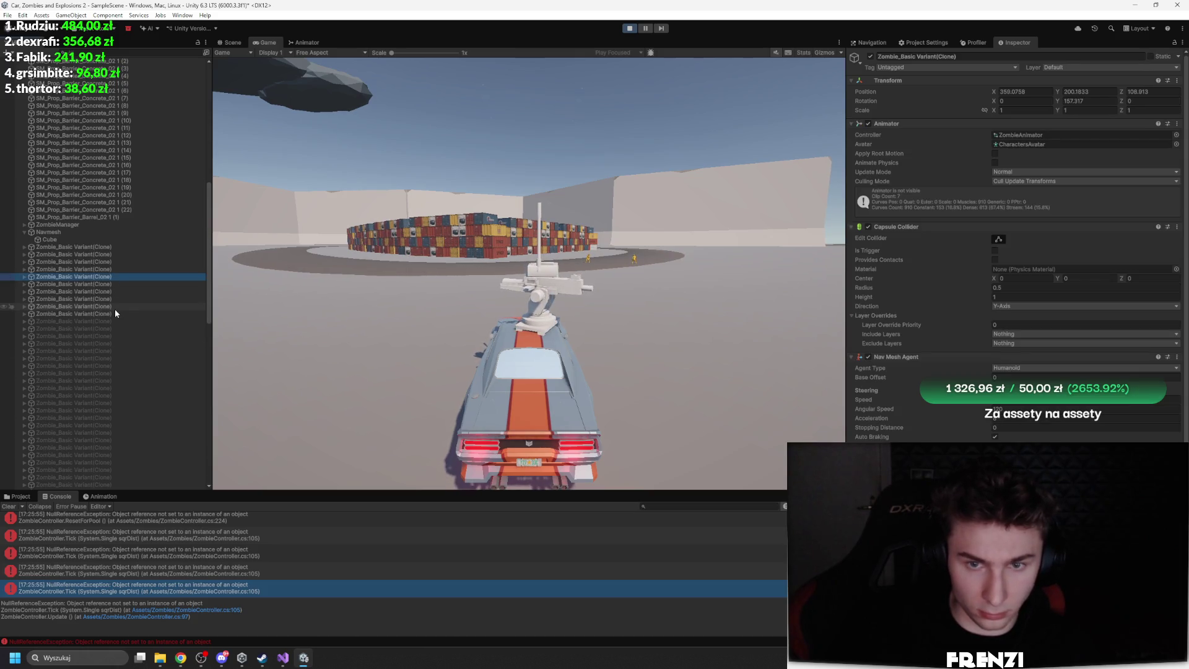
click(20, 507)
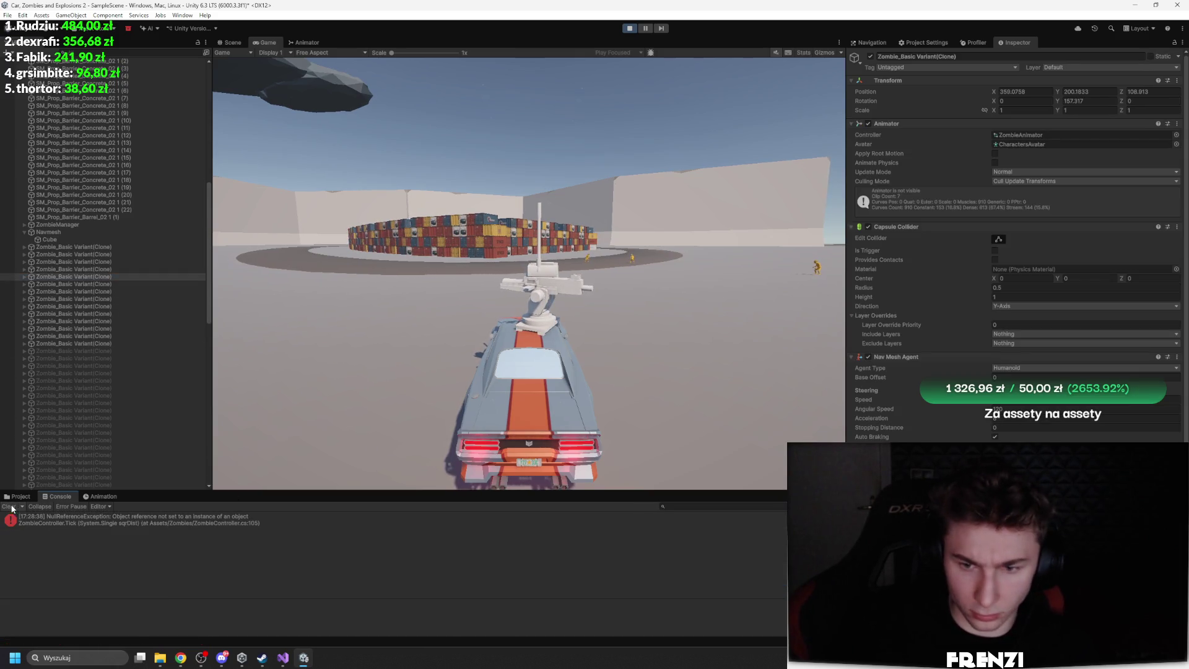
click(166, 551)
Attach the debugger and use a line 104 breakpoint to confirm _agent is null in Tick
double_click(166, 551)
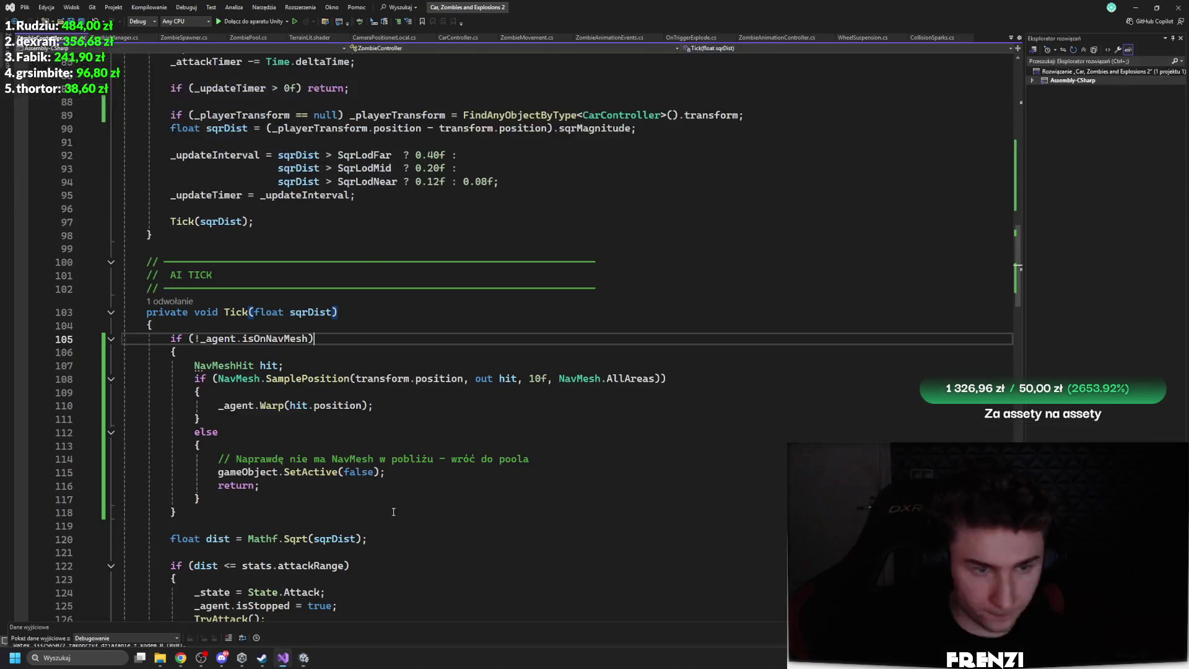
double_click(274, 339)
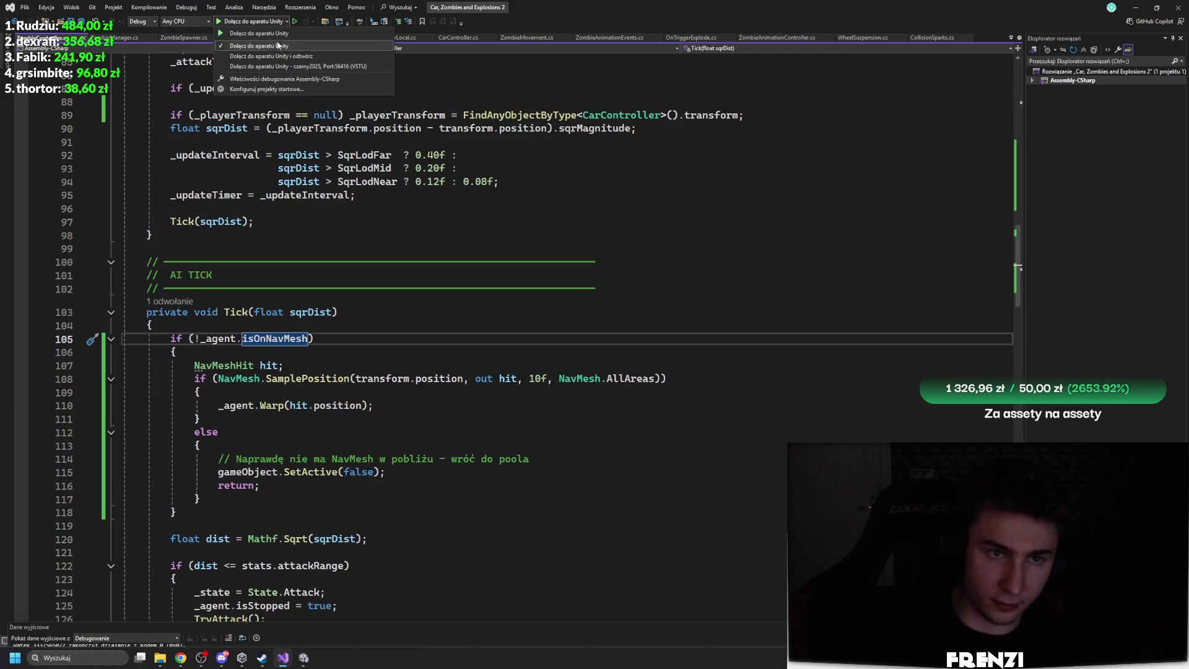
click(226, 25)
click(11, 338)
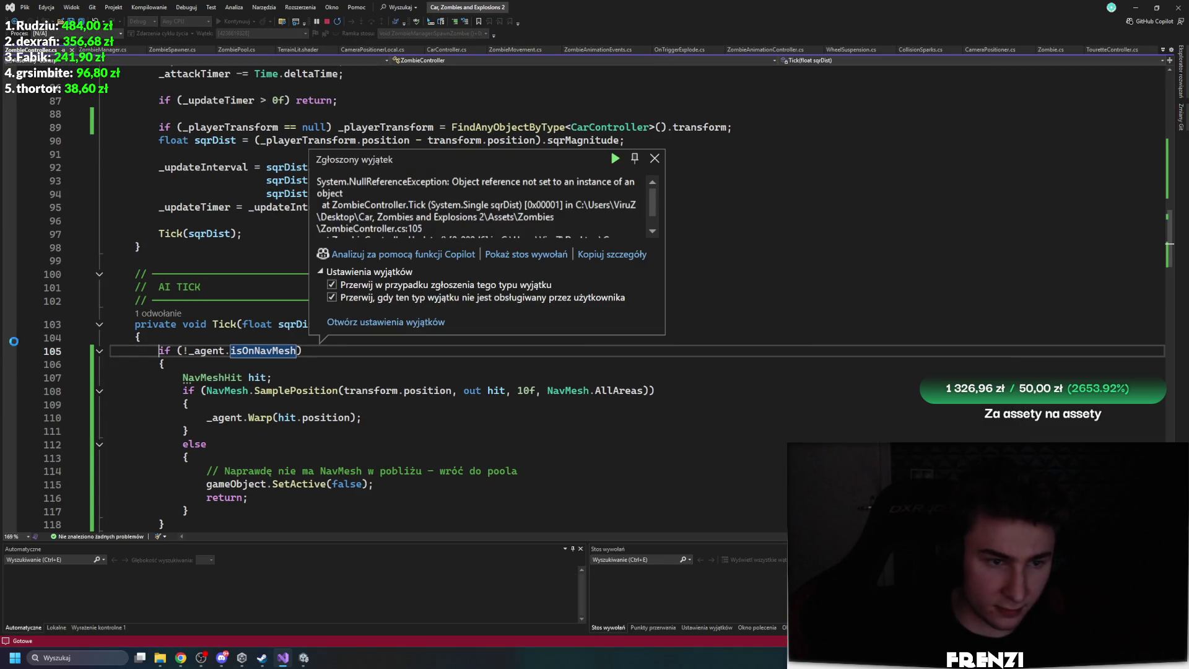
mouse_move(201, 357)
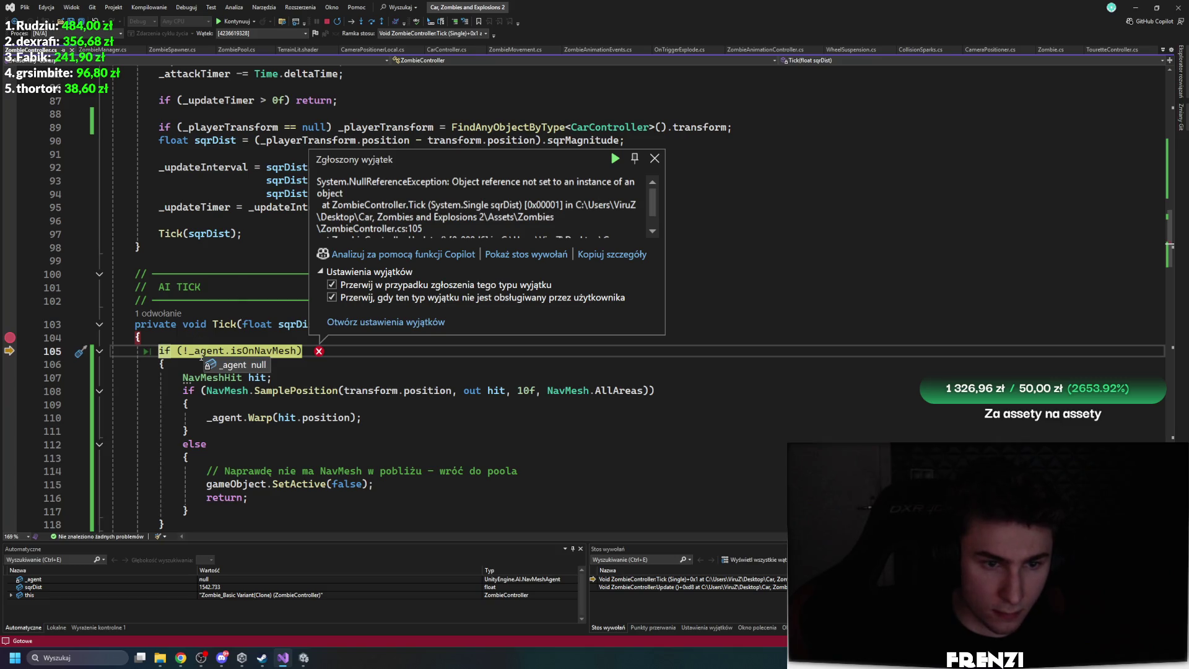
click(10, 337)
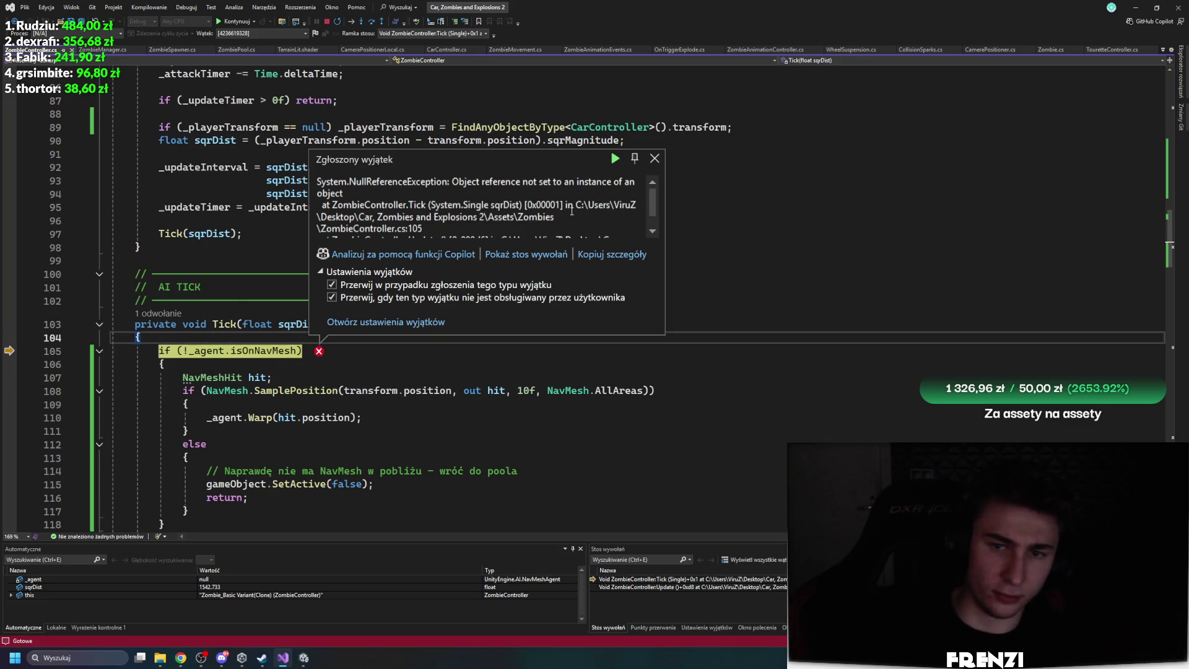
click(654, 159)
Trace where _agent gets its NavMeshAgent, stop debugging, and place the caret on Initialize's line 53
click(198, 351)
scroll(391, 336, up, 10)
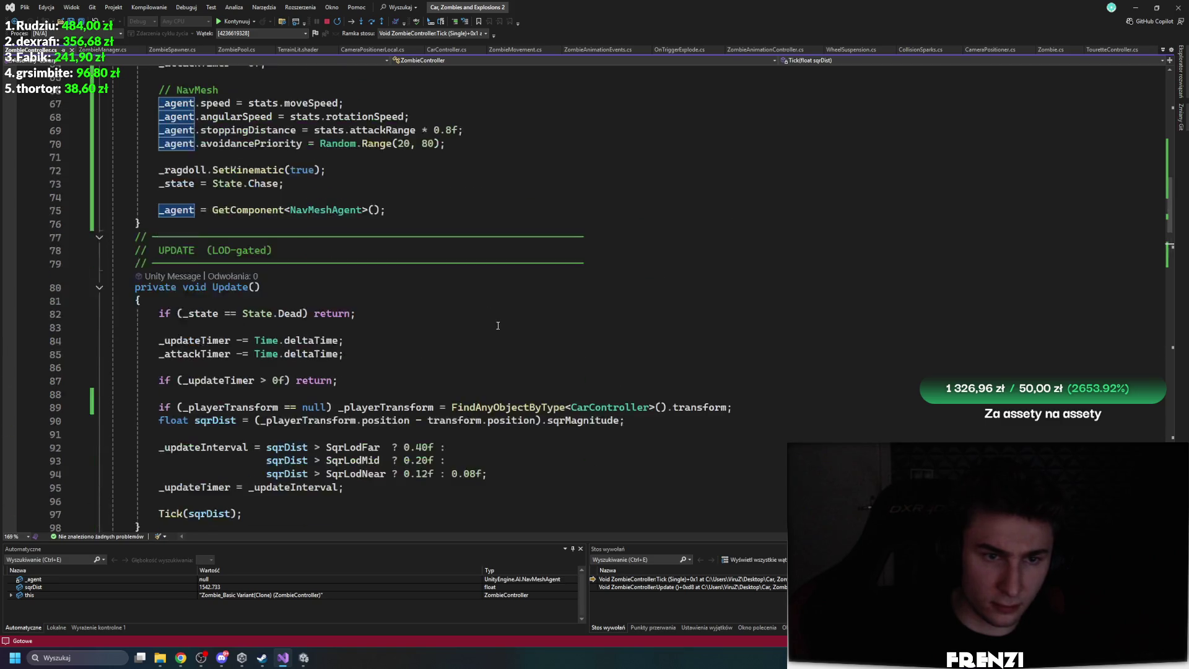
click(335, 329)
scroll(334, 328, up, 6)
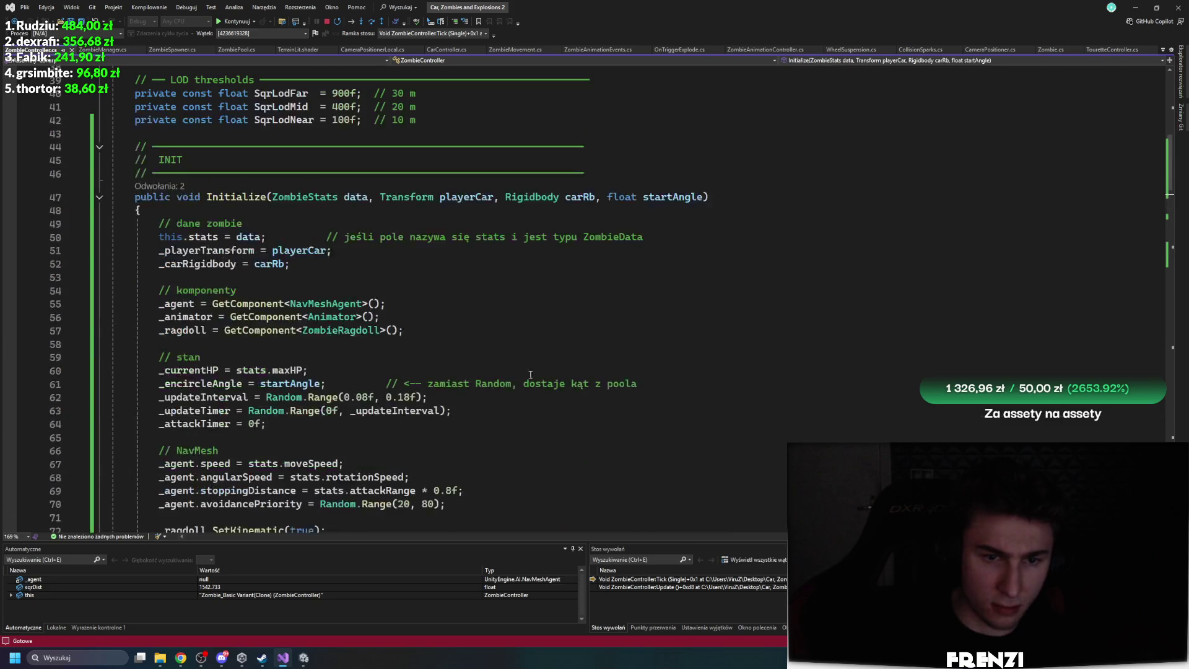
click(304, 657)
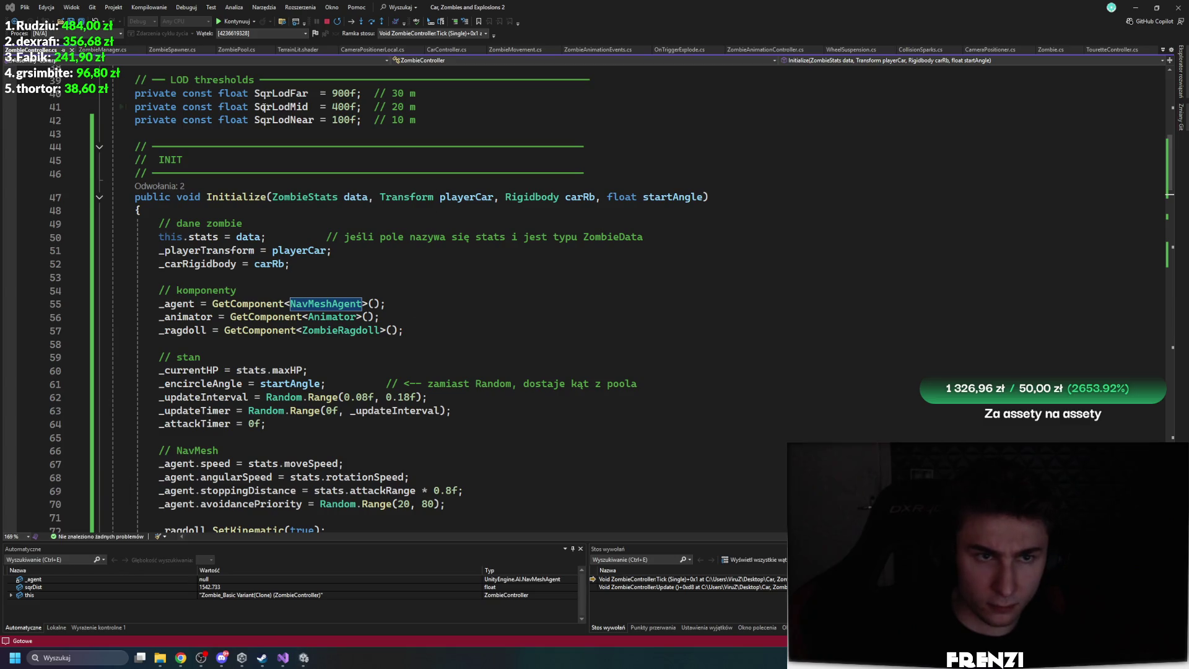
click(325, 21)
click(487, 262)
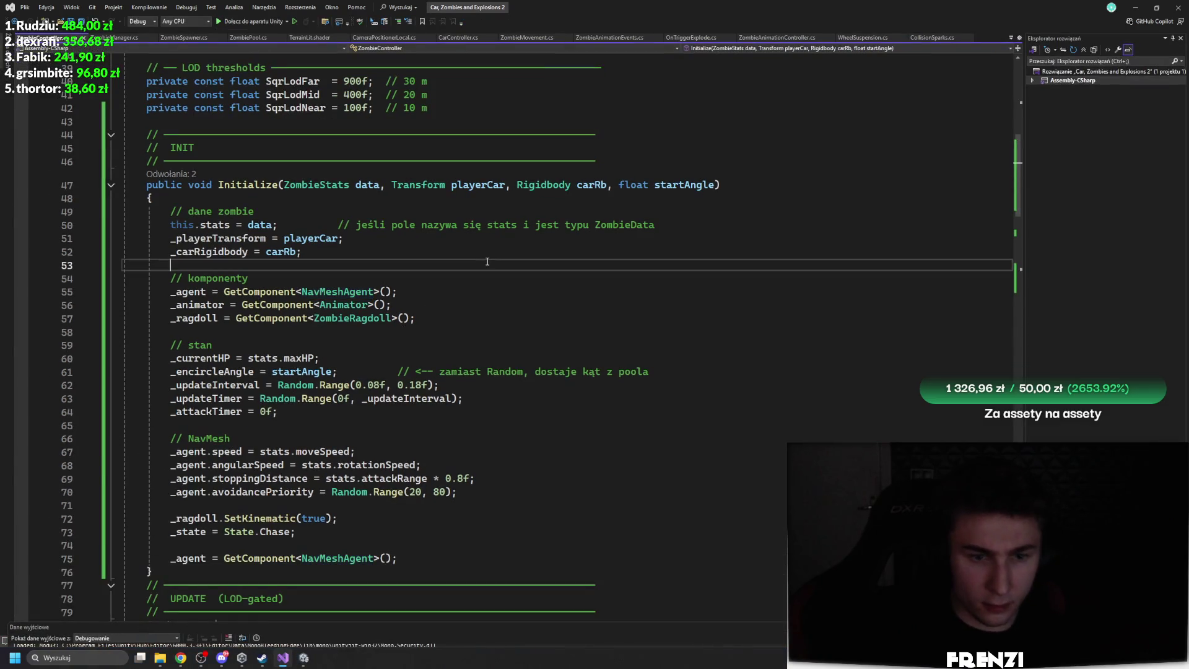
click(303, 658)
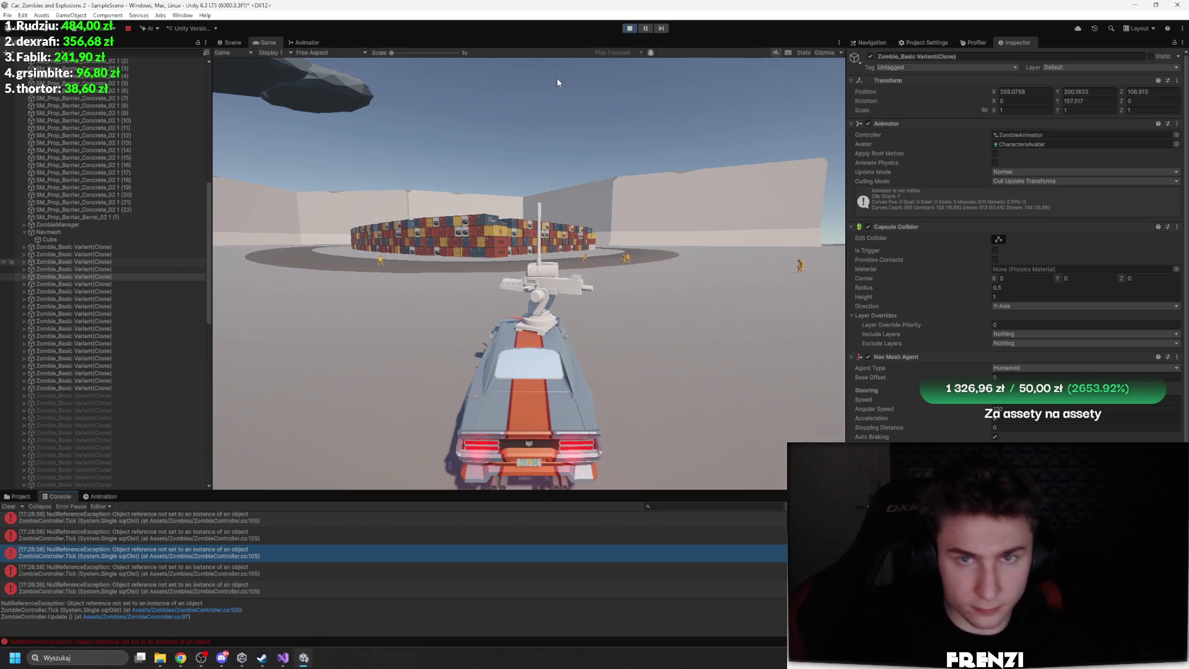
Stop the game and inspect the Zombie_Basic Variant prefab that ZombieManager spawns
key(ctrl+p)
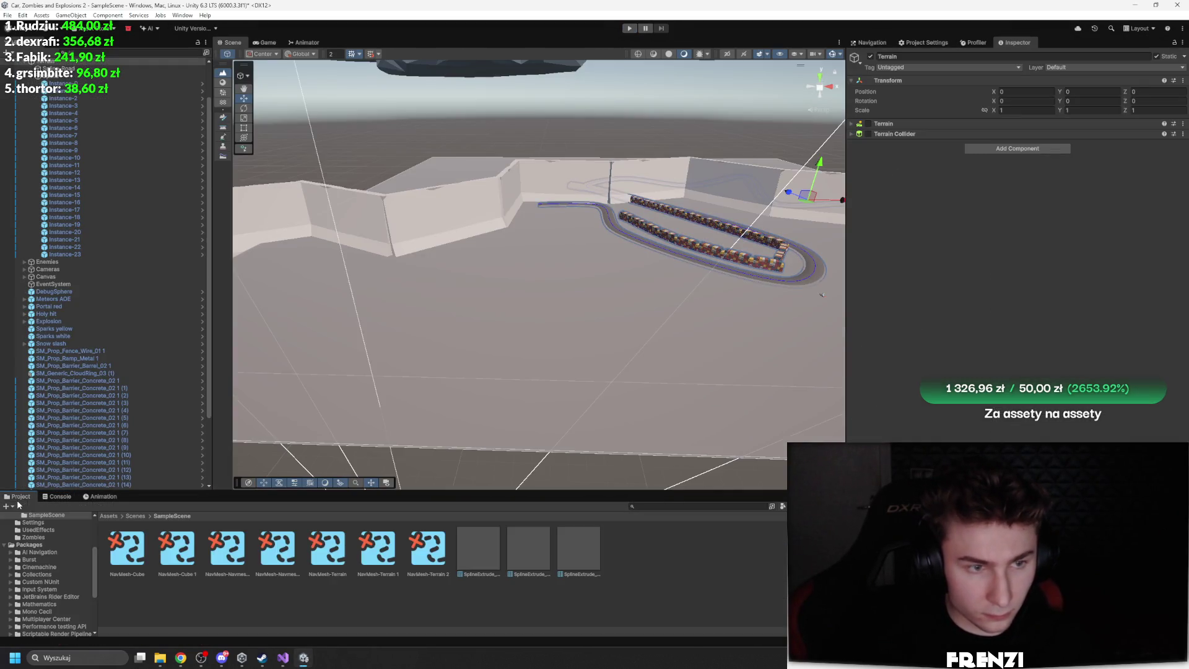
scroll(124, 369, down, 5)
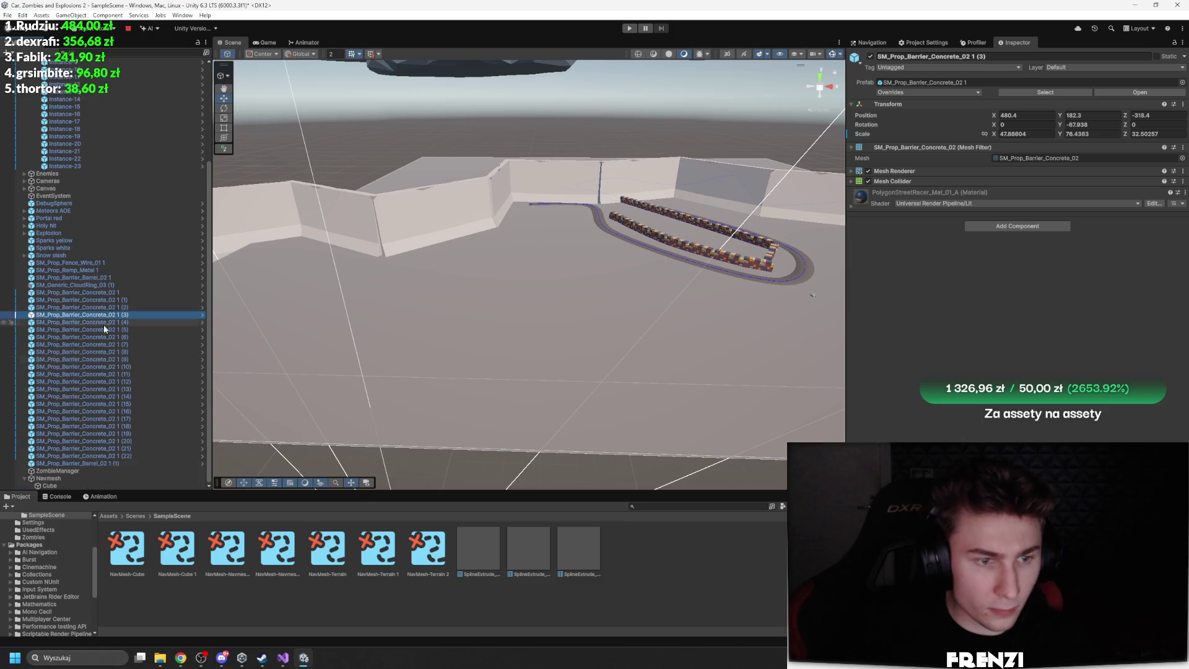
click(77, 469)
click(1046, 157)
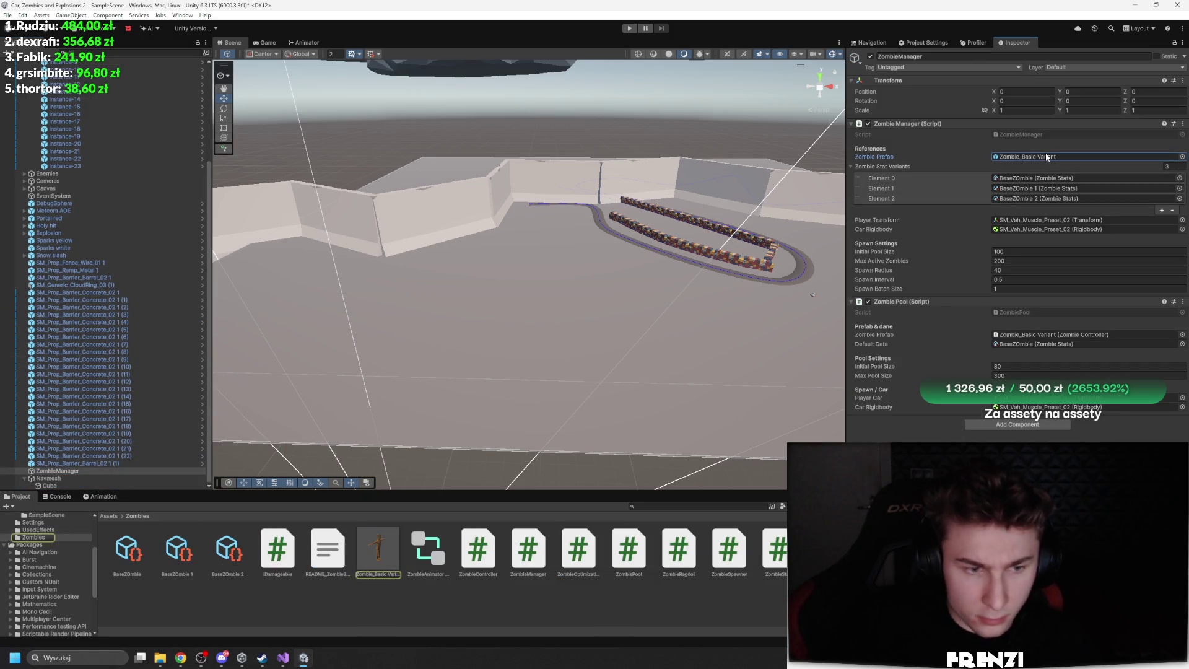
click(369, 562)
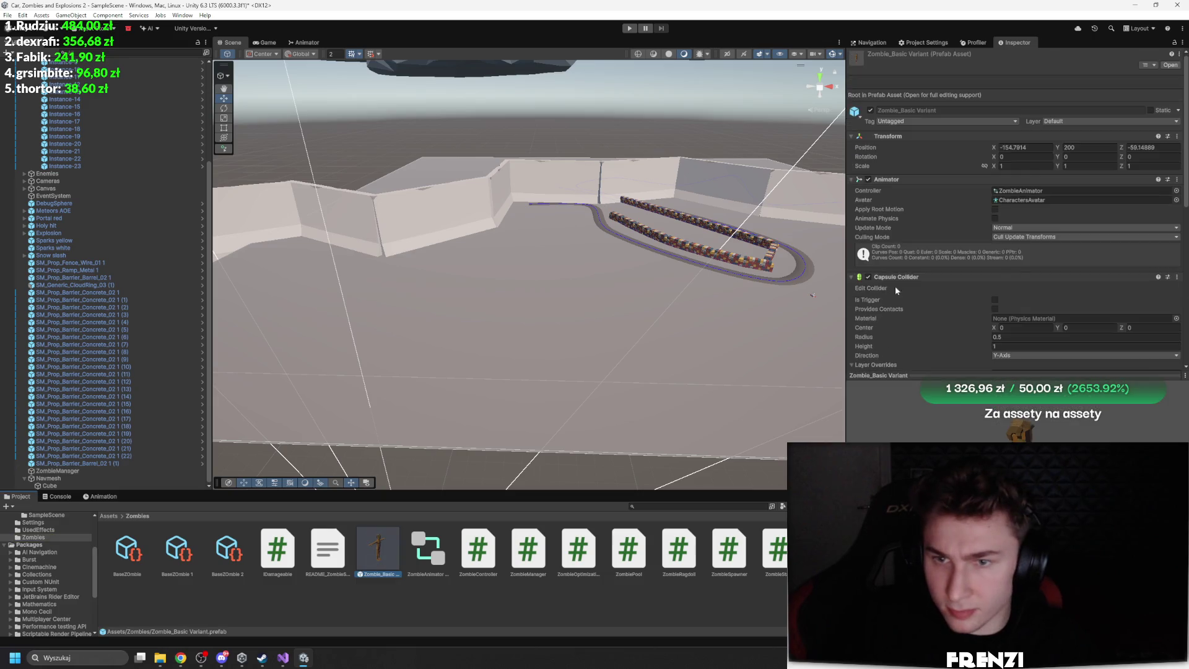
scroll(917, 304, down, 5)
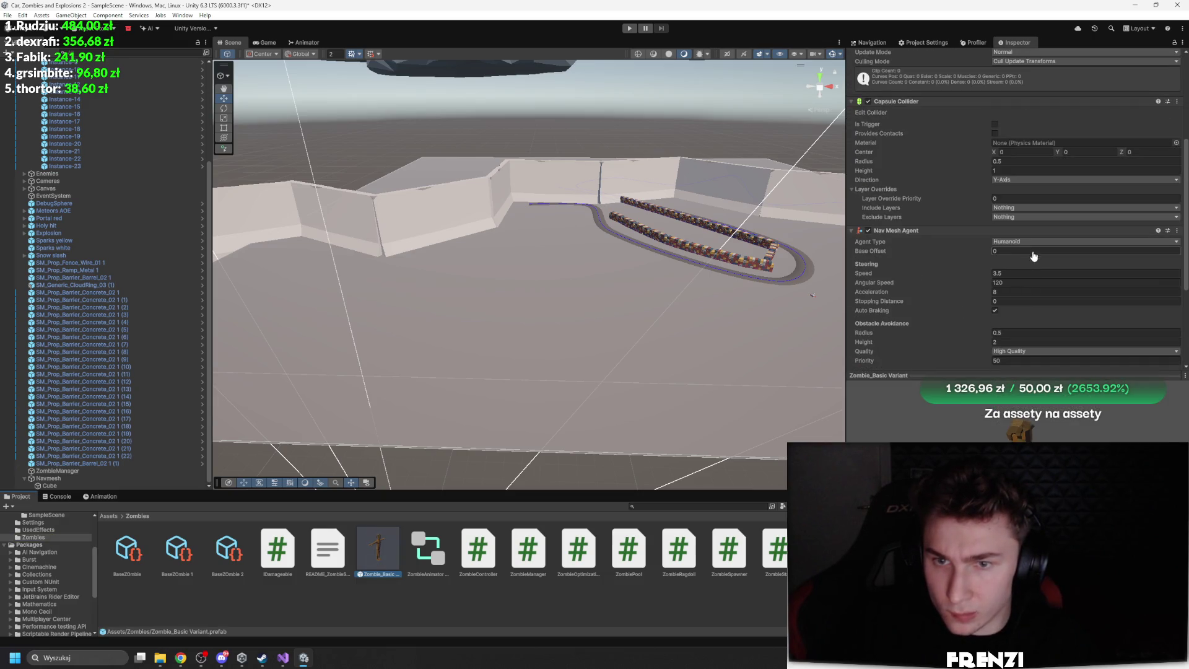
scroll(1006, 251, down, 2)
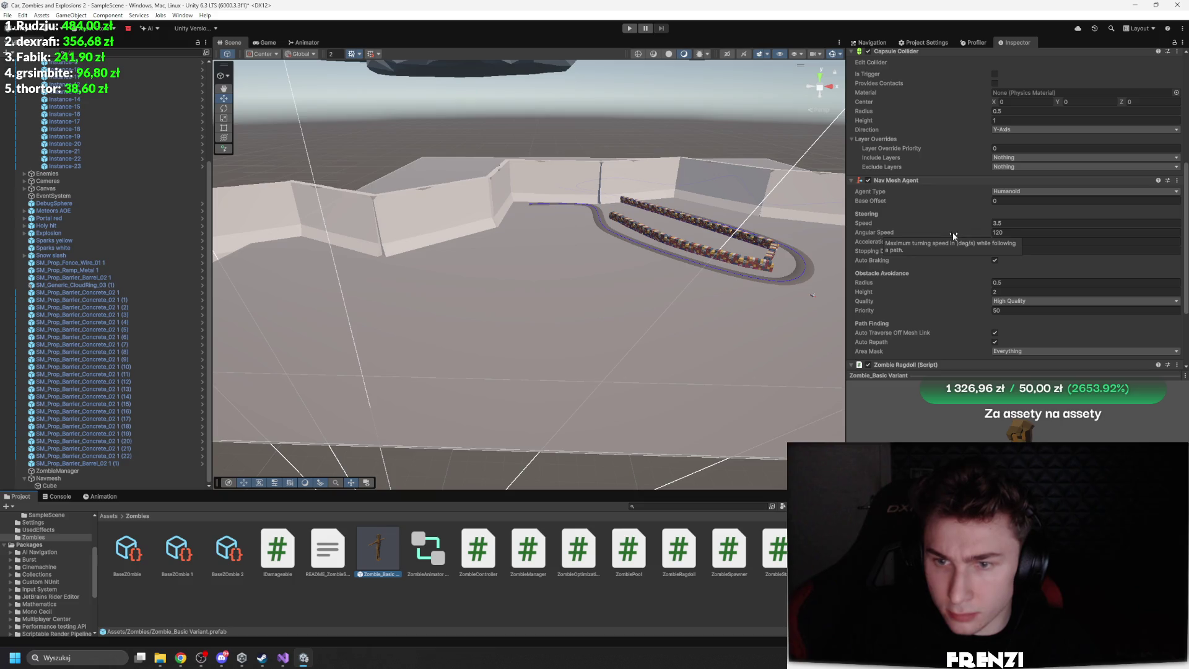
Place a Zombie_Basic Variant in the scene, frame it, and briefly run the game
drag(582, 316, 656, 348)
key(f)
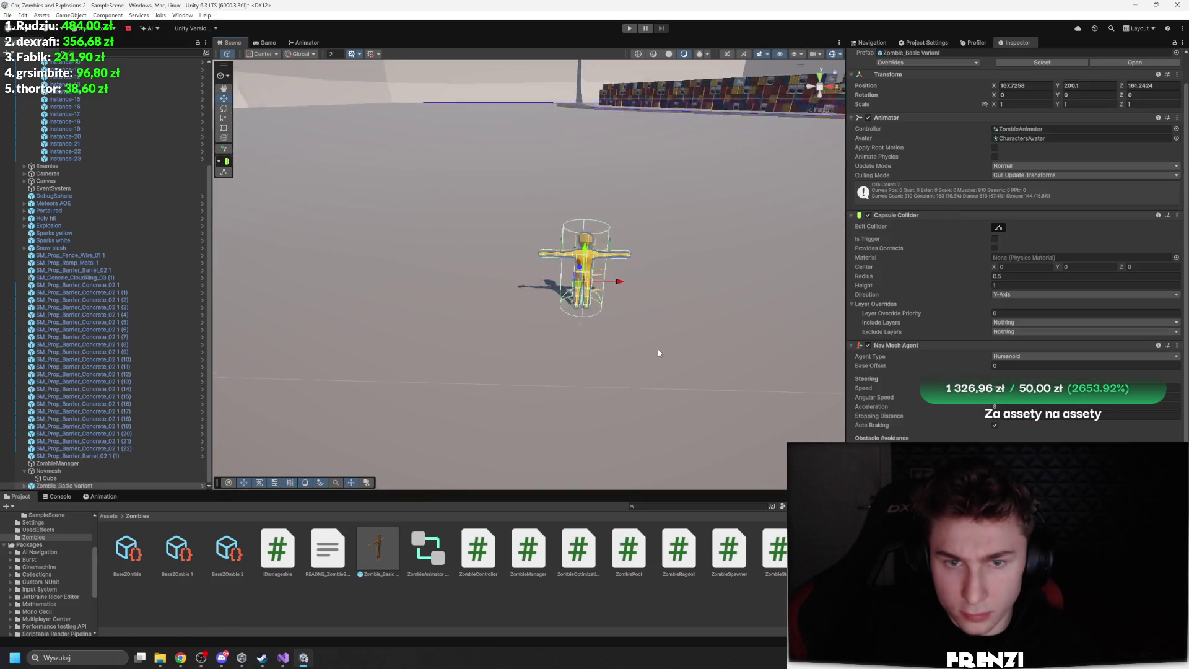
click(629, 29)
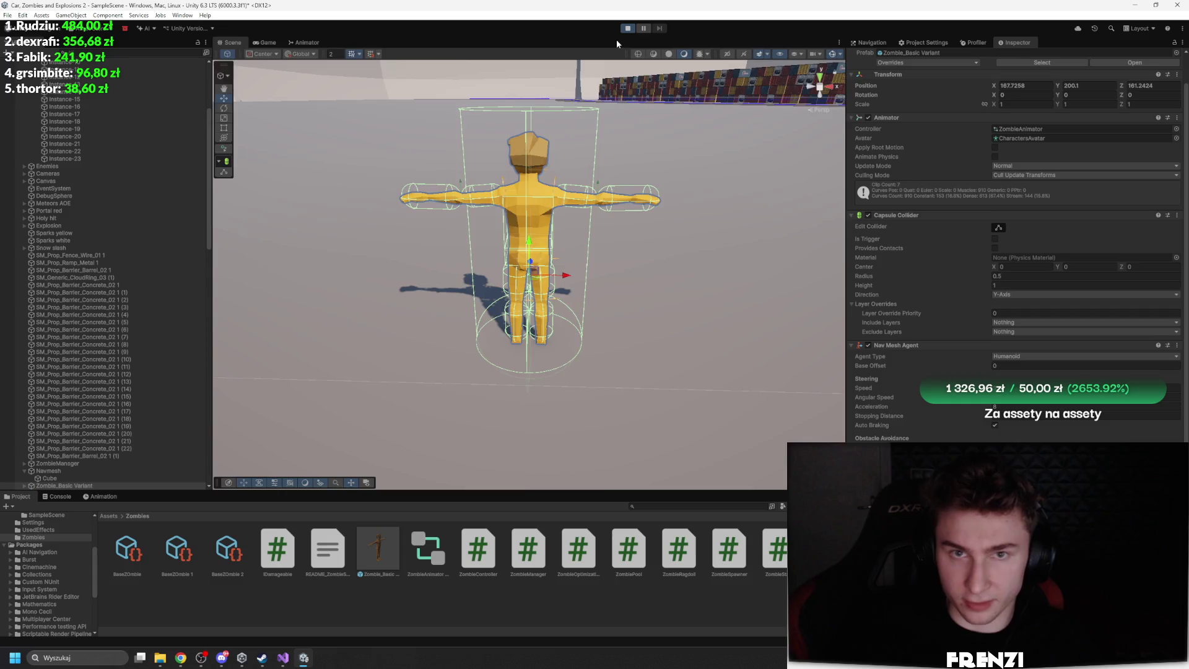
click(628, 29)
Inspect the Navmesh object and its Cube surface near the walls and barriers
scroll(95, 467, down, 5)
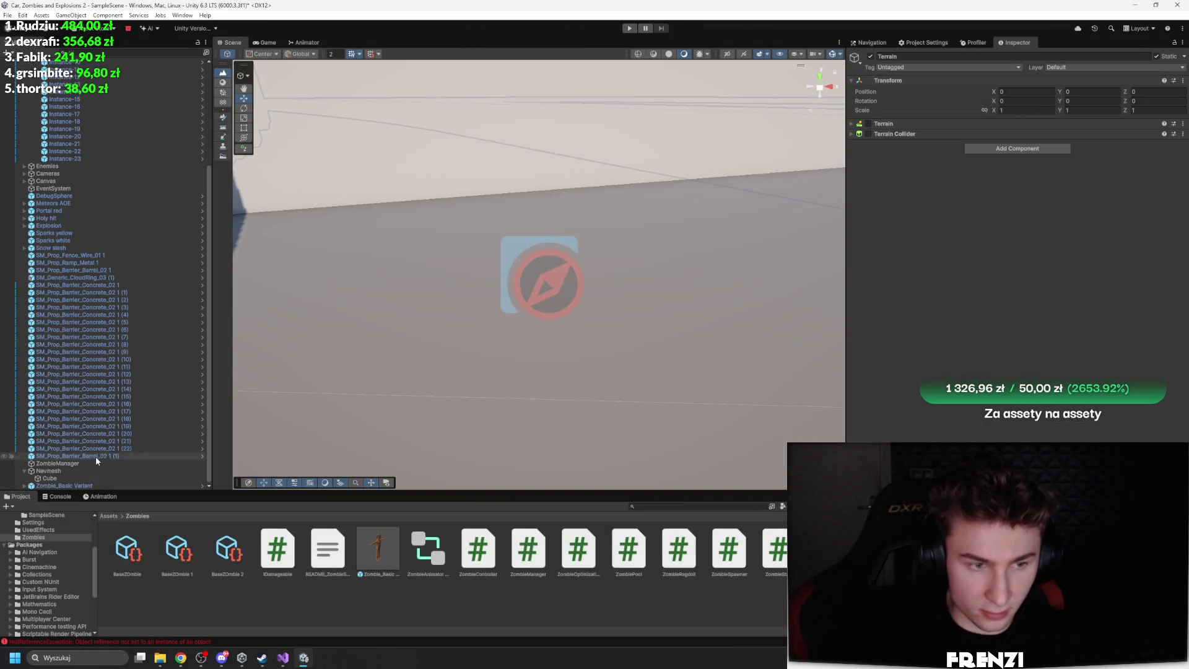
click(92, 463)
double_click(75, 471)
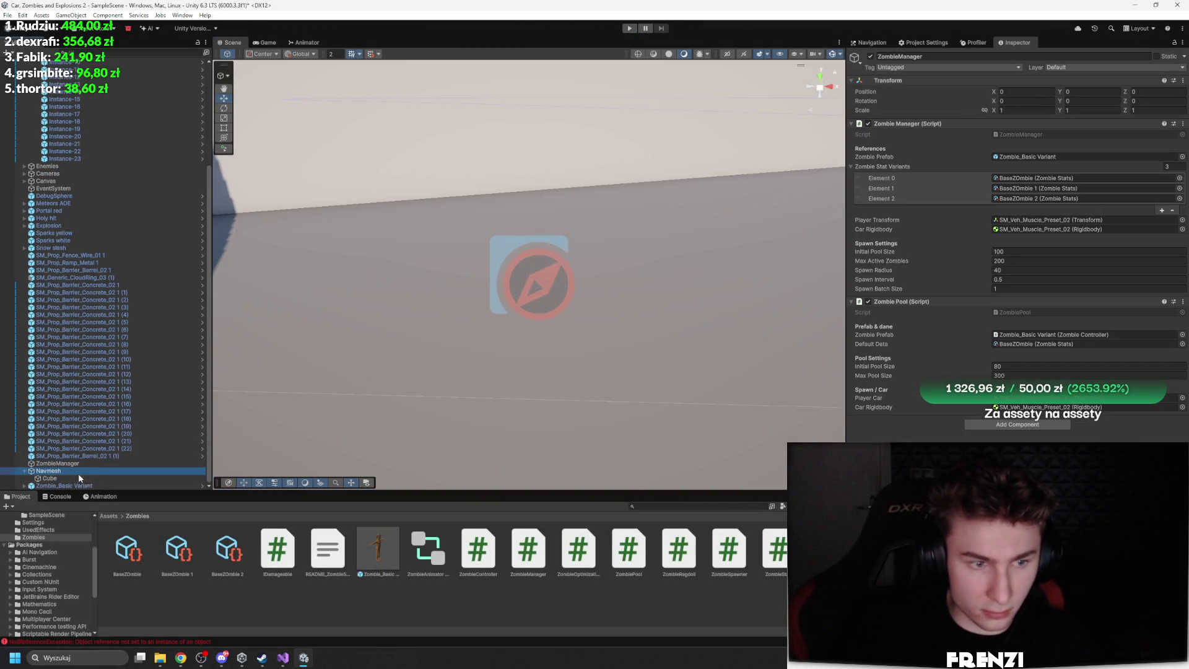
drag(596, 239, 526, 260)
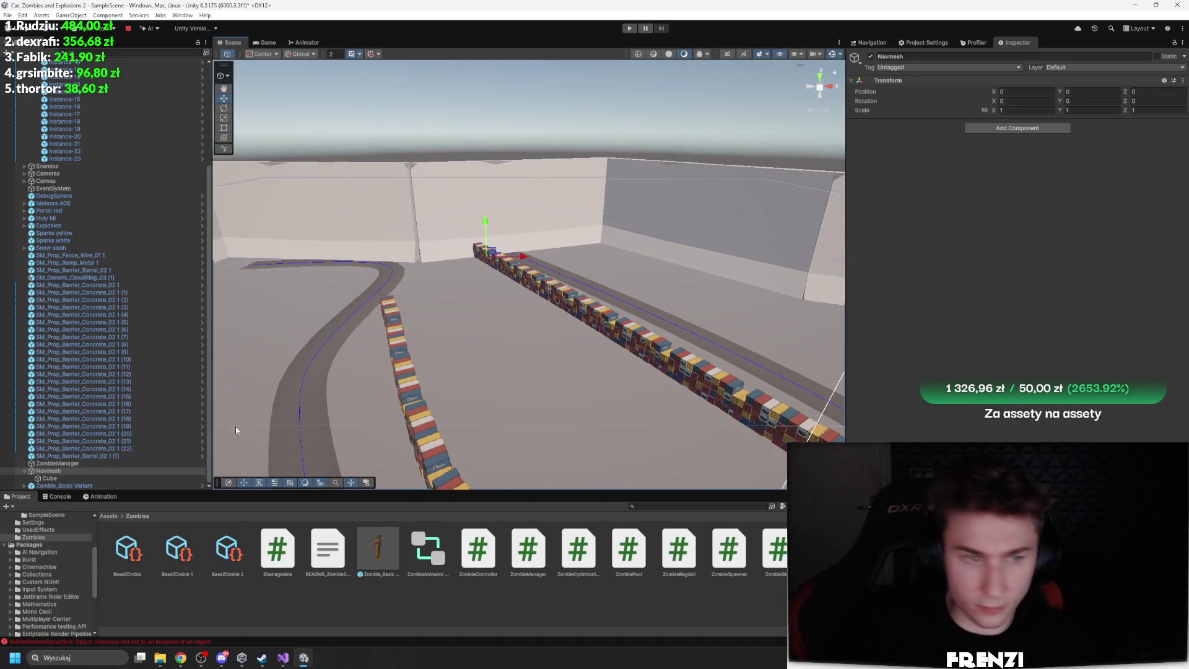
click(77, 478)
Disable ZombieManager and start play with only the placed zombie selected
click(73, 485)
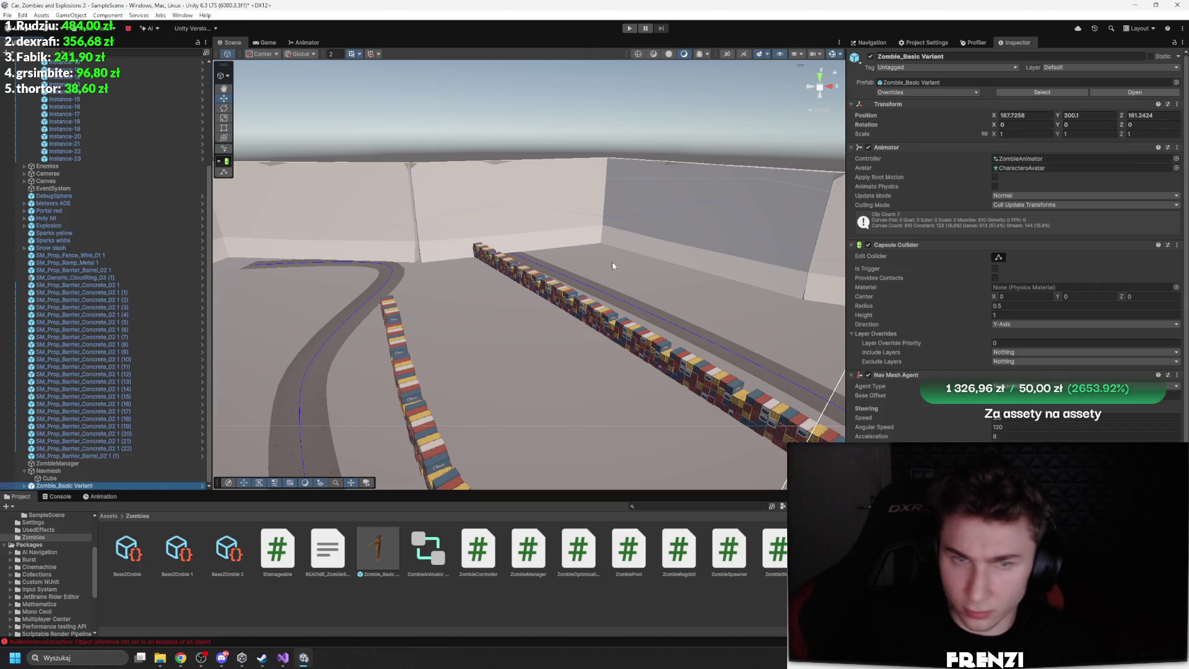
click(59, 463)
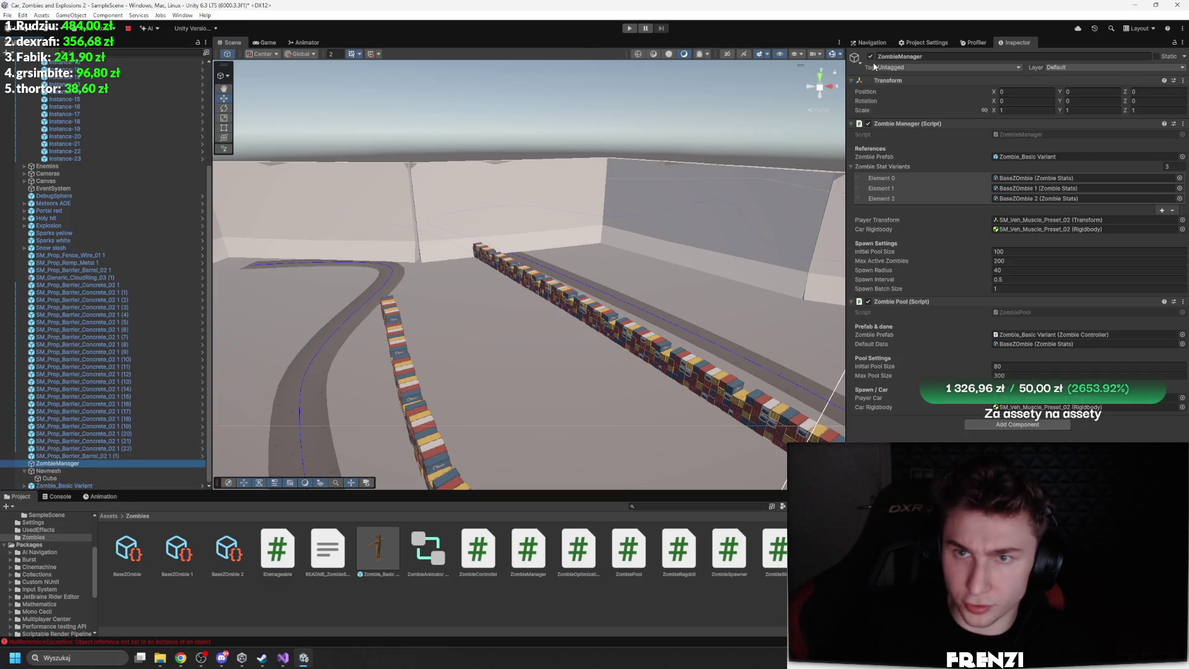
click(869, 56)
click(78, 477)
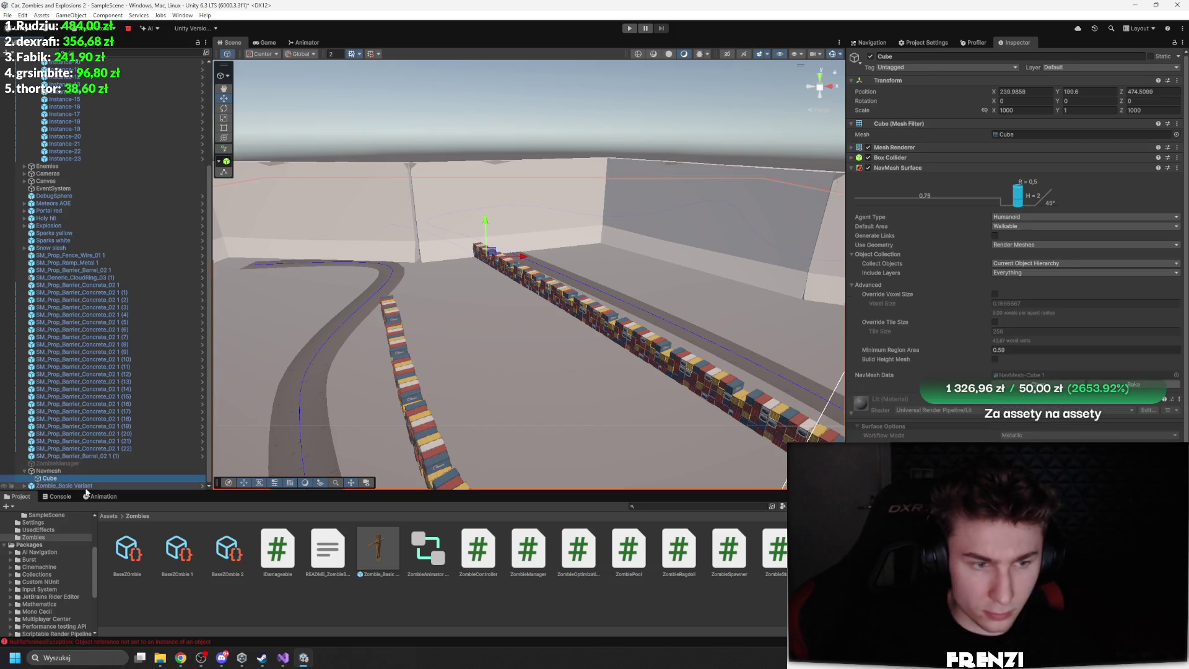
double_click(73, 485)
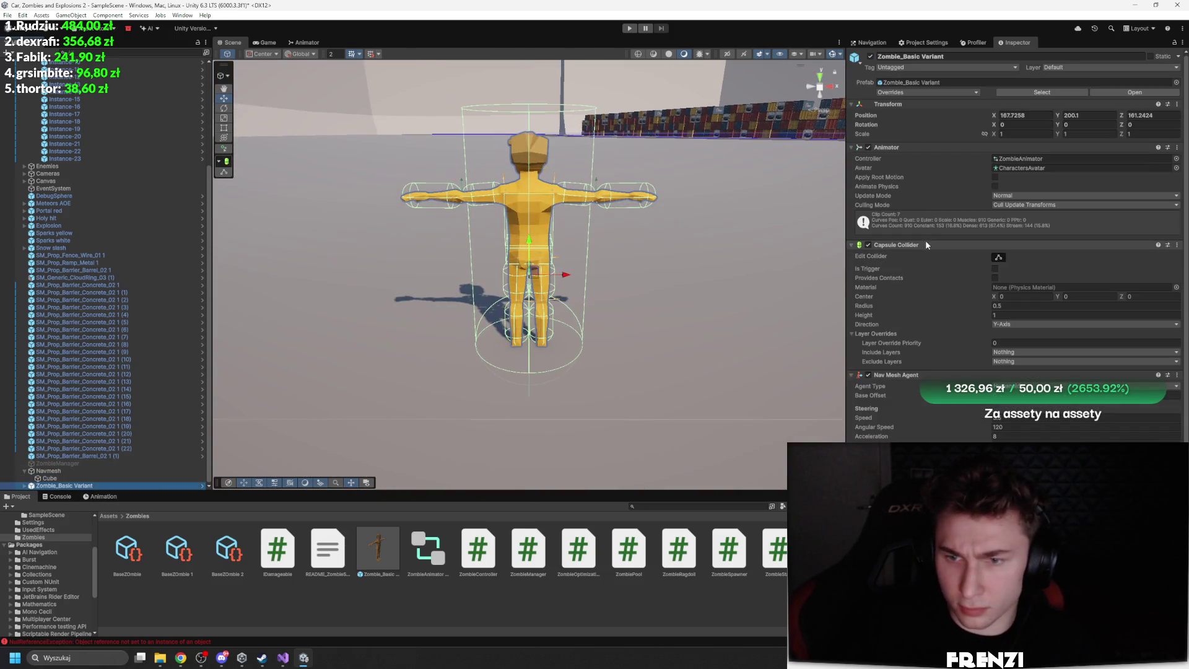
click(631, 29)
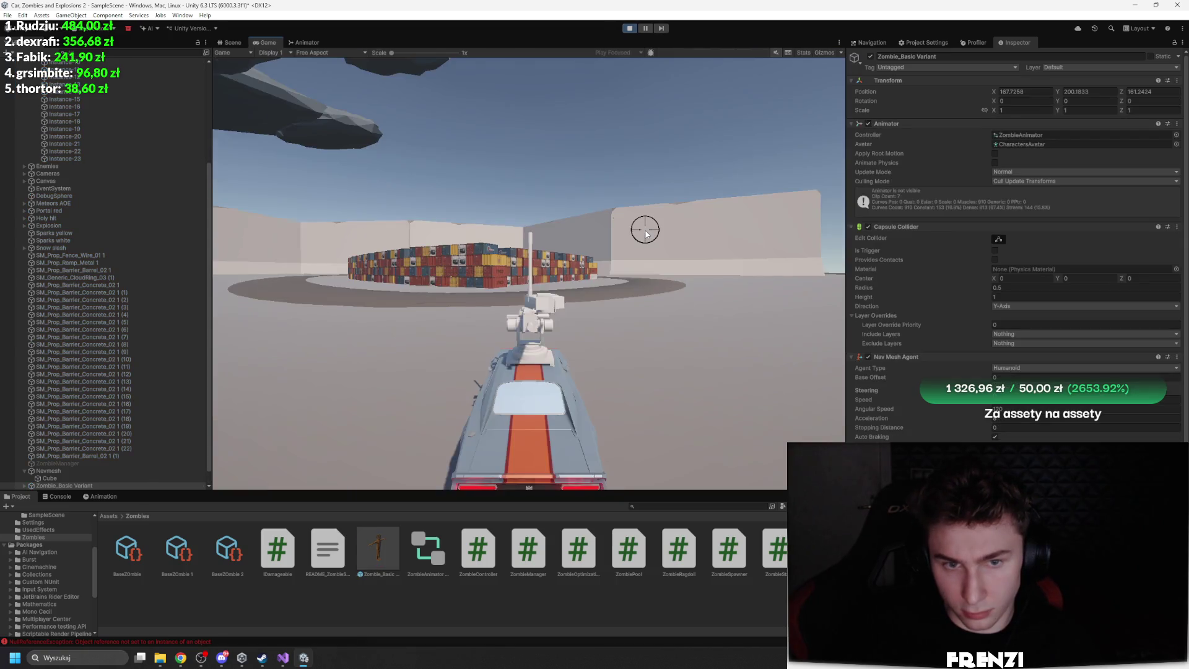
Frame the lone zombie in Scene view and toggle its animator's Animate Physics on and off
key(ctrl+1)
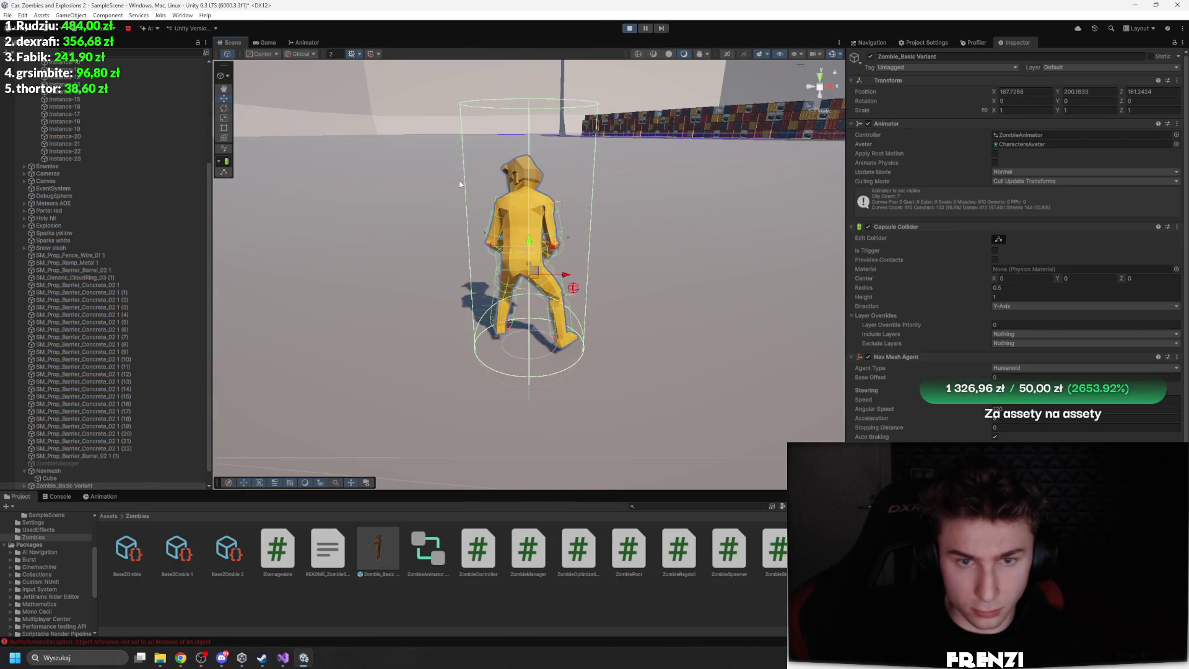
drag(582, 204, 607, 198)
key(f)
scroll(687, 189, up, 3)
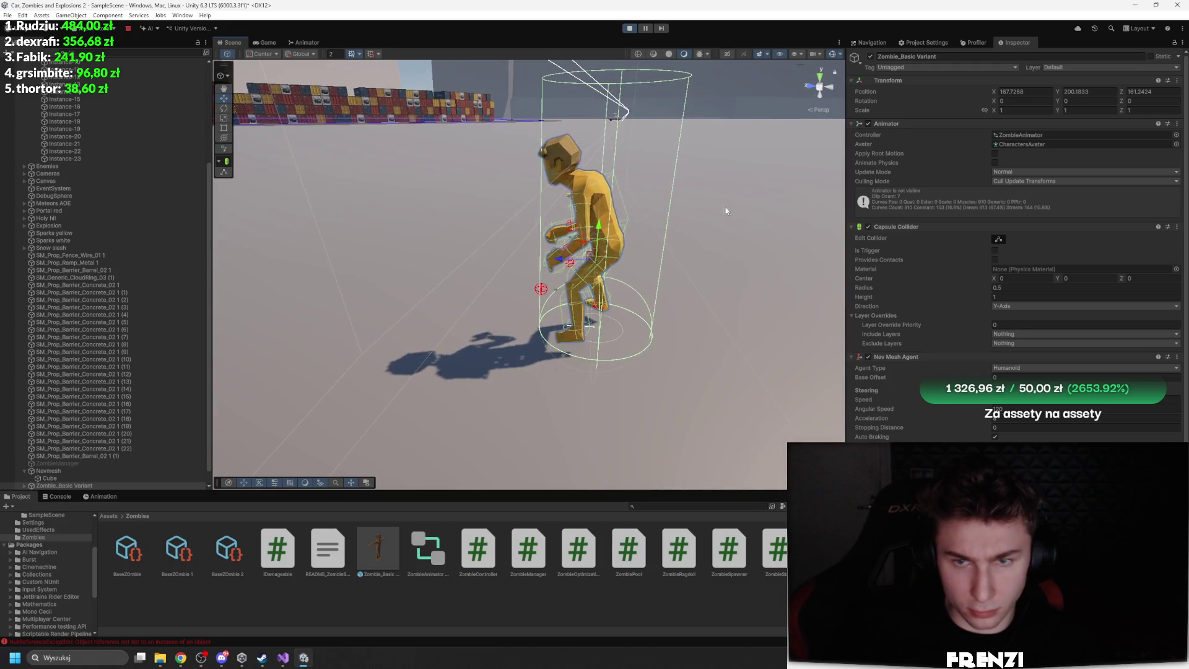
click(994, 162)
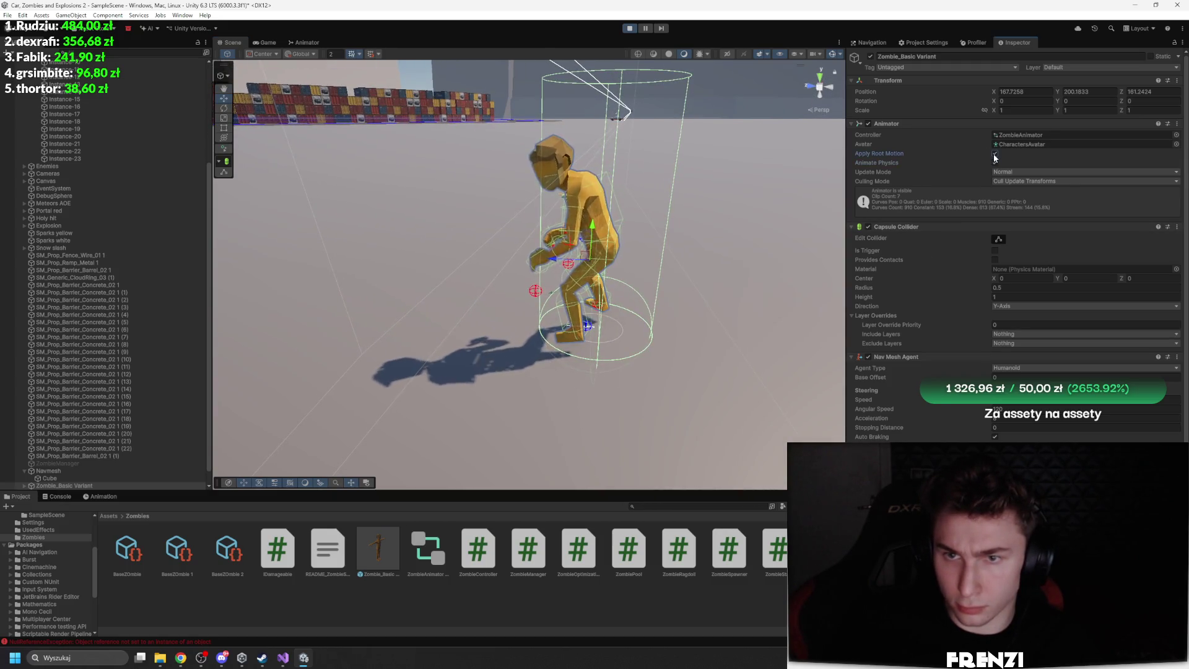
click(994, 162)
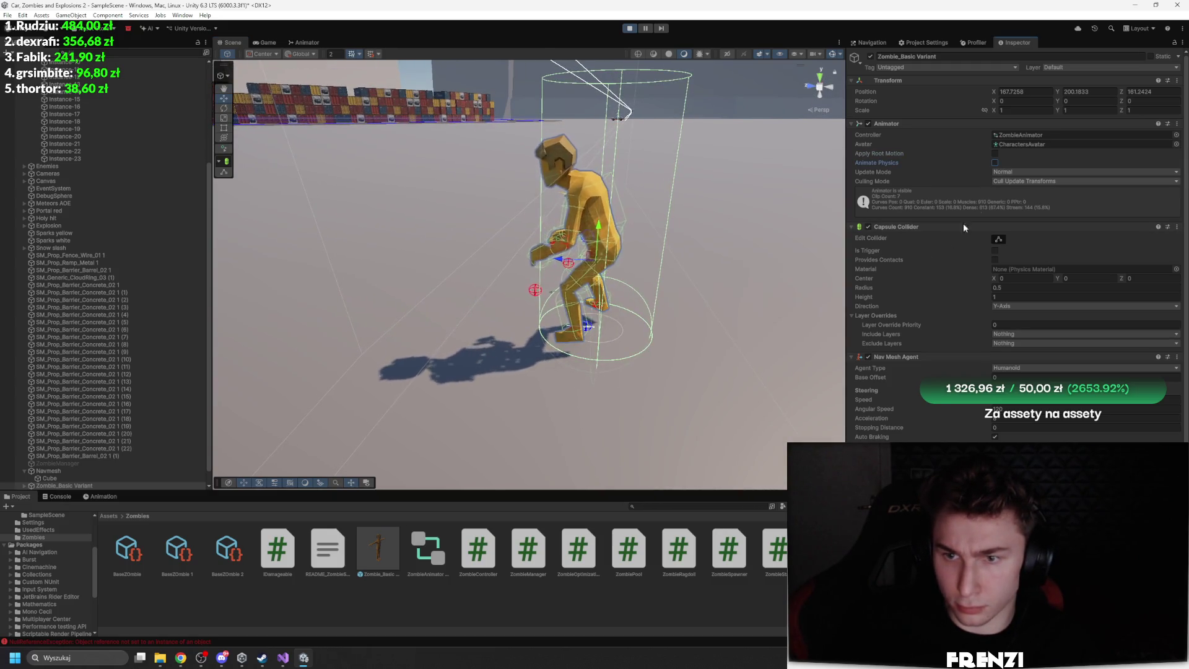
Open the NullReferenceException's stack trace and jump to ZombieController line 105
click(60, 496)
click(99, 570)
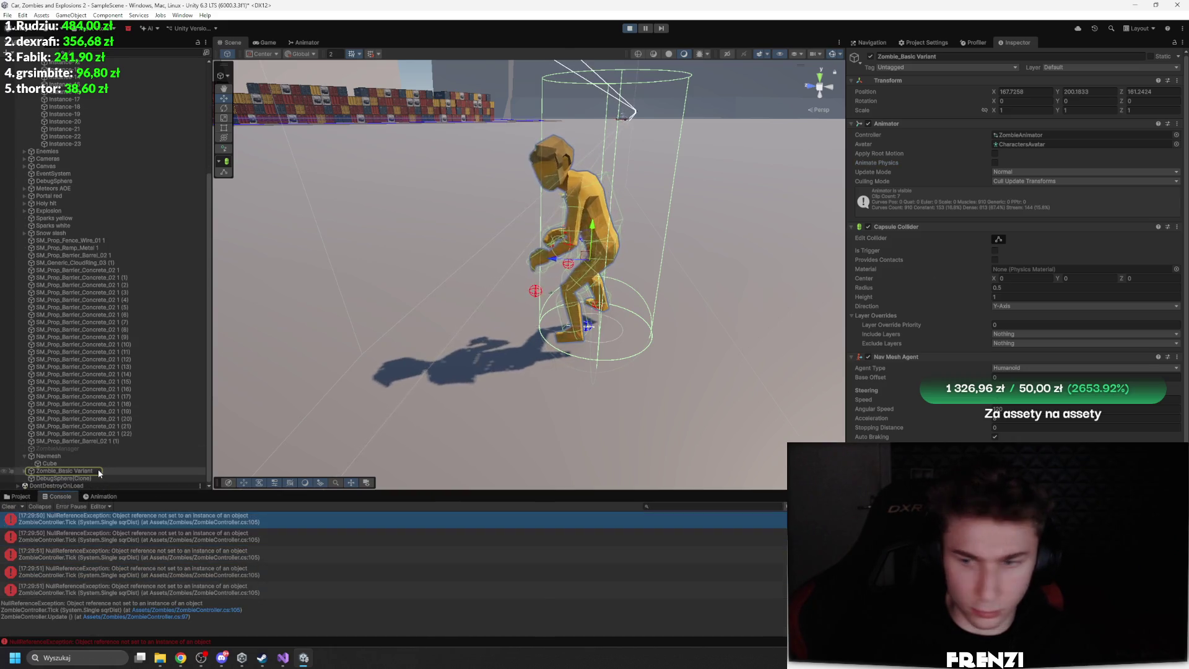
double_click(191, 577)
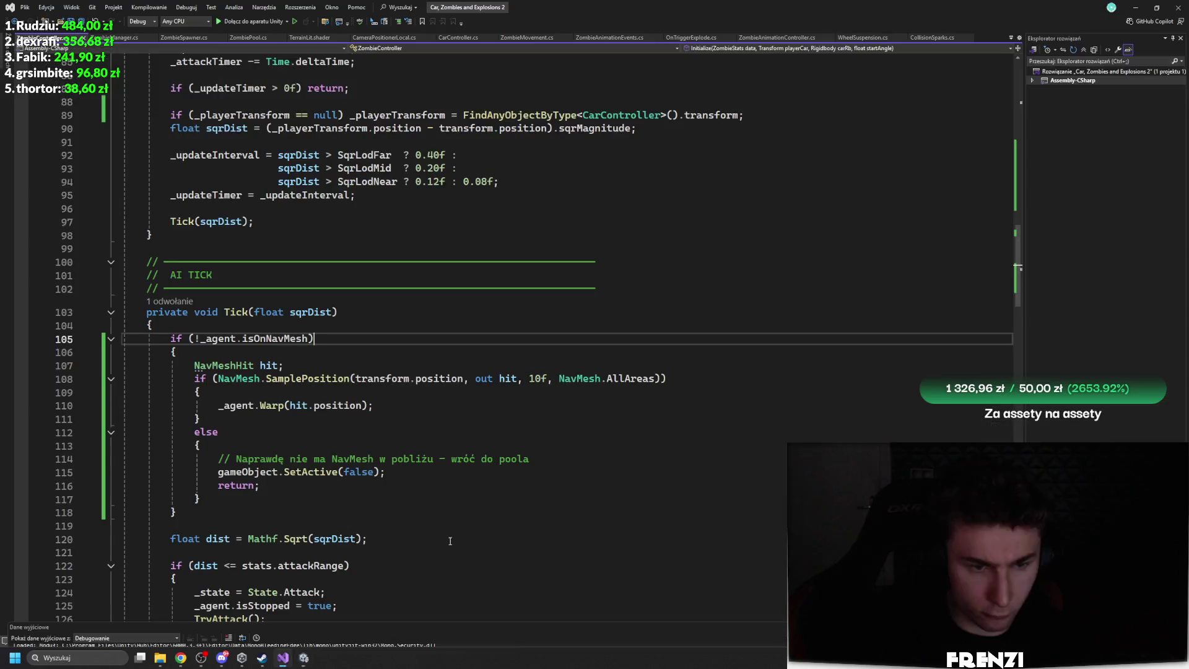
Begin Tick with an if statement checking whether _agent is null
click(293, 324)
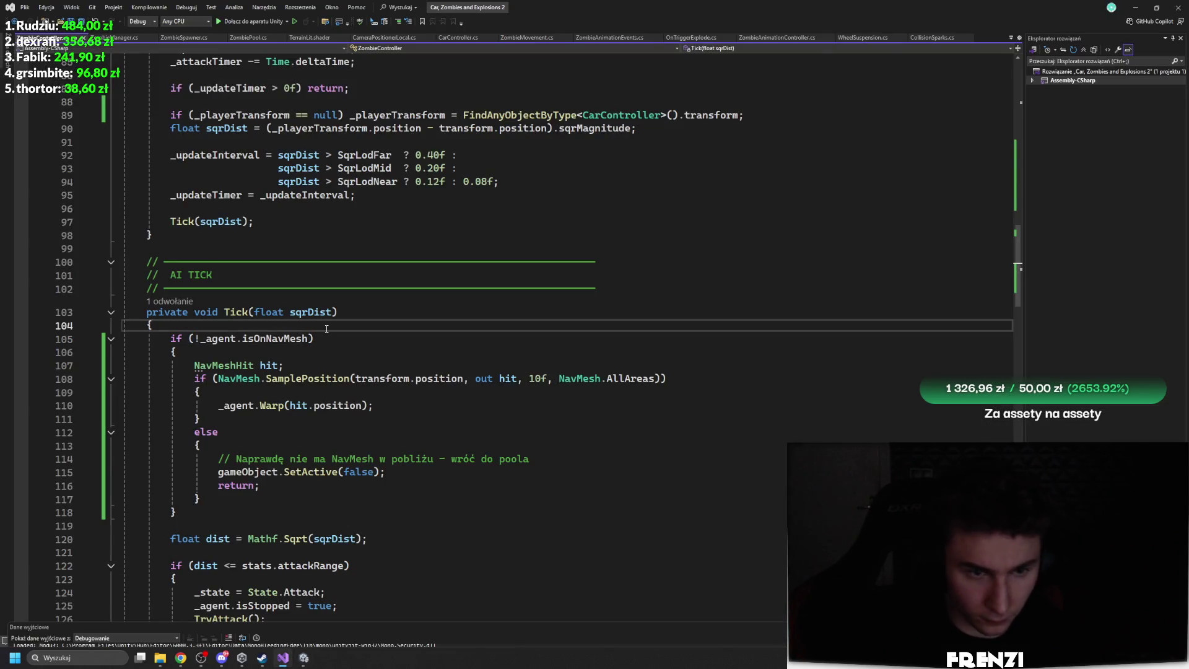
key(Return)
key(Tab)
key(Tab)
text(_ag)
key(Tab)
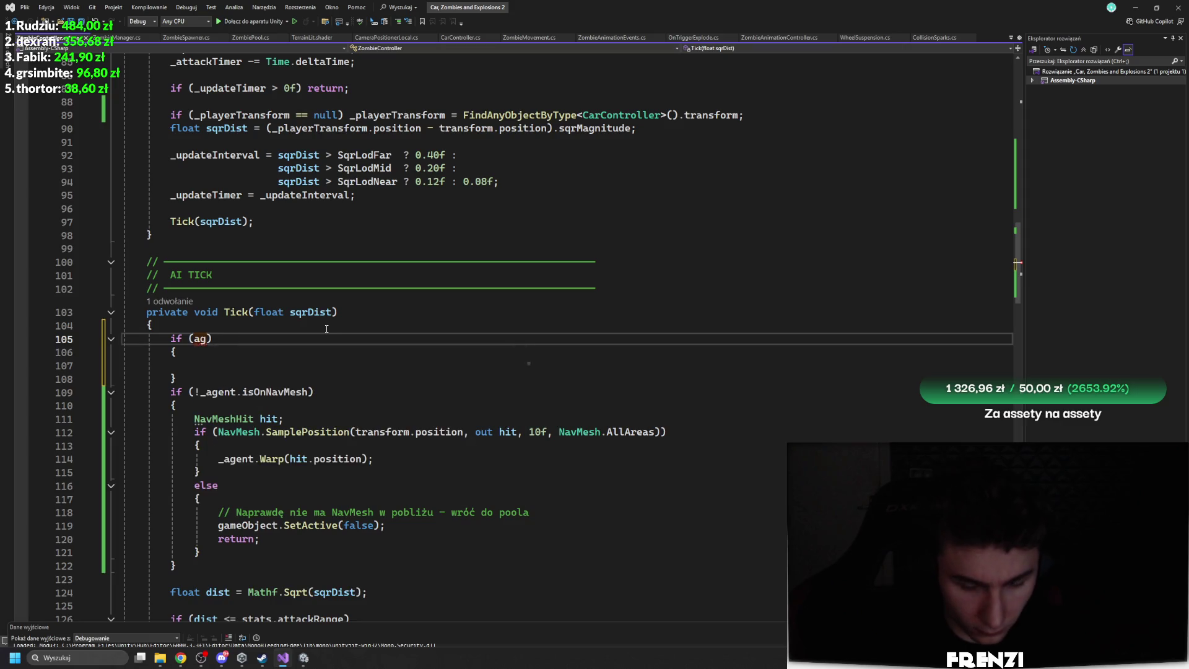
text(_agent !)
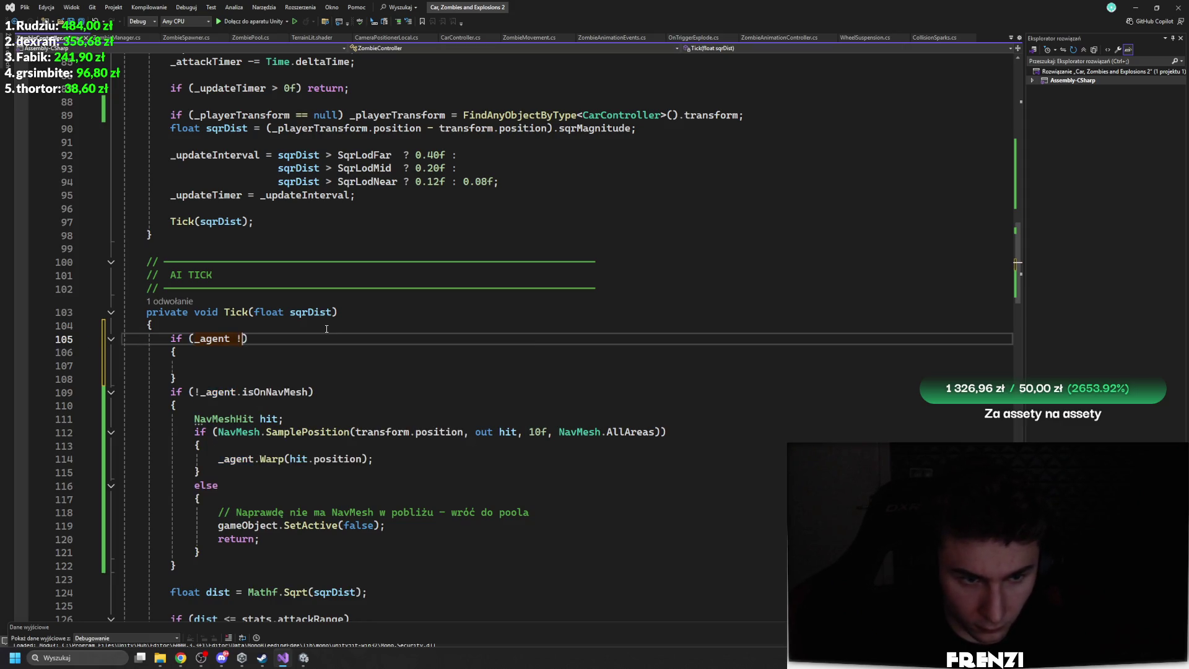
text( null)
Fill the check with _agent = GetComponent<NavMeshAgent>() and save ZombieController.cs
key(Down)
key(Down)
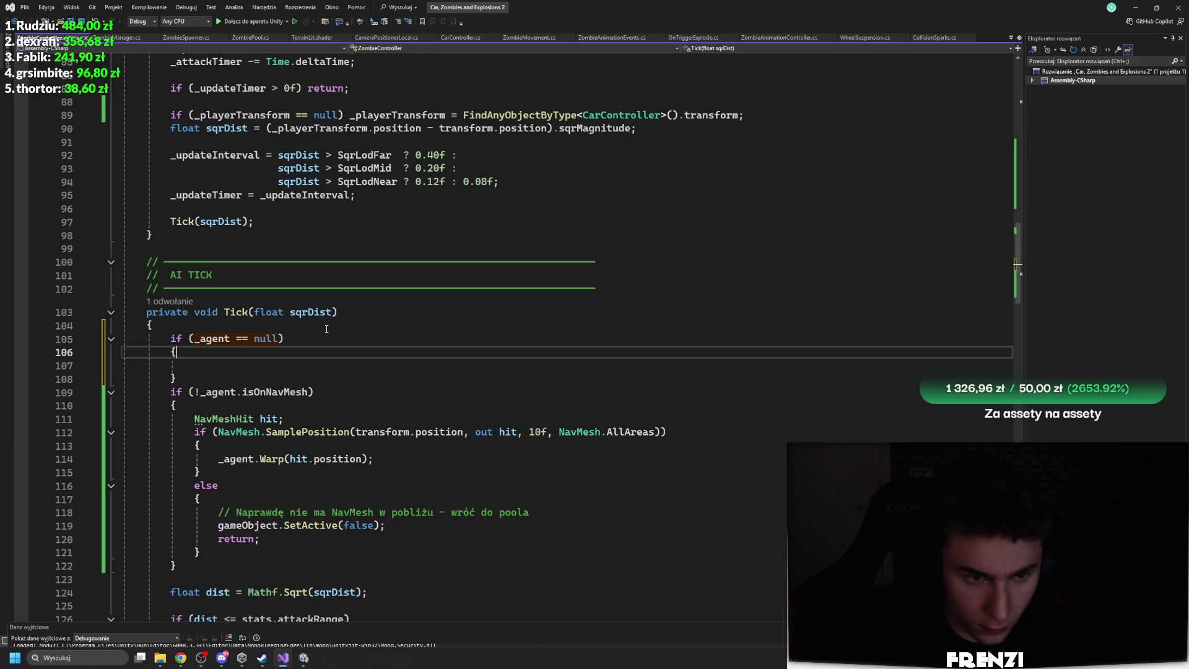
text(_ag)
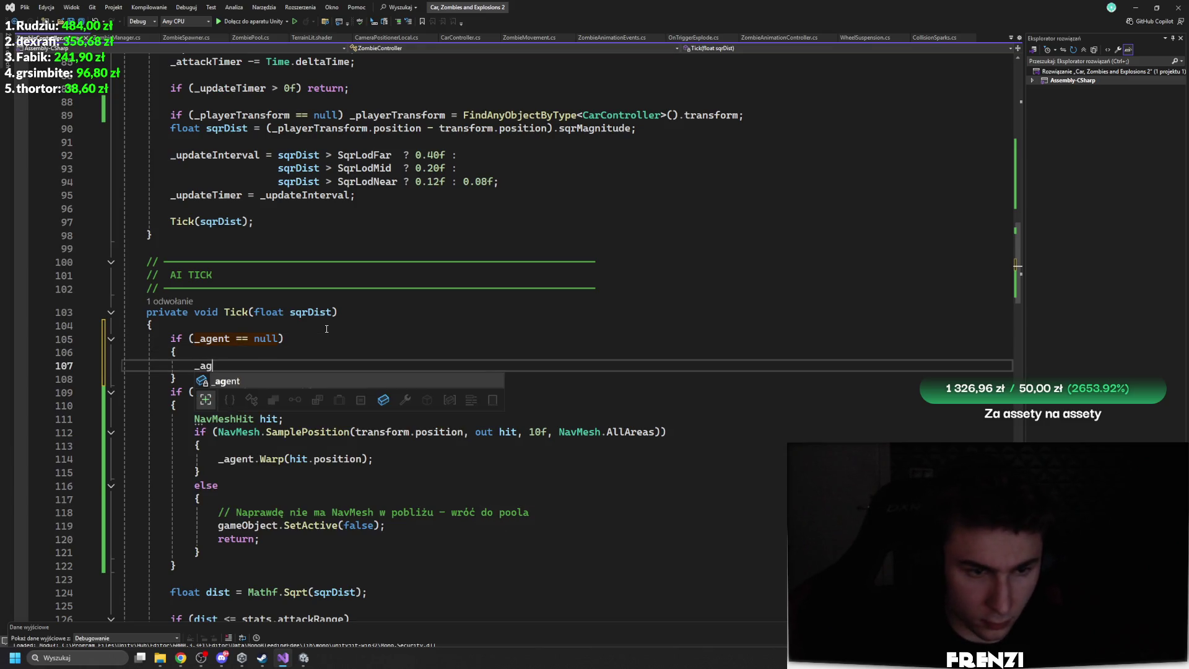
key(Tab)
text(= get)
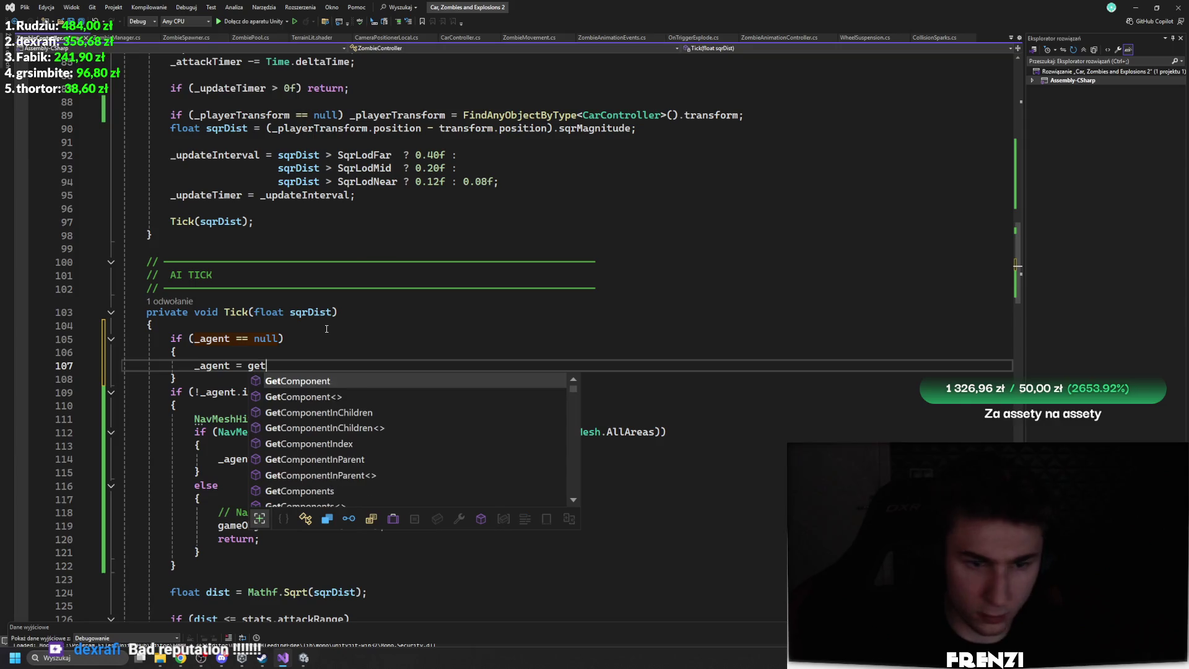
key(Tab)
text(<NavMeshA)
text(gent)
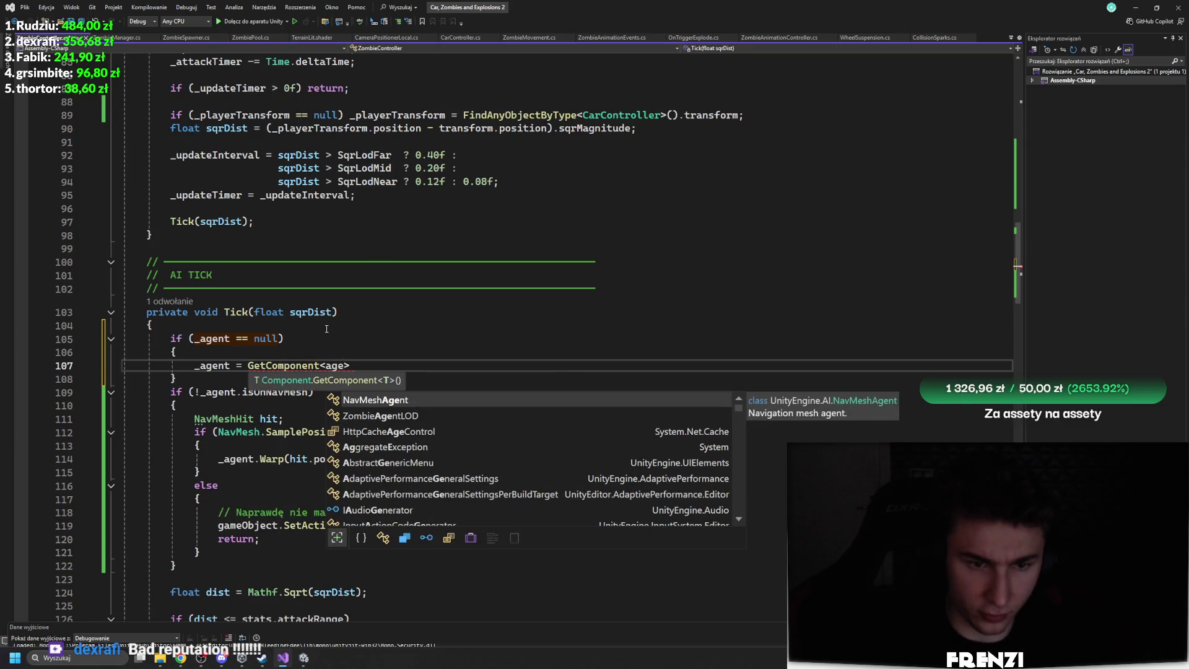
text(>)
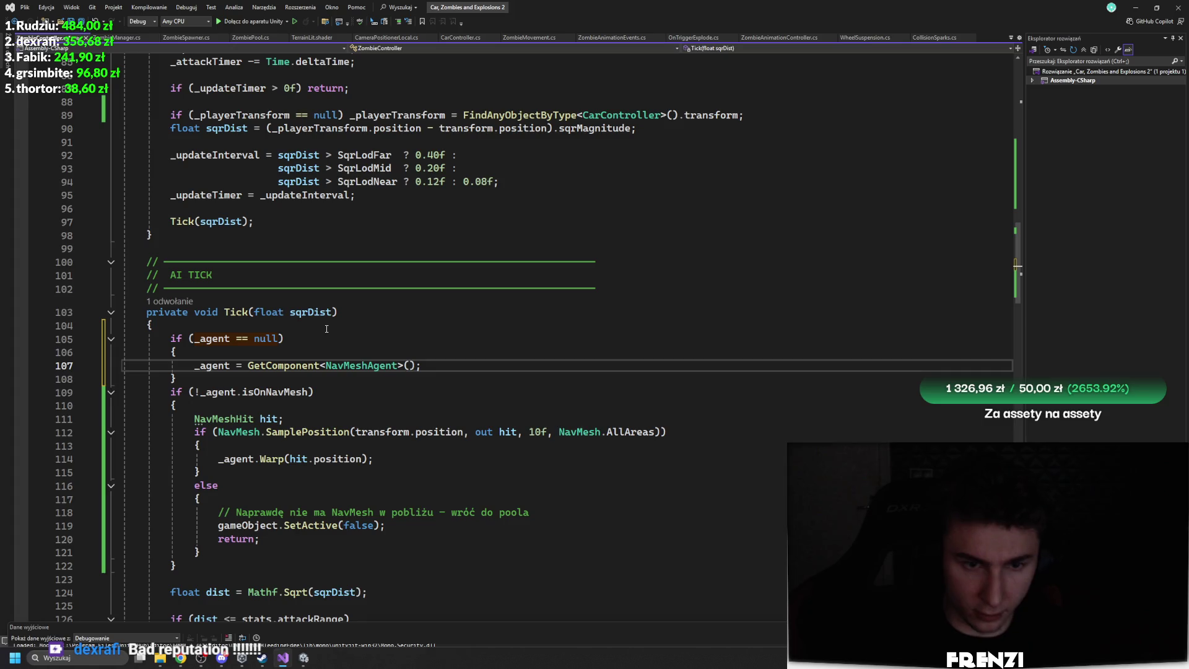
key(ctrl+s)
key(alt+Tab)
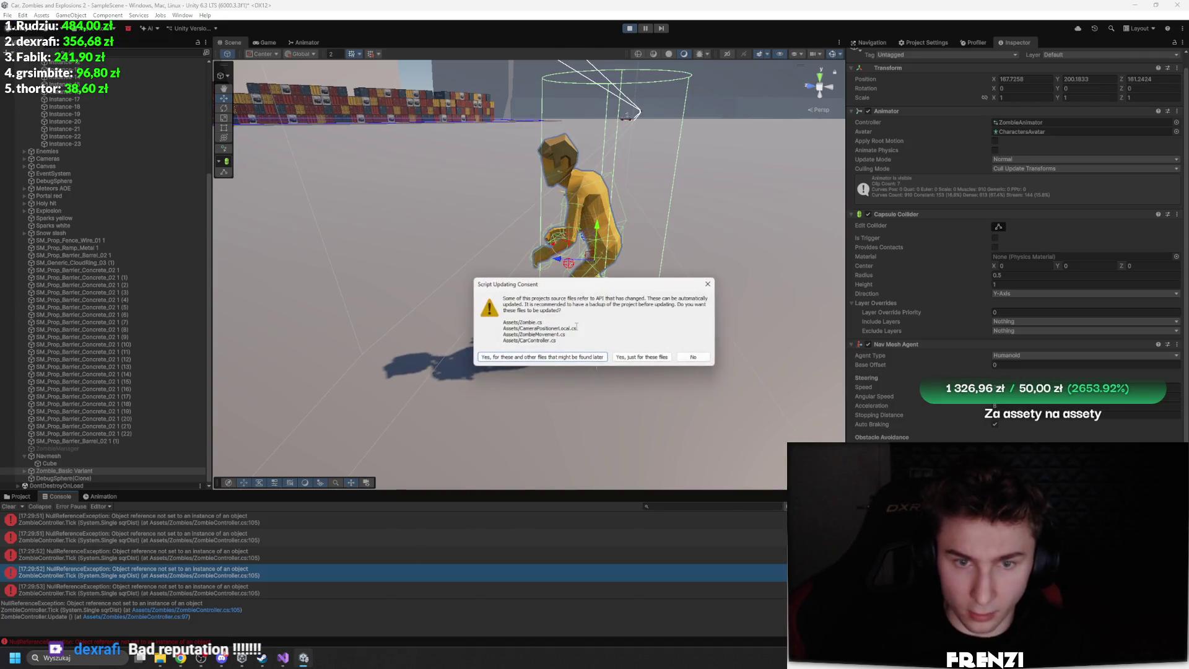
Dismiss the script-updating prompt, stop play, and open the _animator UnassignedReferenceException at line 156
click(693, 356)
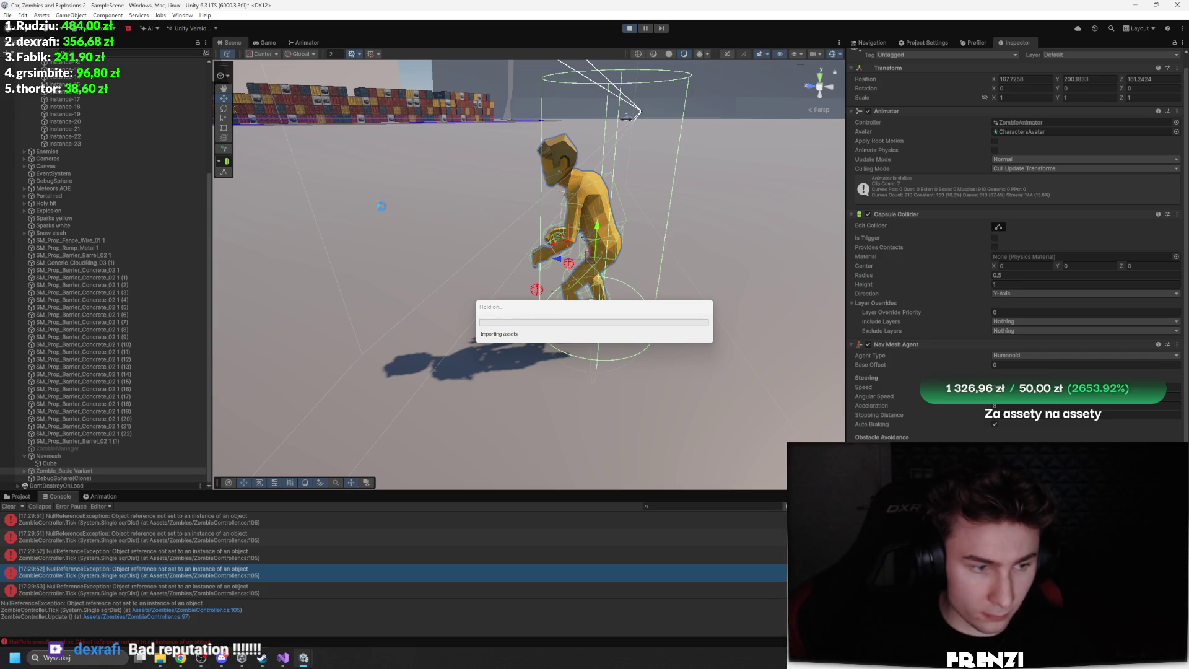
click(347, 310)
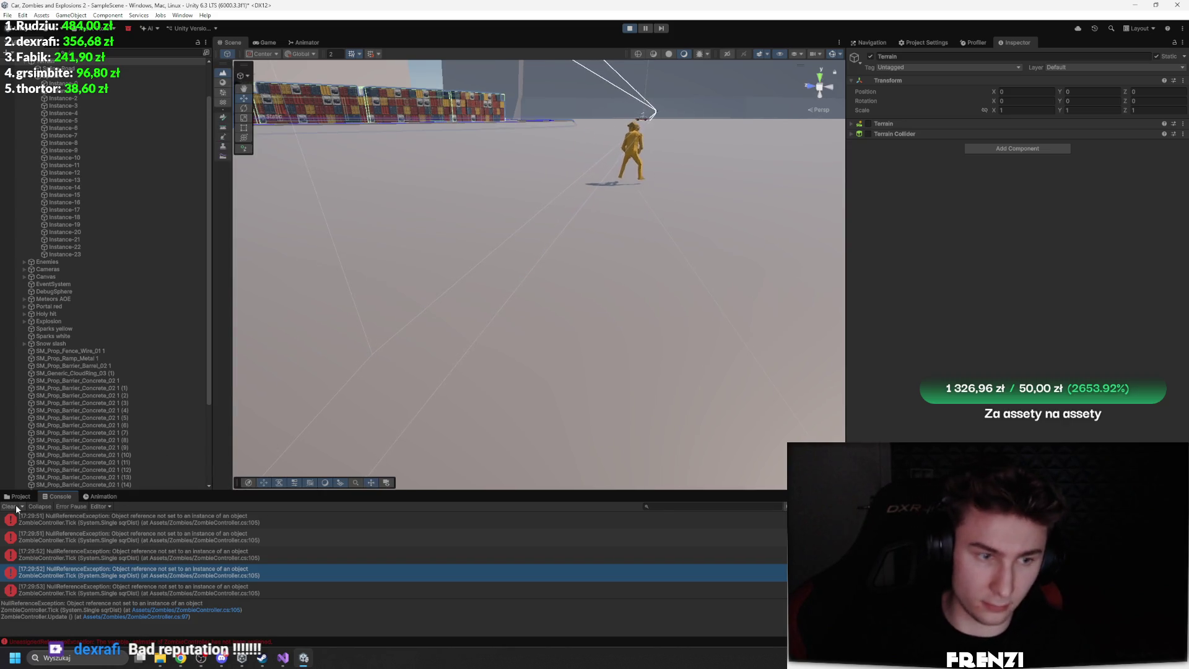
click(623, 28)
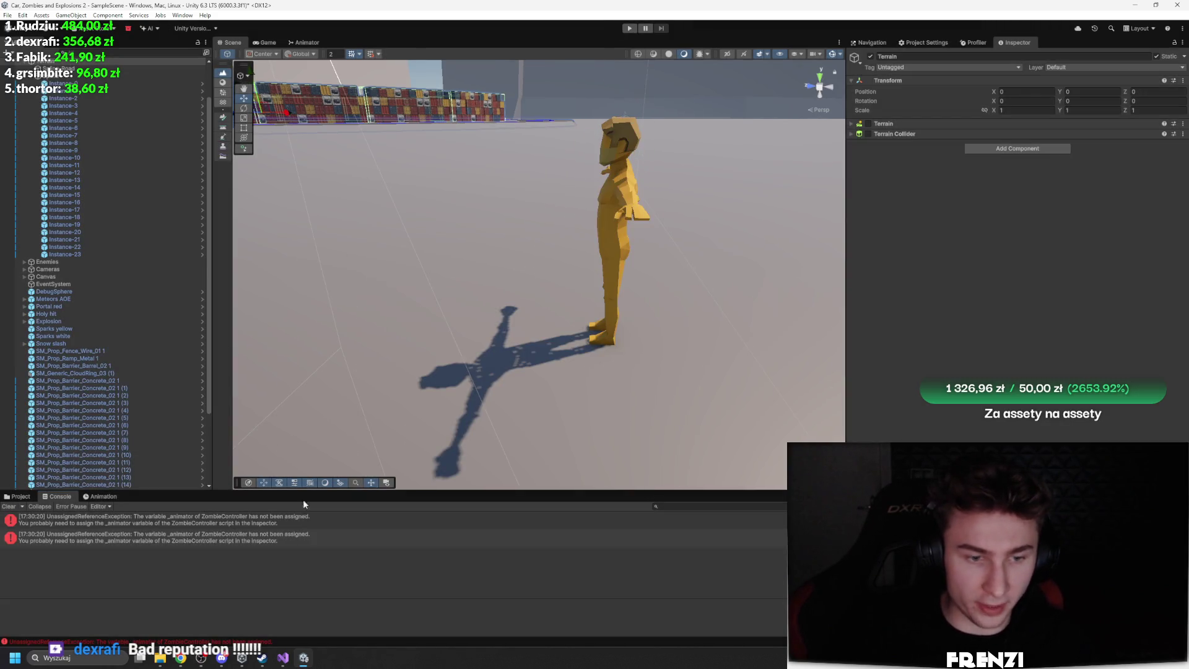
click(285, 537)
double_click(285, 534)
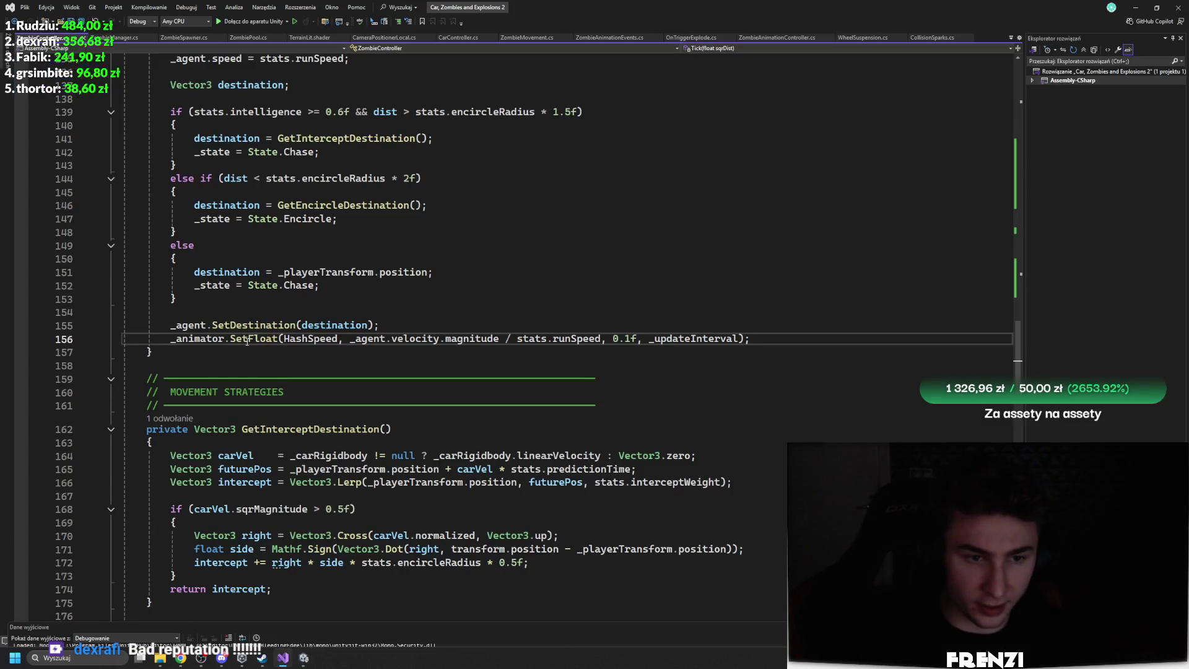
Check line 56's animator GetComponent and follow Initialize's reference to the overrideData call in ZombiePool.cs
scroll(531, 325, up, 20)
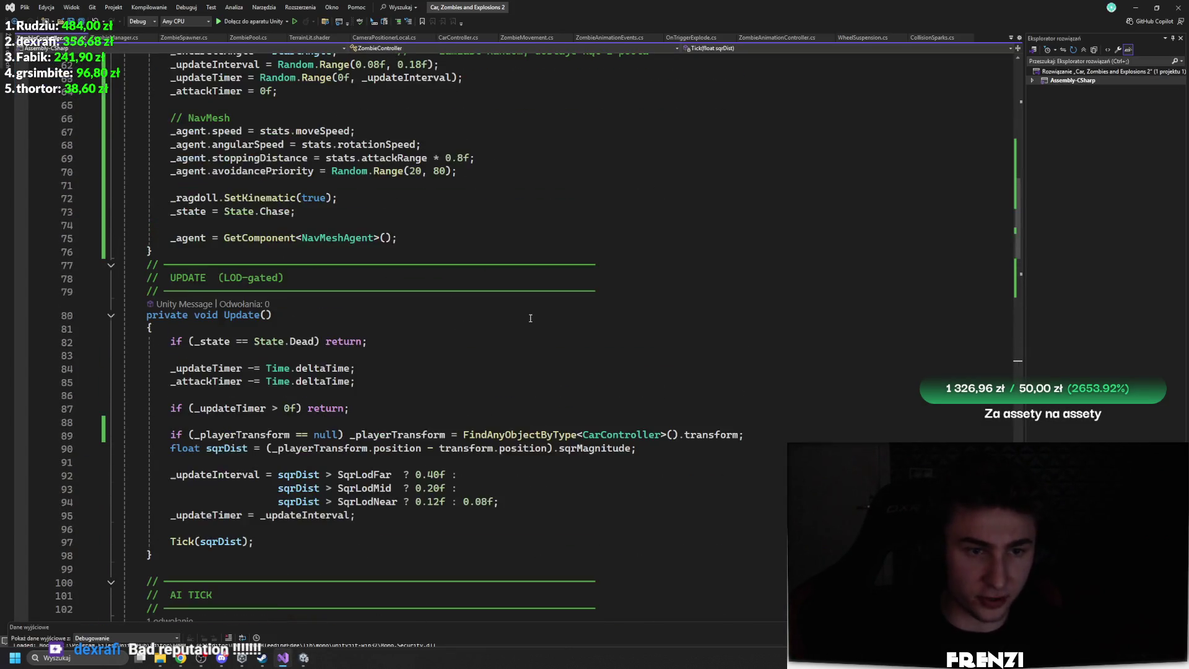
click(267, 344)
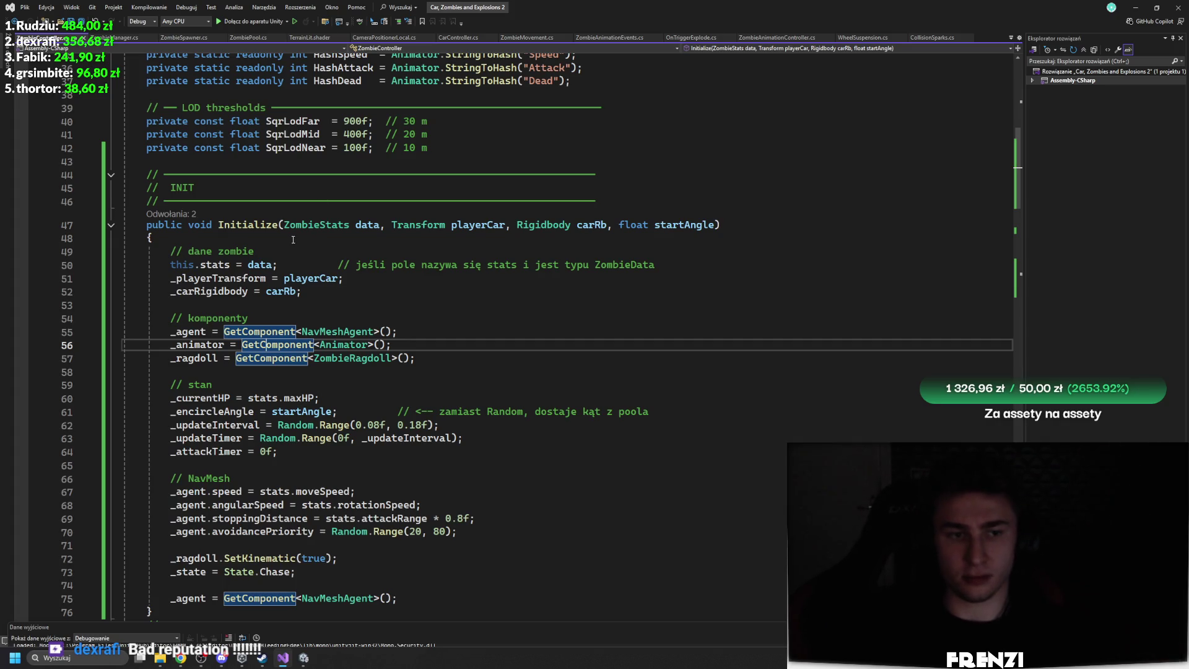
click(160, 215)
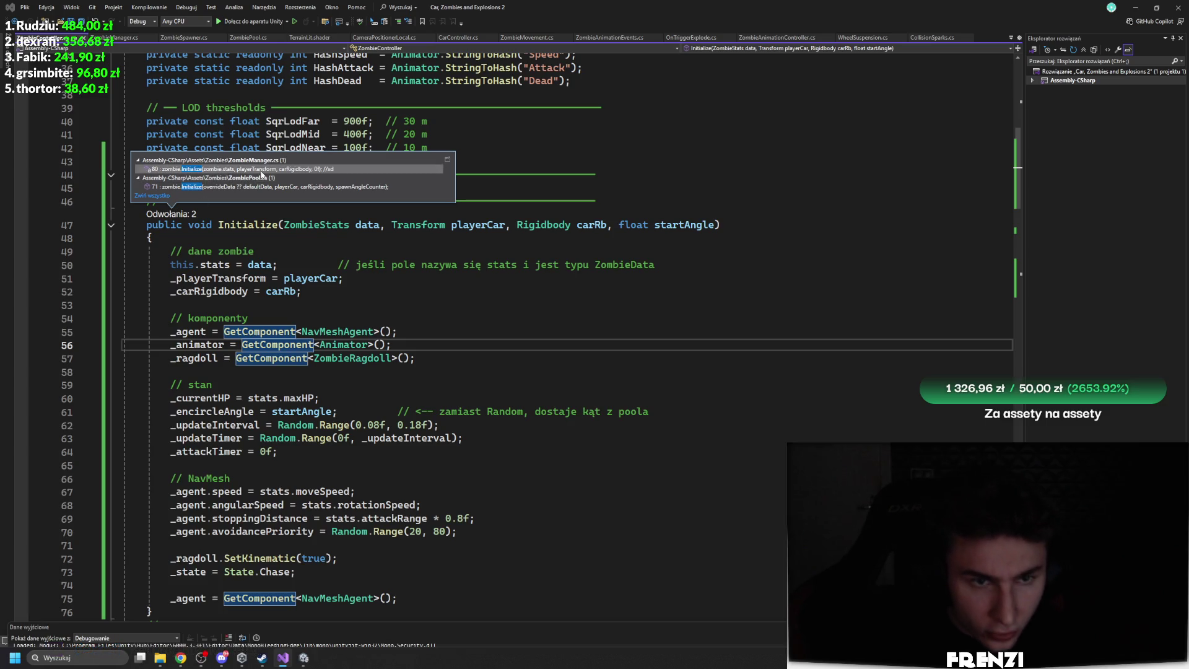
mouse_move(261, 175)
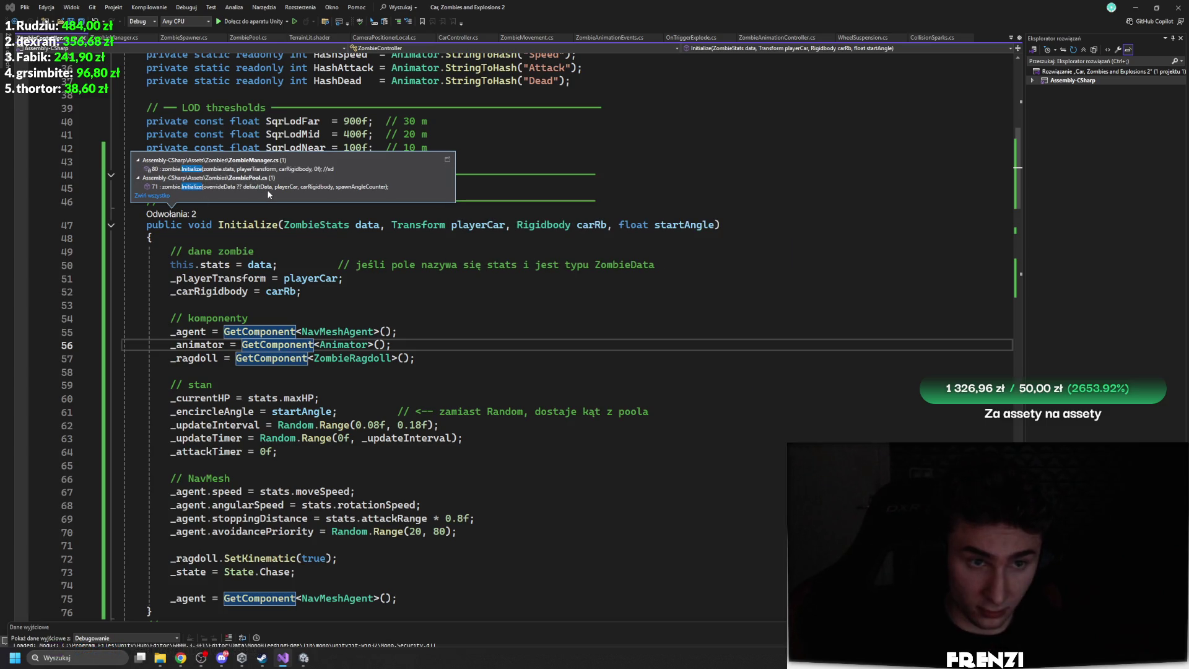
click(263, 186)
click(314, 345)
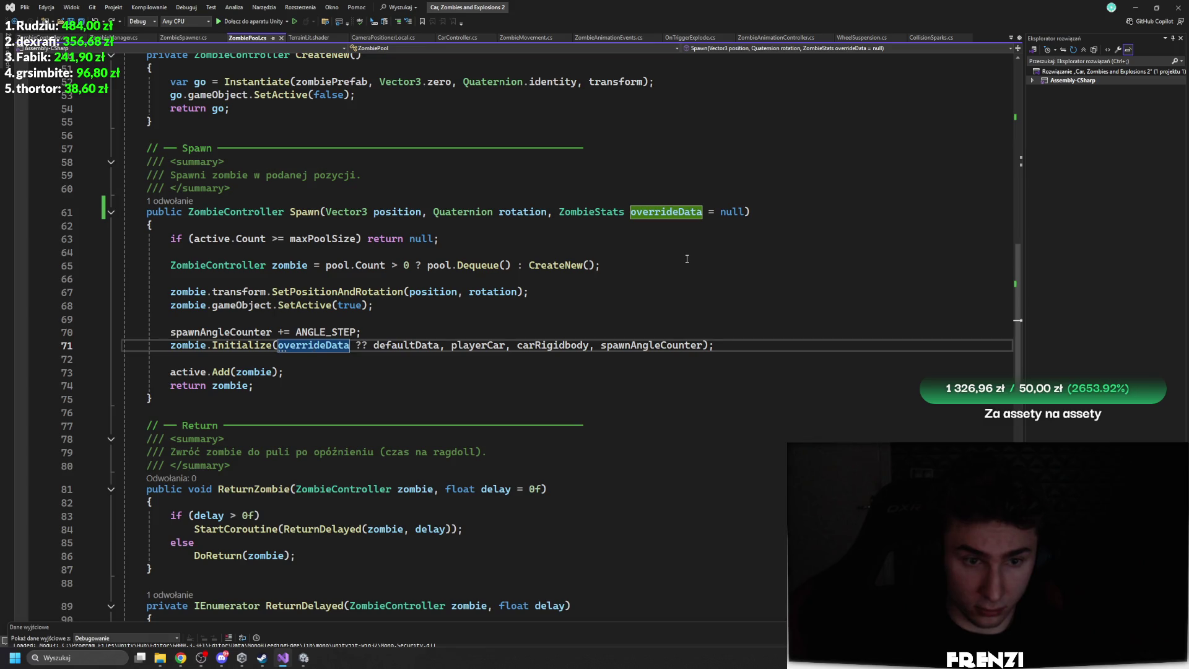
mouse_move(414, 343)
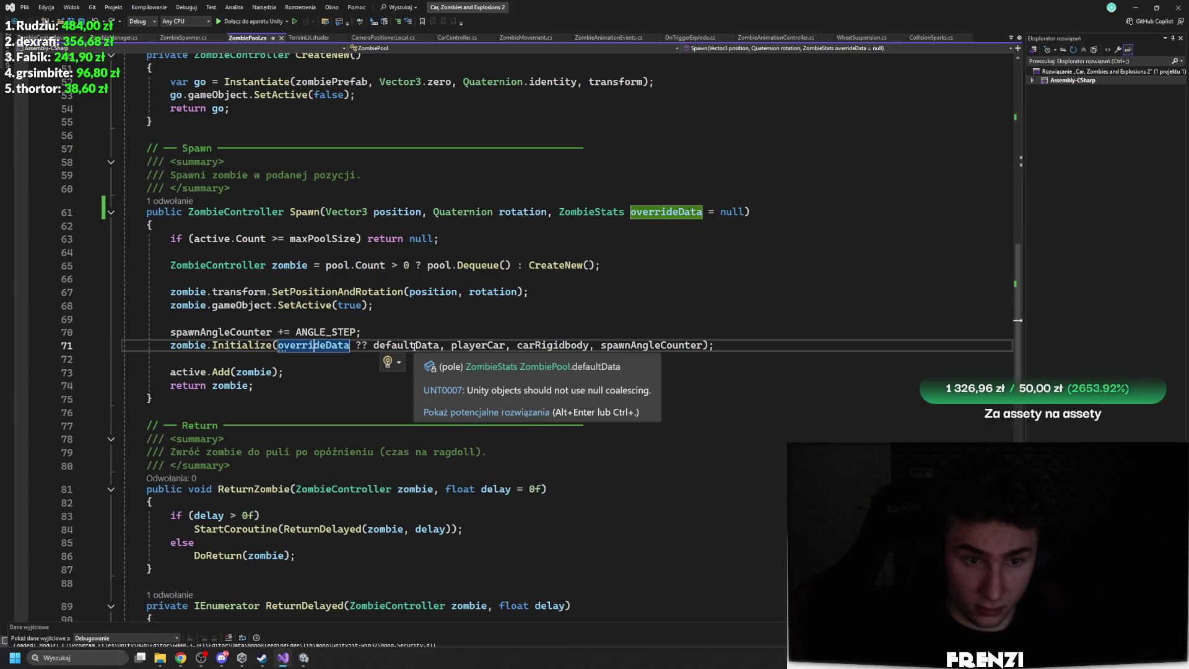
Follow Spawn's caller into ZombieSpawner.cs and return to Spawn in ZombiePool.cs
click(161, 202)
double_click(218, 179)
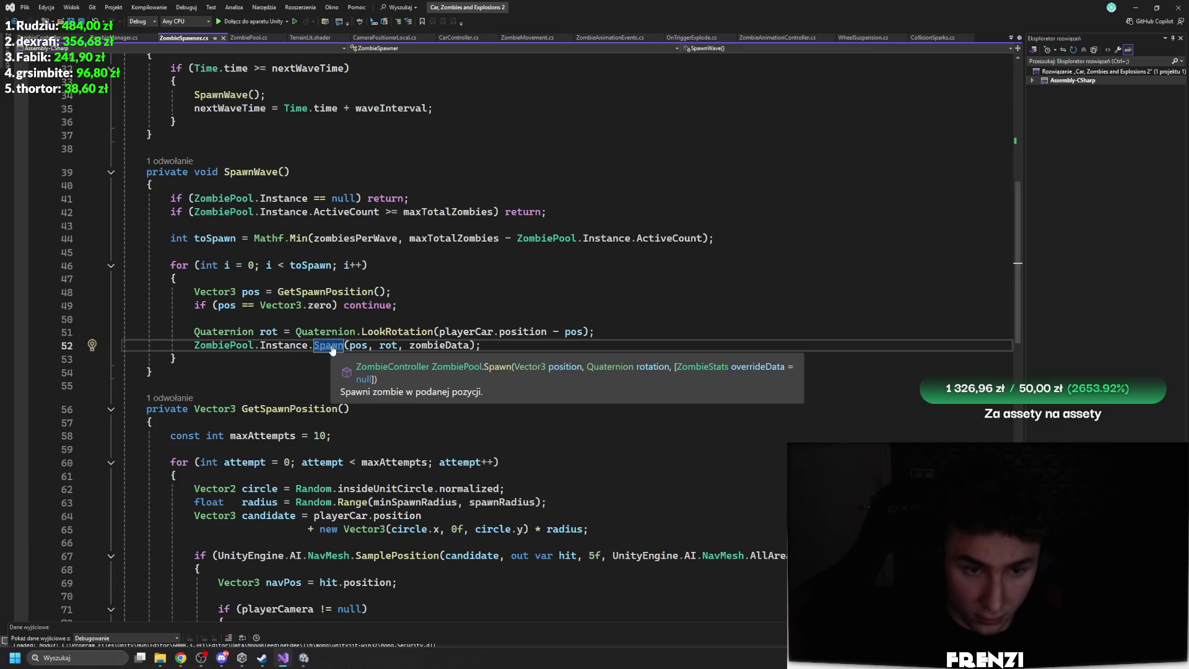
ctrl+click(332, 345)
Delete the 'overrideData ?? ' fallback and stray 'o' on line 71 so Spawn uses defaultData alone
click(660, 338)
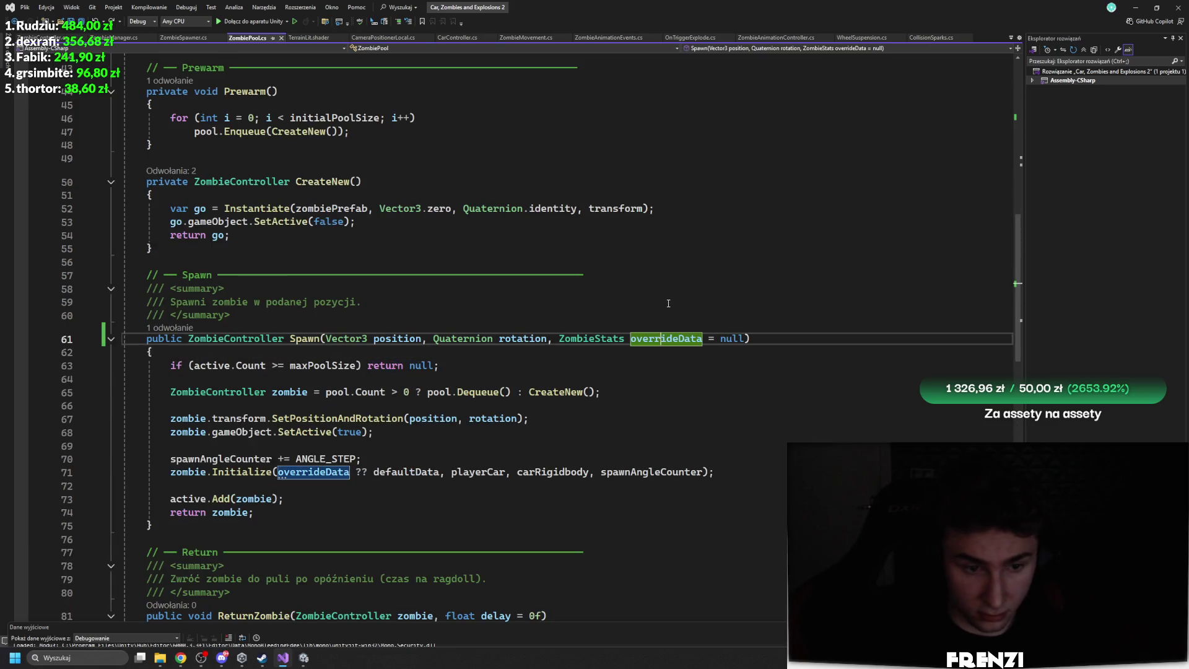
drag(285, 471, 374, 472)
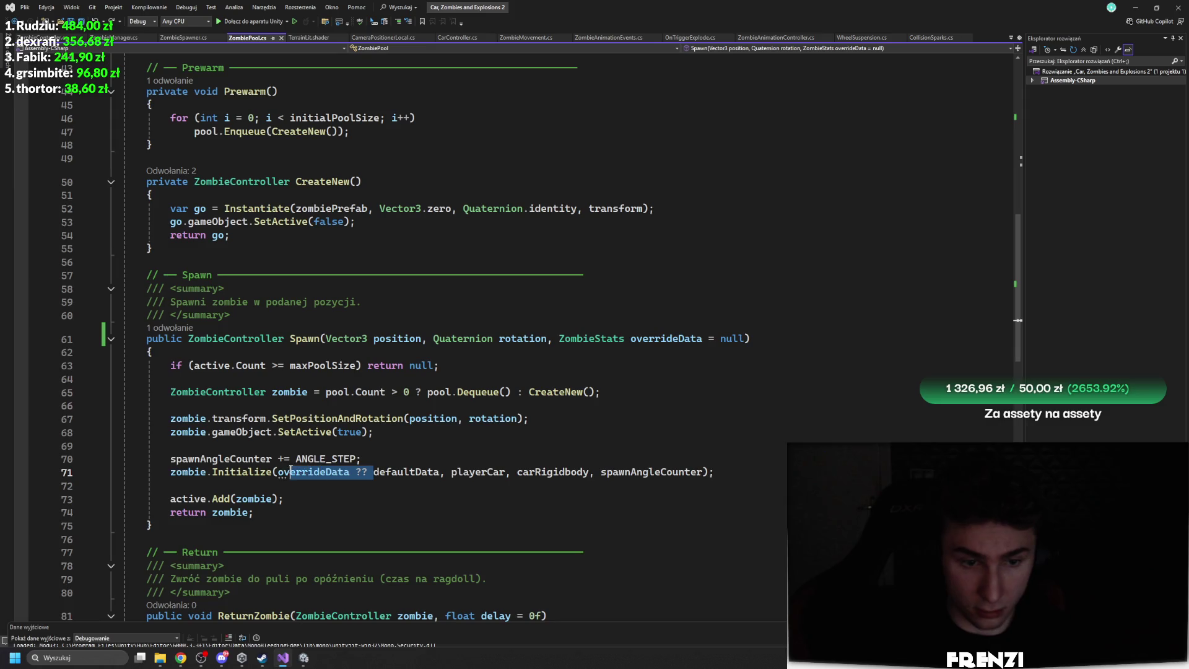
key(Delete)
click(283, 472)
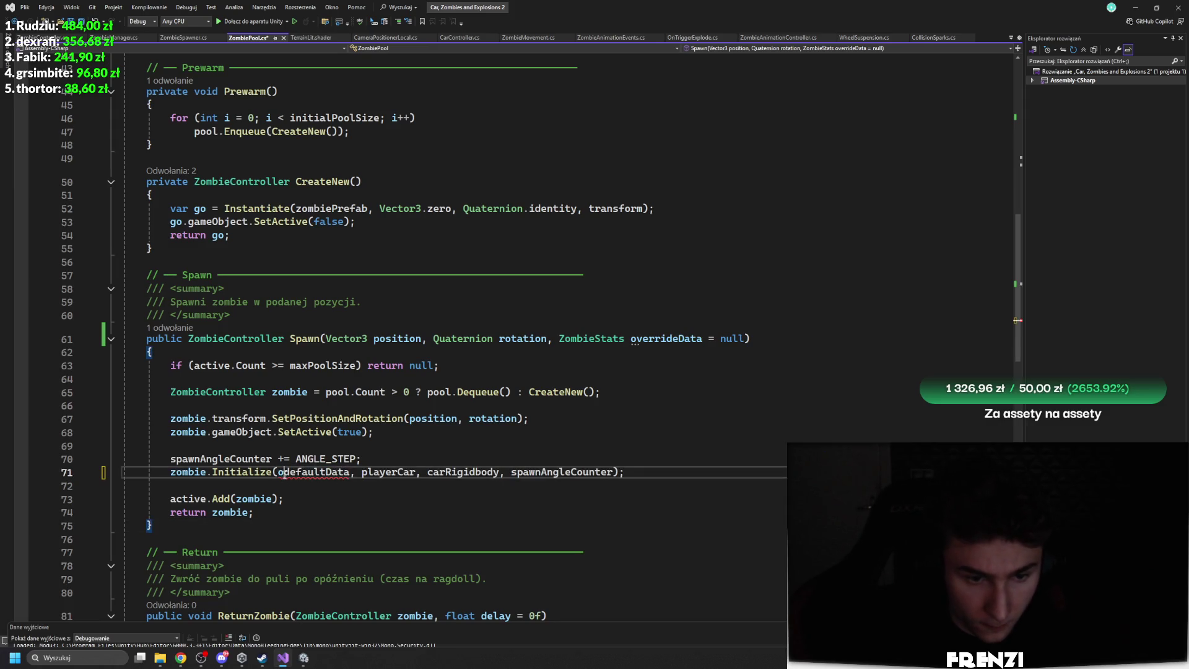
key(BackSpace)
click(488, 521)
click(595, 406)
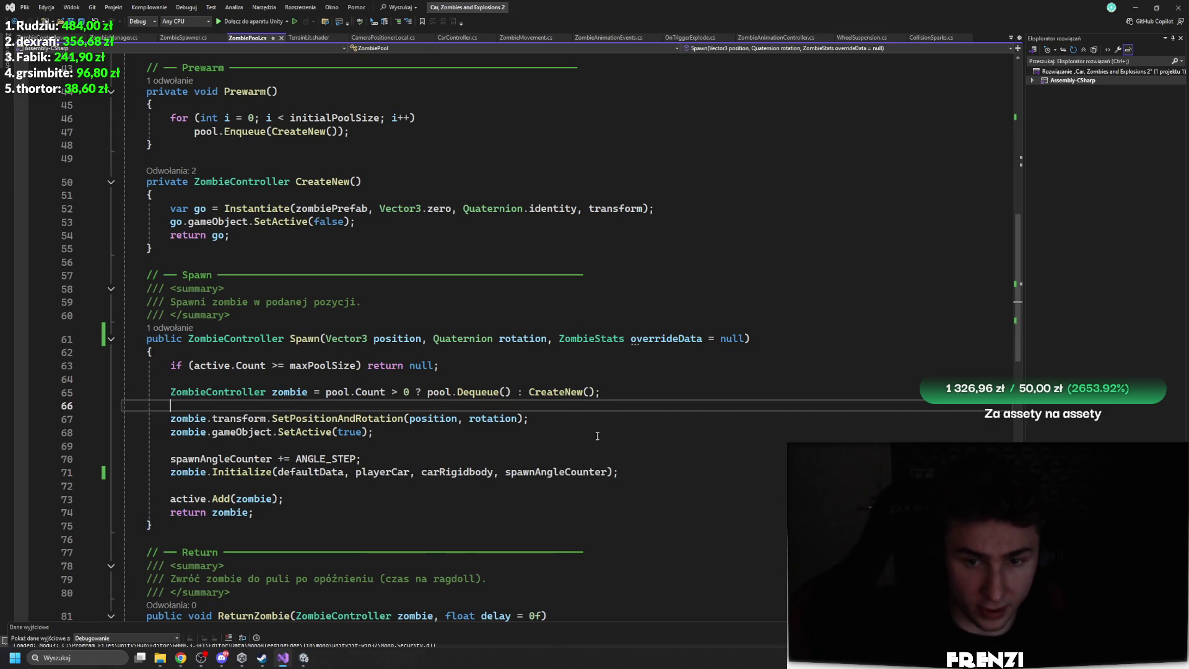
Return to the Unity editor so the scripts recompile
click(304, 657)
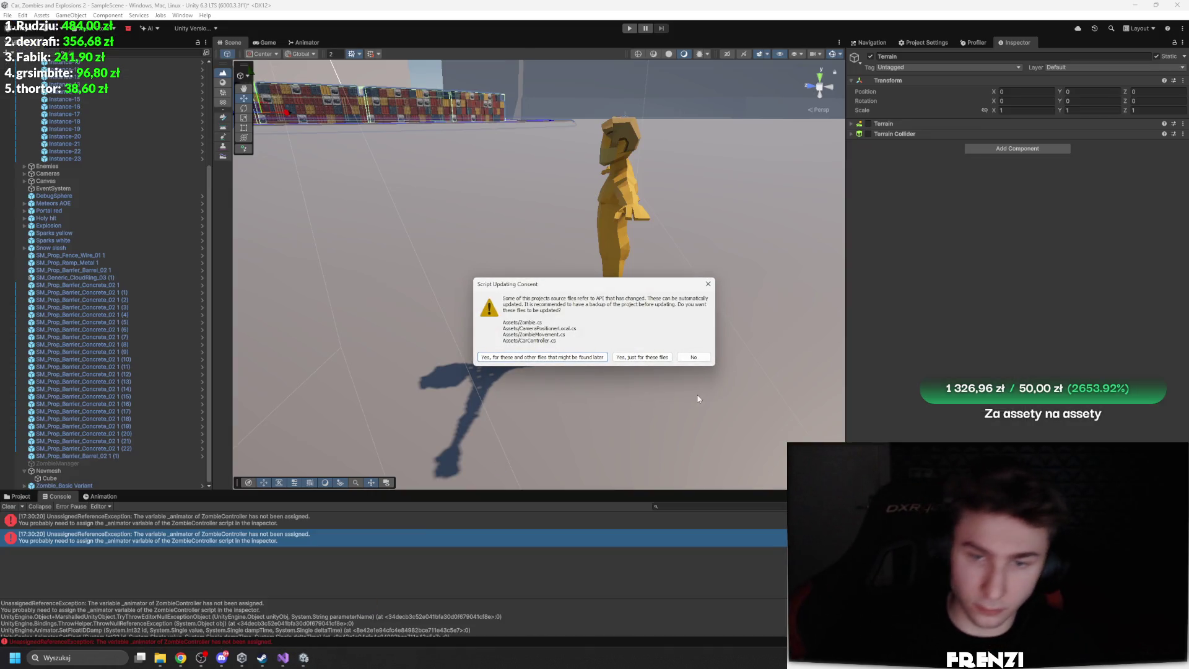
key(alt+Tab)
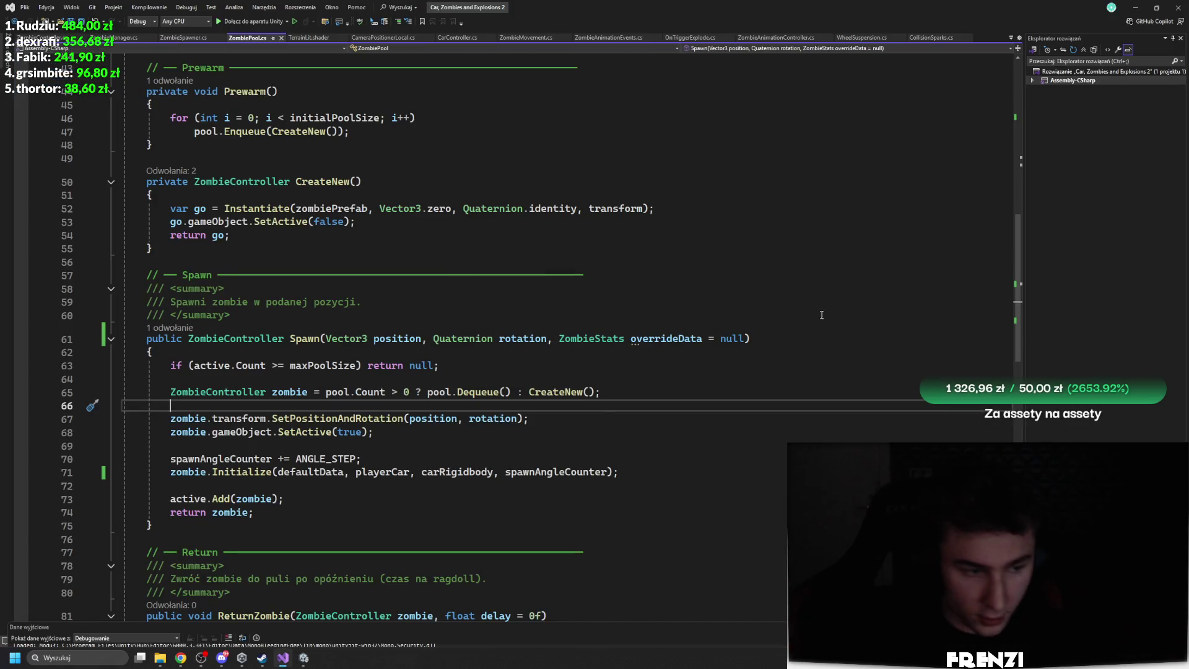
mouse_move(303, 658)
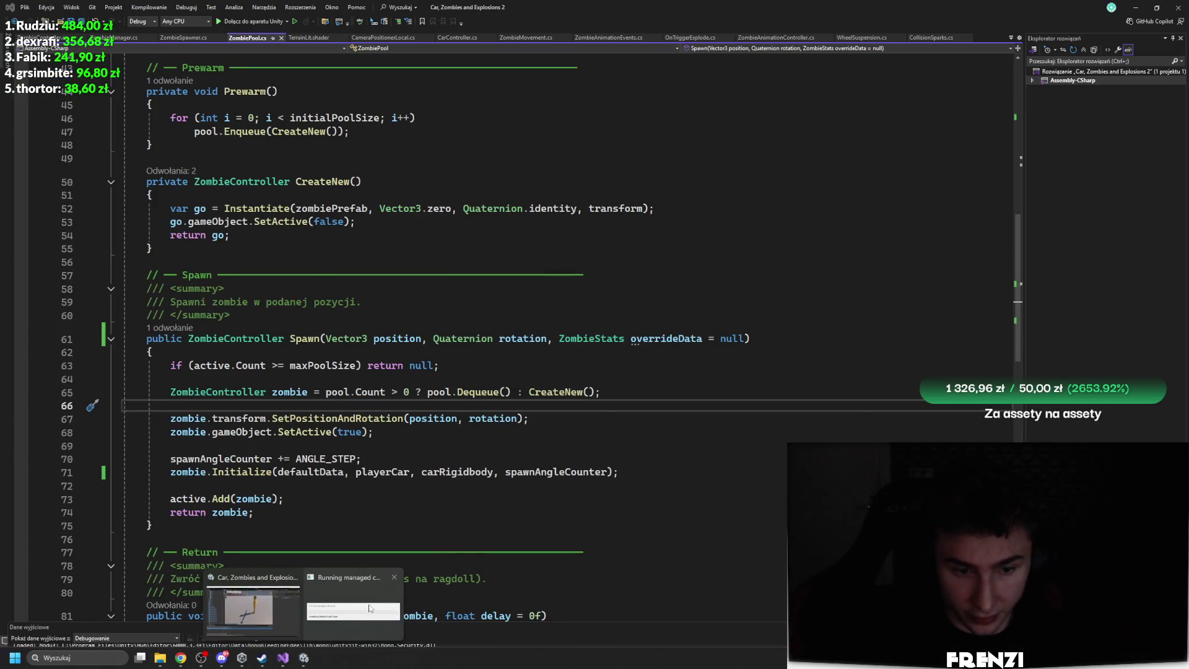
click(232, 611)
key(alt+Tab)
key(alt+Tab)
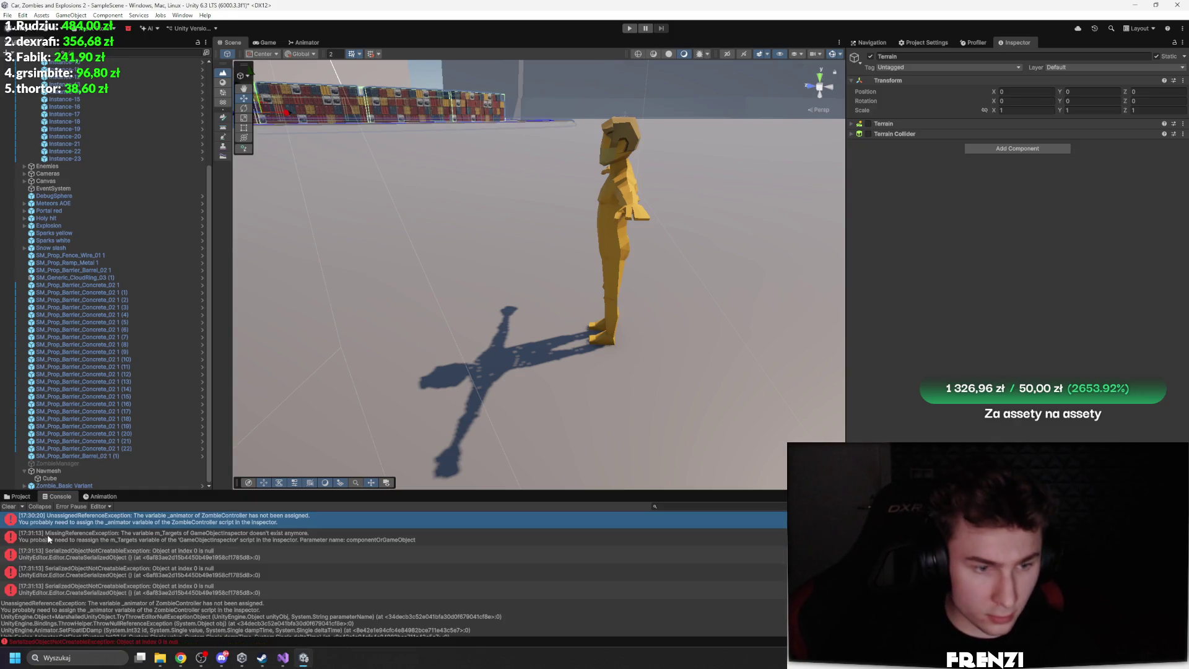
Clear the Console and delete Zombie_Basic Variant from the scene
click(10, 506)
click(62, 485)
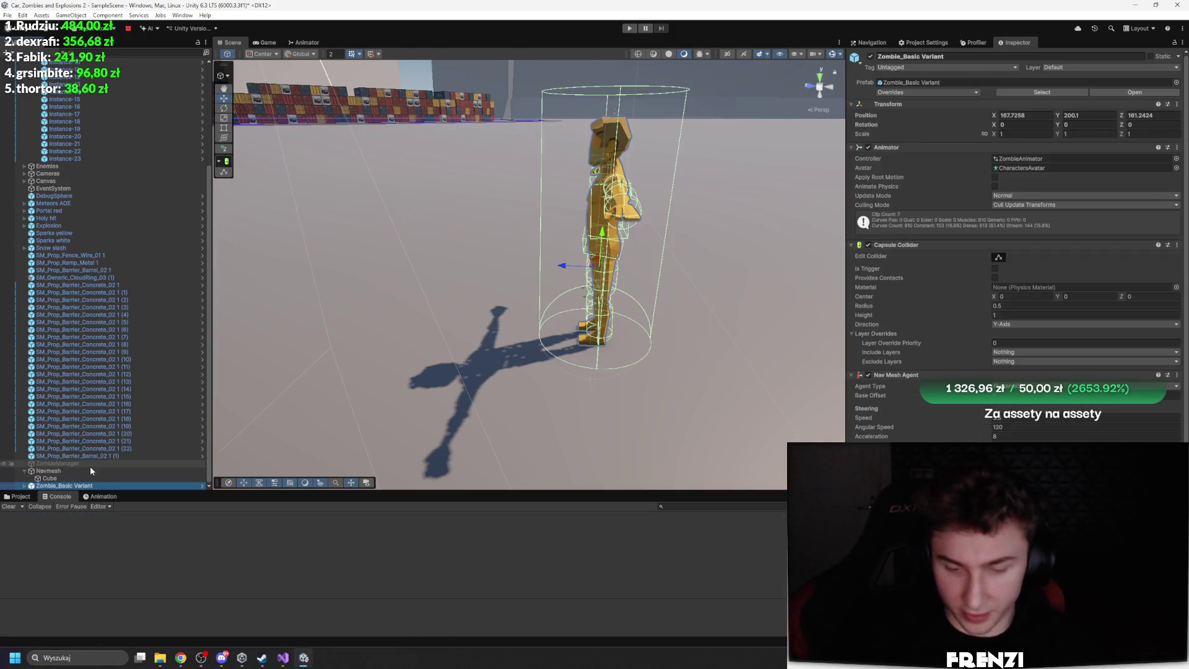
key(Delete)
Select ZombieManager, play-test spawning, and open the NullReferenceException at ZombieController line 156
click(93, 478)
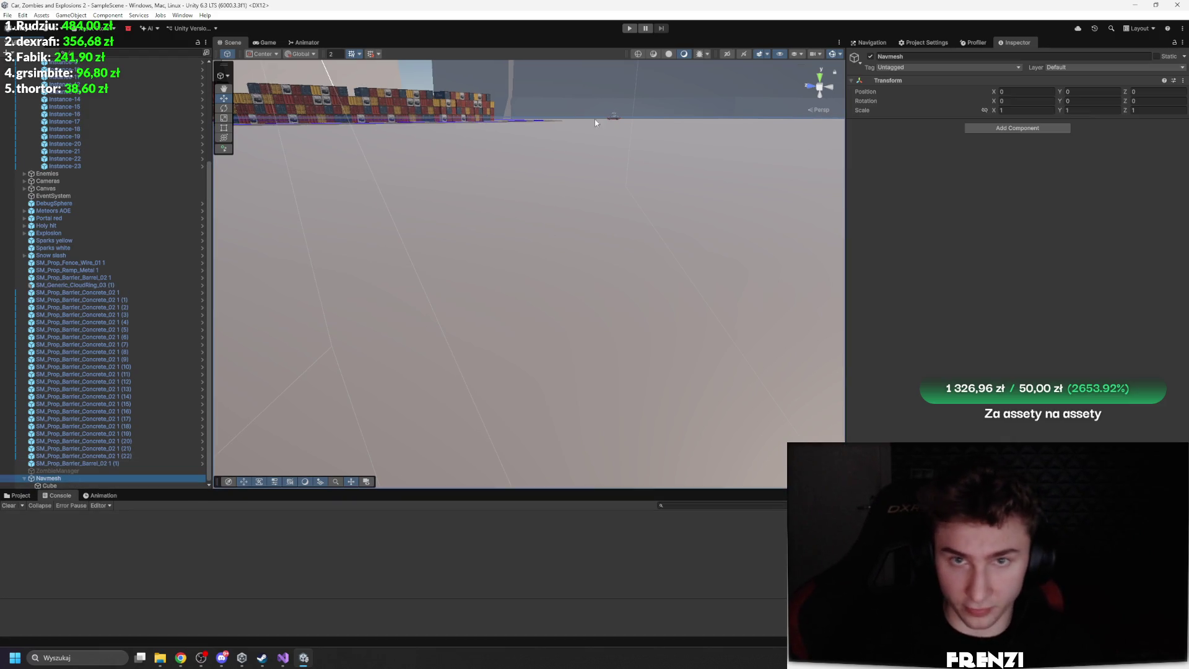
click(87, 470)
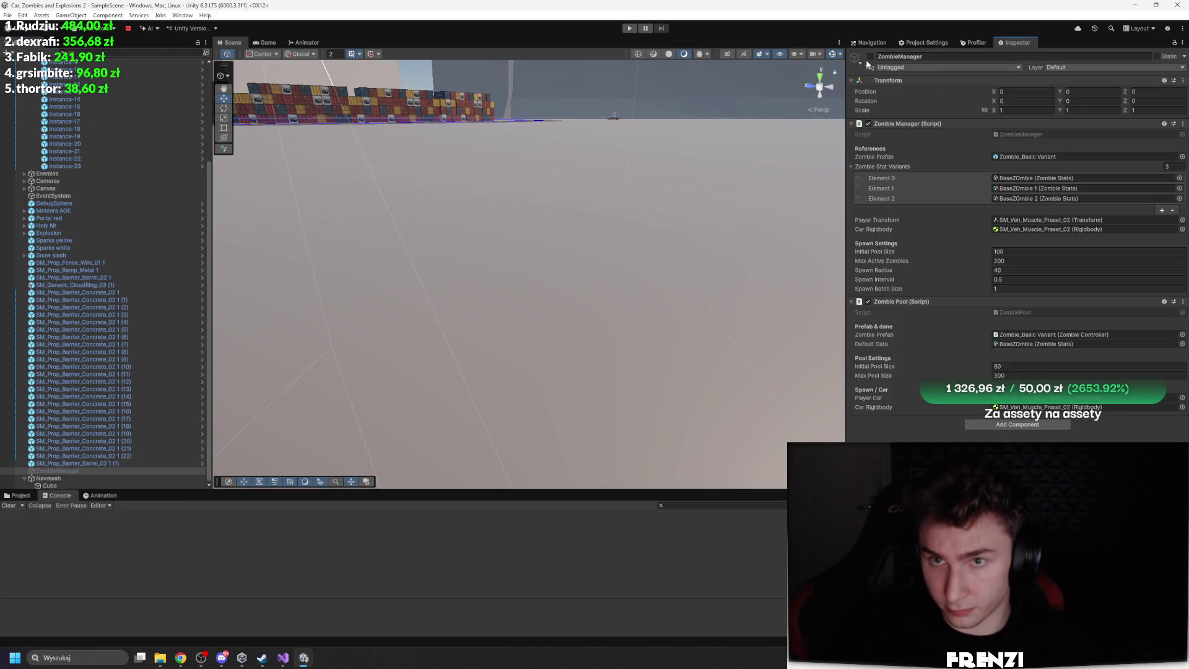
click(630, 29)
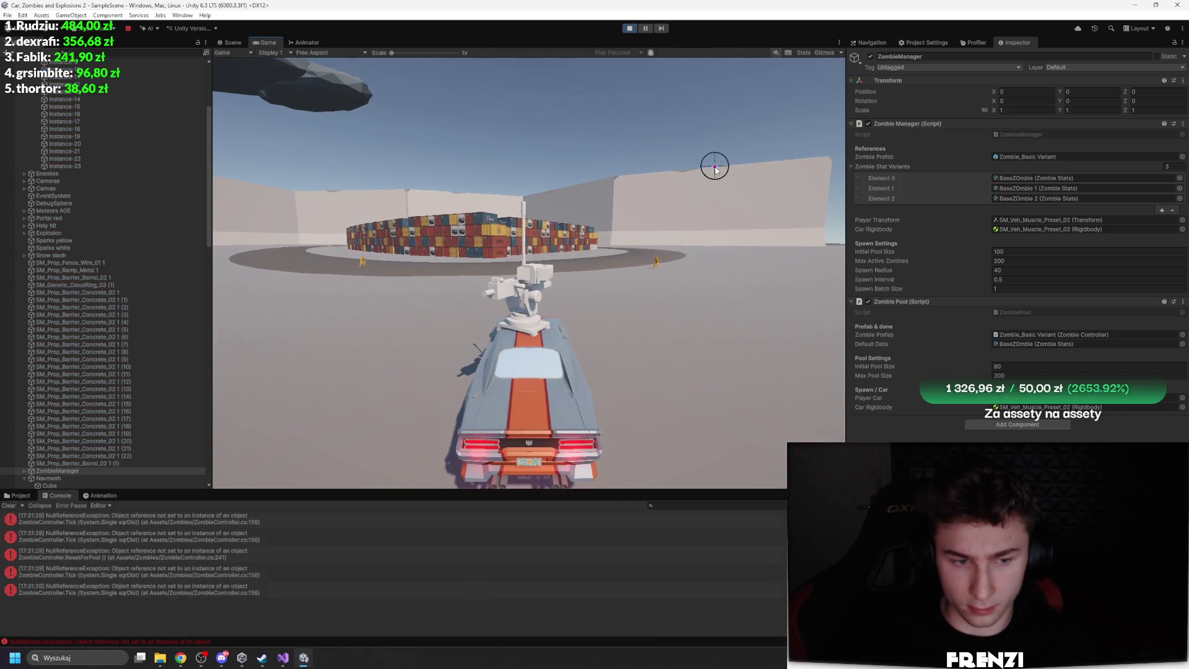
double_click(296, 556)
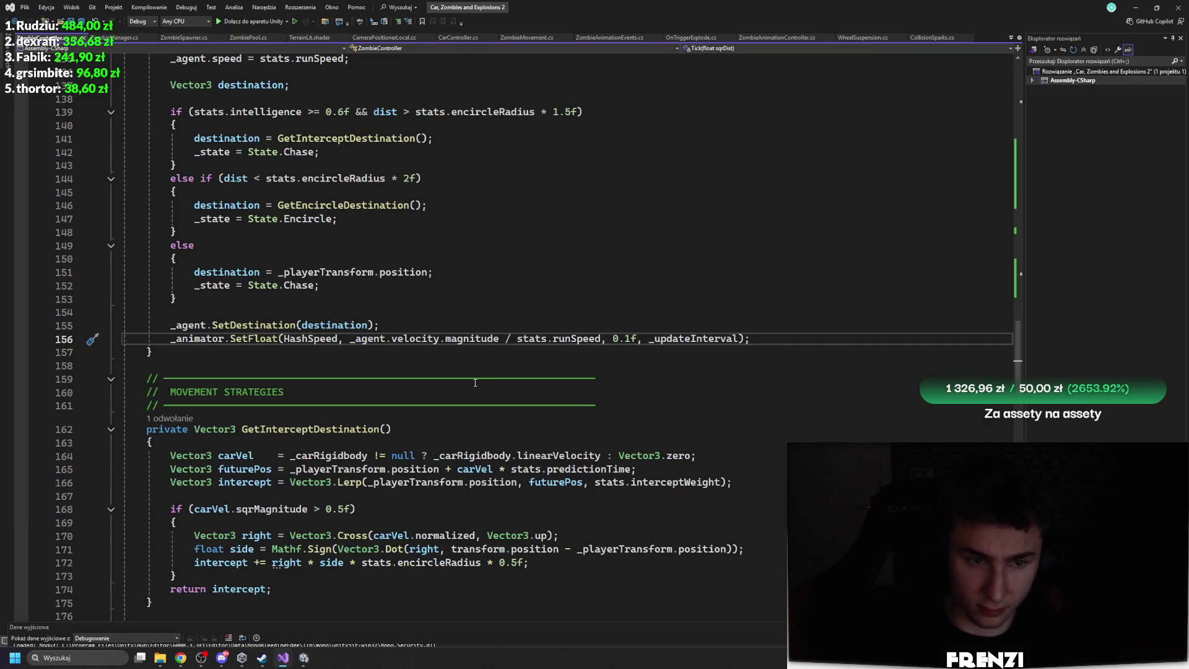
Review the HashSpeed references around the failing animator call in ZombieController
click(317, 338)
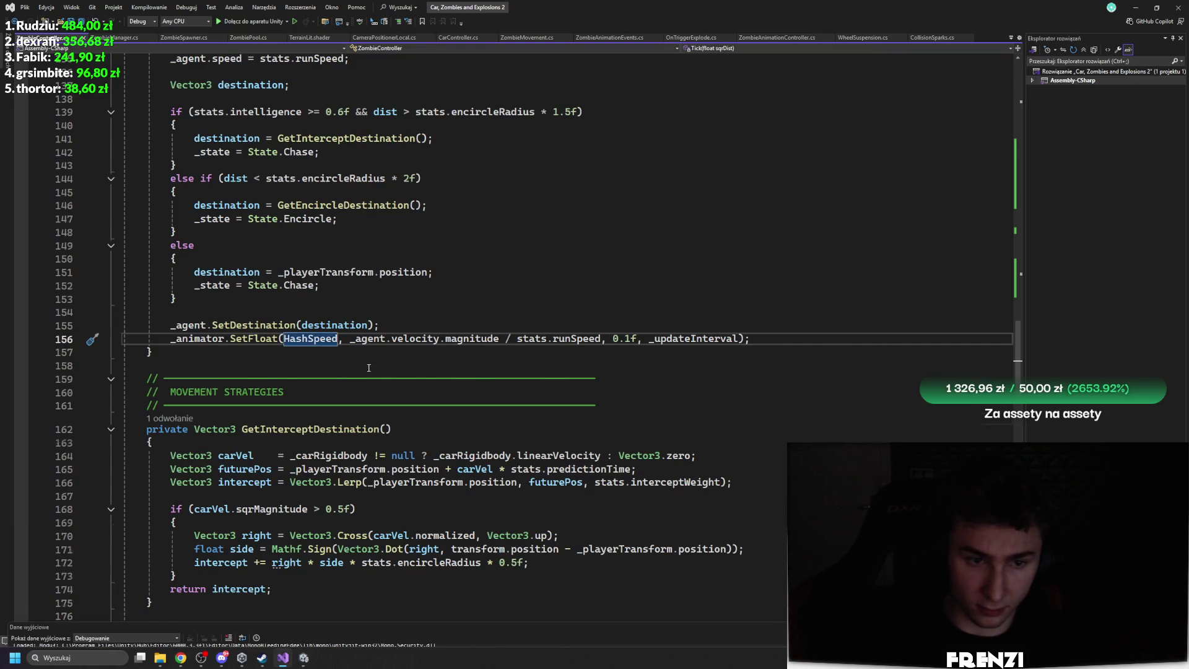
scroll(465, 383, up, 20)
scroll(484, 372, up, 17)
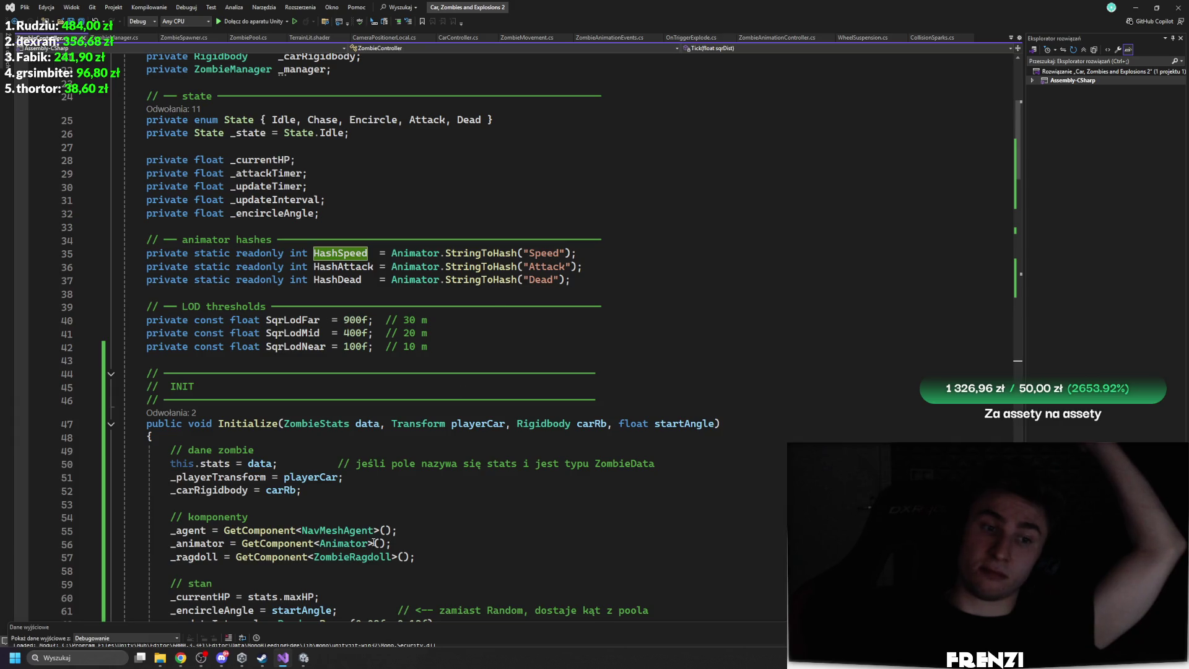
scroll(374, 543, down, 15)
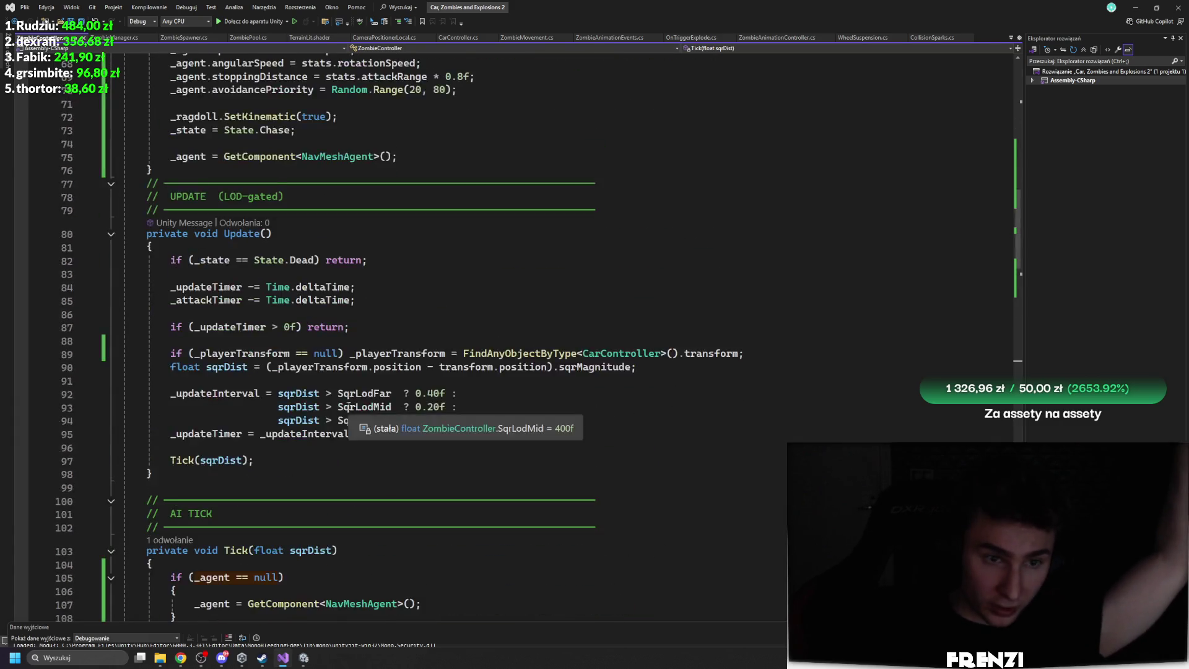
click(304, 657)
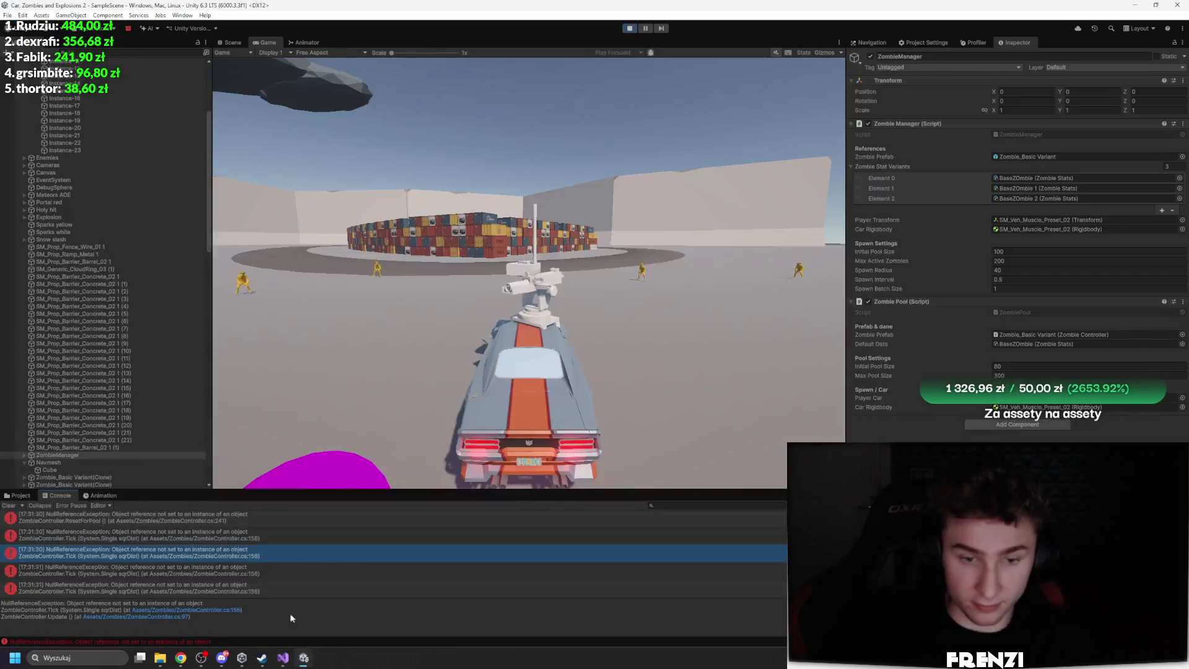
click(205, 610)
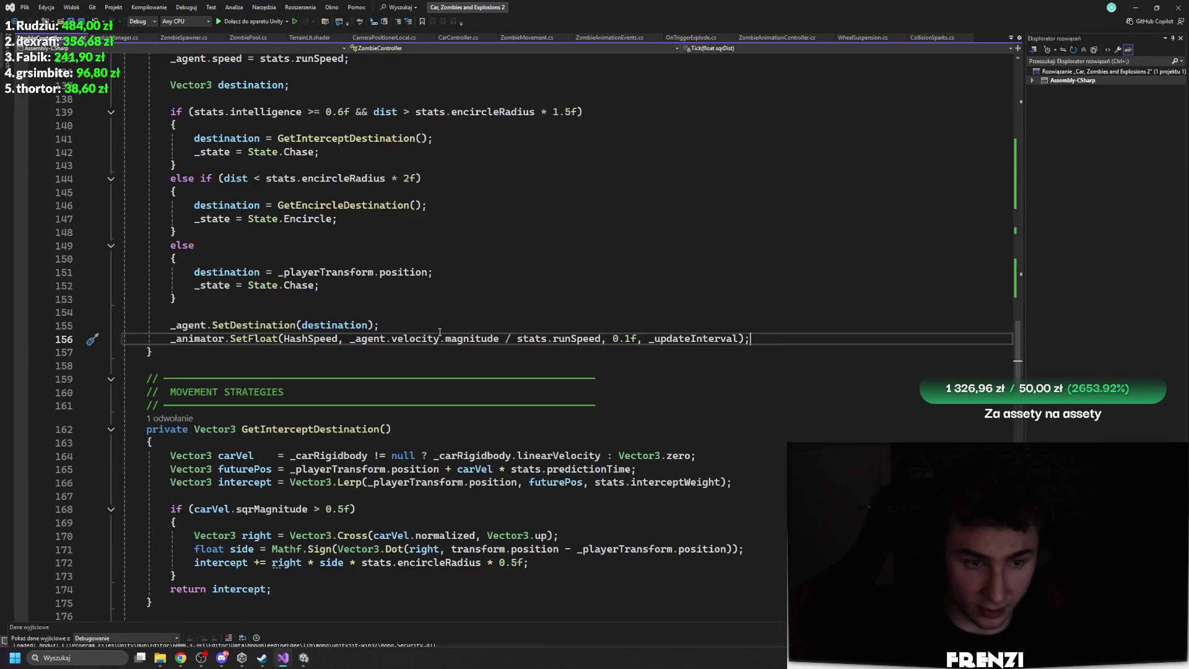
Before SetDestination, add an _agent null check assigning GetComponent<NavMeshAgent>(), and save
click(434, 317)
key(Return)
text(if)
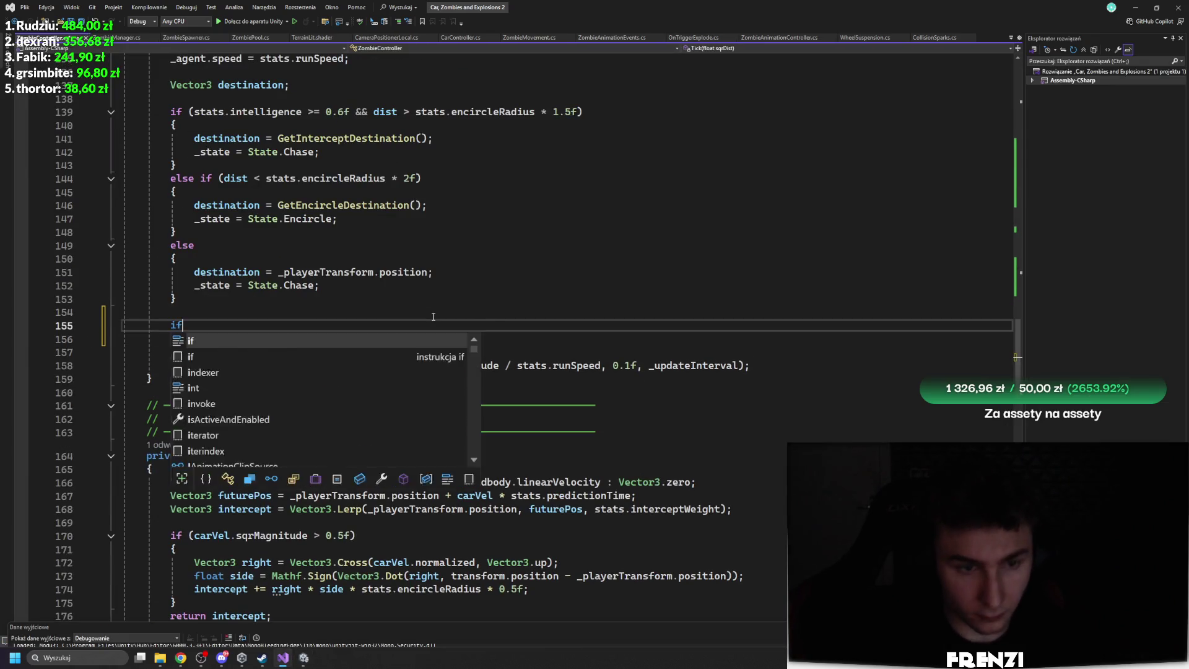
key(Tab)
key(Tab)
text(a)
key(BackSpace)
text(_age)
key(Tab)
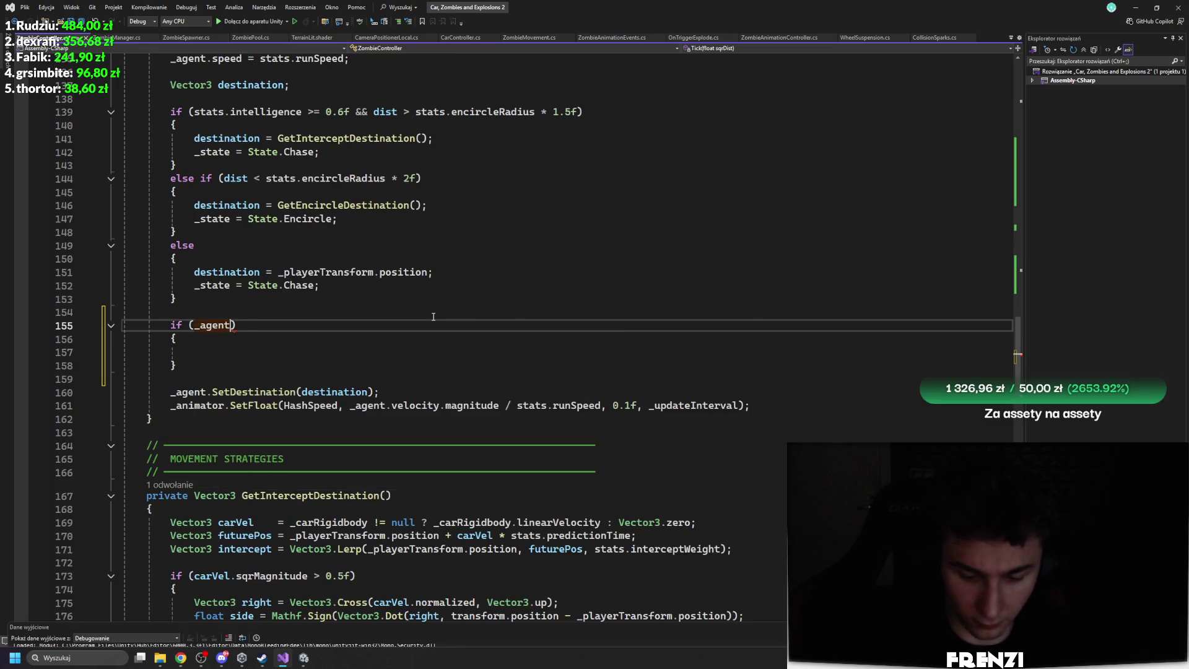
key(Down)
key(Down)
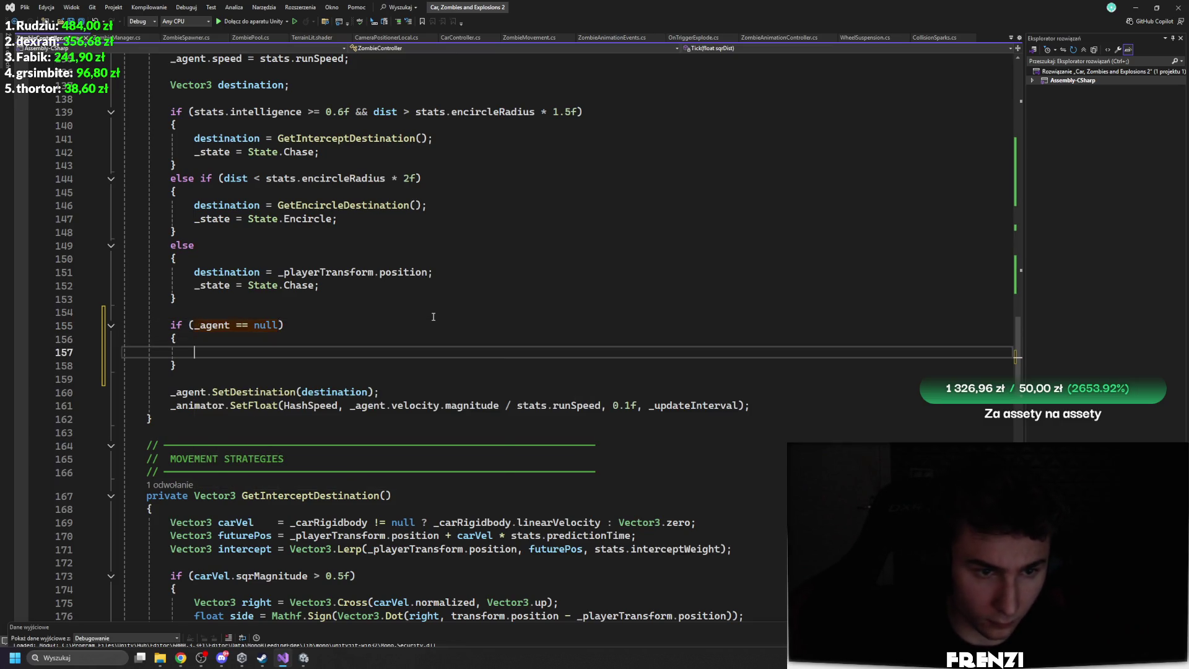
text(_agent)
key(Escape)
text(ge)
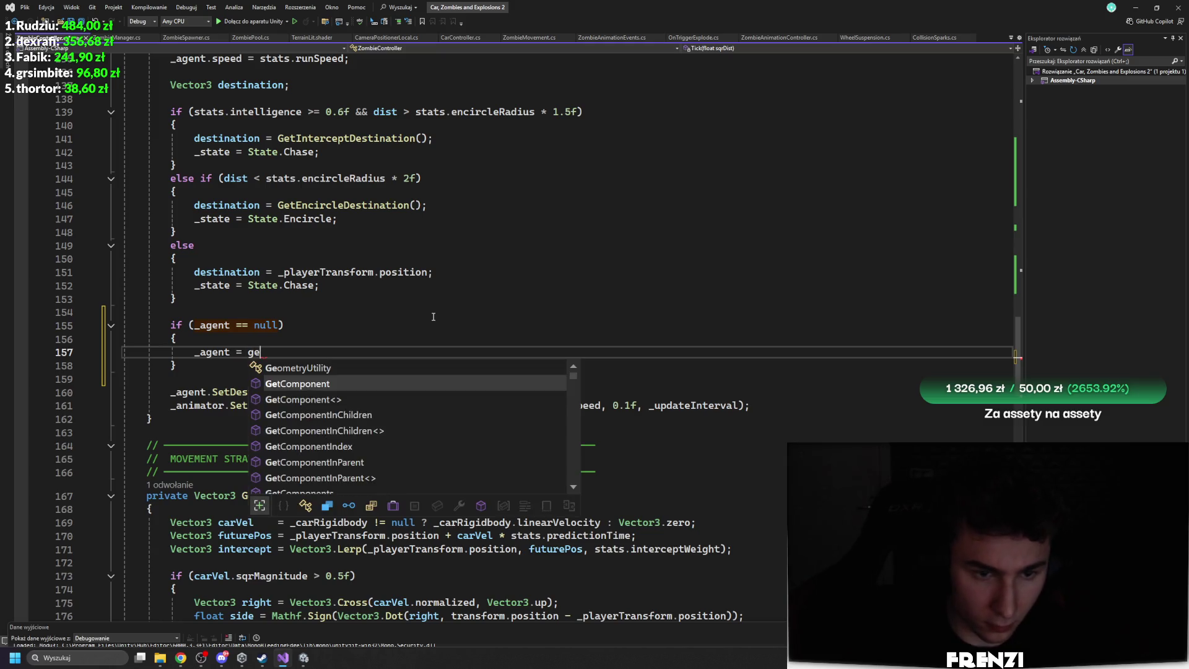
key(Tab)
text(<age)
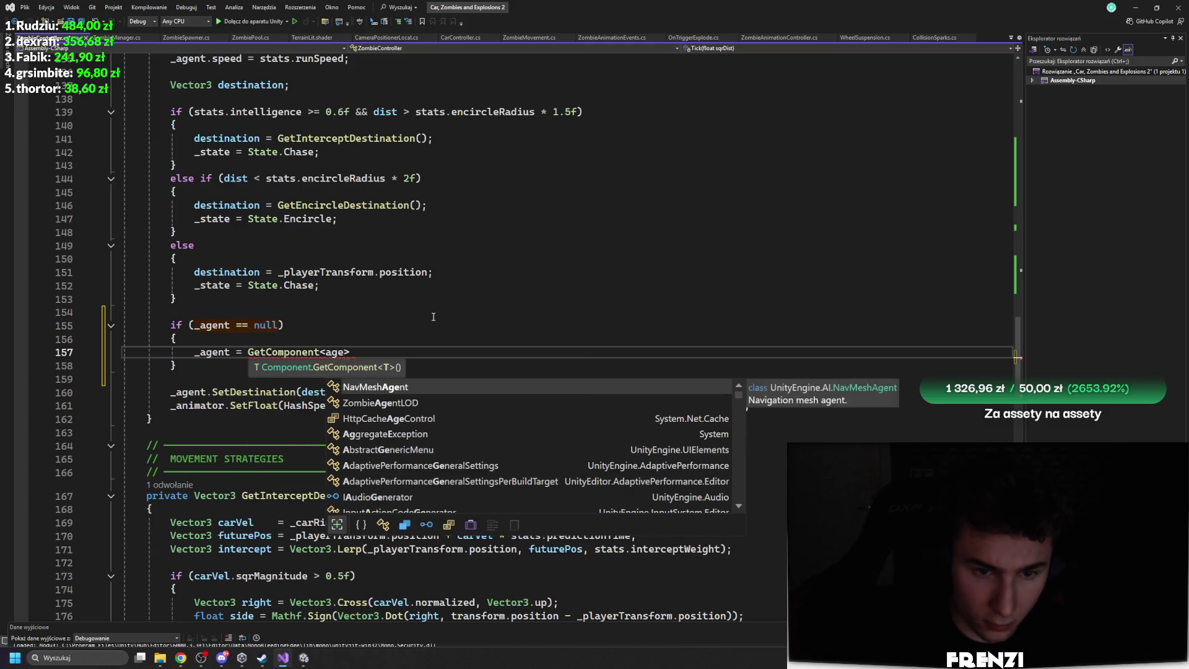
text(>)
key(ctrl+s)
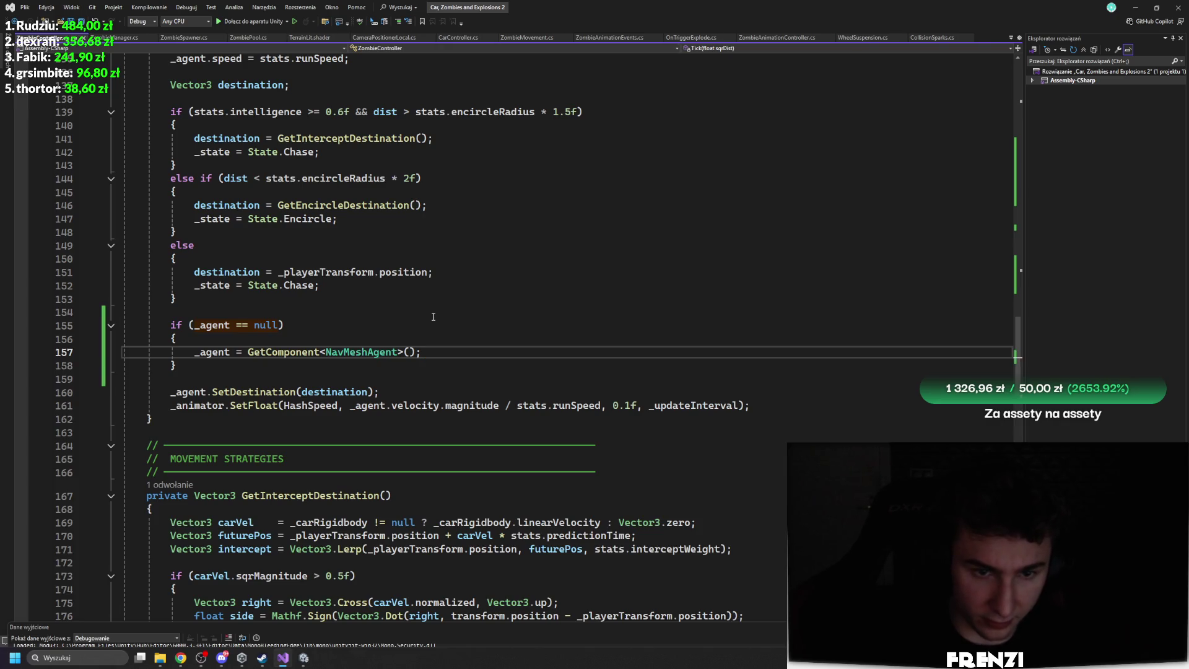
key(Down)
Add a matching _animator check that assigns GetComponent<Animator>(), save, and return to Unity
key(Return)
key(Return)
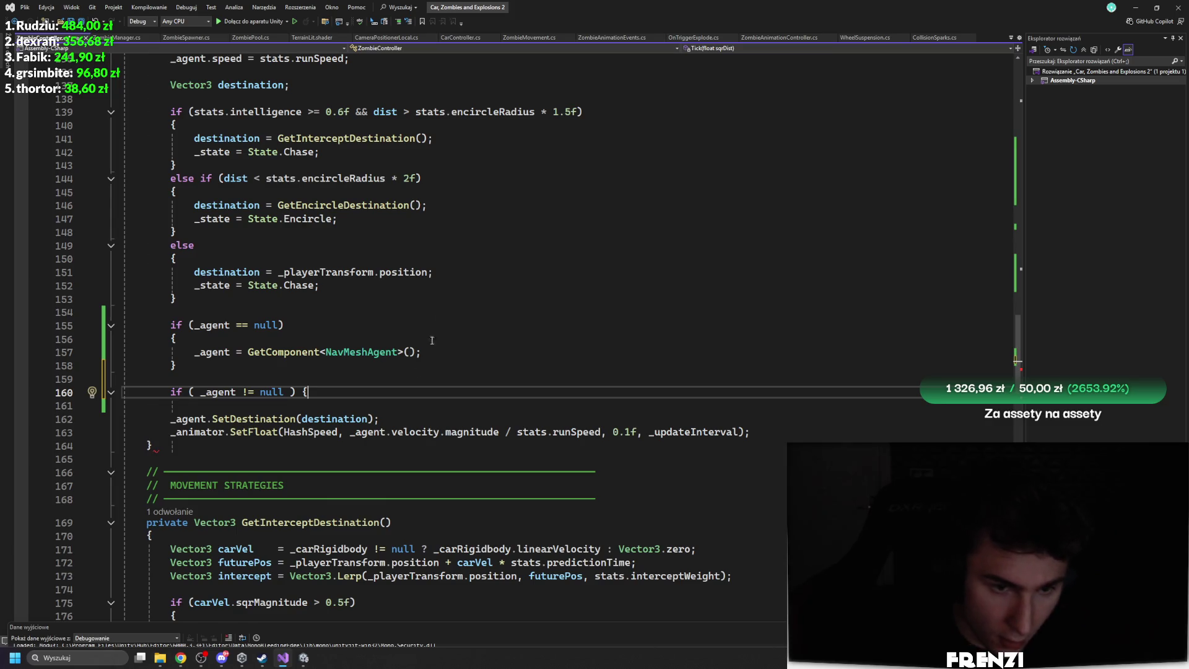
double_click(217, 392)
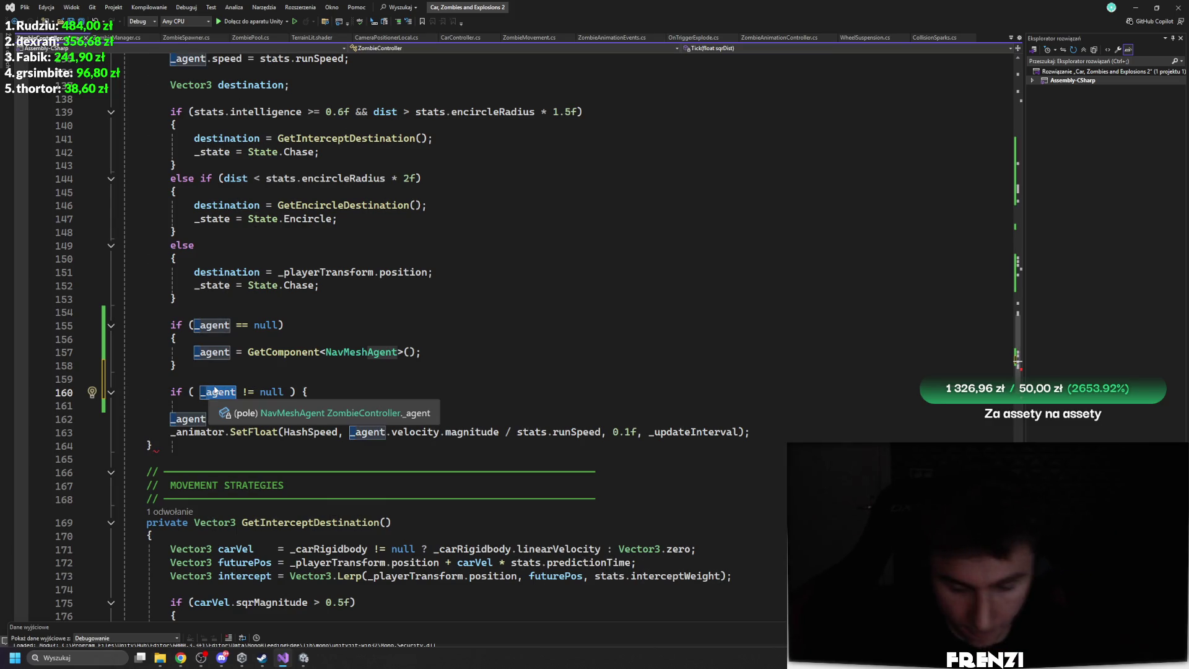
key(BackSpace)
text(_animator)
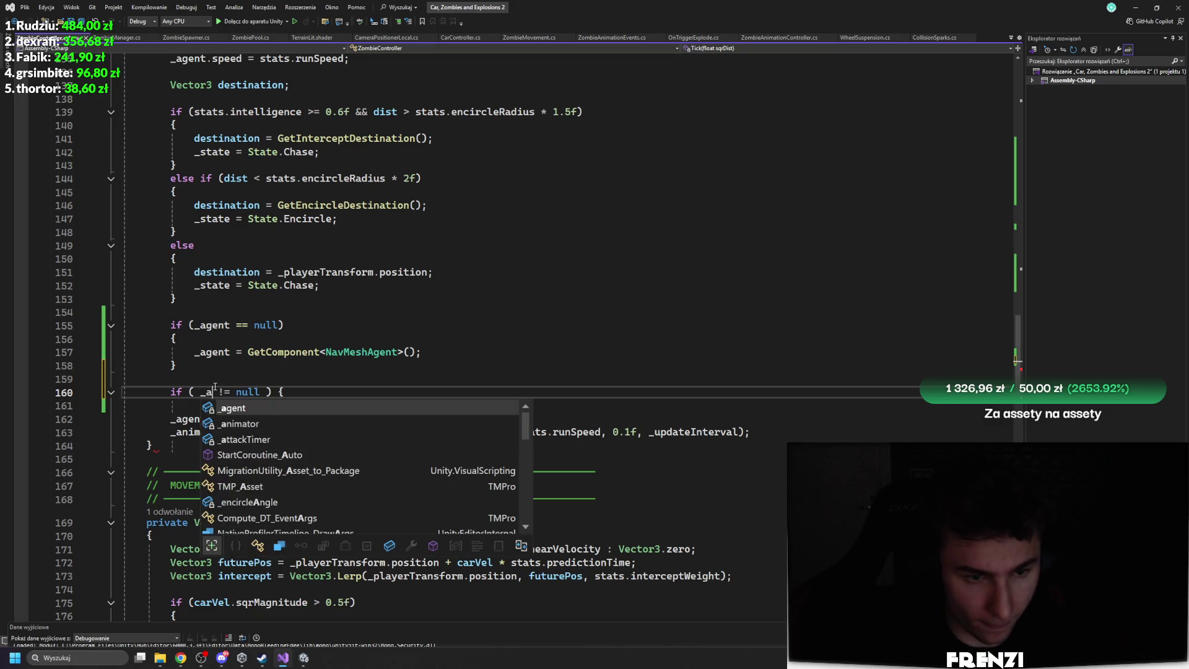
key(End)
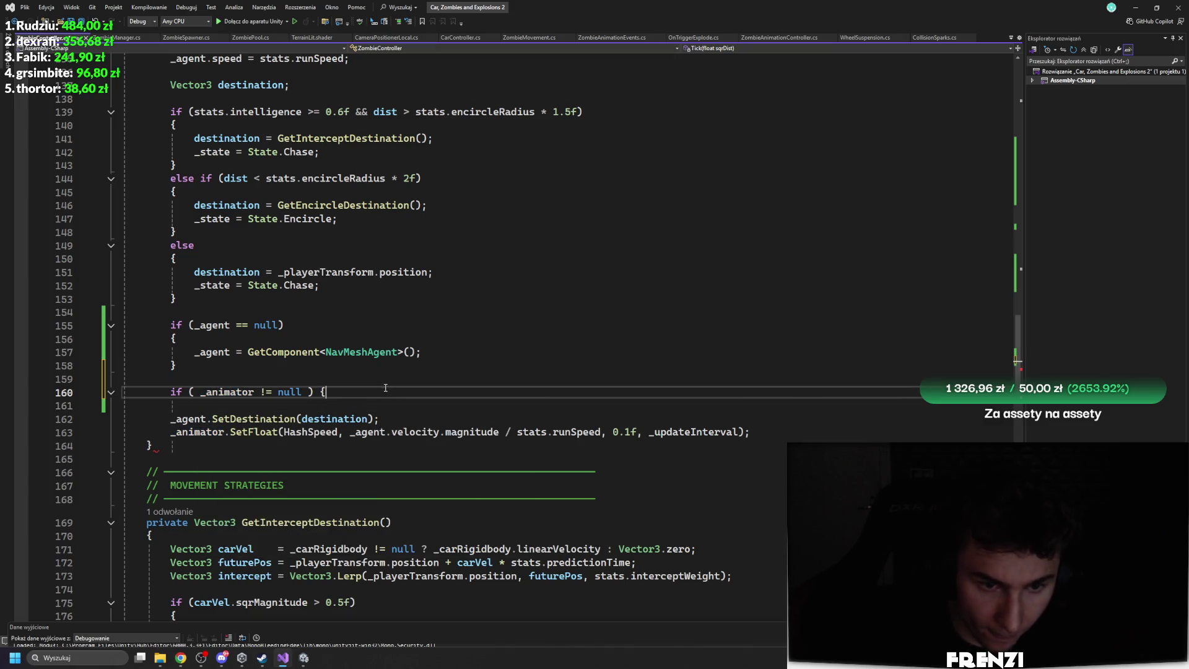
key(Return)
key(Return)
text(})
click(276, 423)
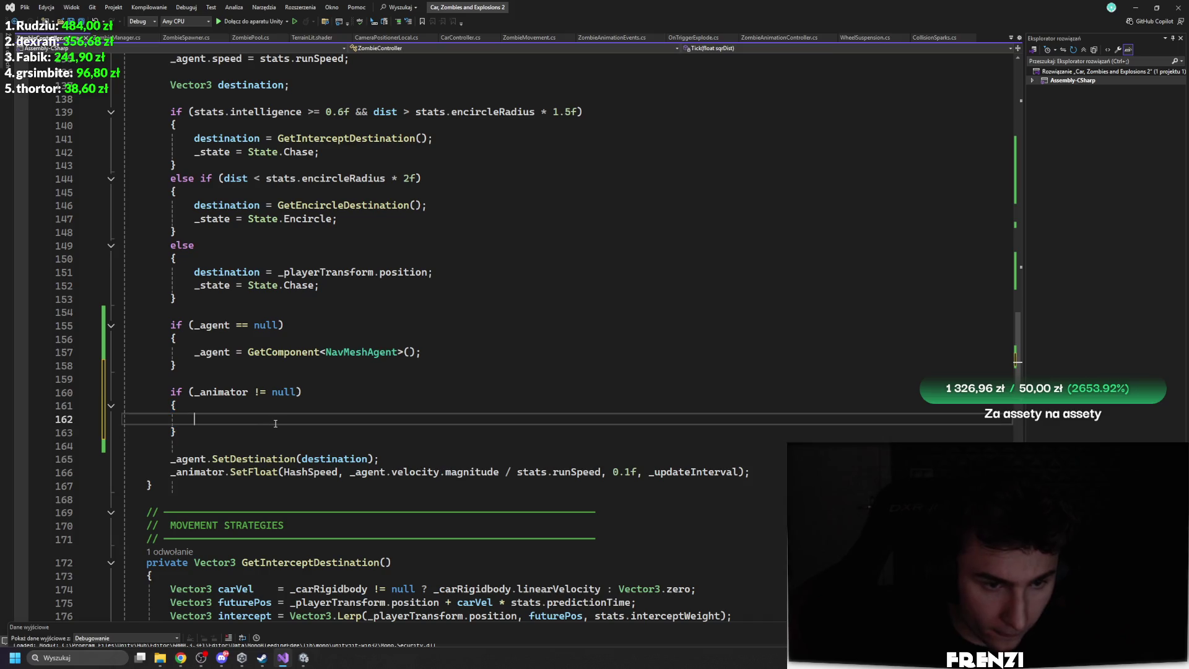
text(_animator)
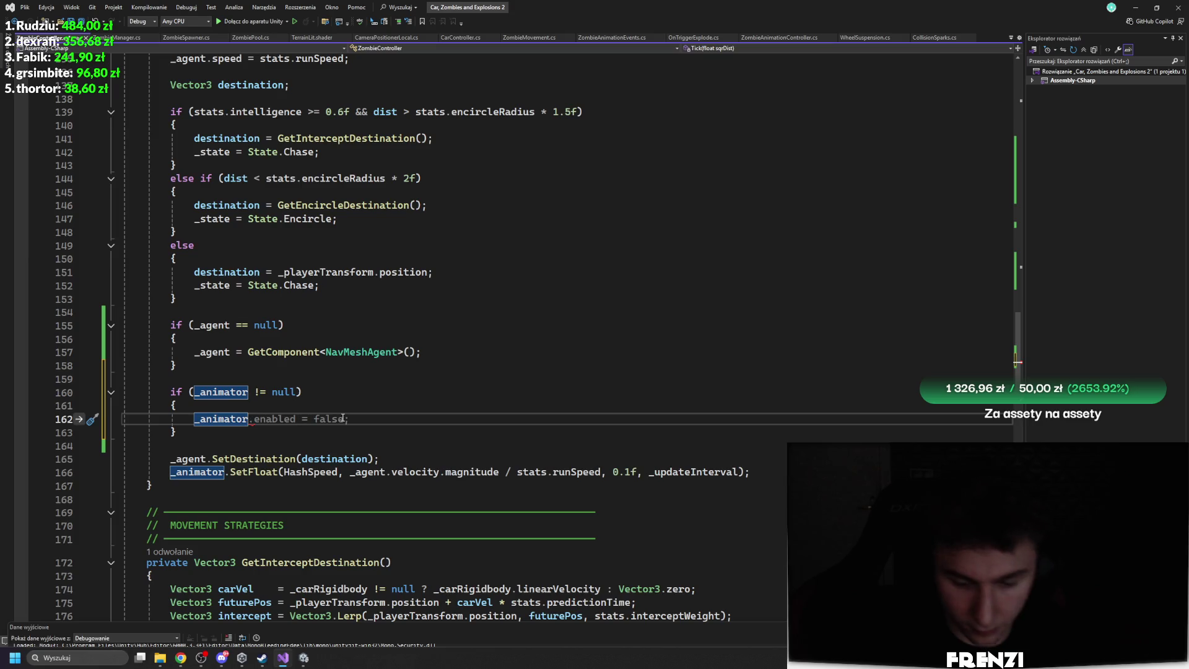
text( = GetComponent<aga>)
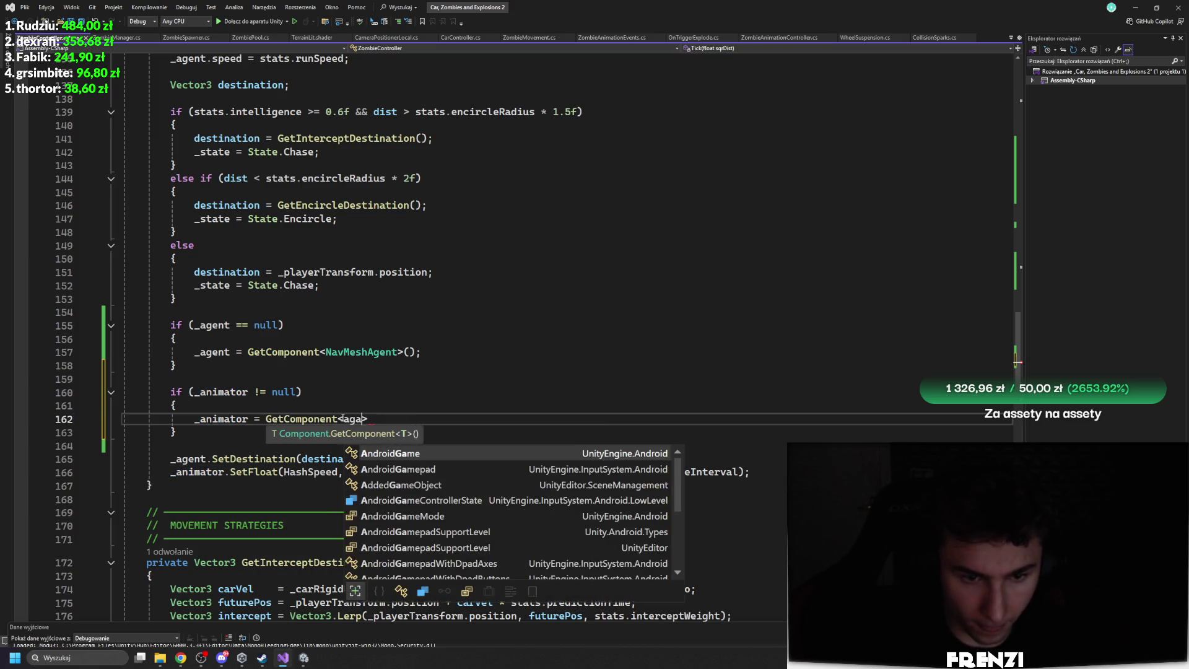
key(BackSpace)
key(BackSpace)
text(nimator)
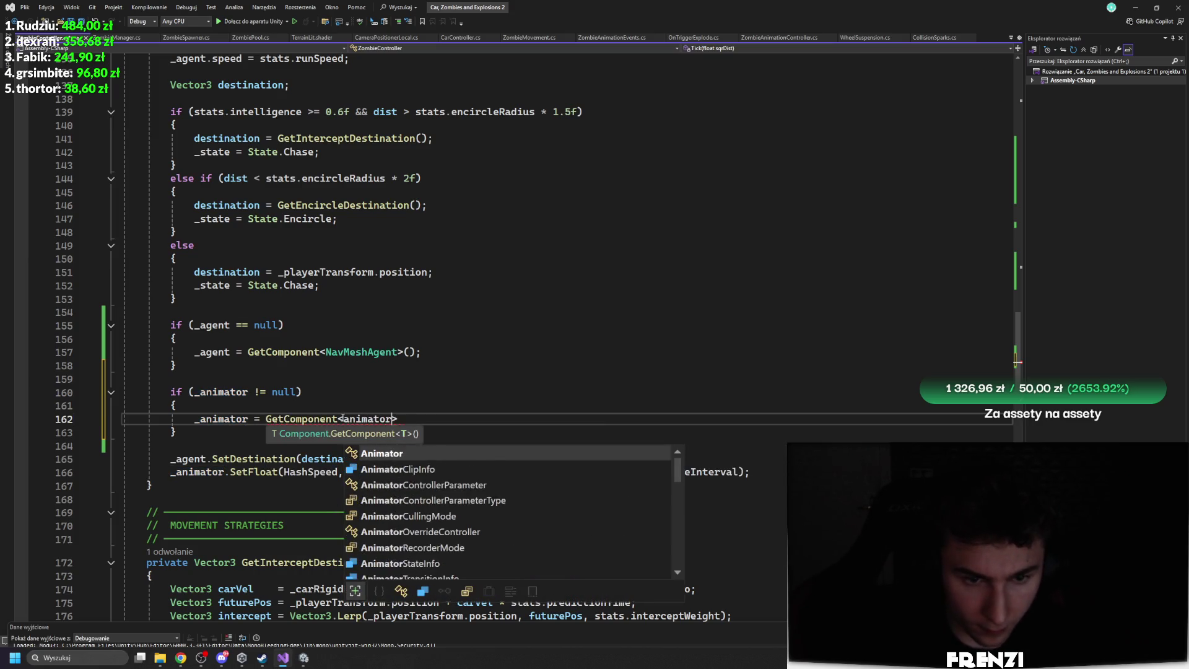
text(>)
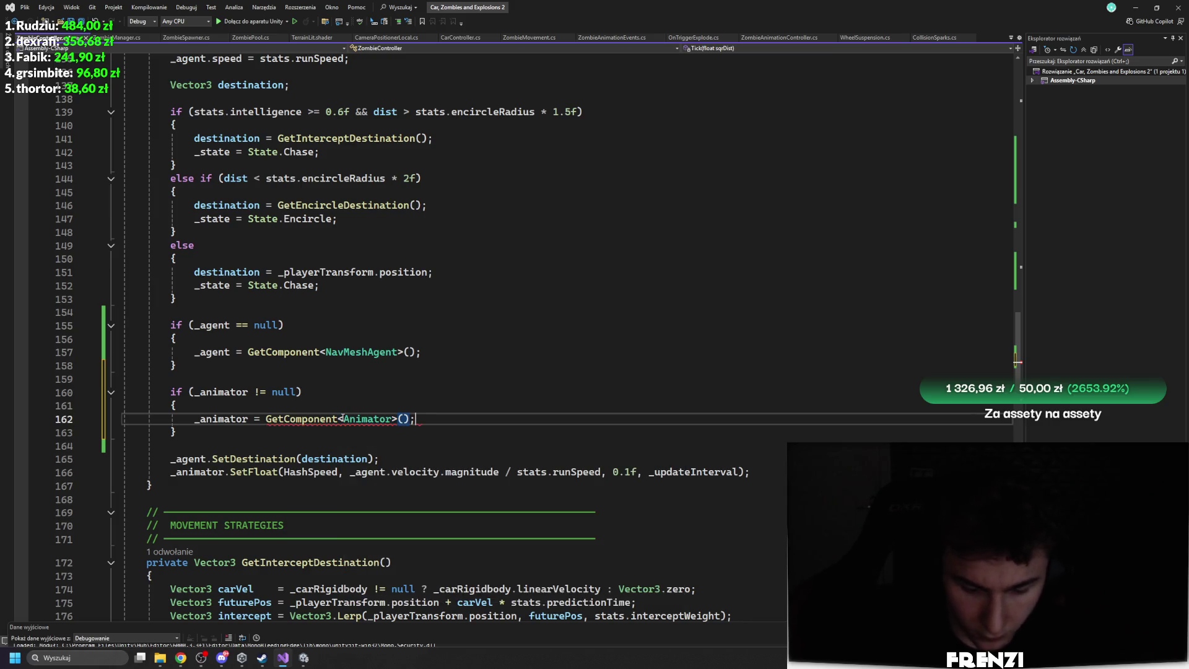
key(Up)
key(Up)
key(Up)
key(ctrl+s)
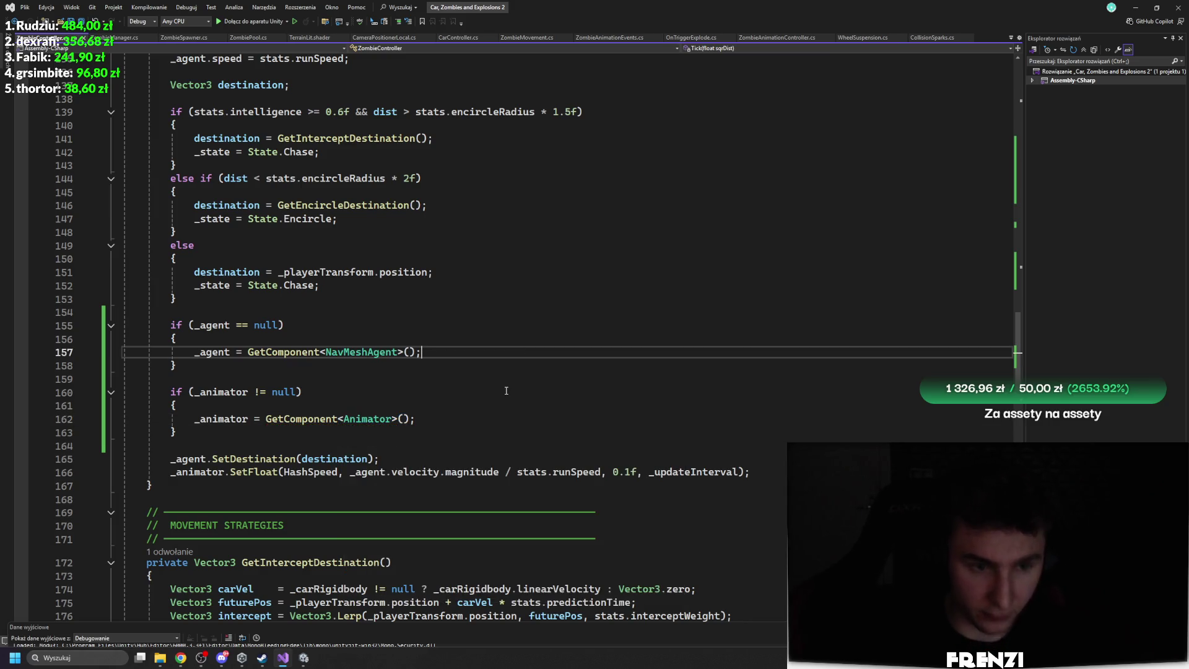
key(alt+Tab)
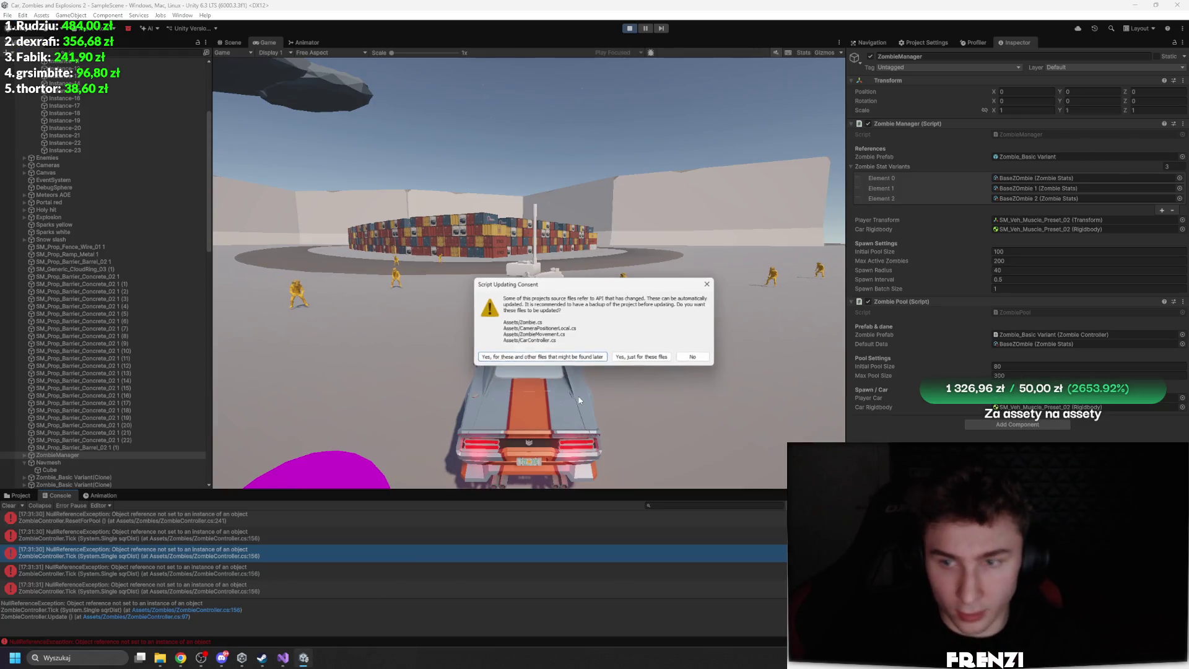
Dismiss the script-updating prompt, restart the game, and open the null-reference error's source line
click(684, 348)
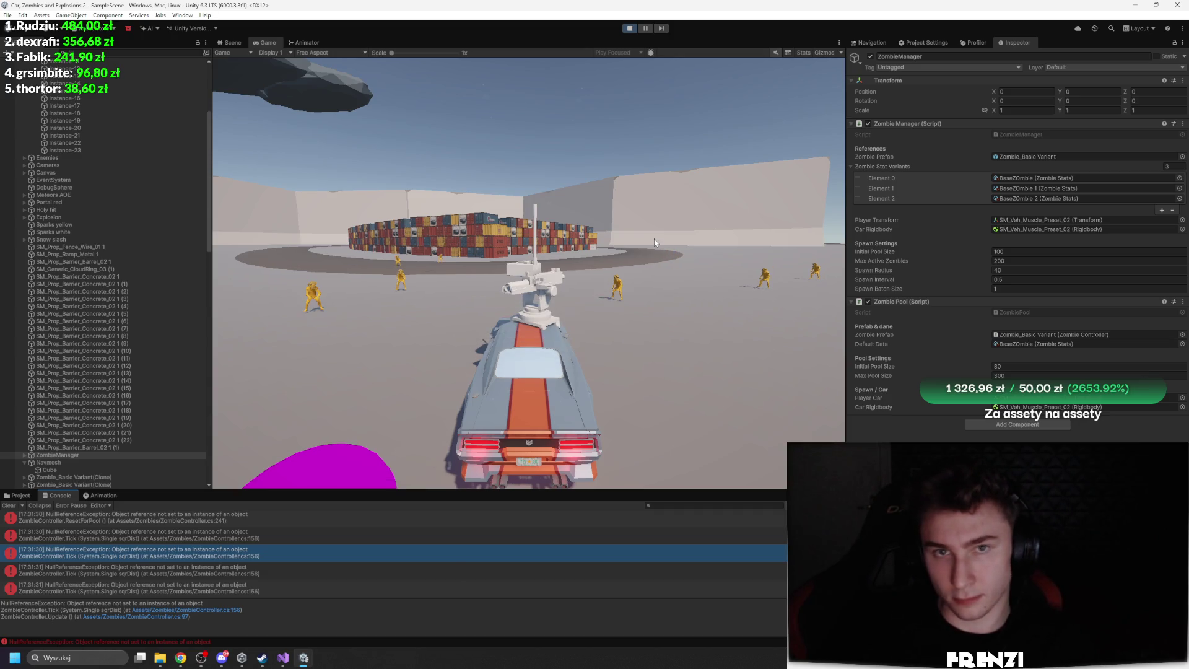
click(632, 29)
click(632, 28)
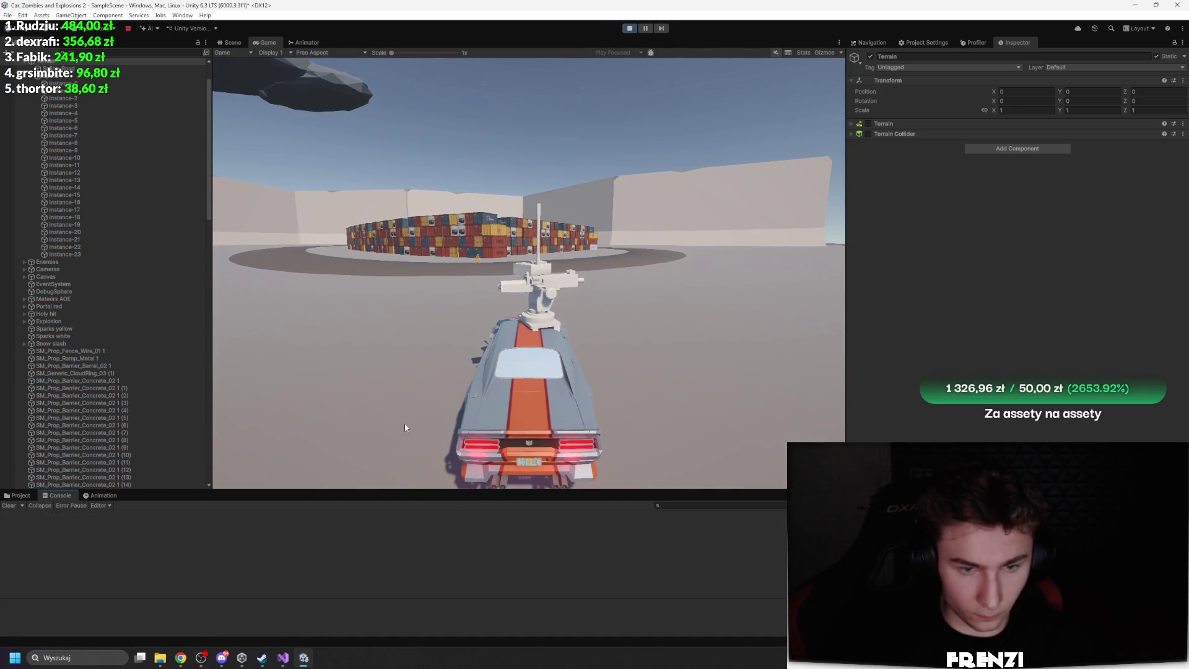
click(325, 544)
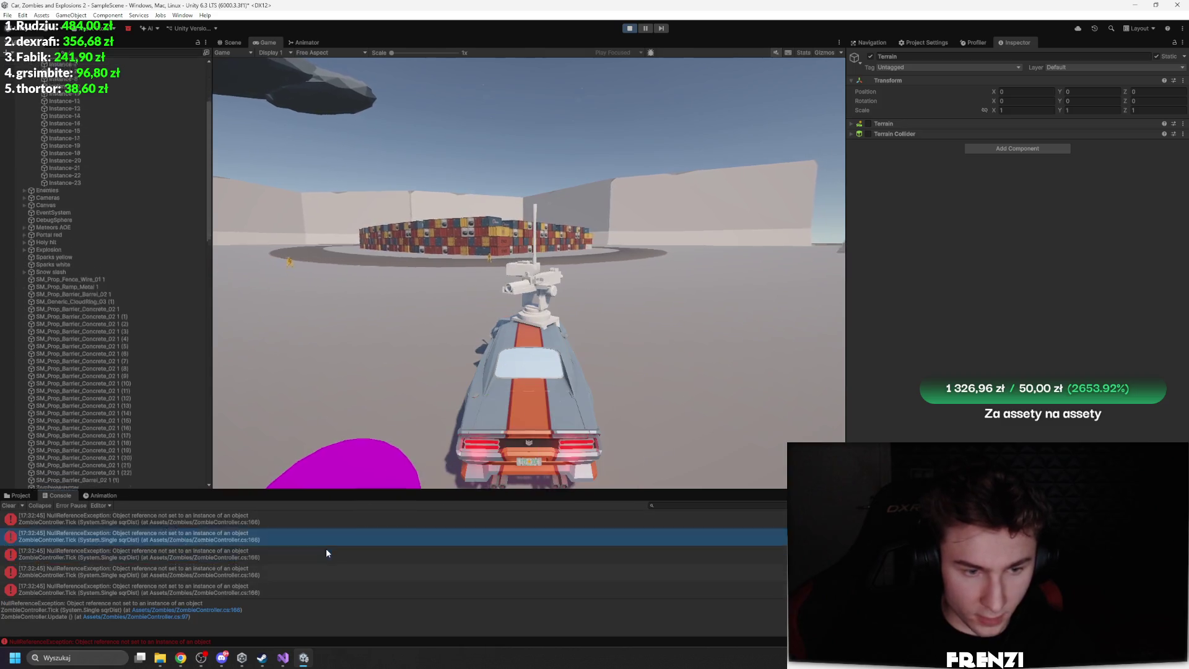
double_click(283, 571)
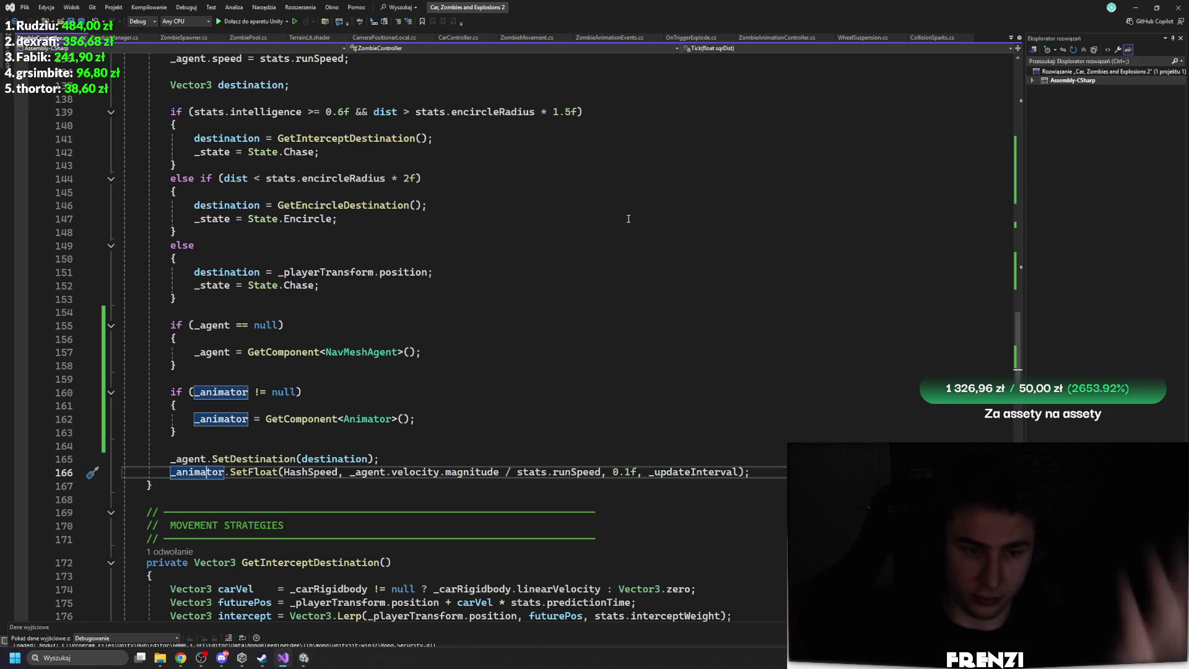
Change the animator check on line 160 from != to == null, then return to Unity
click(258, 391)
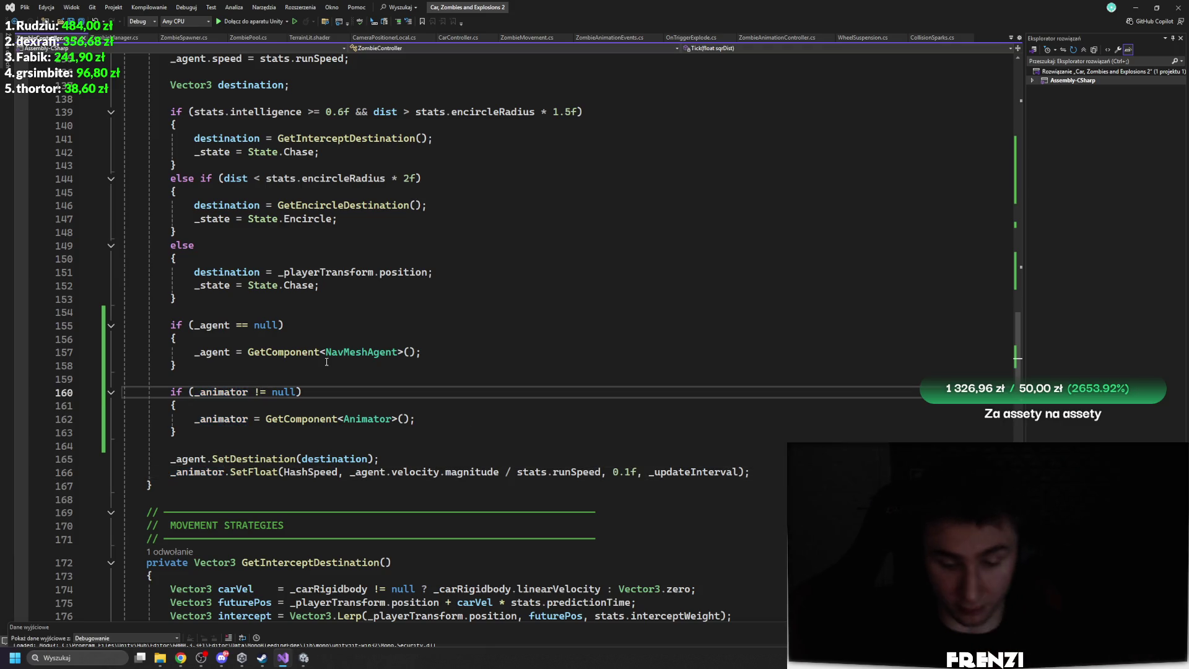
key(BackSpace)
text(=)
key(Up)
key(Up)
key(Up)
key(End)
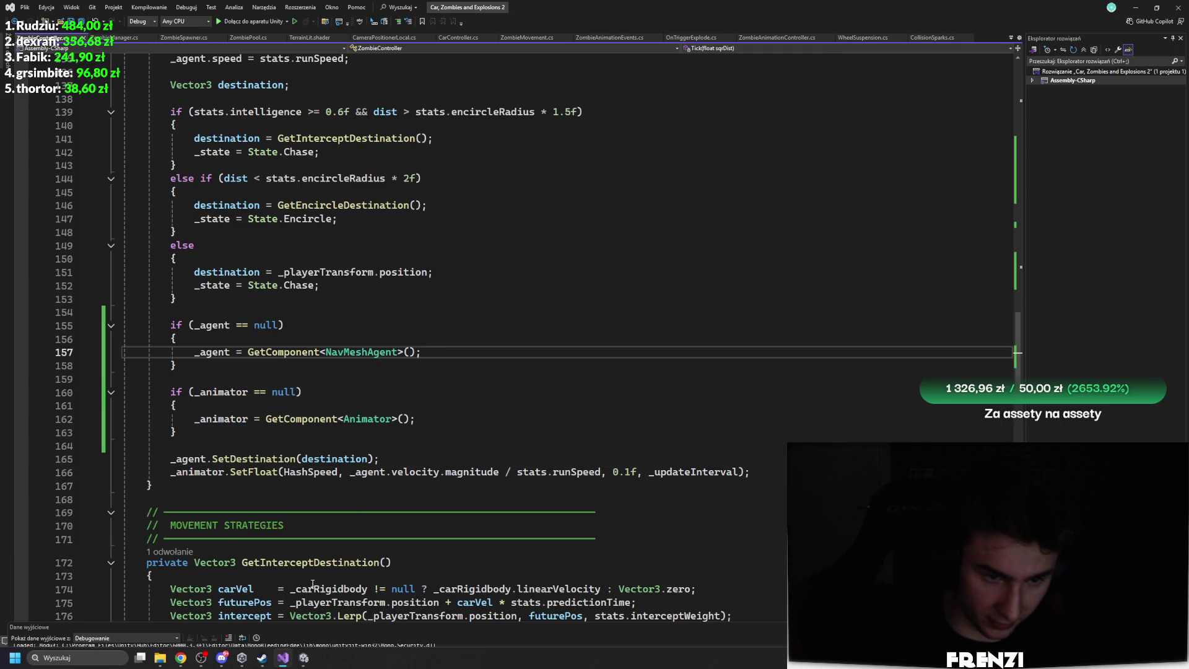
click(299, 664)
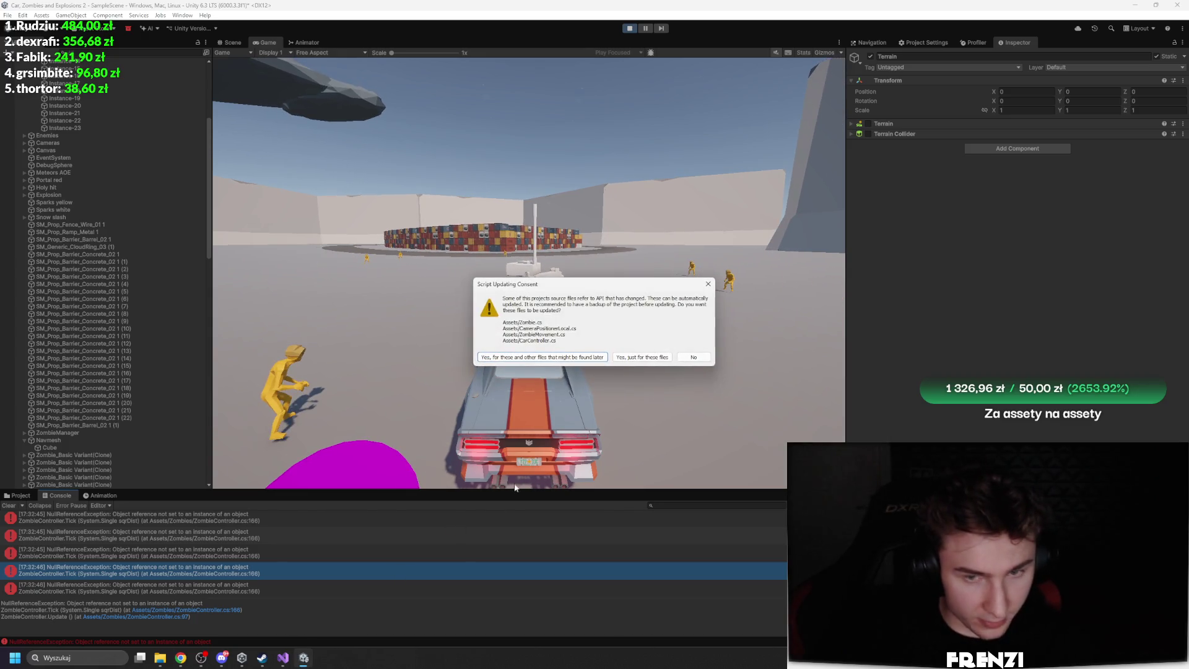
Decline the script update, stop play, set Initial Pool Size 1000 and Spawn Interval 0.1, replay
click(693, 357)
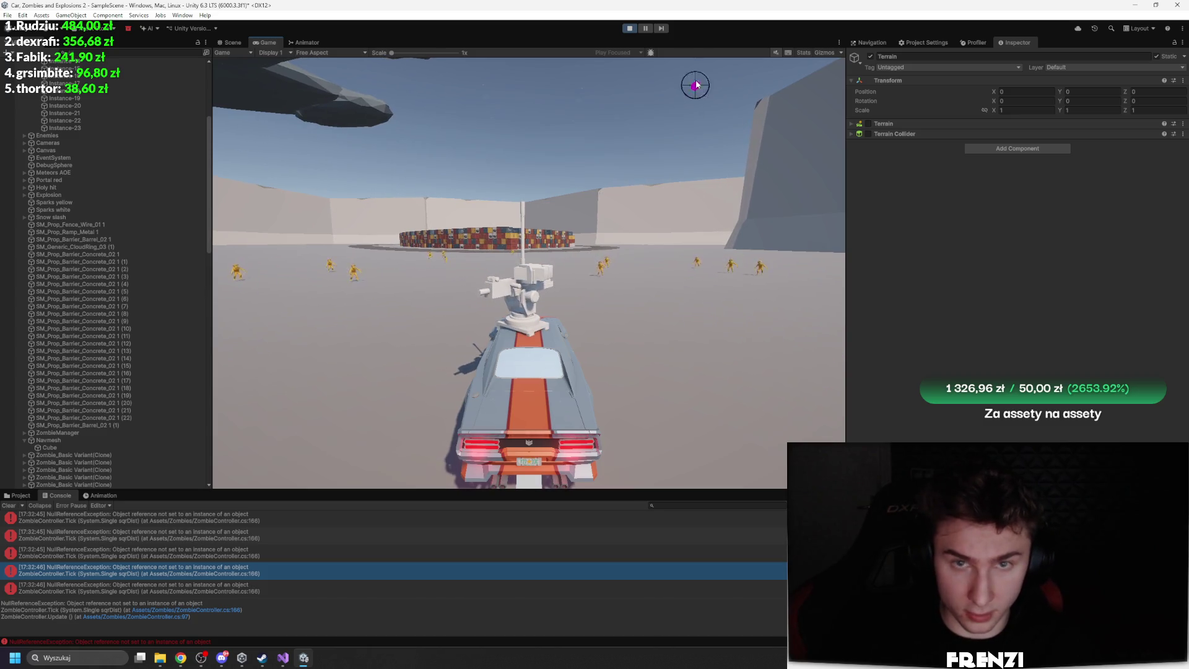
click(624, 31)
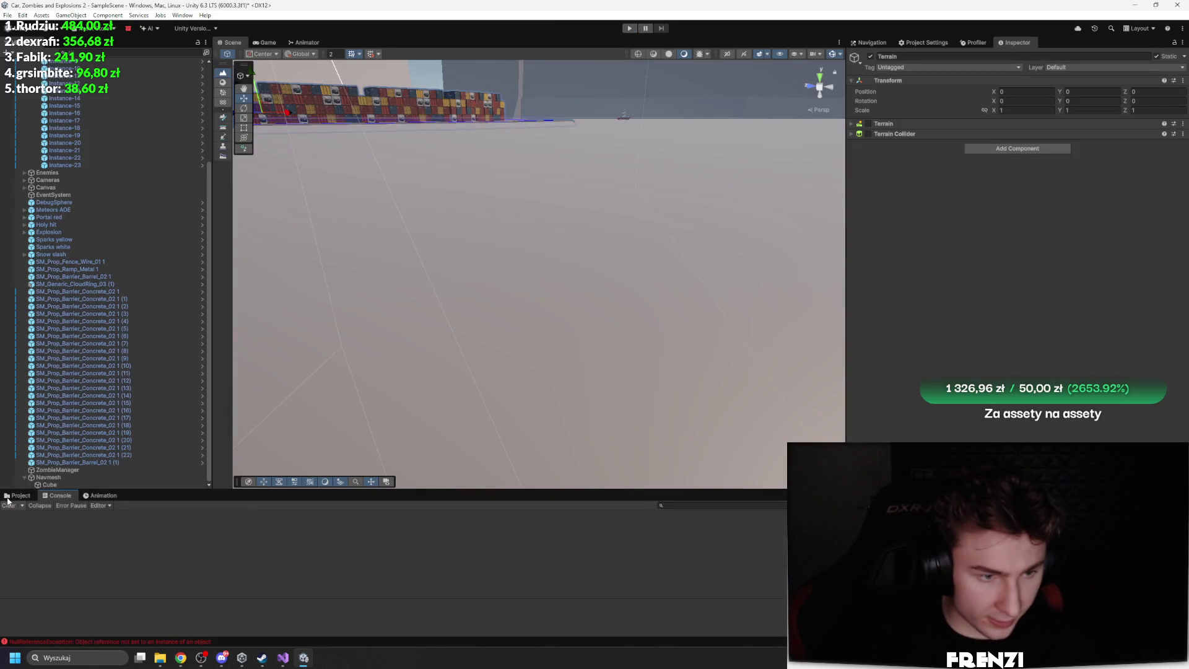
click(69, 470)
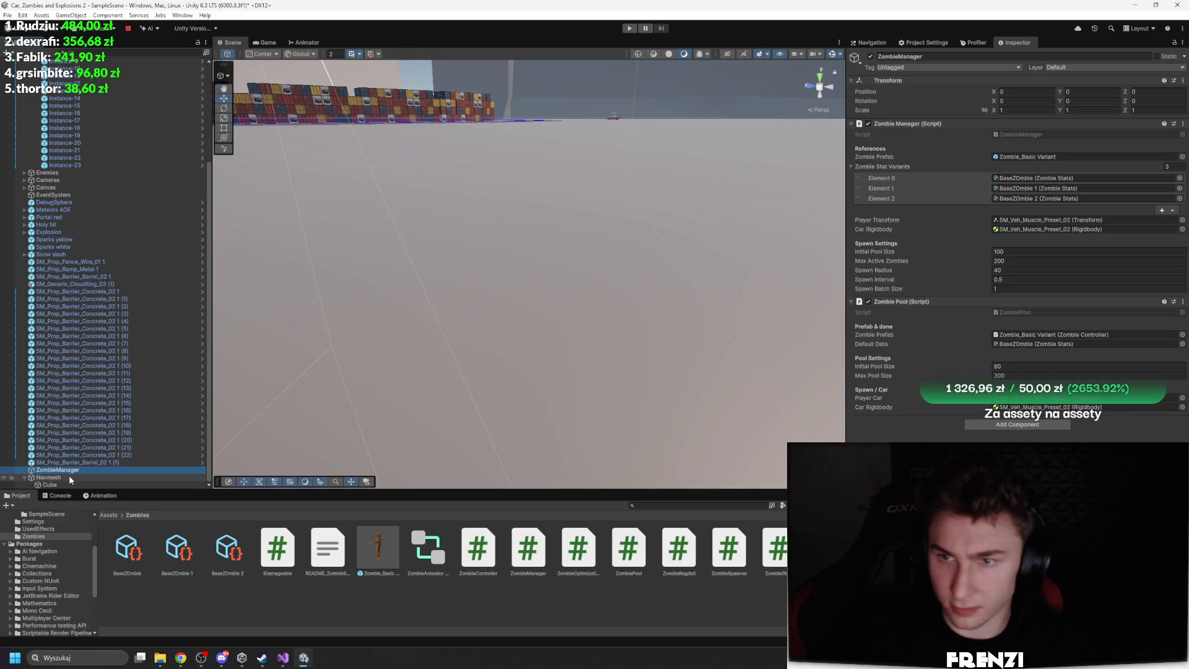
click(1022, 279)
click(1025, 250)
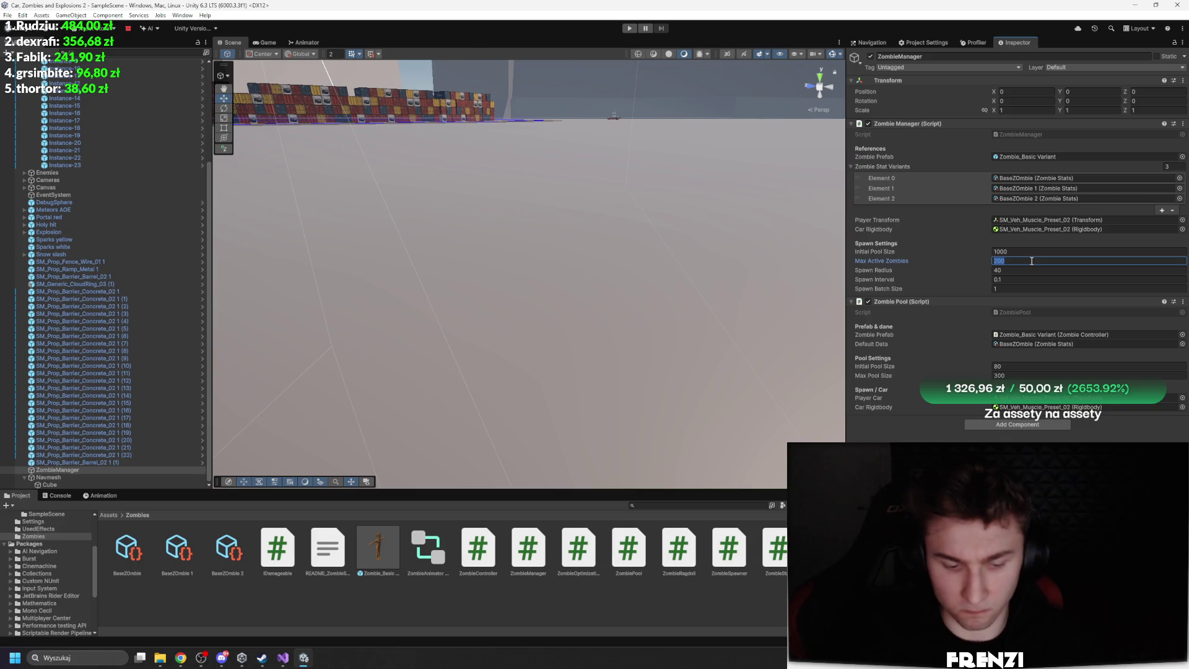
click(752, 279)
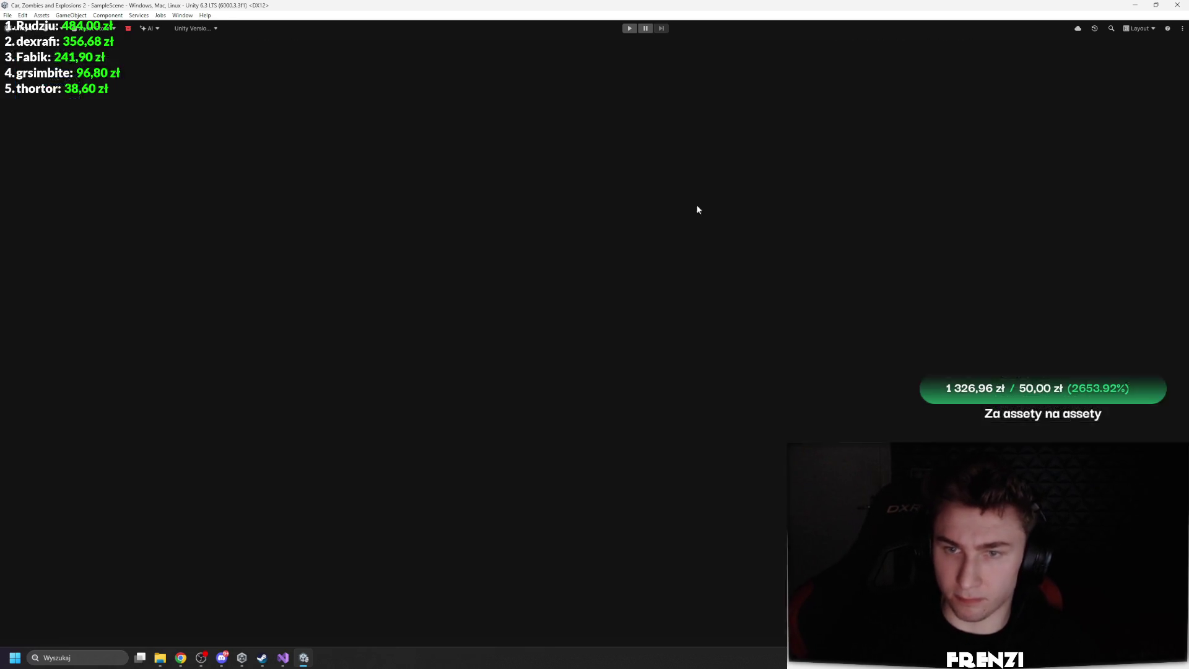
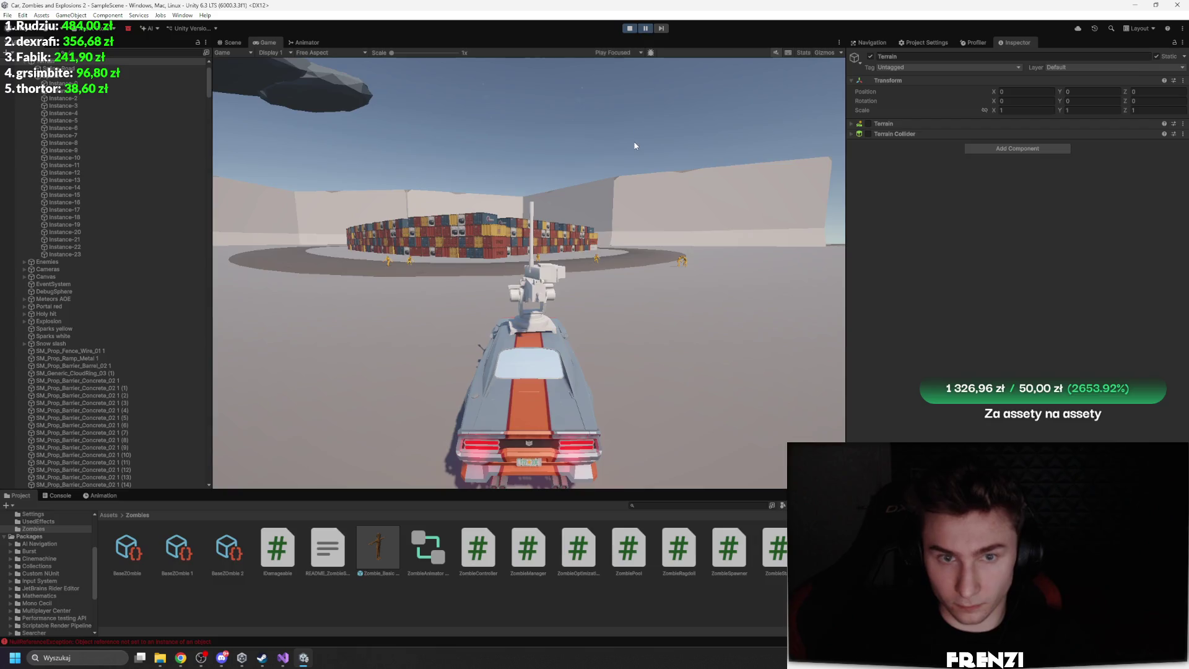
Maximize the Game view, back up and turn the car, and turn on the Stats overlay
key(shift+space)
key(s)
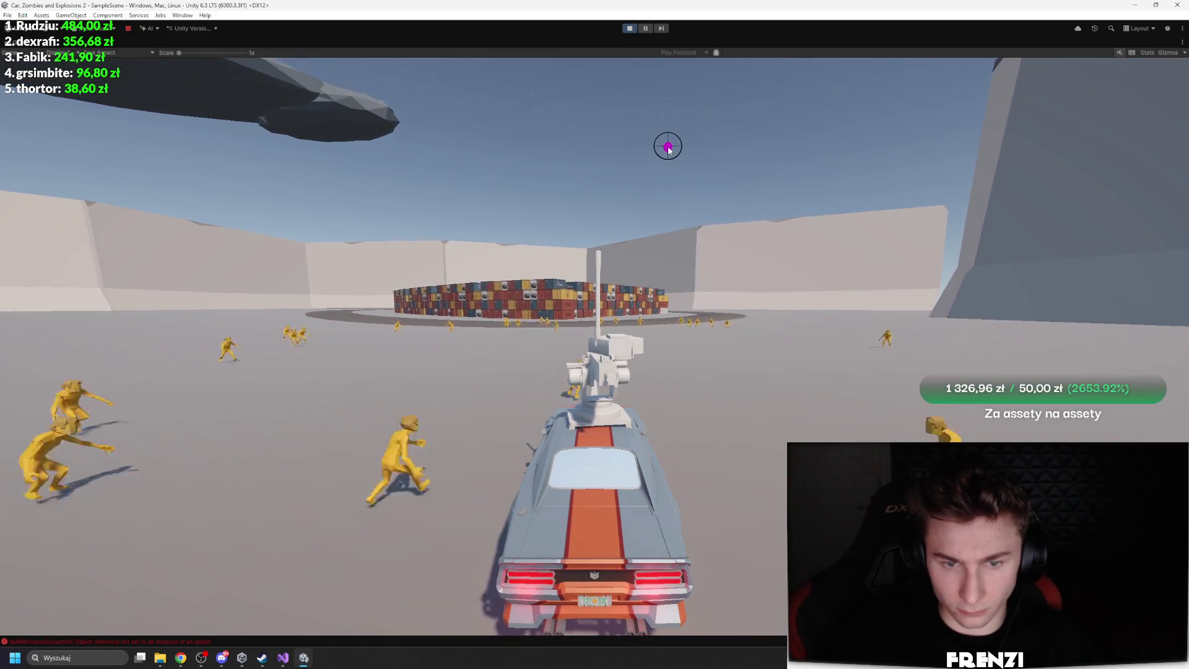
key(a)
key(d)
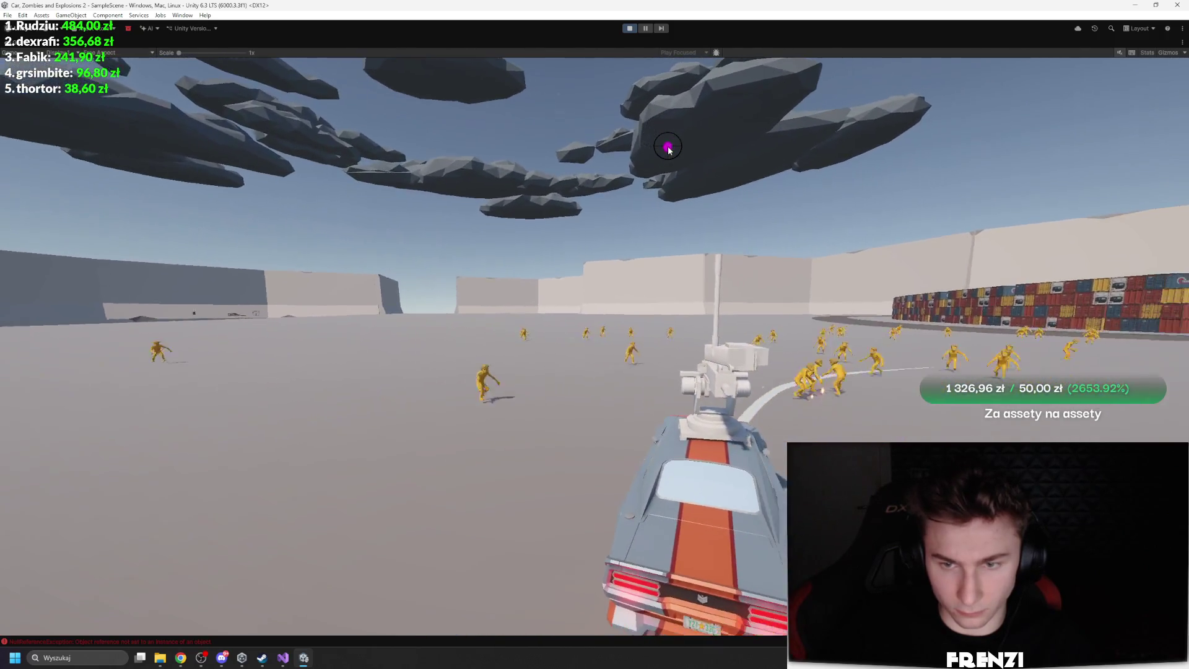
key(s)
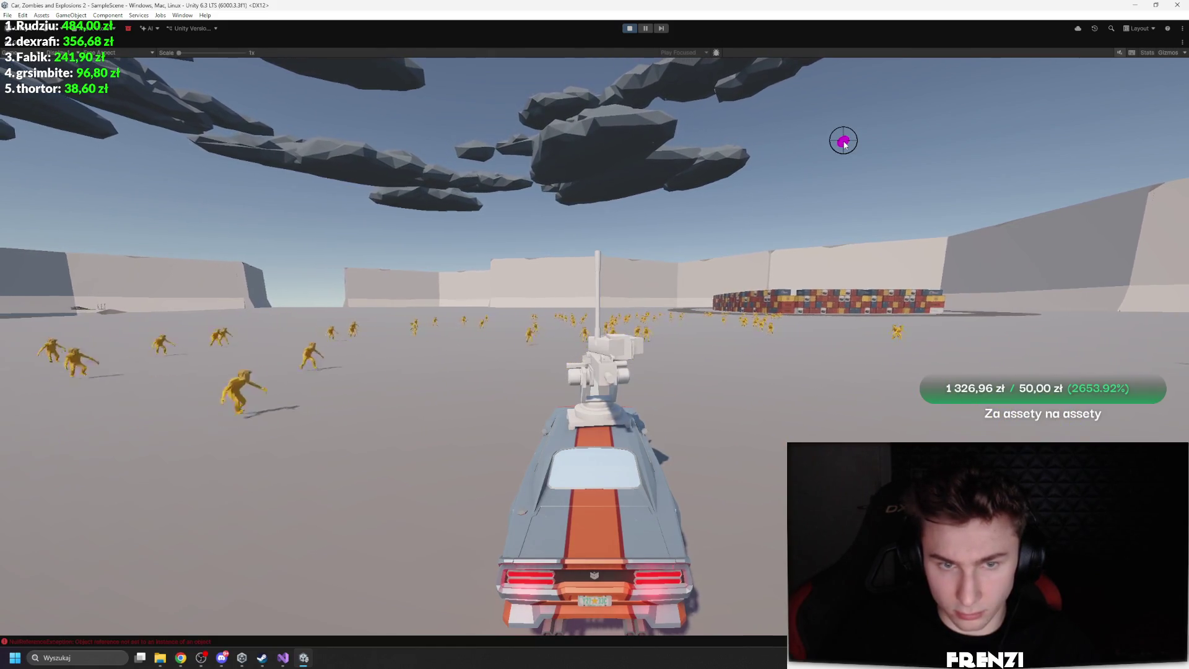
click(1139, 54)
Steer the car around toward the containers and drive straight through the zombie crowd
key(w)
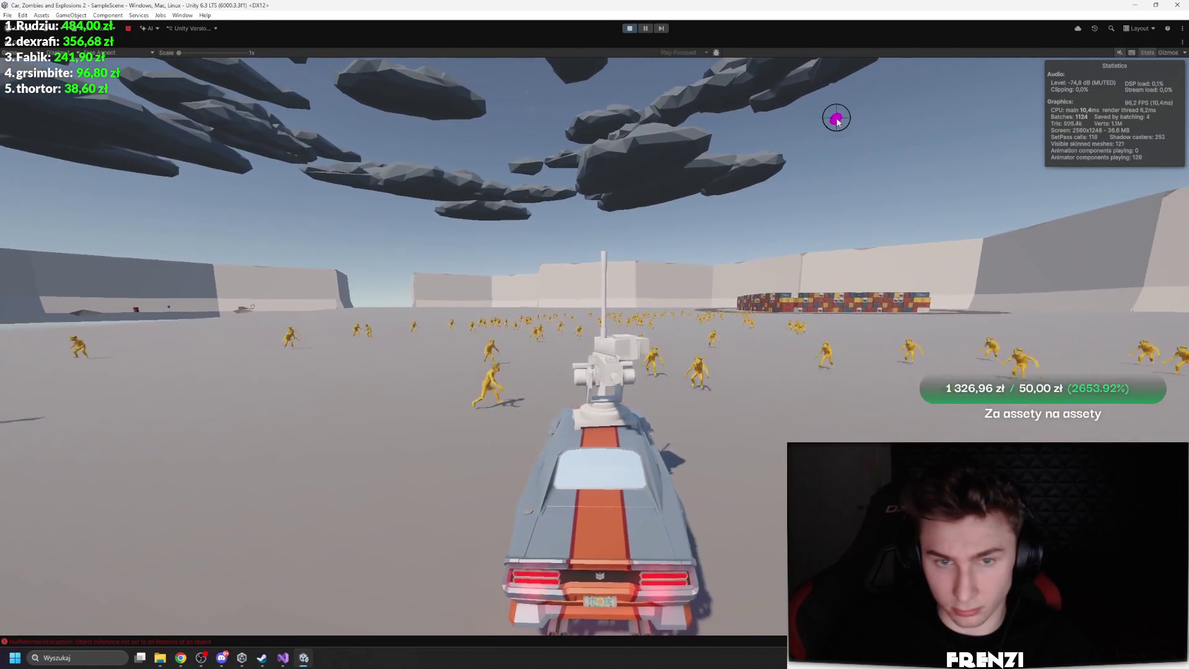
key(a)
key(a)
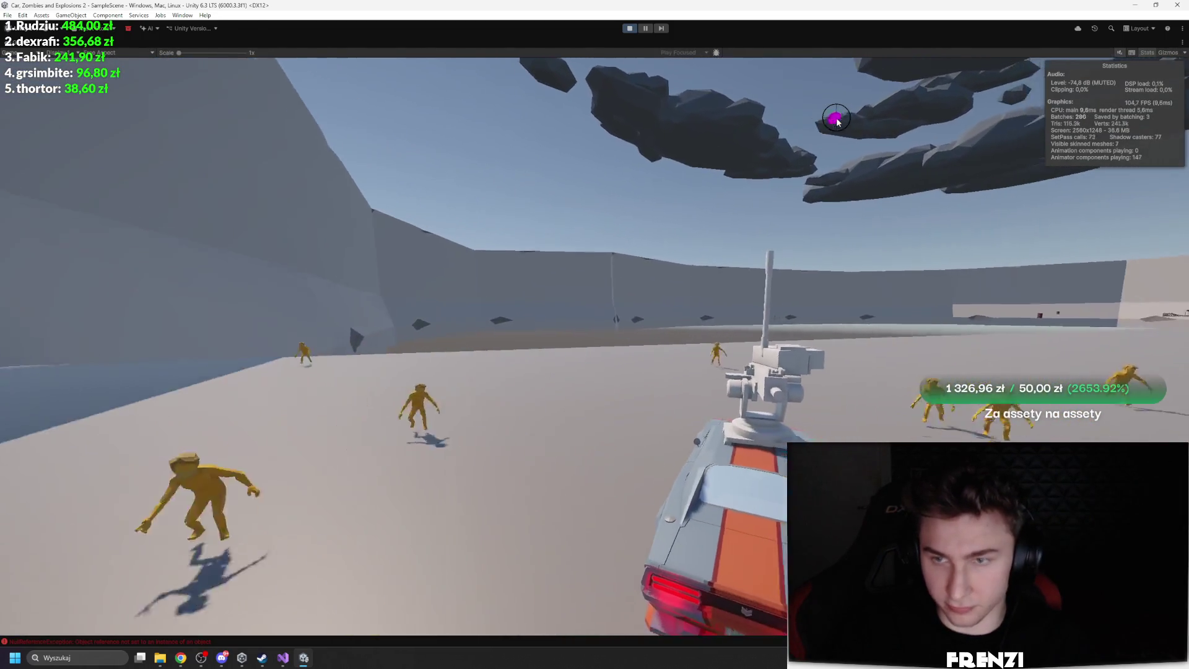
key(a)
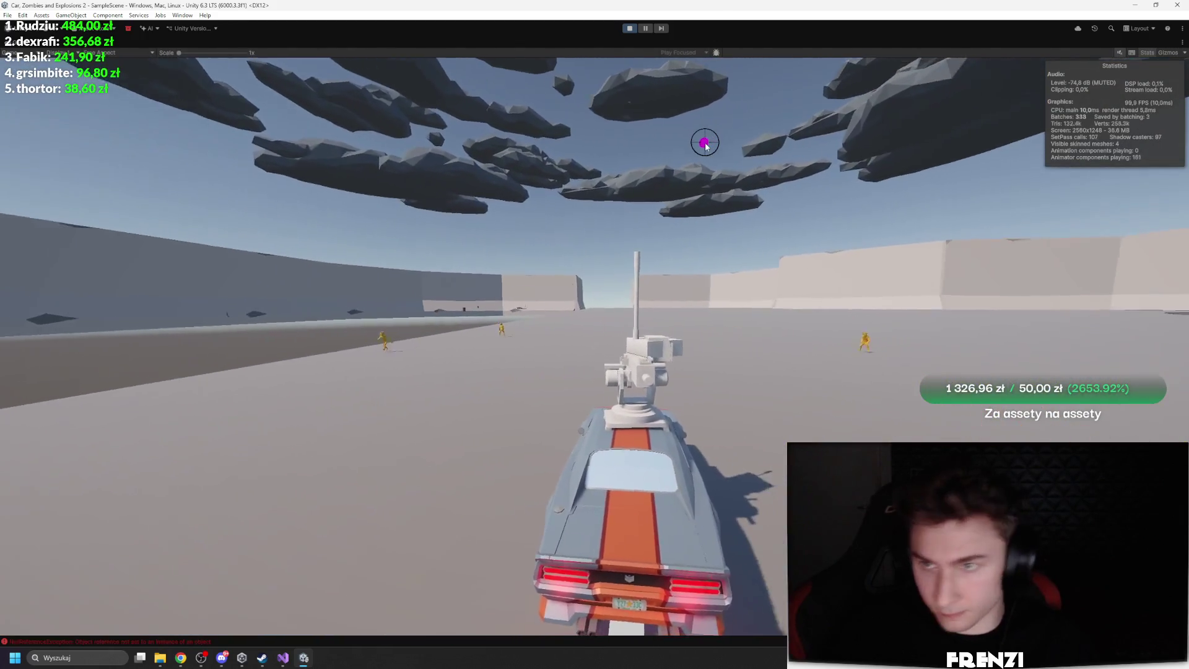
key(a)
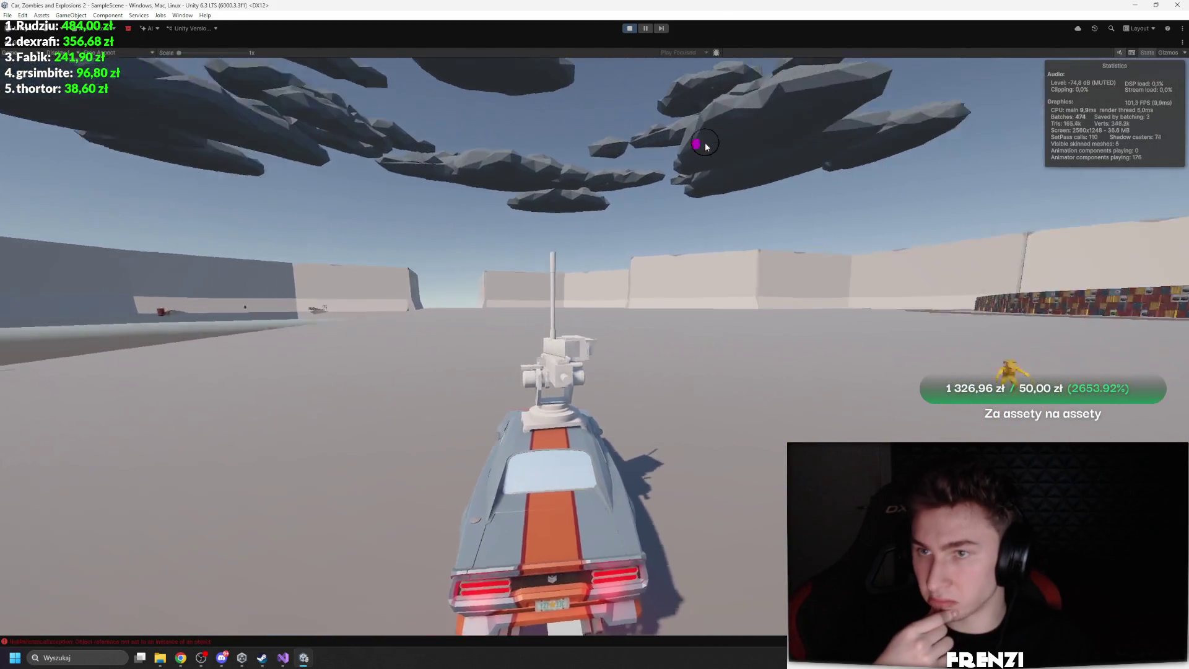
key(w)
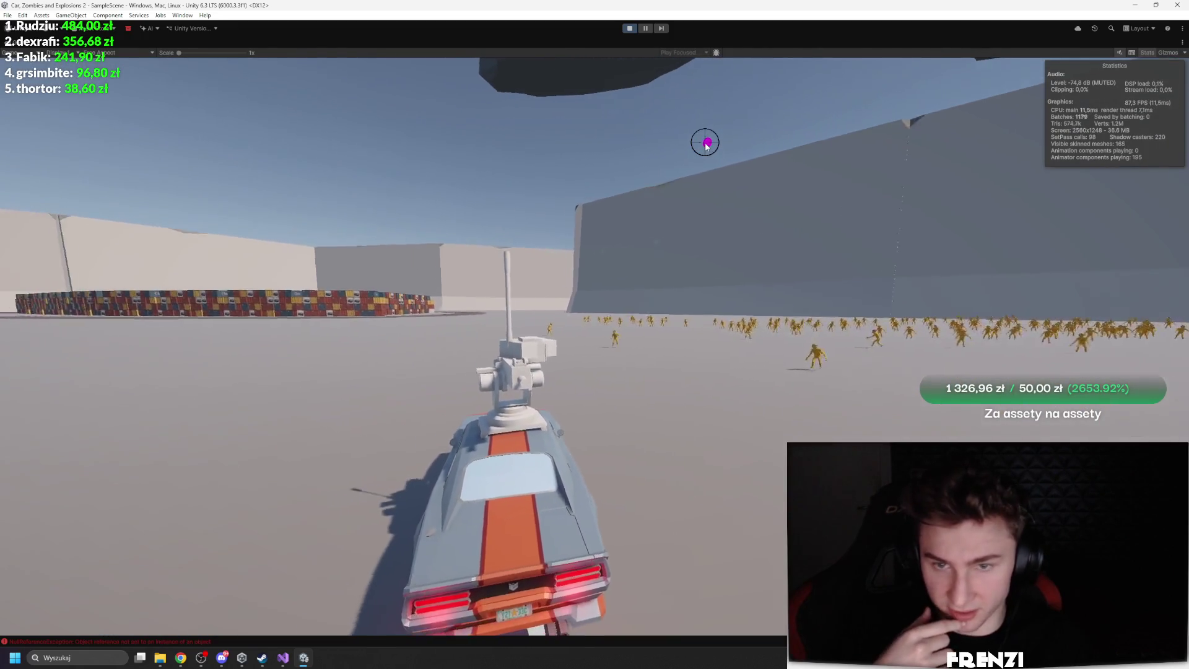
key(w)
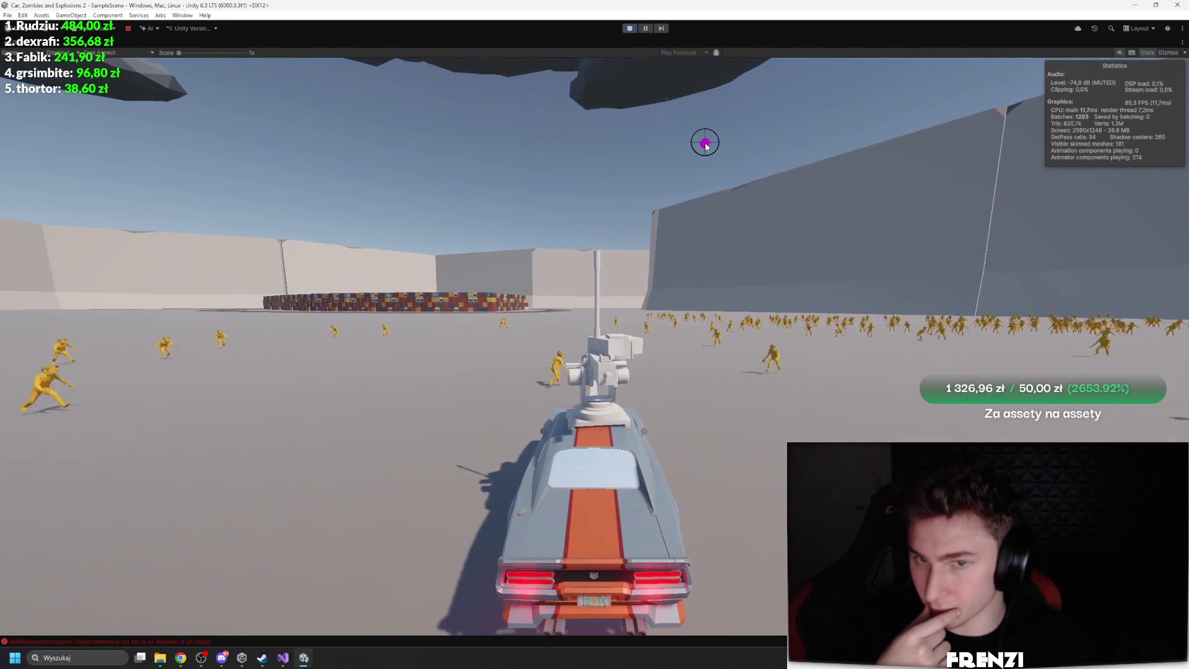
key(w)
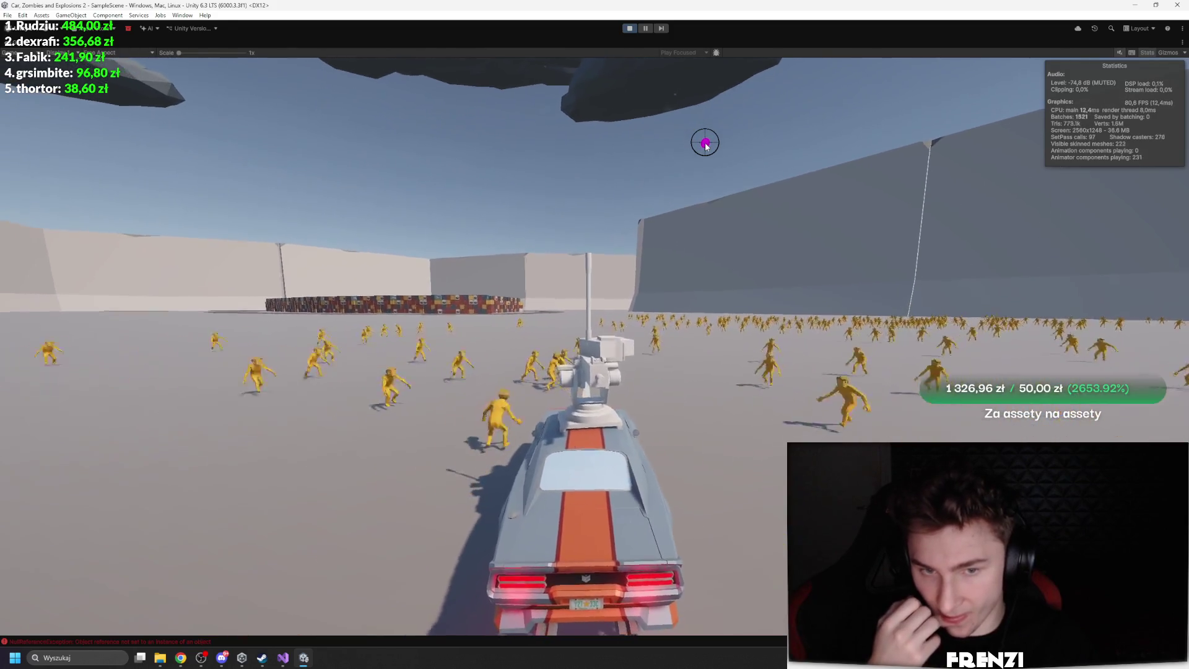
key(w)
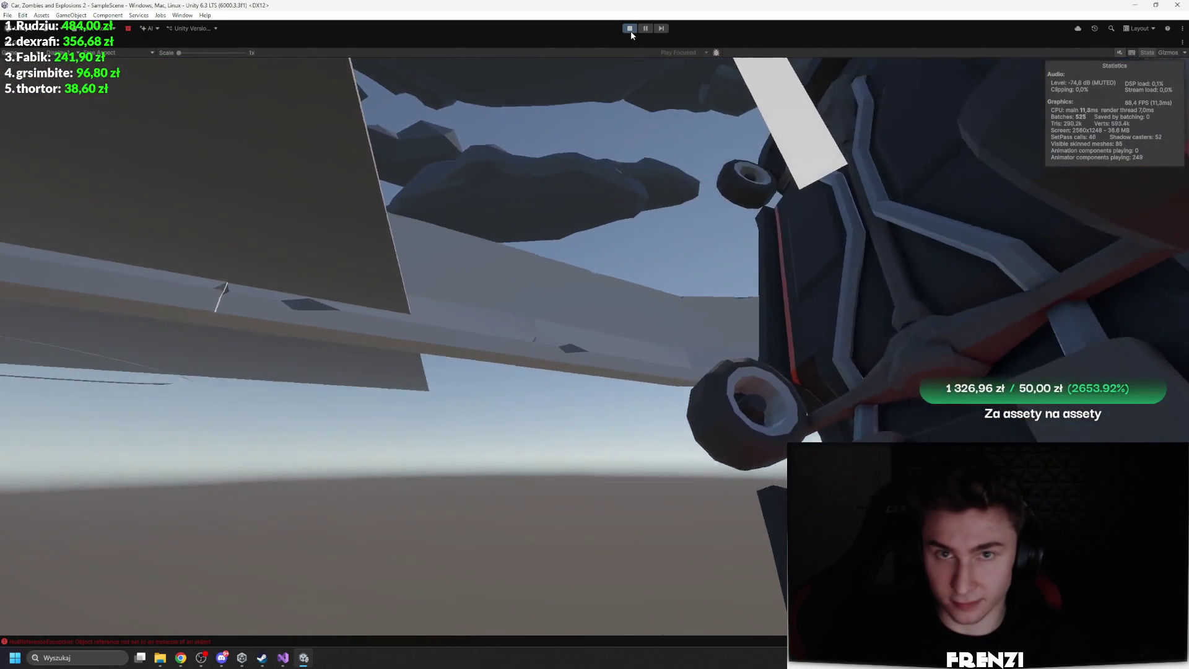
Stop Play mode, clear the Console messages, and bring up the Profiler
click(629, 28)
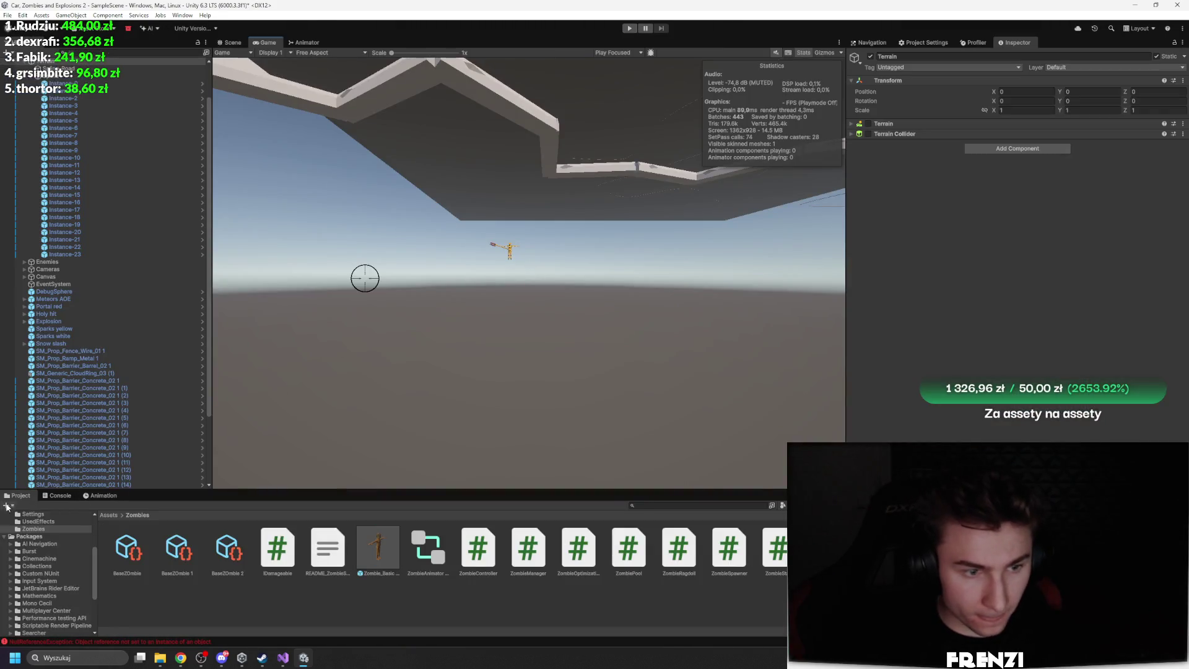
click(60, 495)
click(9, 505)
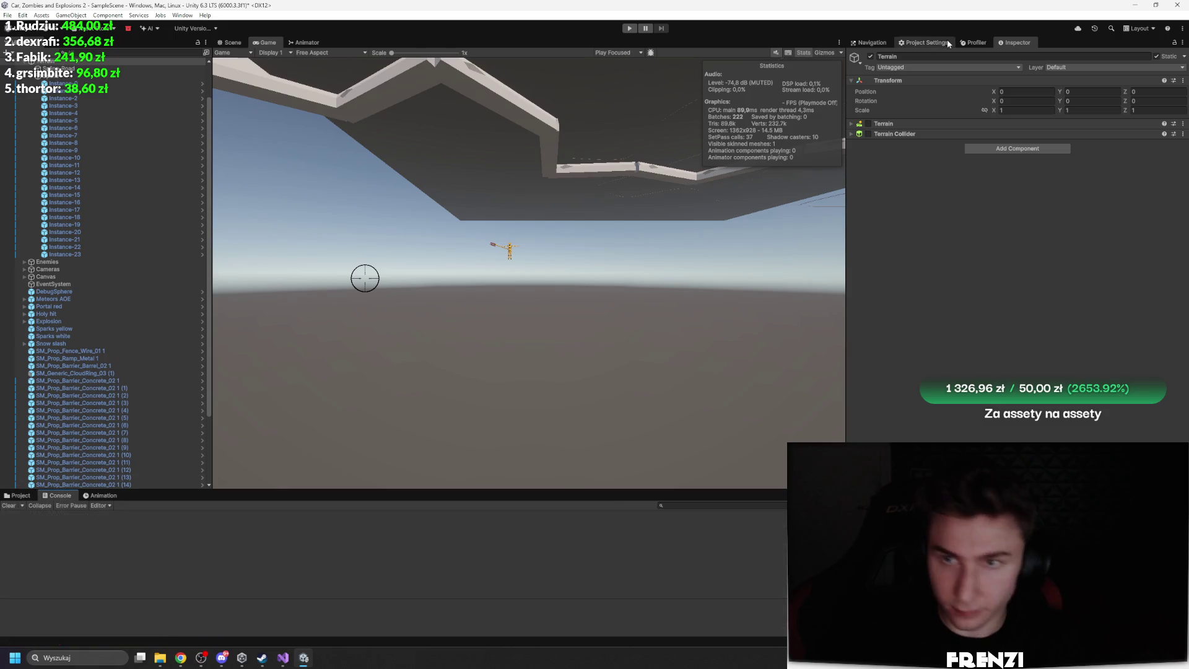
click(977, 43)
scroll(93, 310, down, 5)
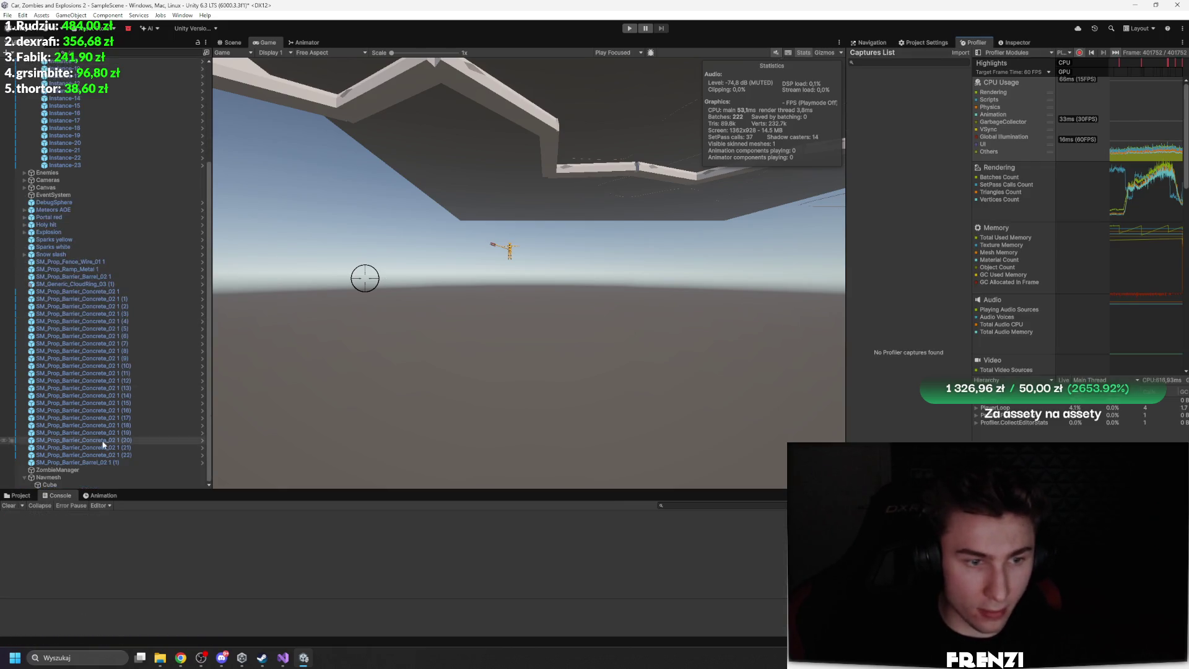
Select ZombieManager, move the Inspector tab first, and edit its Initial Pool Size value
click(75, 477)
click(92, 470)
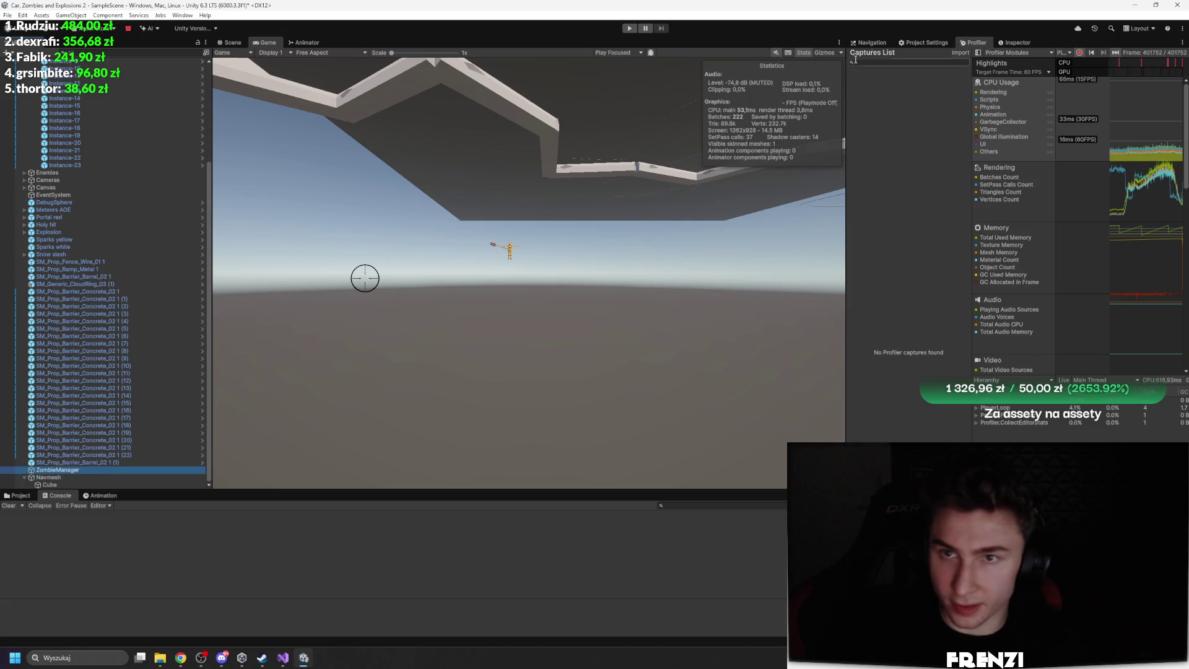
click(926, 42)
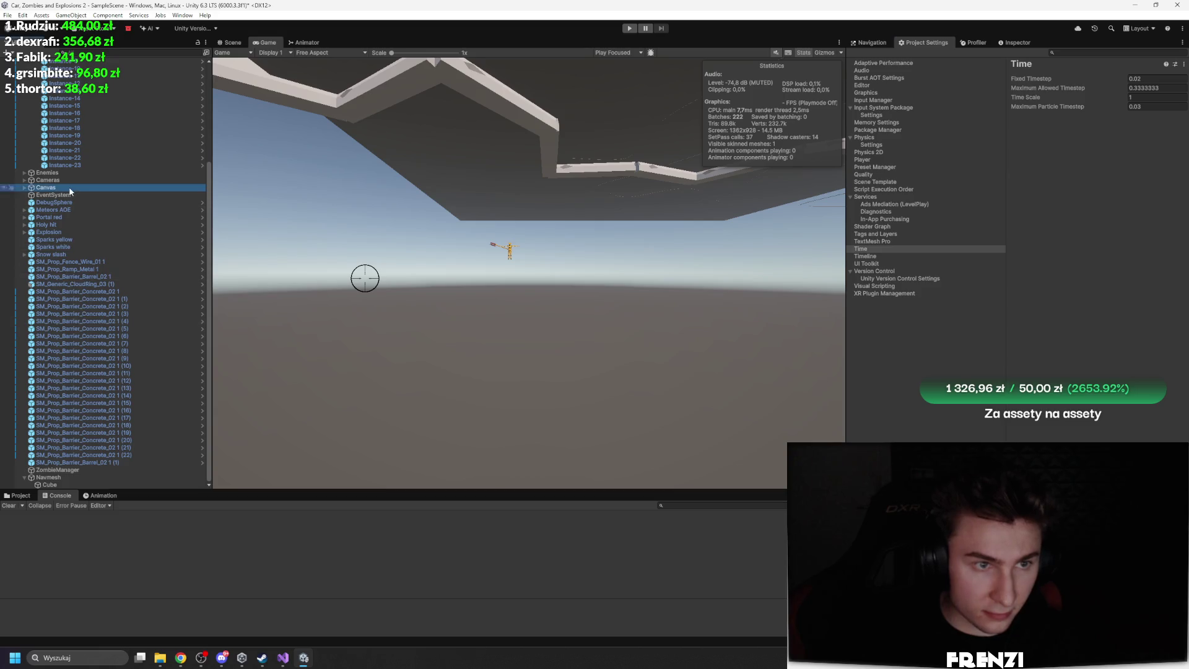
scroll(82, 473, up, 1)
click(73, 470)
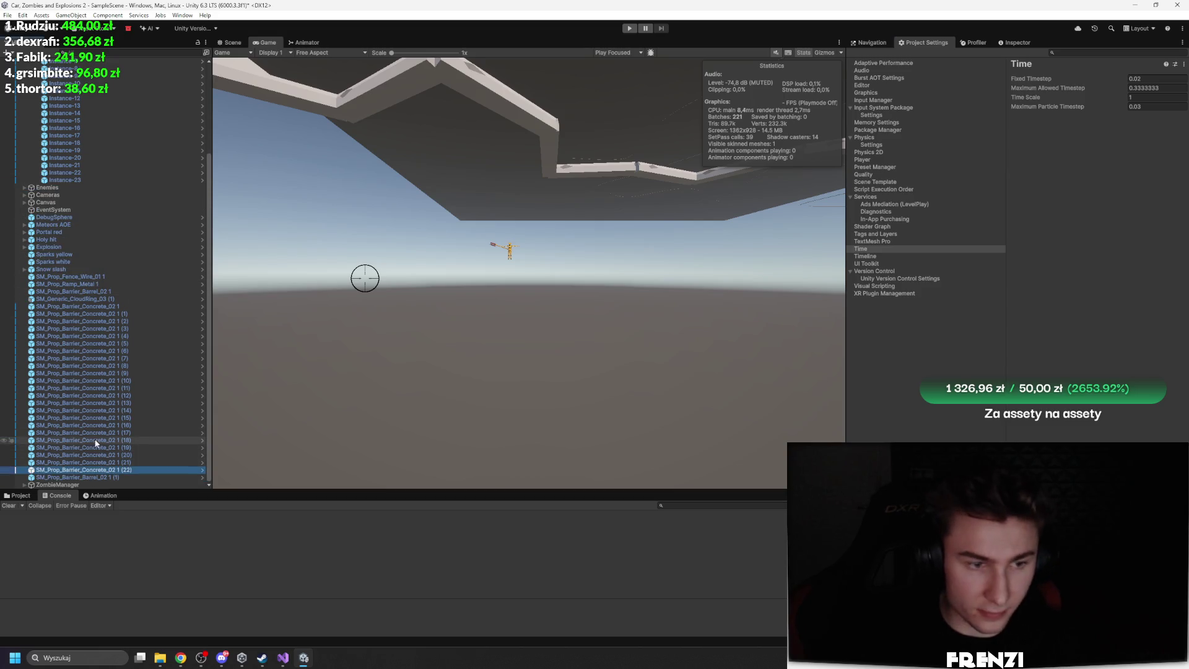
scroll(74, 471, down, 1)
click(76, 474)
key(Right)
click(885, 45)
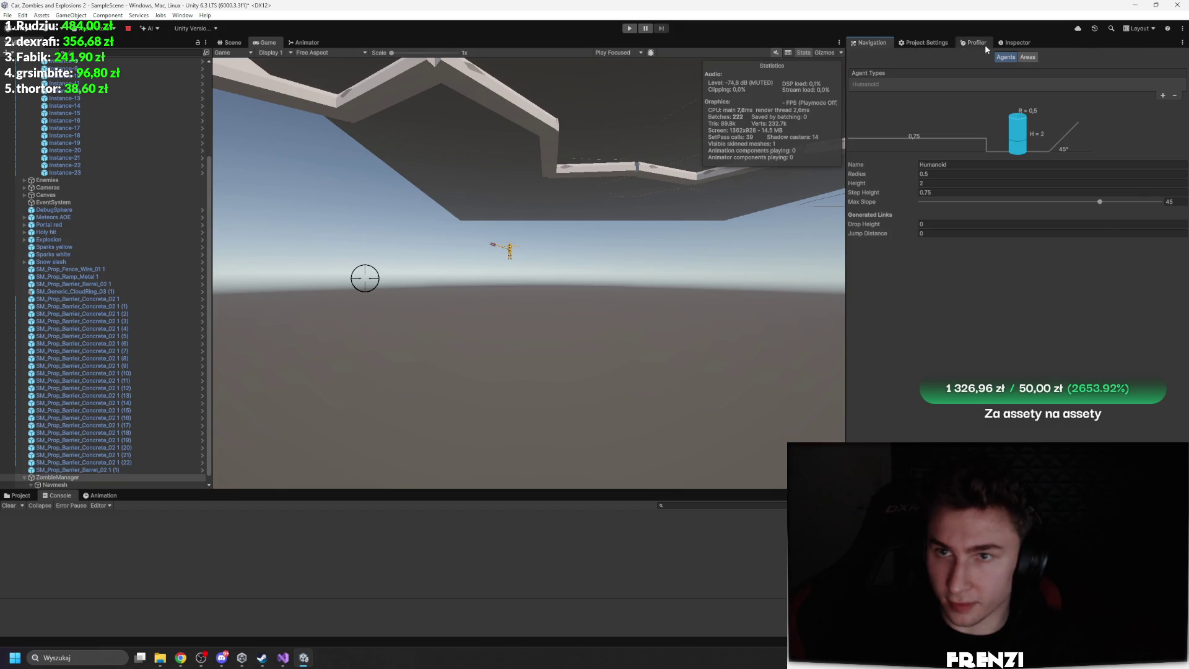
drag(1017, 42, 920, 43)
click(1025, 252)
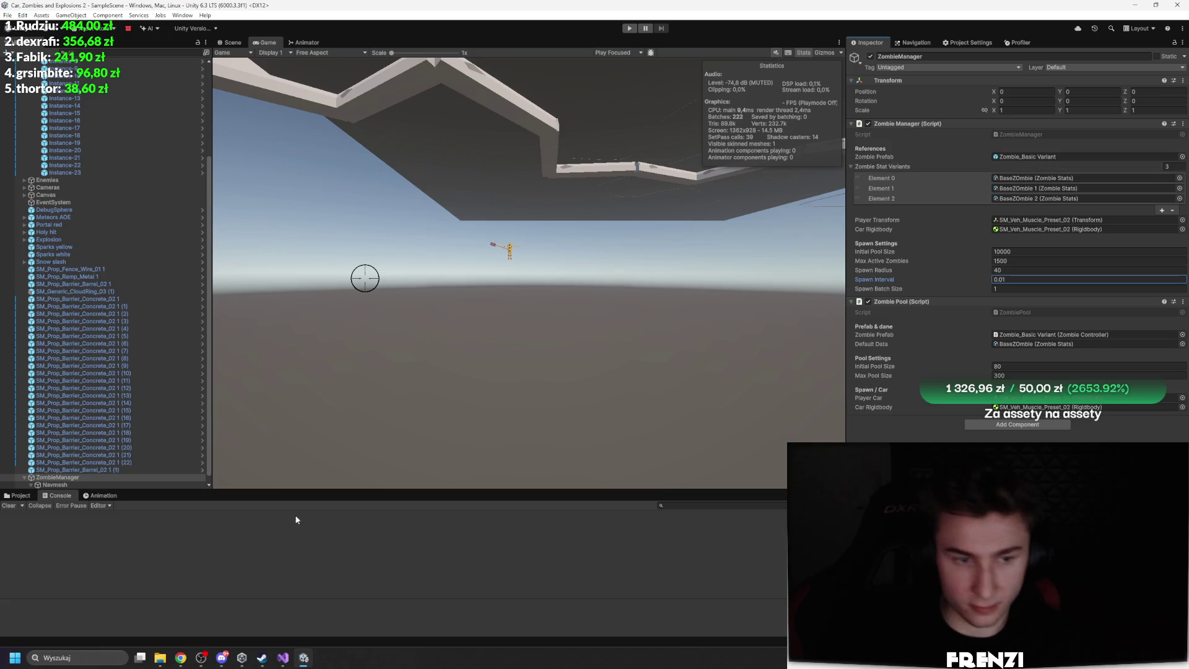
Open the Zombie_Basic Variant prefab and delete its five extra character meshes
click(17, 495)
double_click(372, 548)
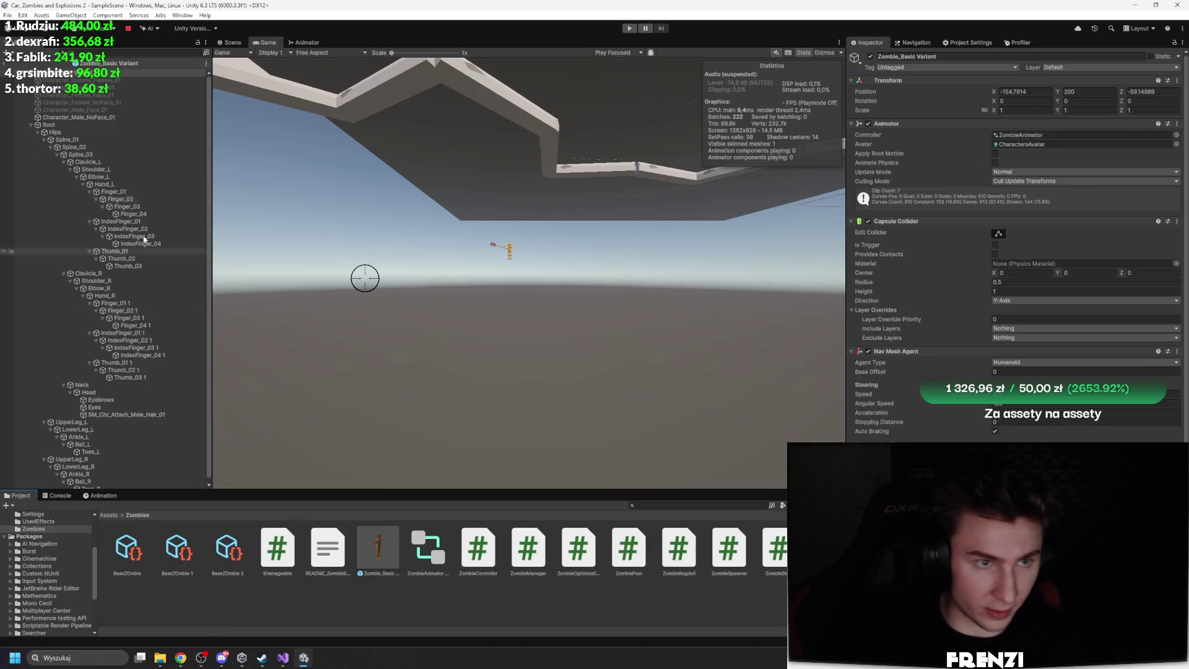
click(77, 110)
shift+click(62, 80)
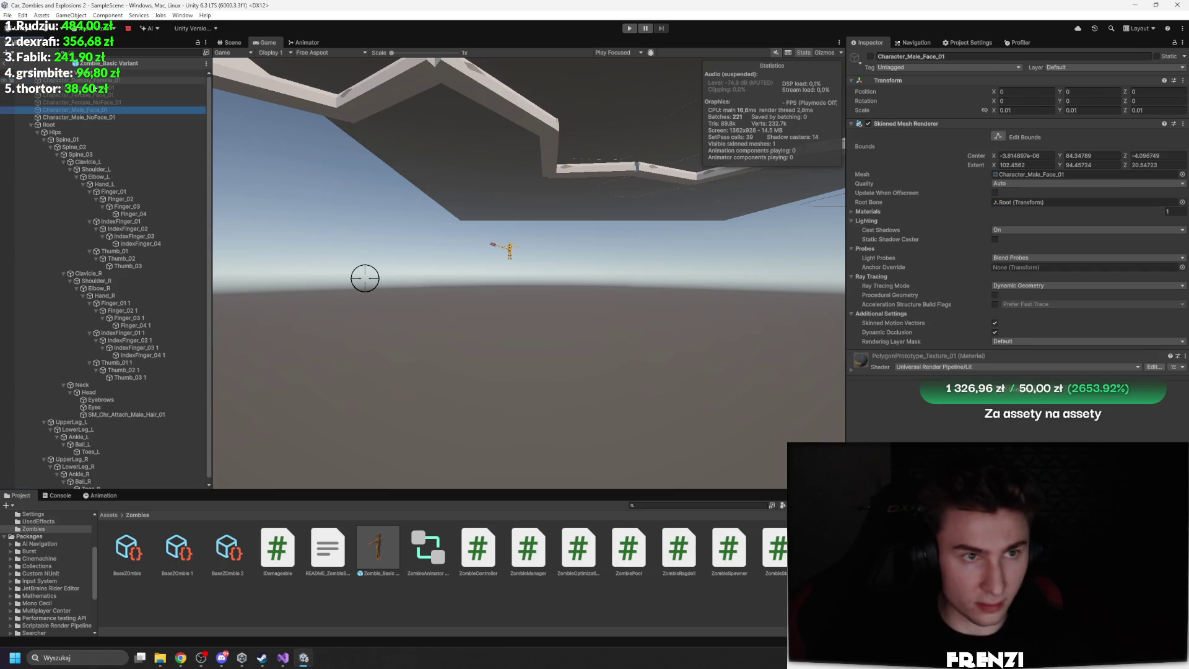
key(Delete)
Set the prefab root's Static to Everything, including children, and enter Play mode
click(198, 73)
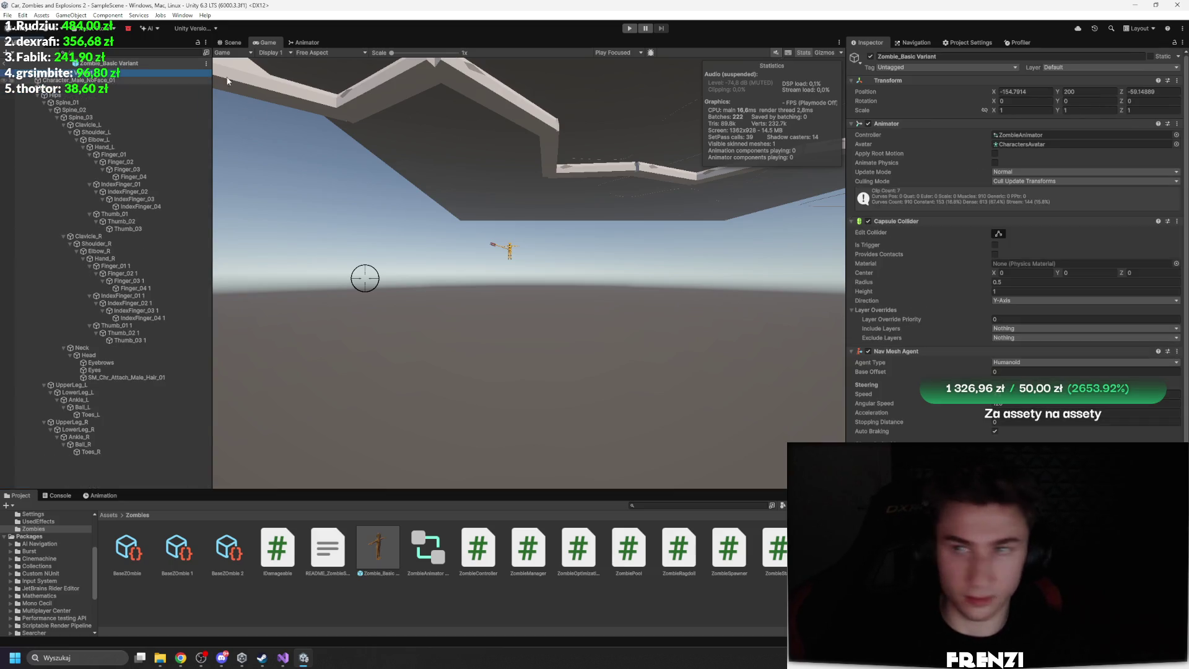
click(1182, 57)
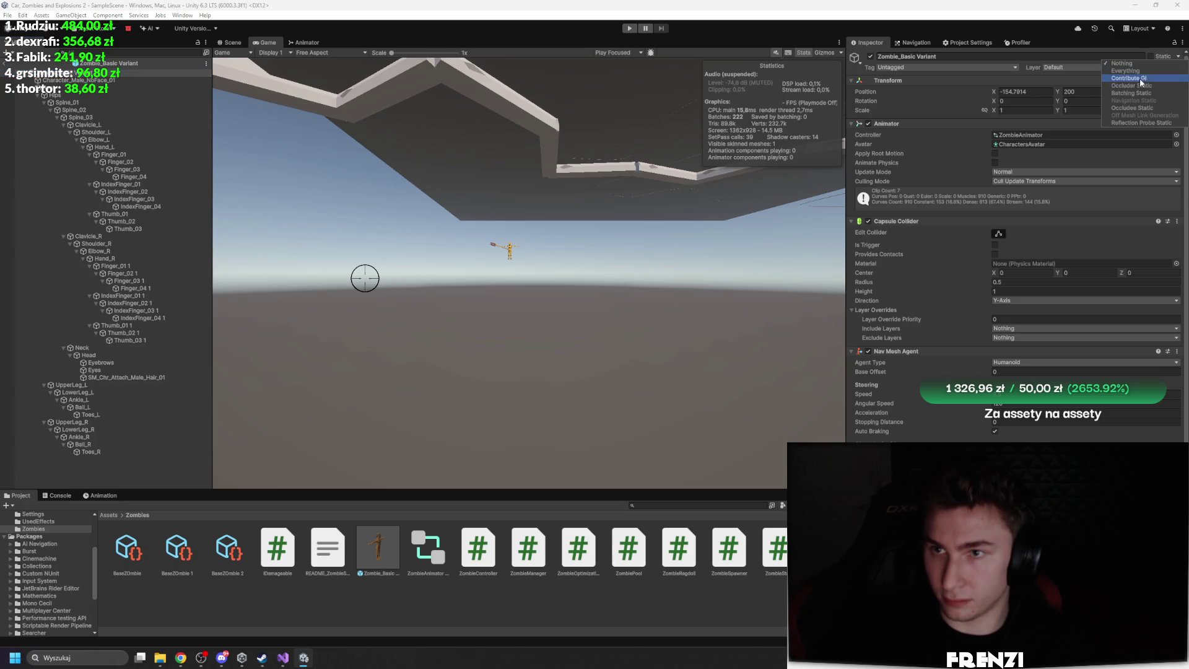
click(1142, 73)
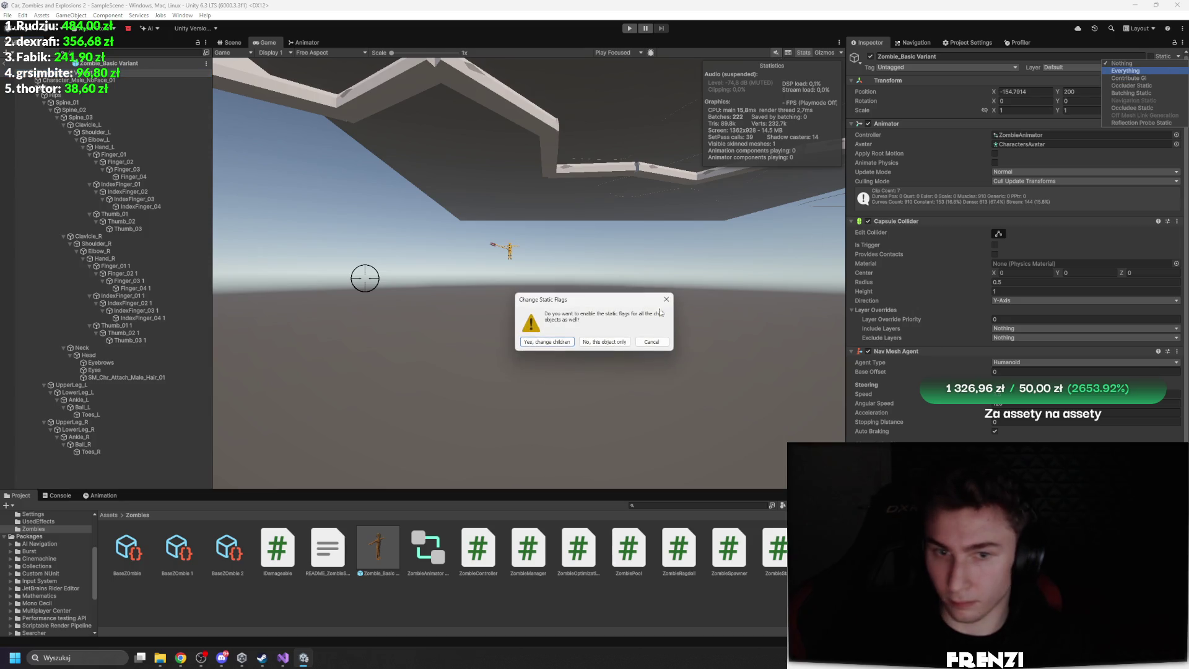
click(547, 342)
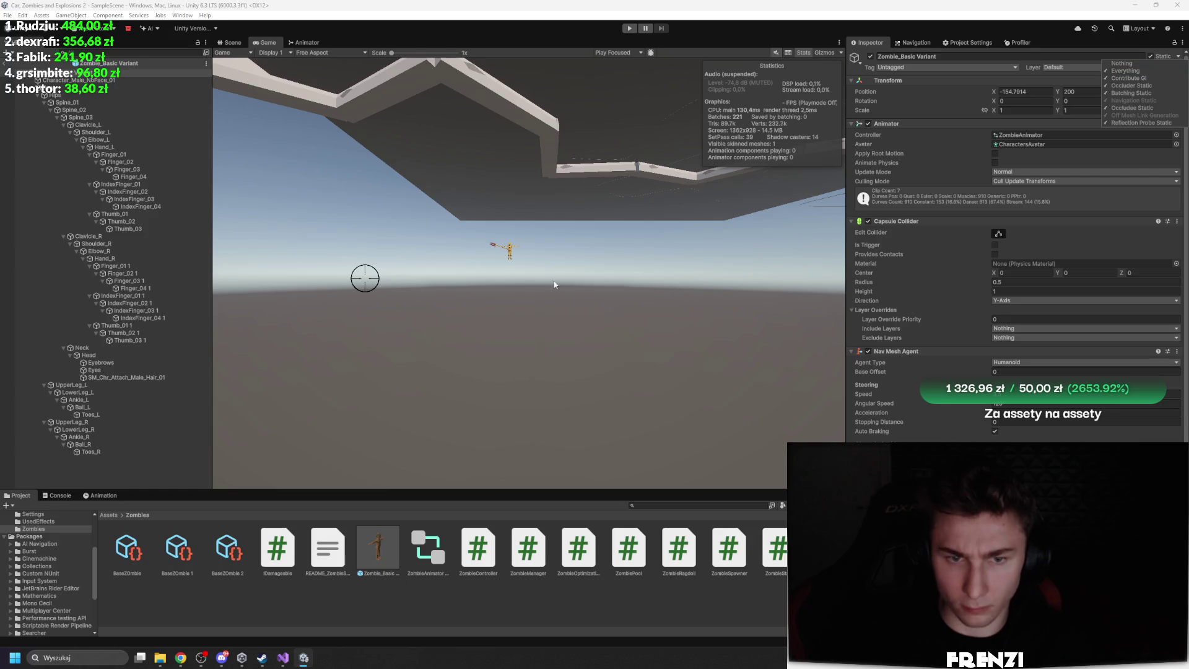
click(628, 29)
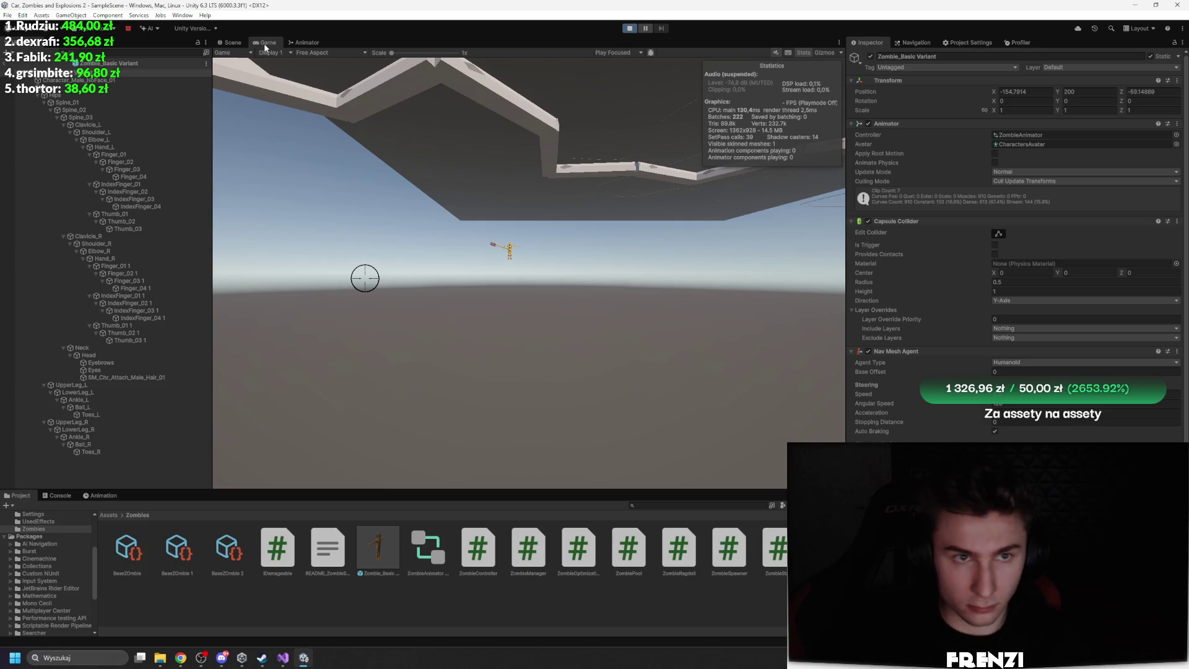
Focus the running game in a maximized Game view and steer into the zombie crowd
click(179, 261)
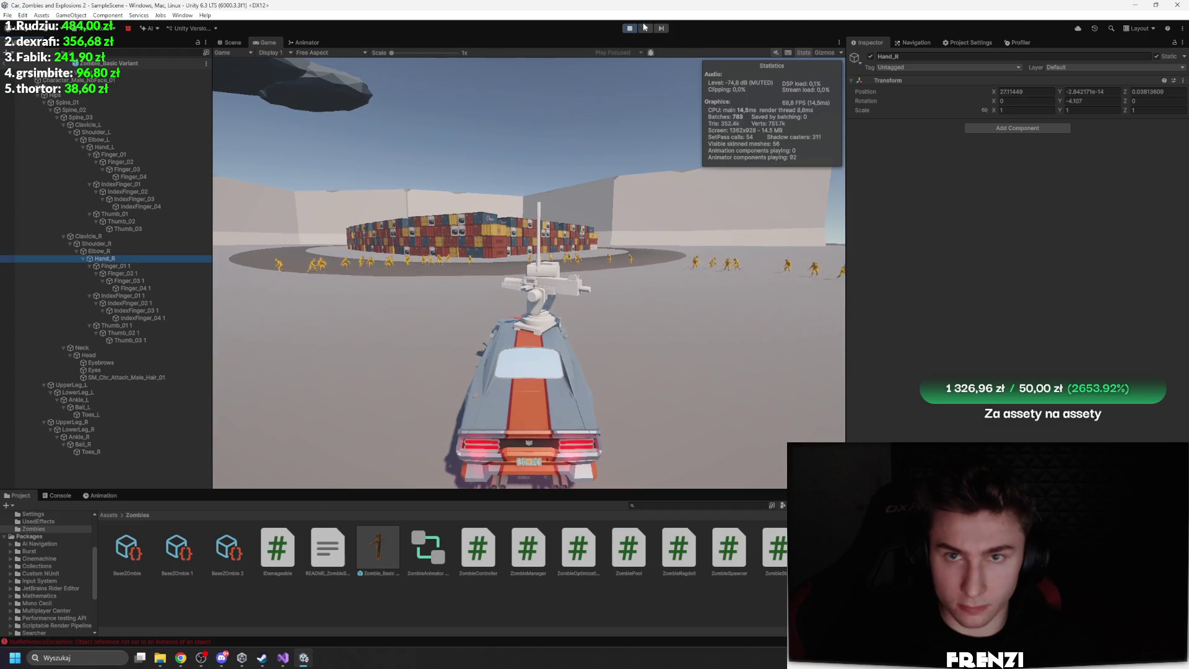
click(618, 180)
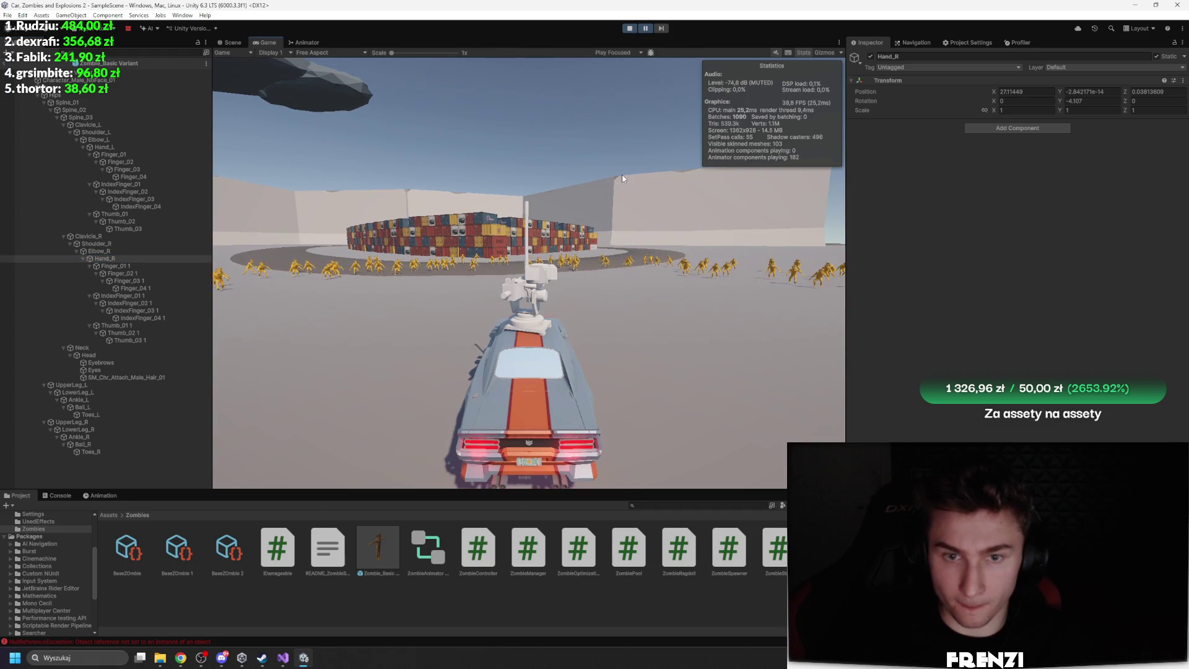
key(shift+space)
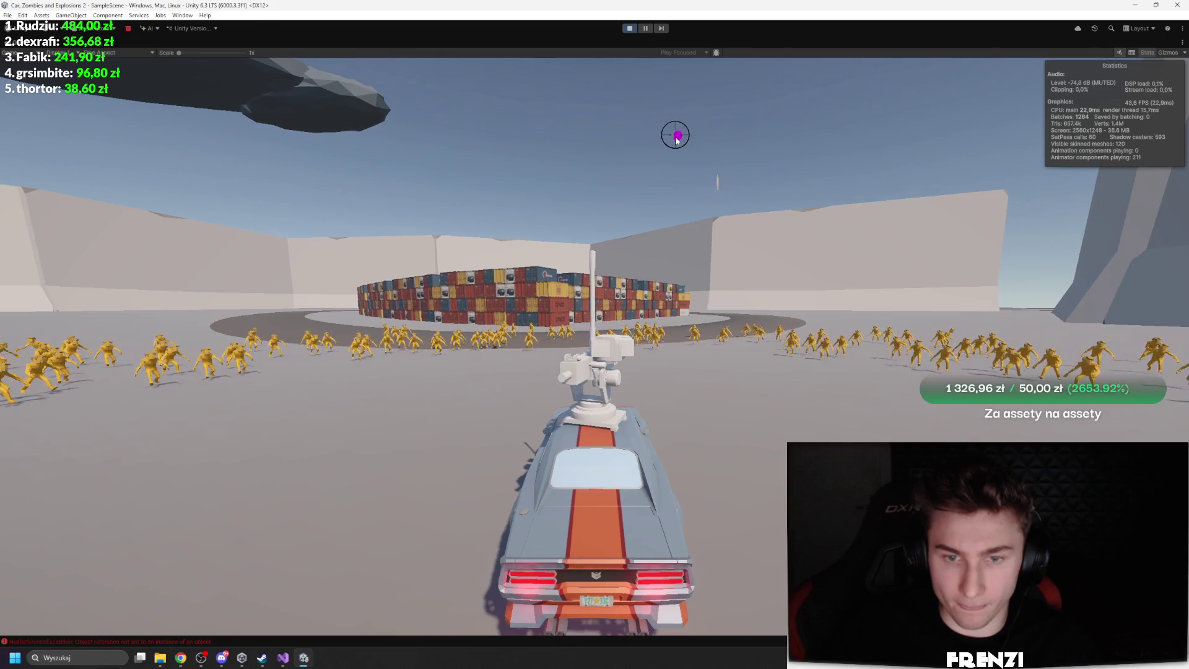
key(a)
key(d)
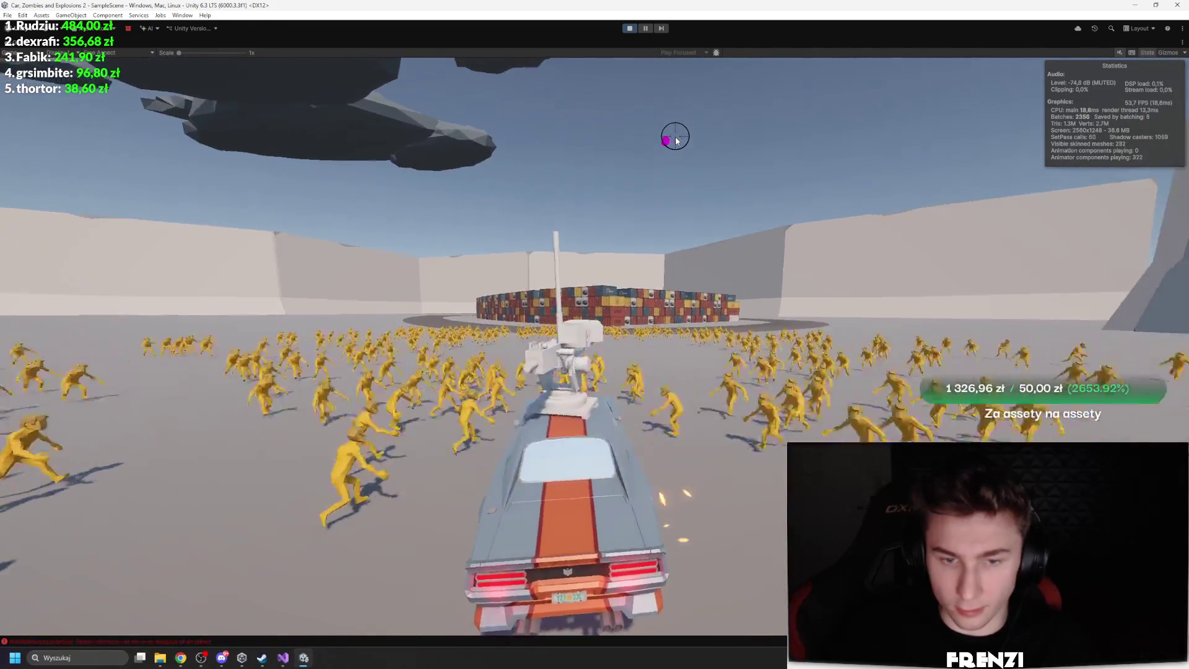
key(w)
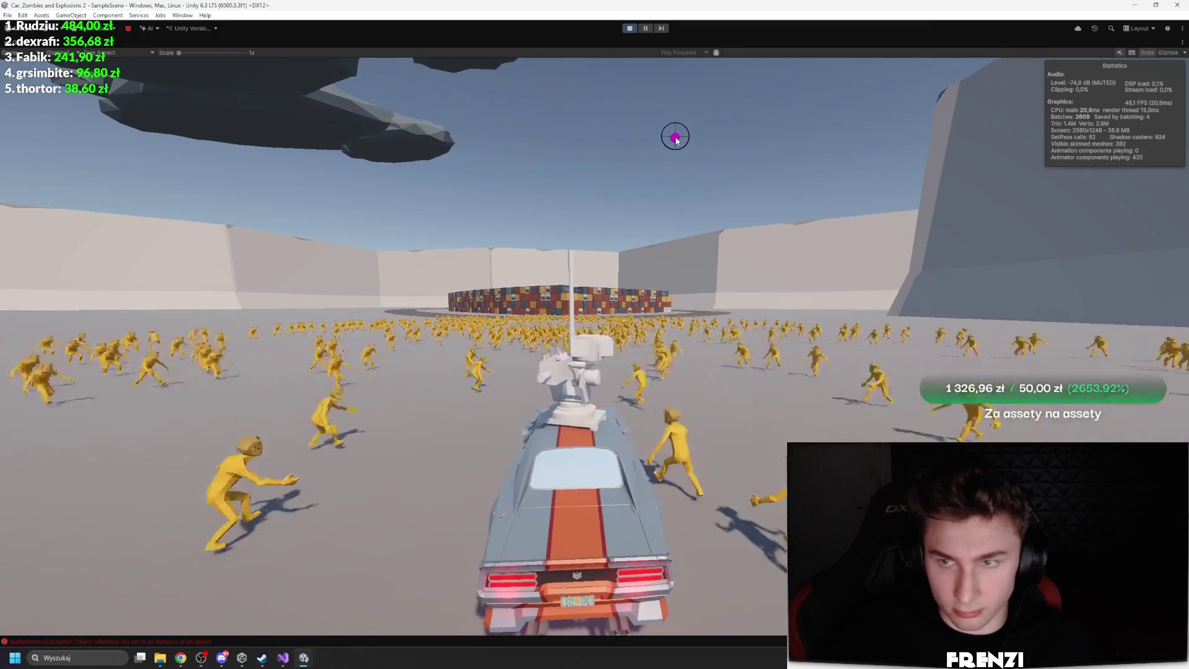
Drive the car around the arena past the zombies, then restore the full editor layout
key(a)
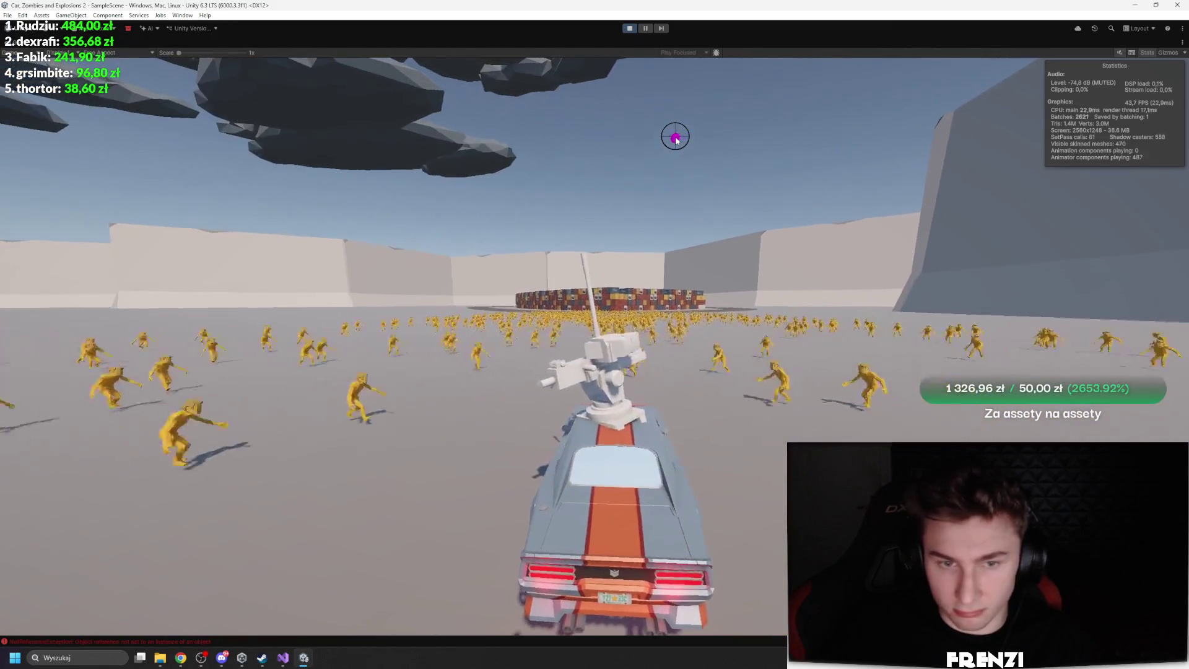
key(a)
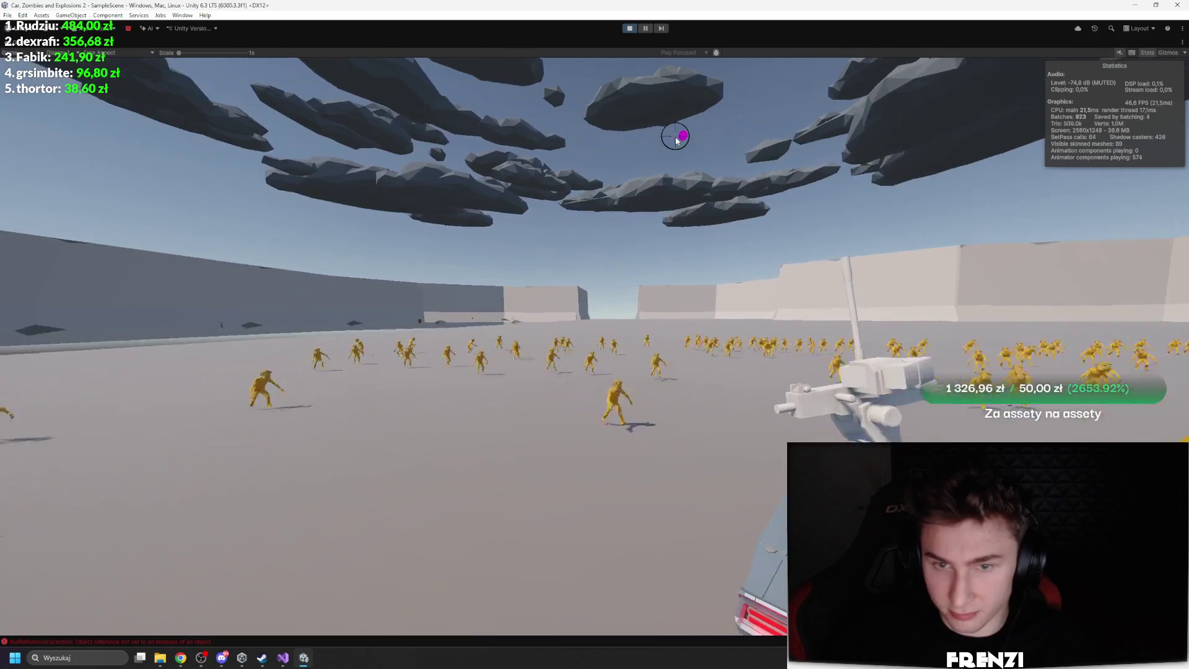
key(w)
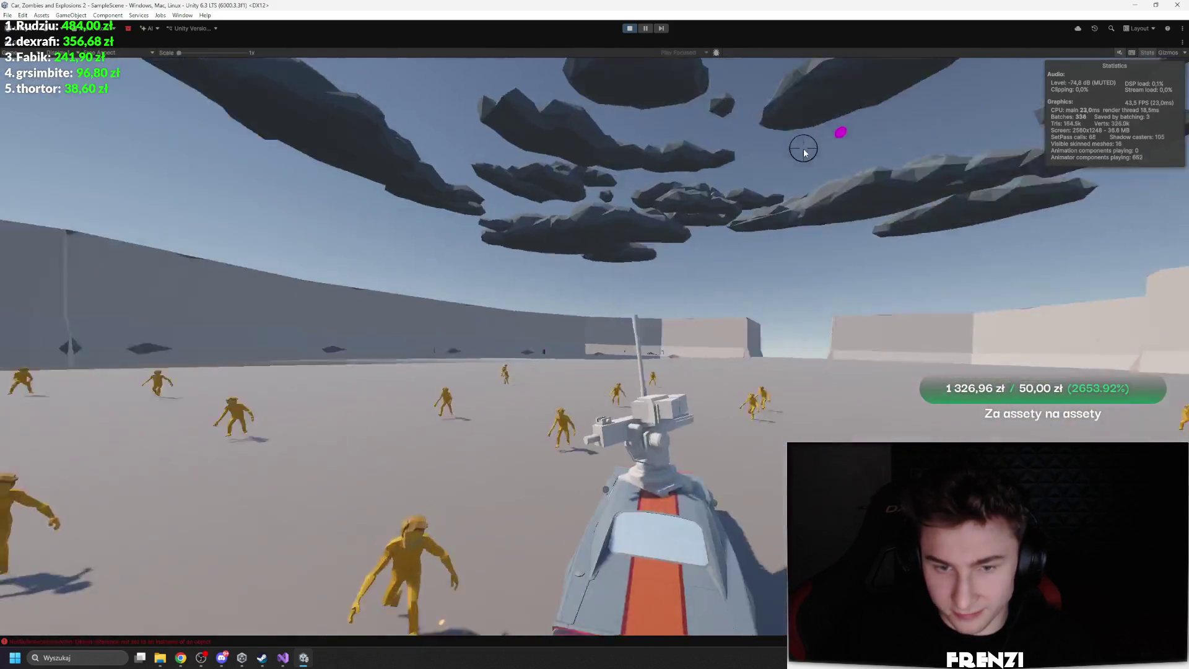
key(d)
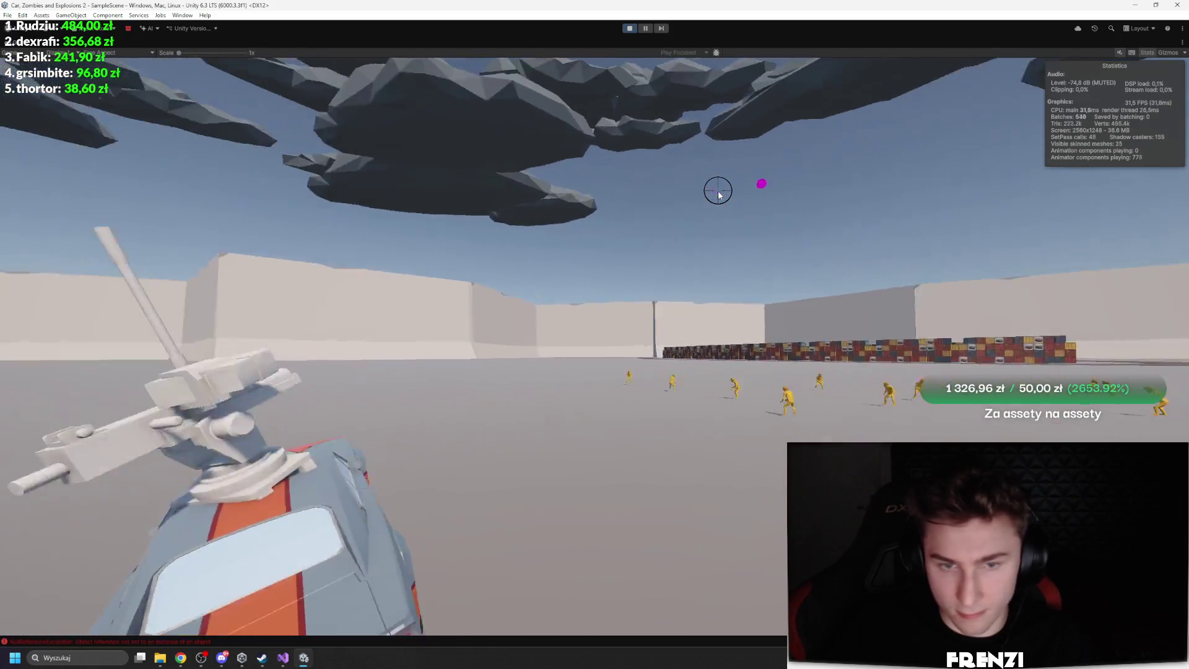
key(a)
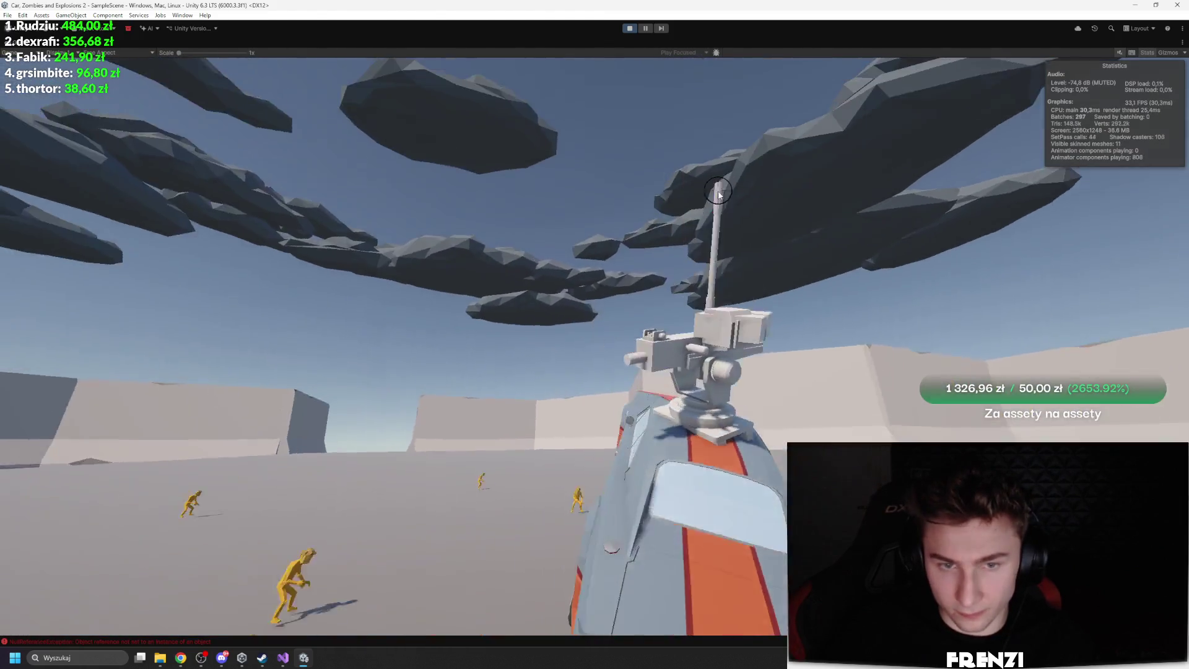
key(d)
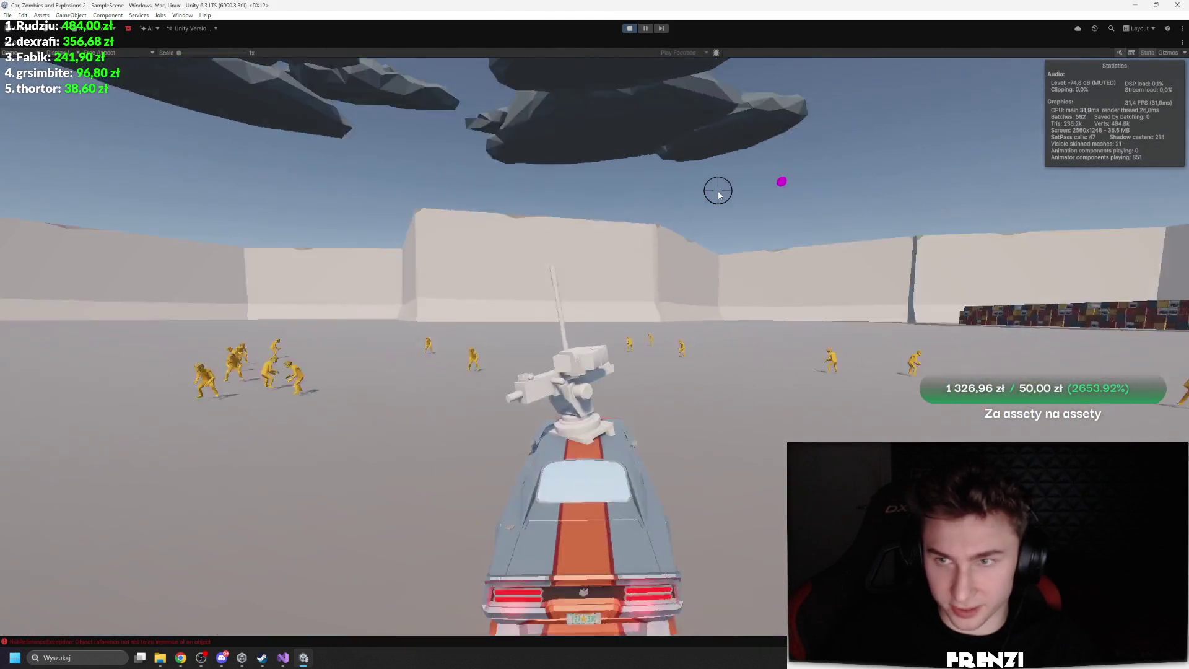
key(a)
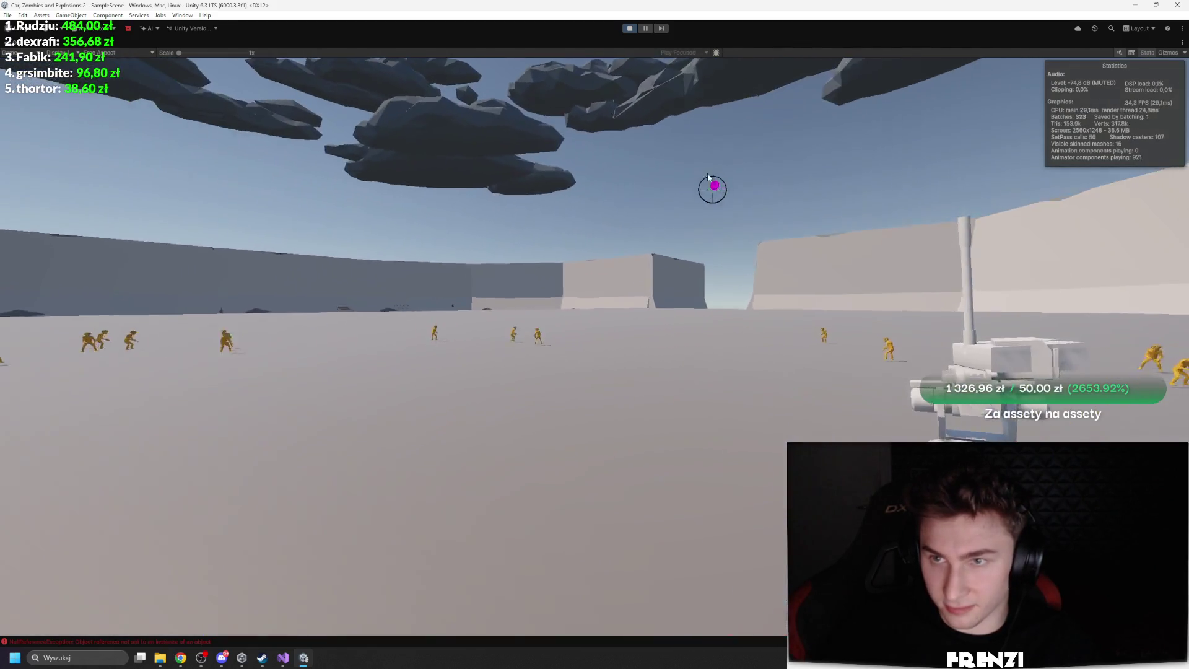
key(shift+space)
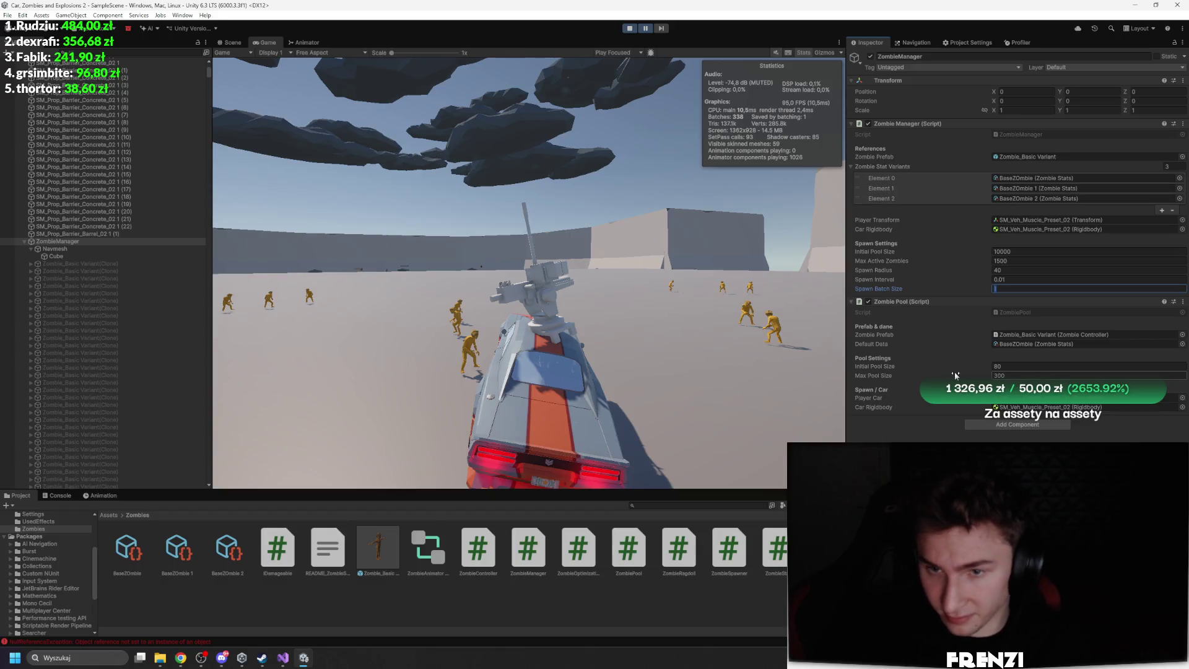
Enter 1 as Spawn Batch Size, review the Profiler graphs, and open Zombie_Basic Variant
text(1)
key(Return)
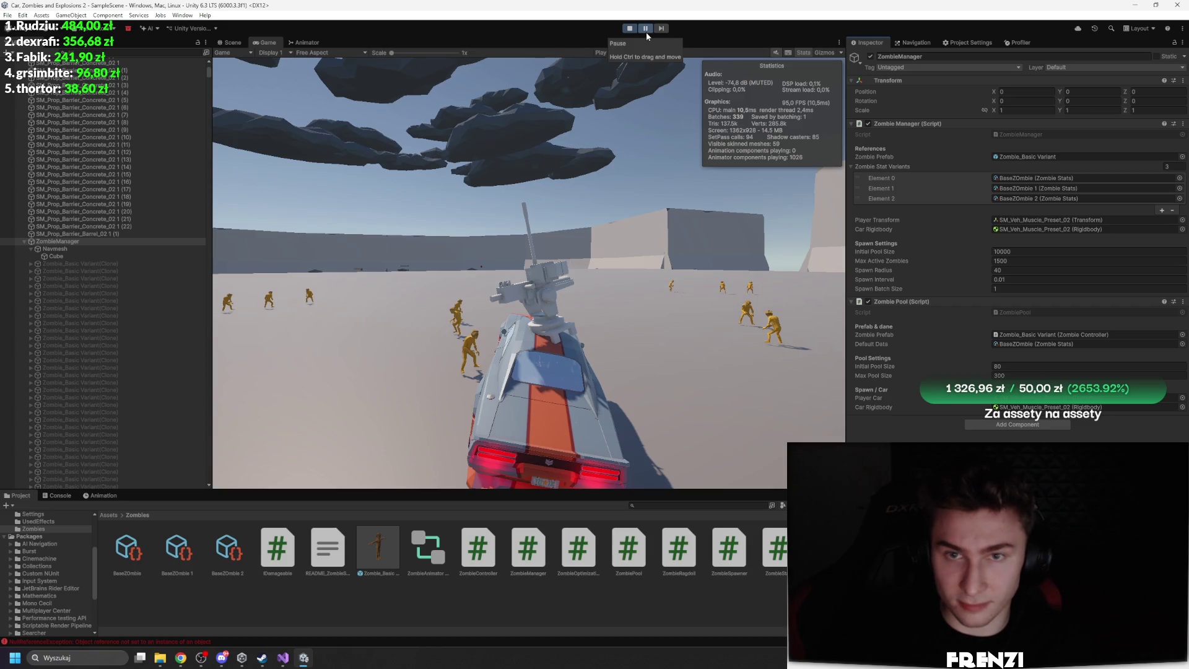
click(1010, 43)
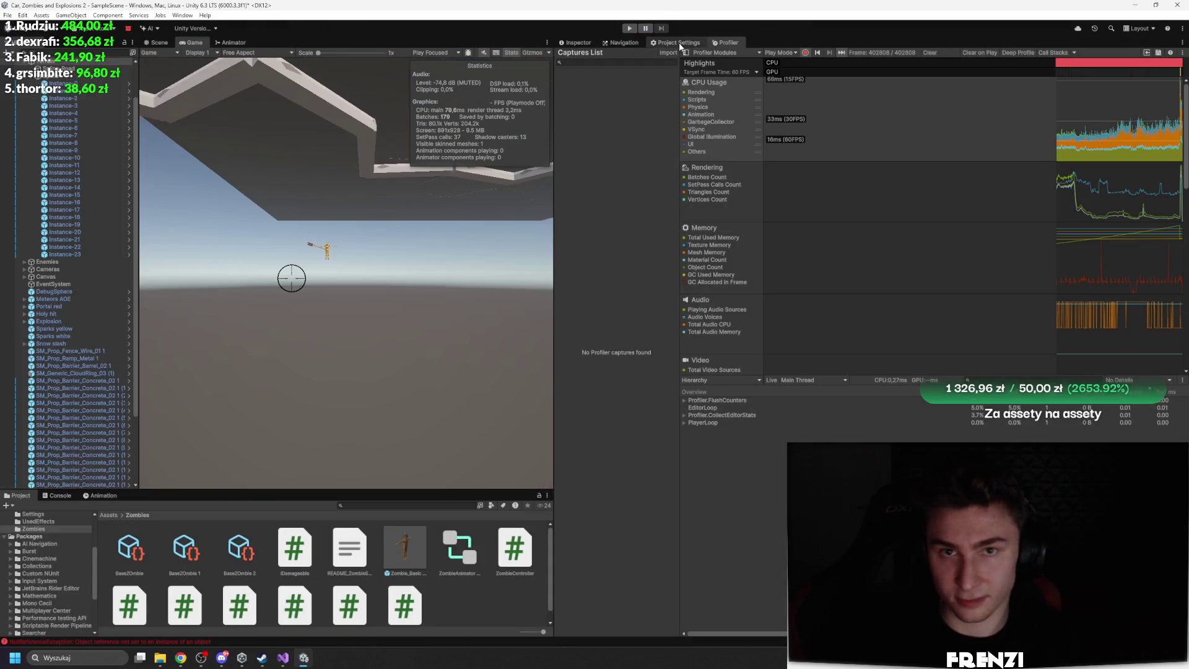
double_click(397, 545)
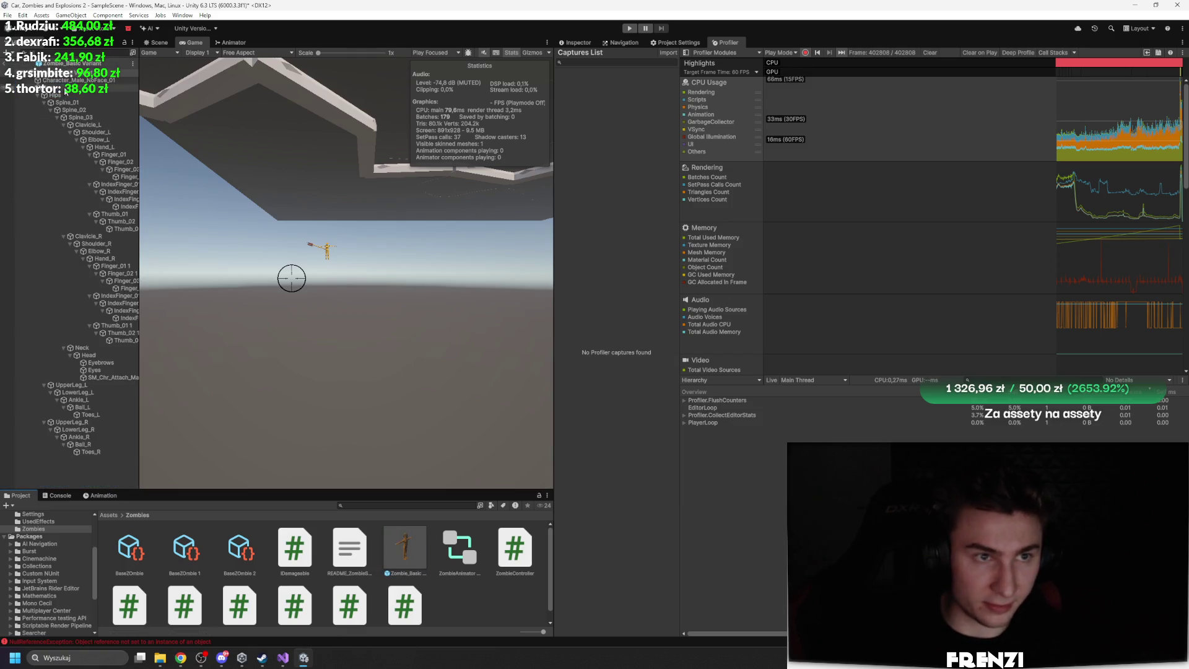
Add a 'Zombie' layer in User Layer 9 via the prefab's Layer menu, then browse the Zombies folder
click(575, 42)
click(928, 67)
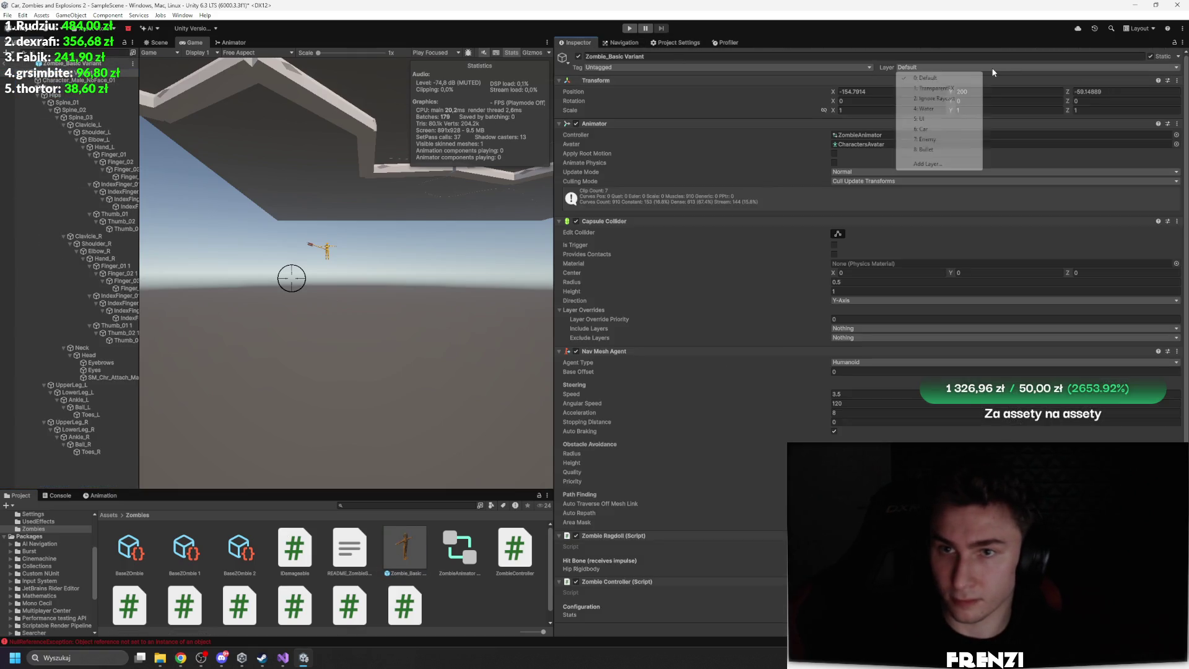
click(932, 164)
click(669, 200)
text(Zombie)
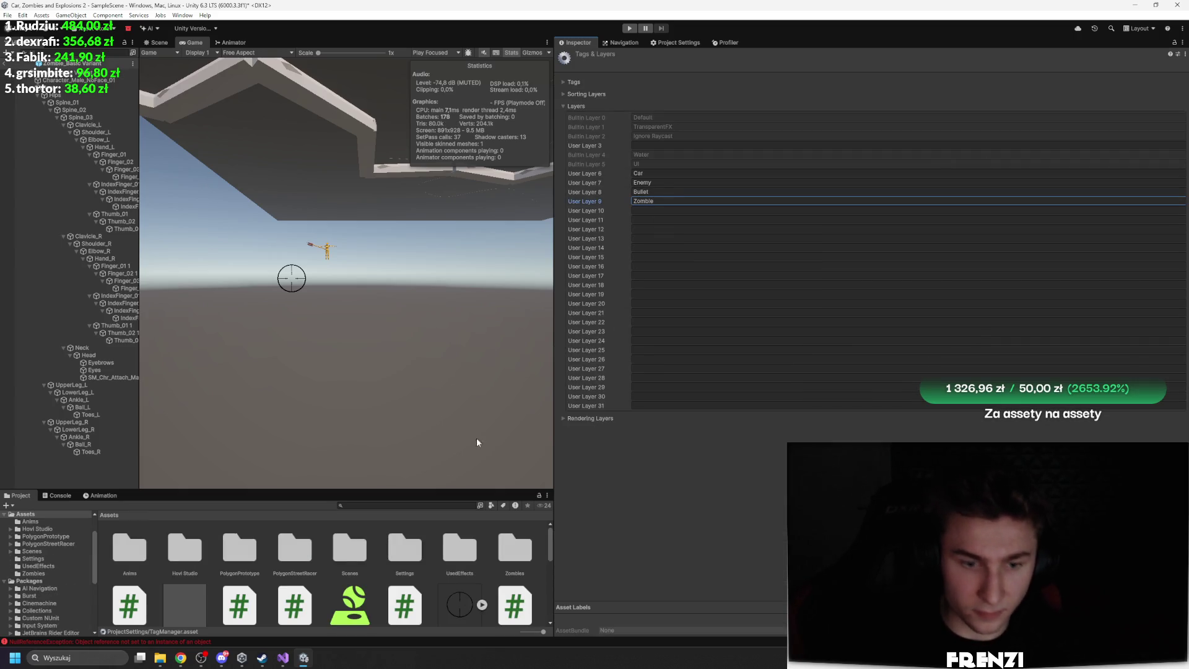
double_click(506, 549)
scroll(404, 569, down, 1)
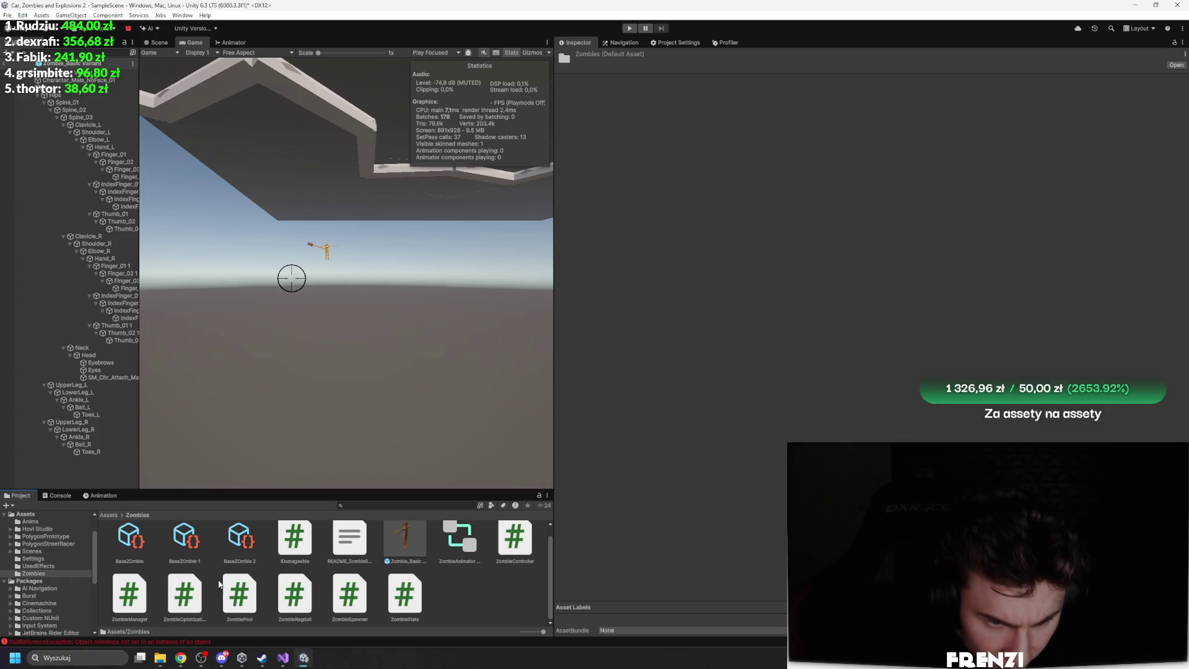
Leave prefab mode and add the Zombie Optimization Manager component to ZombieManager
click(184, 593)
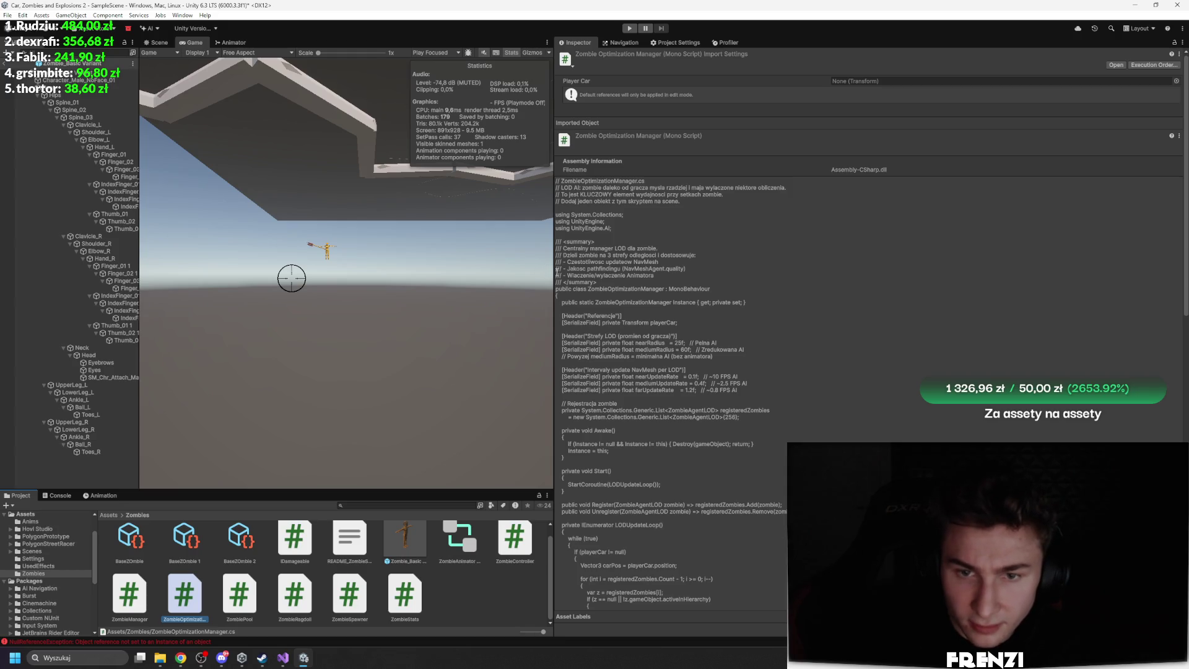
click(31, 64)
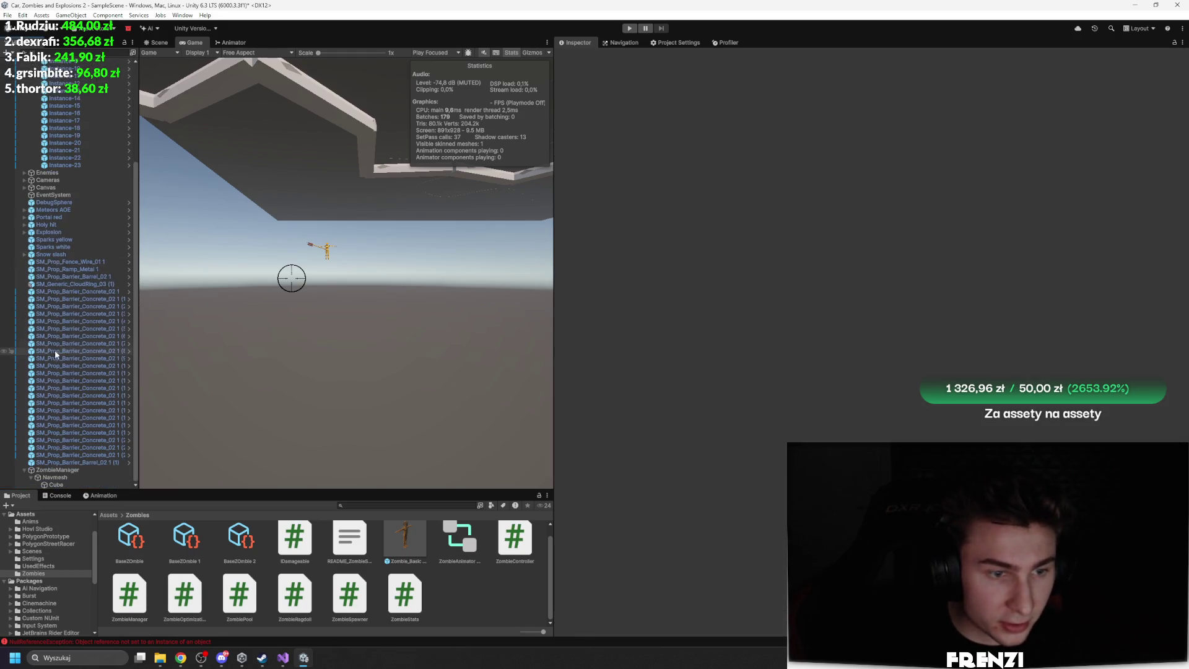
click(56, 469)
click(864, 425)
text(zombies)
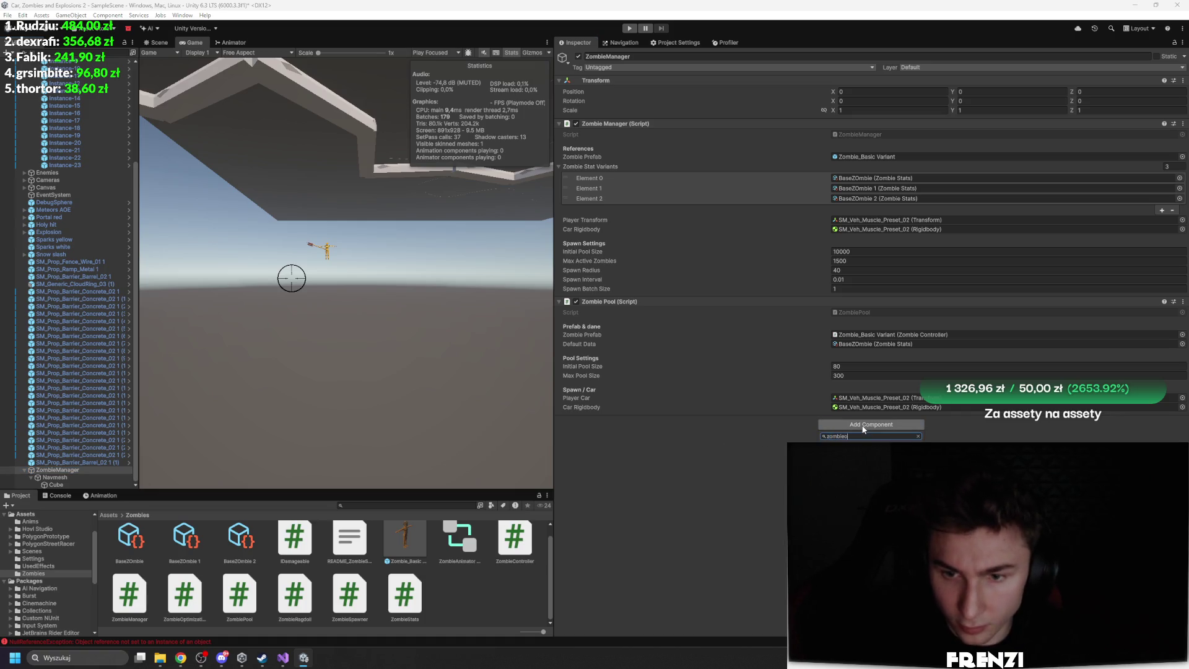
key(Return)
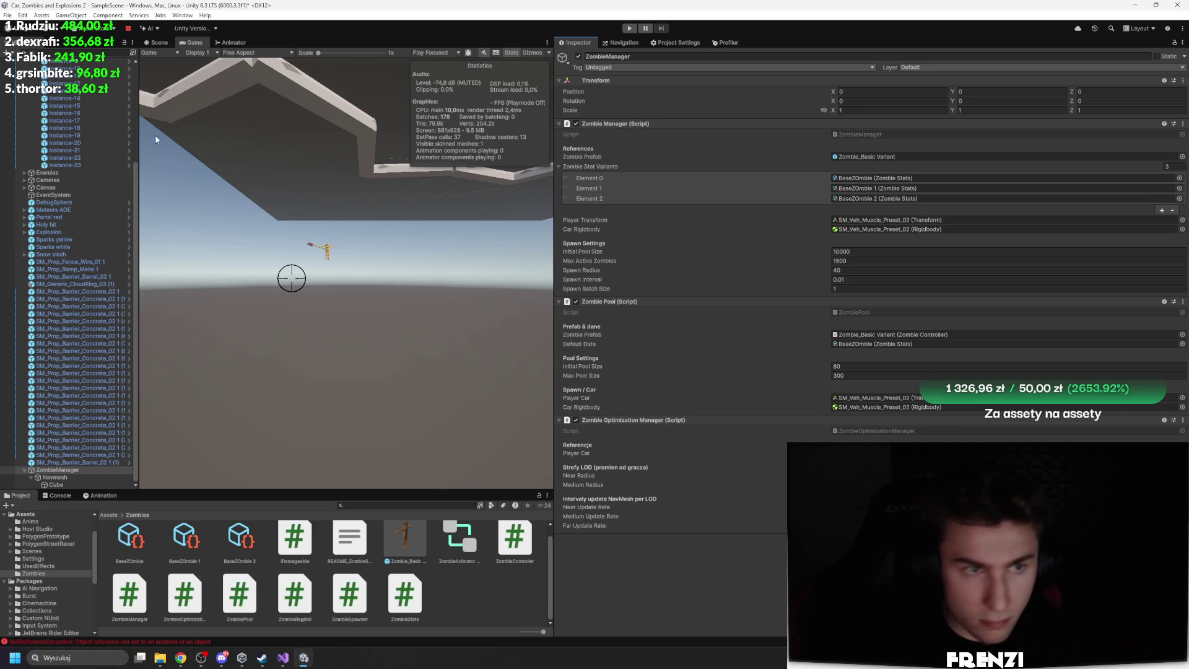
scroll(106, 197, up, 5)
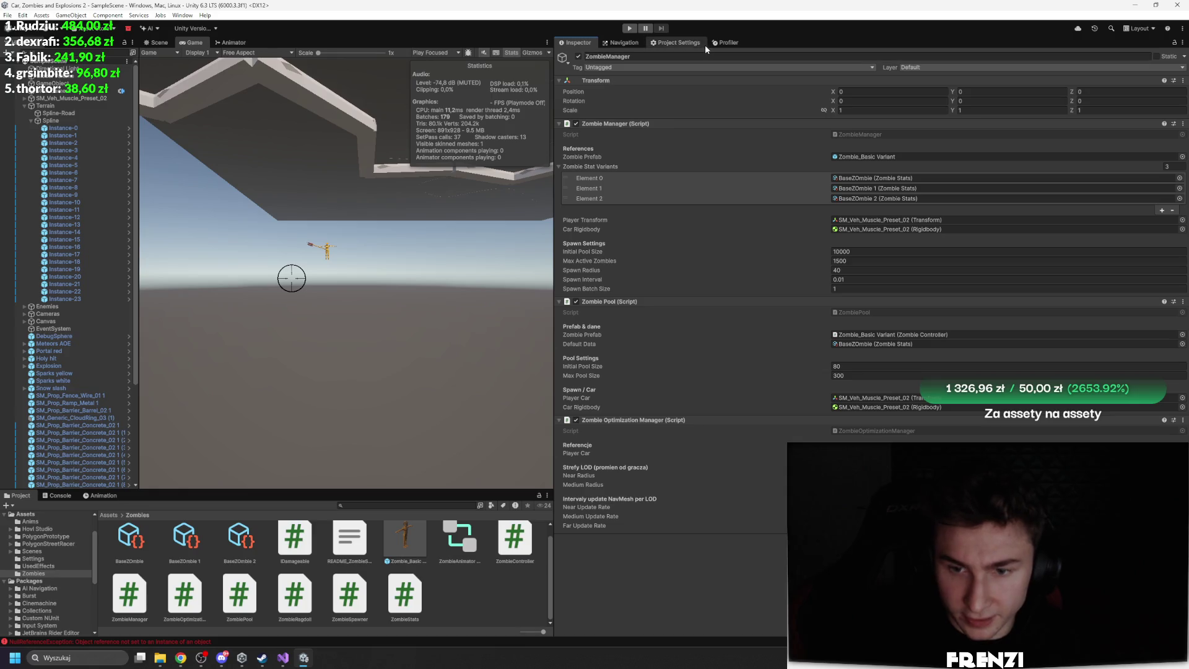
Clear the error messages in the Console
click(56, 495)
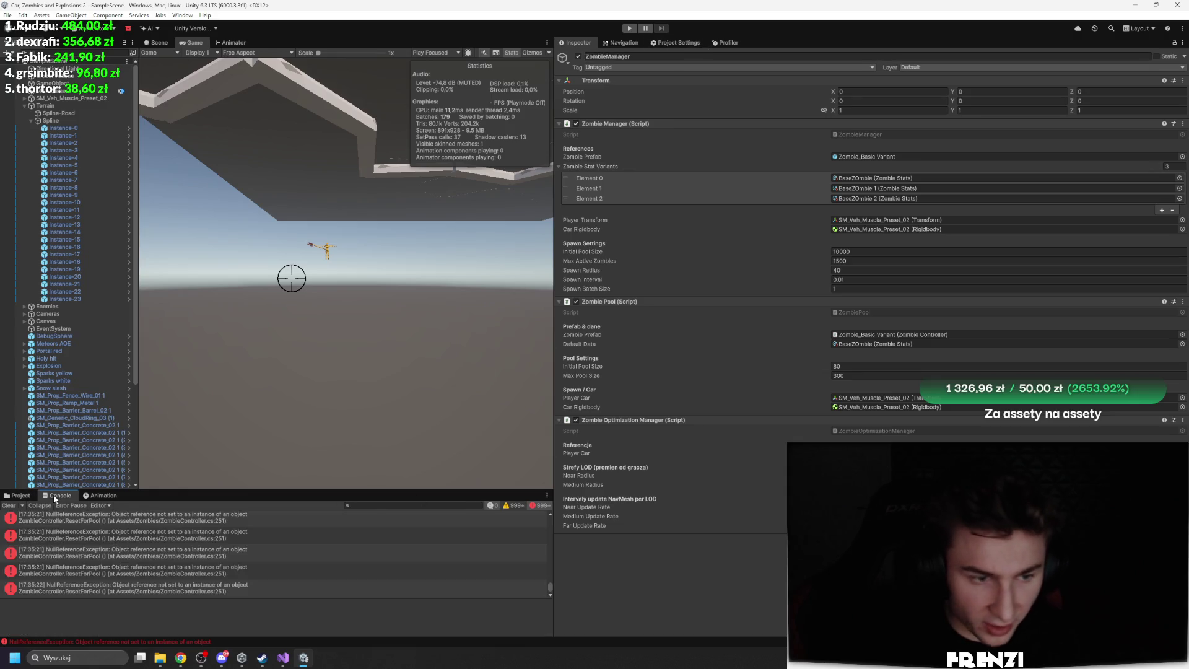
click(9, 505)
click(20, 495)
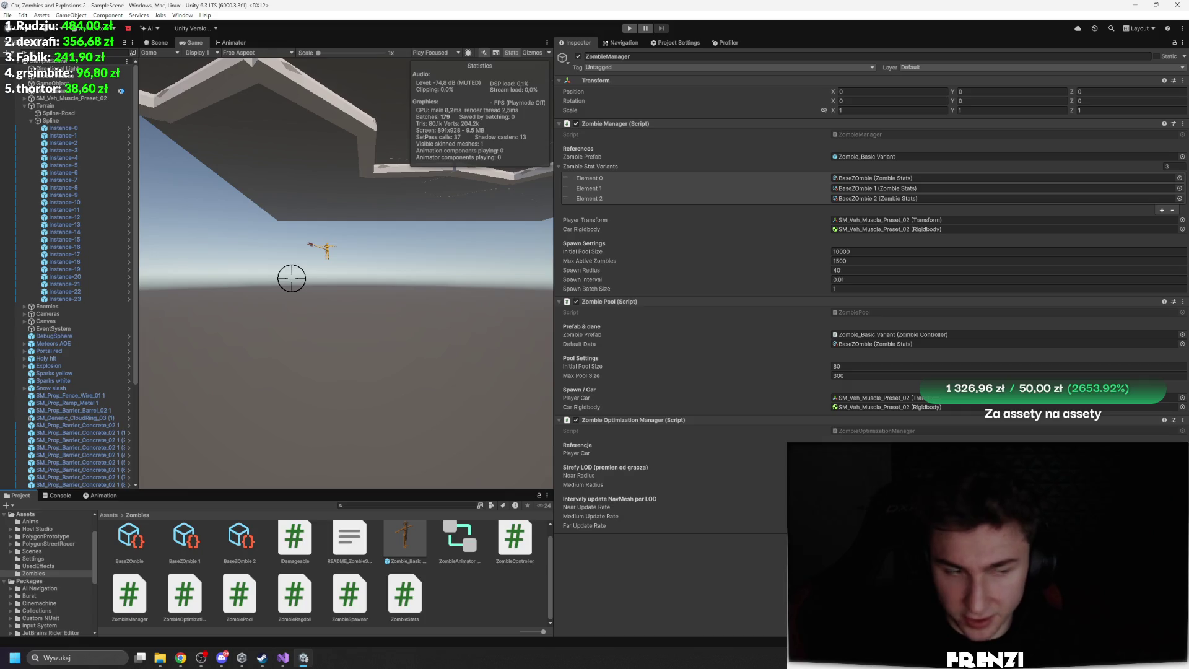
Uncheck Zombie/Zombie in the Physics Layer Collision Matrix under Project Settings
click(728, 42)
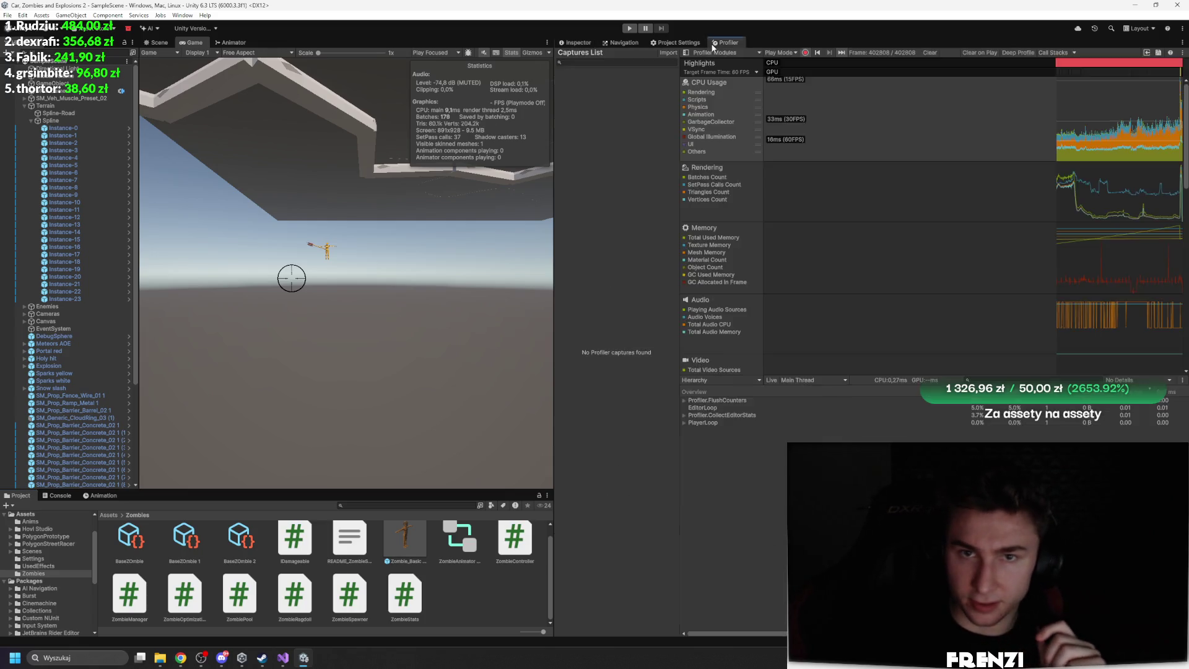
click(676, 42)
click(588, 137)
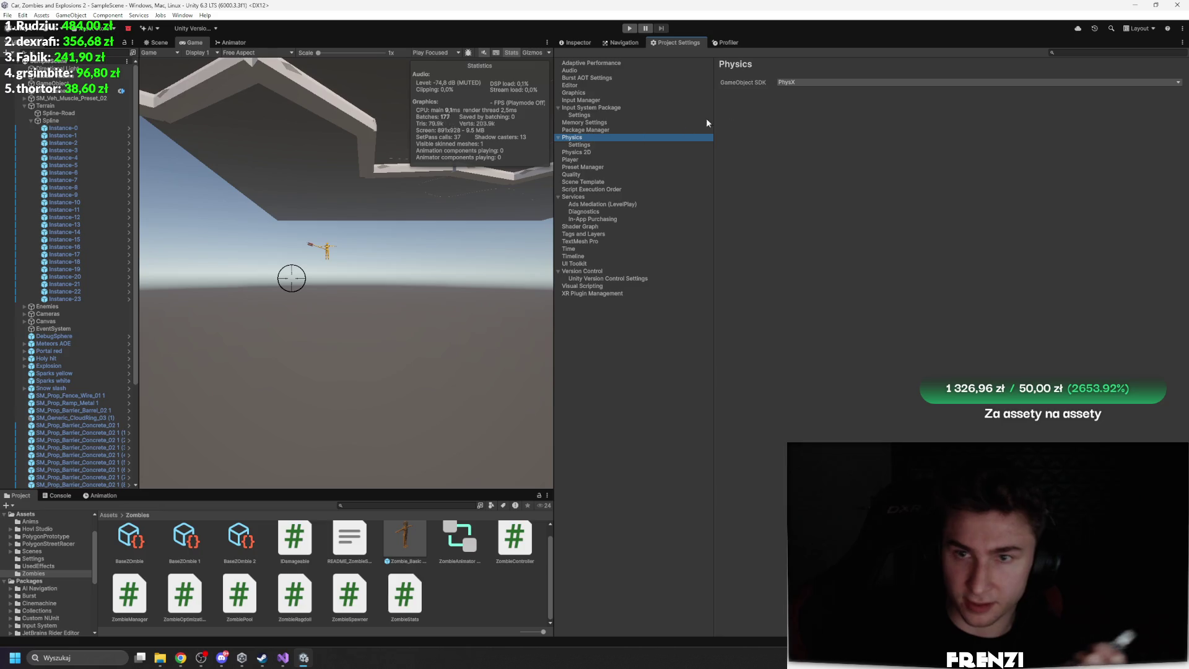
click(589, 145)
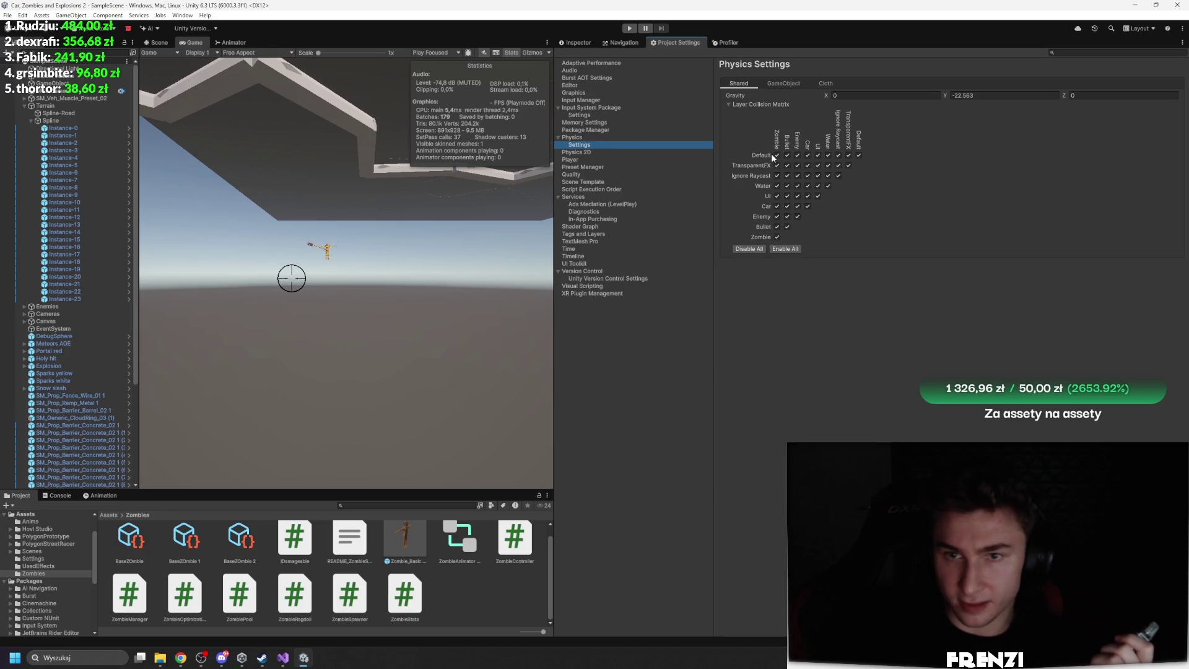
click(776, 237)
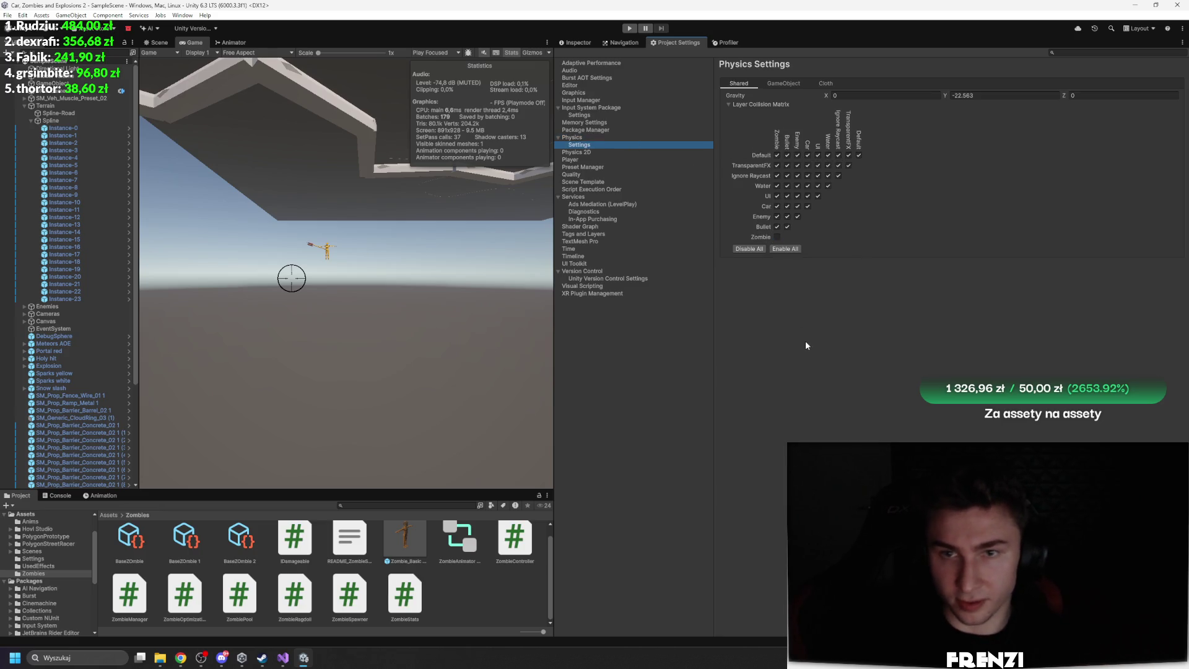
click(575, 42)
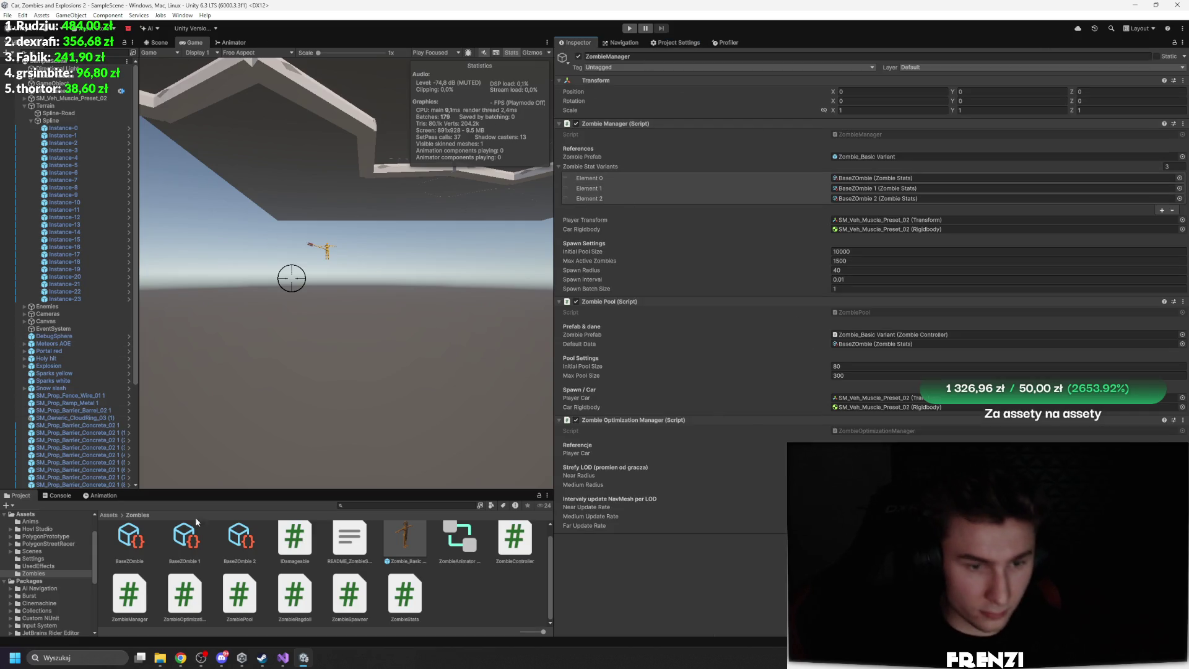
Set the Zombie_Basic Variant prefab's Layer to Zombie and confirm the layer change
double_click(402, 552)
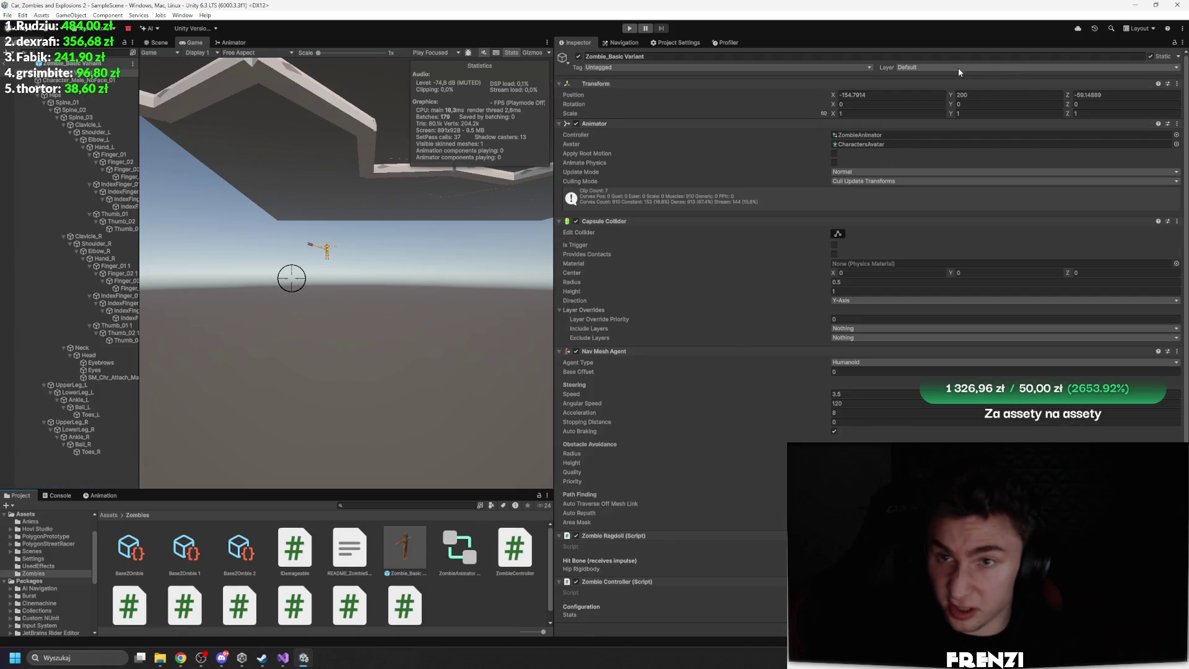
scroll(730, 340, down, 1)
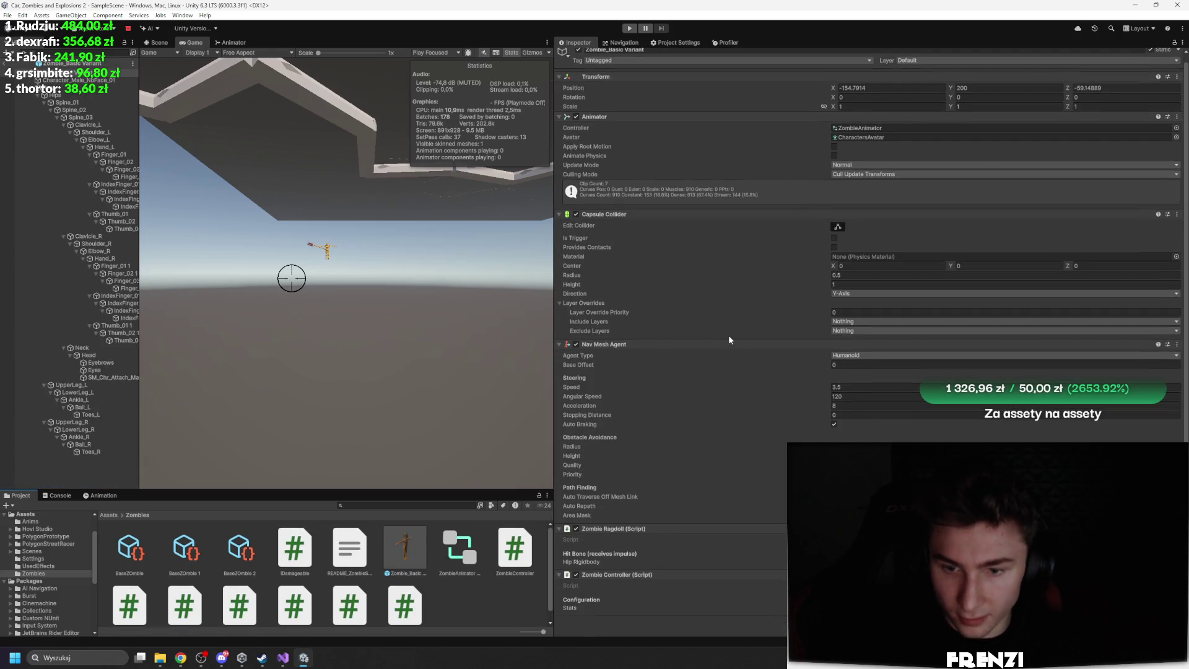
scroll(986, 74, up, 1)
click(986, 67)
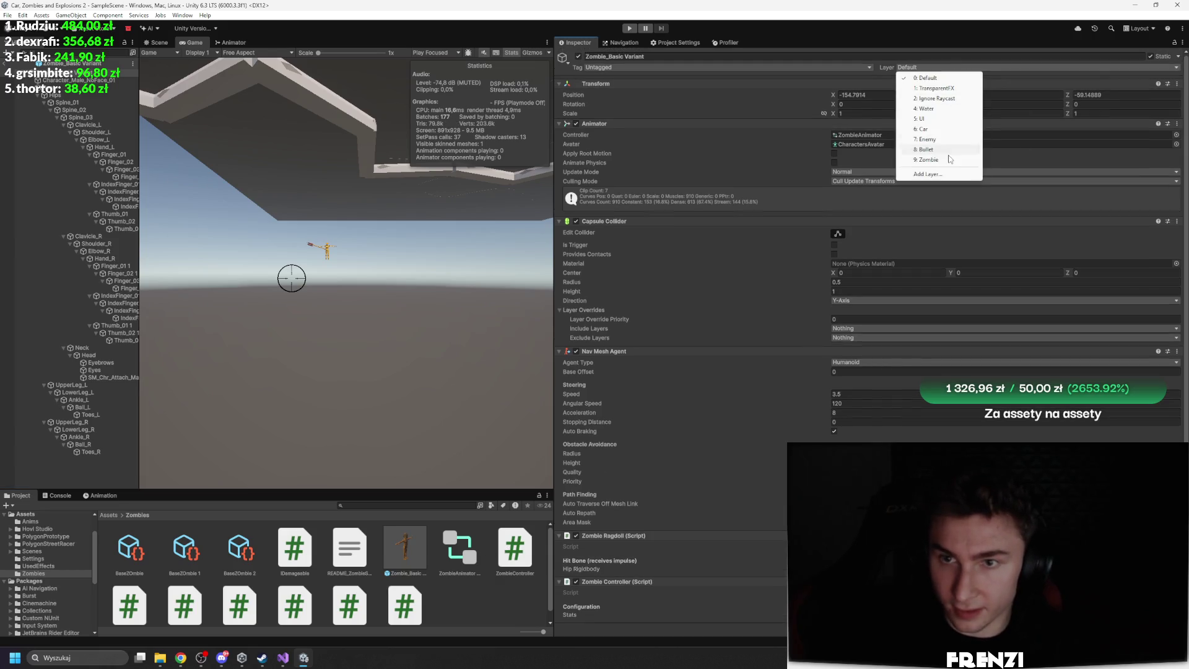
click(916, 159)
click(550, 342)
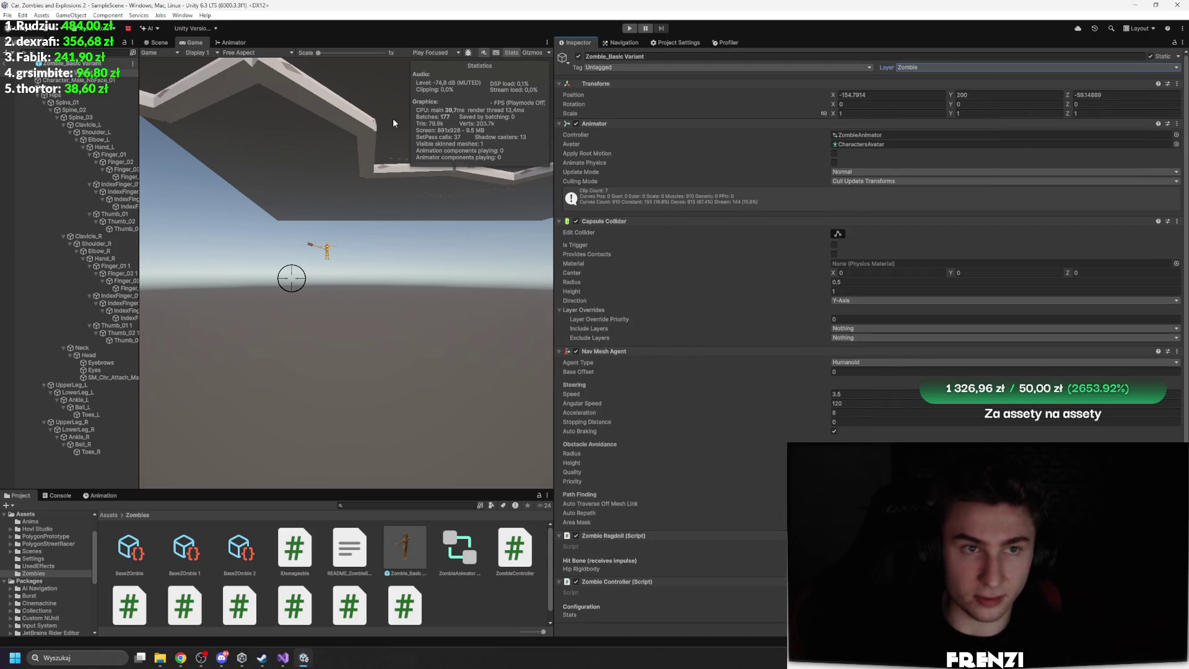
click(156, 42)
click(191, 42)
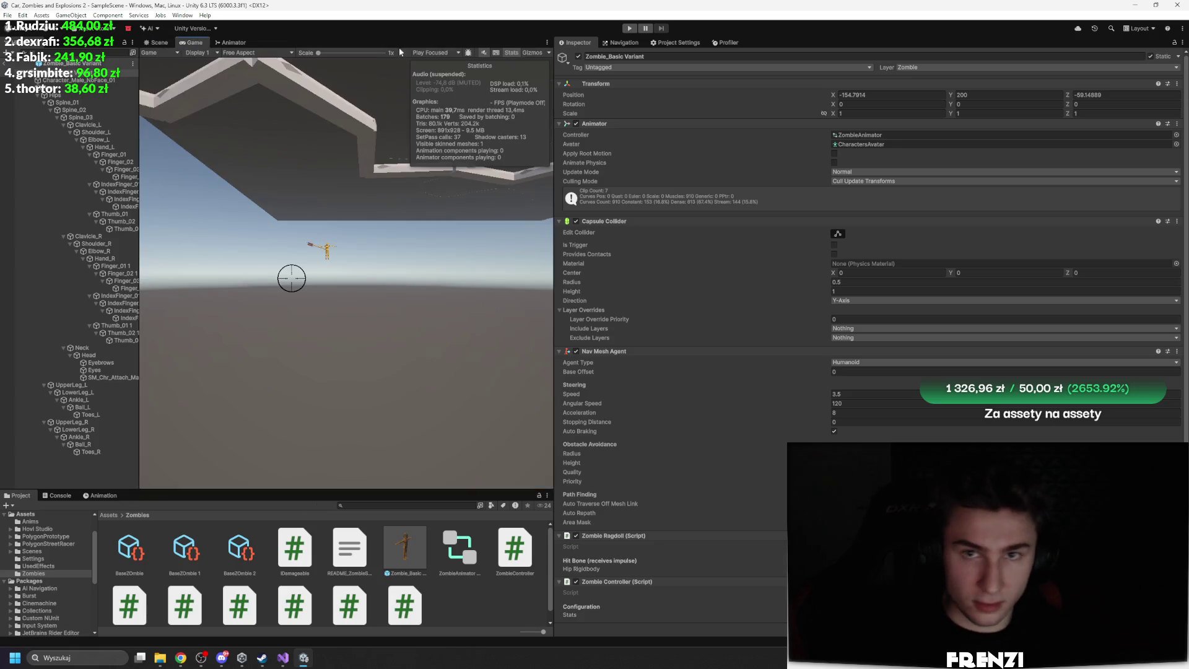
Play the scene in a maximized, unpaused Game view to watch zombies spawn around the car
click(629, 28)
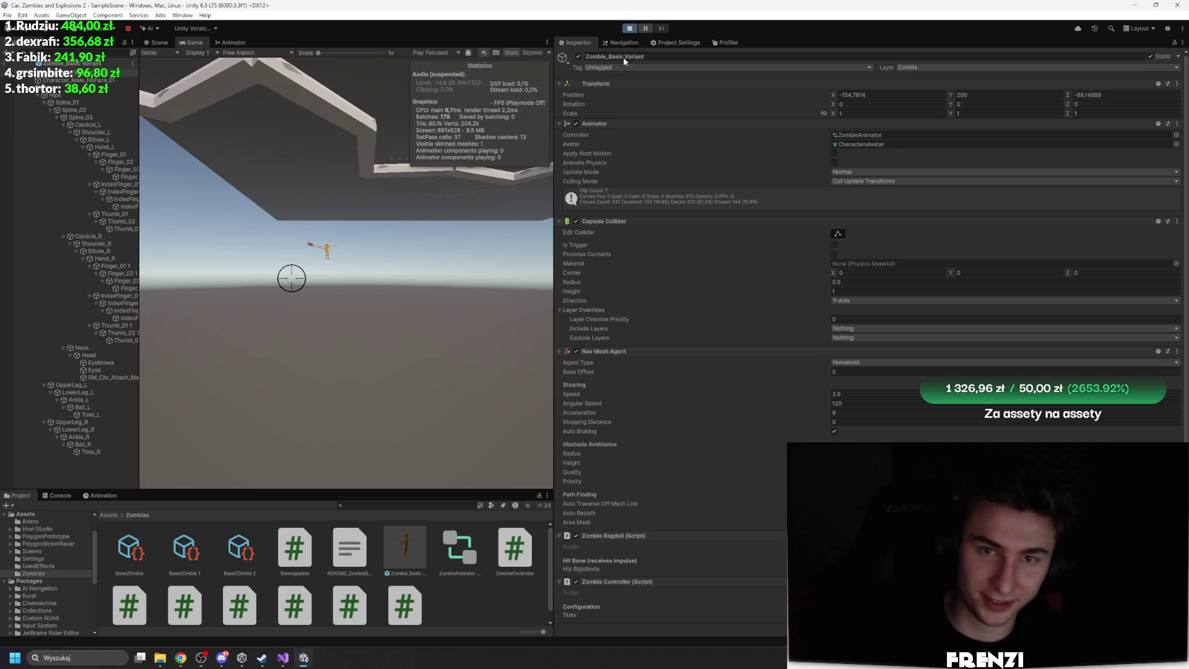
click(647, 28)
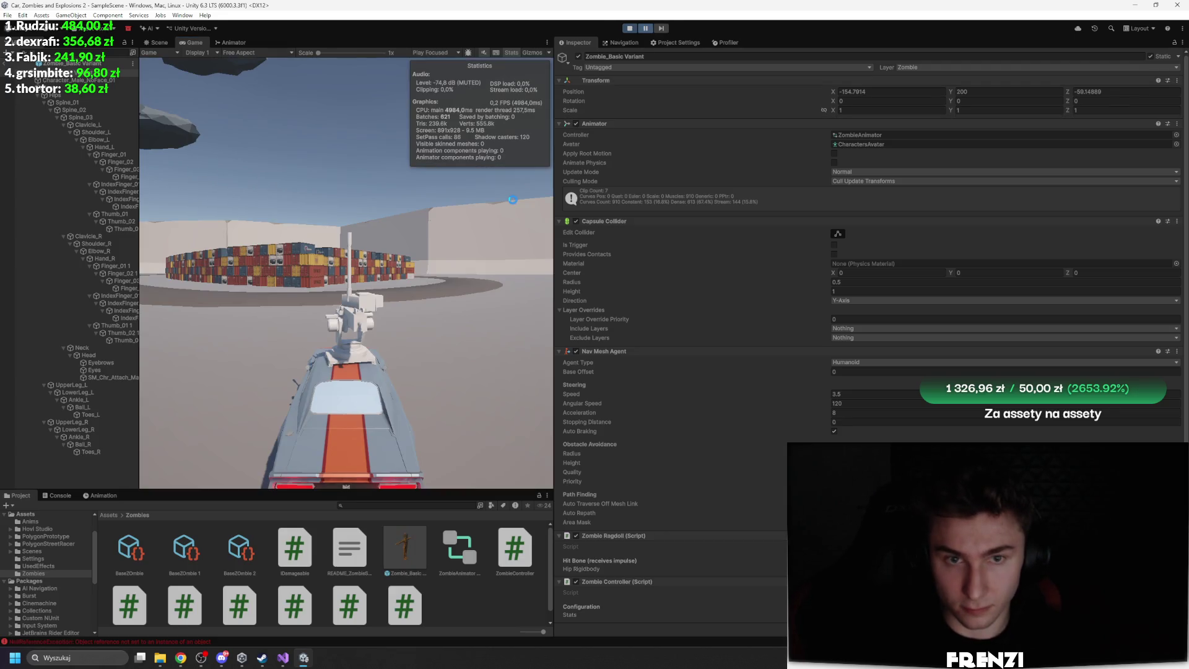
key(shift+space)
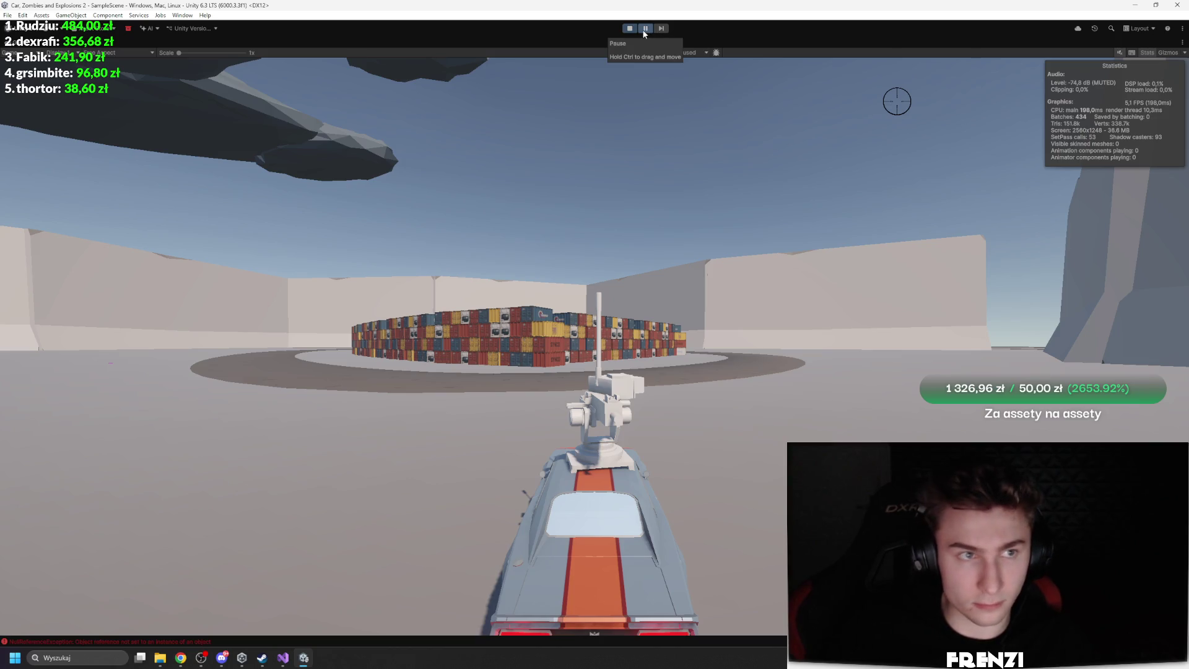
click(644, 29)
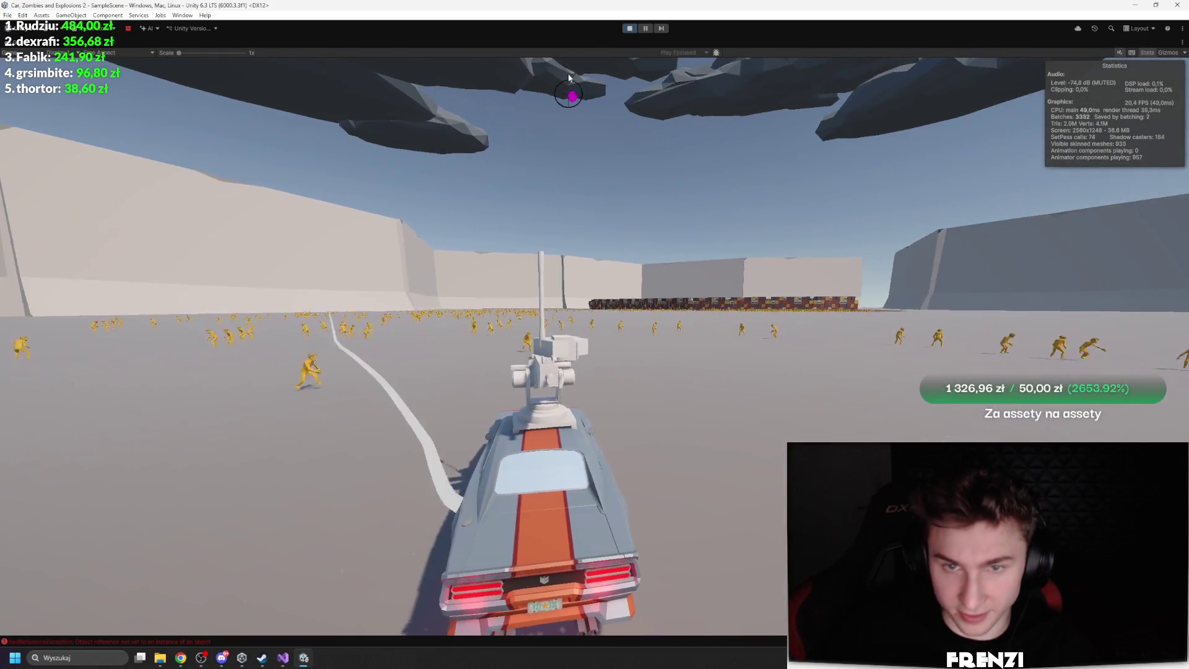
key(ctrl+shift+p)
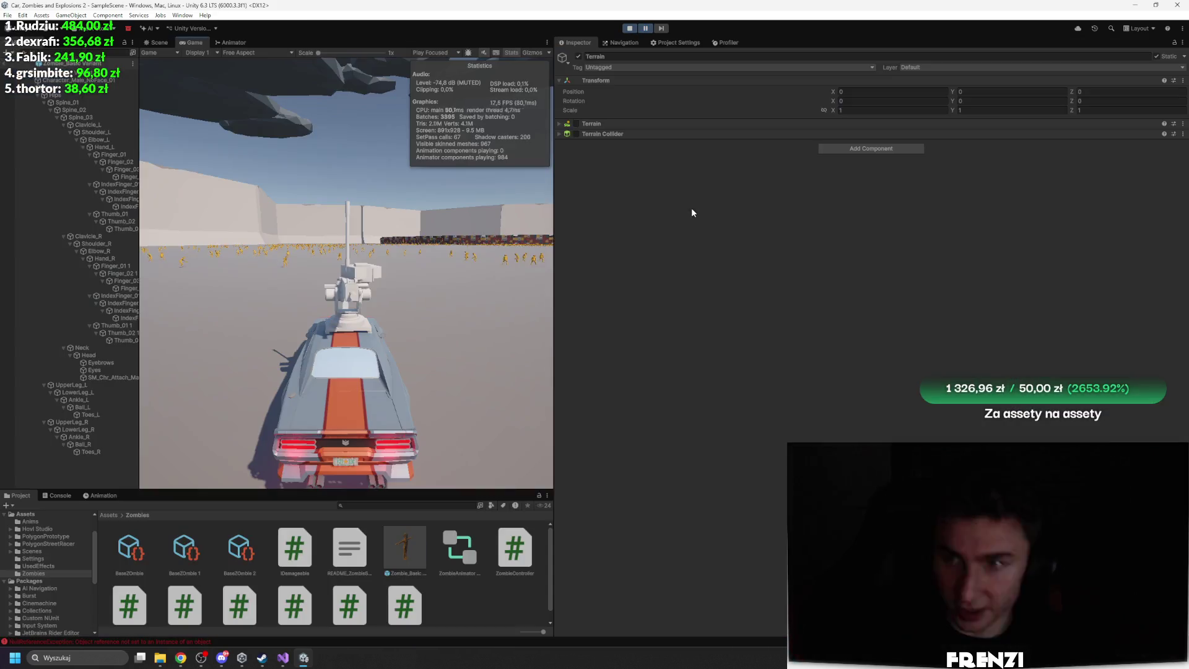
Exit prefab mode, select ZombieManager, and open its ZombiePool.cs script in Visual Studio
click(59, 495)
click(17, 495)
drag(139, 433, 331, 434)
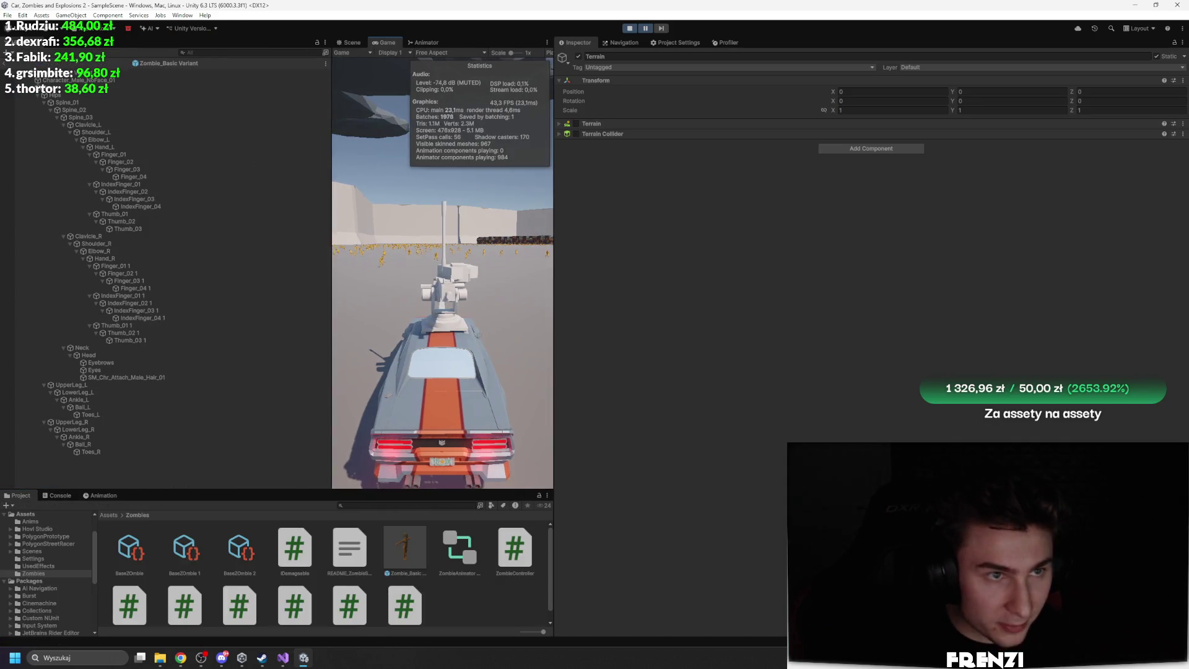
click(4, 63)
scroll(162, 361, up, 5)
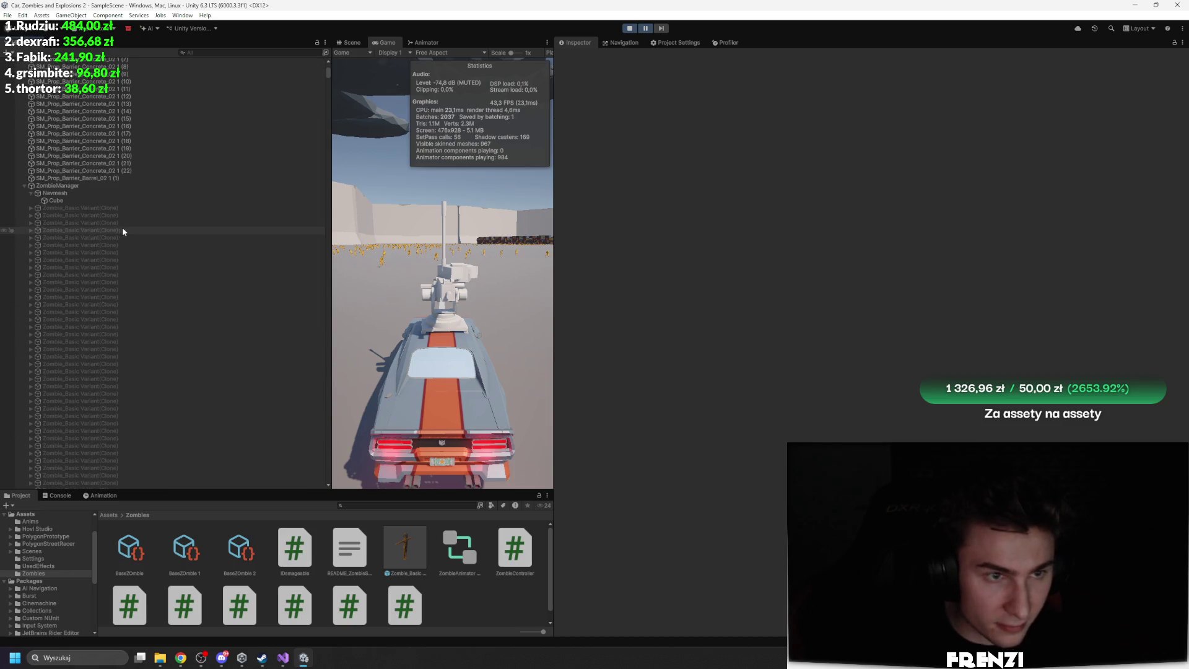
click(83, 185)
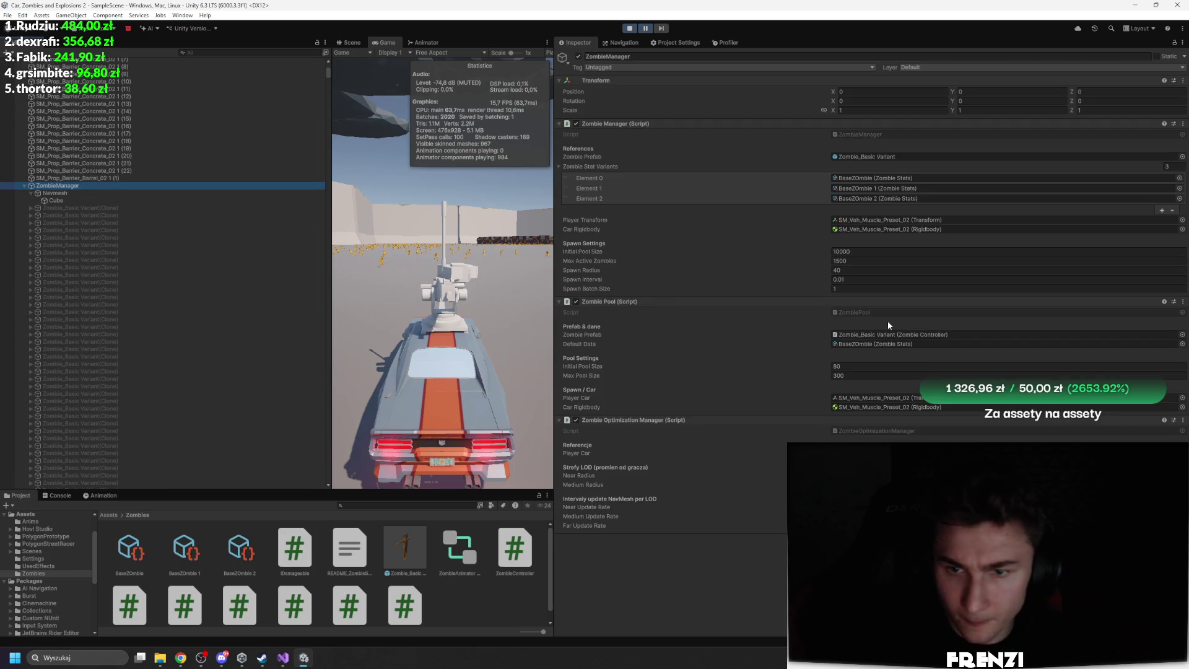
double_click(879, 309)
click(414, 315)
Find 'actu', set a breakpoint on Spawn's pool-size check at line 63, and attach the debugger
key(ctrl+f)
text(a)
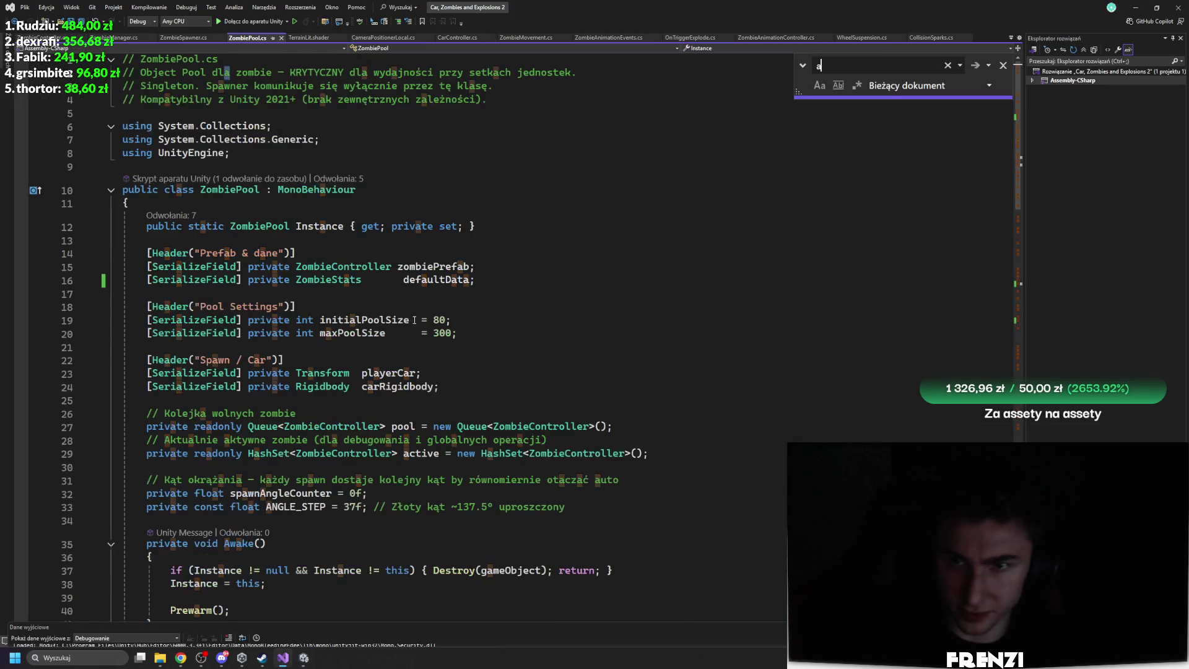
text(ctu)
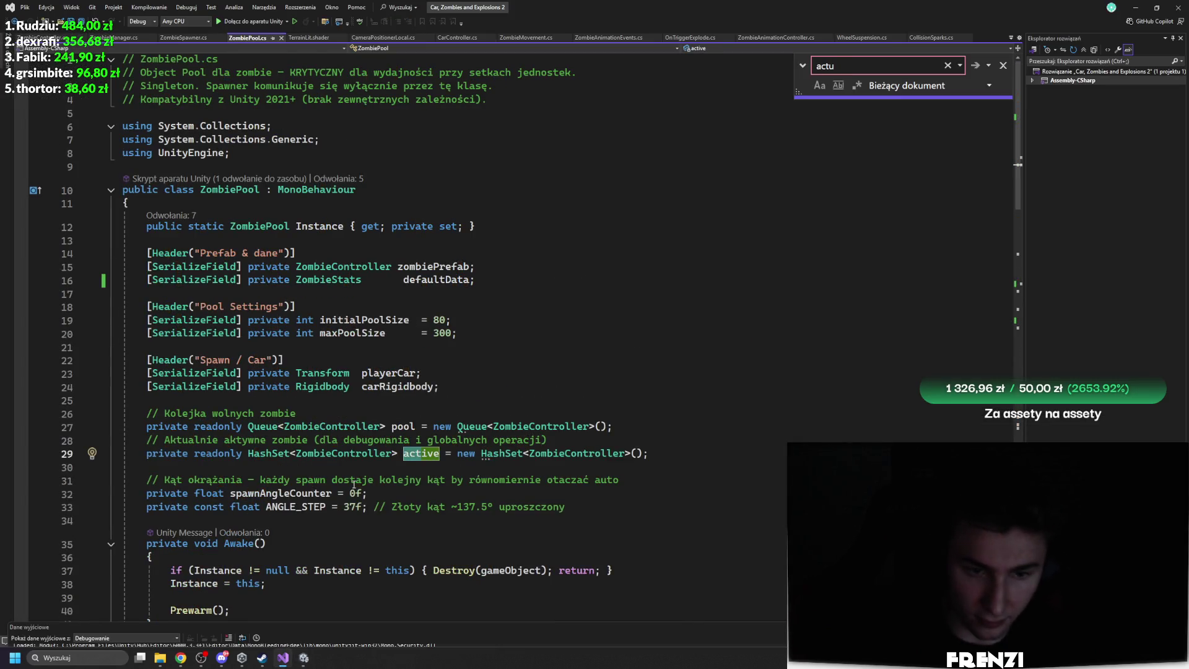
key(Return)
scroll(491, 377, down, 11)
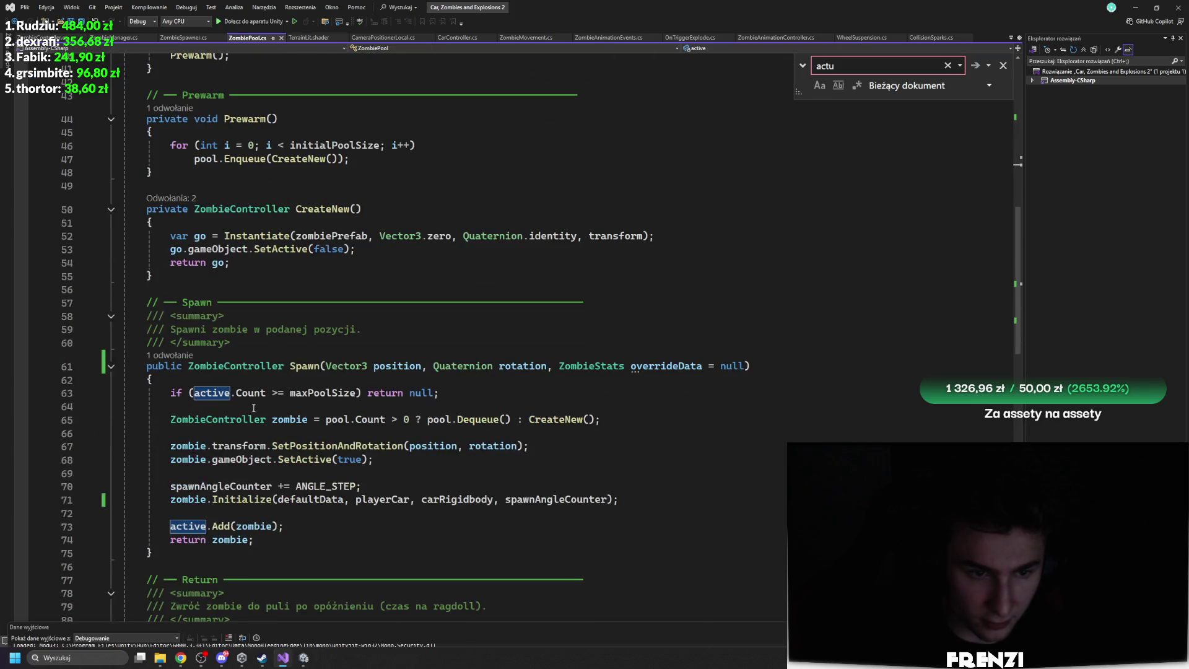
click(149, 406)
click(22, 393)
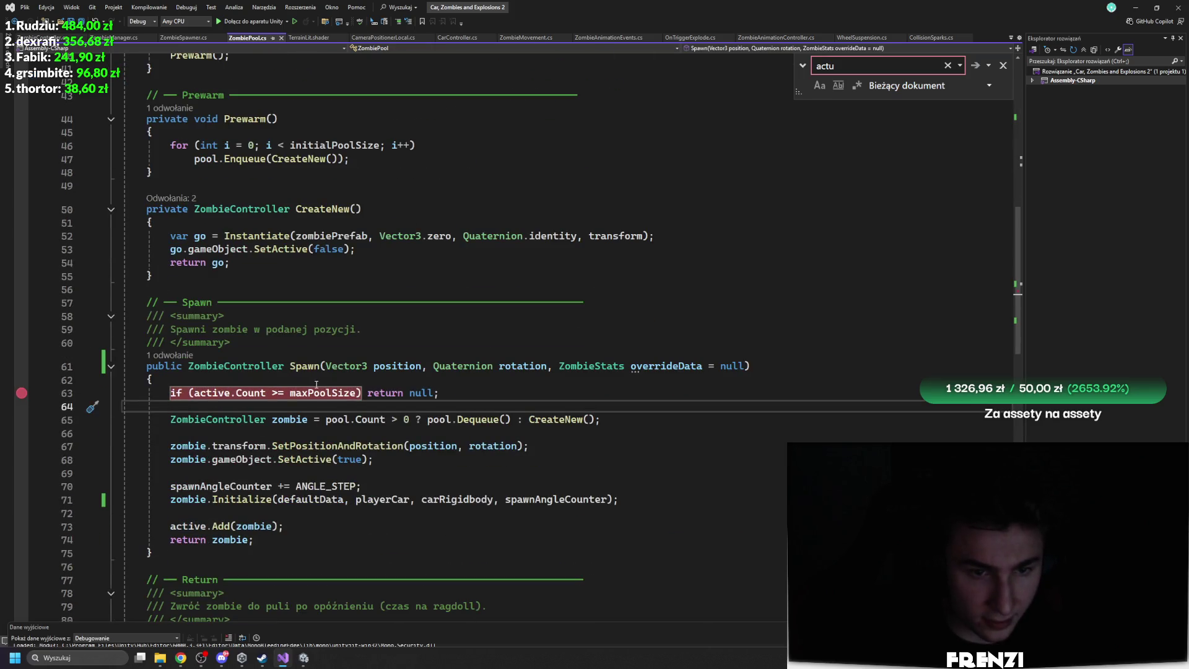
click(226, 393)
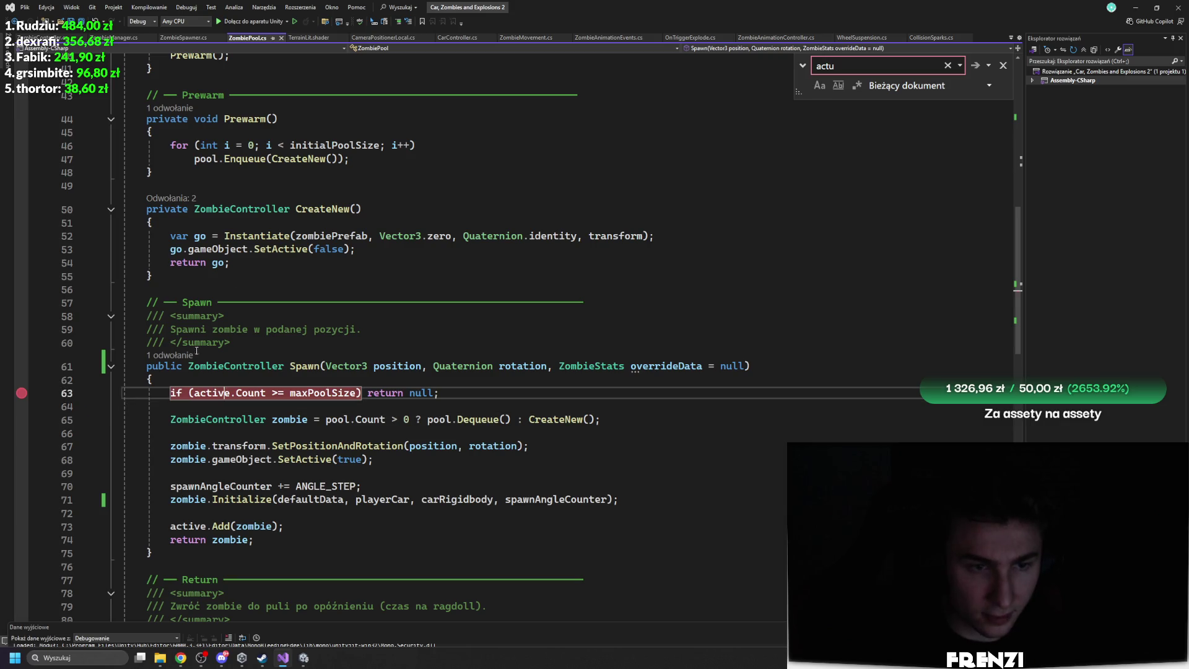
key(F5)
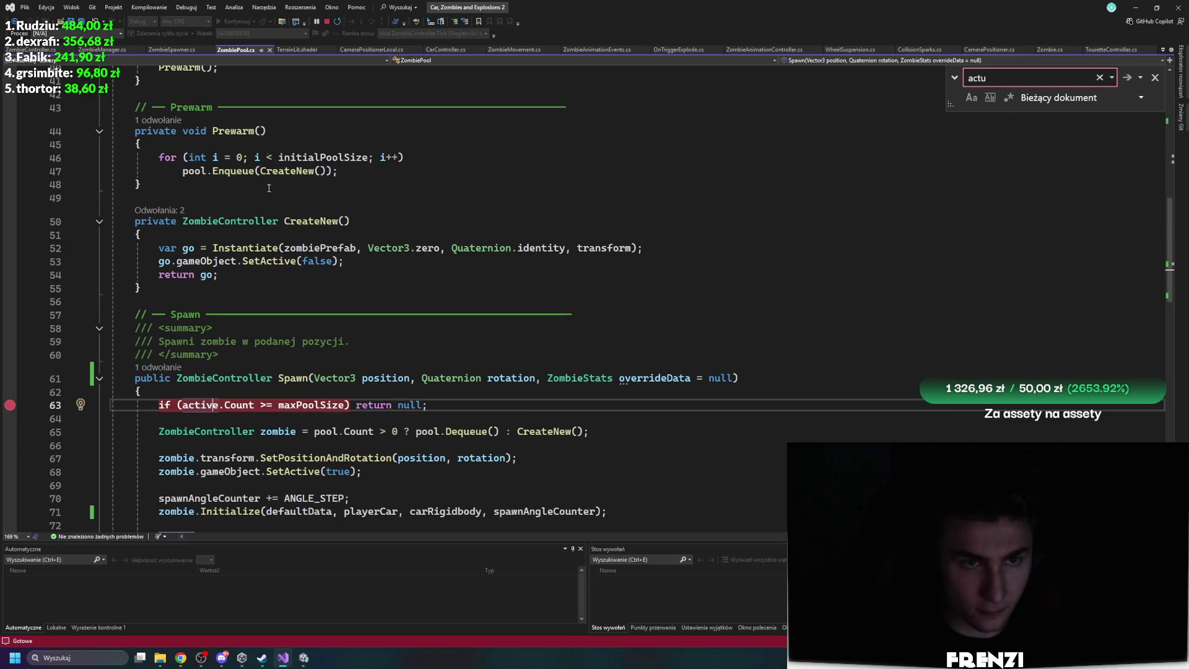
Continue the debugged game past the repeated null reference exceptions
click(303, 657)
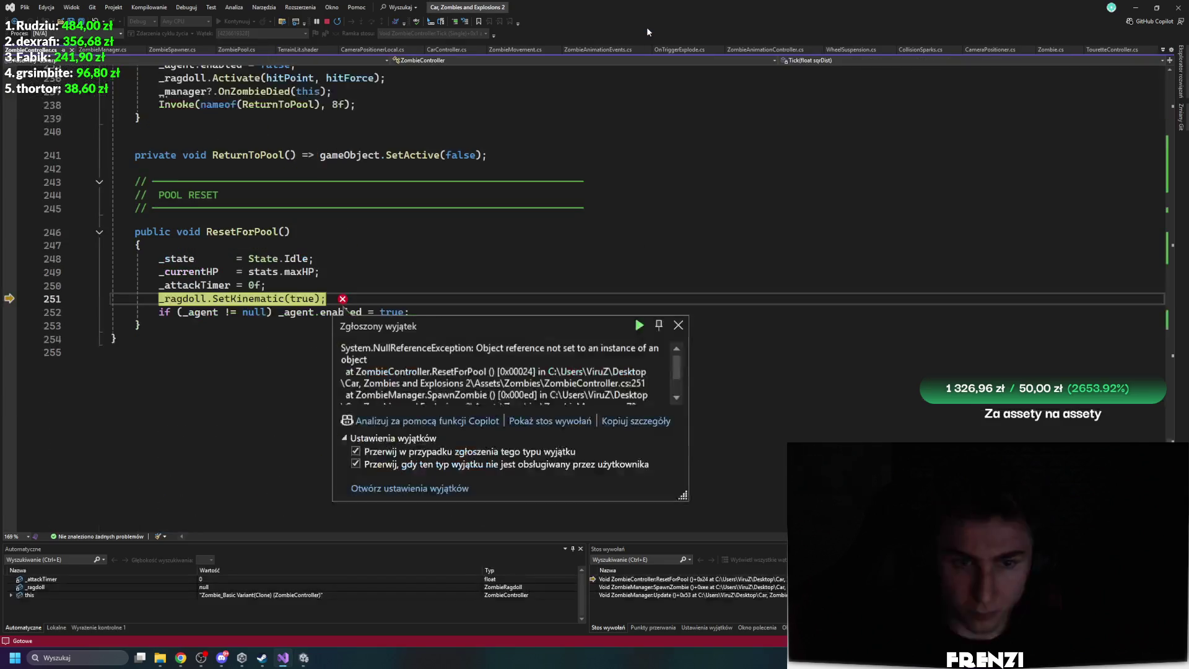
click(678, 324)
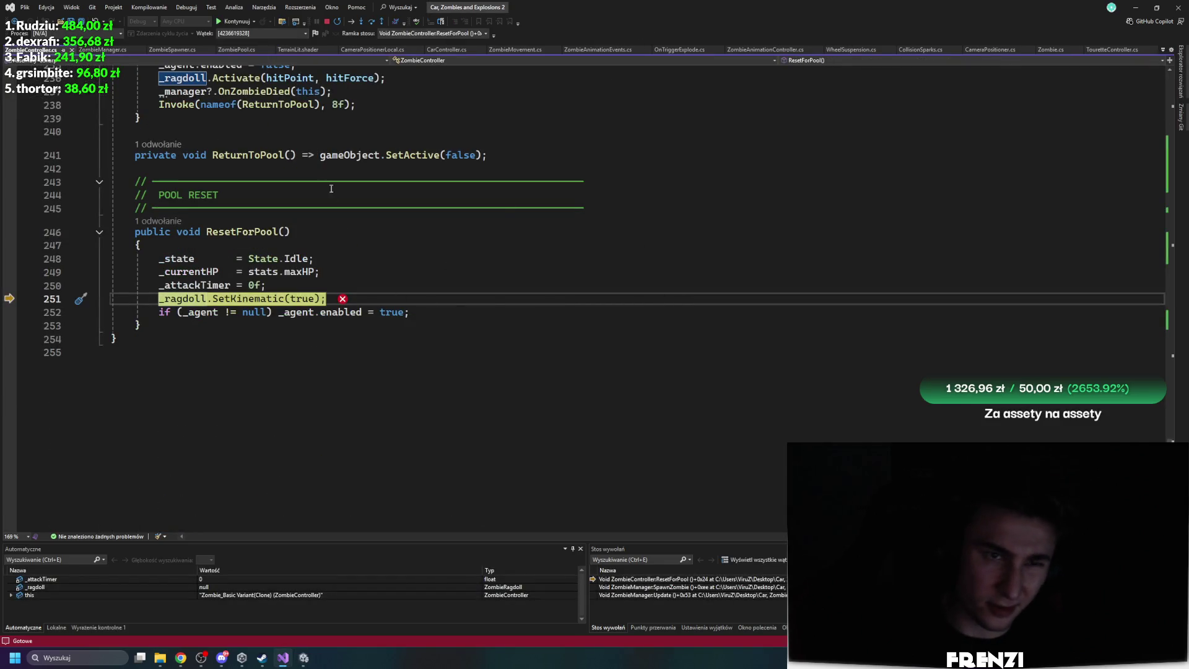
click(234, 23)
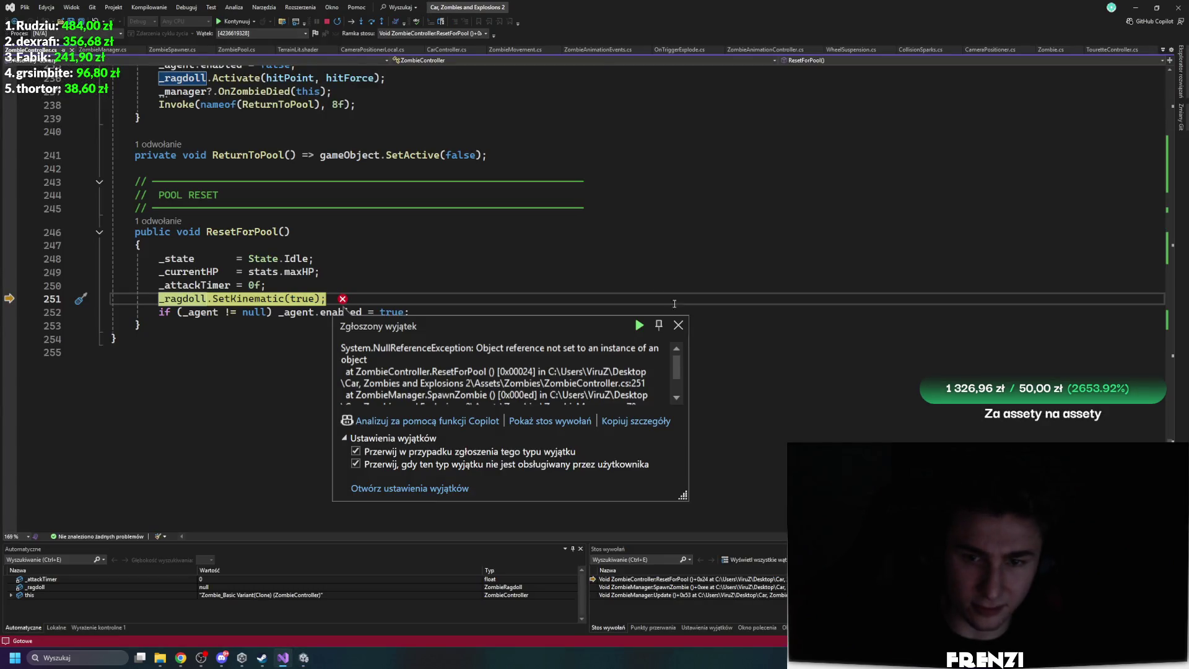
click(678, 325)
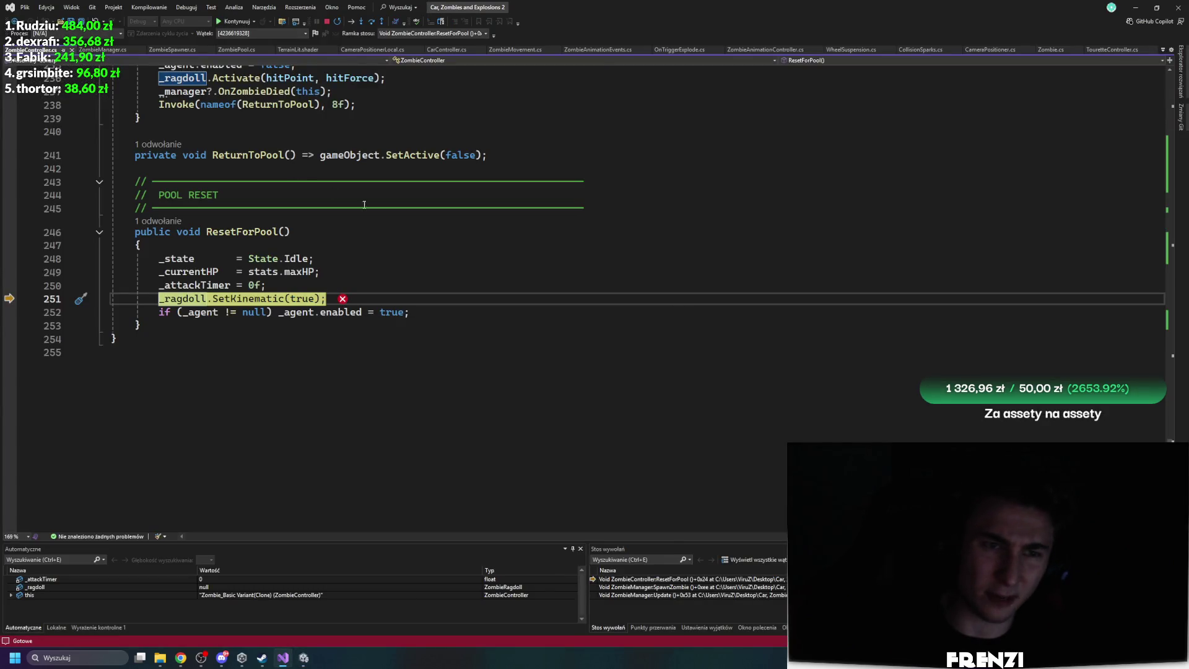
click(341, 300)
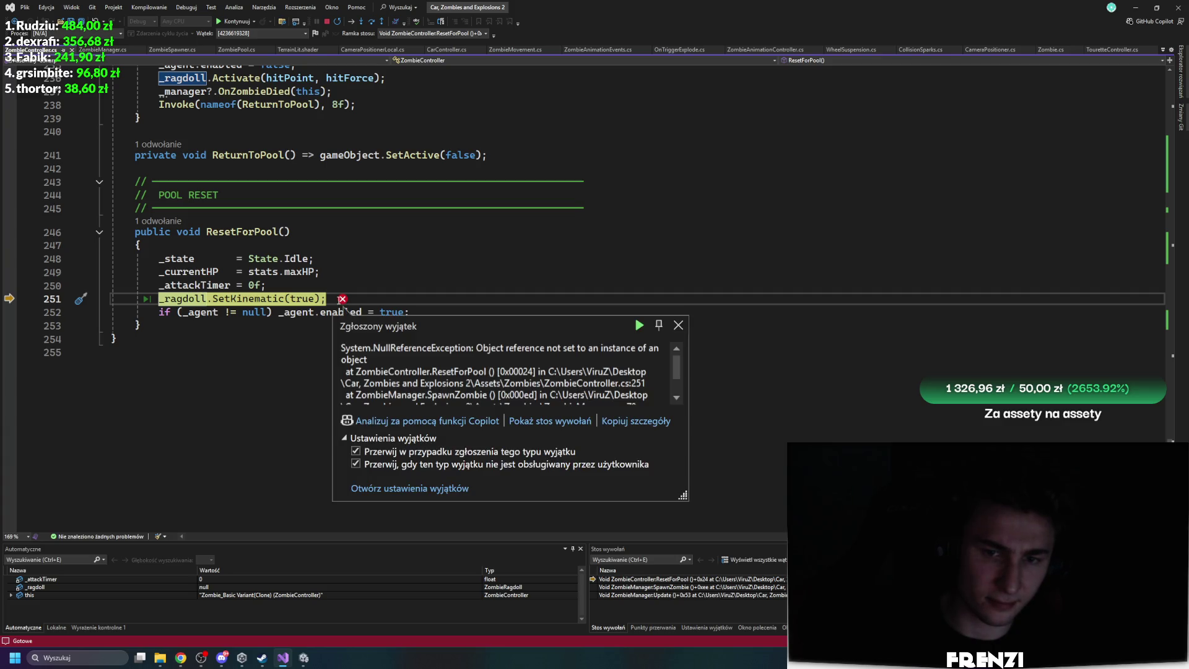
click(637, 325)
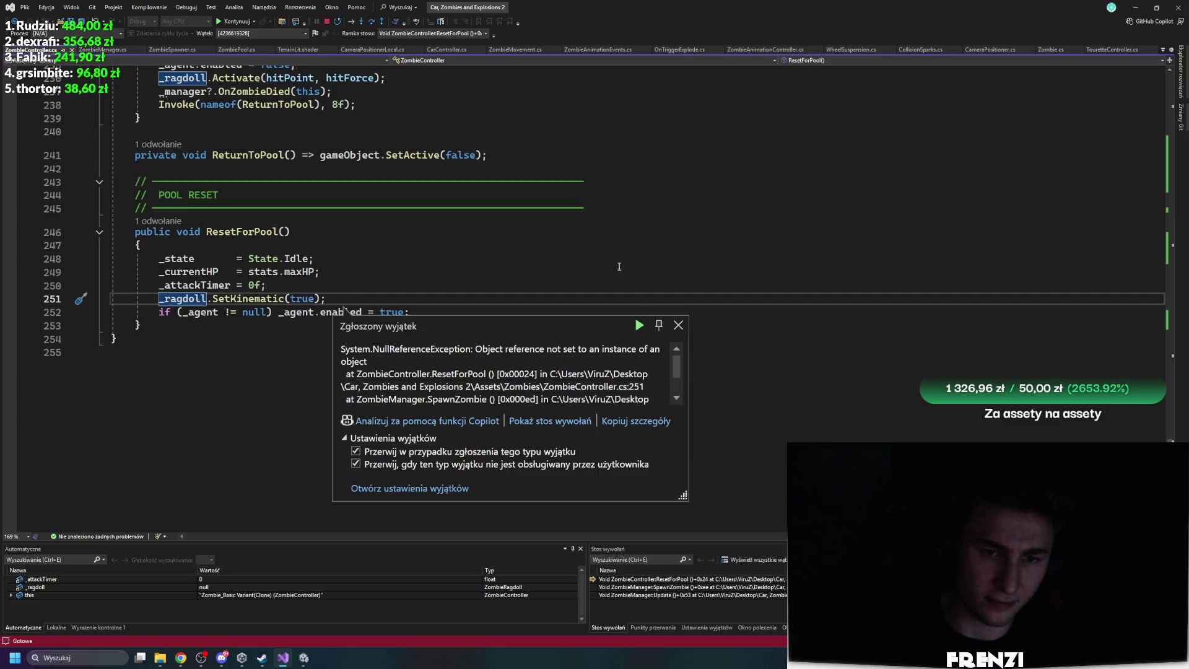
click(693, 326)
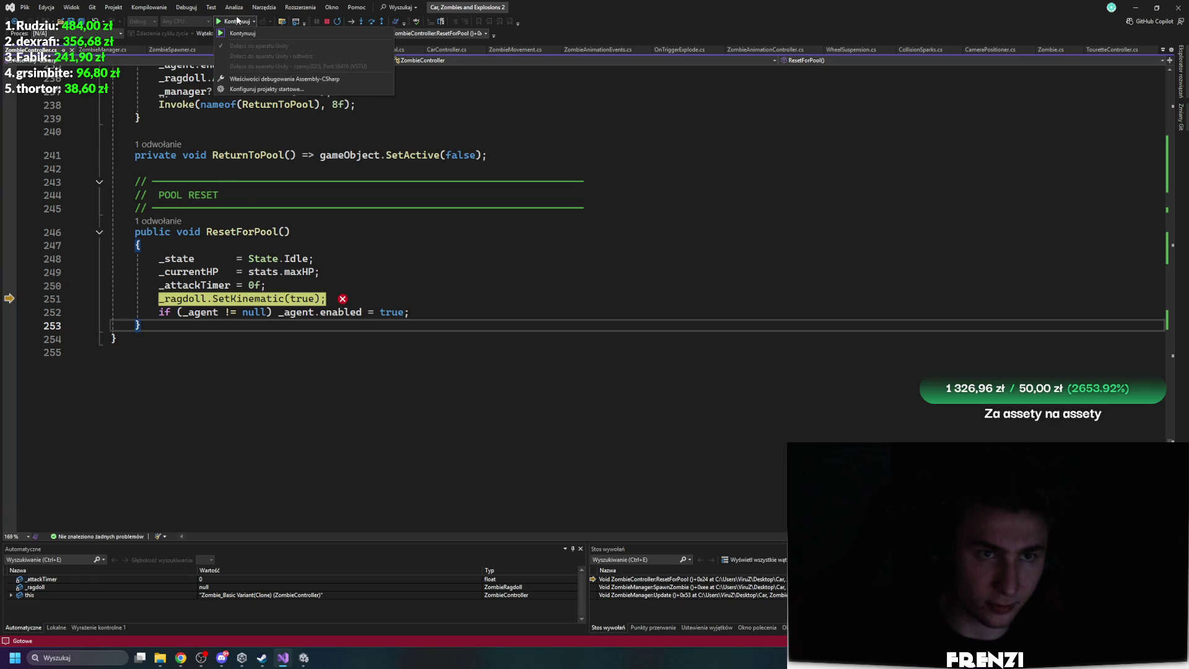
click(236, 22)
click(236, 23)
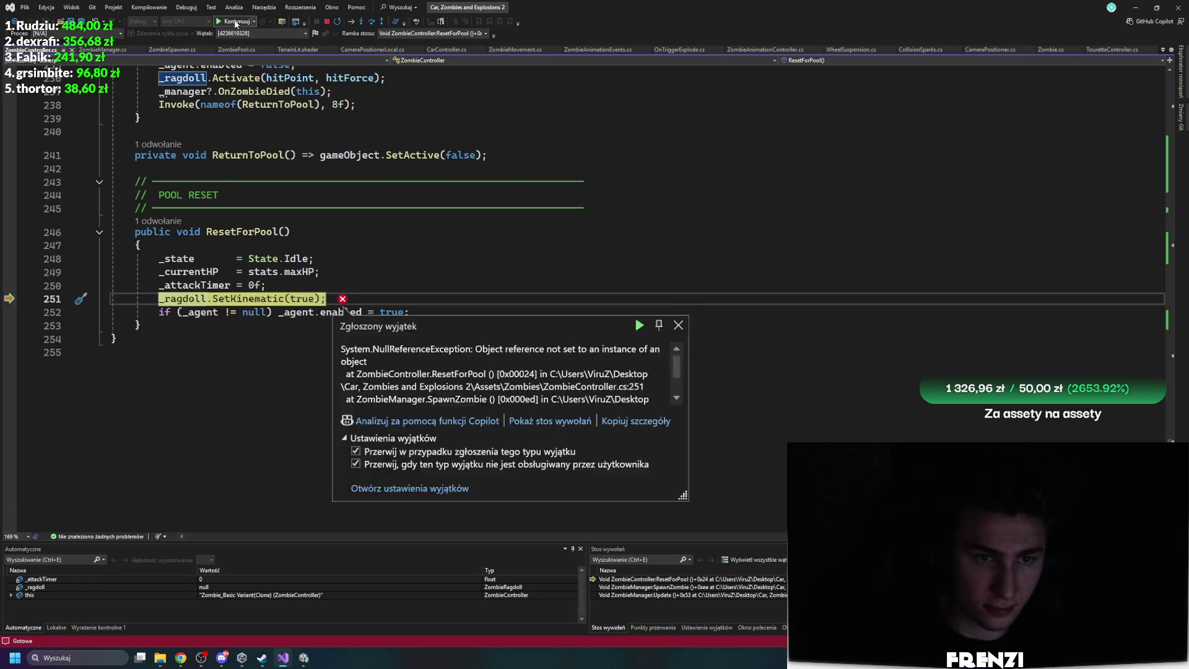
click(236, 23)
click(235, 22)
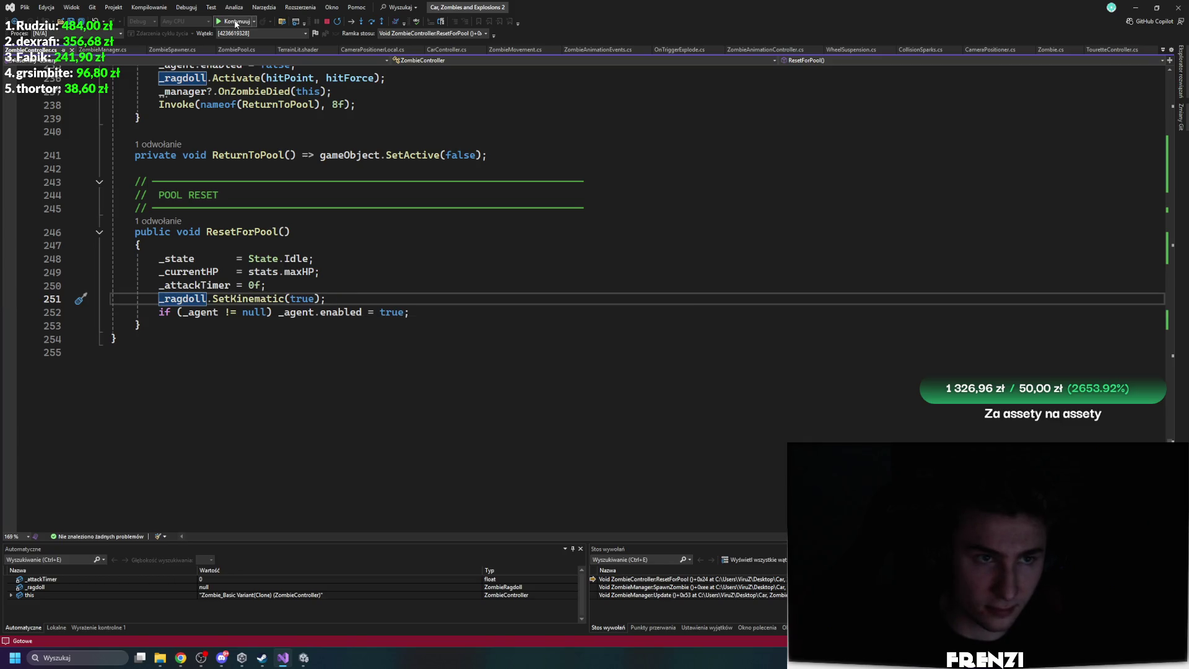
click(236, 22)
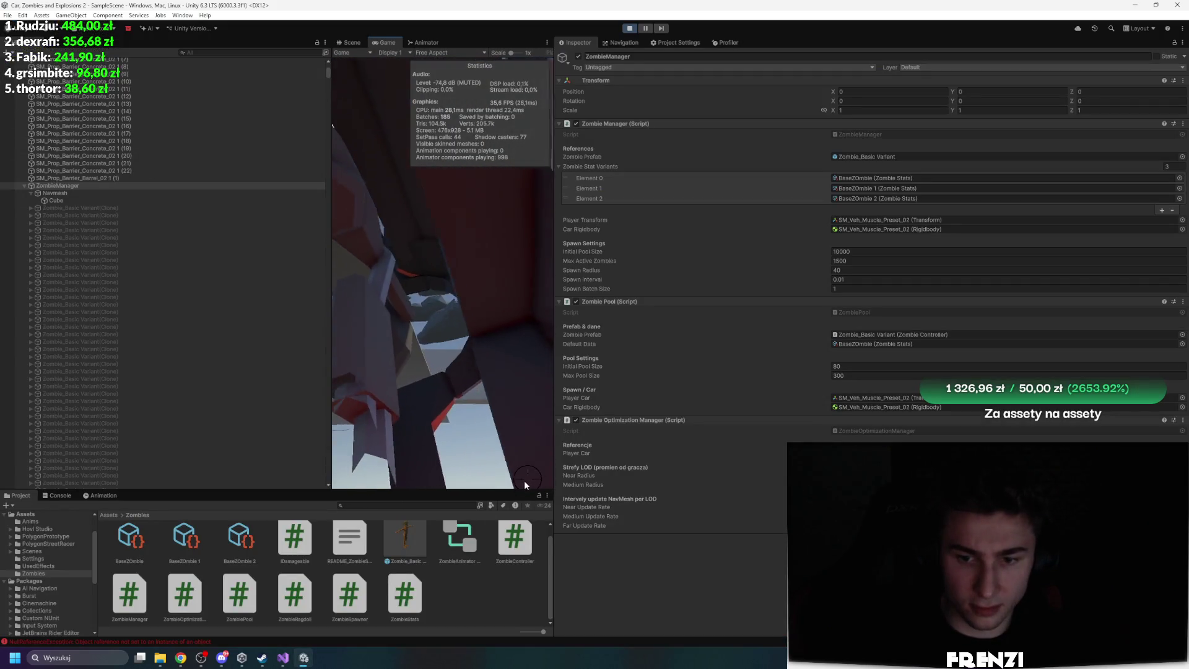
Remove the pool-size breakpoint in ZombiePool and review the maxPoolSize usages
scroll(148, 87, up, 8)
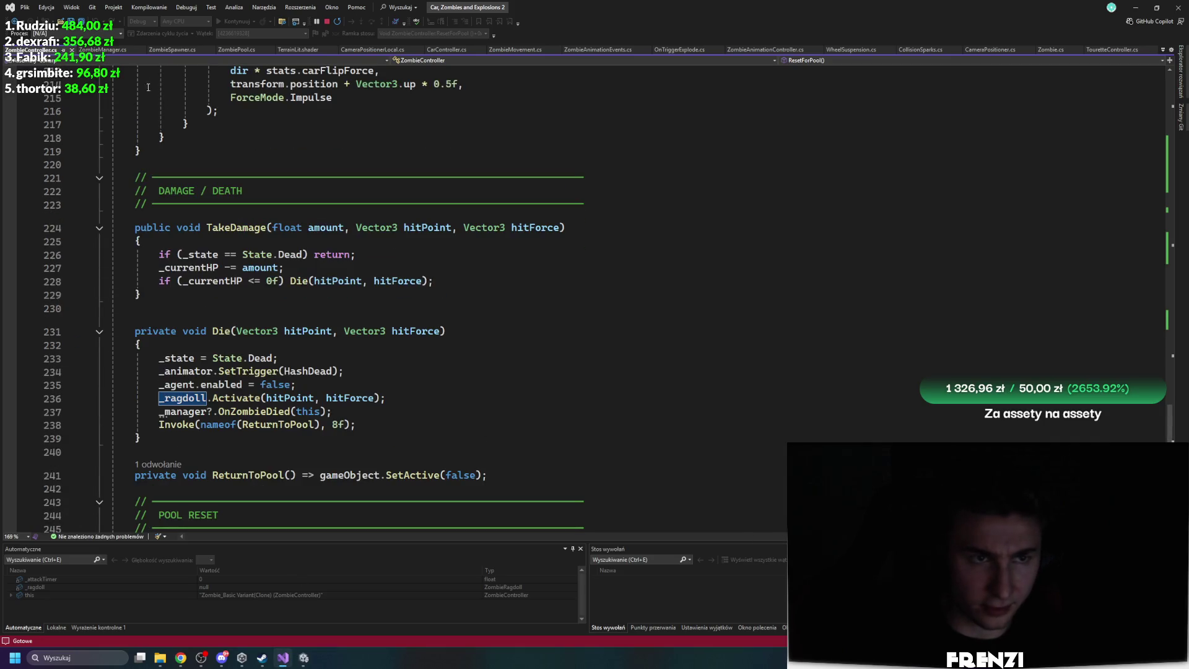
click(228, 50)
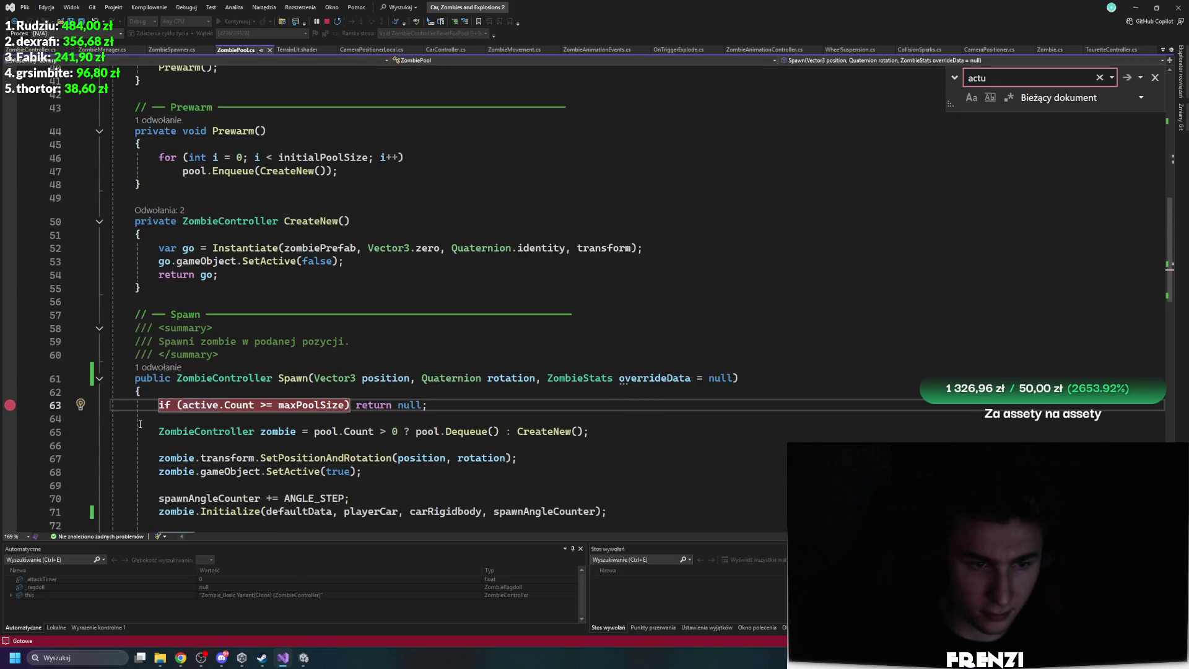
click(10, 405)
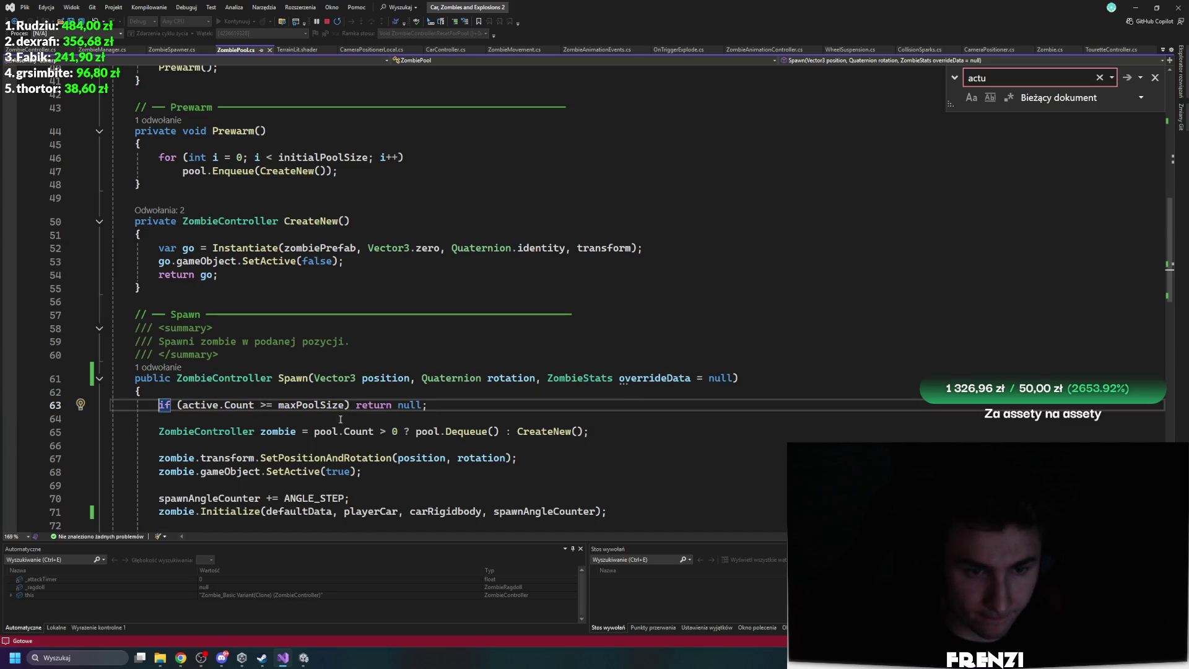
click(299, 406)
scroll(352, 359, up, 7)
key(ctrl+F3)
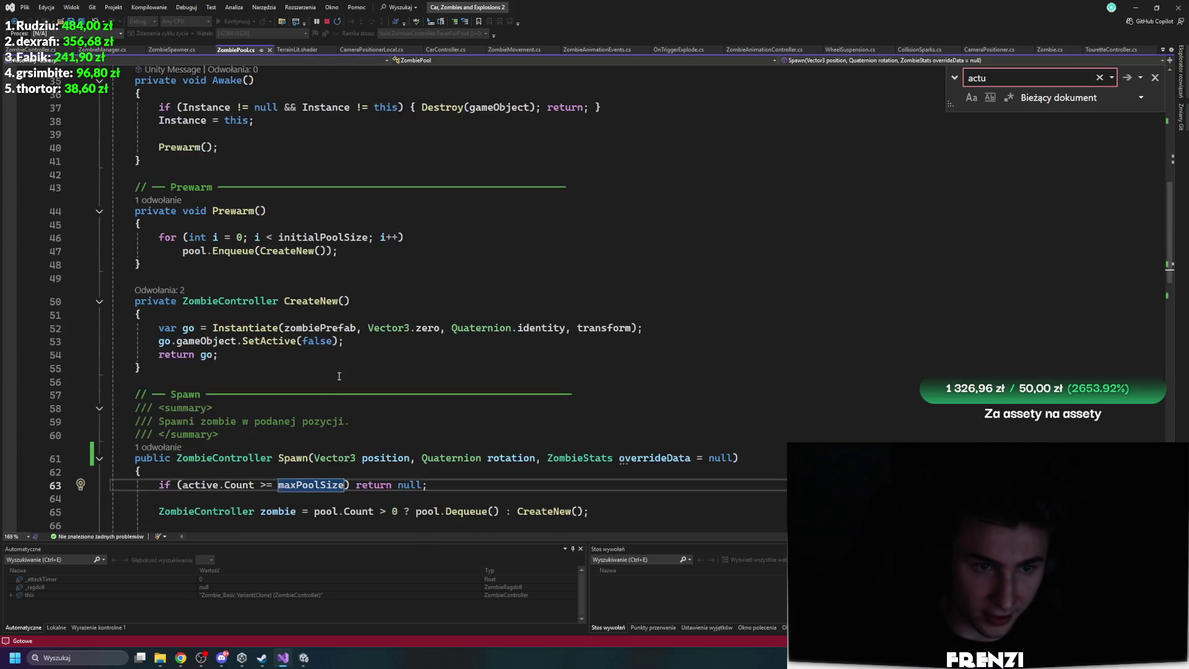
scroll(309, 341, down, 20)
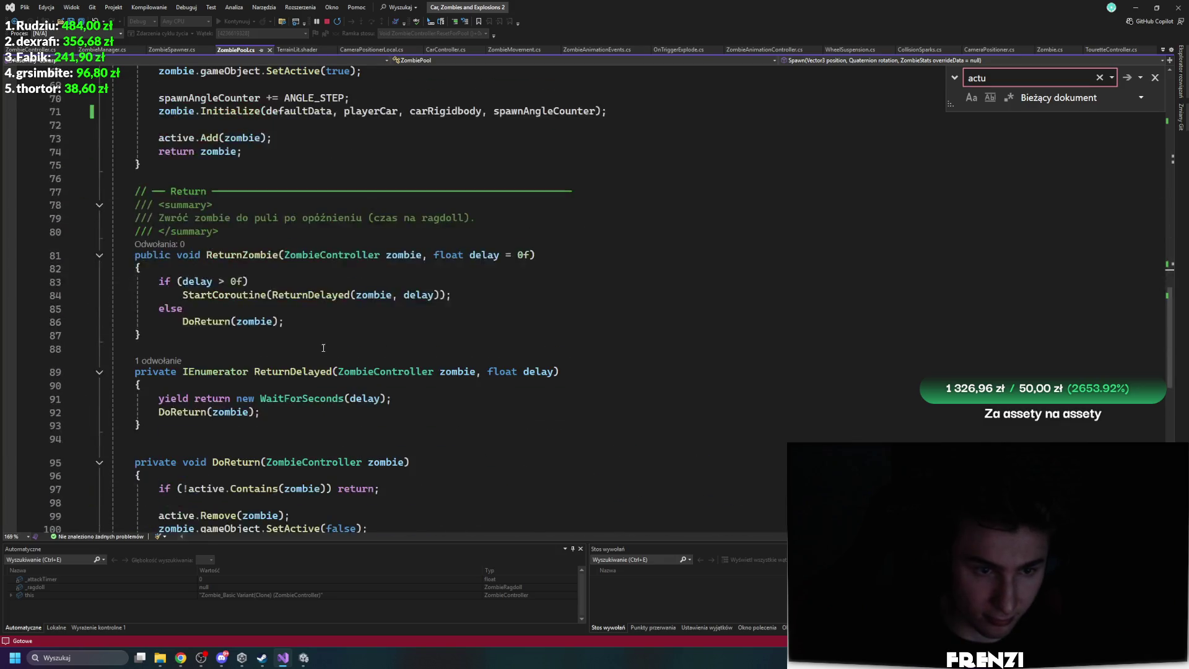
scroll(332, 335, up, 6)
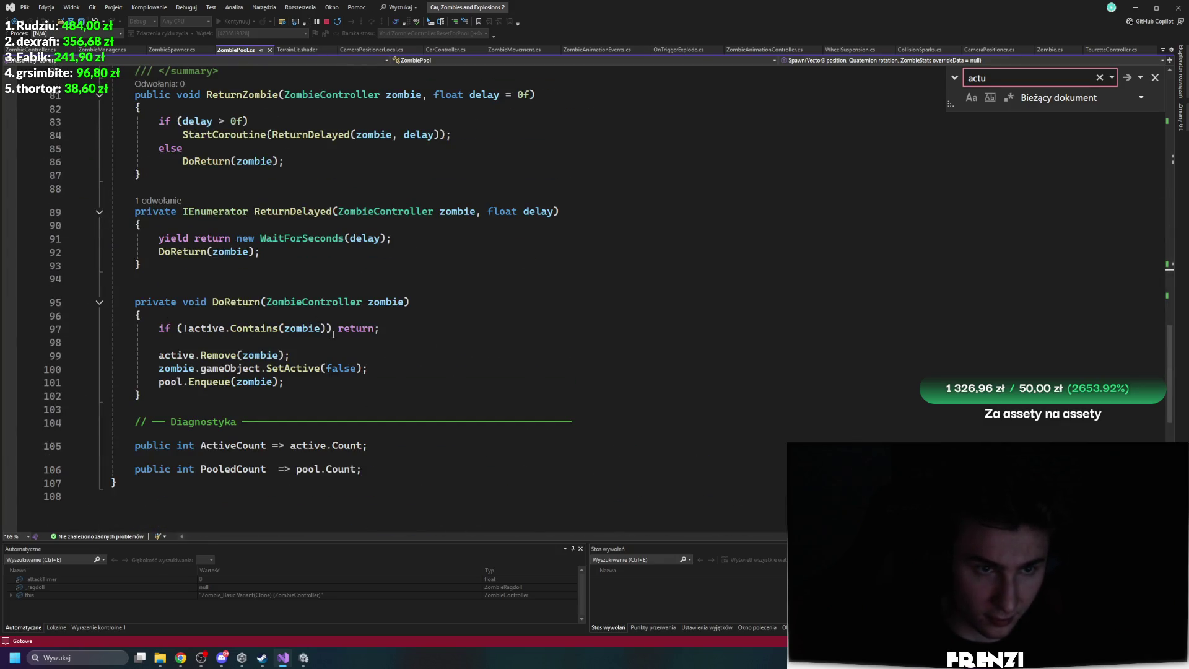
Set a breakpoint on DoReturn's active-zombie check at line 97, then go back to Unity
click(292, 217)
scroll(333, 327, up, 2)
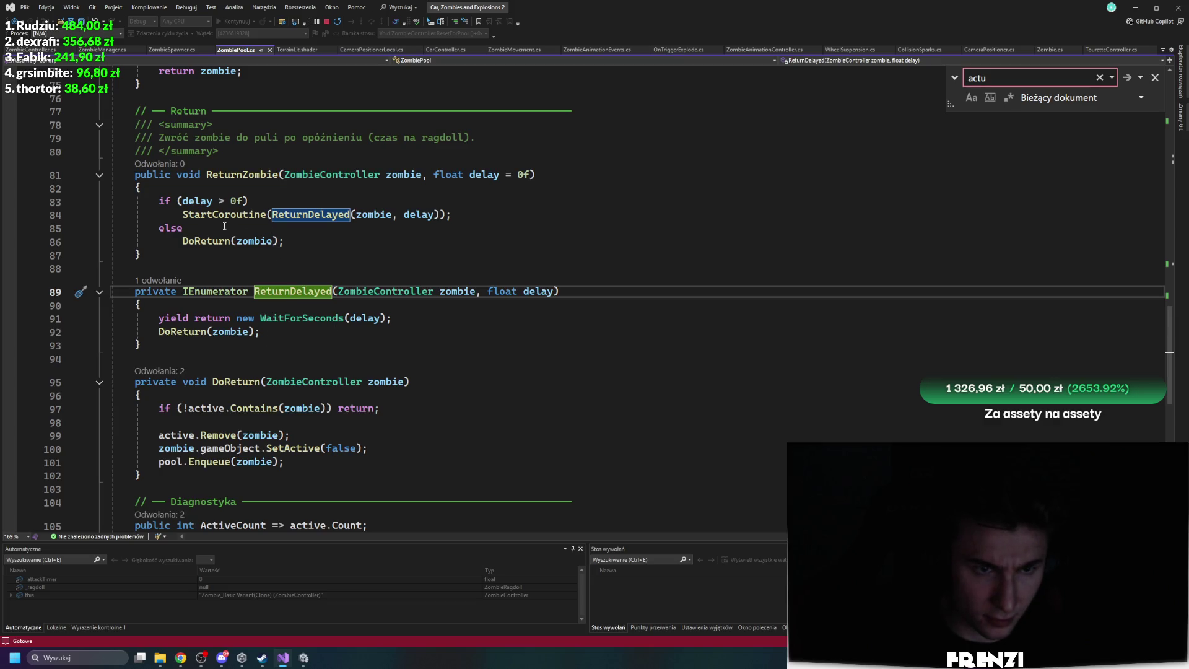
scroll(224, 248, down, 2)
click(235, 298)
click(201, 325)
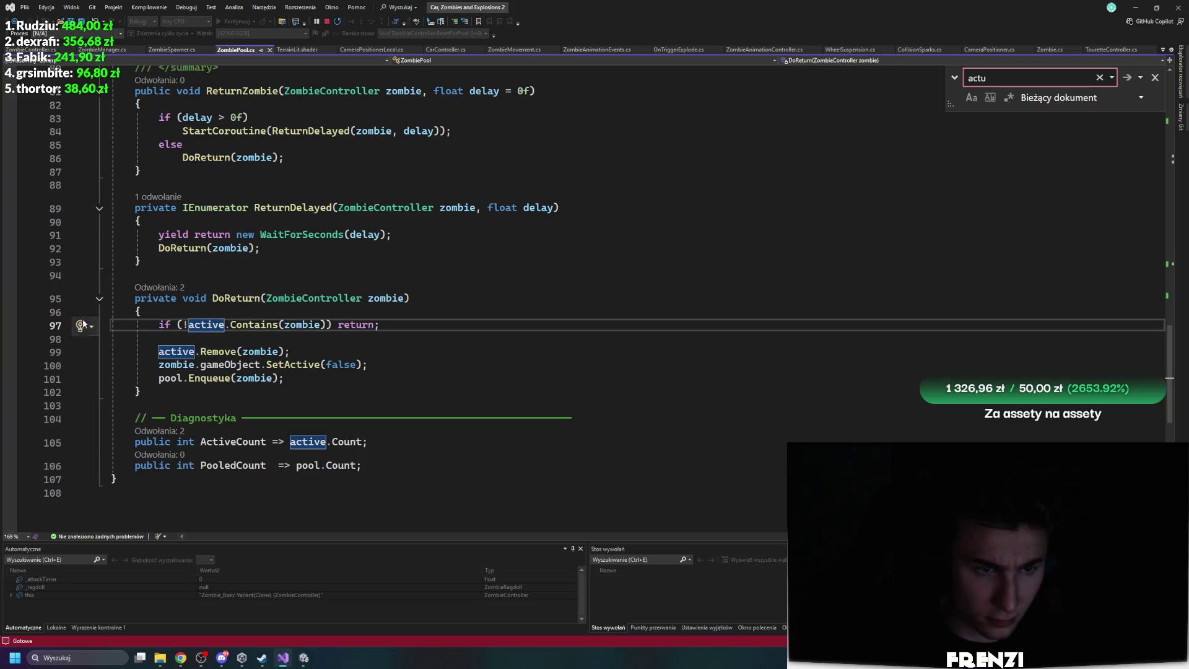
click(23, 328)
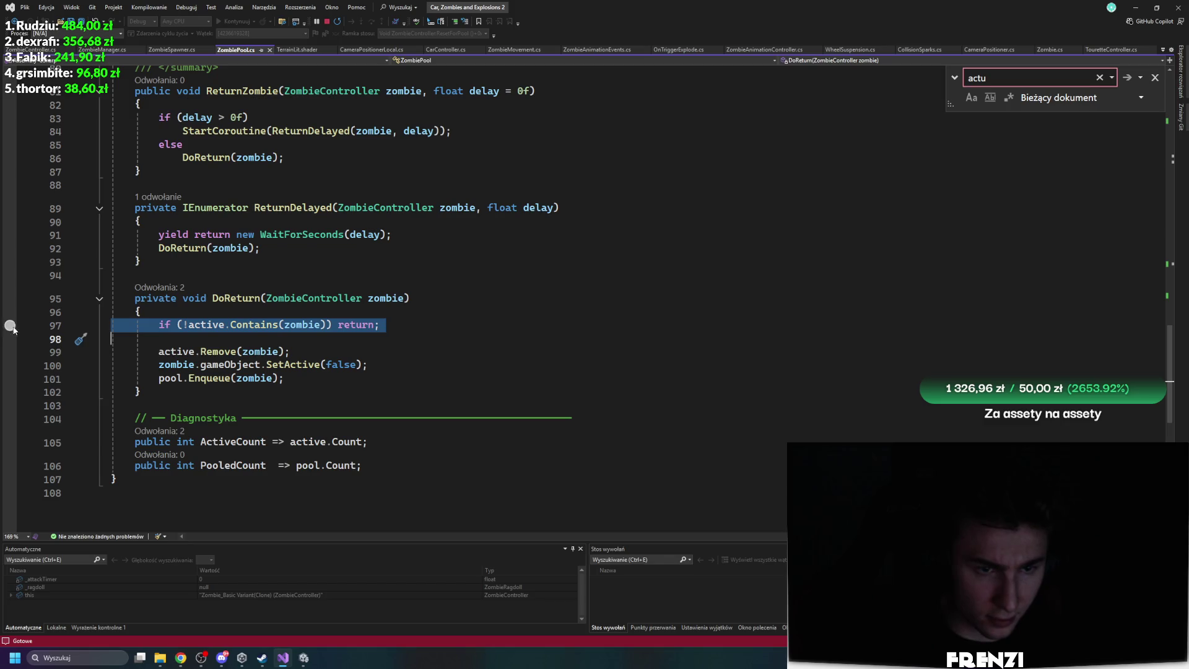
click(10, 326)
click(304, 658)
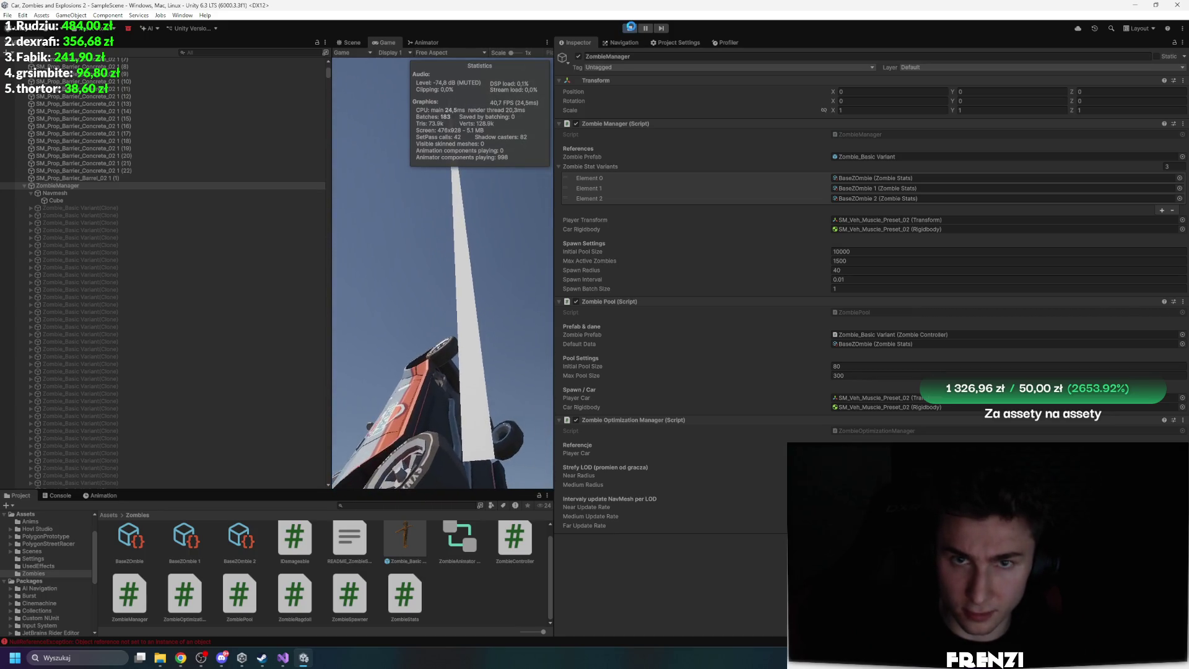
Stop Play and give ZombieManager Initial Pool Size 3000, Max Active 500, Pool Initial 400, Max Pool 700
click(632, 29)
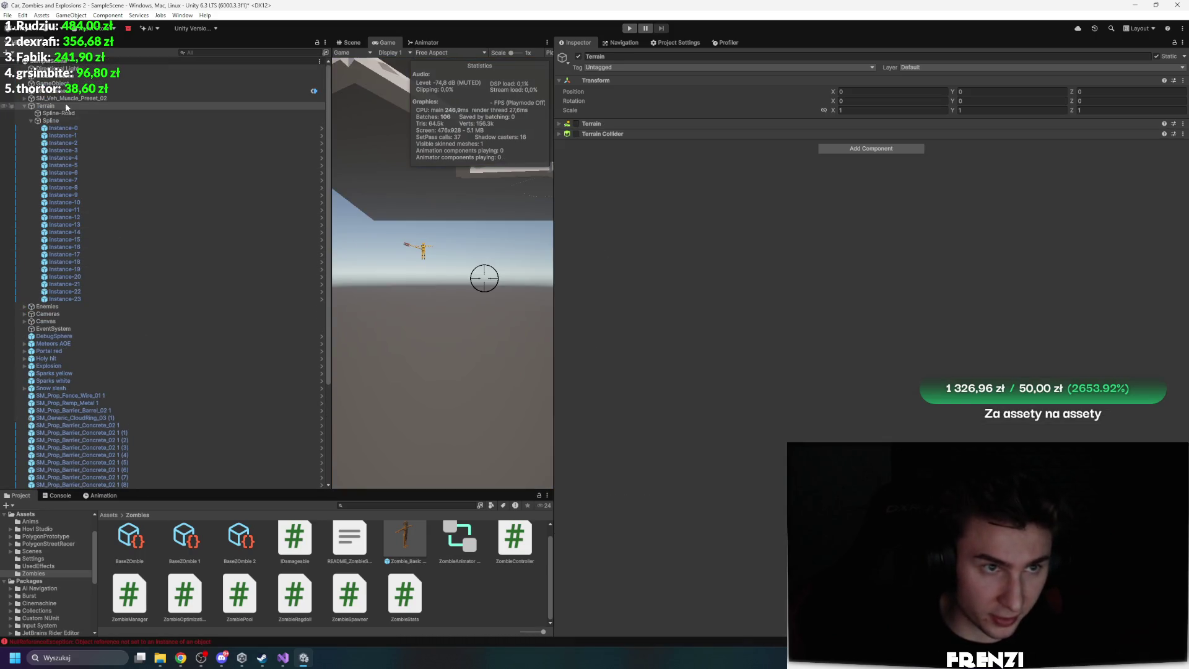
click(71, 98)
scroll(130, 303, down, 5)
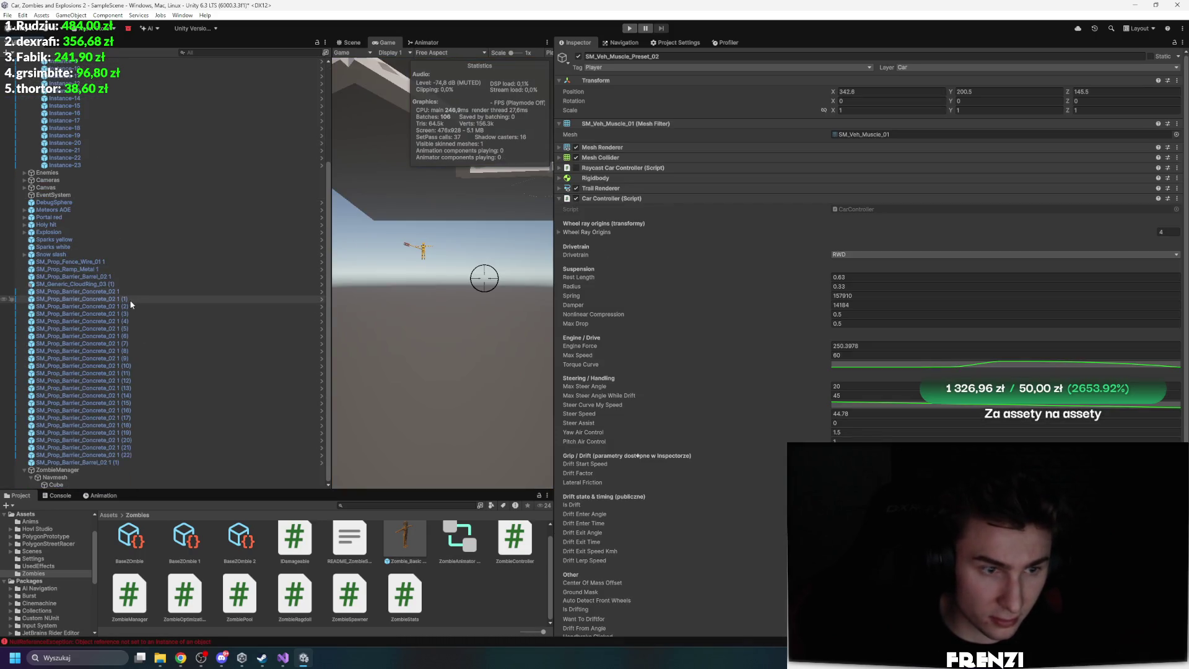
click(77, 470)
click(864, 251)
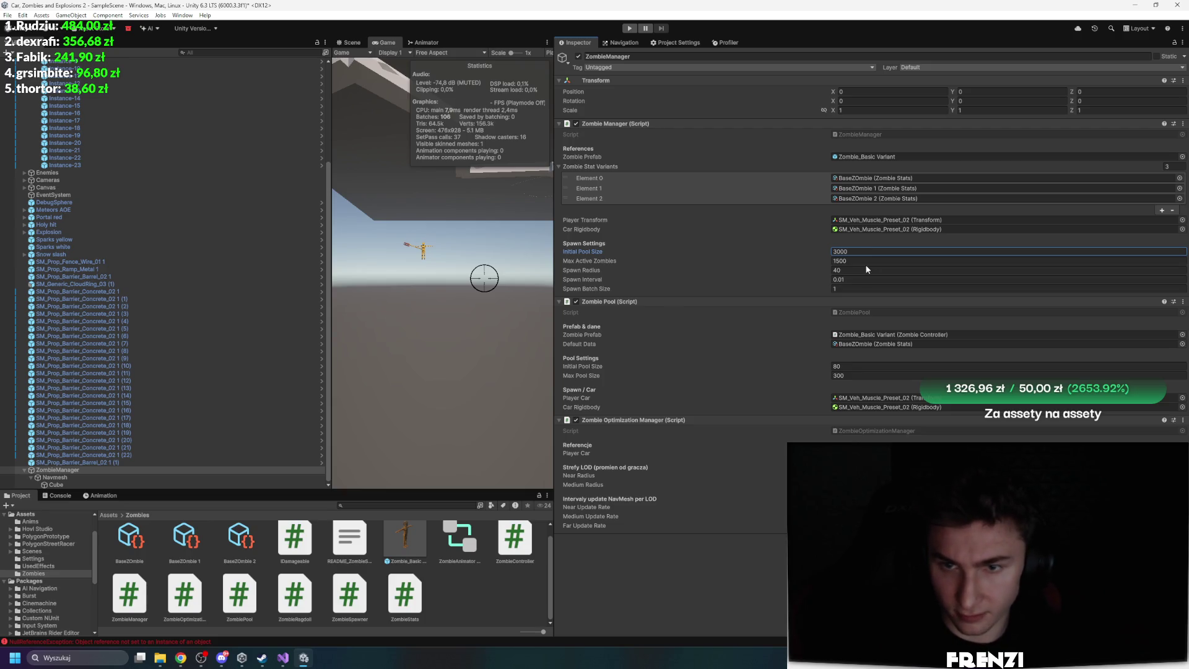
click(866, 258)
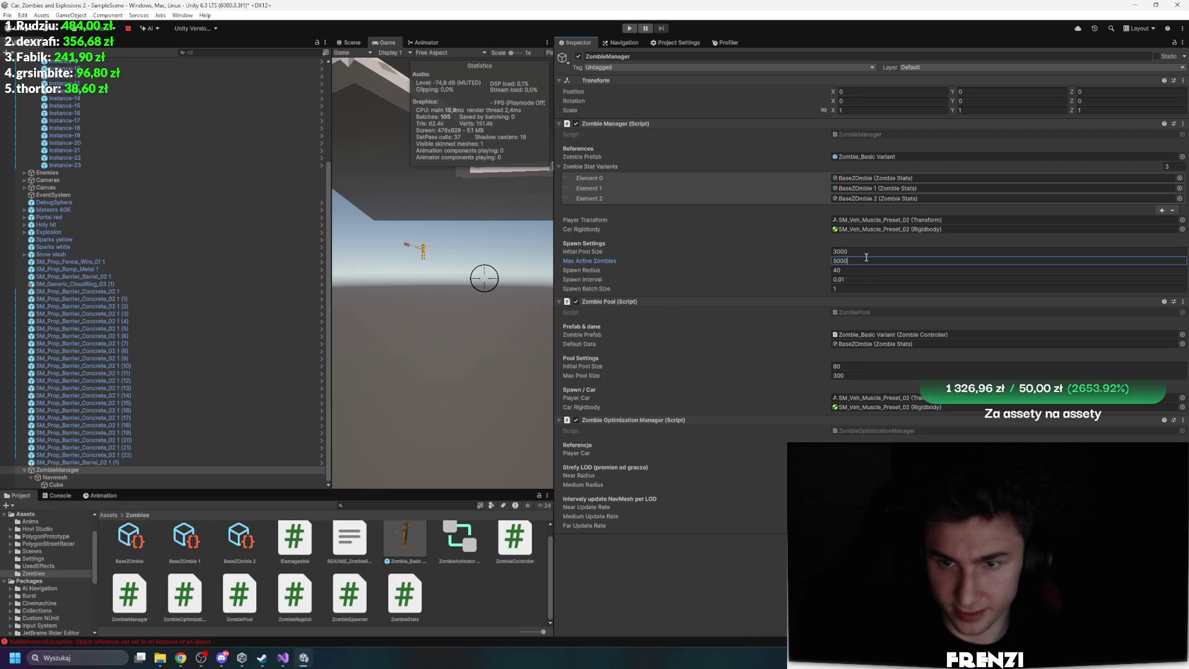
text(300)
click(874, 364)
text(400)
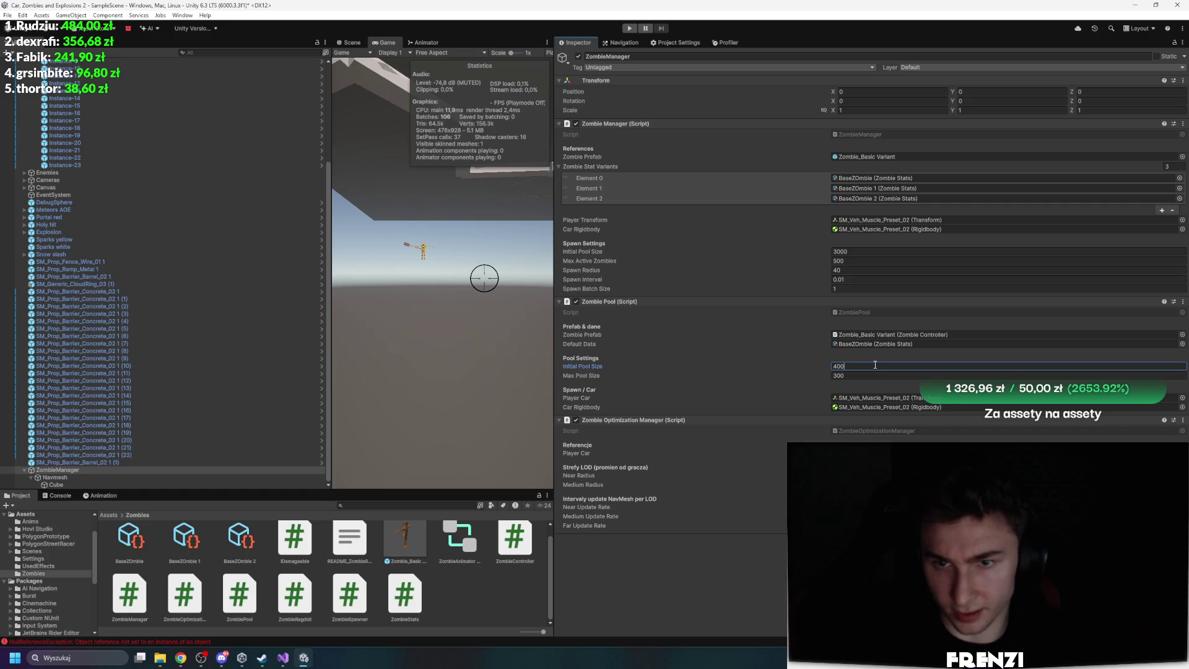
click(870, 372)
text(700)
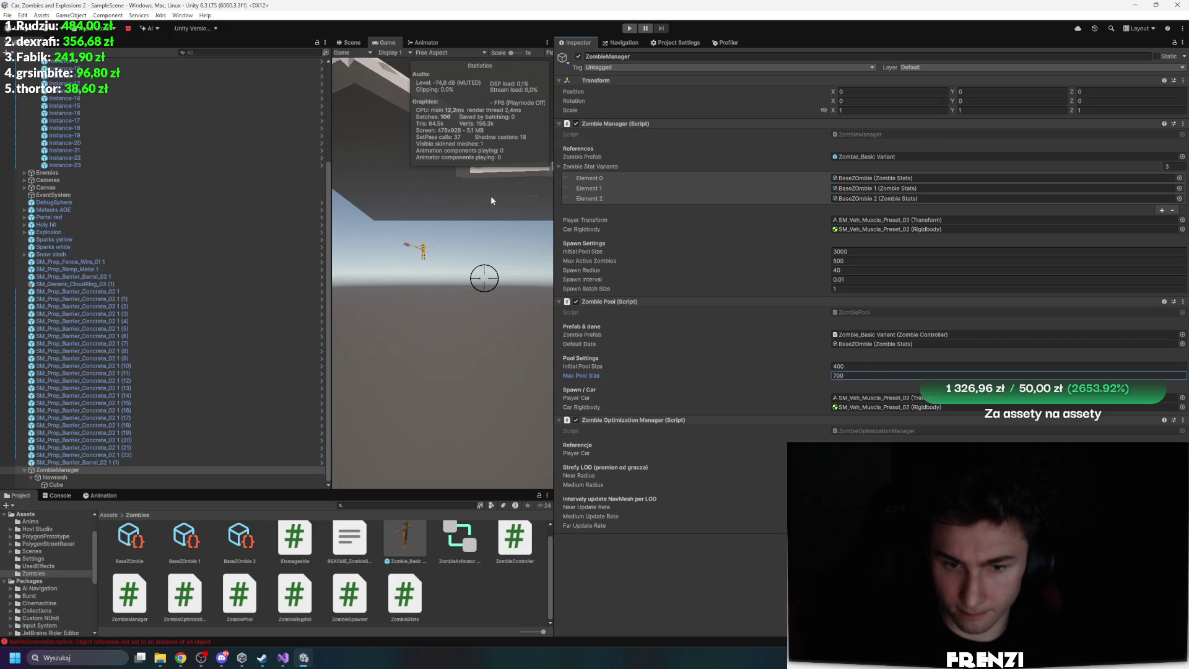
Widen the Game view, check the console, and start Play mode to test the settings
drag(551, 178, 704, 178)
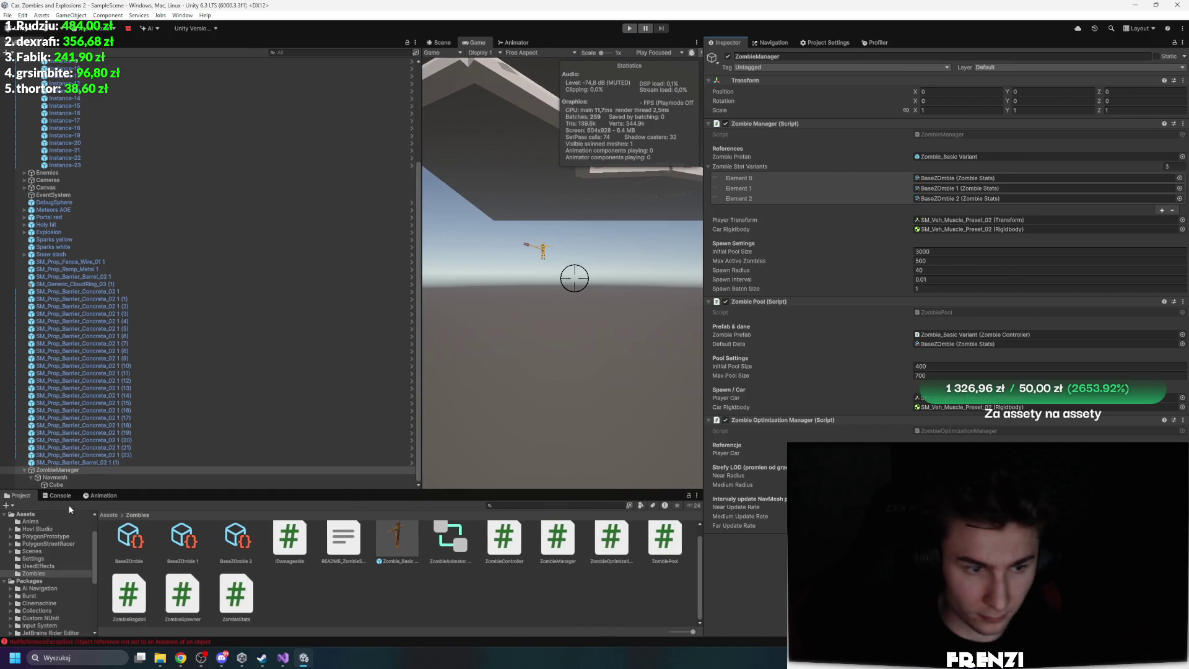
click(59, 495)
click(15, 496)
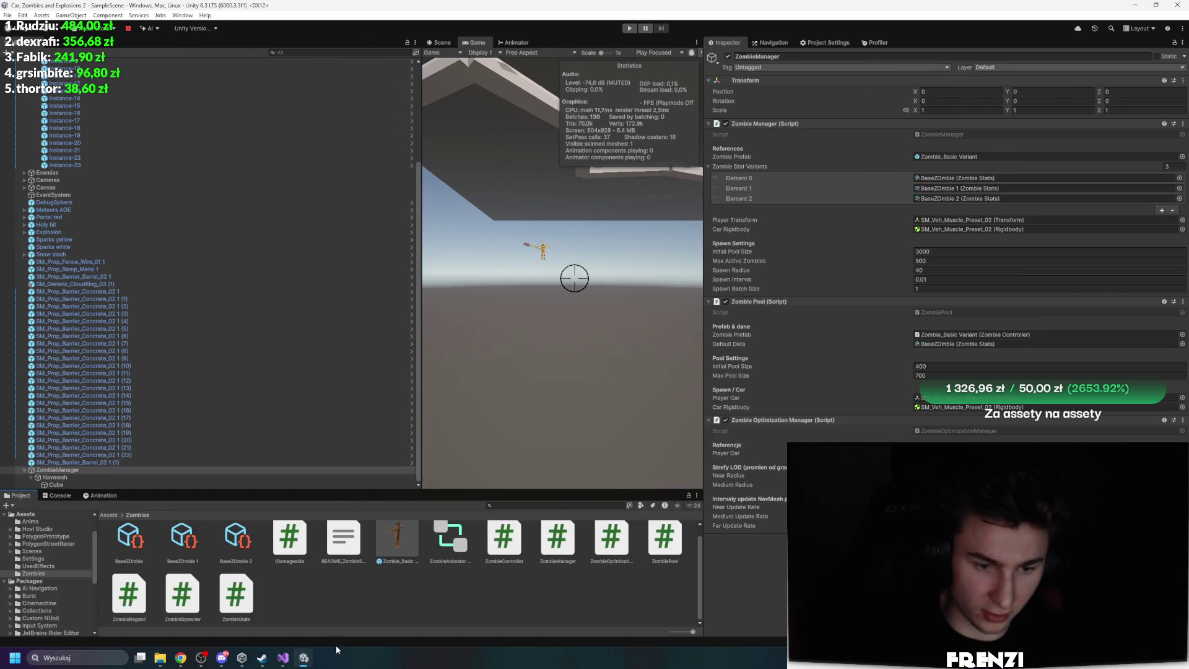
key(ctrl+p)
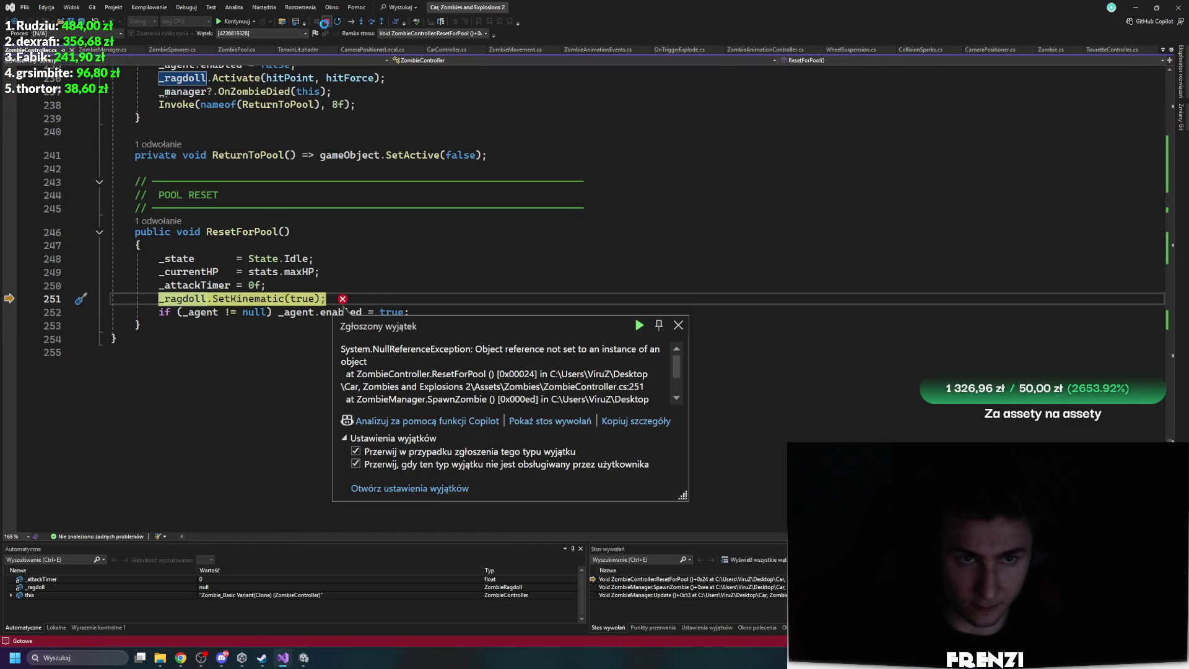
Resume past the NullReferenceException, return to Unity, and maximize the Game view with Shift+Space
key(F5)
key(alt+Tab)
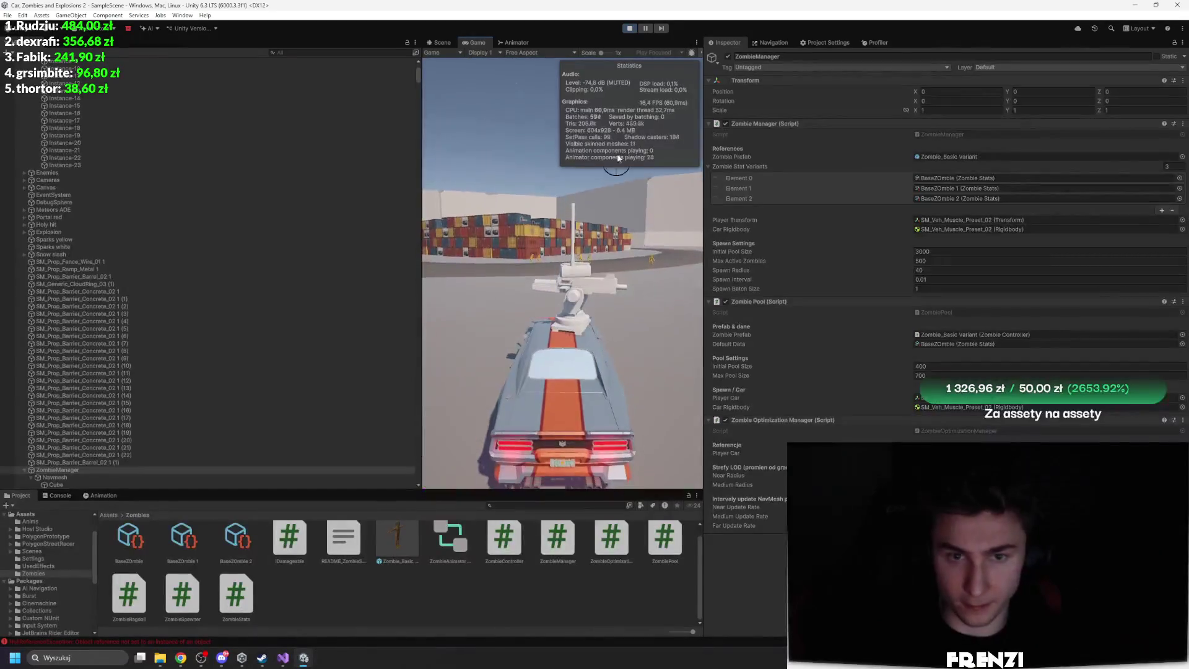
key(shift+space)
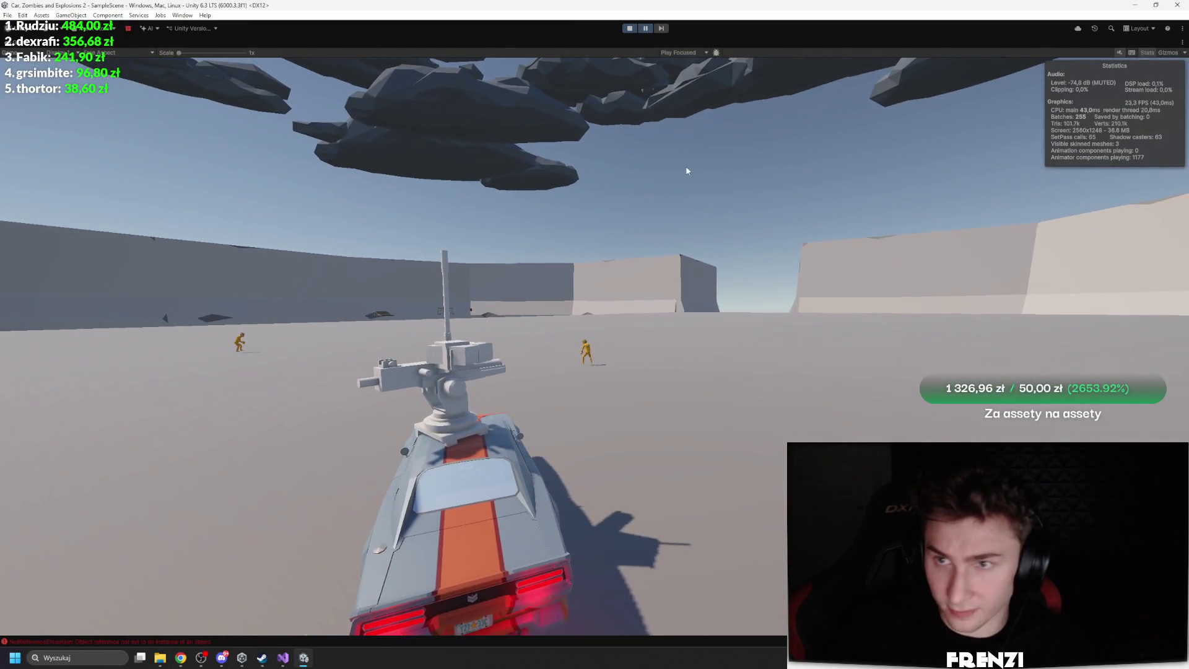
Restore the full editor layout and open the Profiler on a later frame
key(shift+space)
click(862, 43)
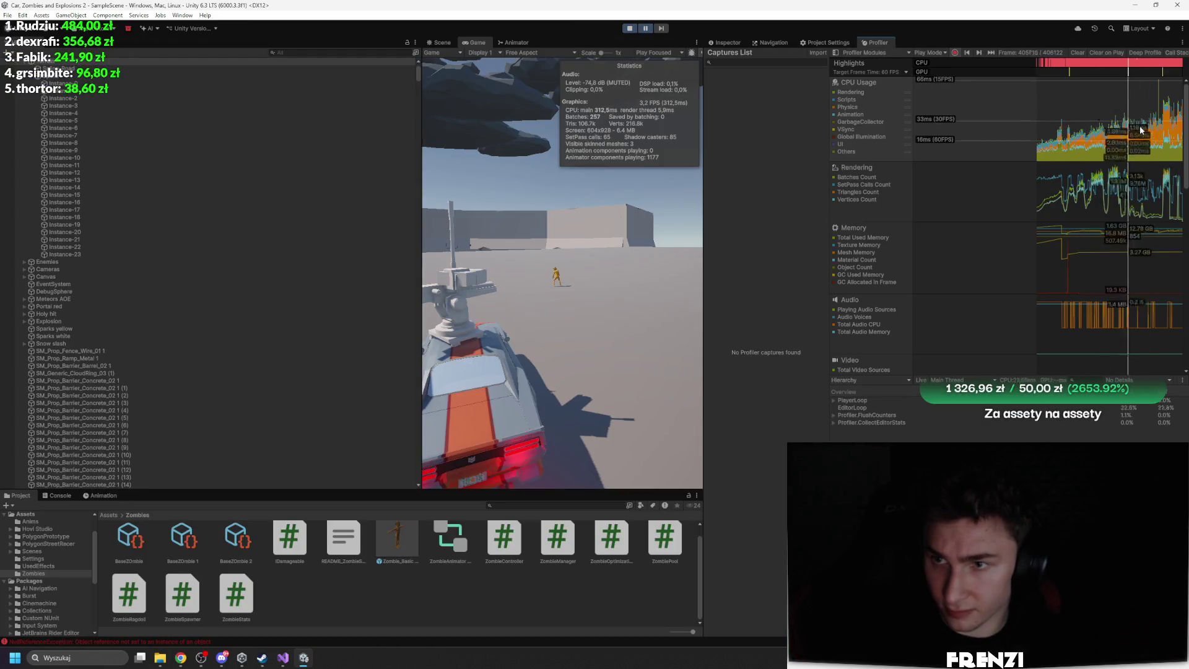
click(1165, 130)
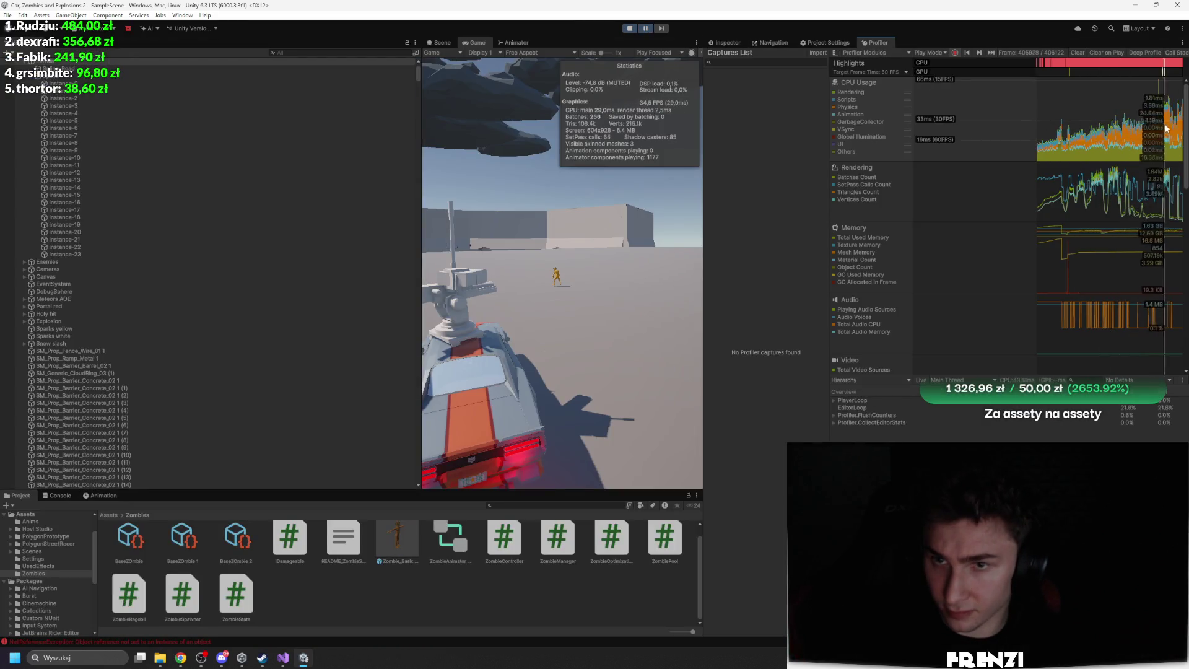
Review the Layer Collision Matrix under Project Settings > Physics, then return to the Profiler
click(820, 43)
click(785, 42)
click(722, 41)
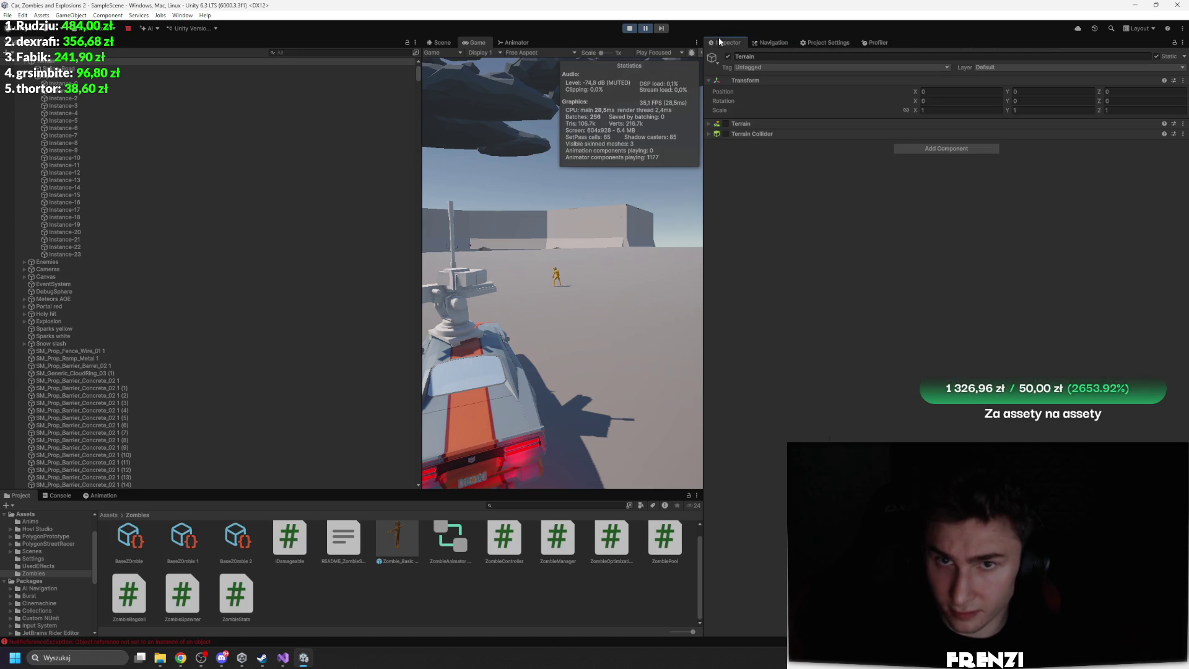
click(830, 42)
click(755, 138)
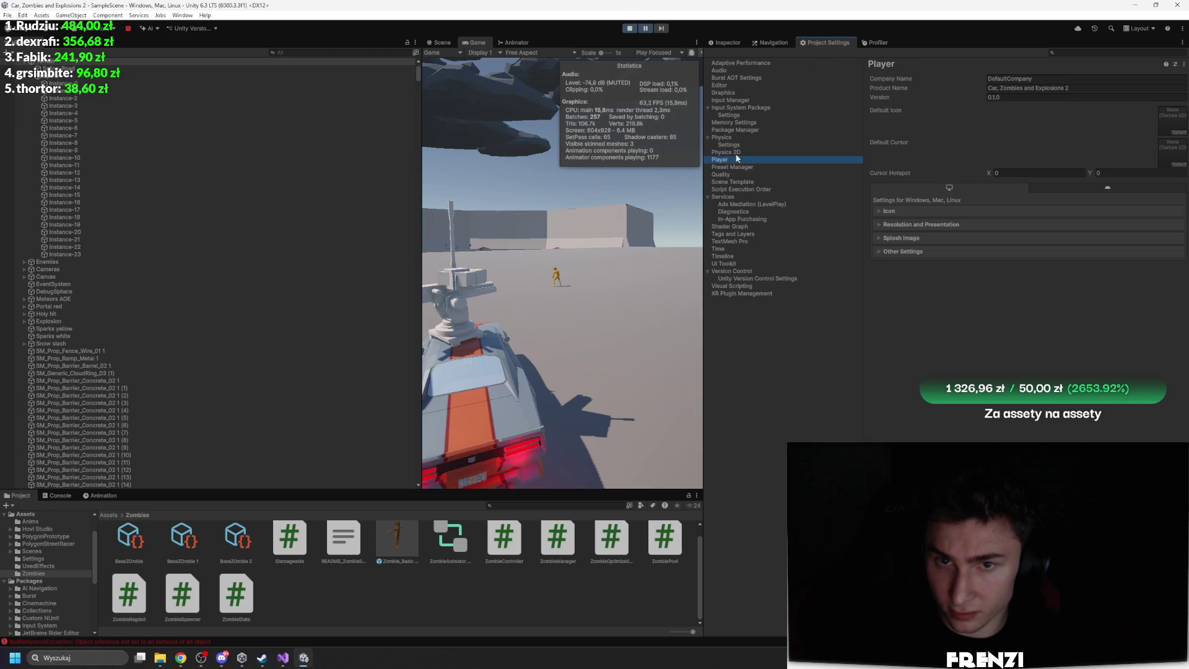
click(742, 143)
click(897, 104)
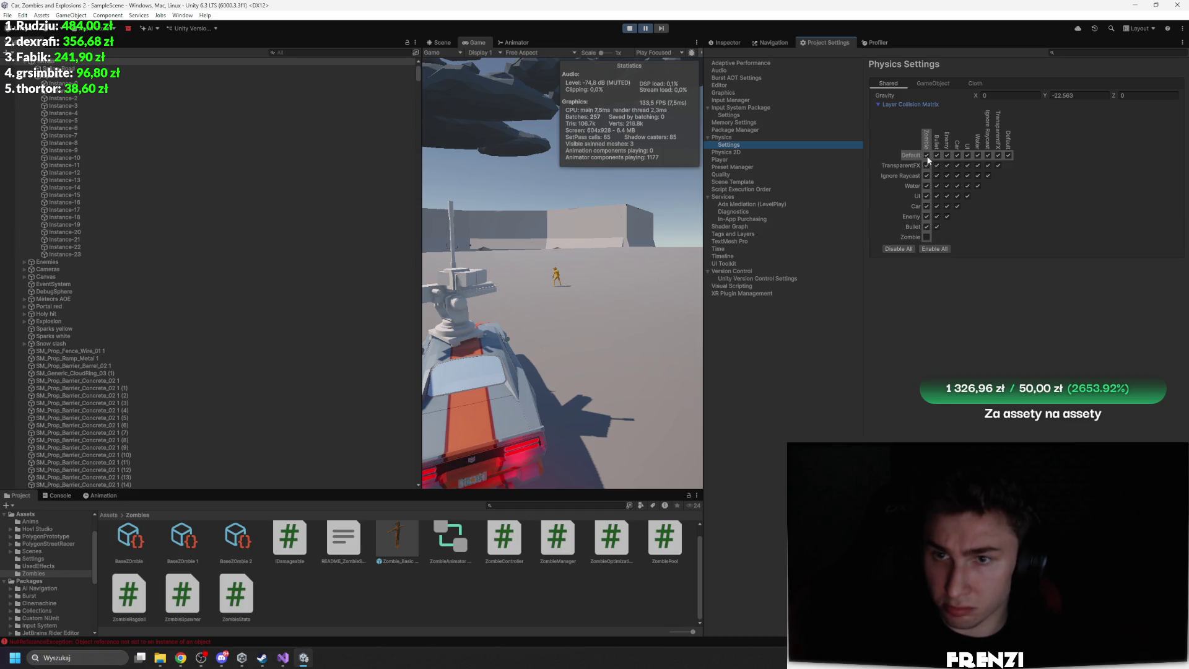
click(881, 43)
click(1172, 128)
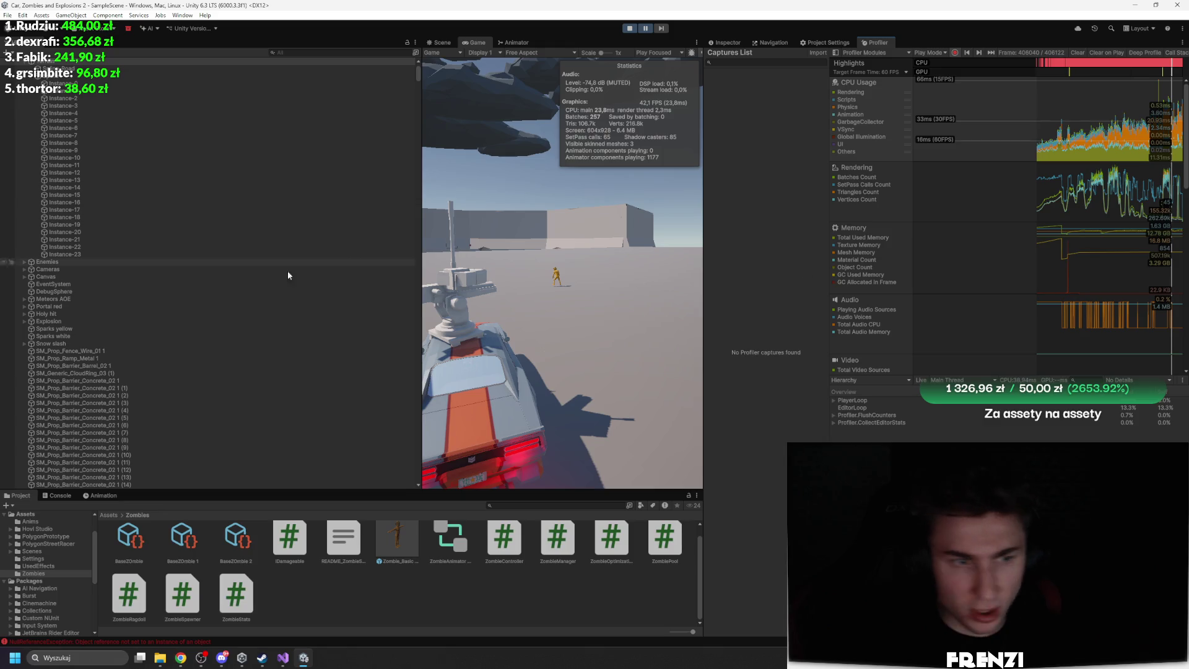
Select a spawned Zombie_Basic Variant(Clone) in the Hierarchy and show its components
scroll(190, 277, down, 10)
scroll(175, 284, down, 5)
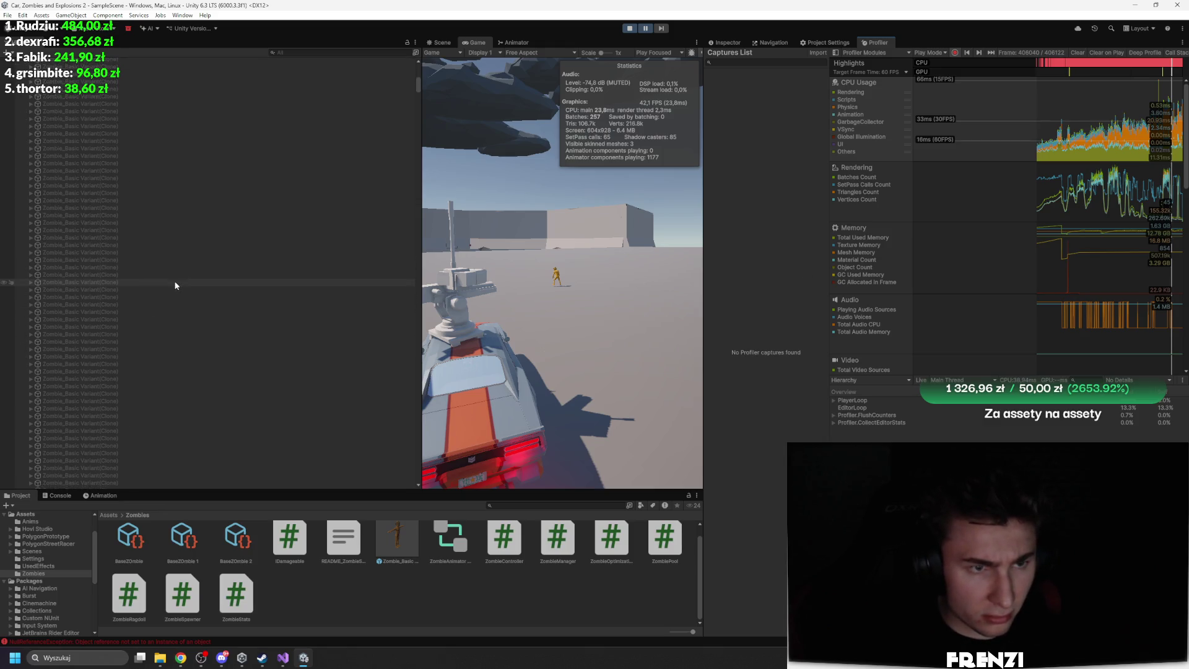
drag(420, 104, 424, 156)
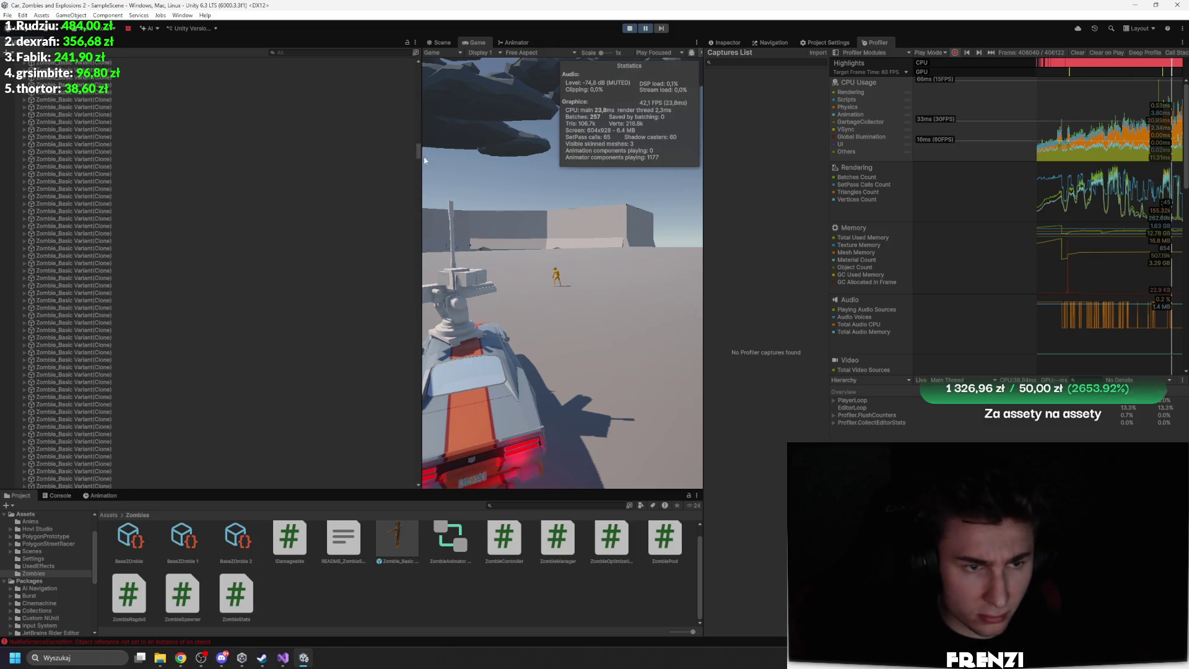
click(152, 215)
click(728, 44)
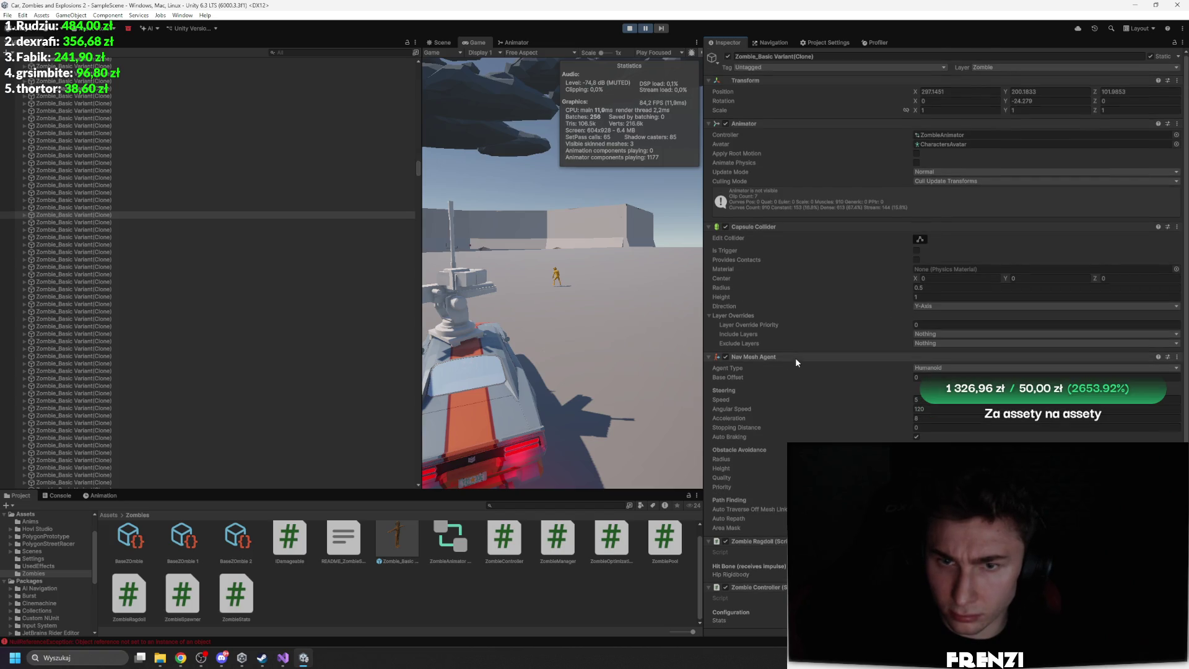
Inspect the Rigidbody on the clone's Root > Hips bone, then stop Play mode
click(23, 214)
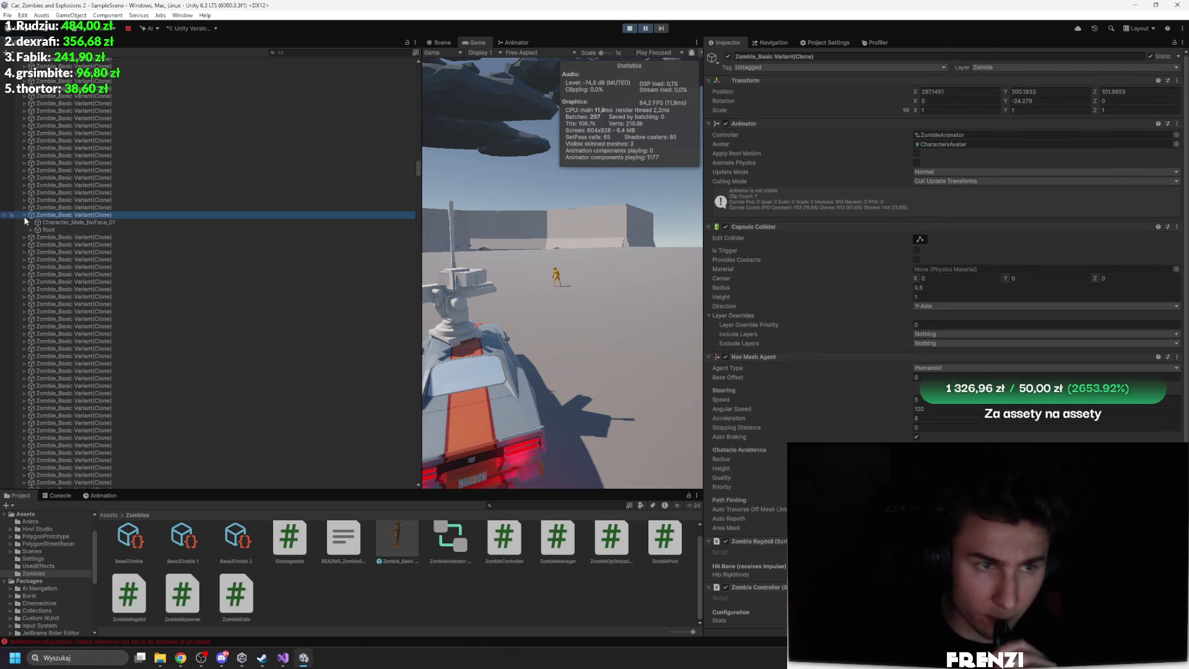
click(14, 230)
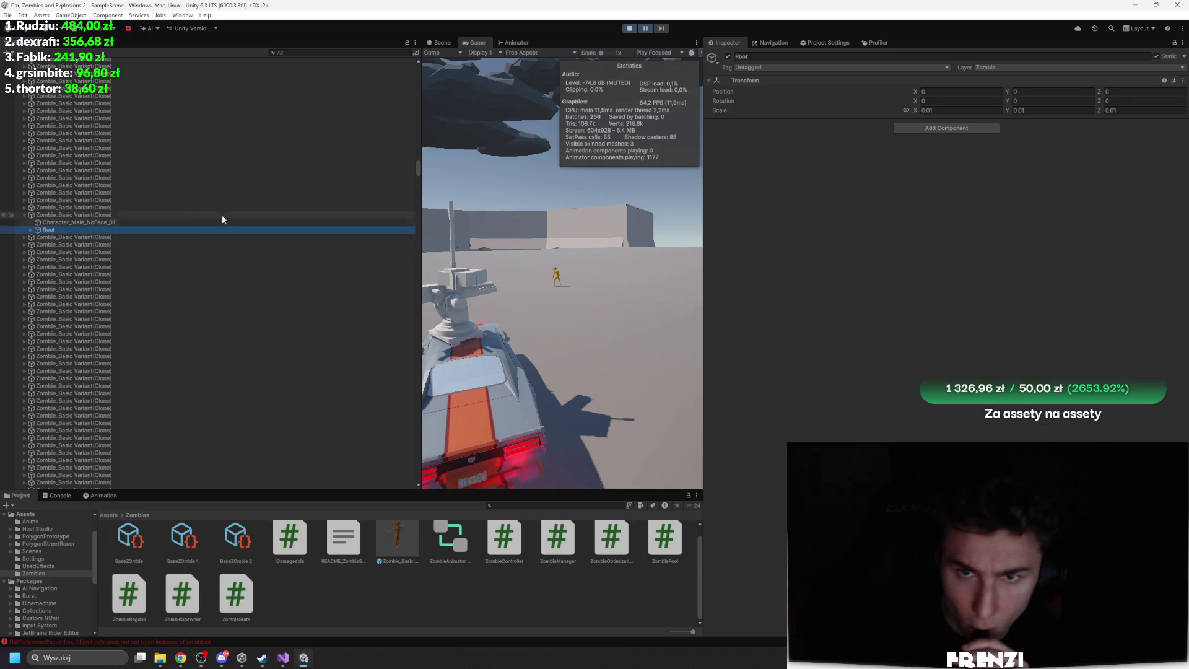
click(31, 231)
click(62, 237)
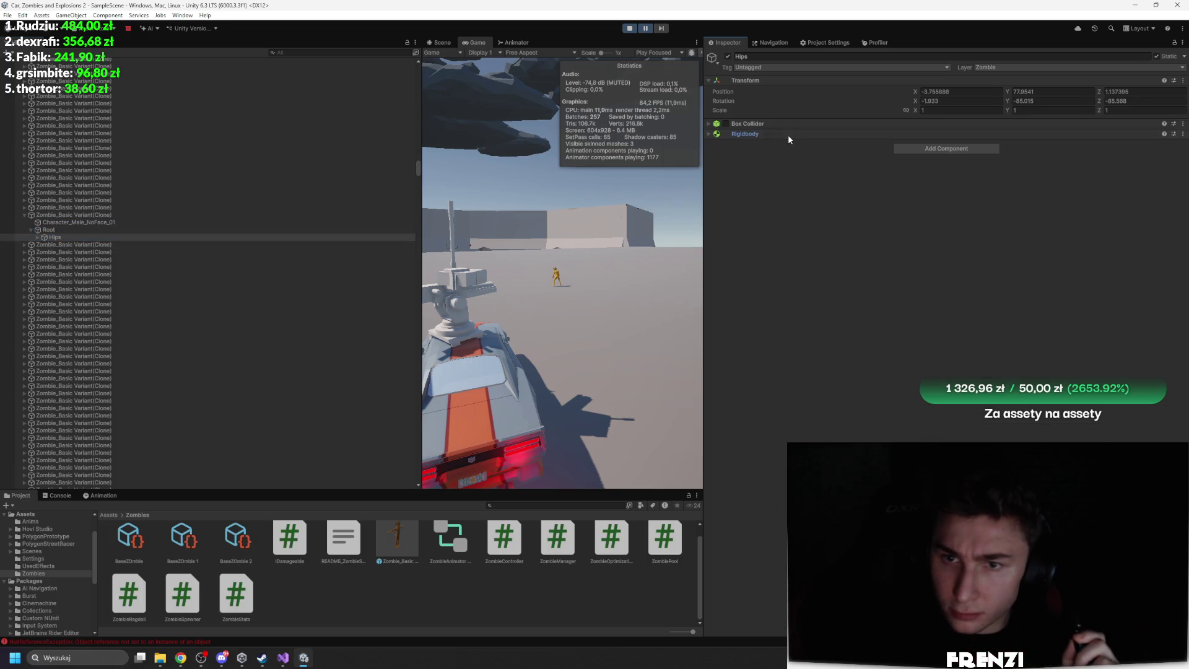
click(787, 135)
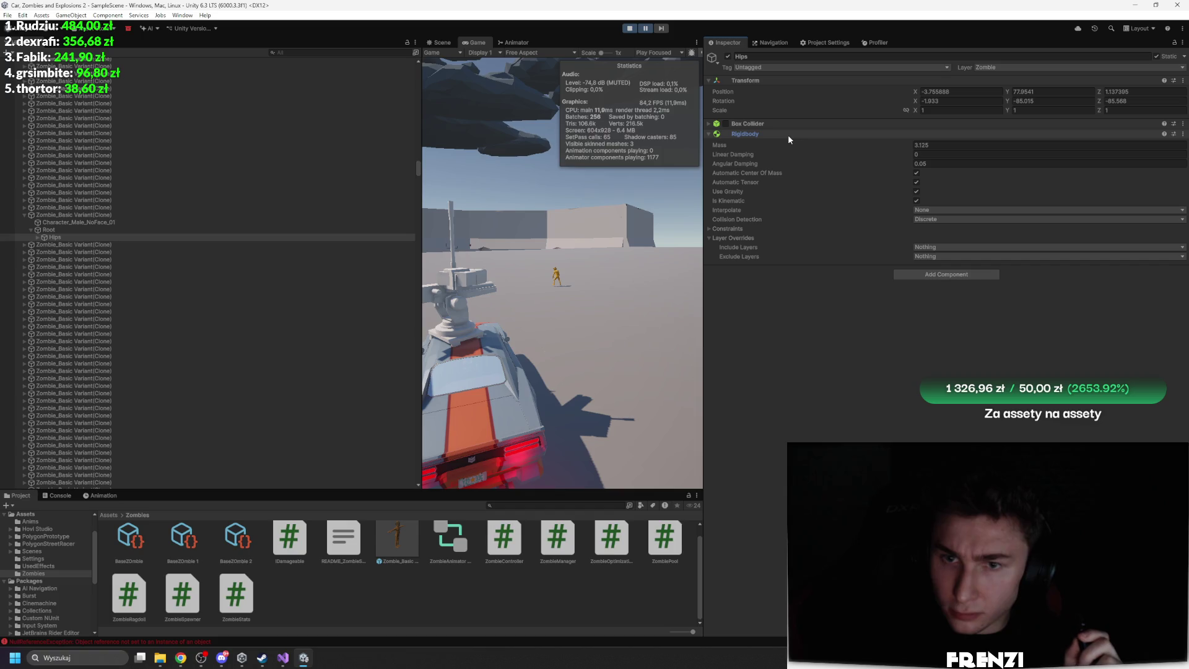
click(629, 29)
Turn off gravity on the Zombie_Basic prefab's Hips Rigidbody and start Play mode
double_click(393, 540)
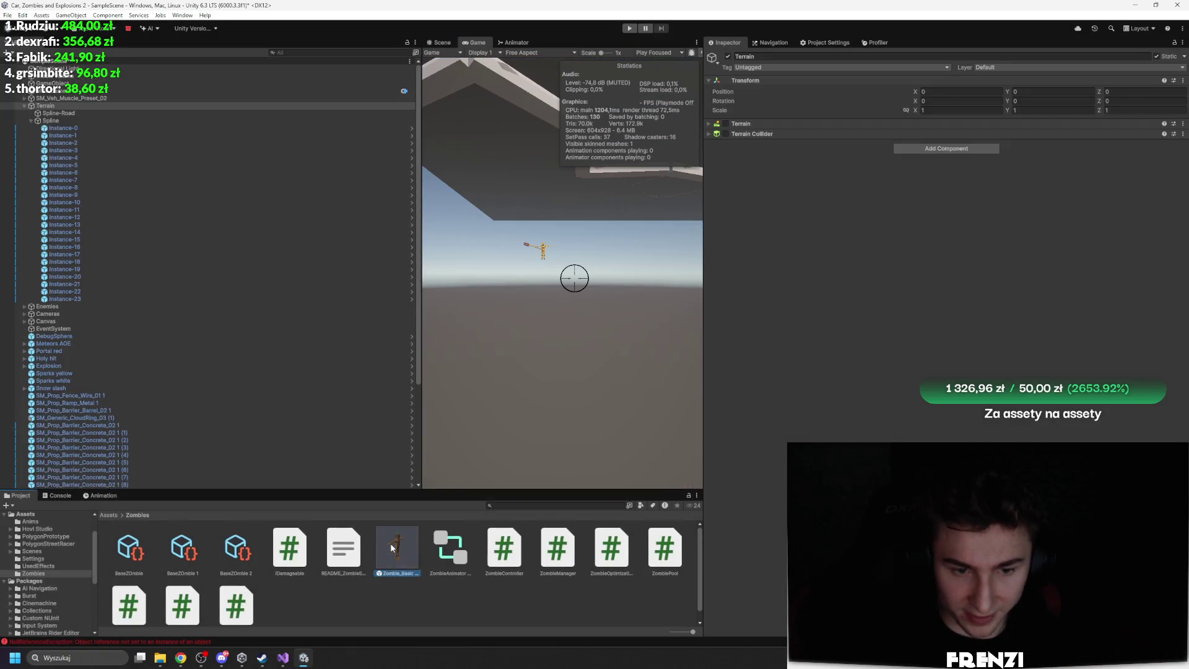
click(108, 95)
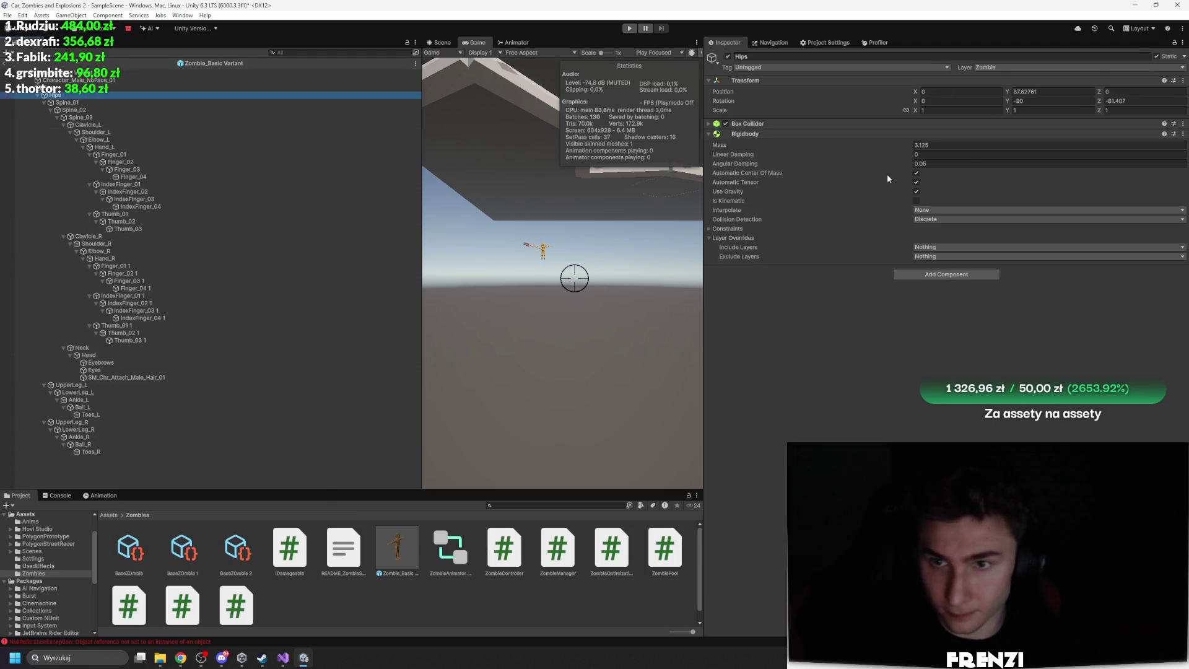
click(917, 191)
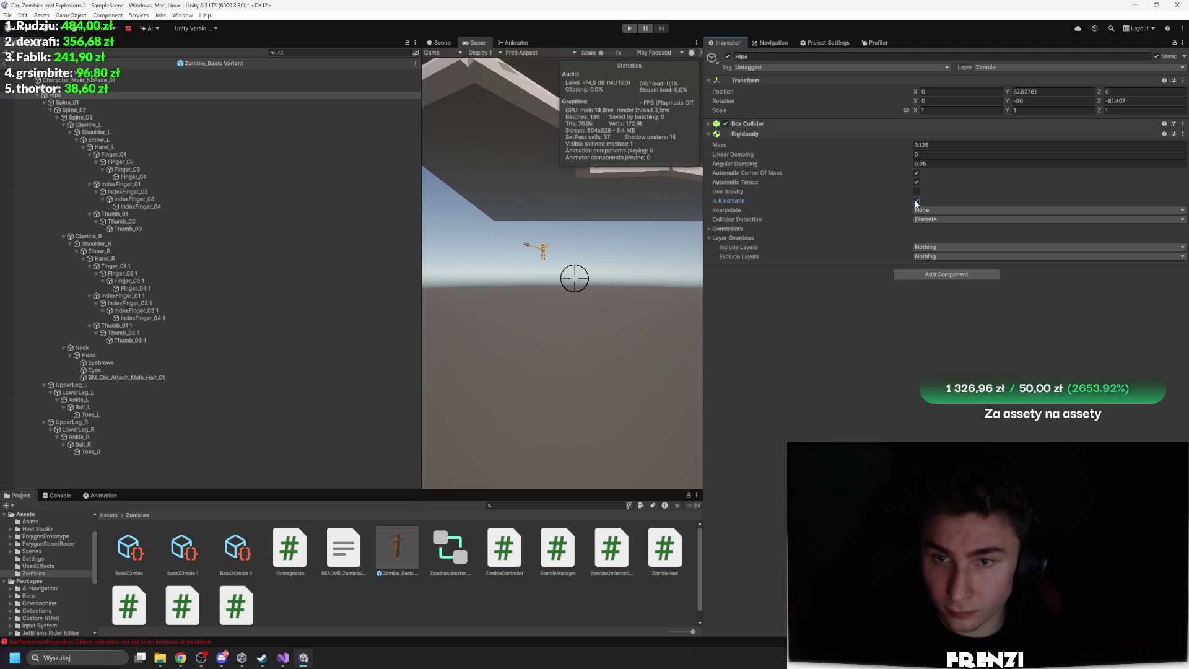
click(441, 43)
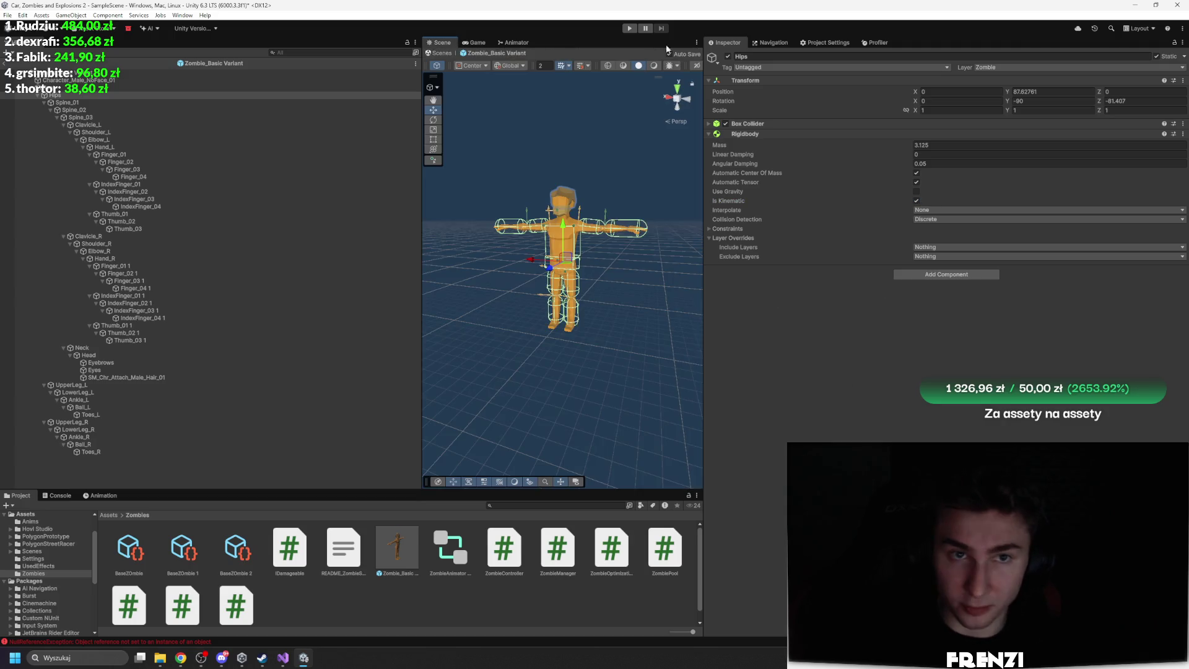
click(628, 28)
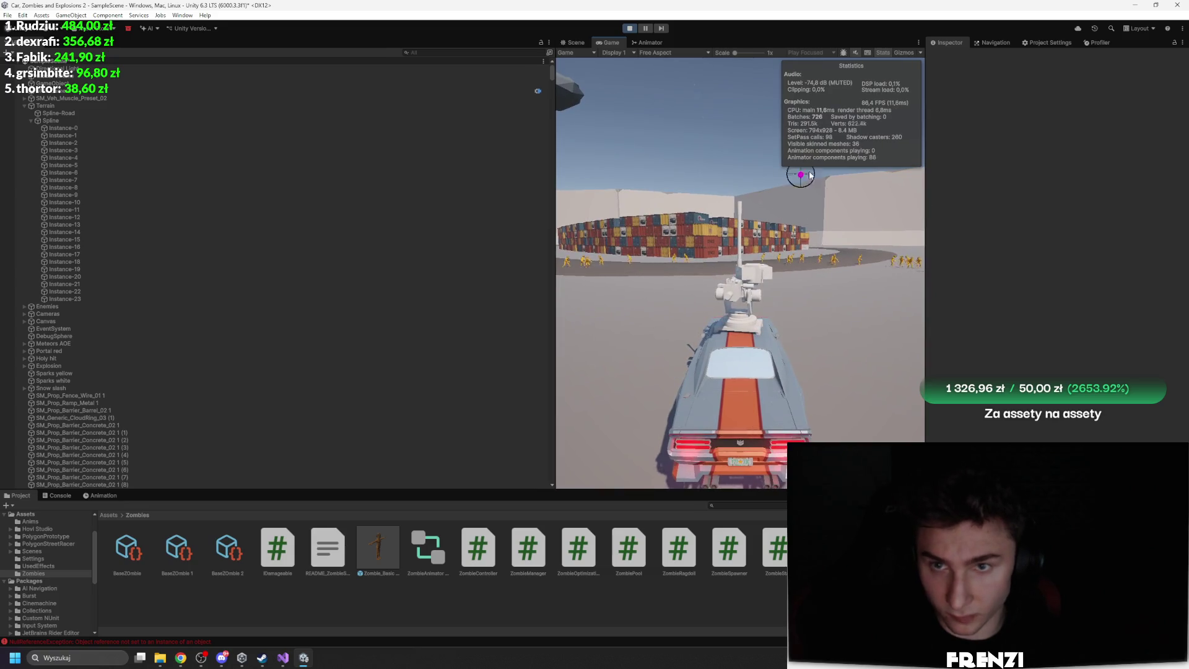
Drive the car into the zombie crowd and load a recorded Profiler frame's breakdown
click(1097, 42)
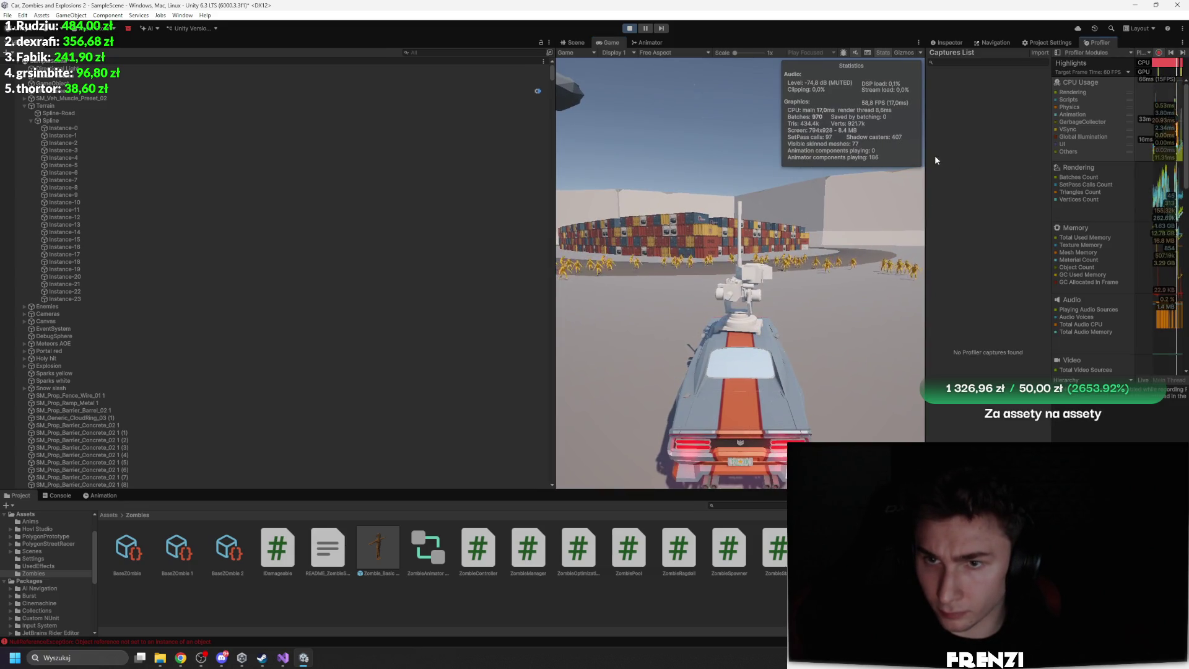
drag(926, 223, 746, 186)
click(575, 180)
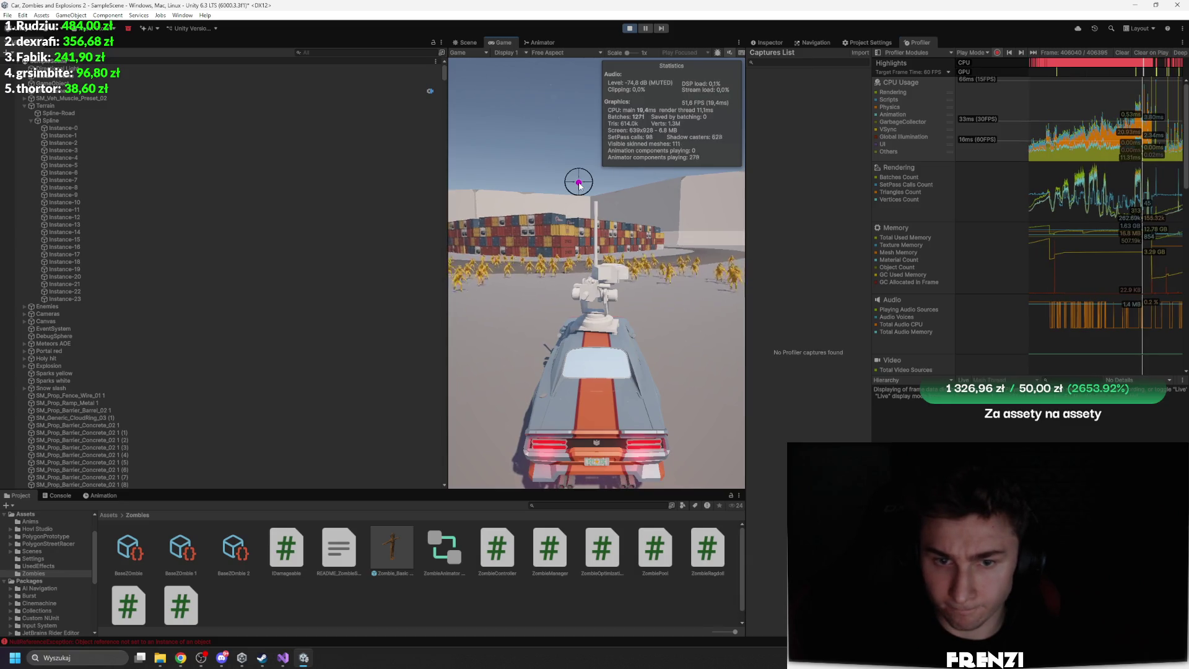
key(w)
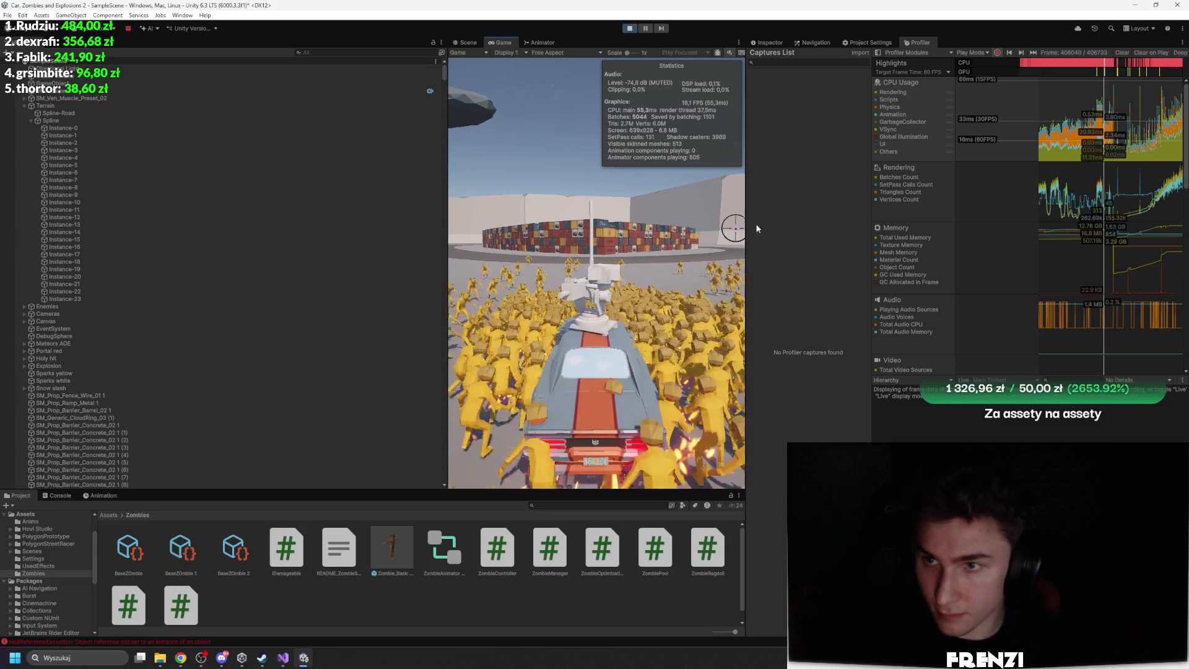
click(1146, 140)
Expand PlayerLoop and UpdateScene in the Profiler Hierarchy and widen the Profiler panel
key(ctrl+1)
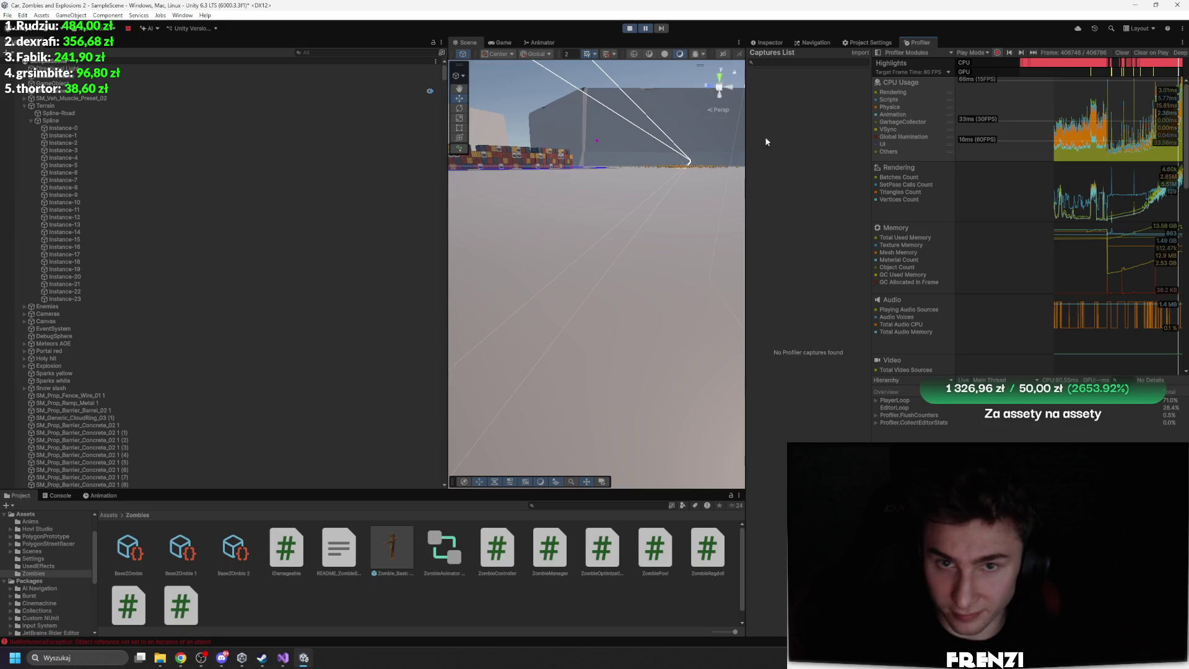
click(875, 400)
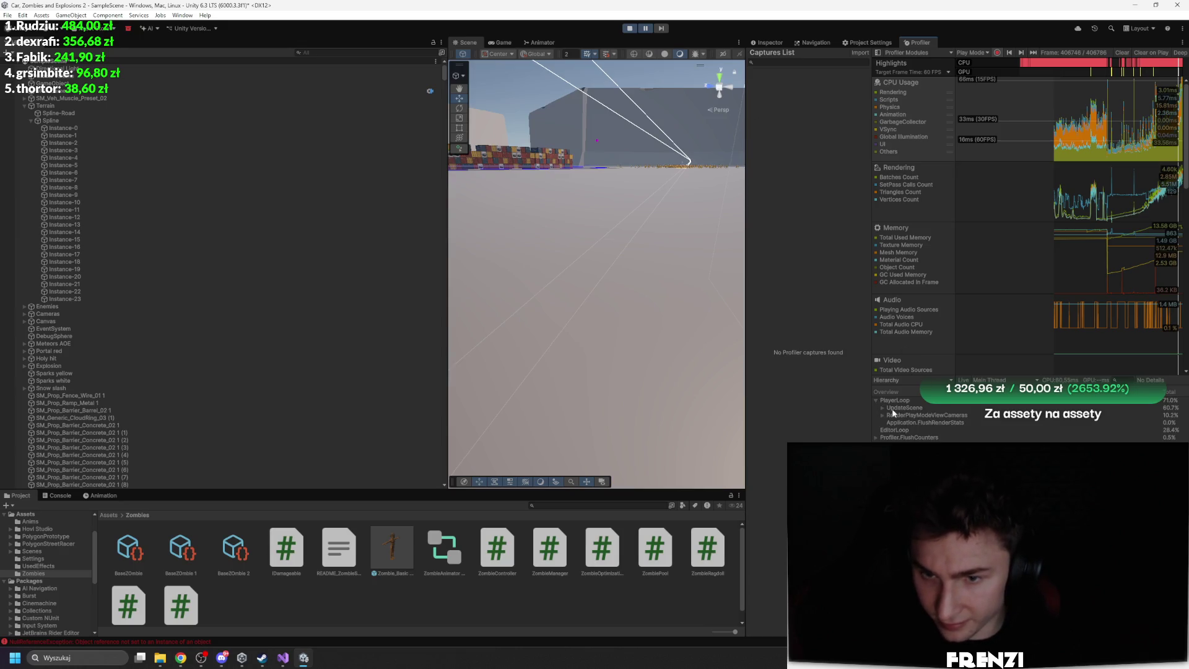
click(883, 407)
click(894, 415)
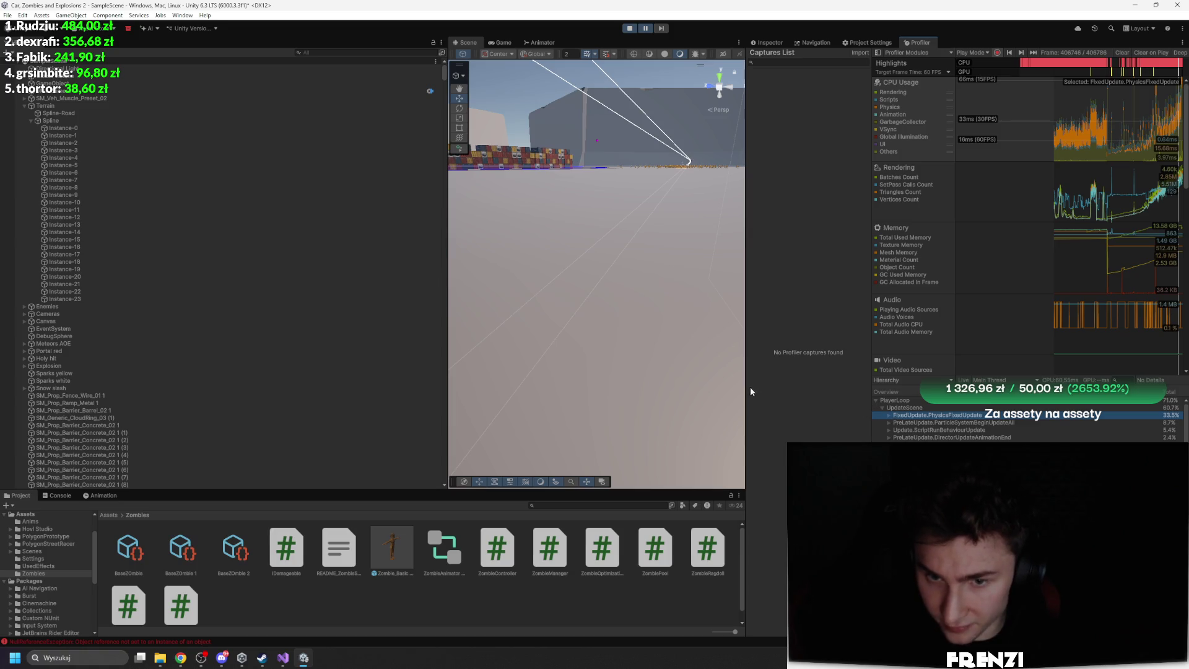
drag(746, 386, 445, 386)
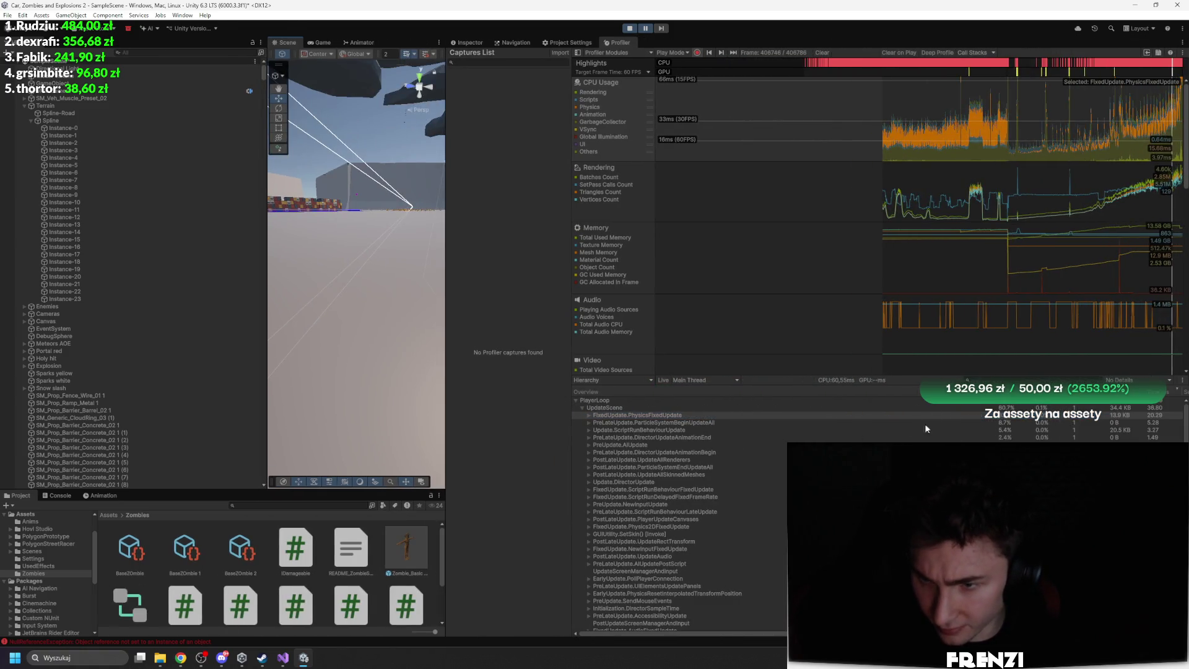
Re-sort the Profiler columns, inspect FlushCounters and particle costs, then maximize the panel
click(1088, 394)
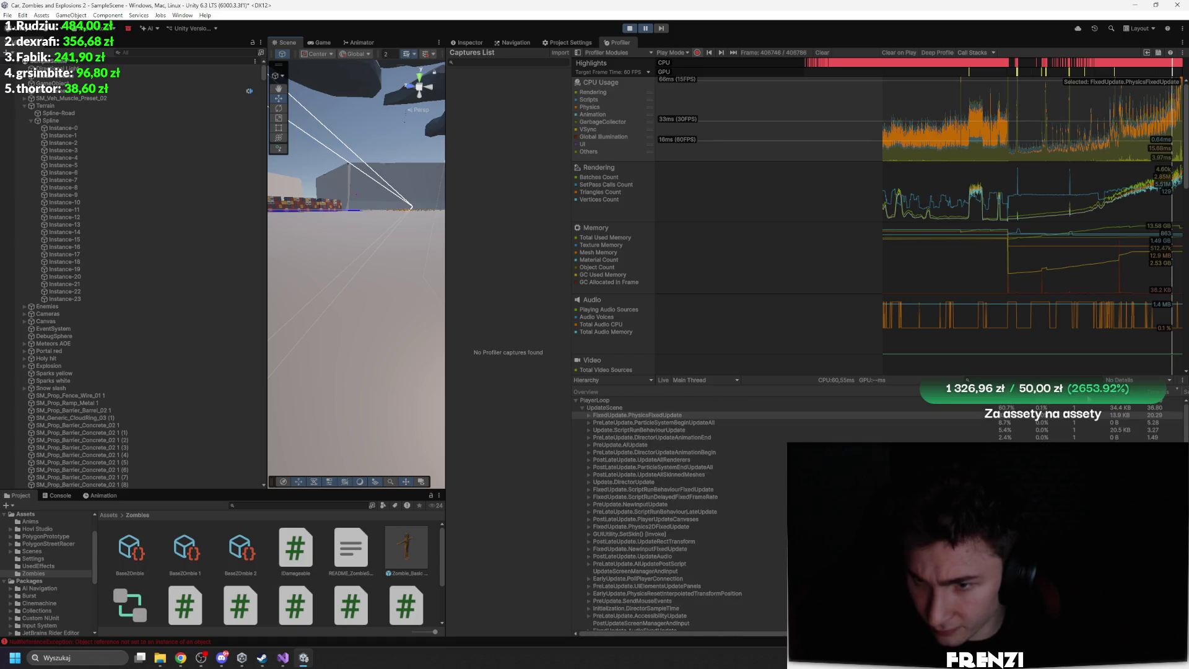
click(1087, 394)
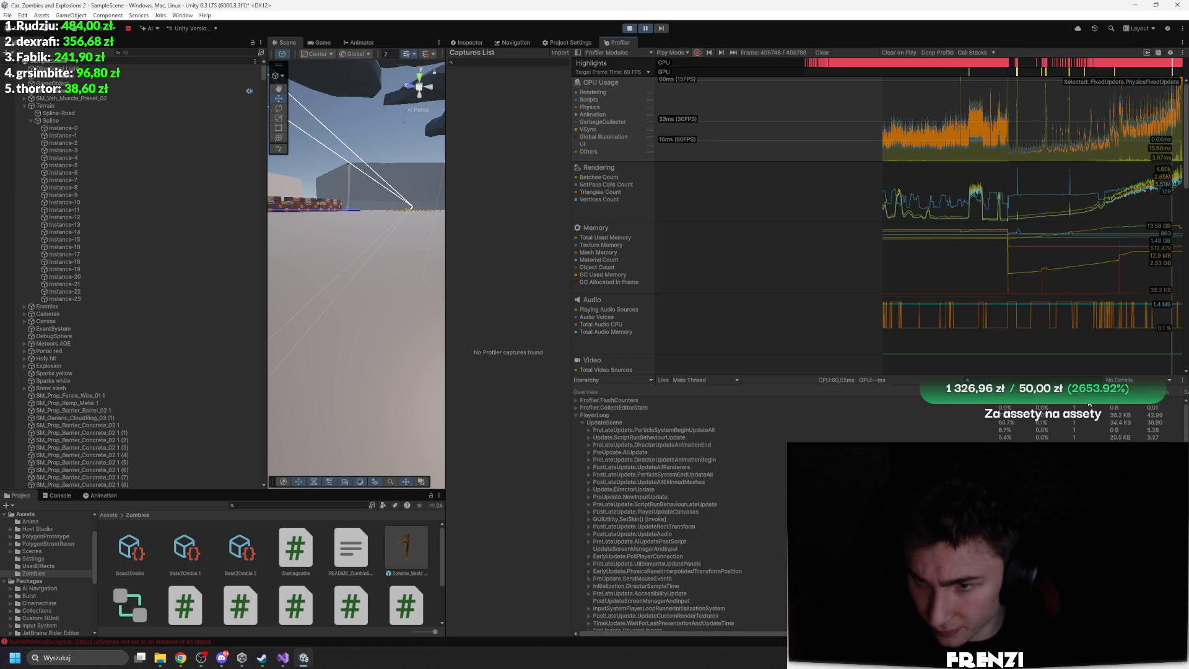
click(575, 401)
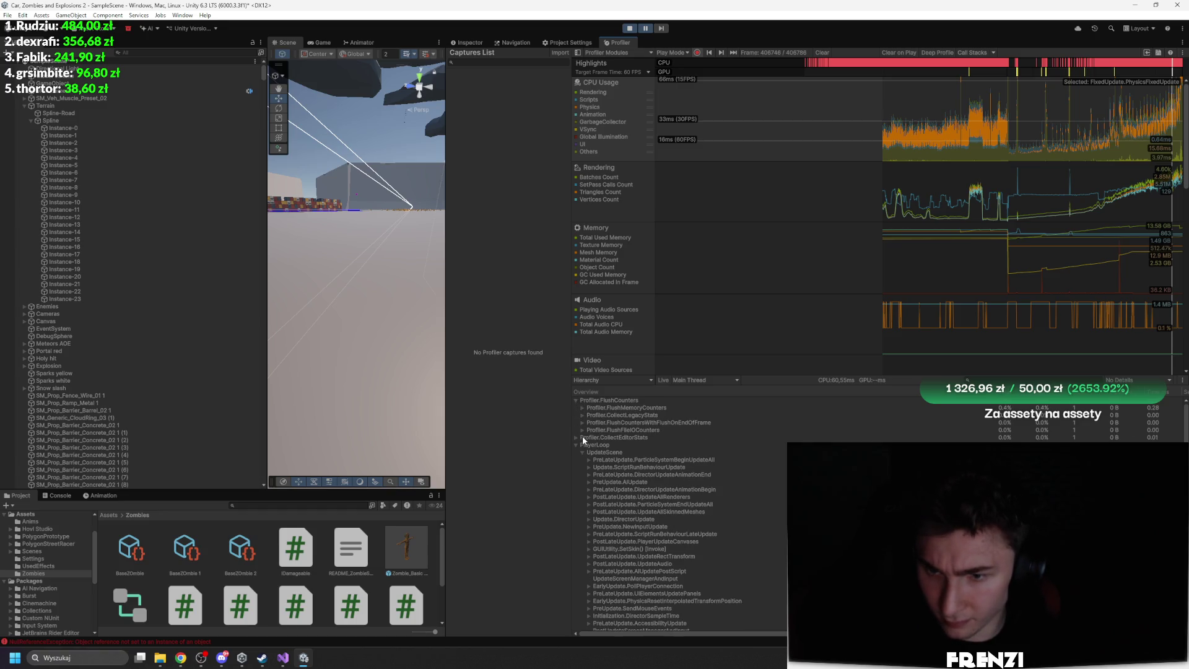
click(617, 461)
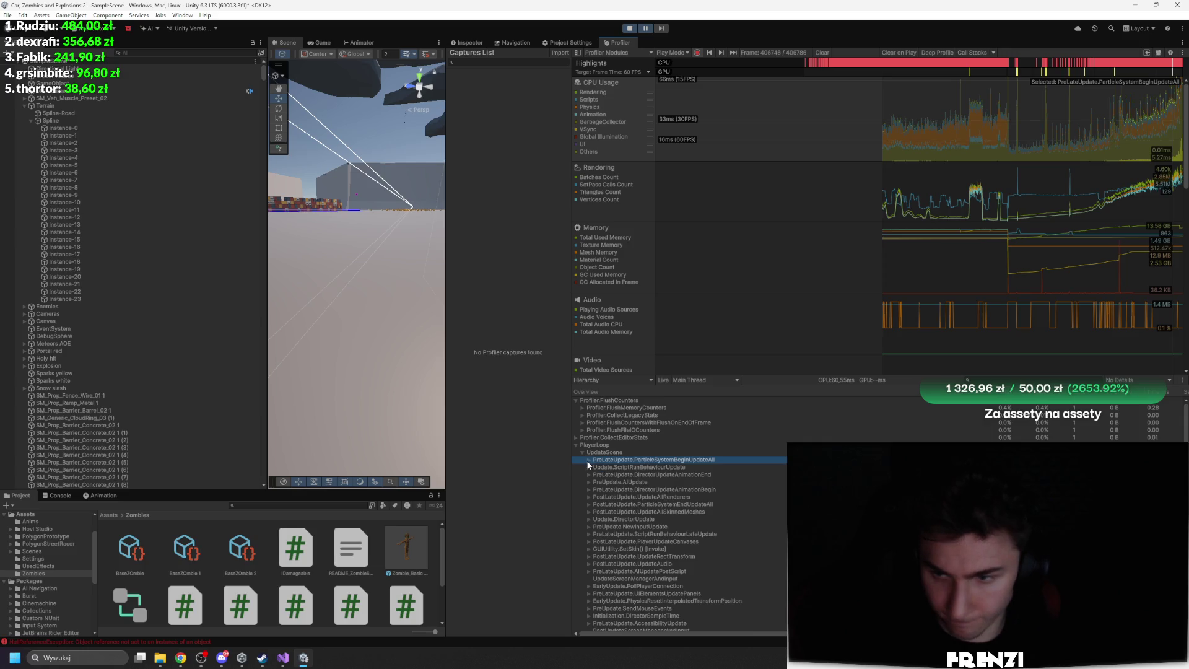
click(576, 445)
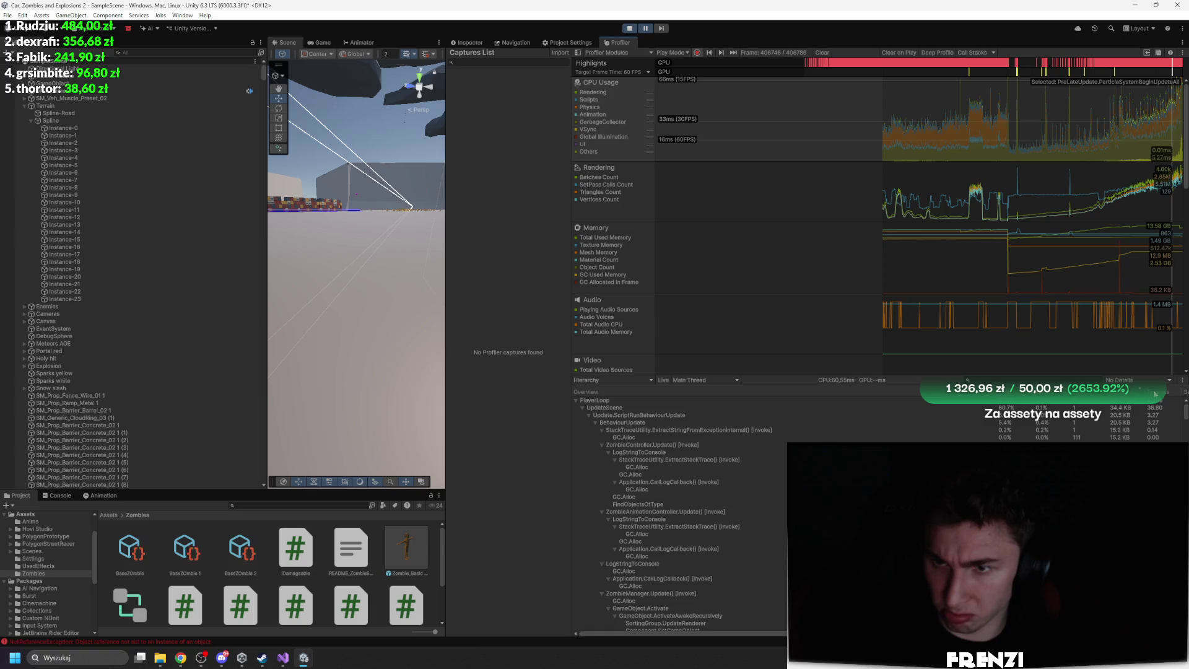
click(322, 43)
key(shift+space)
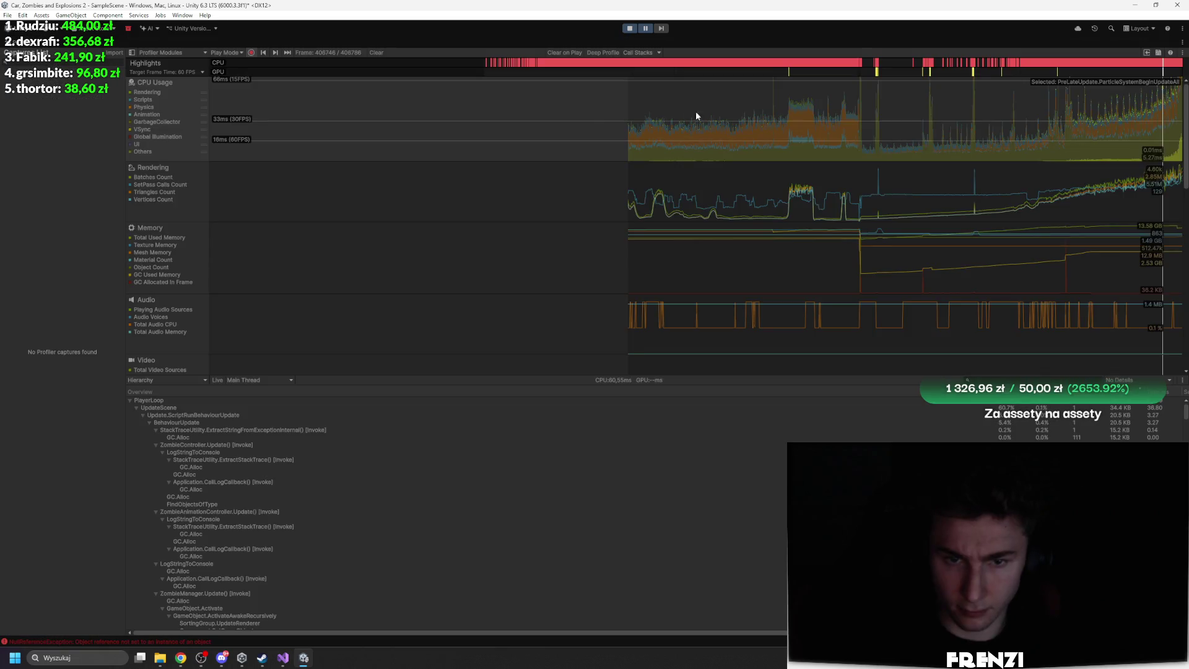
Maximize the Game view so the zombie-crowd game fills the whole editor
key(shift+space)
key(shift+space)
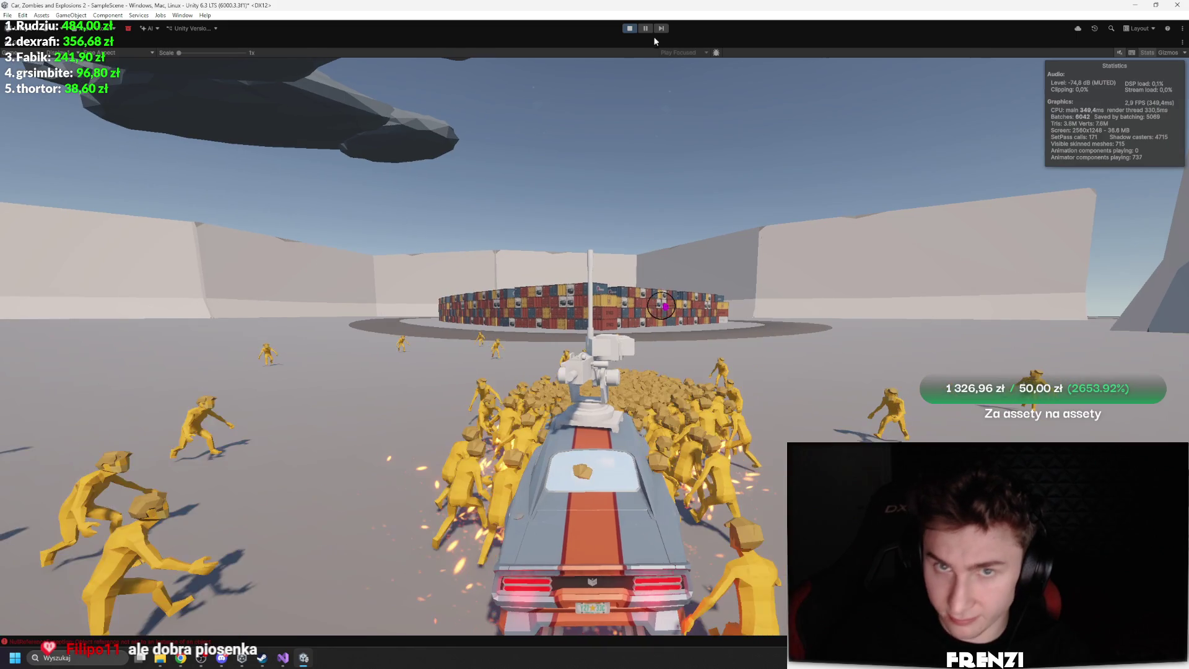
Restart Play mode and drive the turret car with WASD through the zombie crowd
click(627, 29)
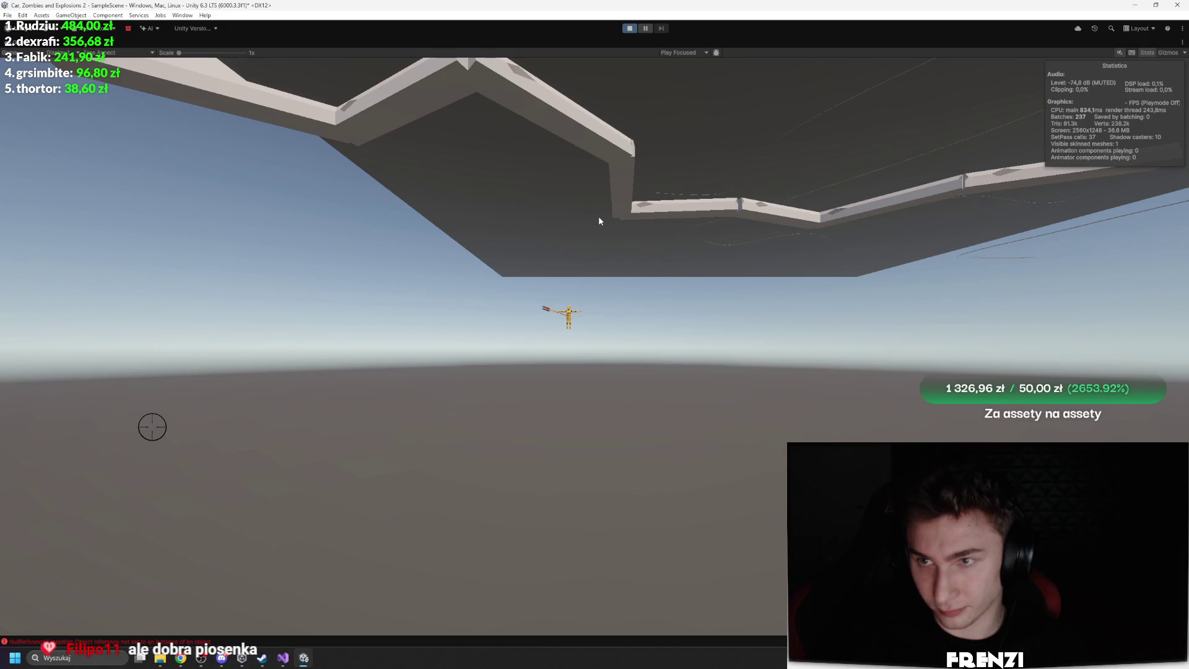
key(ctrl+p)
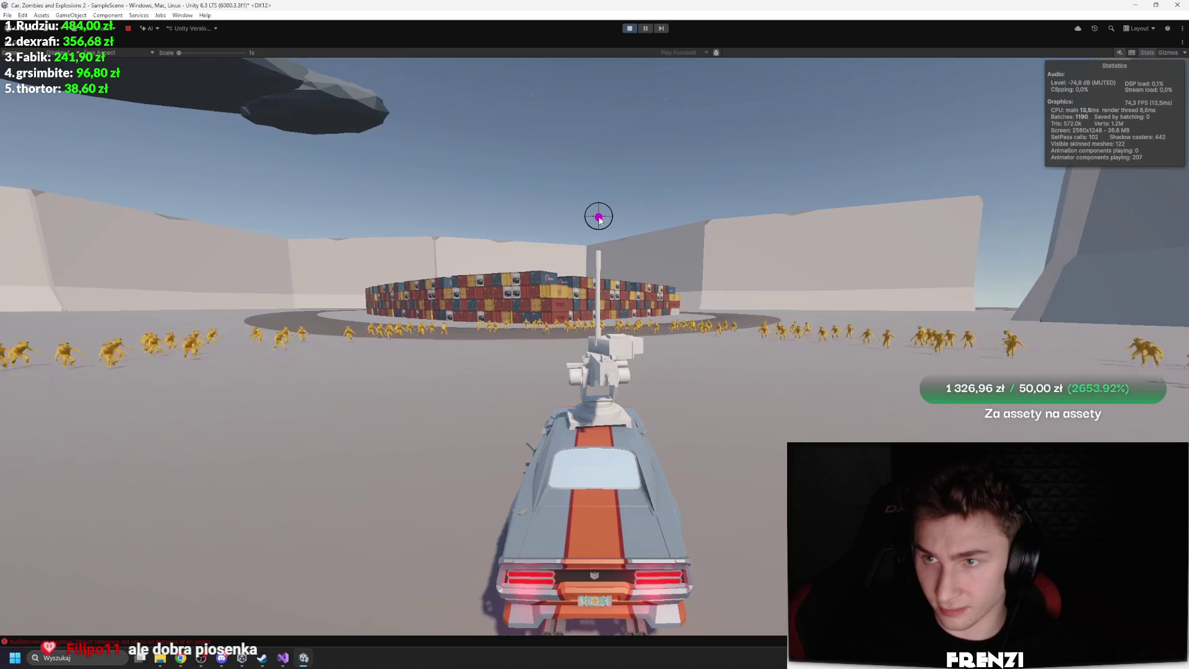
key(w)
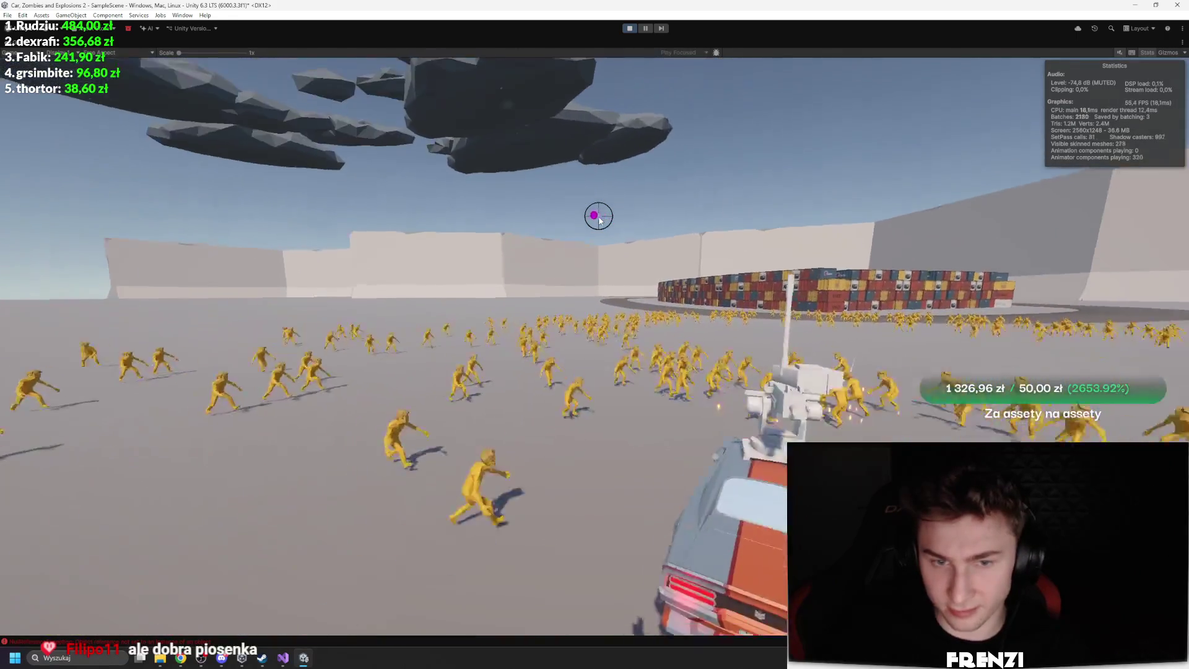
key(d)
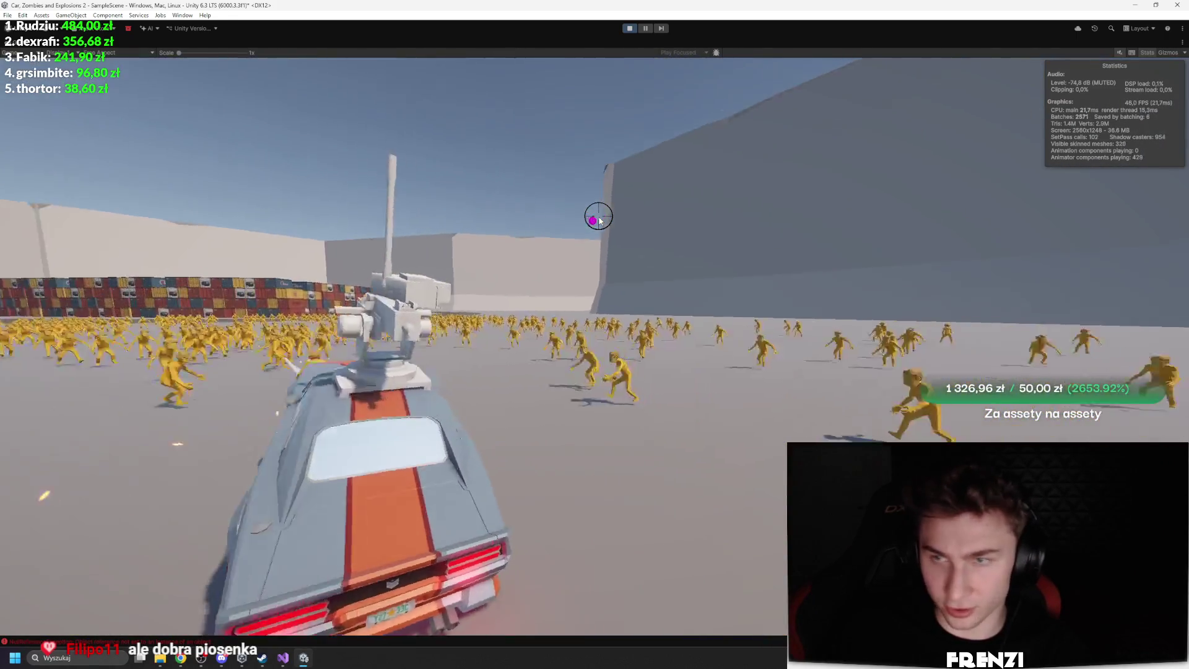
key(a)
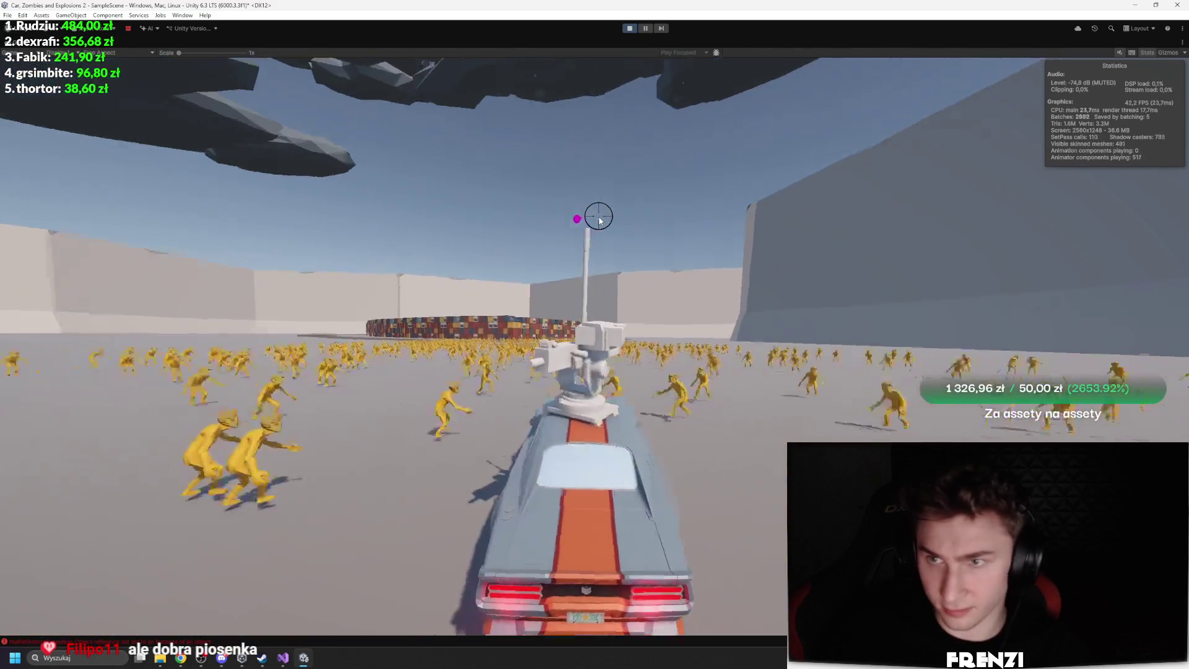
key(d)
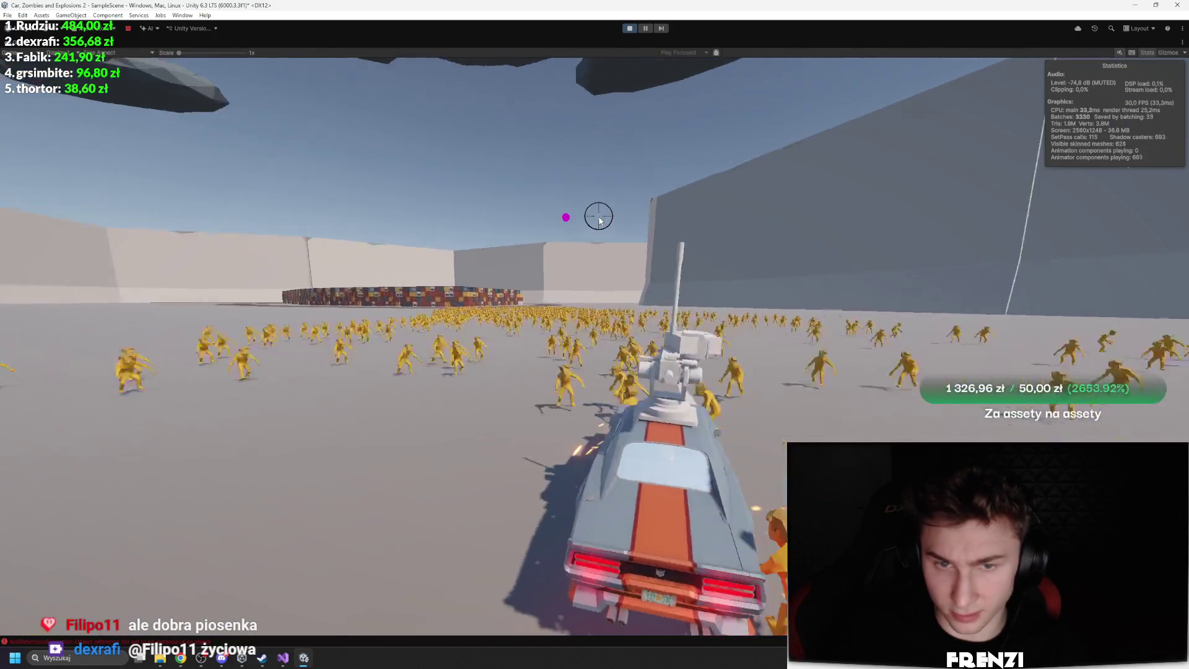
key(d)
key(a)
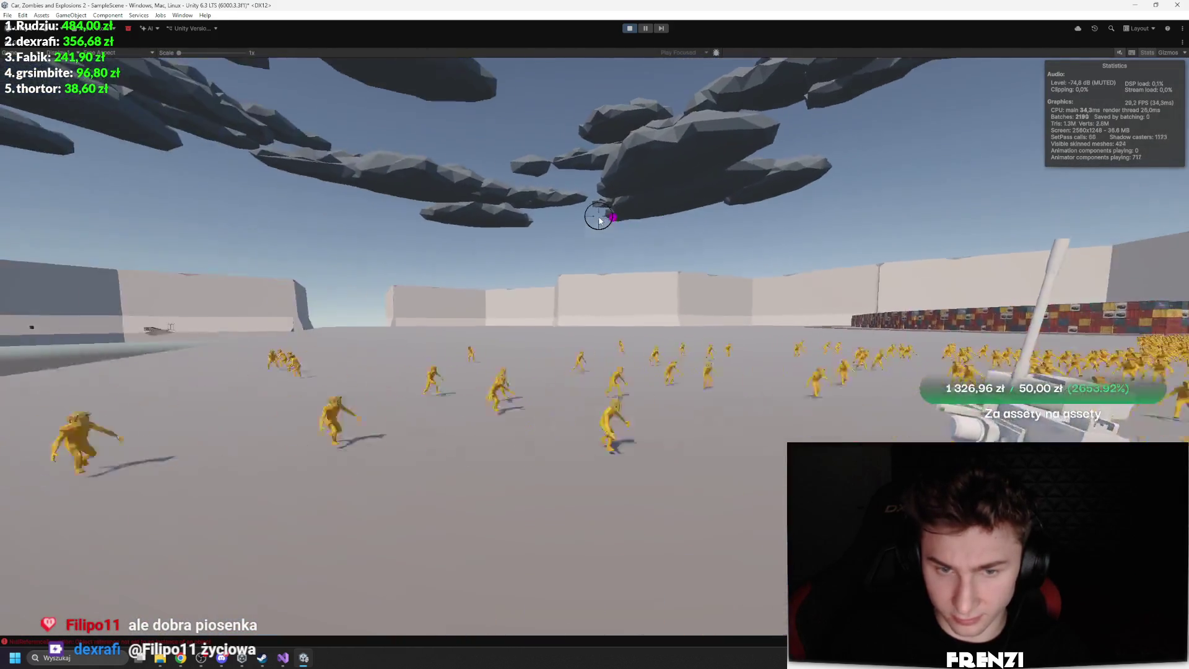
key(a)
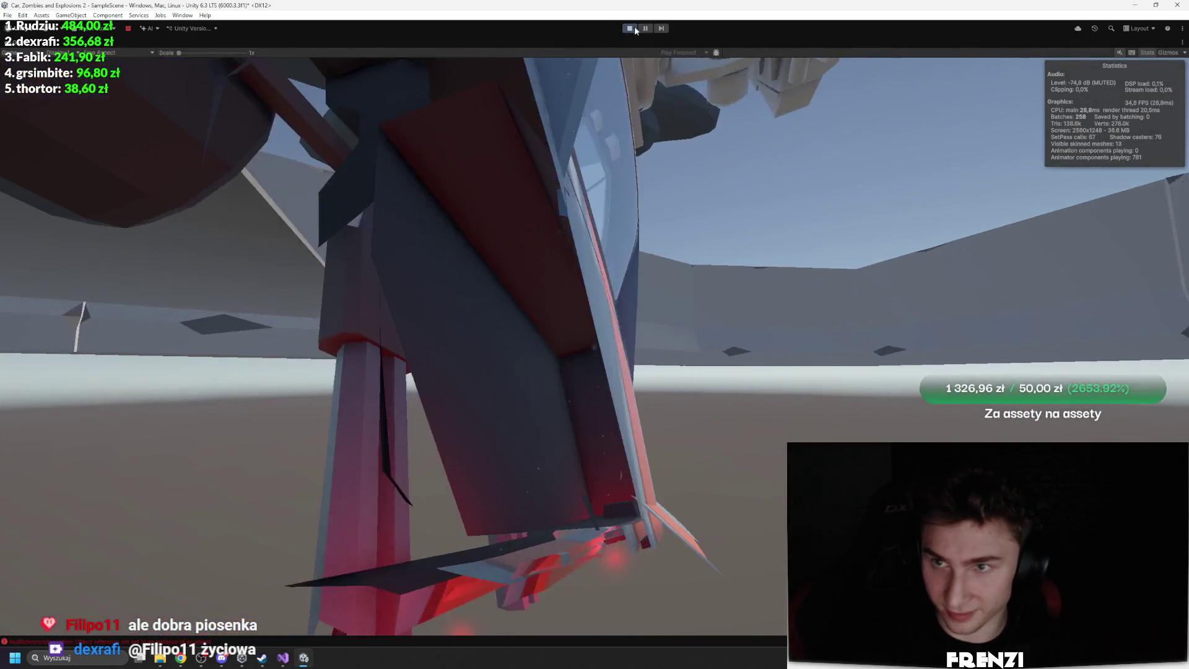
Pause the game after the car flips, resume it, then exit Play mode
click(631, 30)
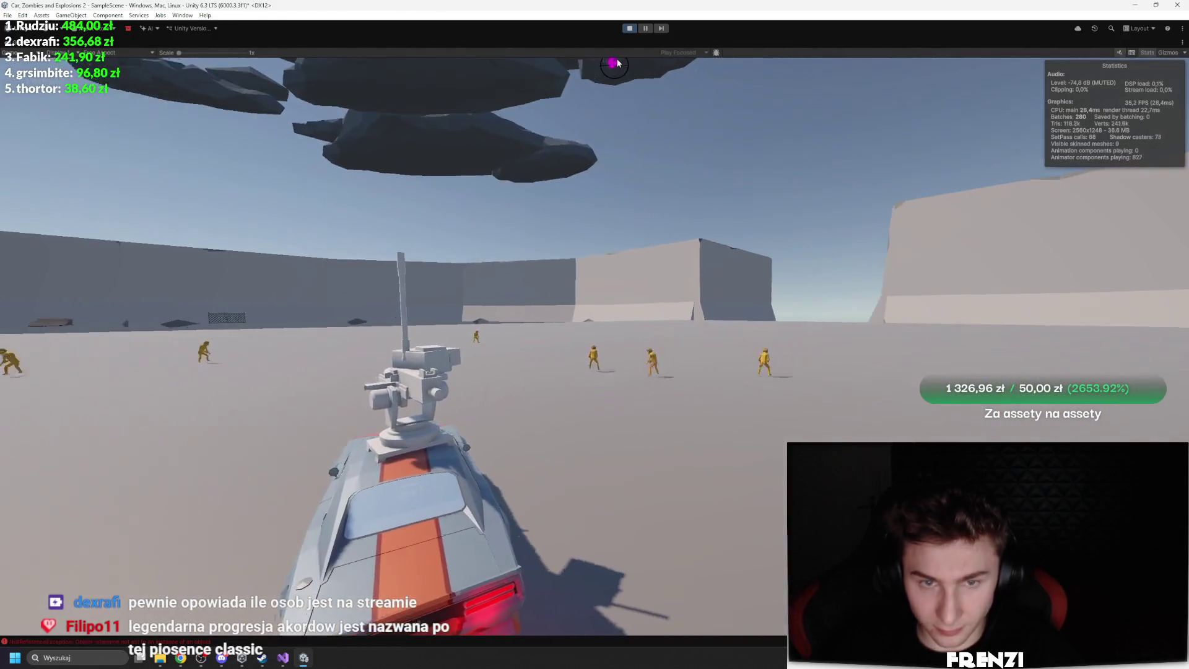
key(ctrl+shift+p)
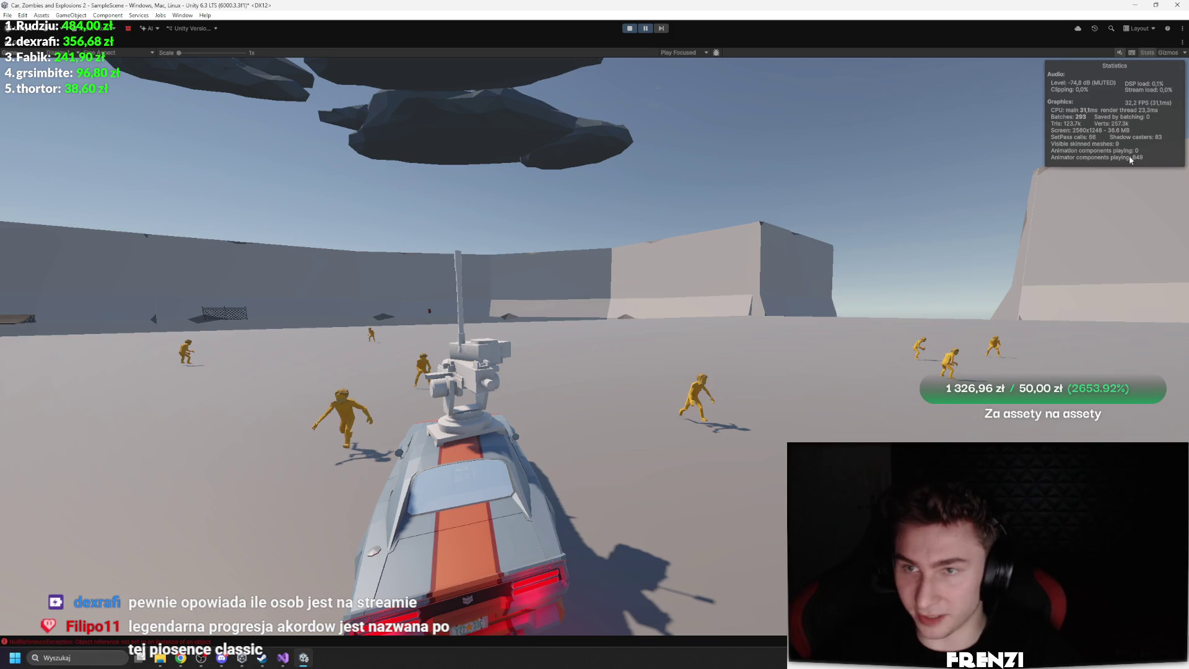
click(645, 28)
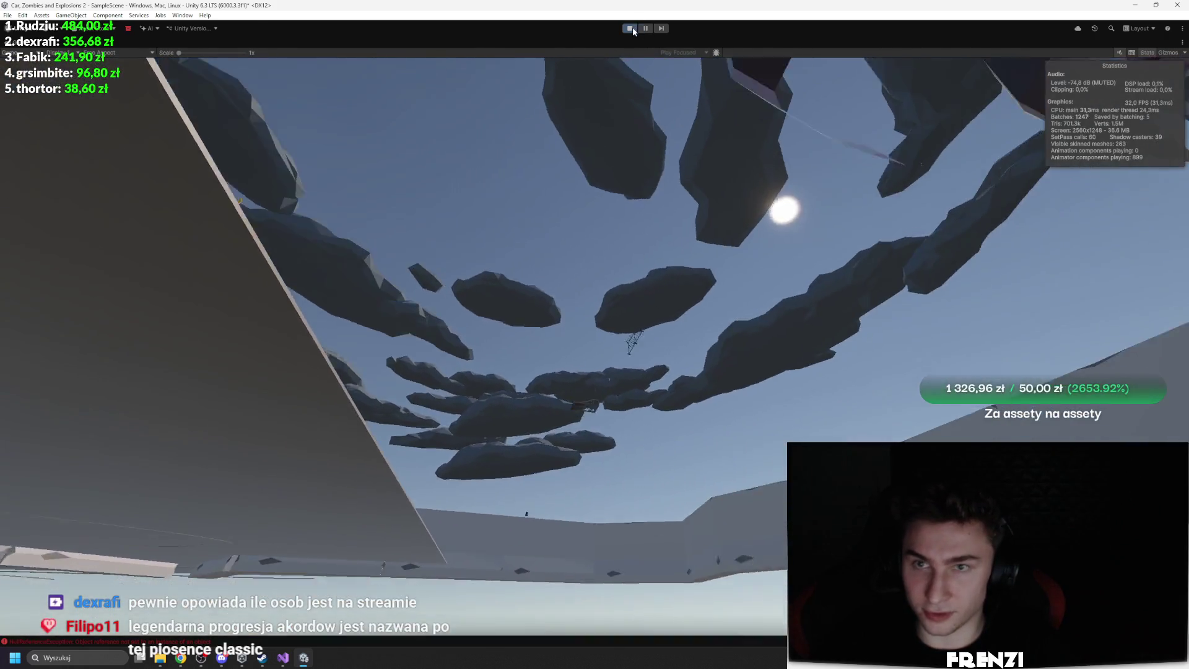
click(632, 27)
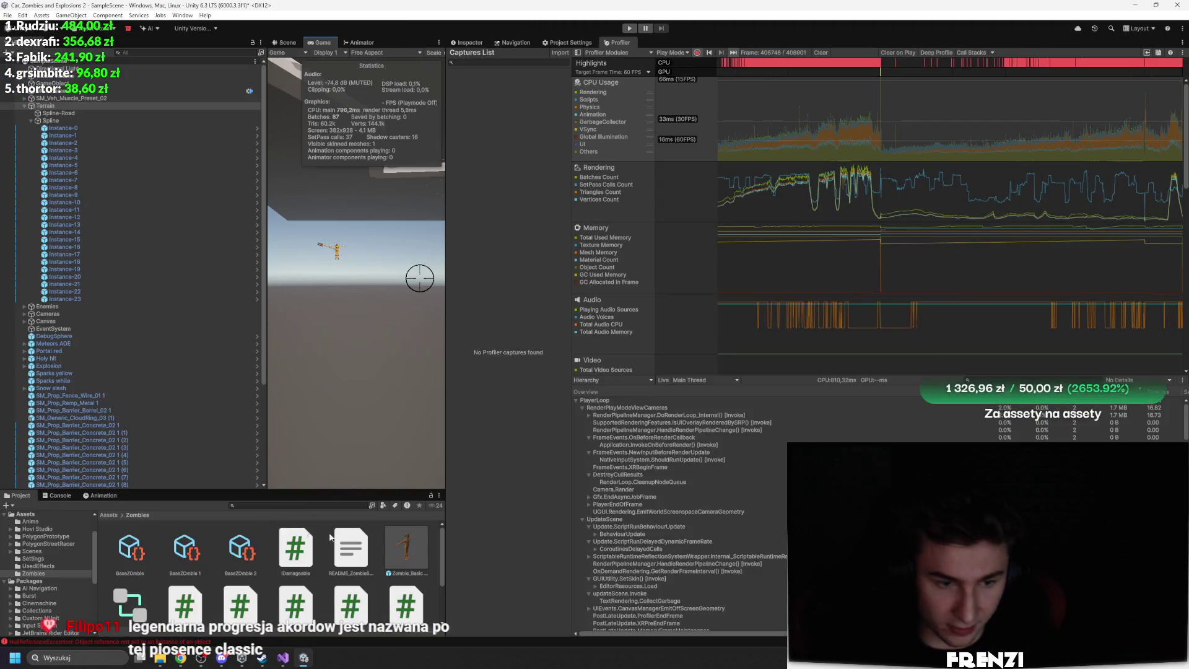
In the Zombie_Basic Variant prefab, set Character_Male_NoFace_01's Skinned Mesh Renderer Cast Shadows to Off
double_click(426, 551)
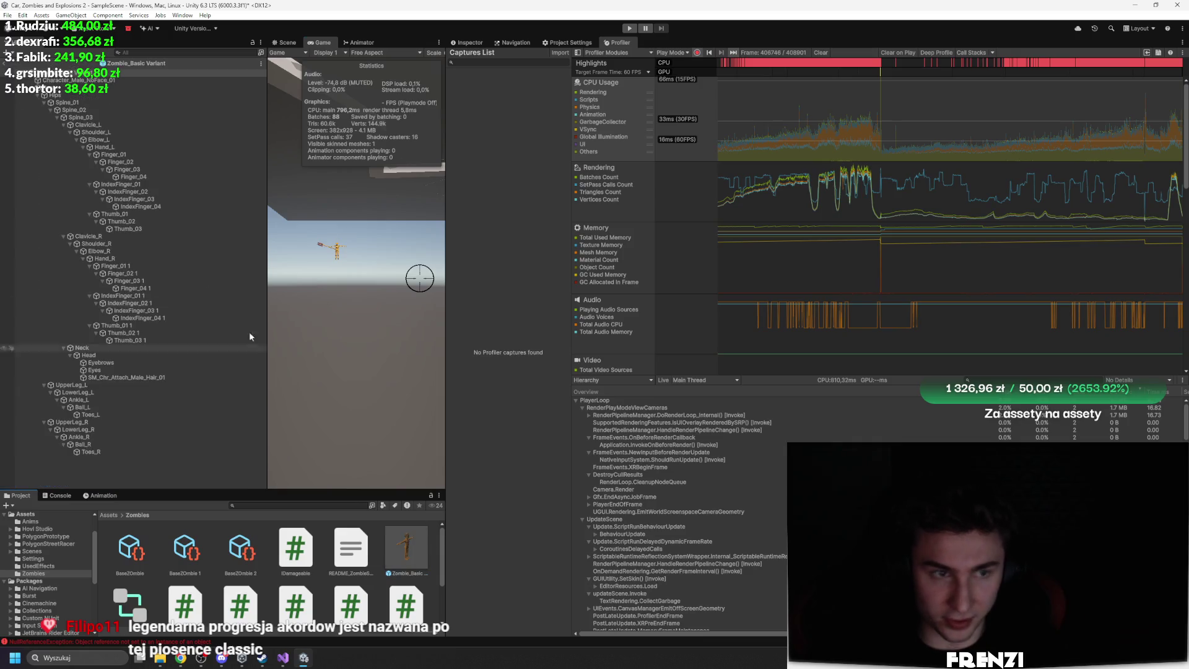
click(470, 42)
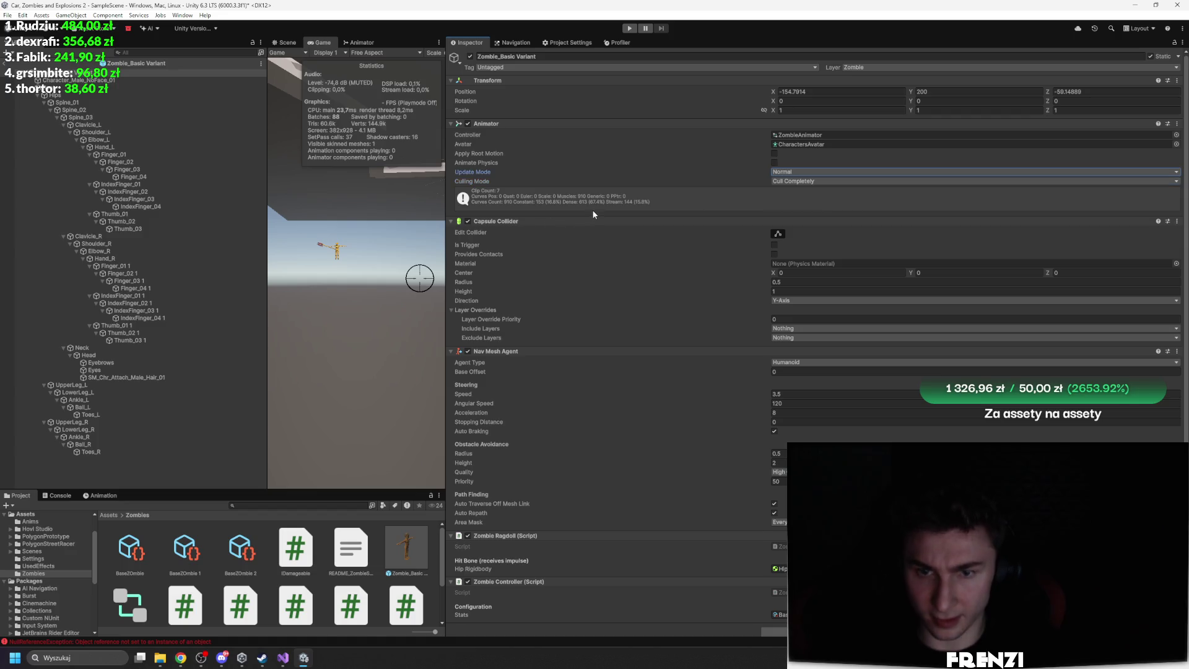
scroll(715, 321, down, 1)
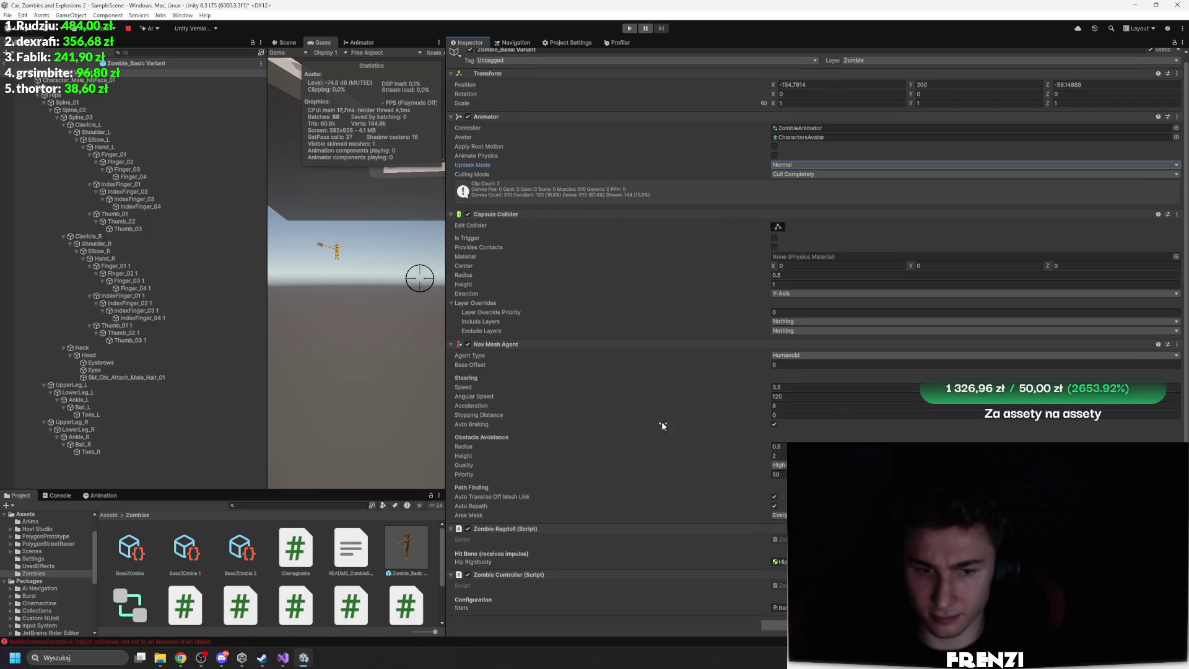
click(78, 89)
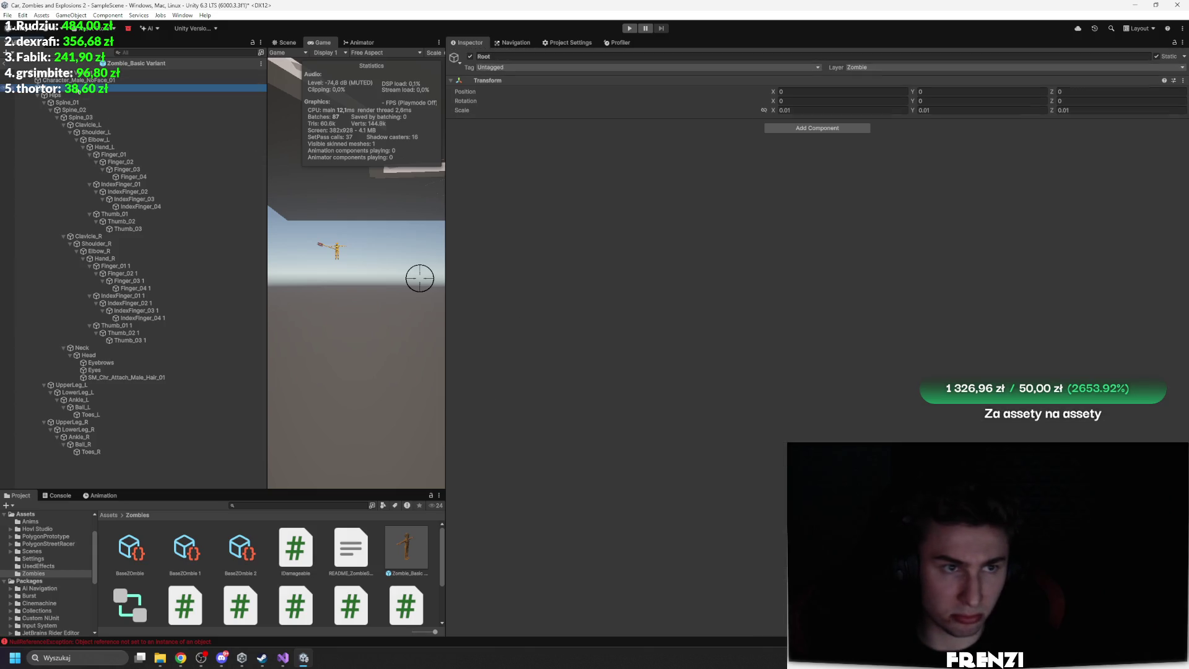
click(132, 83)
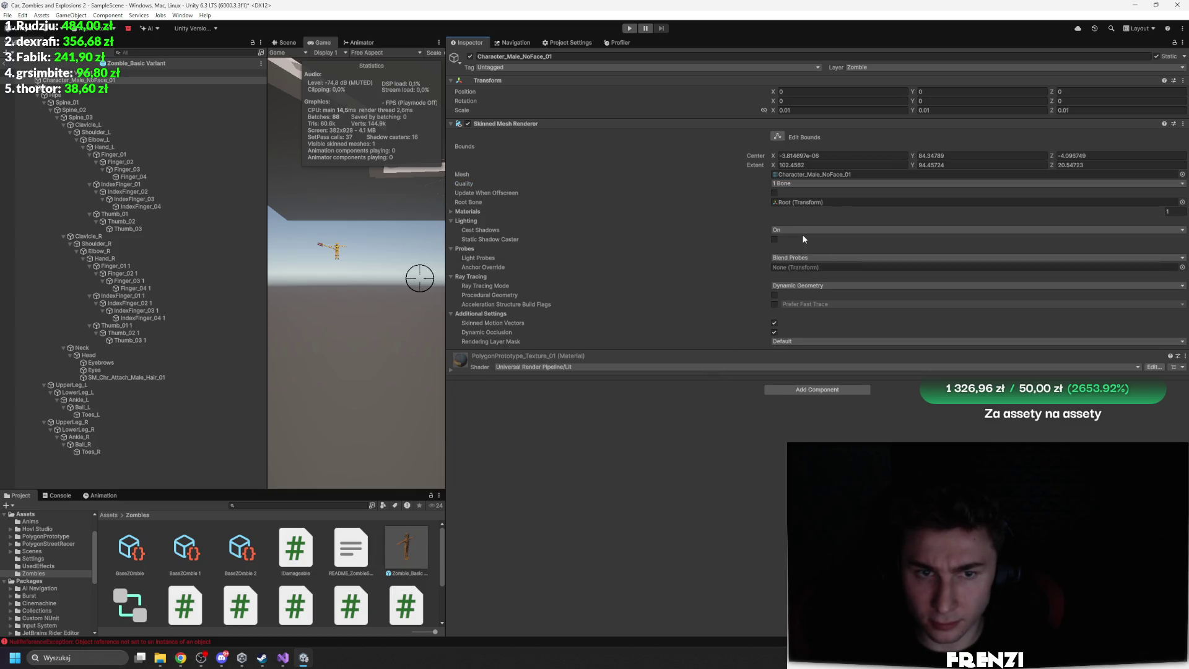
click(474, 212)
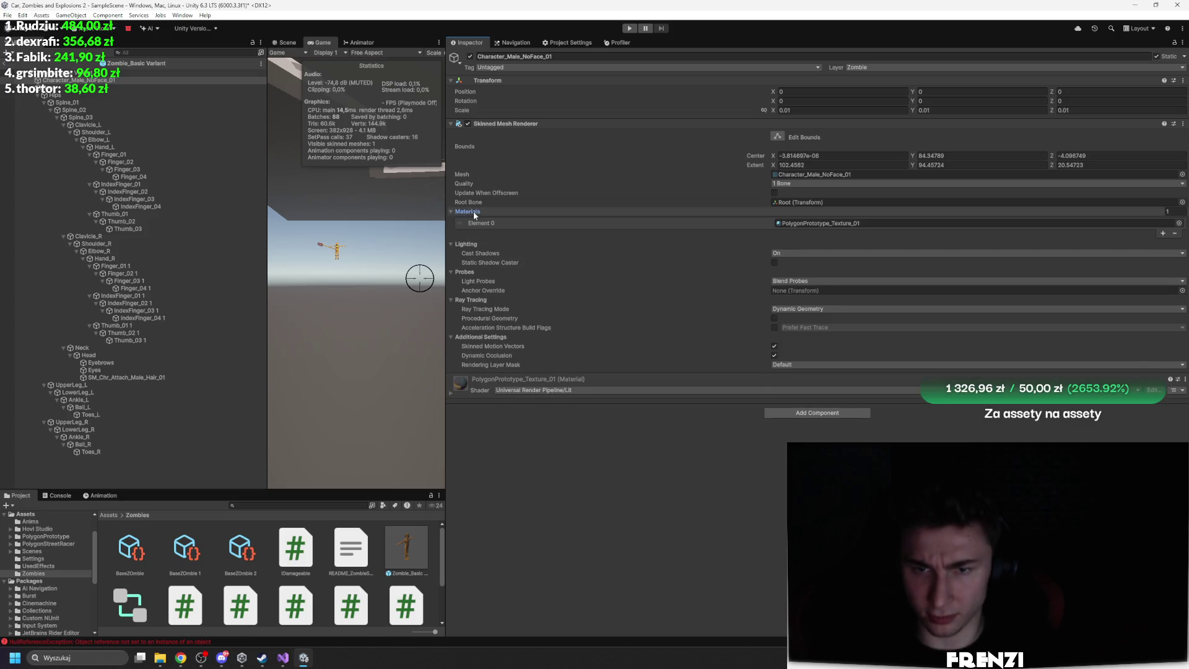
click(473, 212)
click(806, 244)
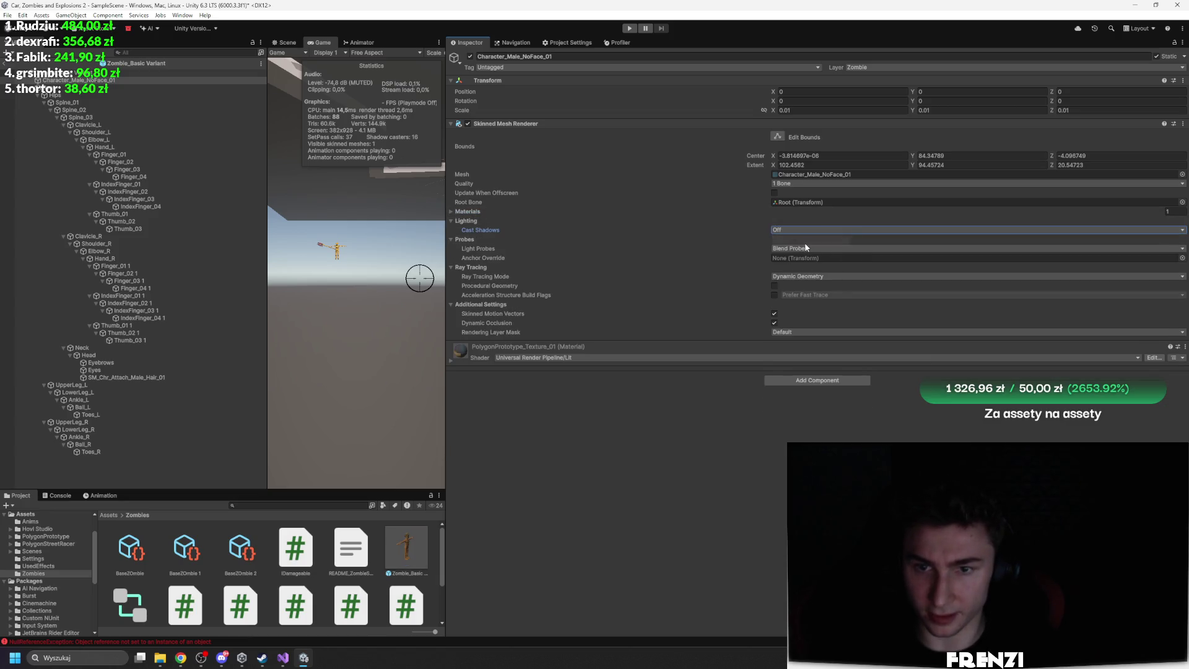
drag(446, 244, 502, 235)
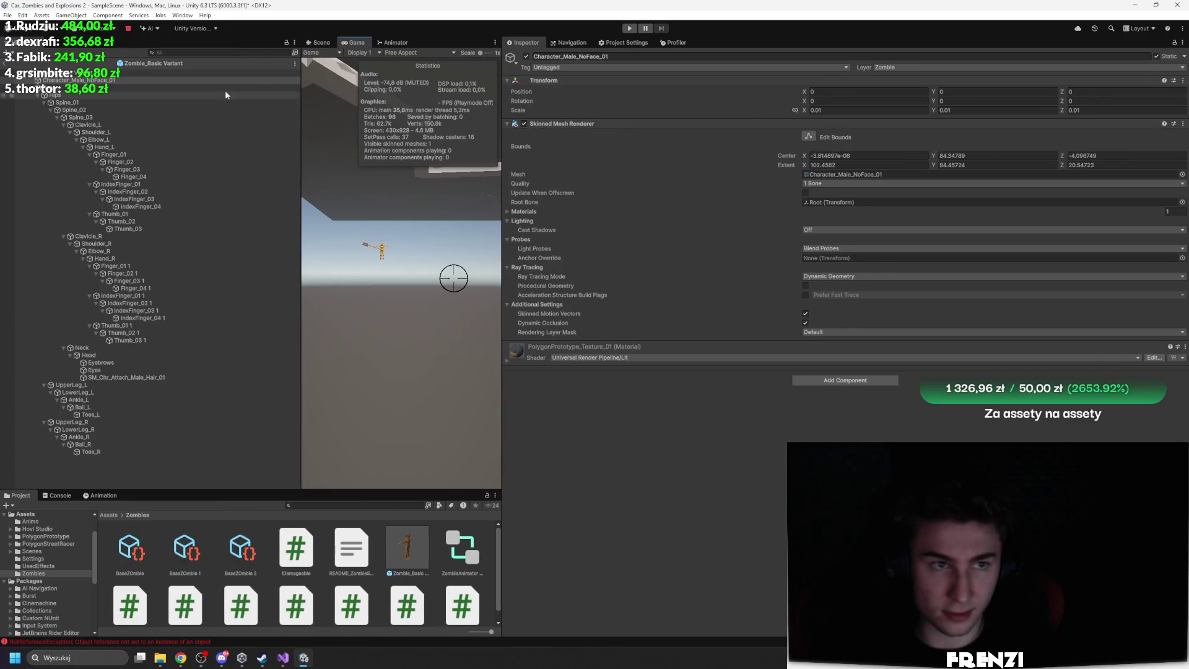
Play-test the turret car, steering left and firing into the crowd, then pause and restore the layout
click(629, 28)
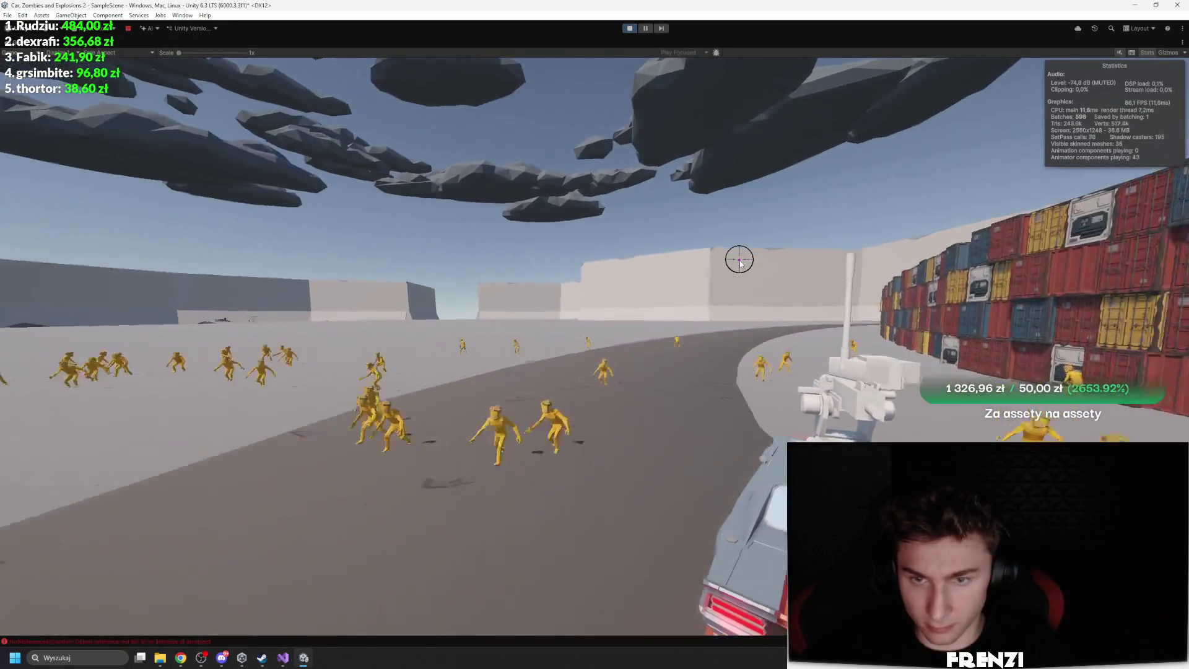
click(740, 263)
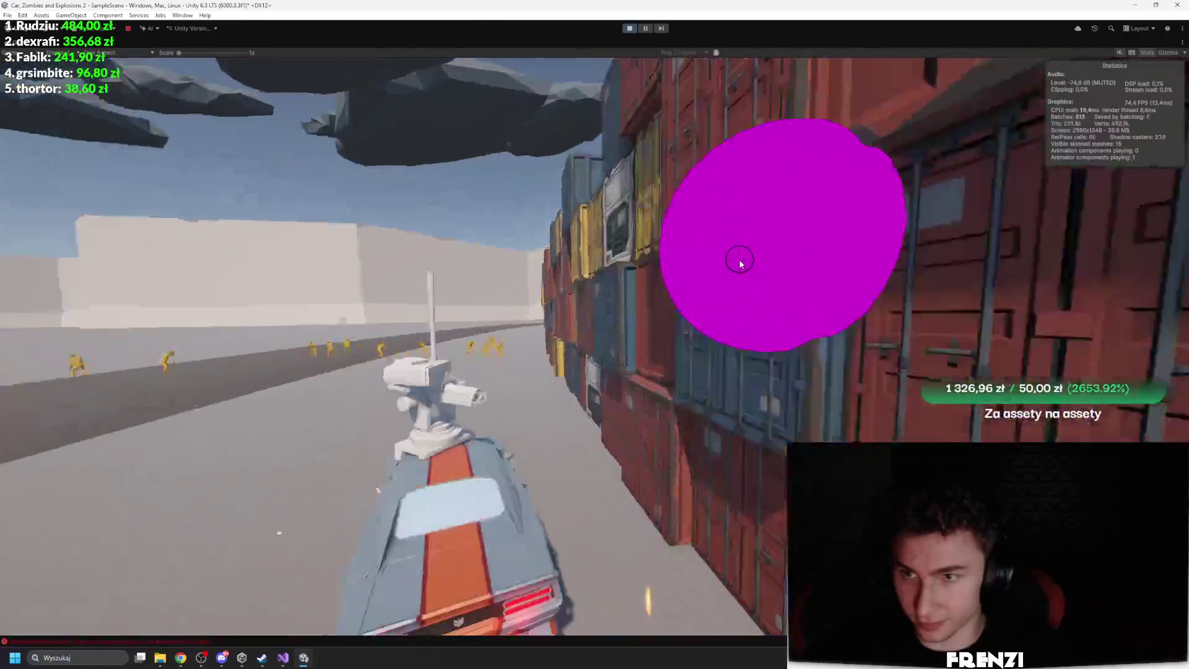
key(a)
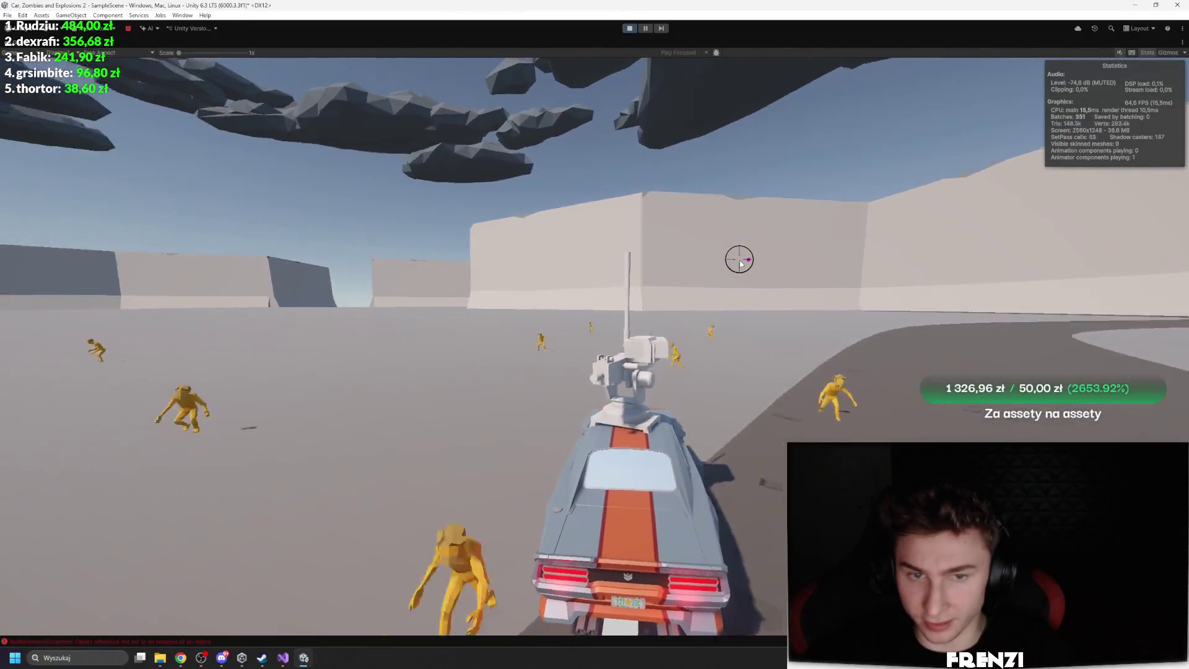
click(740, 263)
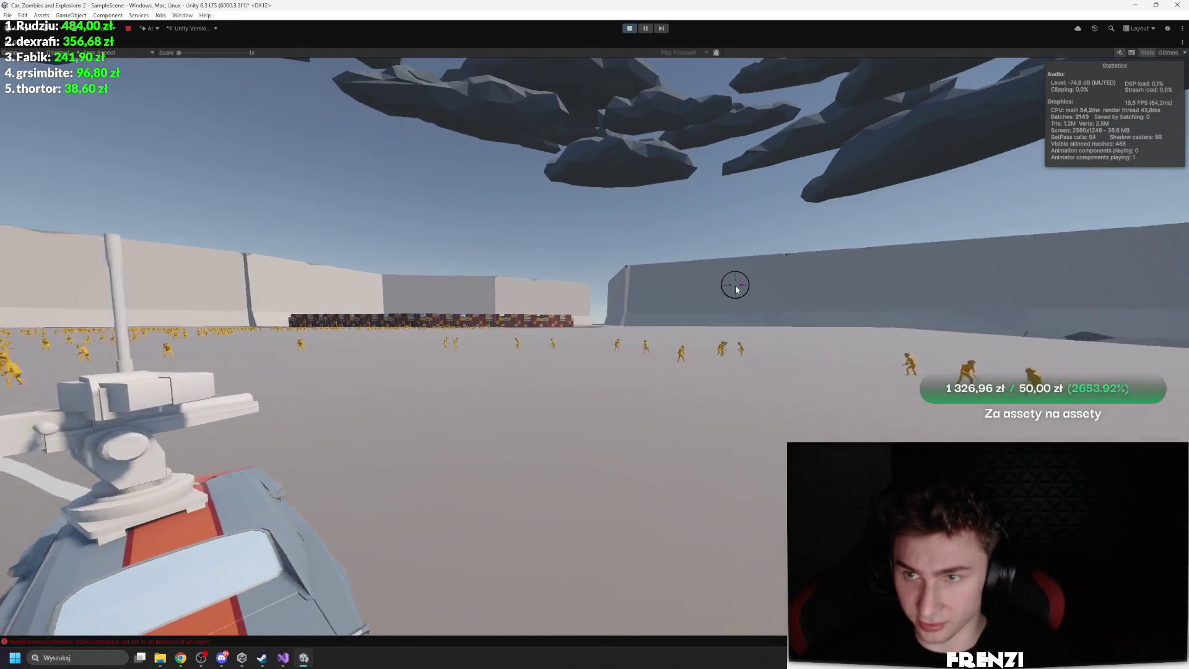
click(645, 28)
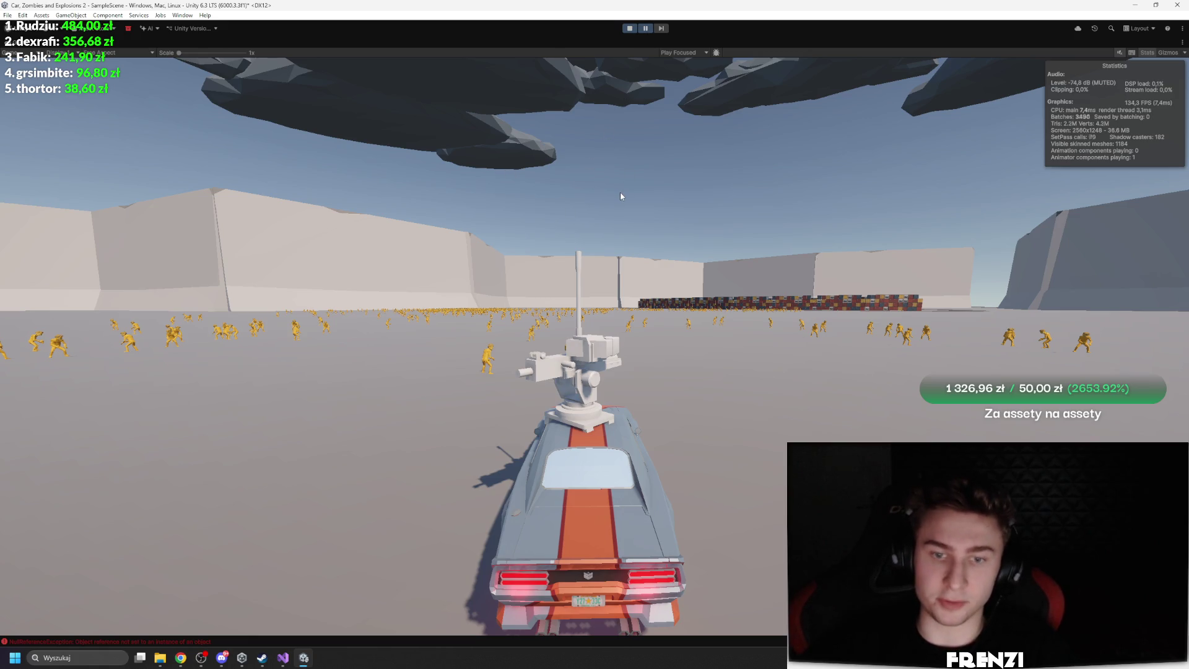
key(shift+space)
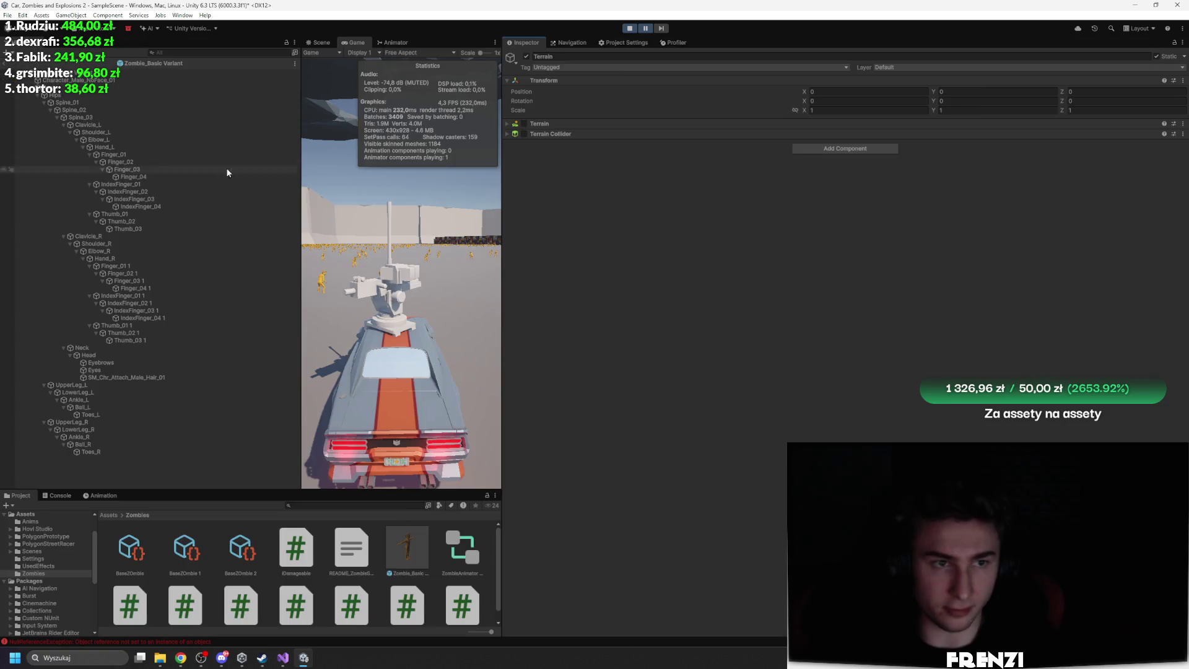
Collapse the zombie bone tree, select ZombieManager and begin editing Max Active Zombies
click(21, 76)
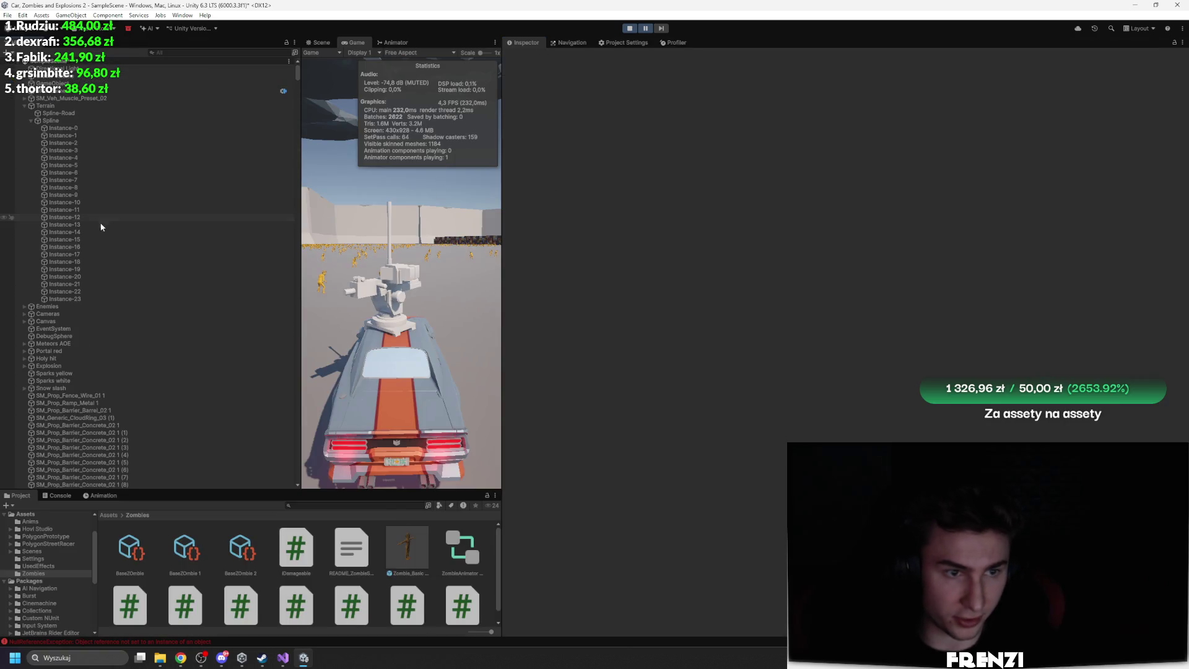
click(75, 380)
scroll(95, 403, down, 10)
click(76, 333)
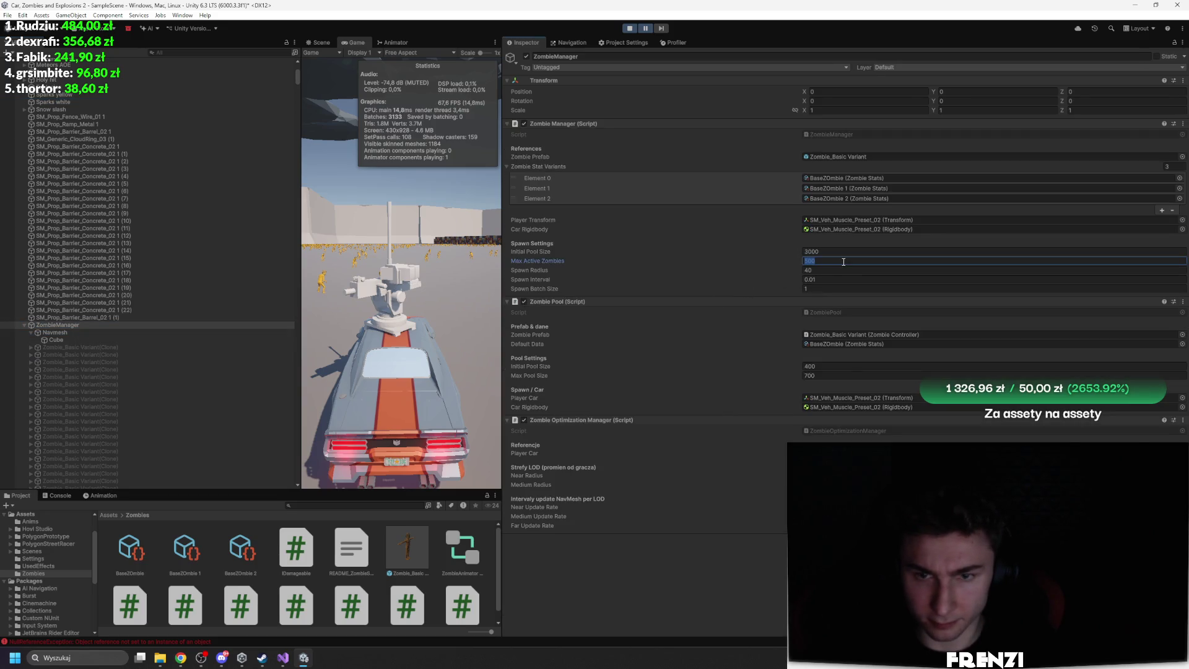
click(837, 367)
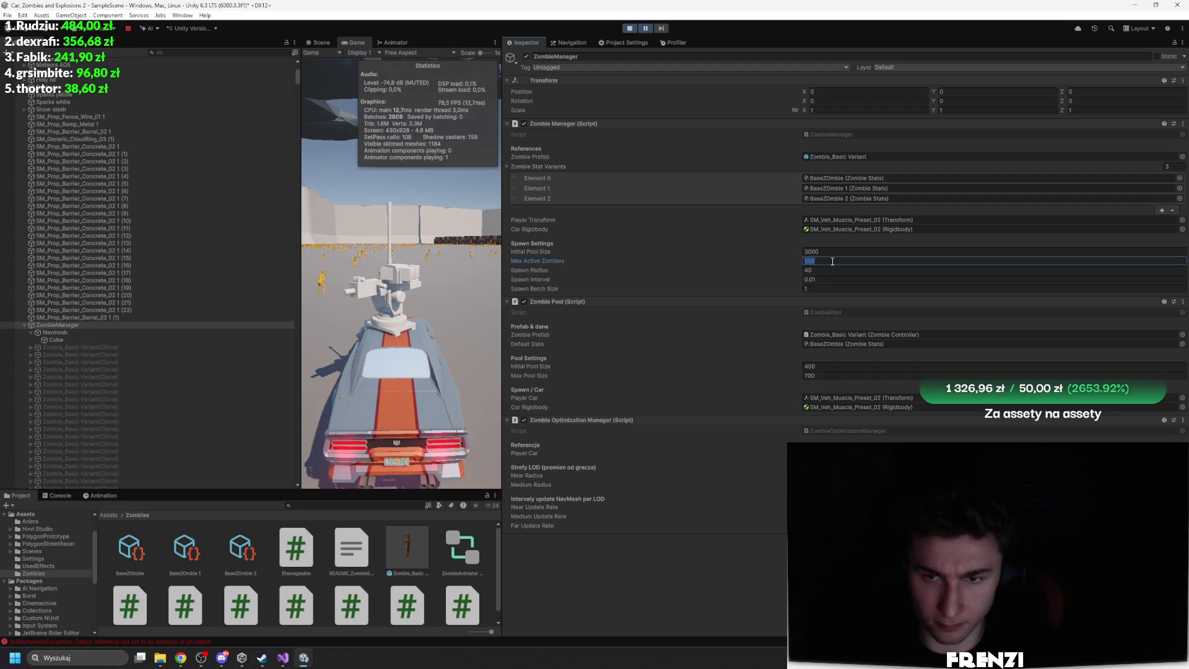
key(shift+space)
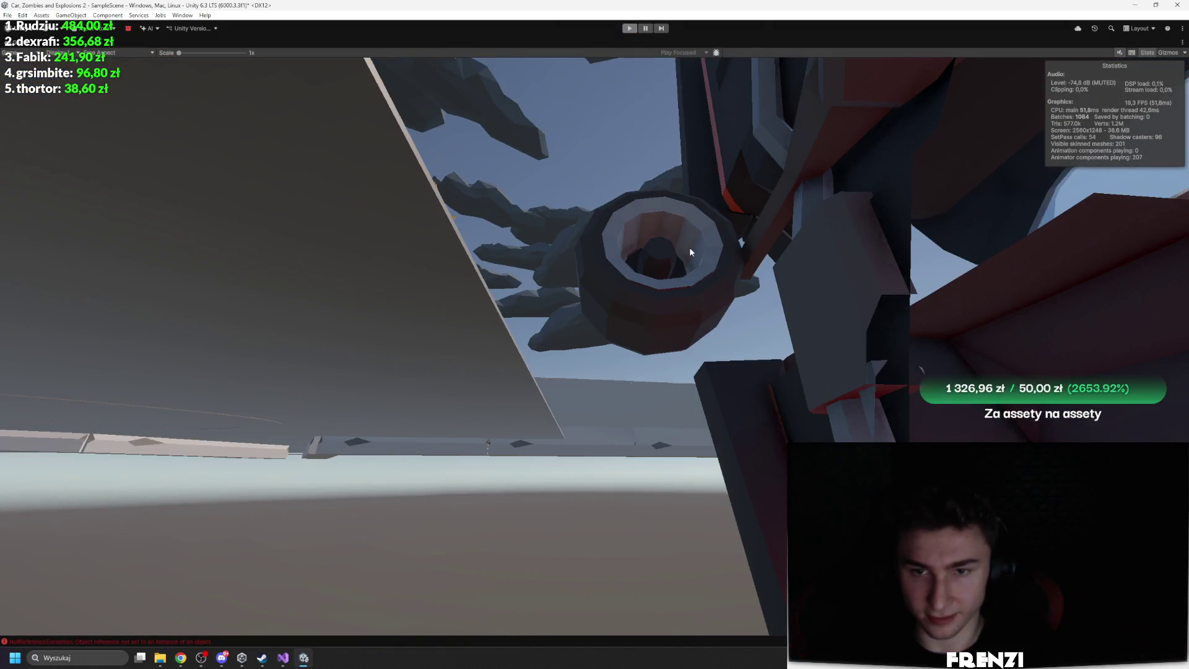
key(shift+space)
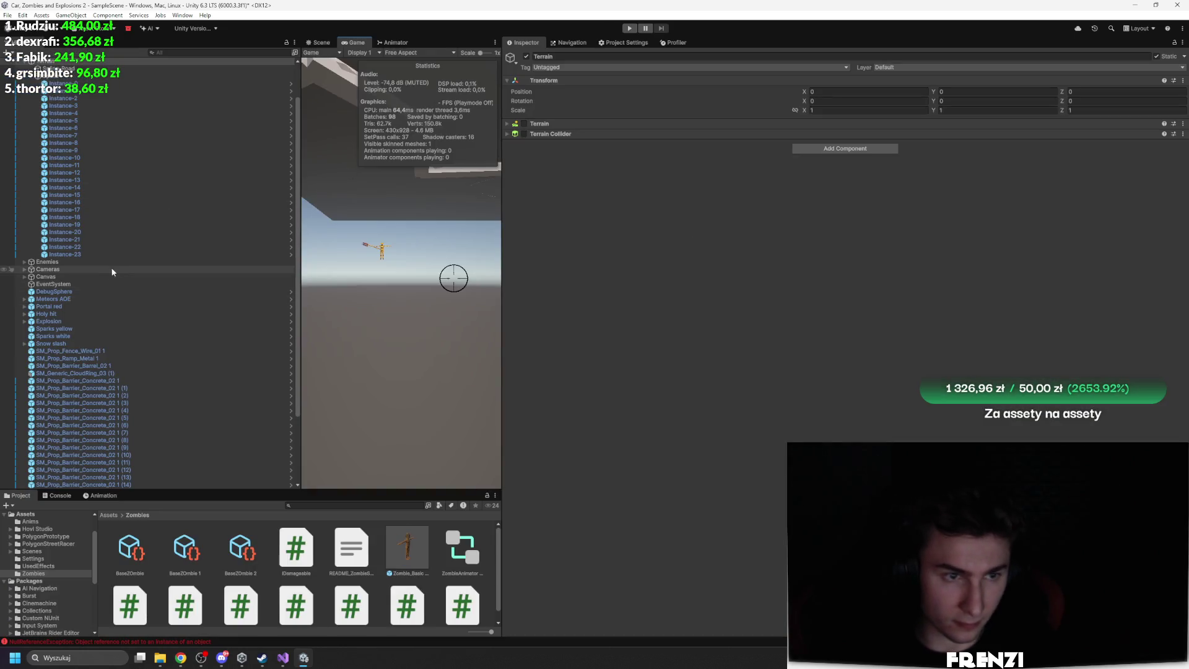
Set spawn batch size 3, interval 0.1, max active 200, initial pool 1000, and zombie pool 250/500
scroll(151, 343, down, 3)
click(103, 470)
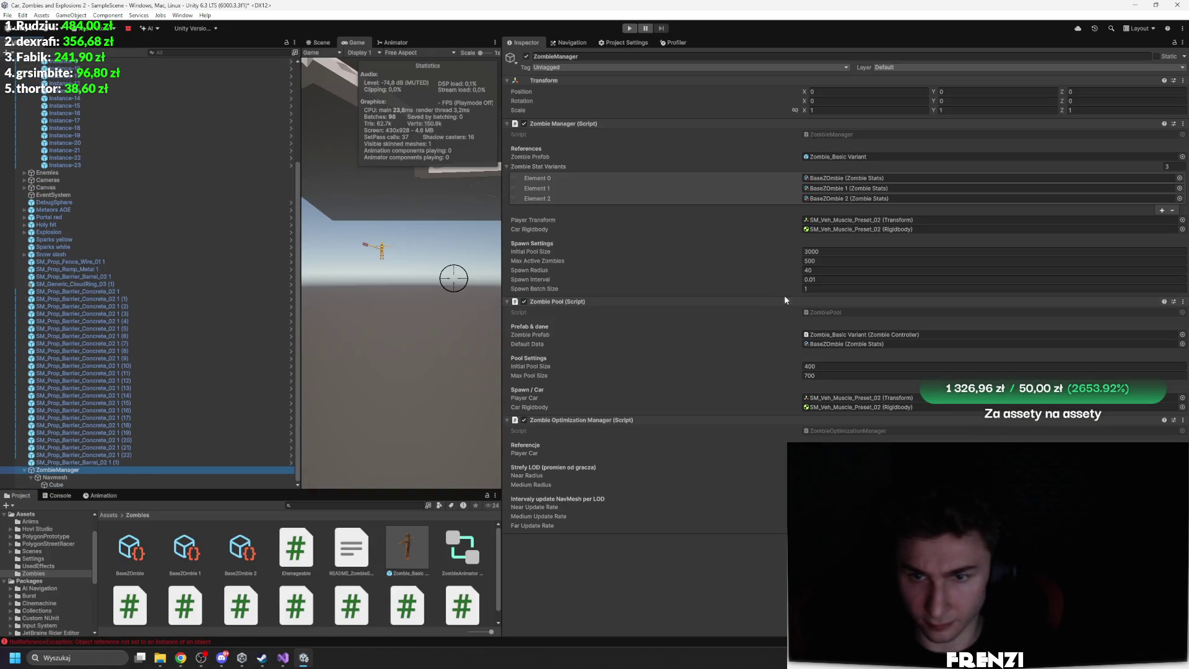
click(827, 288)
text(3)
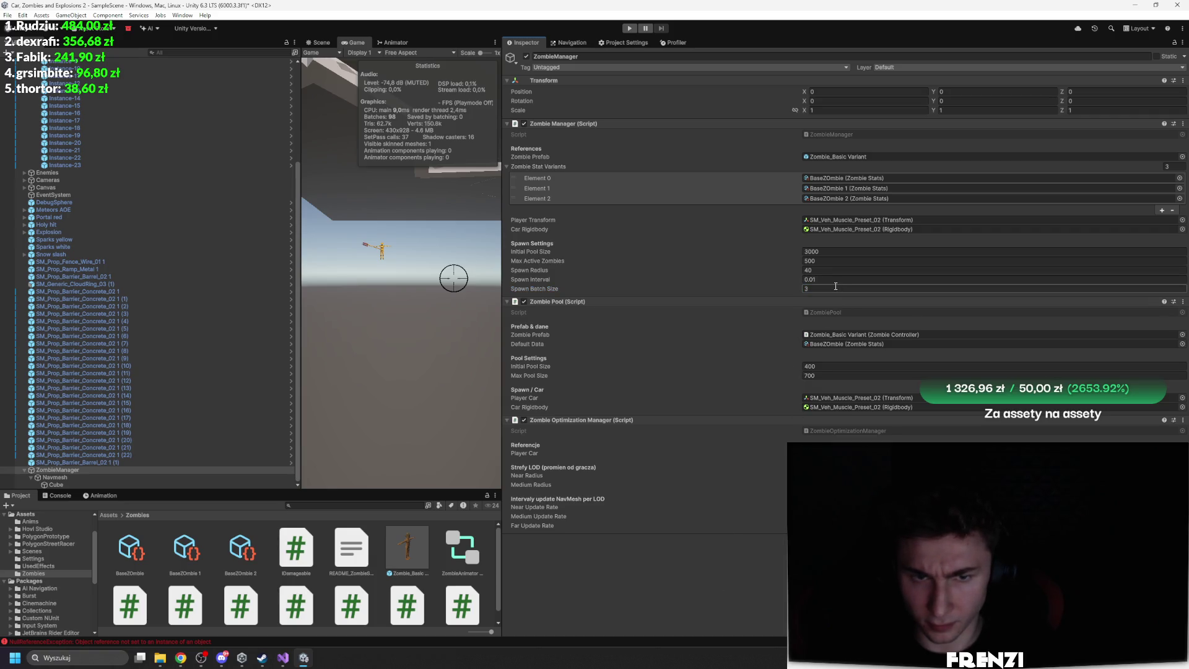
click(832, 280)
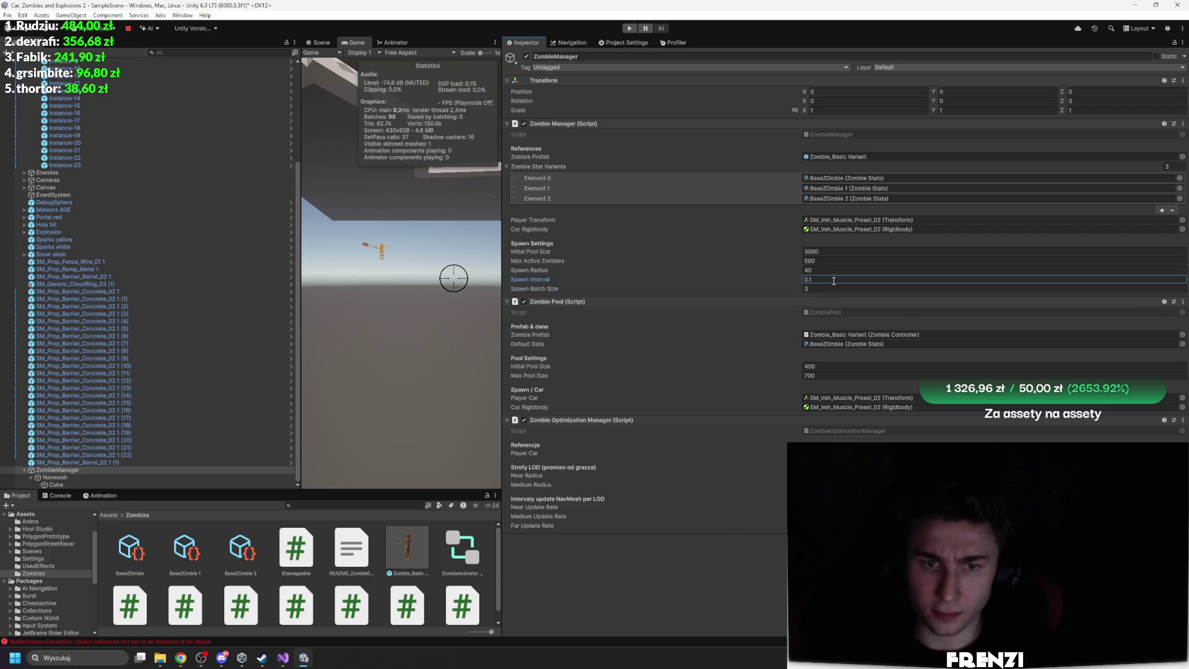
click(826, 262)
text(200)
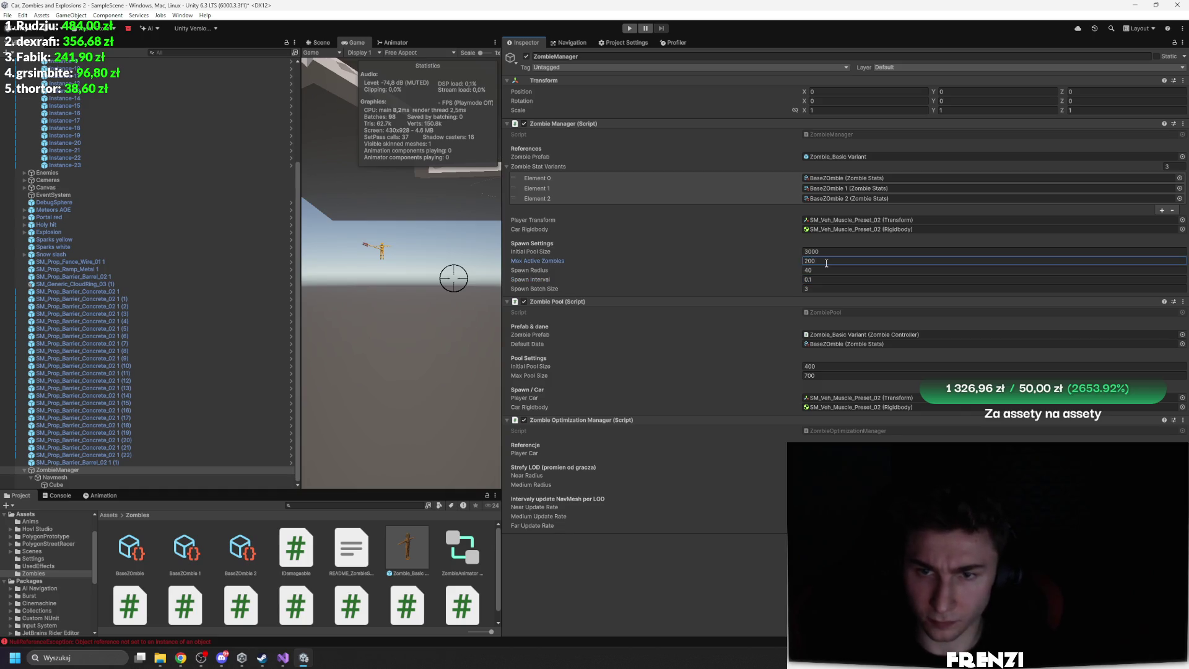
click(822, 249)
text(10)
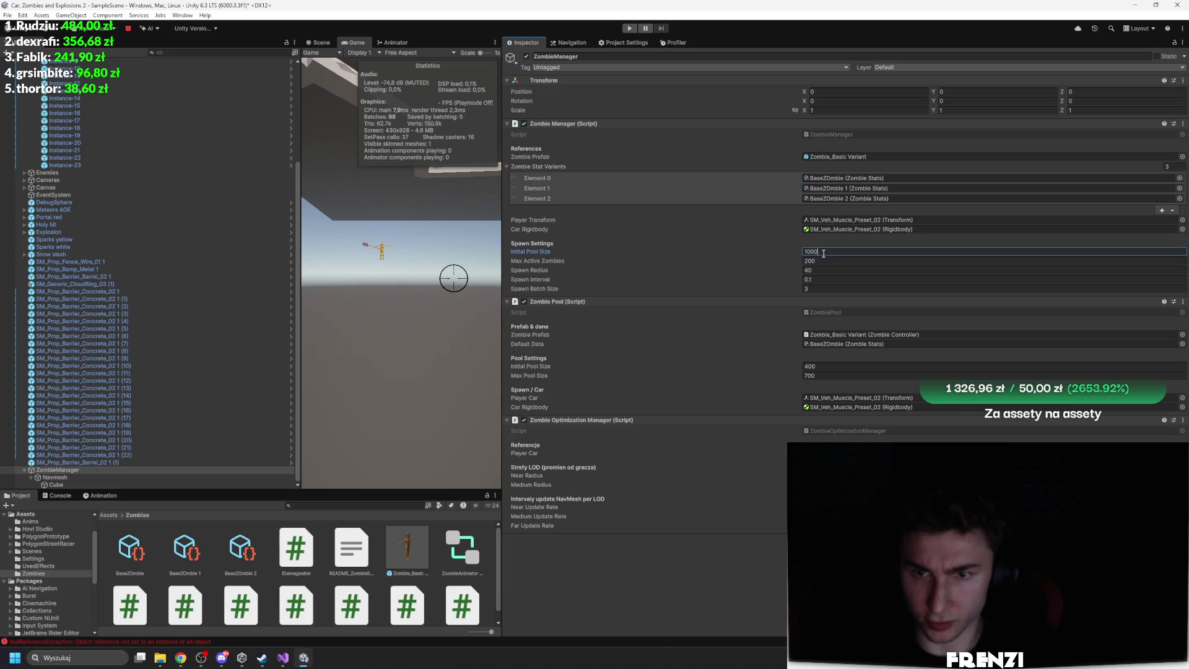
click(840, 365)
text(250)
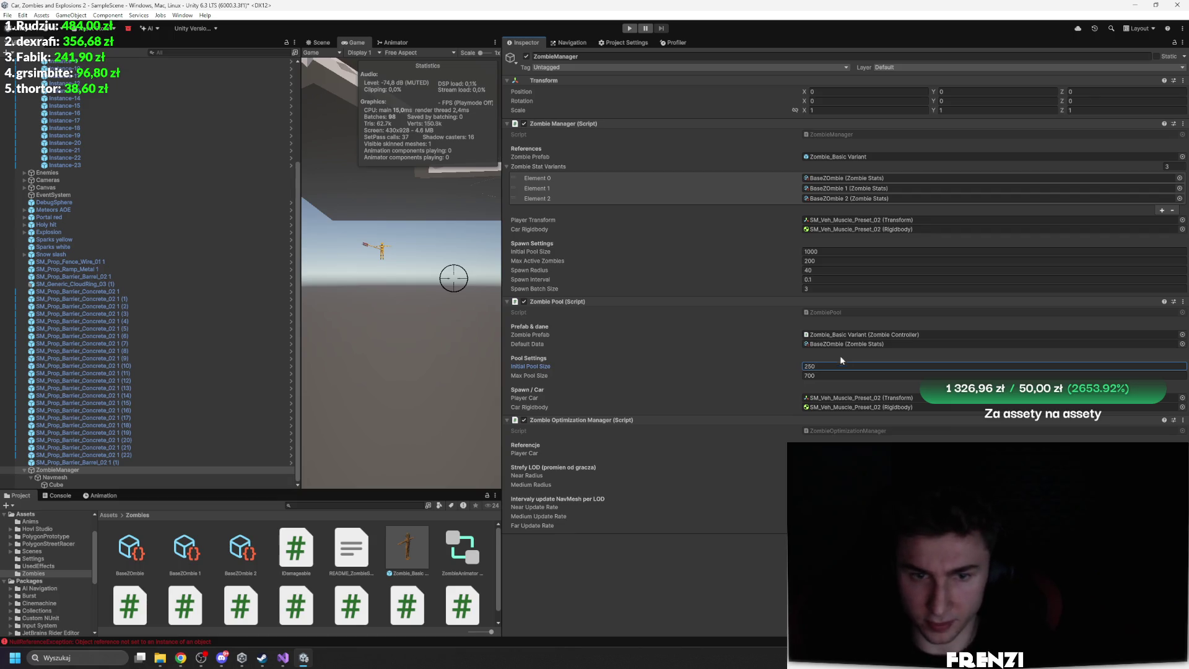
click(844, 376)
text(500)
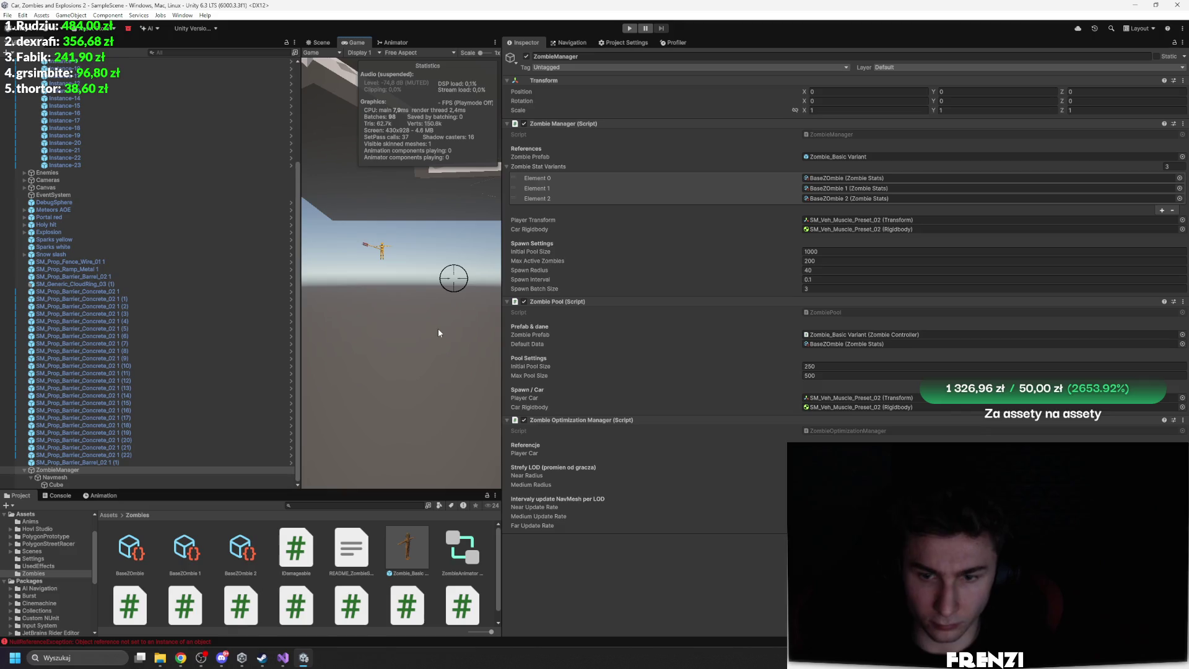
click(855, 452)
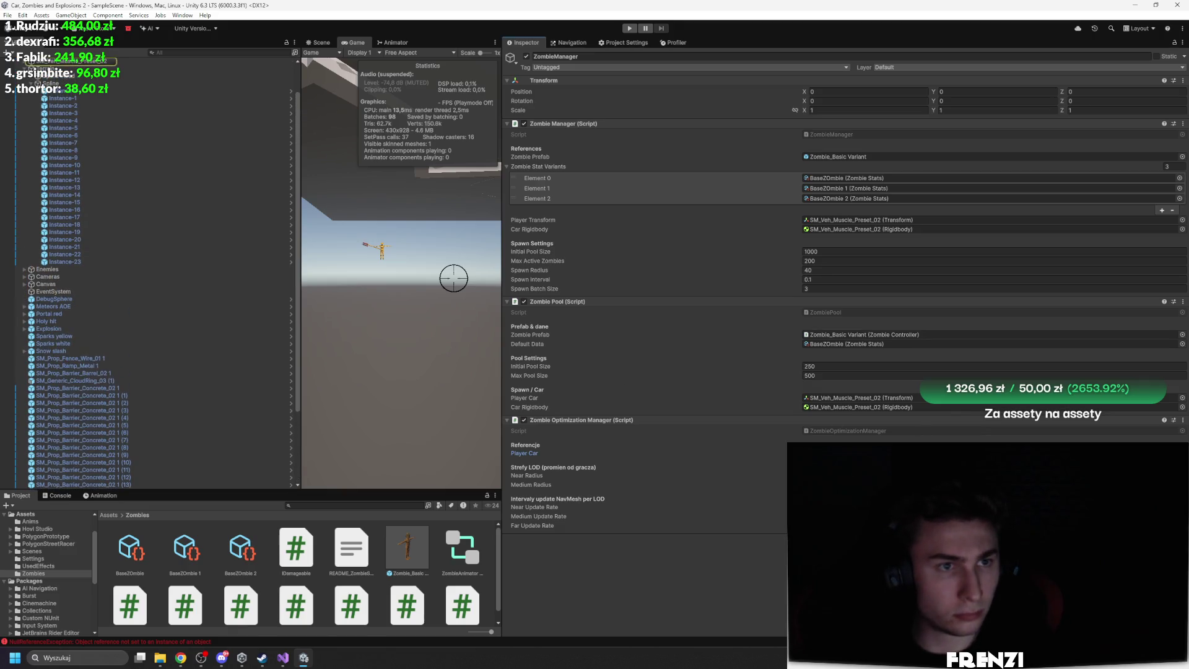
Check the Scene view, then return to the Game view and maximize it
scroll(190, 301, up, 2)
key(shift+space)
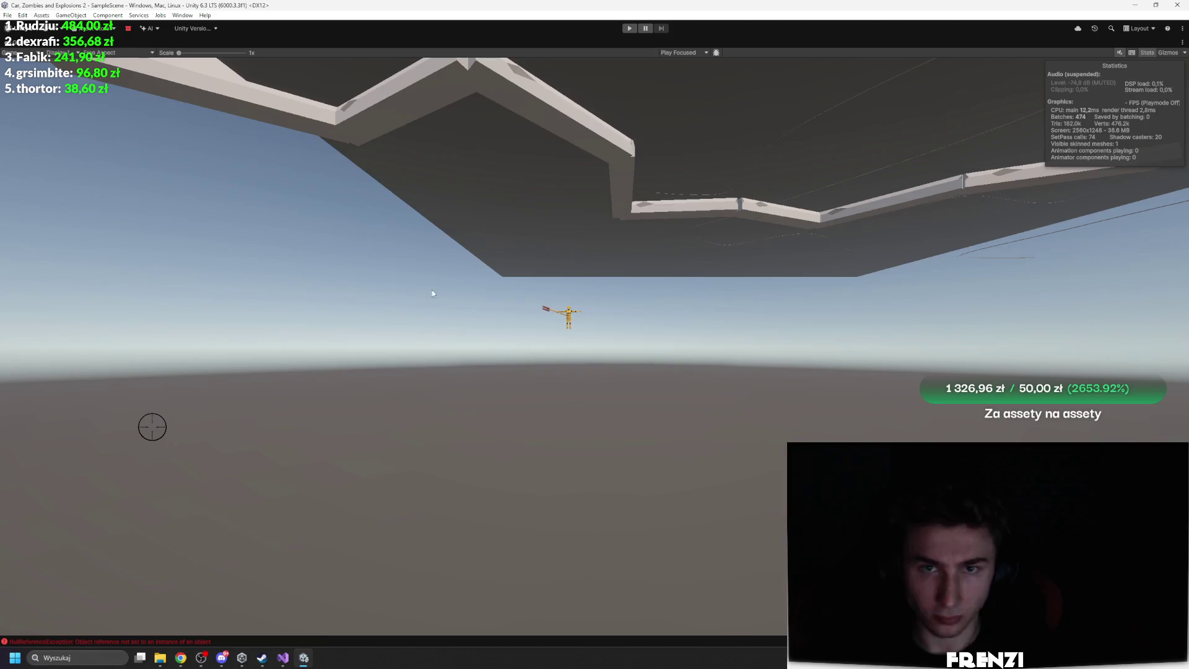
key(shift+space)
click(316, 42)
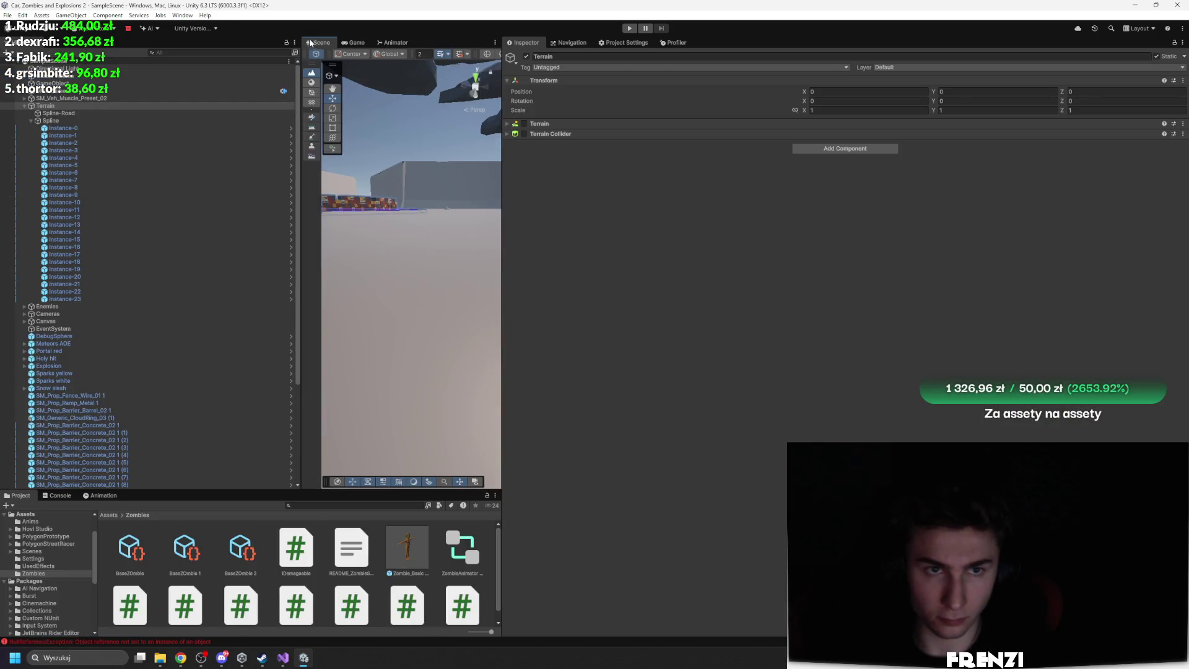
key(shift+space)
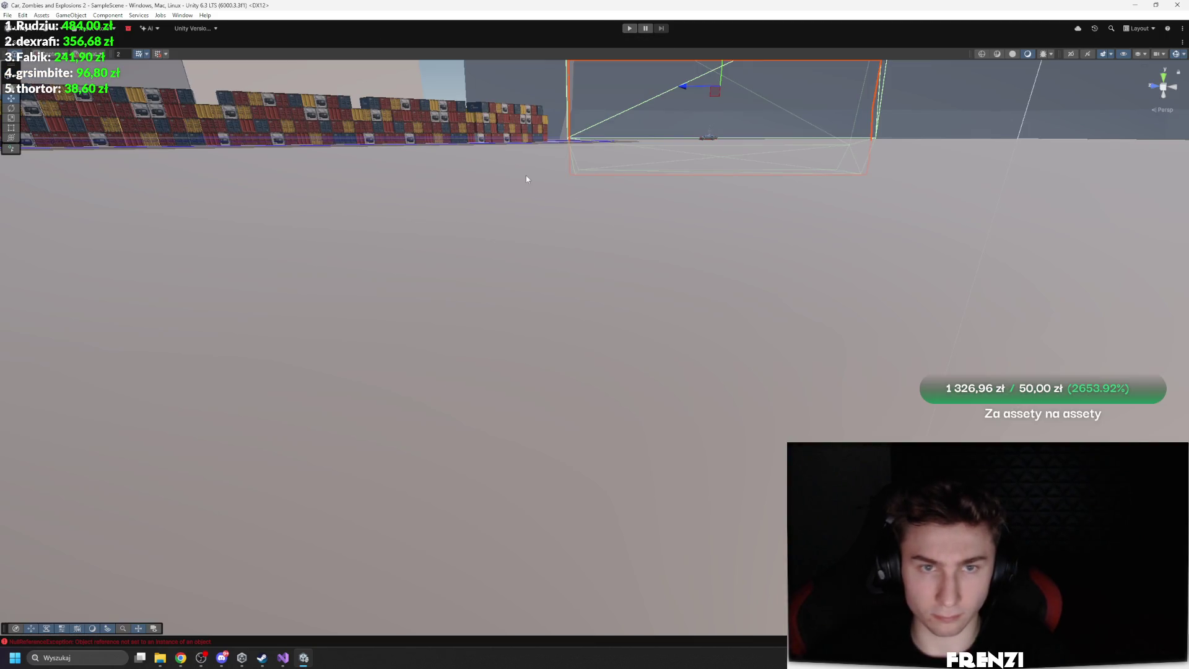
key(shift+space)
click(347, 43)
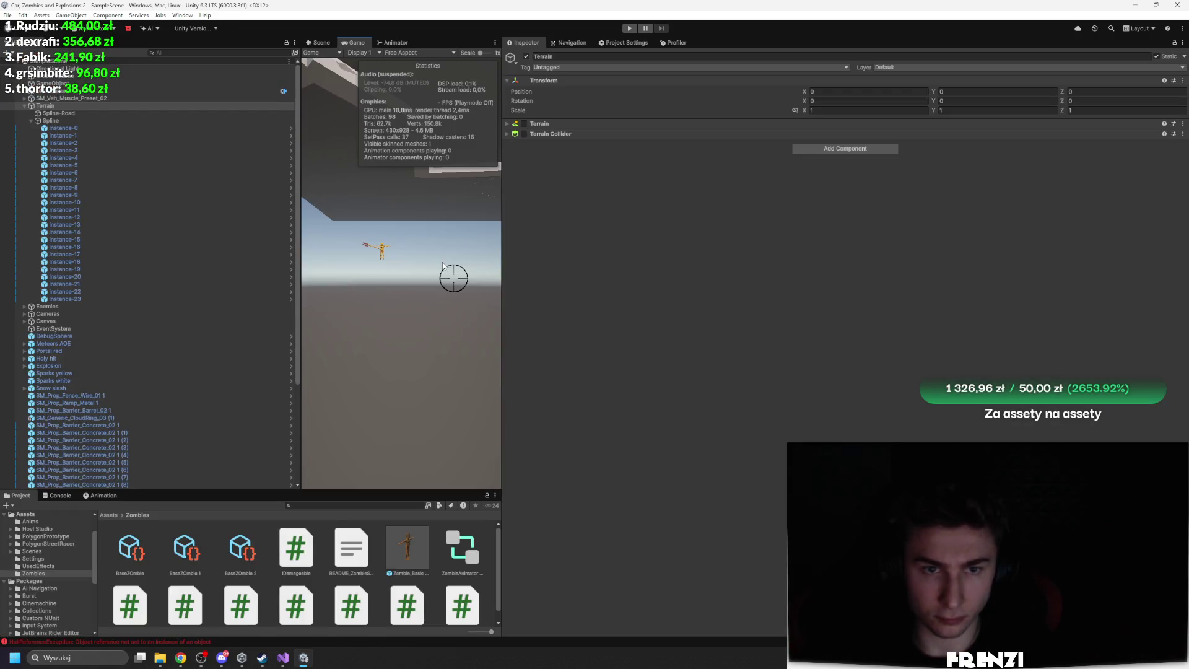
key(shift+space)
Start Play mode and drive the car with W and A across the arena among sparser zombies
click(629, 28)
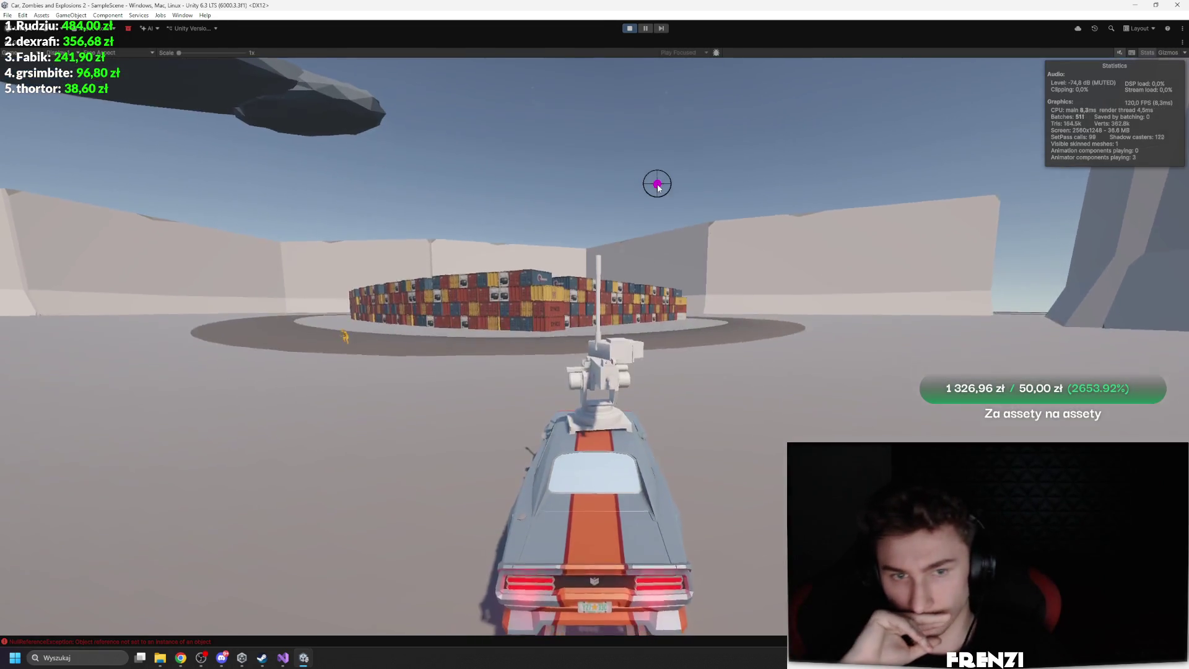
key(w)
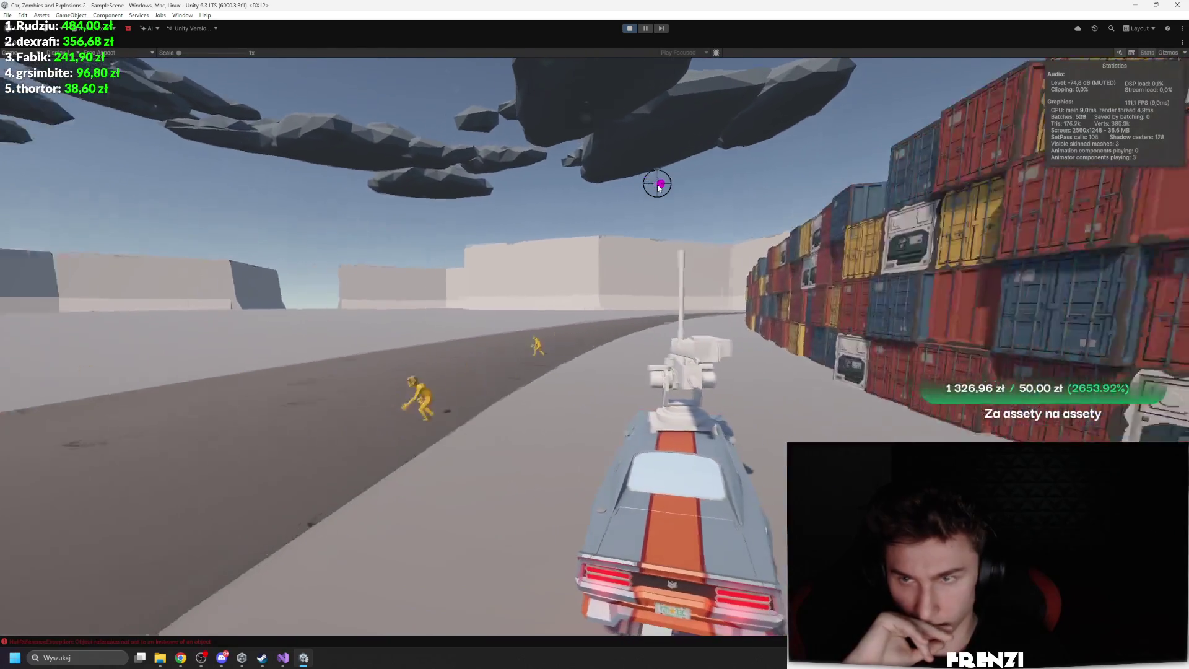
key(a)
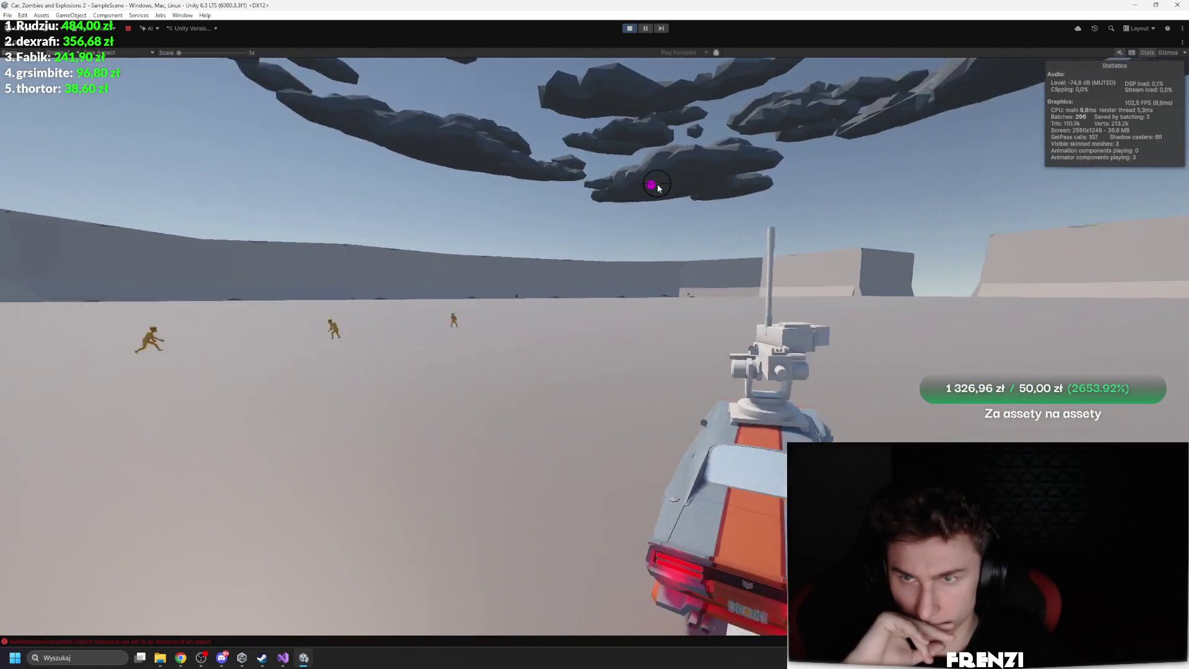
key(a)
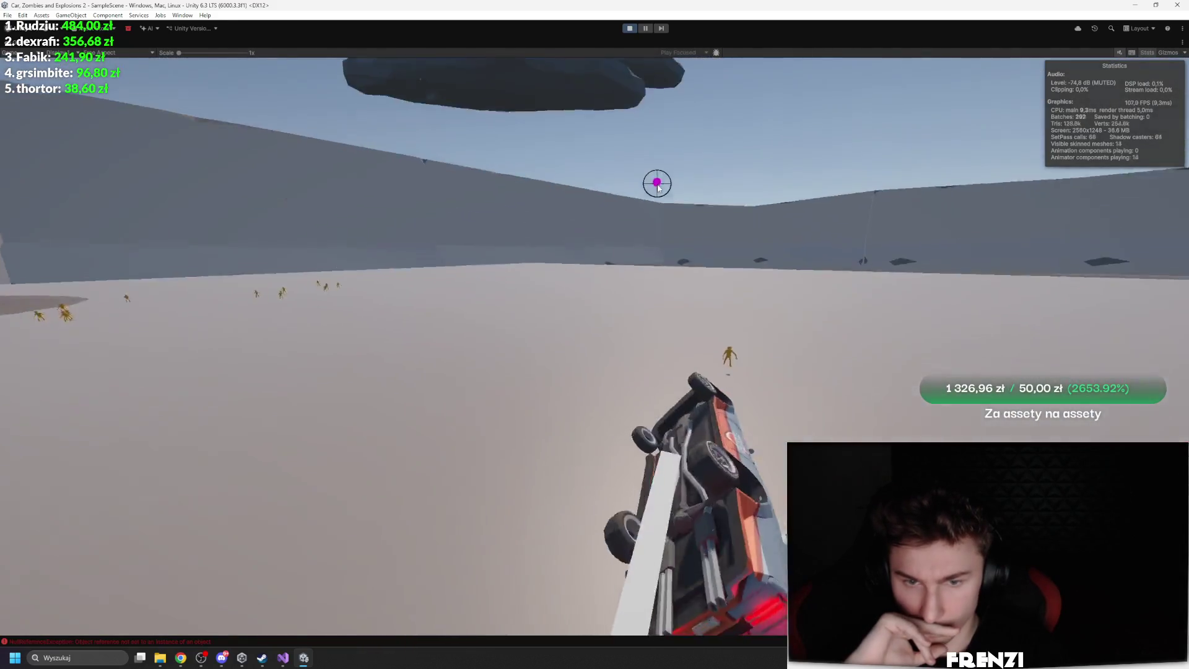
key(w)
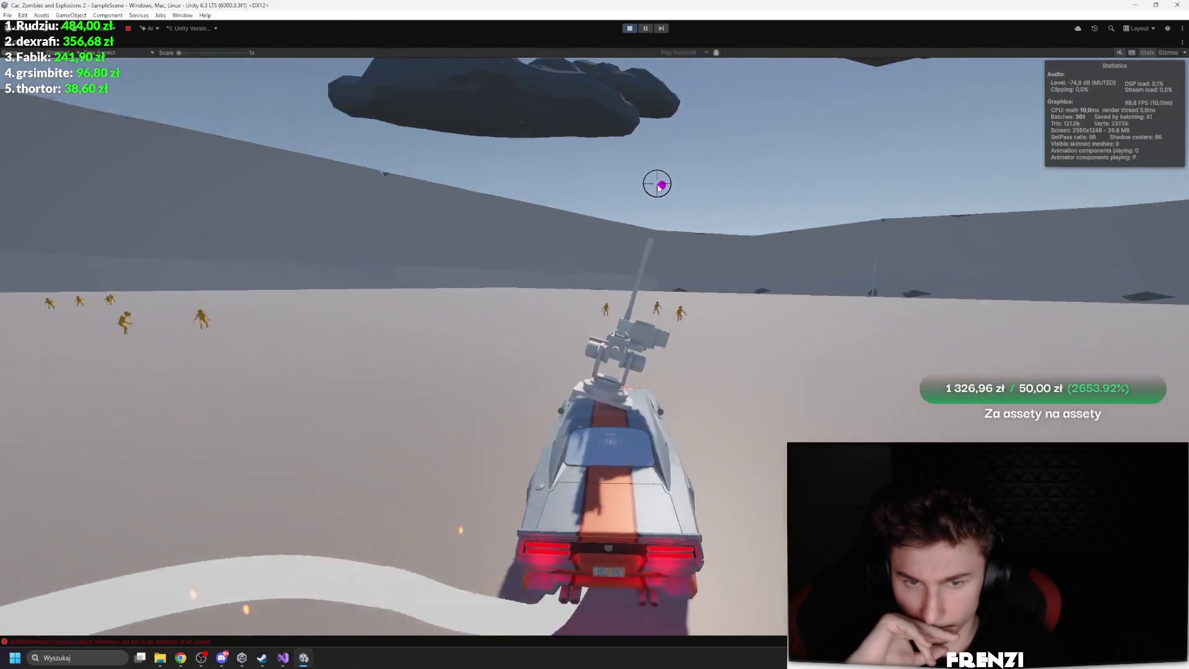
key(w)
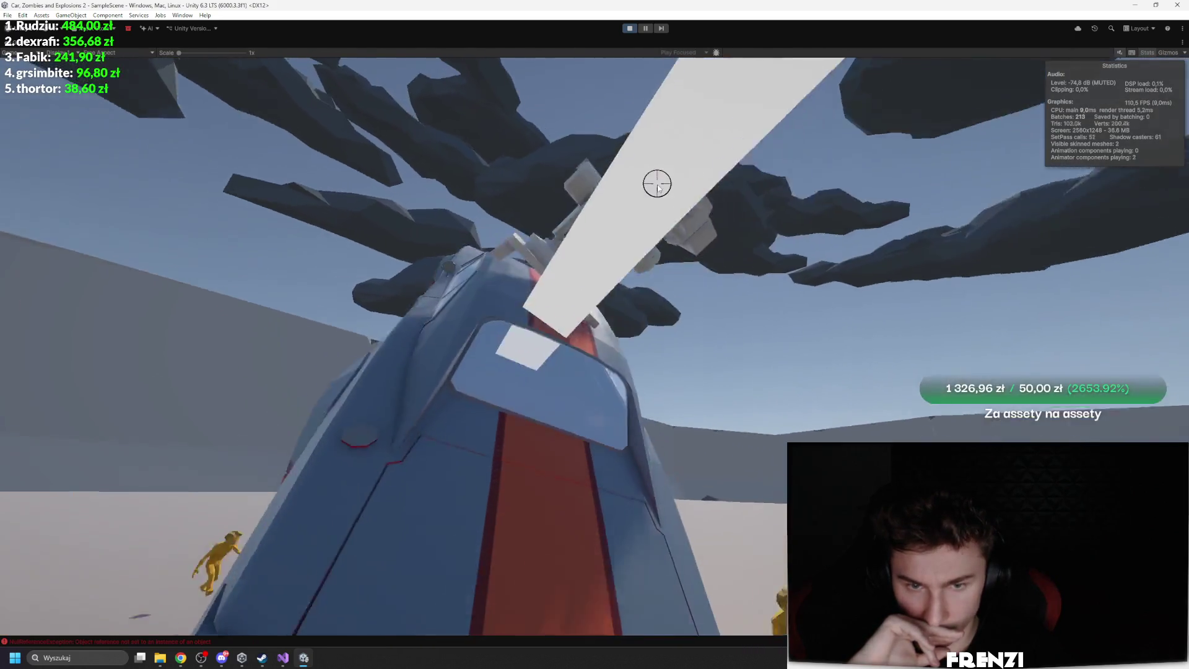
key(w)
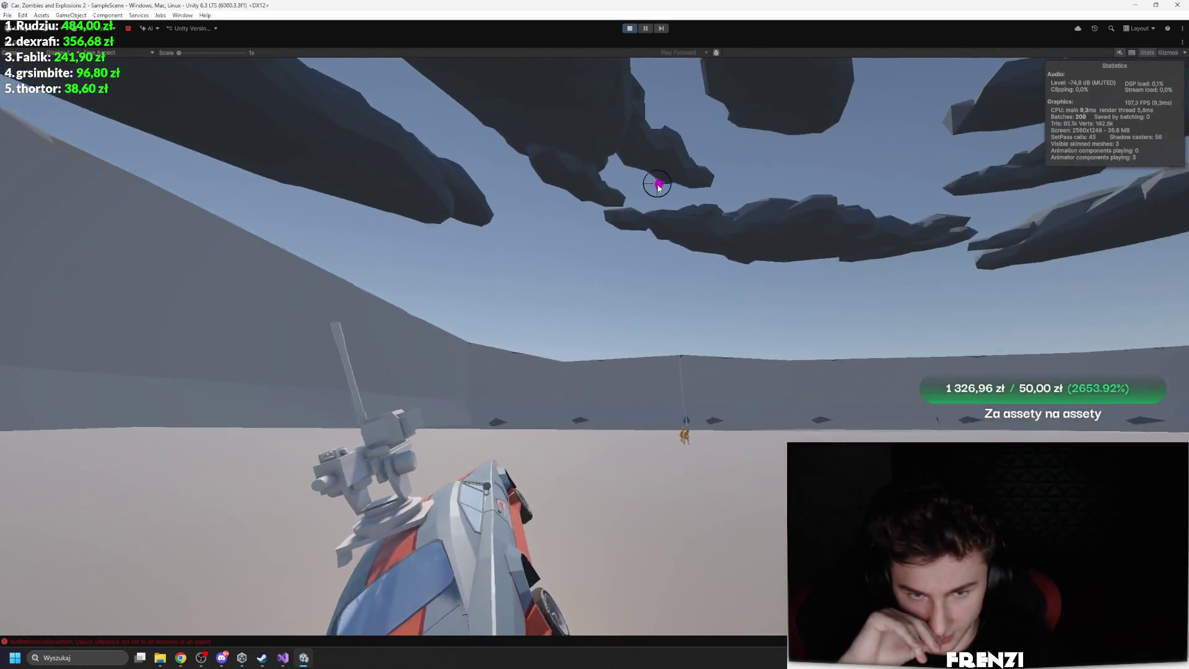
key(w)
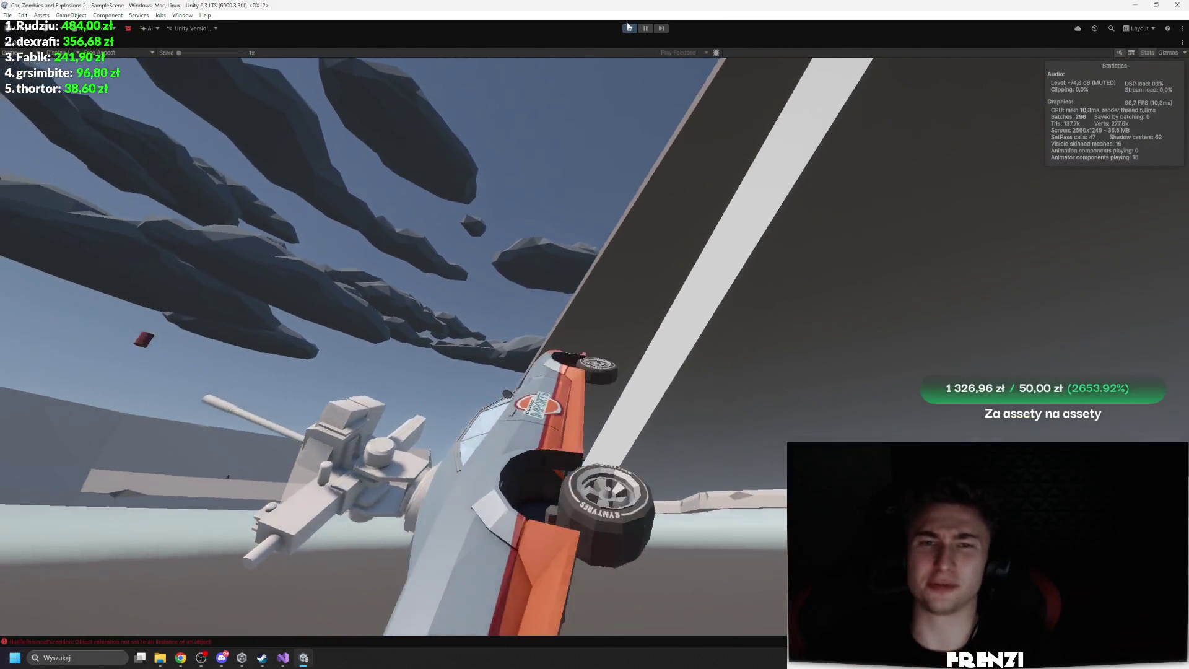
click(630, 29)
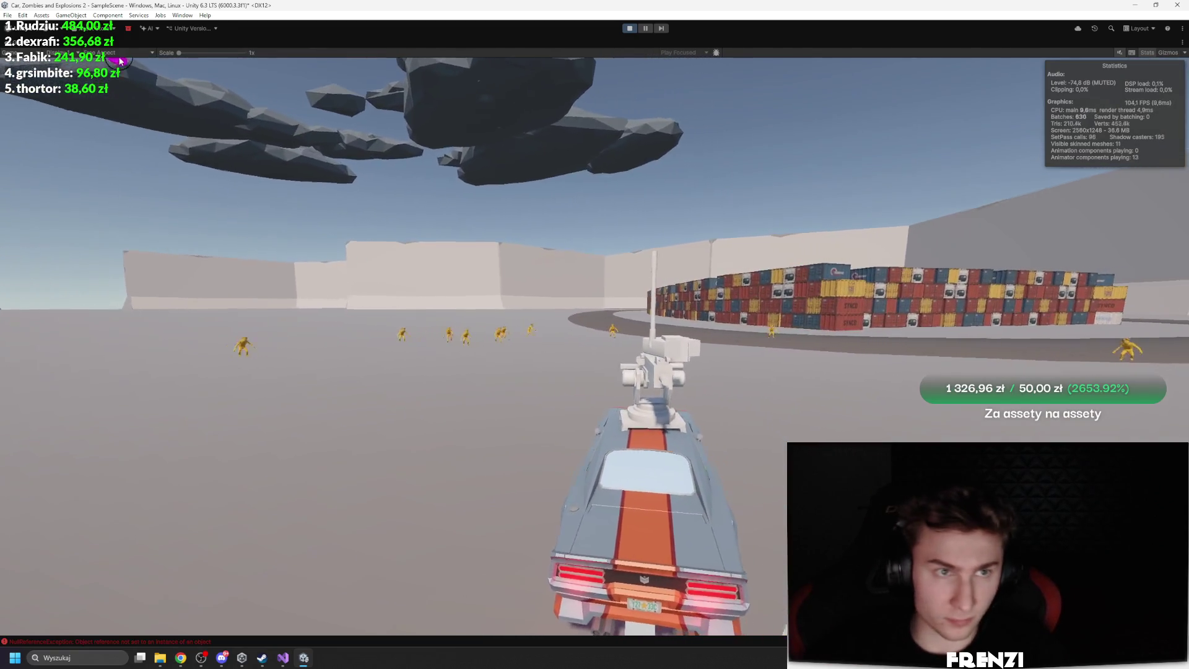
Switch the Game view to Full HD (1920x1080) and shoot into the swarming zombie horde
click(109, 52)
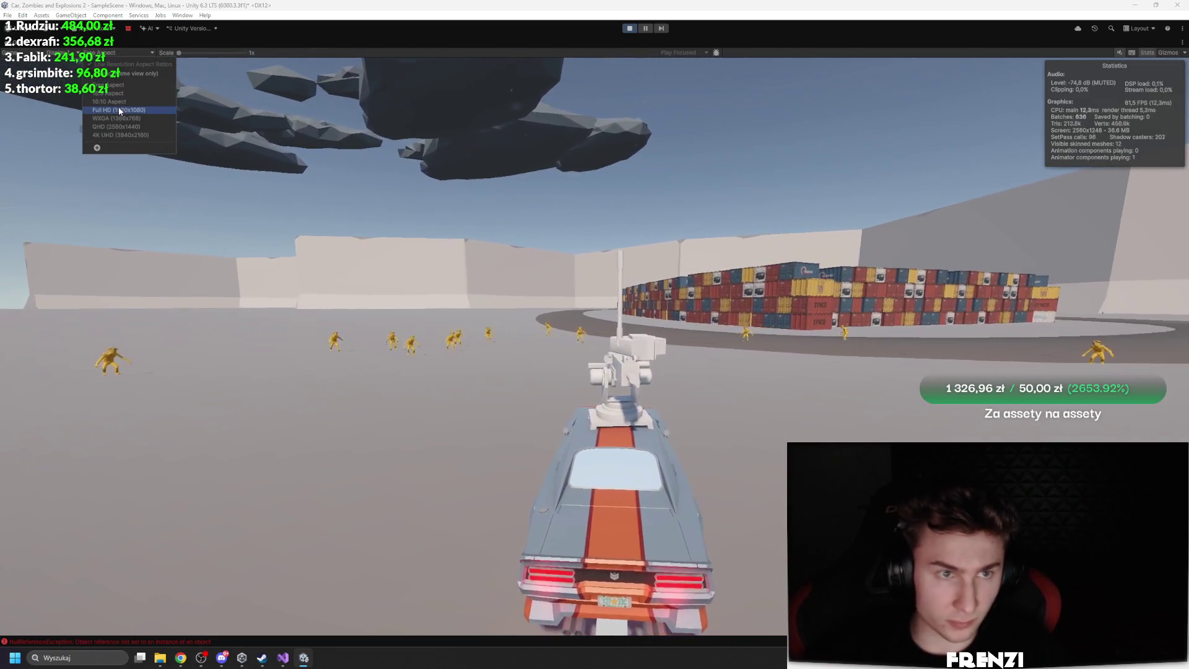
click(124, 110)
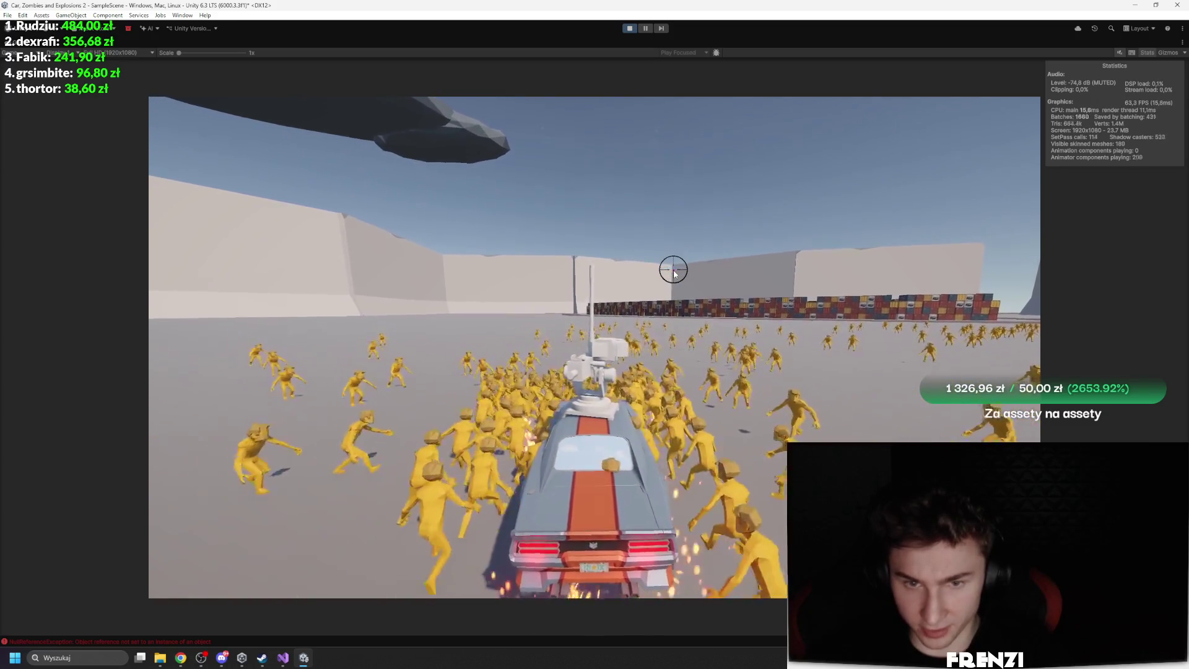
click(793, 433)
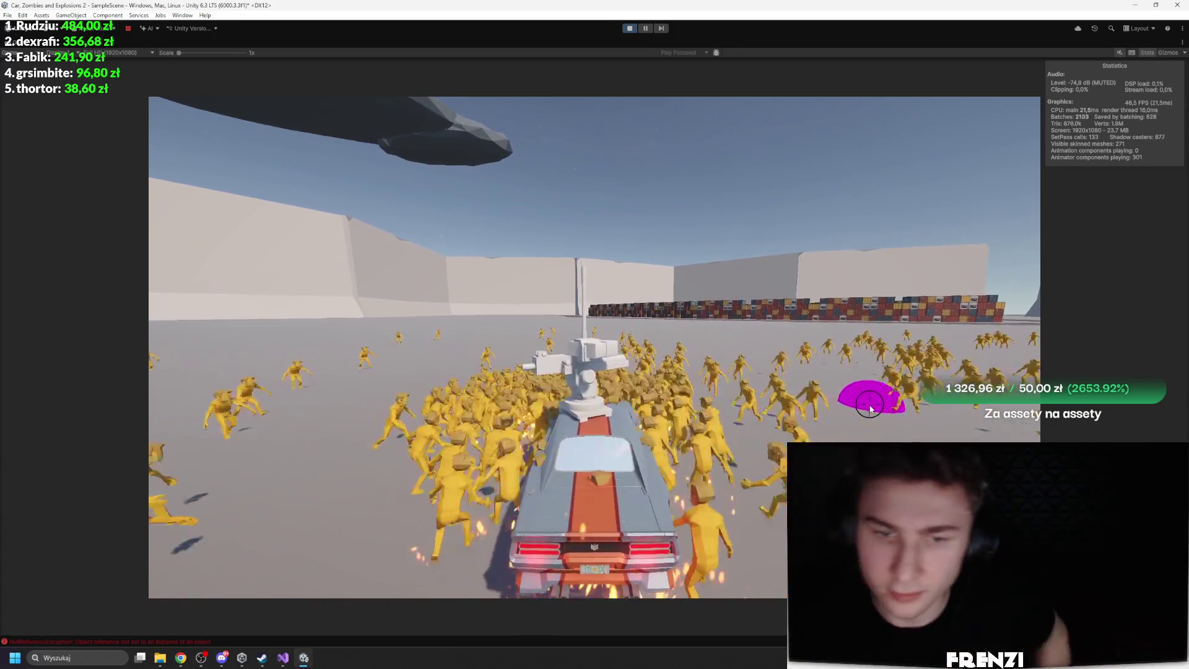
Pause, restore the layout, and move the muscle car's Collision Sparks component up
click(646, 28)
key(shift+space)
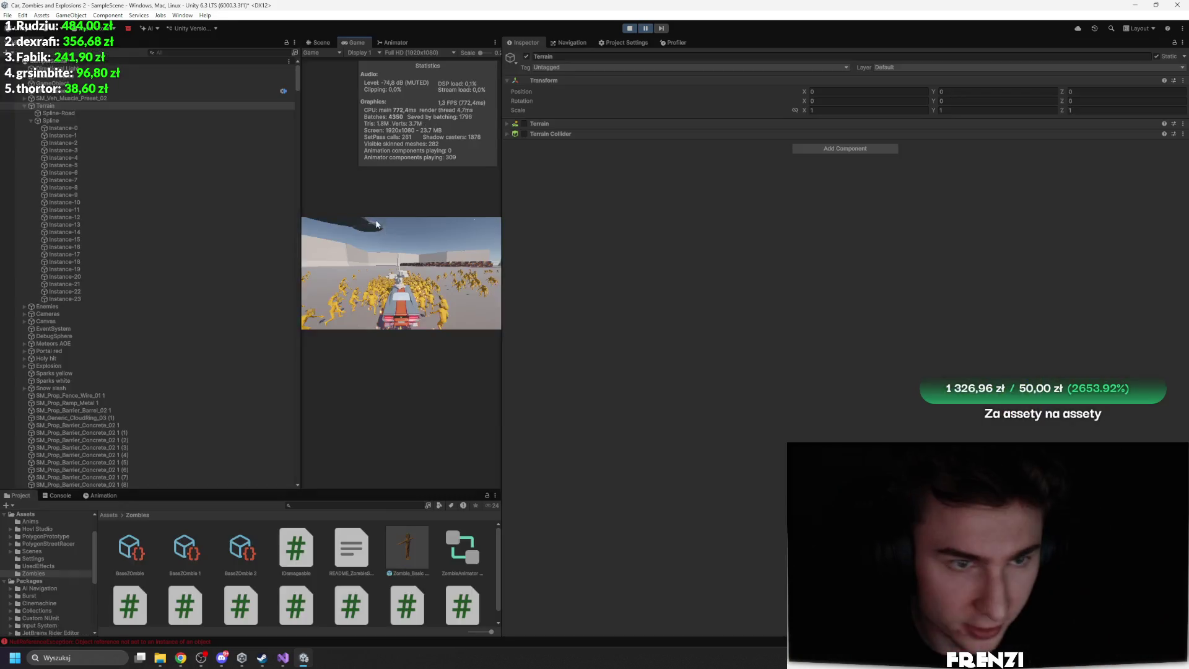
click(96, 98)
scroll(701, 338, down, 10)
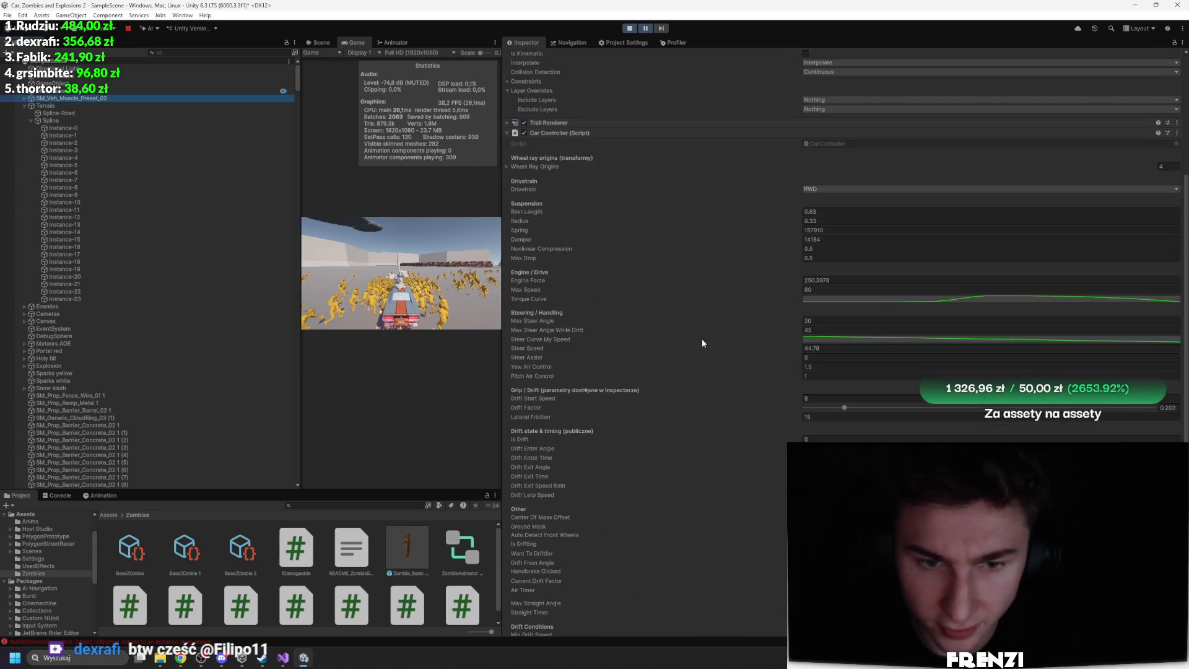
right_click(593, 580)
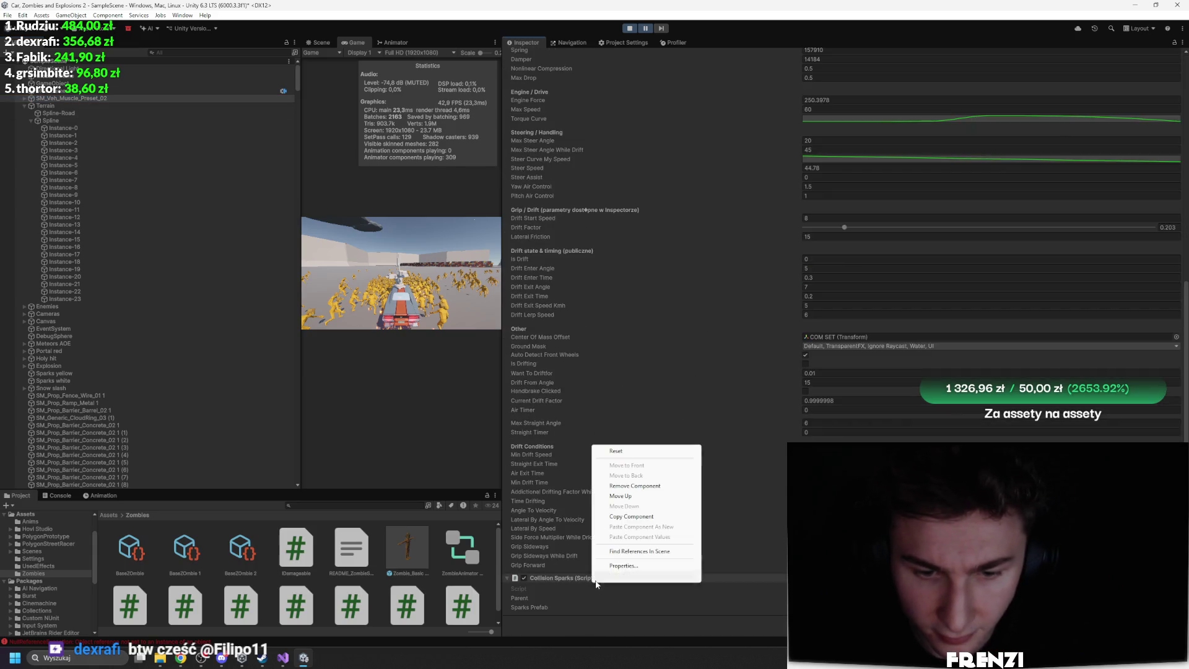
click(638, 496)
Select all leftover Bullet(Clone) objects in the Hierarchy and delete them
scroll(149, 247, down, 5)
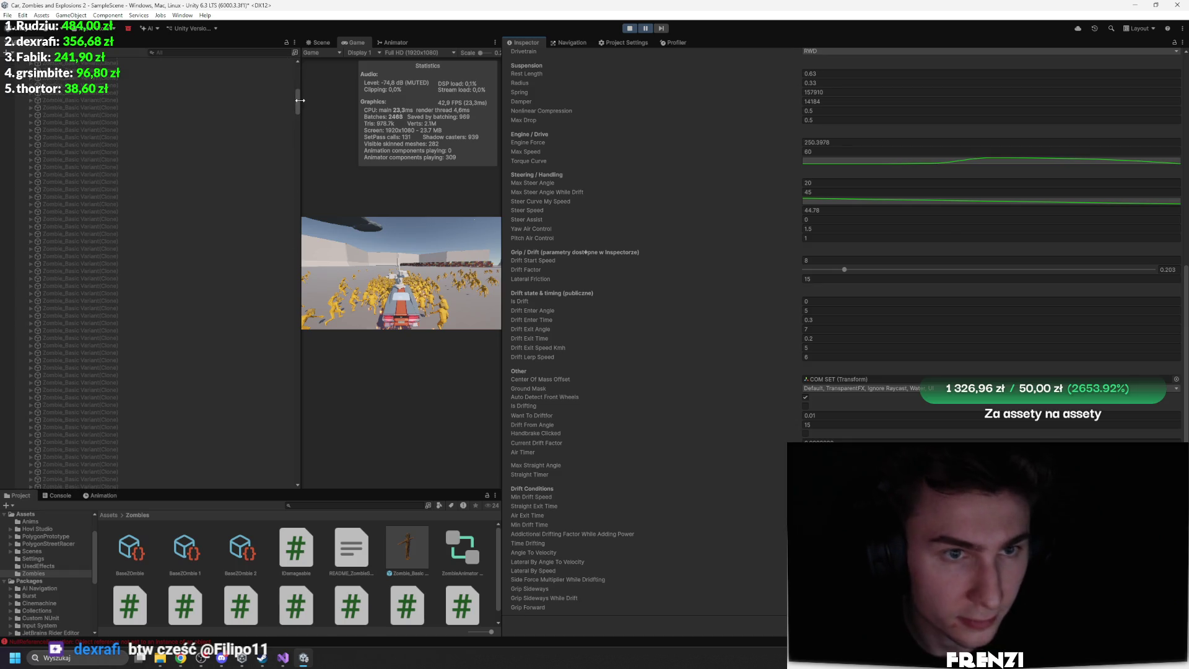
drag(297, 99, 311, 508)
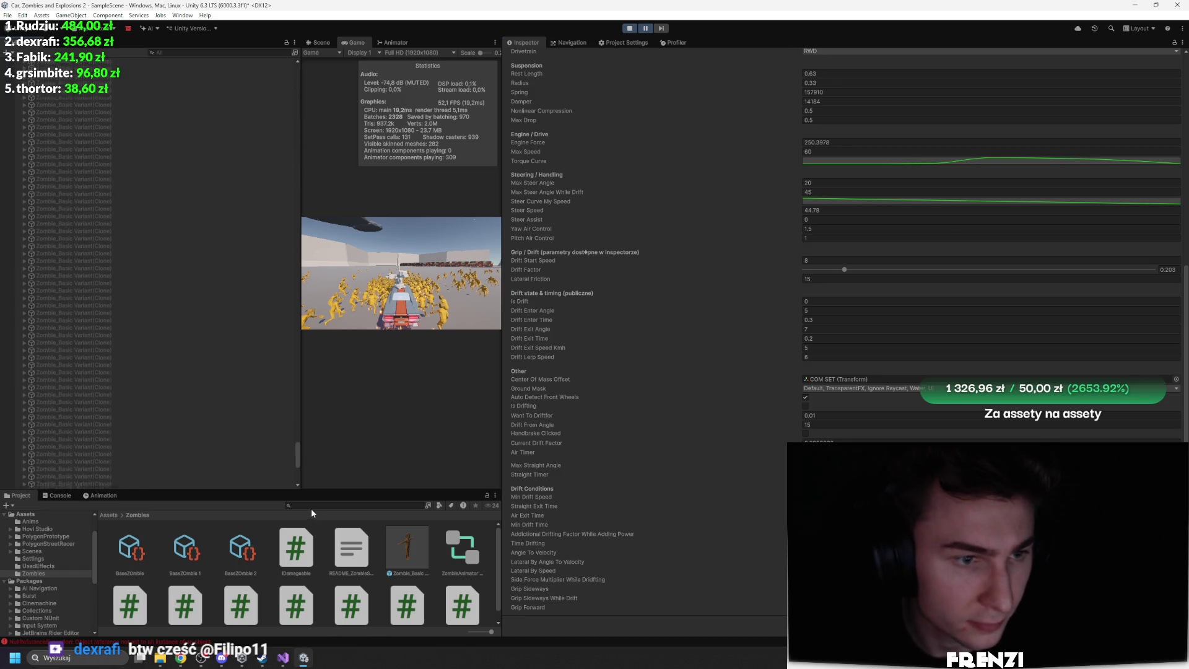
click(152, 480)
shift+click(97, 367)
key(Delete)
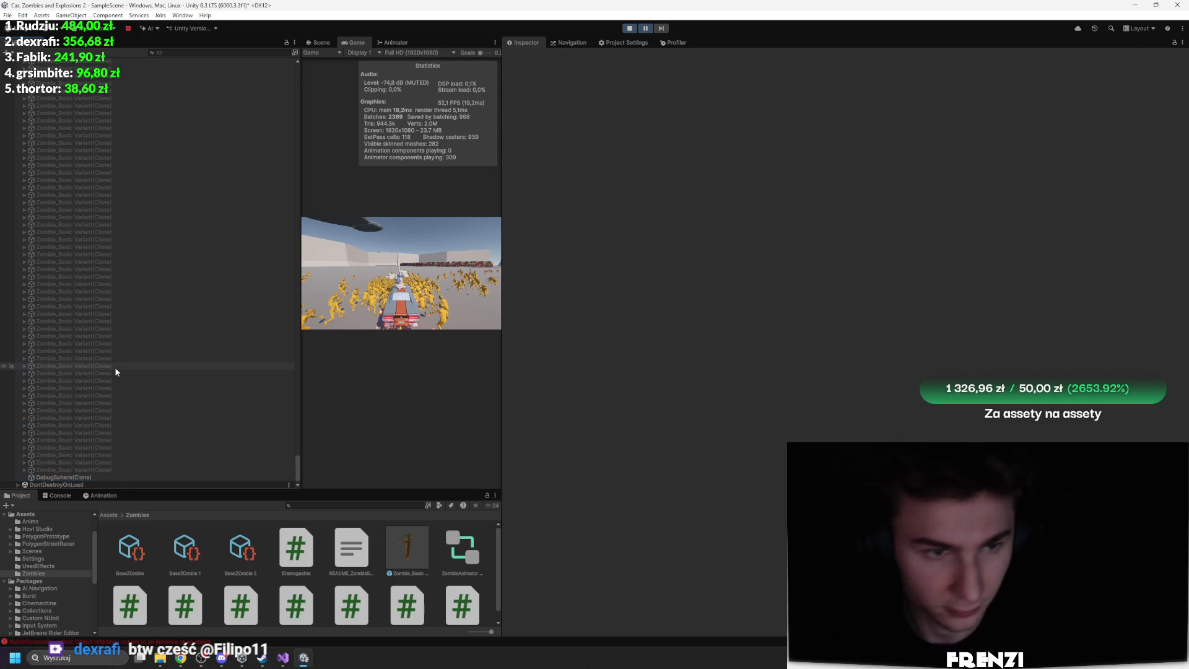
Shift-select from Directional Light through all Zombie_Basic Variant clones, then widen the panels
scroll(155, 353, up, 3)
mouse_move(301, 448)
mouse_down()
mouse_move(297, 204)
mouse_move(311, 86)
mouse_up()
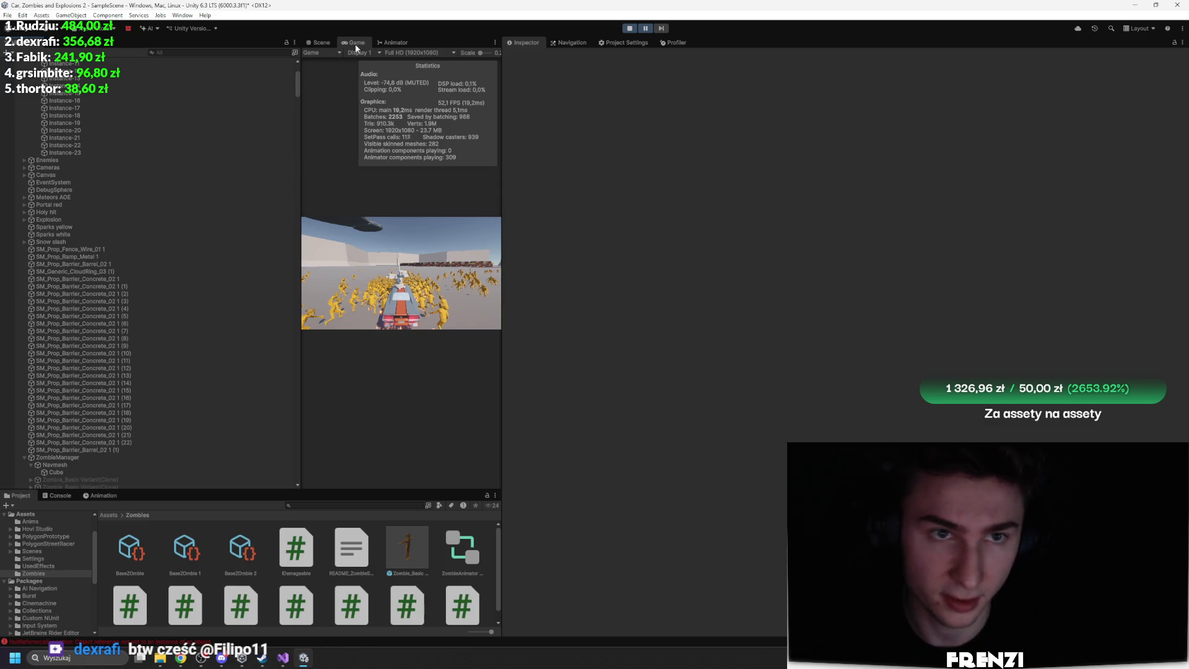
scroll(263, 152, up, 10)
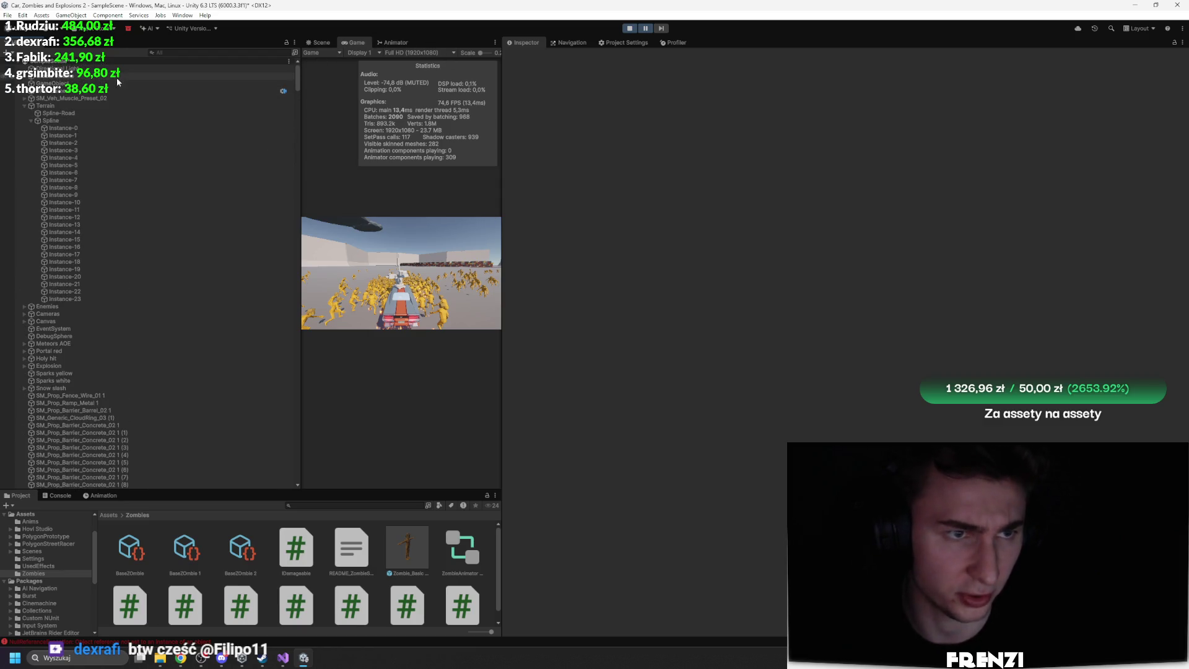
click(119, 70)
mouse_move(297, 79)
mouse_down()
mouse_move(289, 451)
mouse_move(312, 270)
mouse_up()
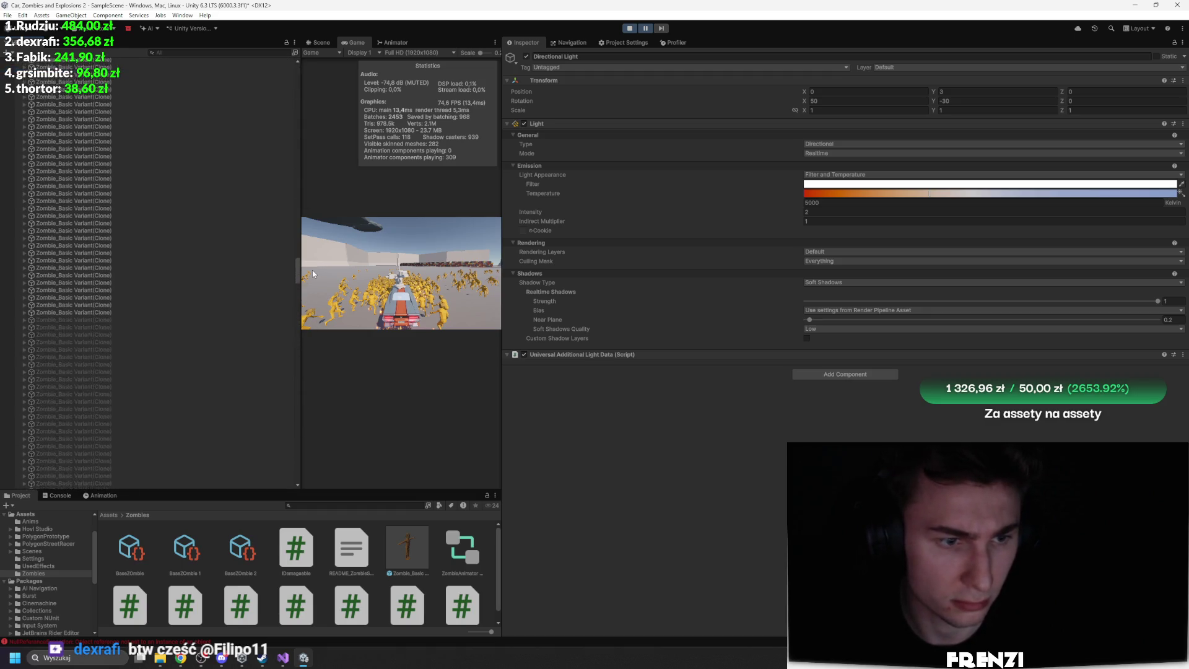
shift+click(116, 313)
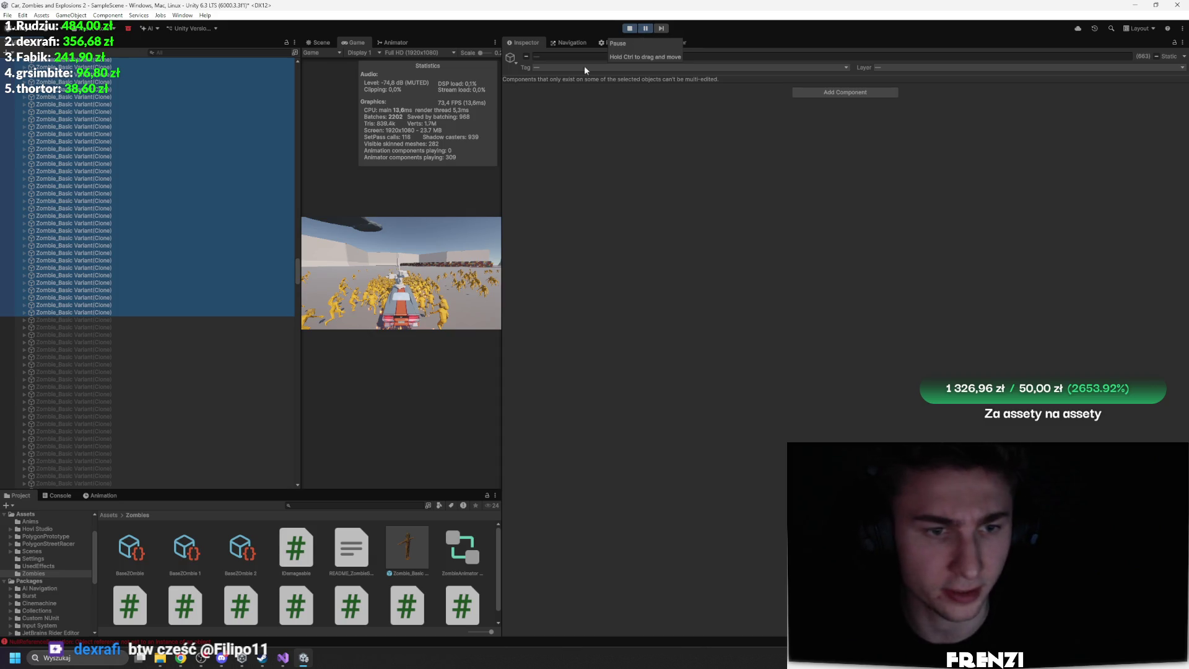
scroll(199, 331, down, 10)
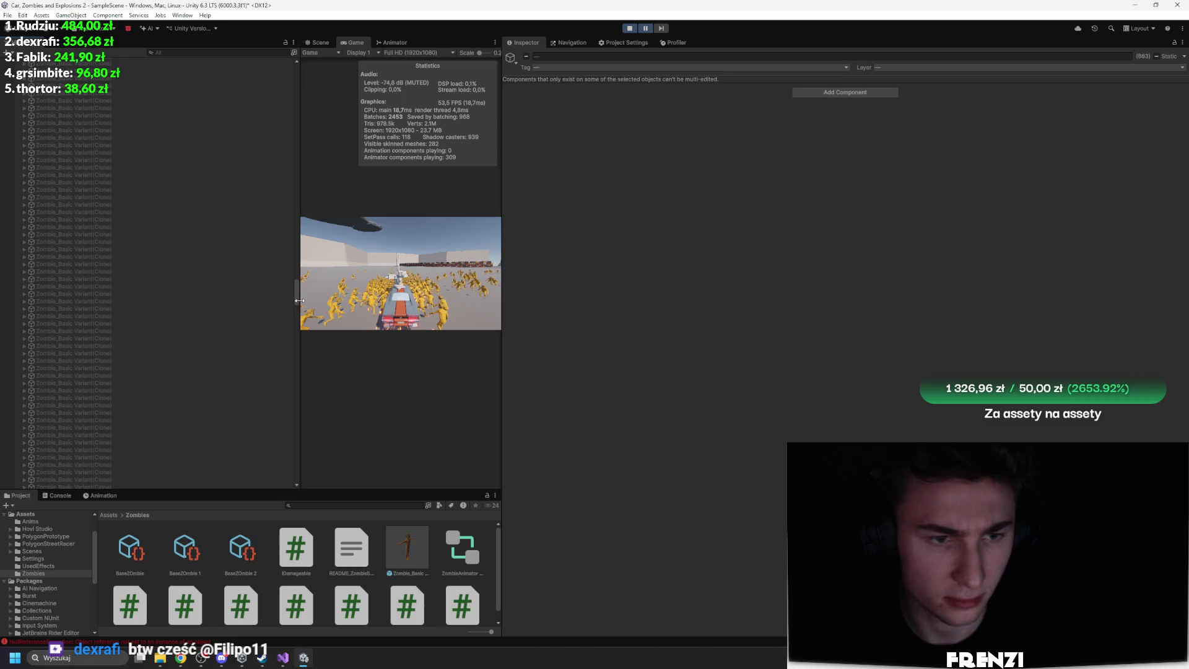
drag(299, 300, 300, 470)
shift+click(113, 465)
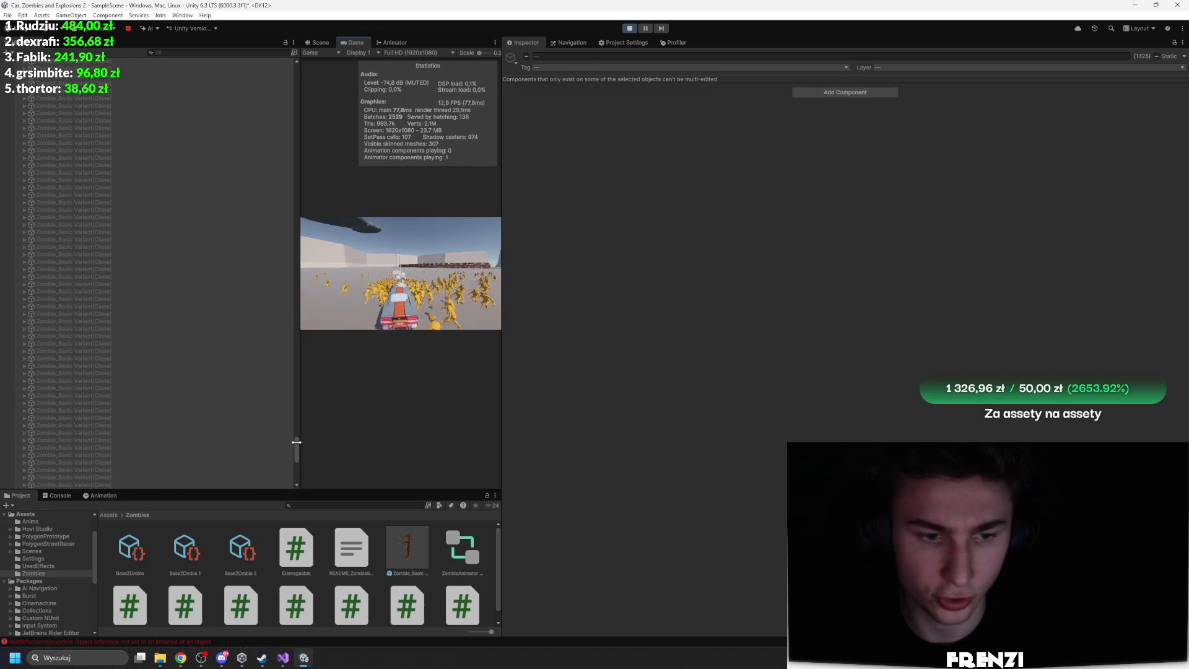
mouse_move(296, 461)
mouse_down()
mouse_move(321, 225)
mouse_move(299, 40)
mouse_move(317, 496)
mouse_up()
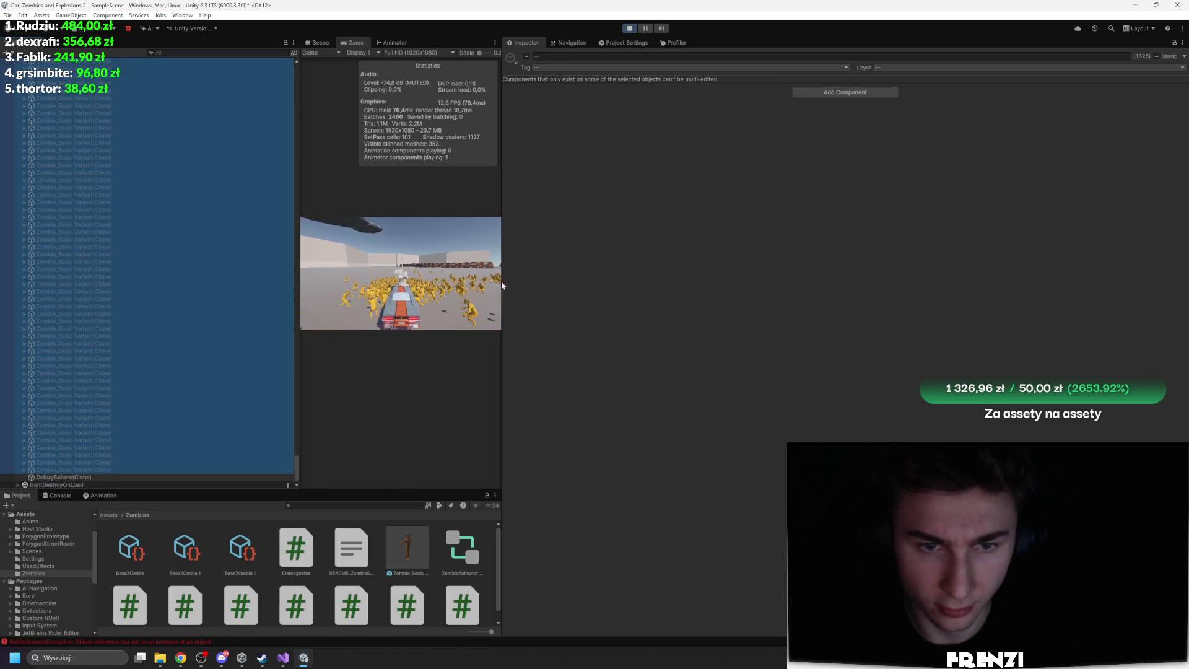
drag(501, 281, 865, 297)
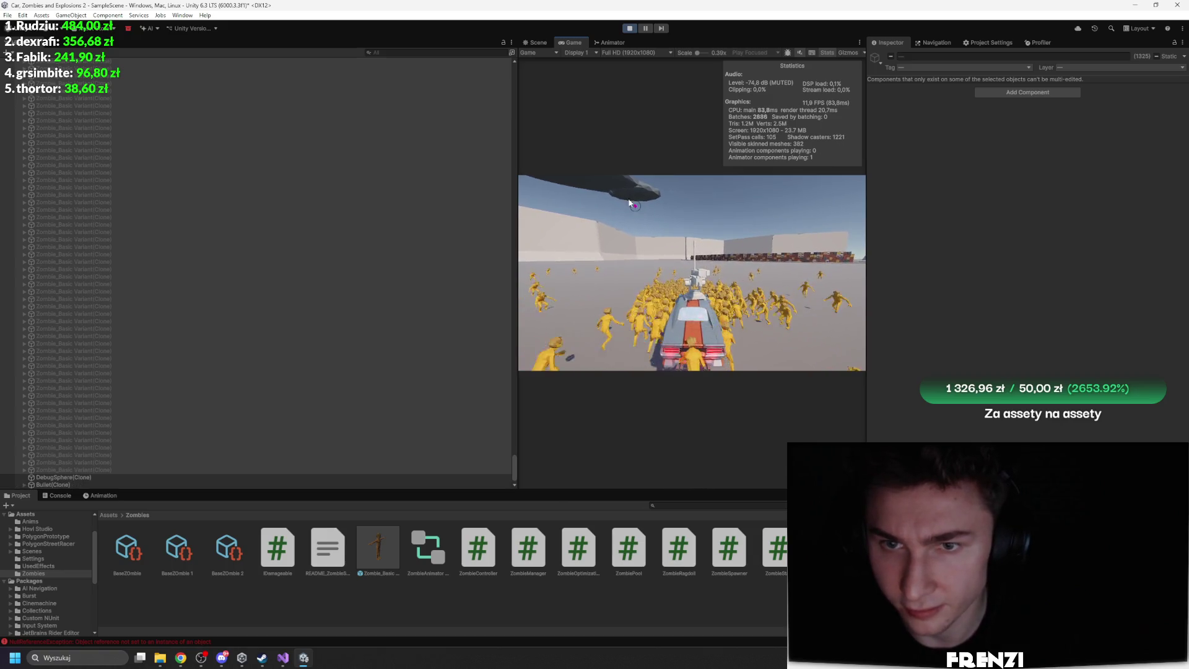
Maximize the Game view, let the horde close in on the car, then pause with Ctrl+Shift+P
key(shift+space)
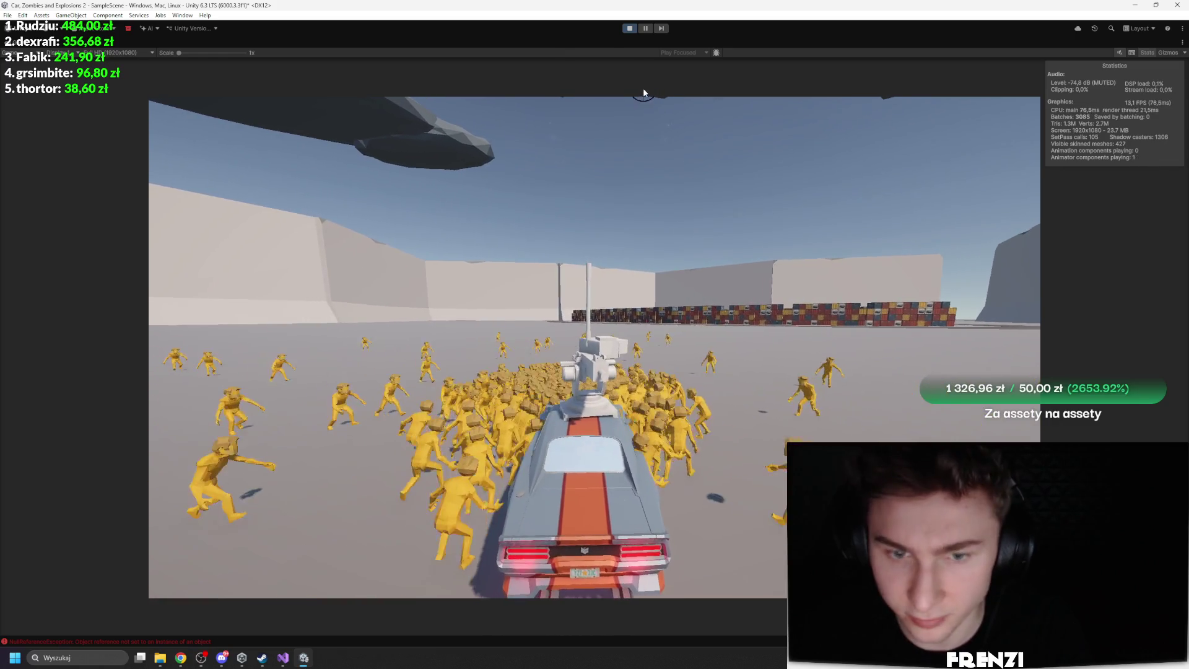
key(ctrl+shift+p)
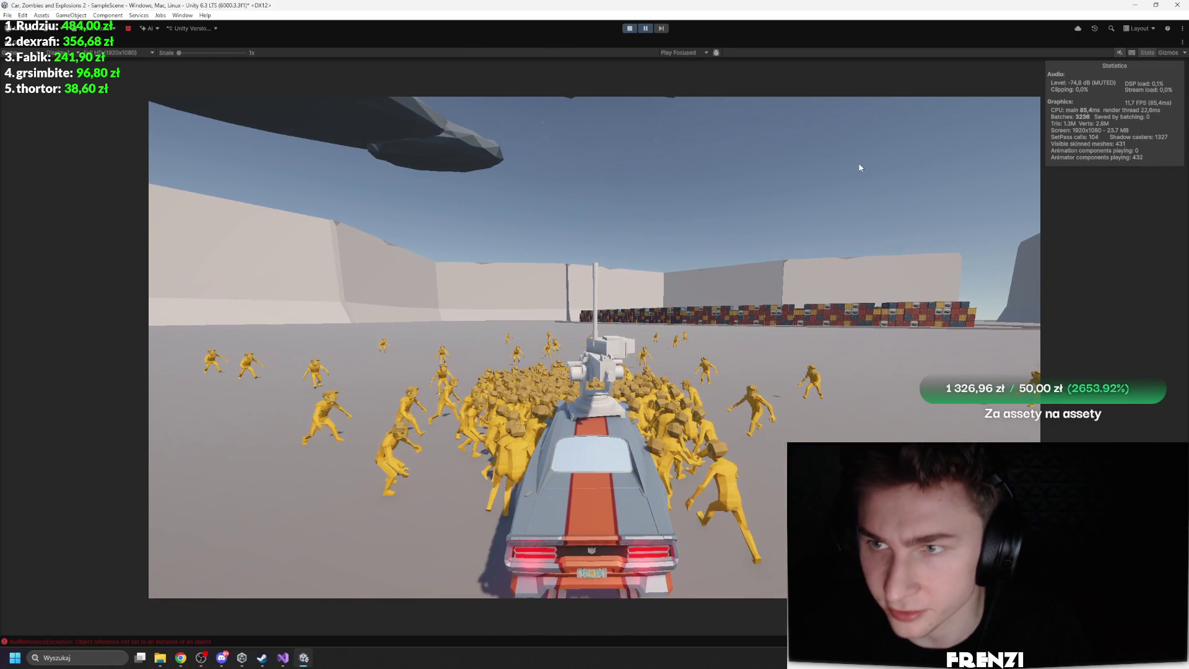
Open the Profiler, pick a frame and expand RenderPlayModeViewCameras down to DoRenderLoop_Internal
key(shift+space)
click(1024, 44)
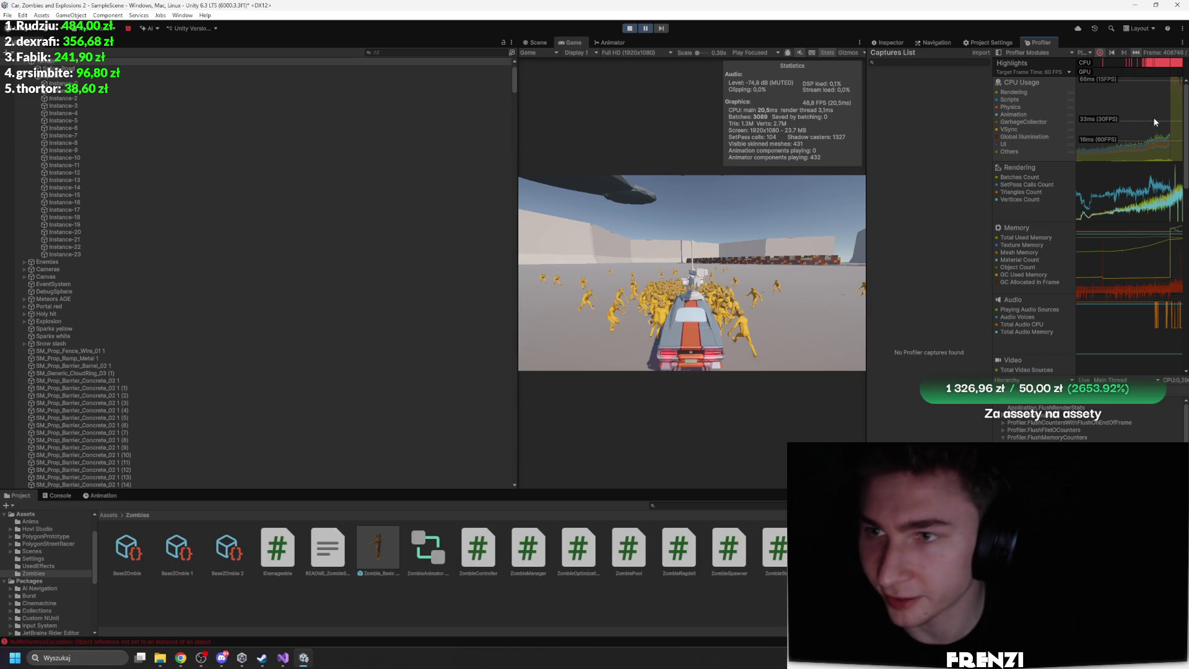
click(1172, 118)
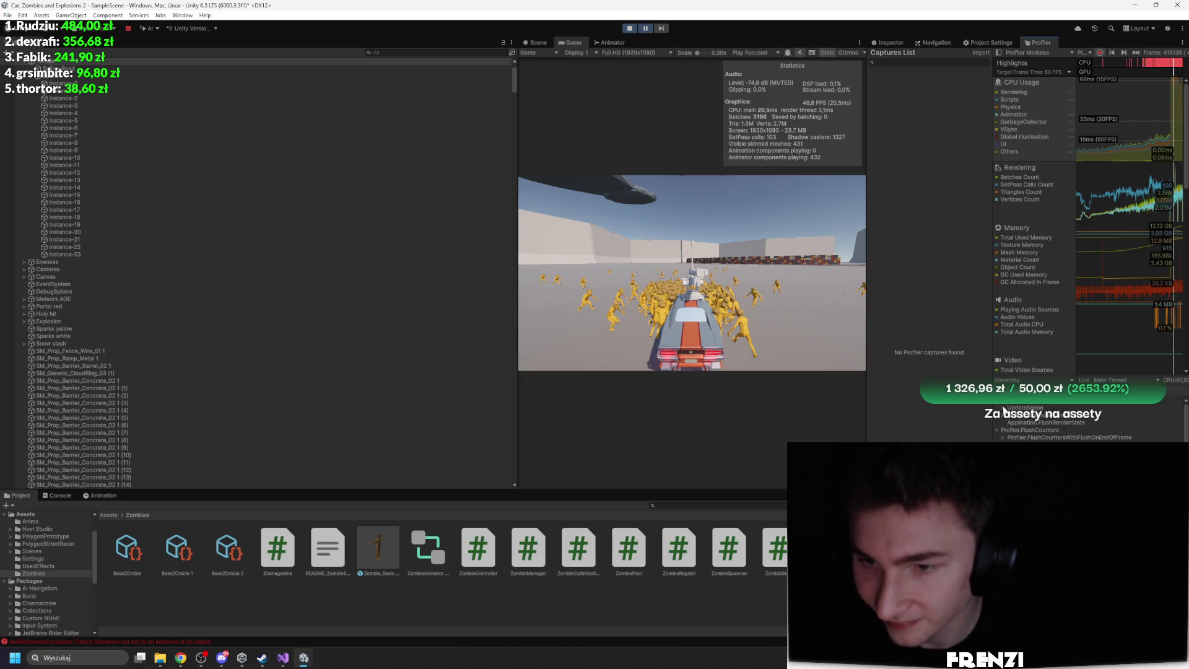
drag(865, 283, 661, 283)
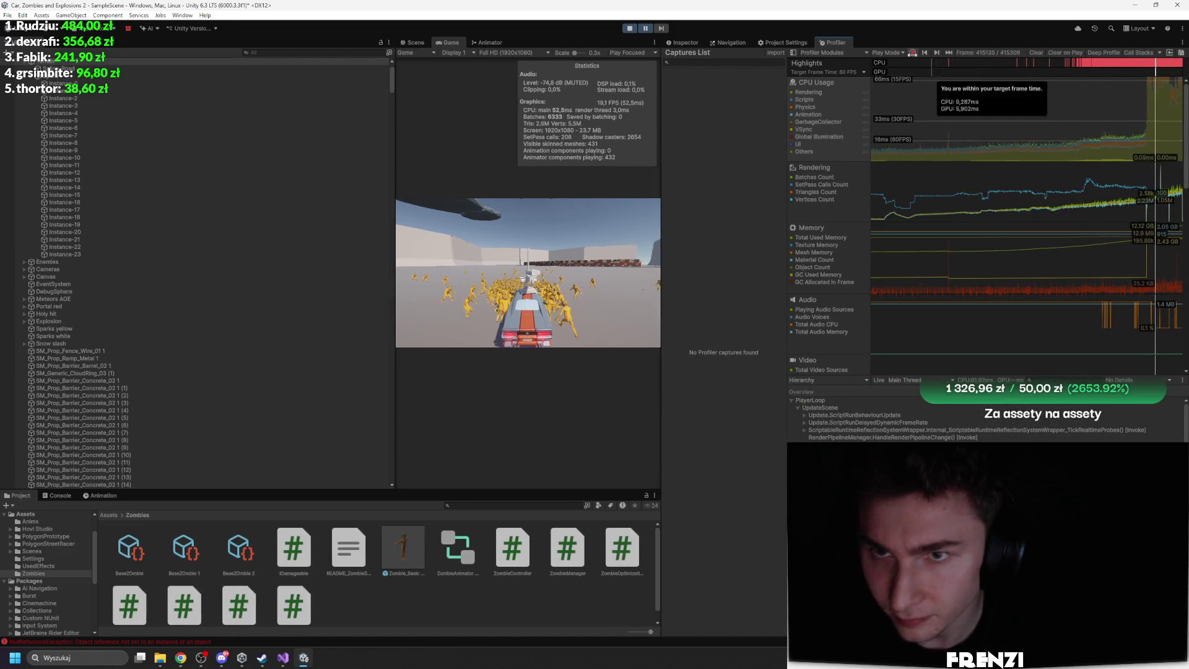
click(1155, 126)
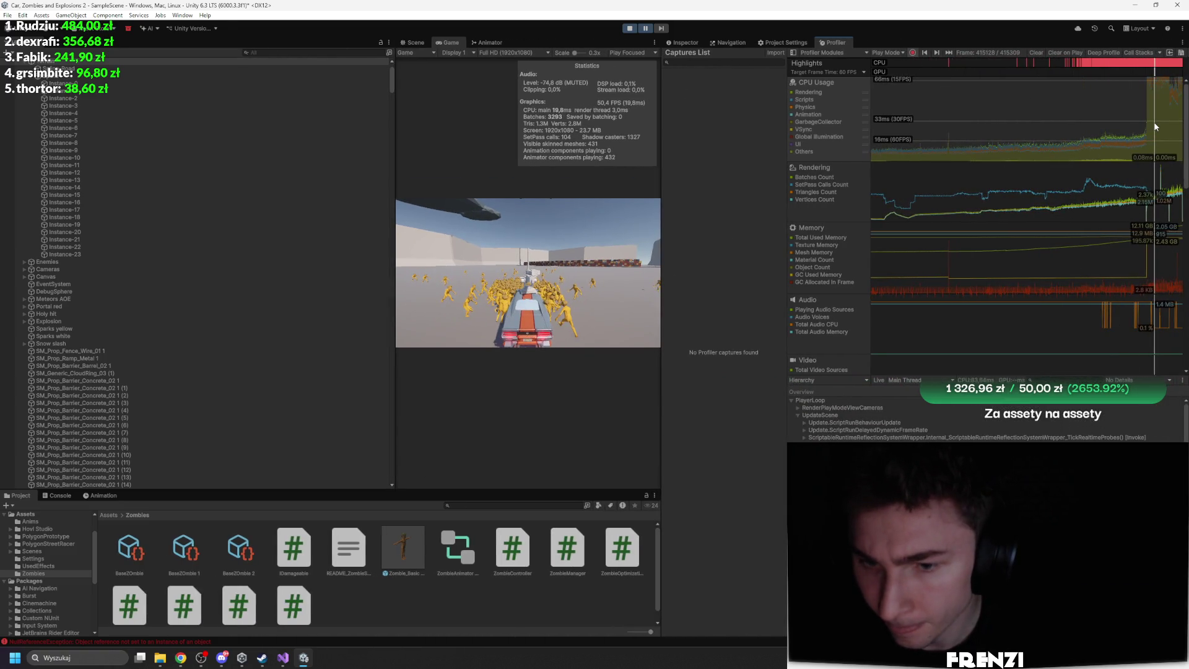
click(797, 406)
click(853, 416)
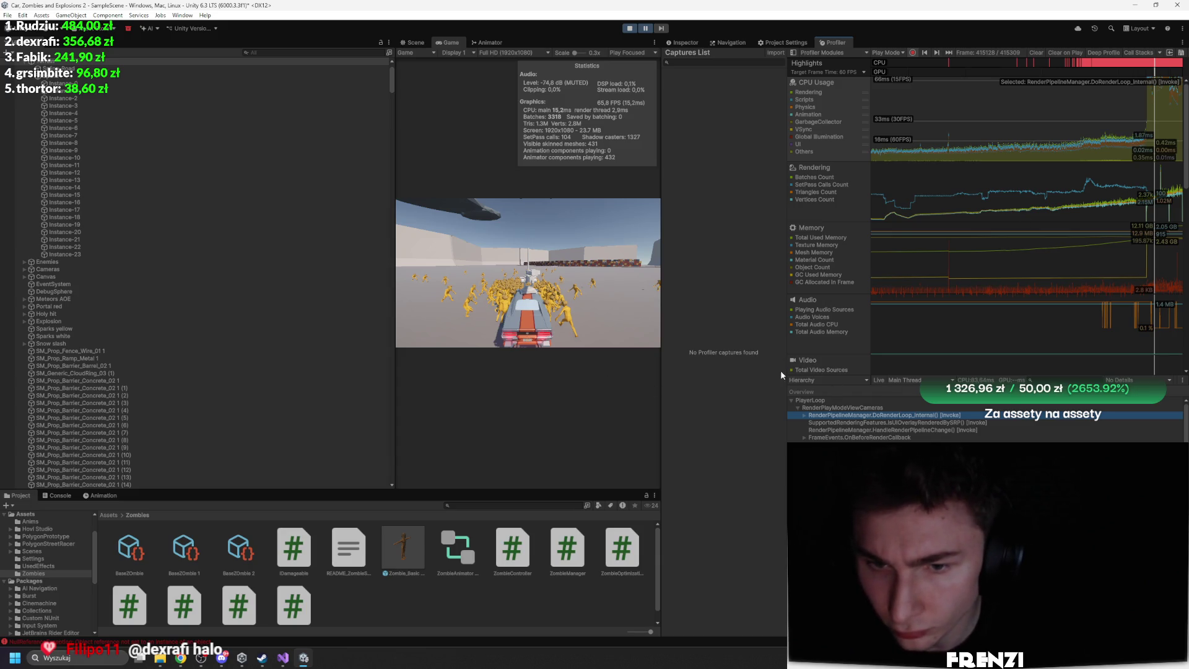
Inspect the PlayerLoop, UGUI geometry, PlayerEndOfFrame and EditorLoop samples, then enlarge the game view
drag(662, 344, 490, 344)
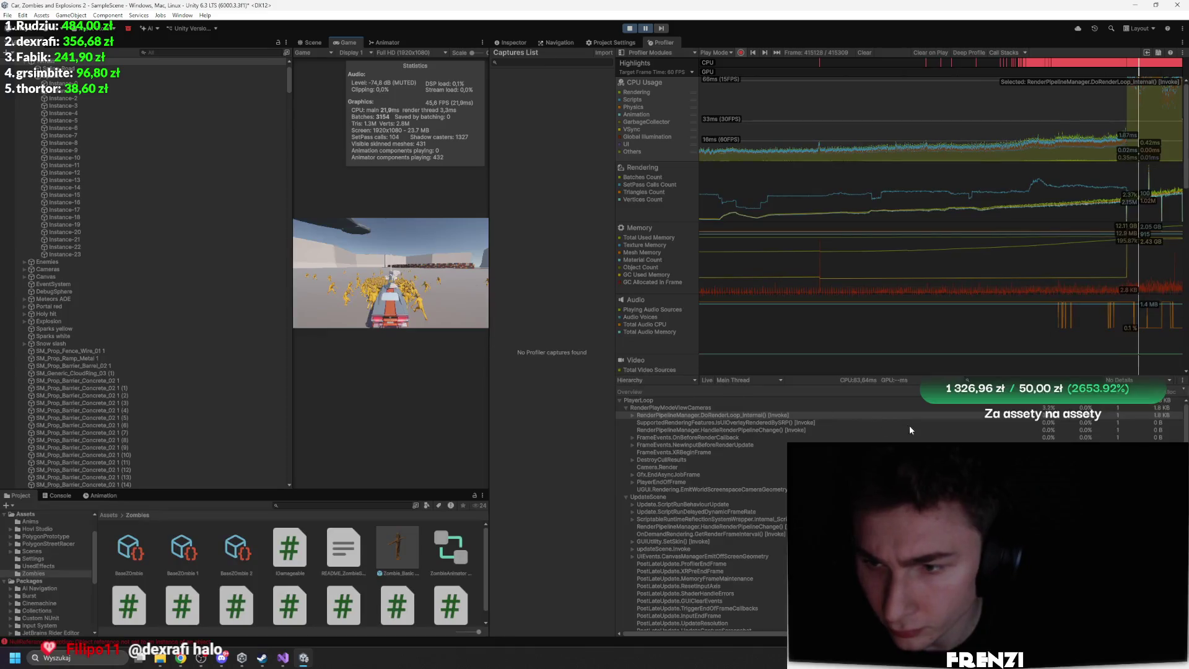
click(915, 407)
click(904, 402)
key(Down)
key(Down)
key(Down)
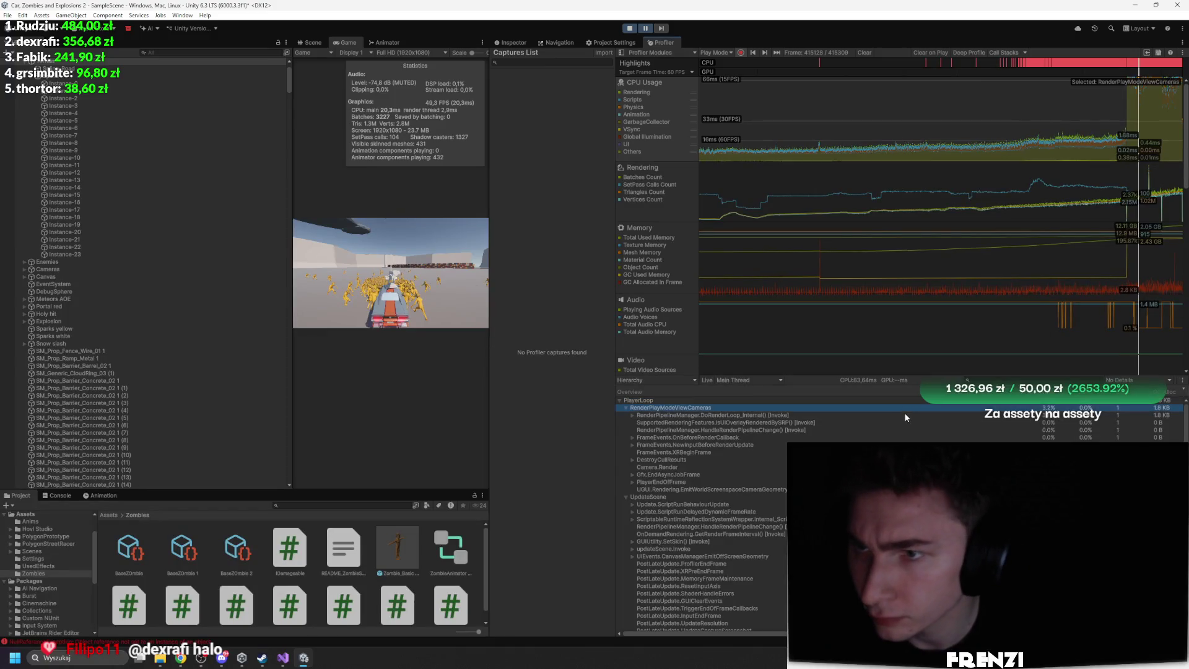
key(Down)
key(Down)
key(Down)
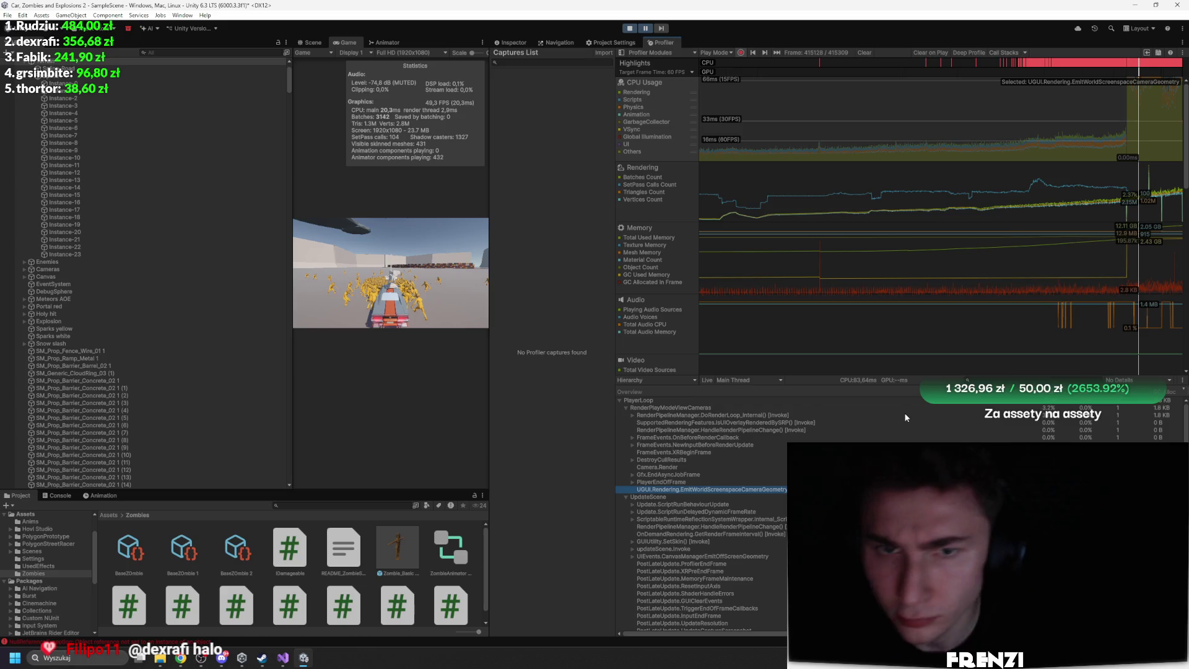
click(1150, 132)
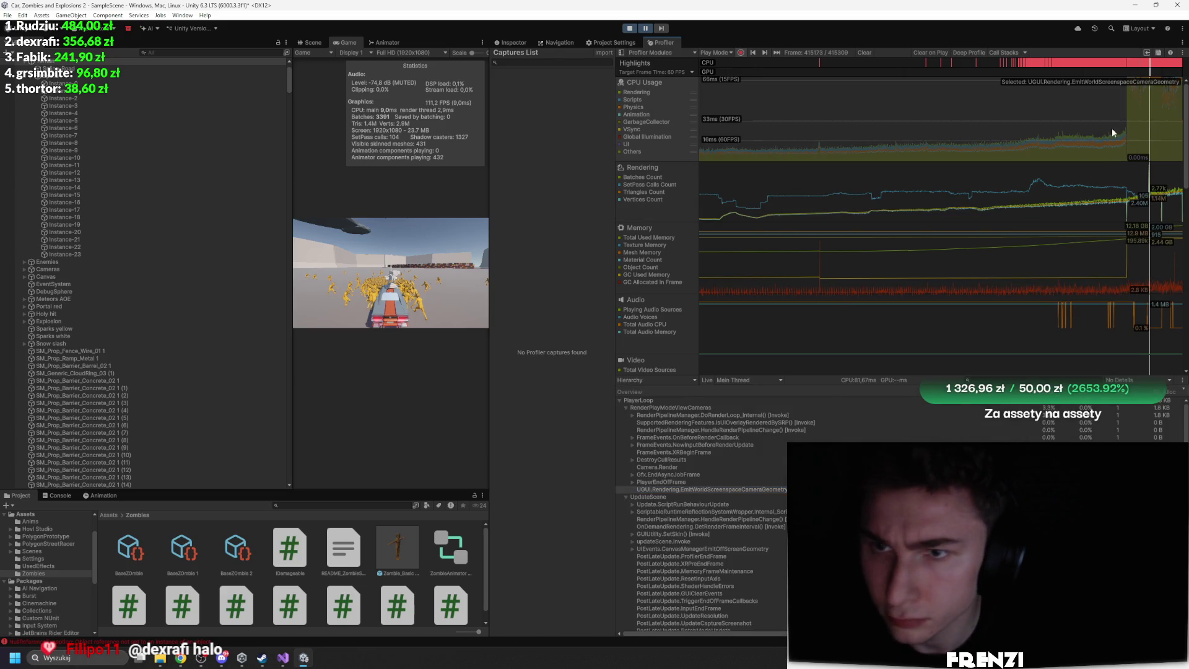
click(642, 482)
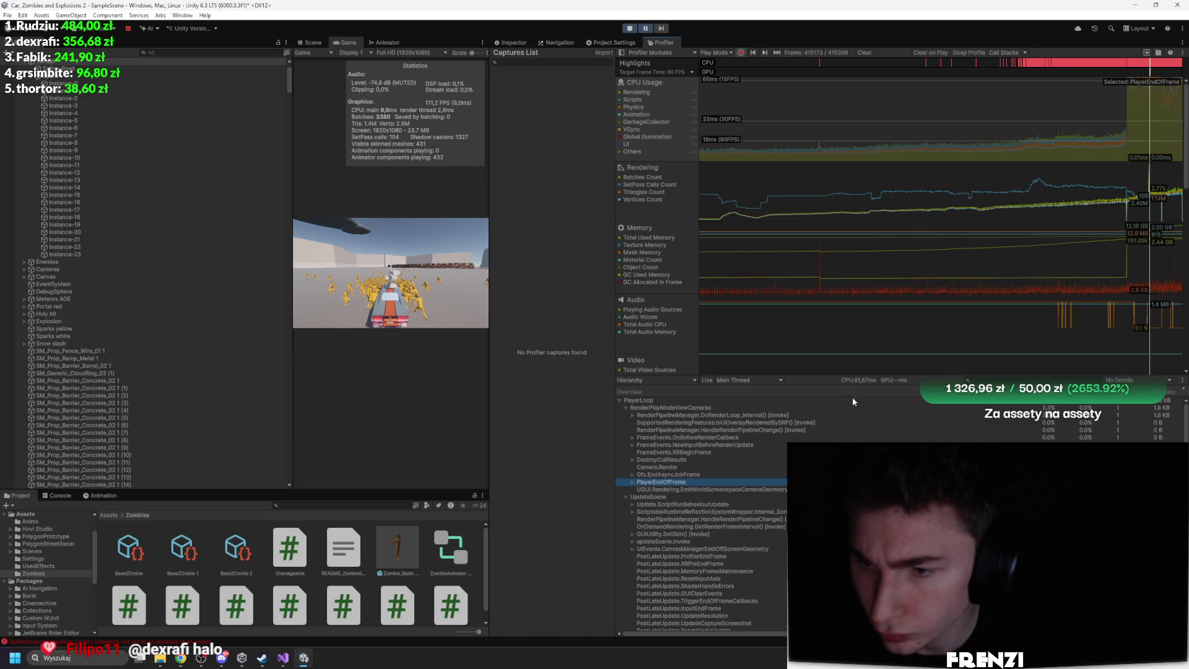
click(1065, 402)
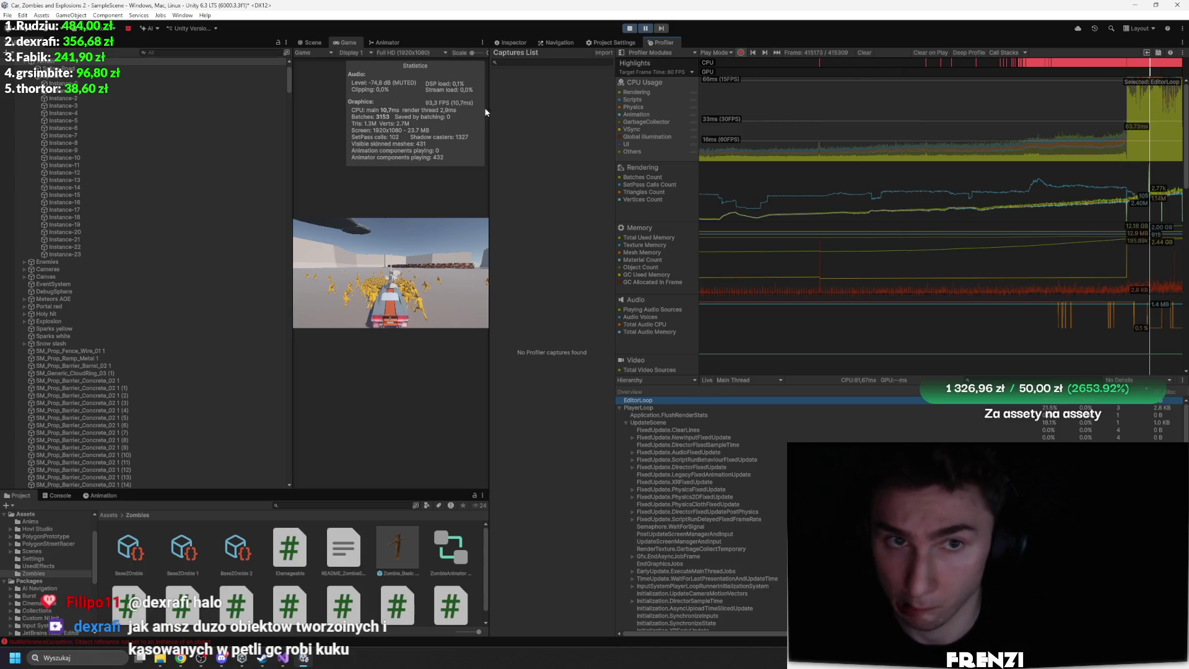
drag(485, 111, 1090, 137)
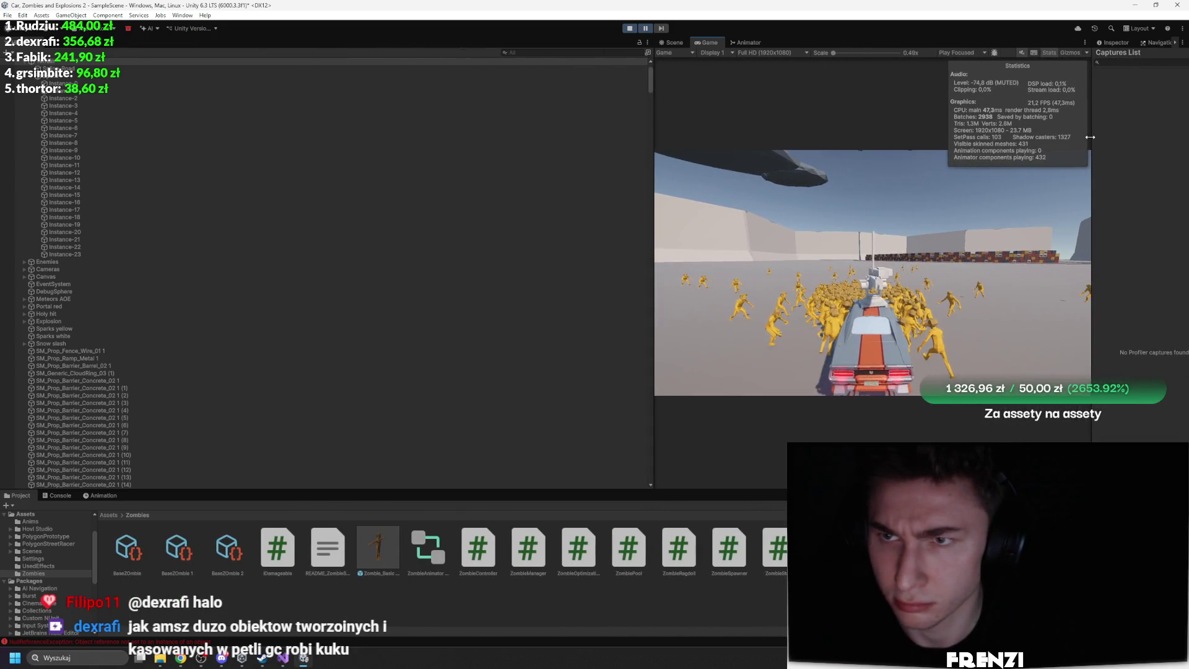
Resize the Profiler and Game panels, turn Stats on, fire into the crowd, and maximize the game
click(1048, 54)
drag(1090, 88, 870, 93)
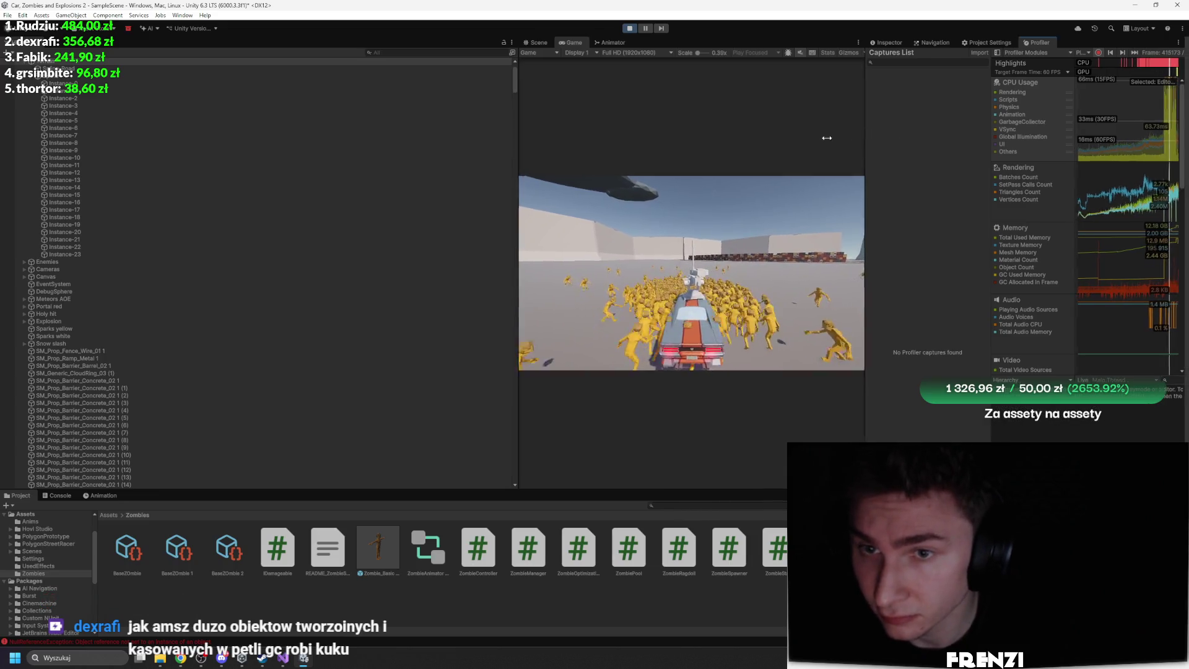
drag(869, 136, 646, 148)
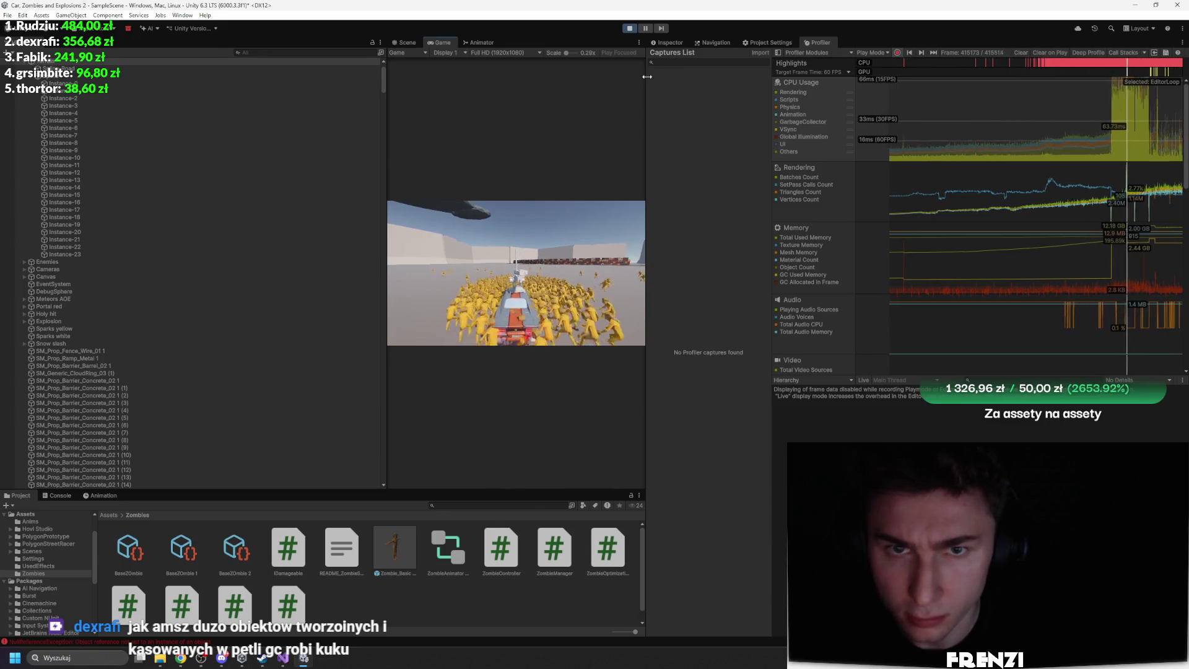
drag(646, 78, 875, 73)
click(836, 52)
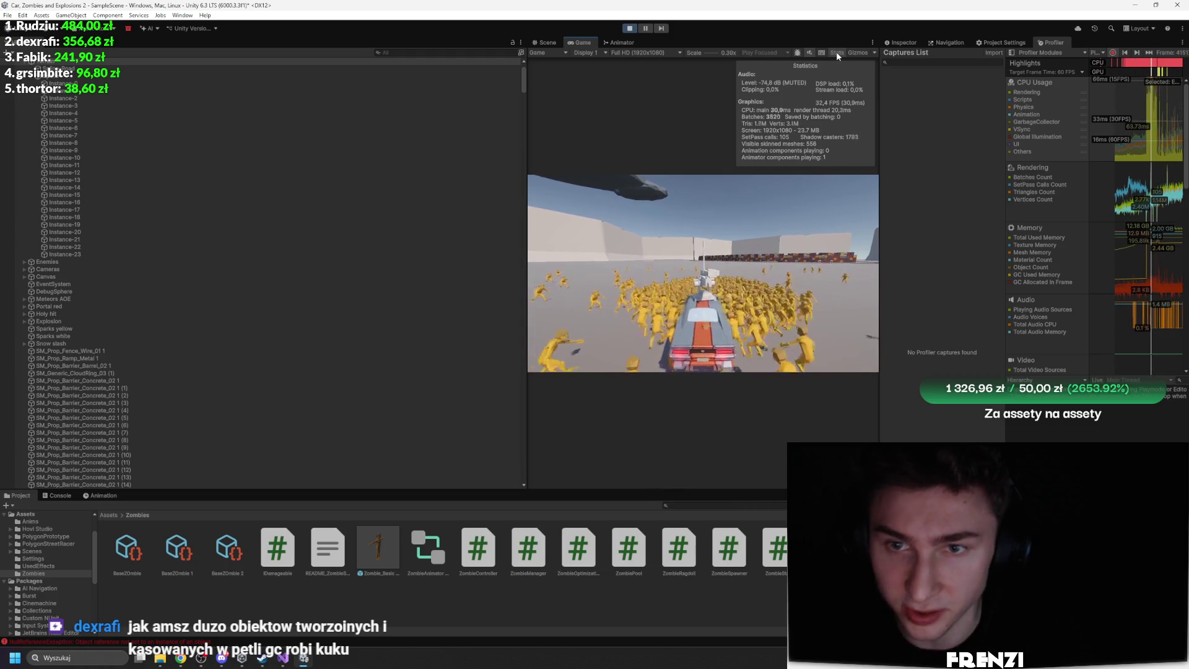
click(833, 282)
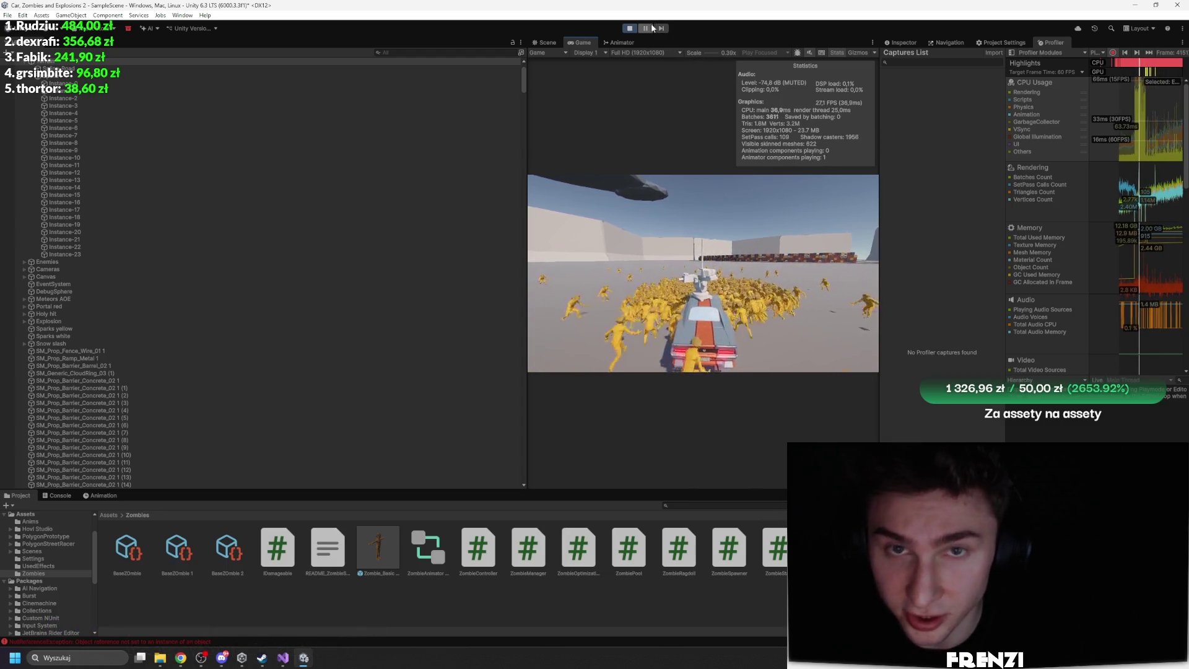
key(shift+space)
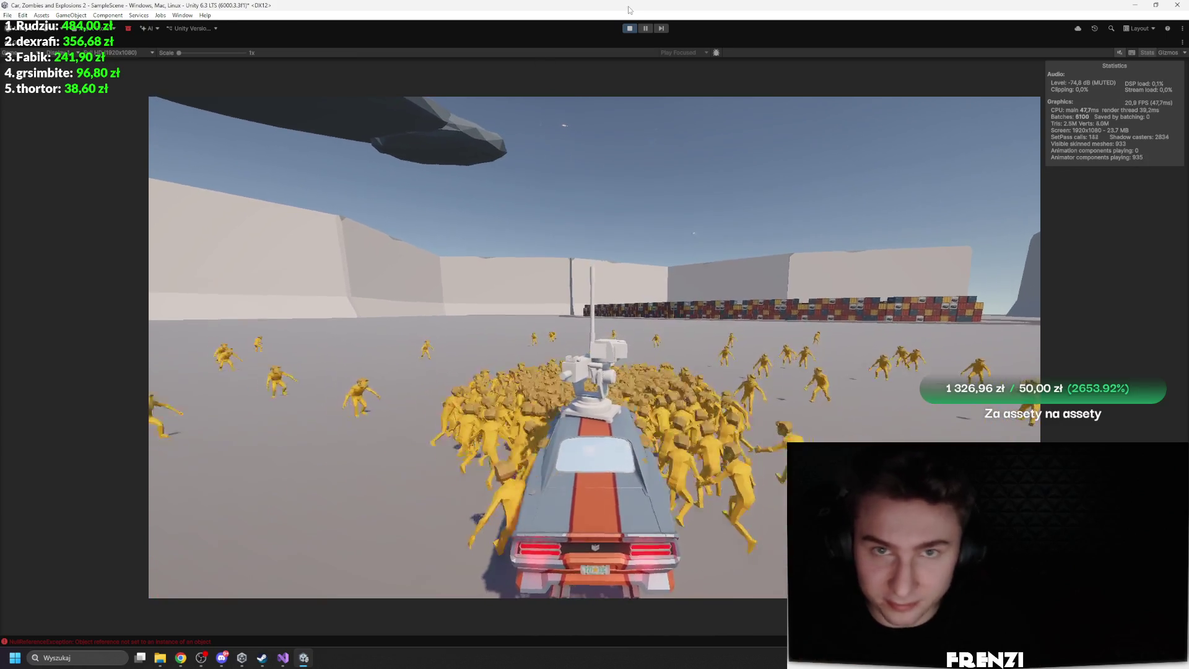
key(shift+space)
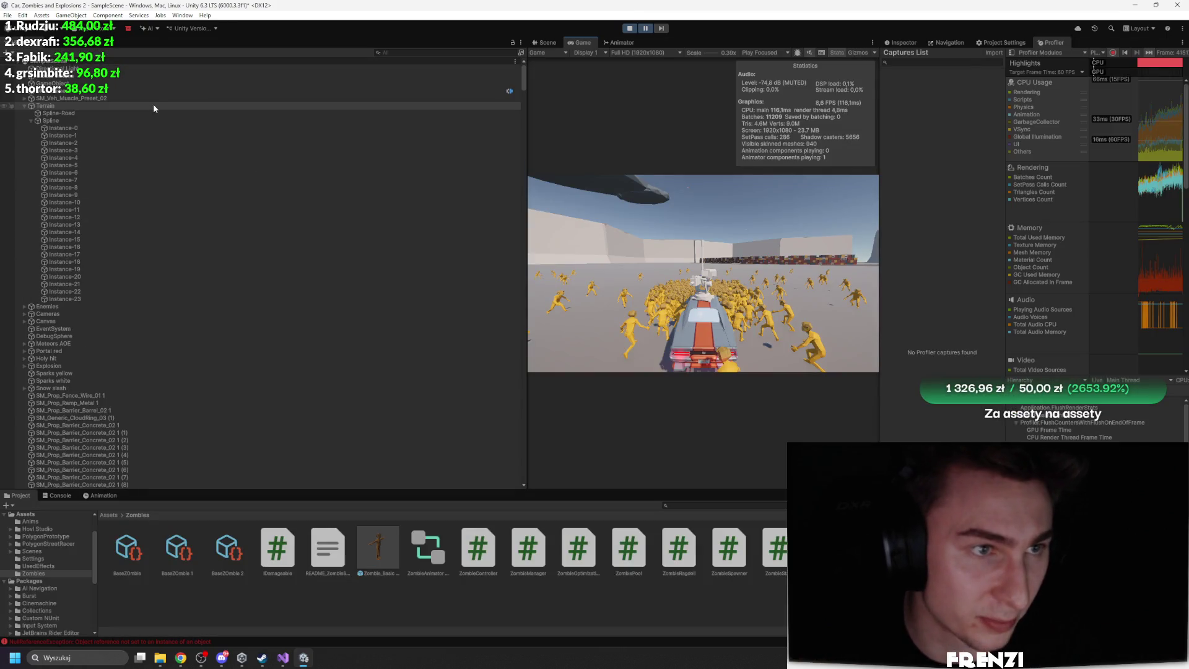
click(151, 99)
click(547, 42)
key(f)
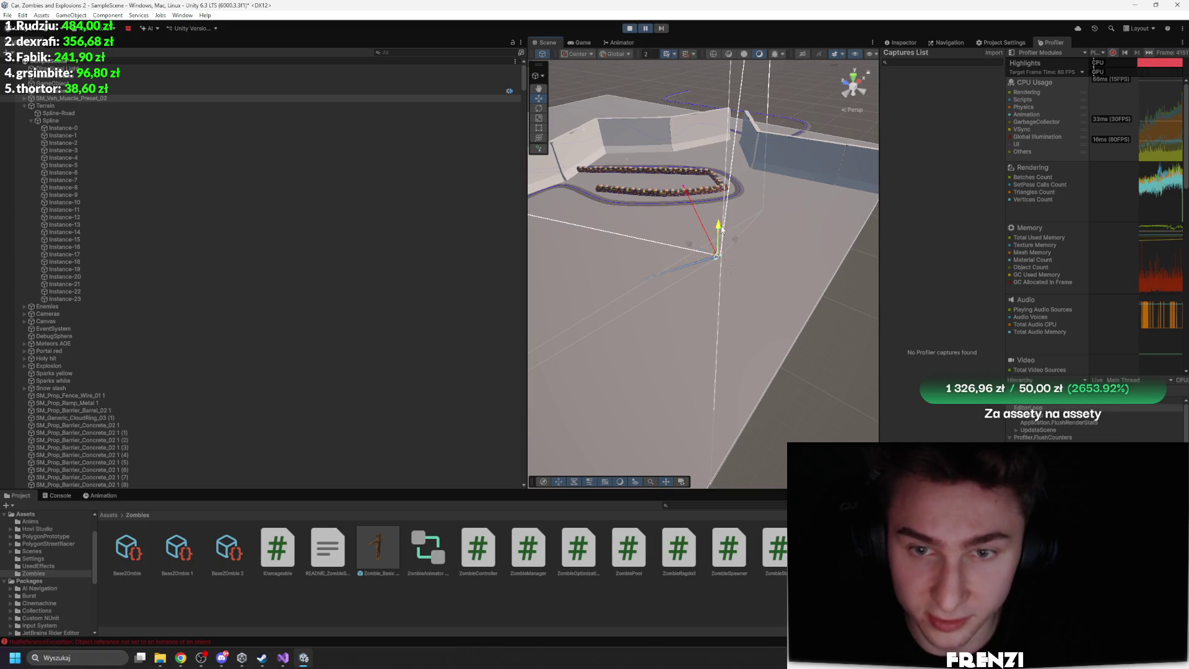
click(904, 43)
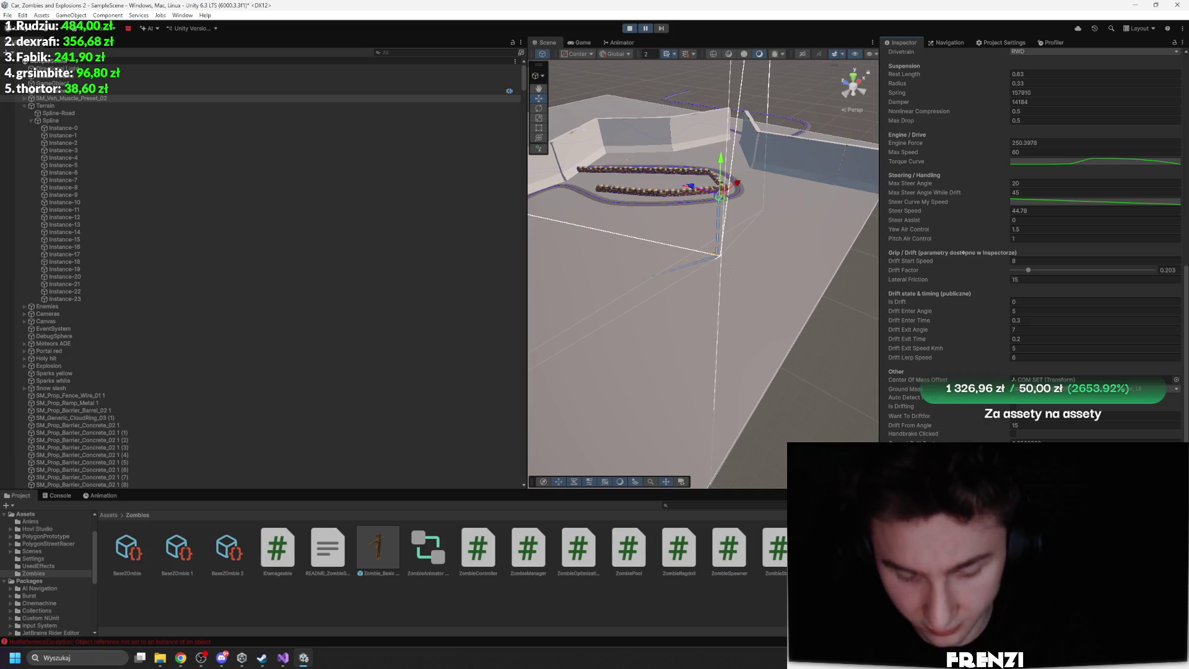
click(582, 42)
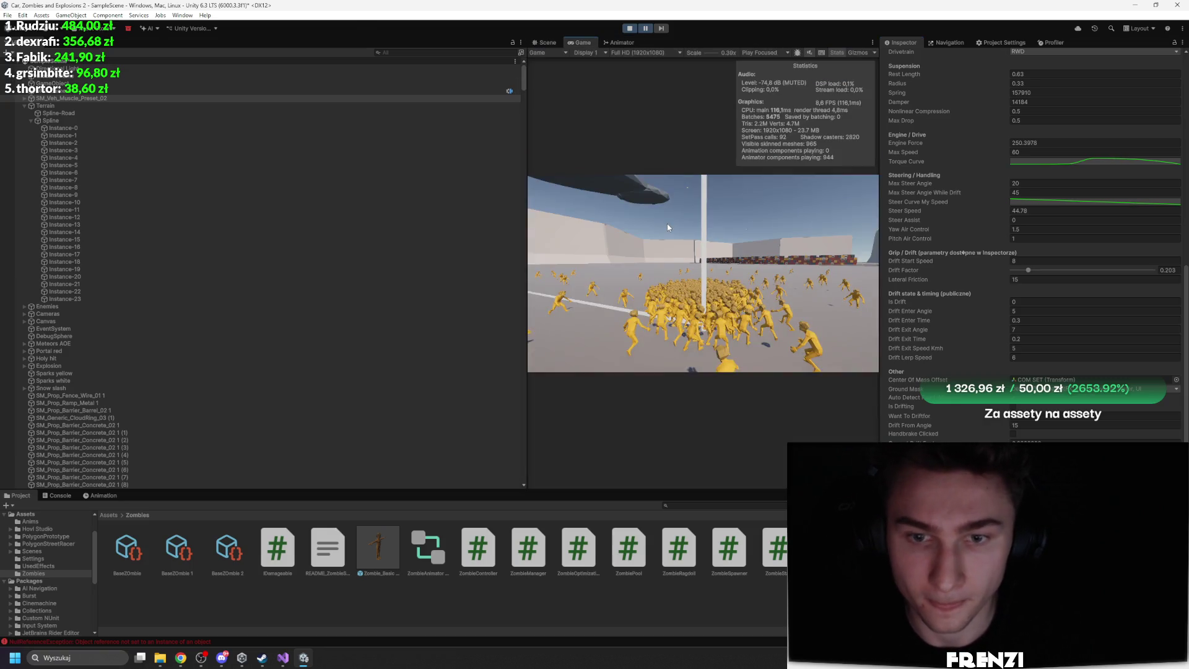
key(shift+space)
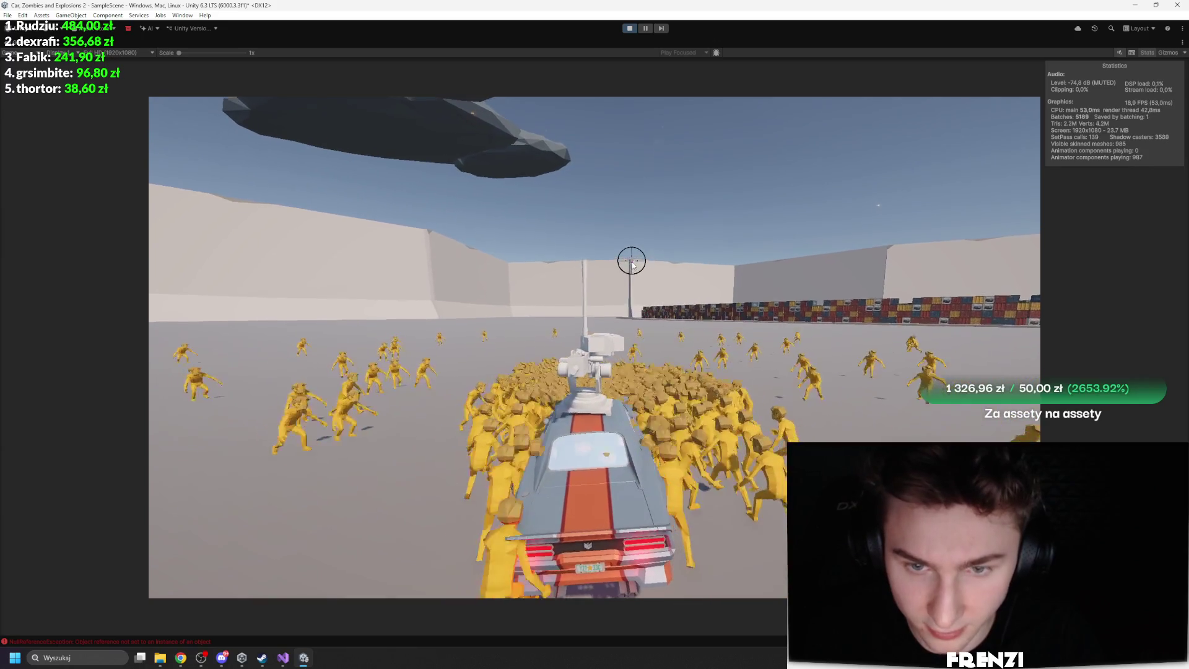
key(ctrl+shift+p)
key(shift+space)
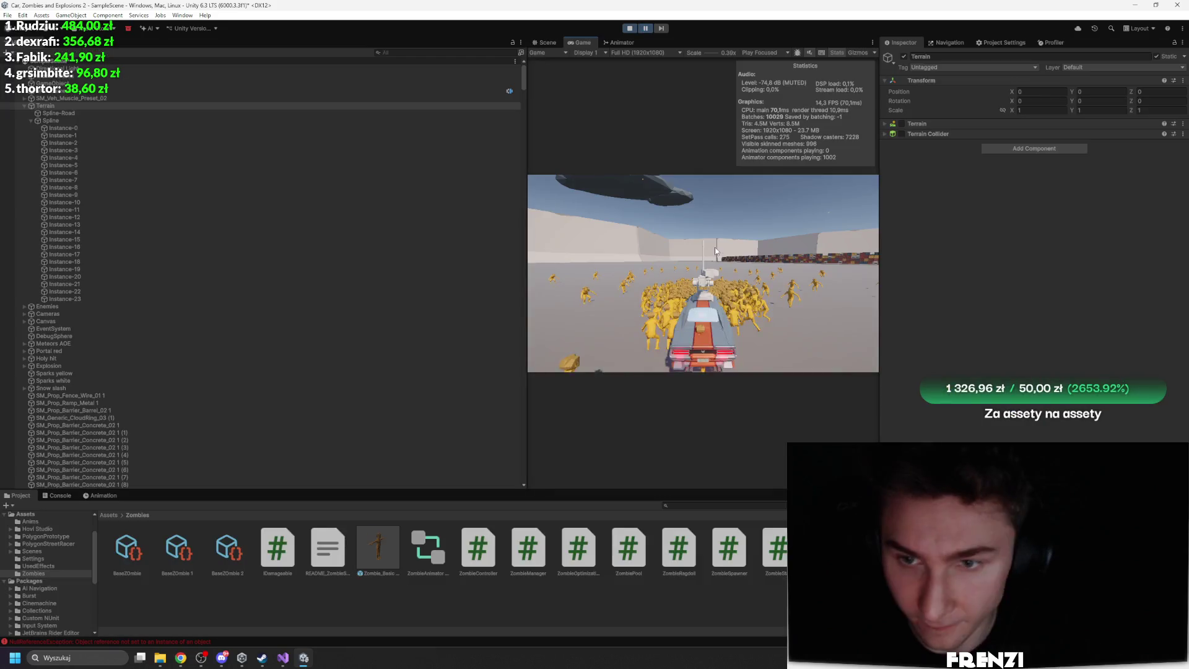
click(161, 98)
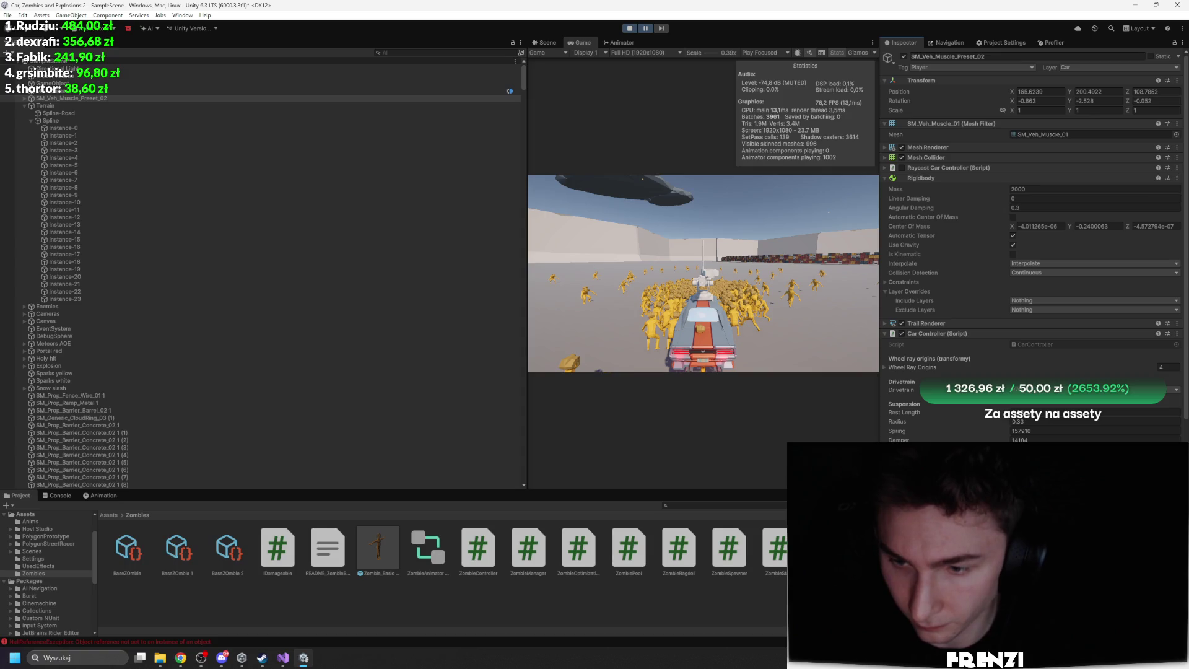
key(shift+space)
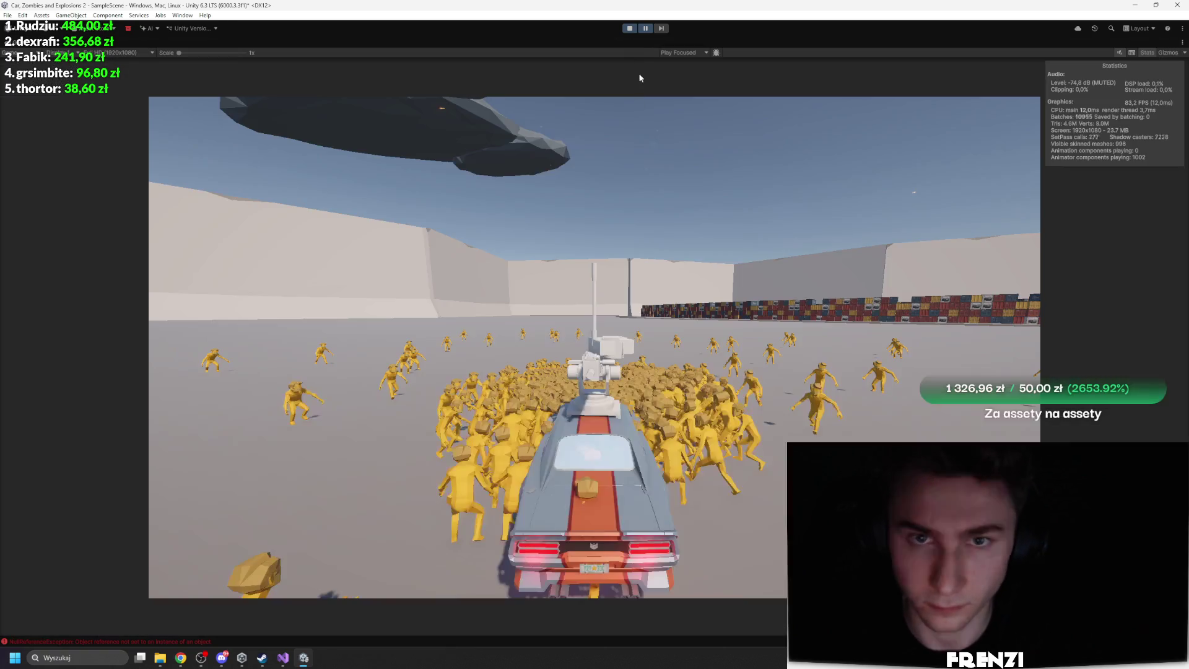
click(645, 28)
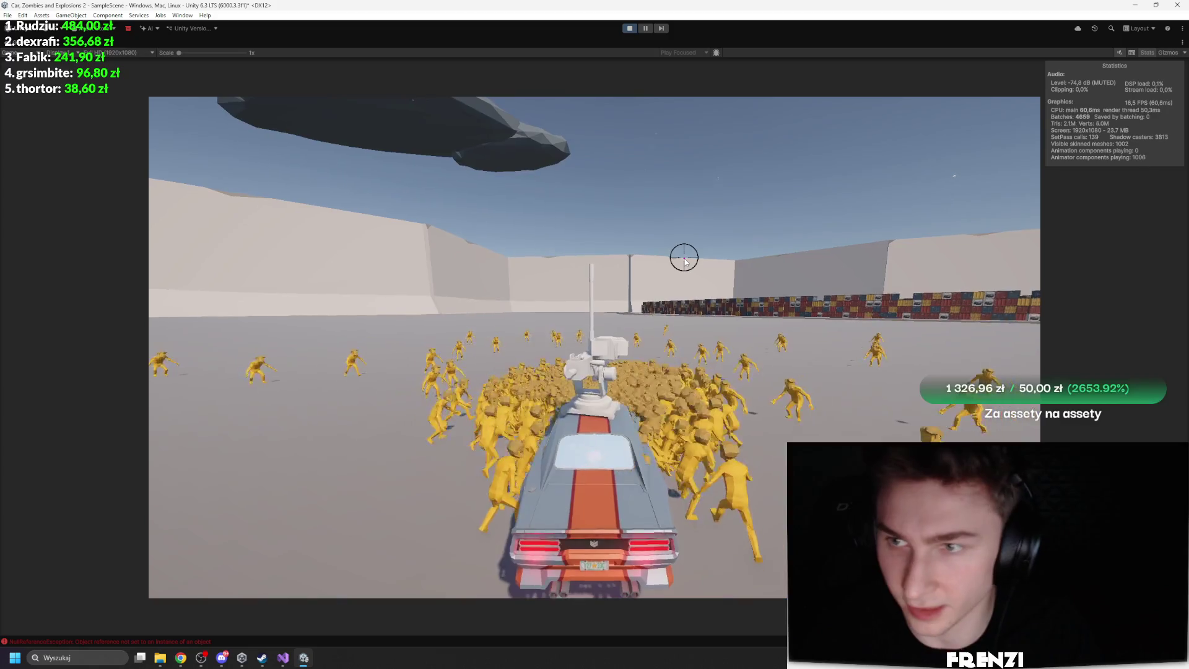
click(461, 425)
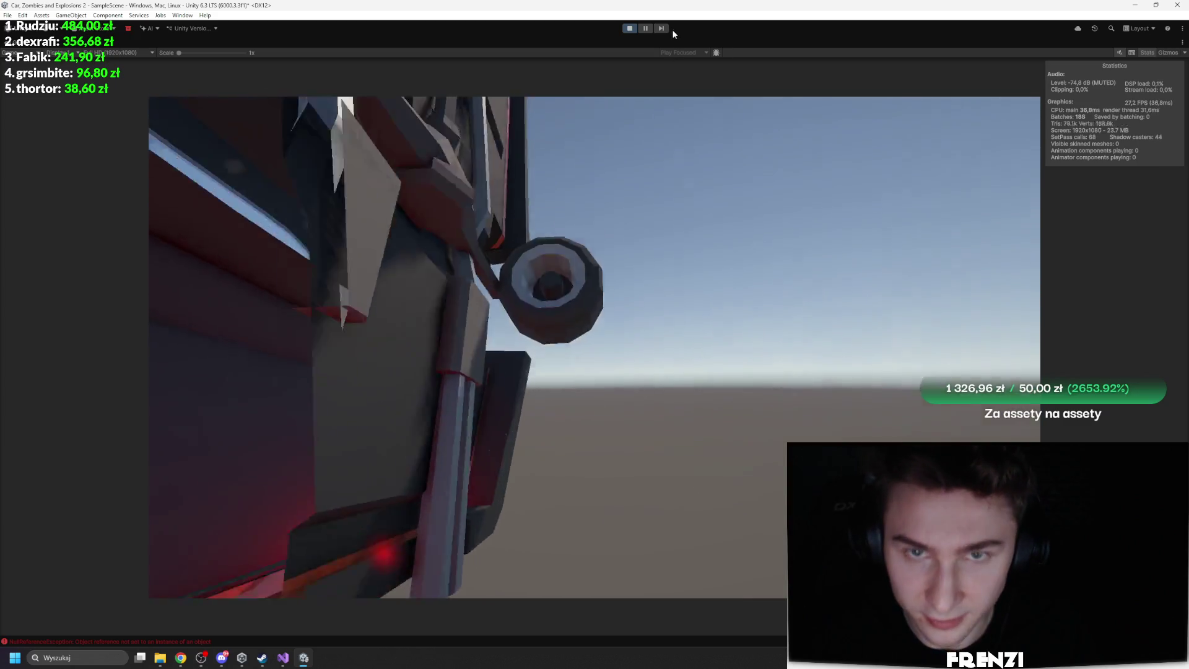
Pause the game and restore the full editor layout
click(645, 28)
key(shift+space)
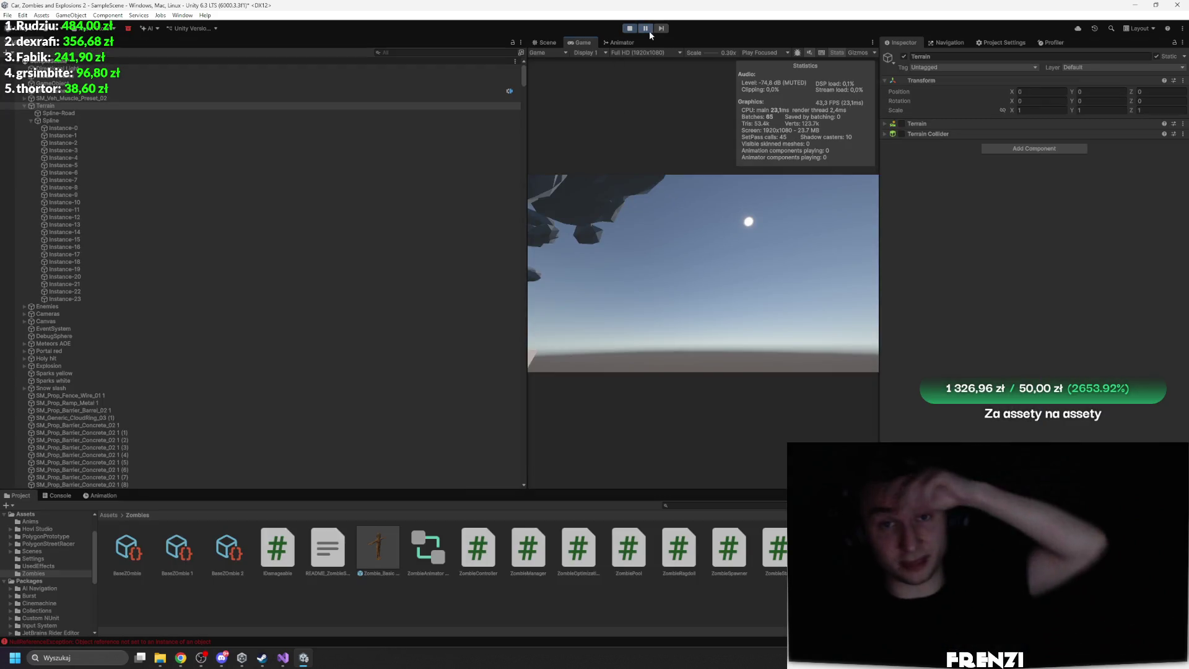
click(645, 28)
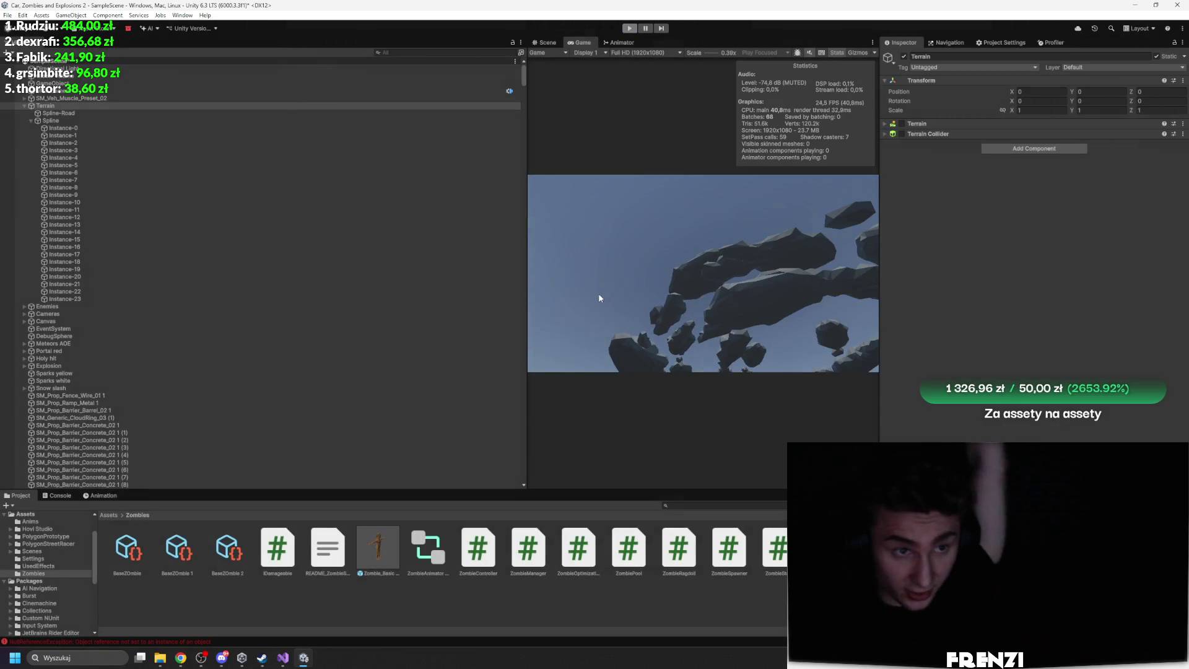
click(187, 151)
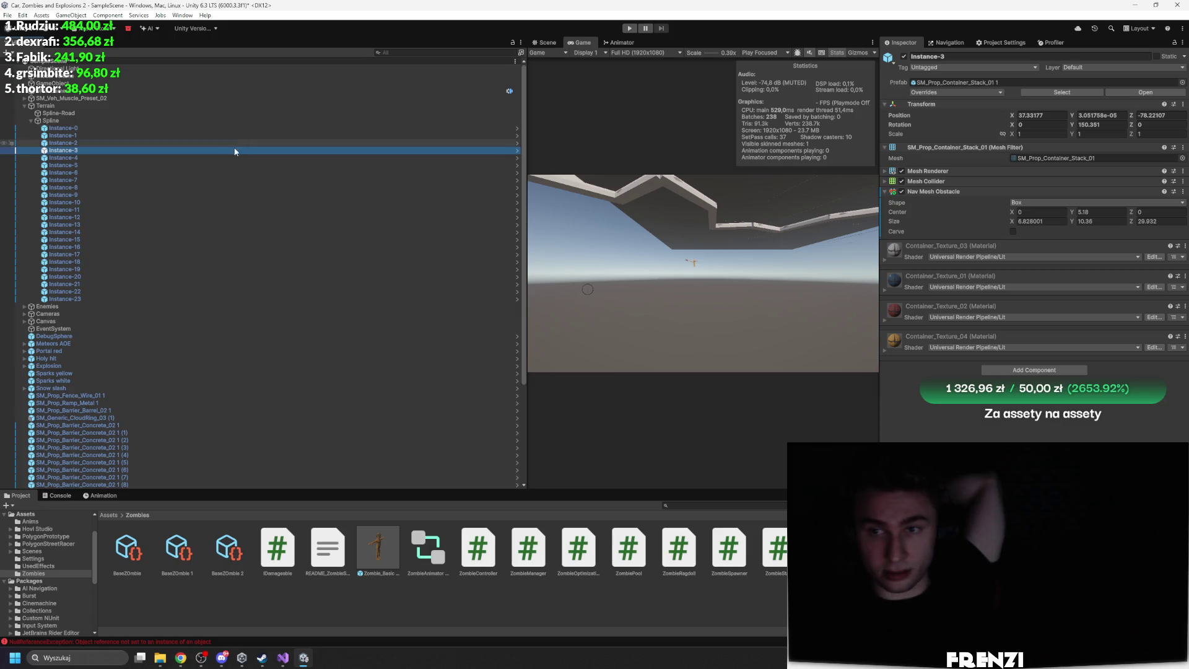
Set ZombieManager's Spawn Interval to 0.2, maximize the Game view and restart Play mode
scroll(192, 321, down, 5)
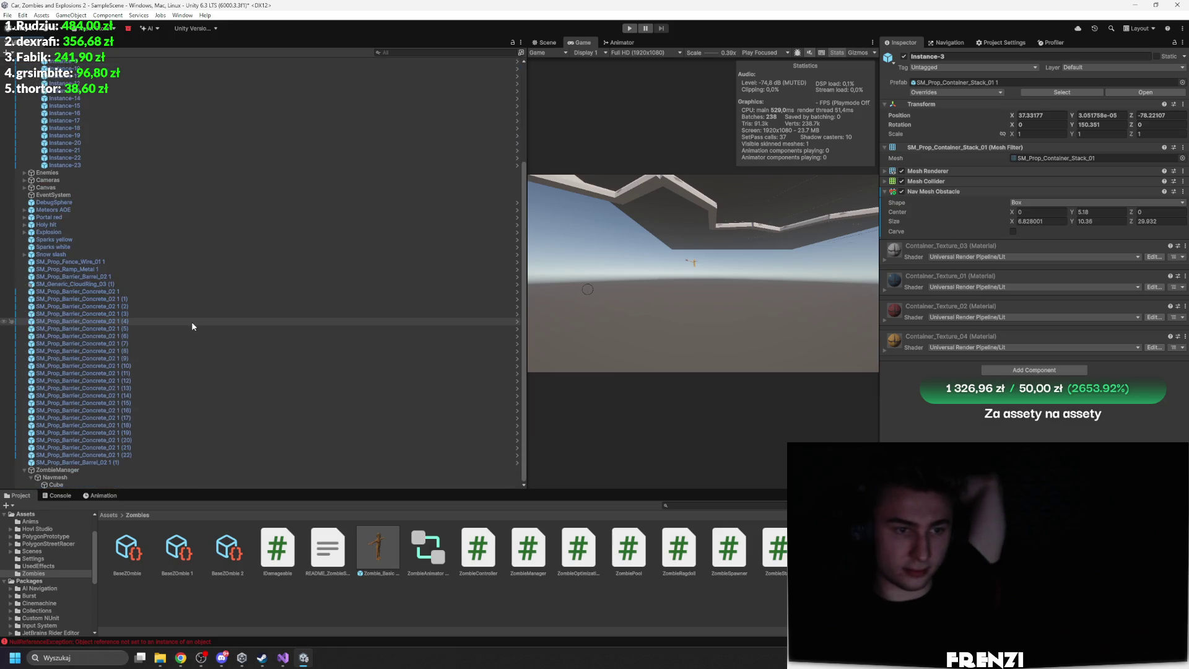
click(158, 471)
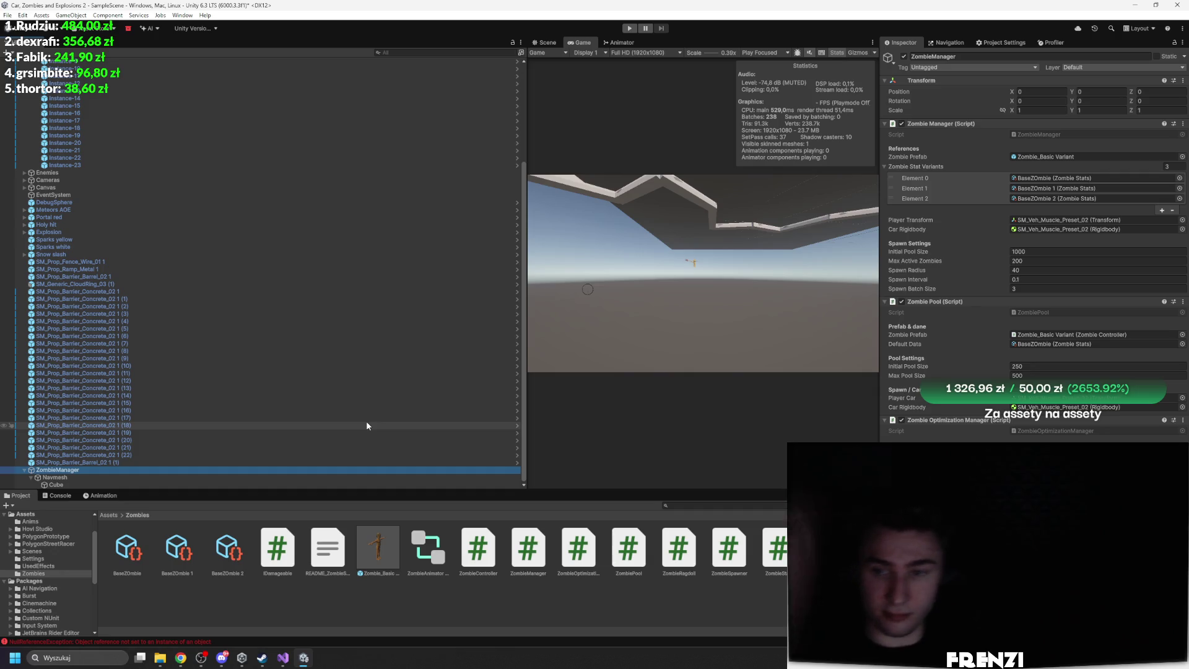
click(1079, 280)
text(0.2)
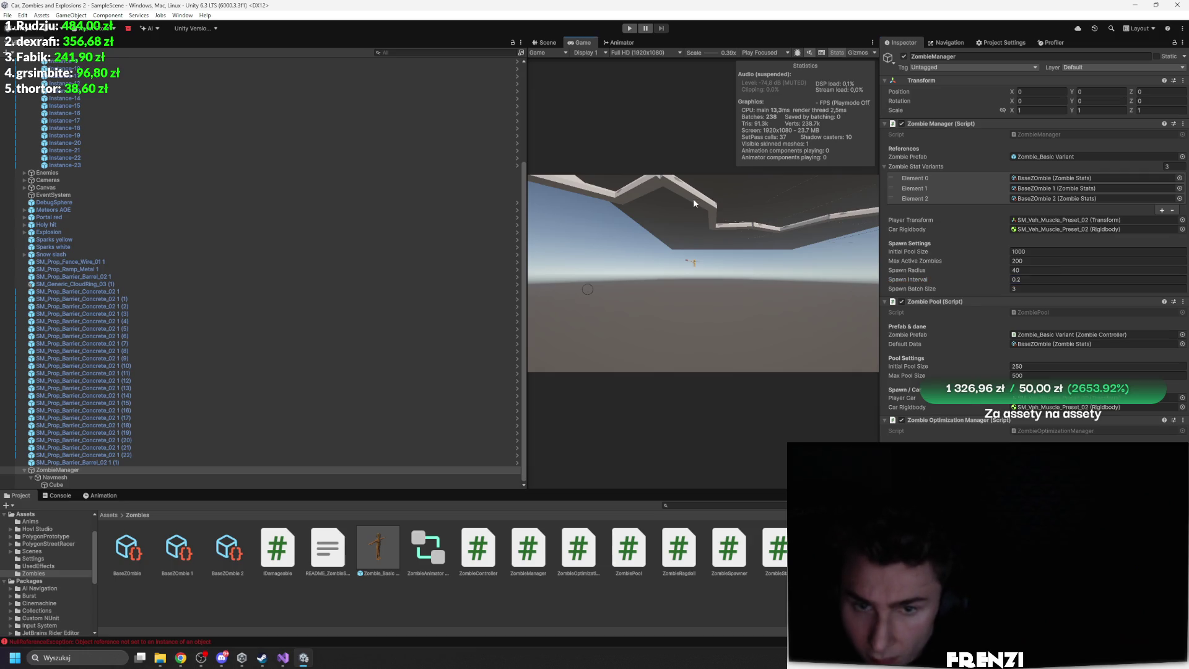
key(shift+space)
key(ctrl+p)
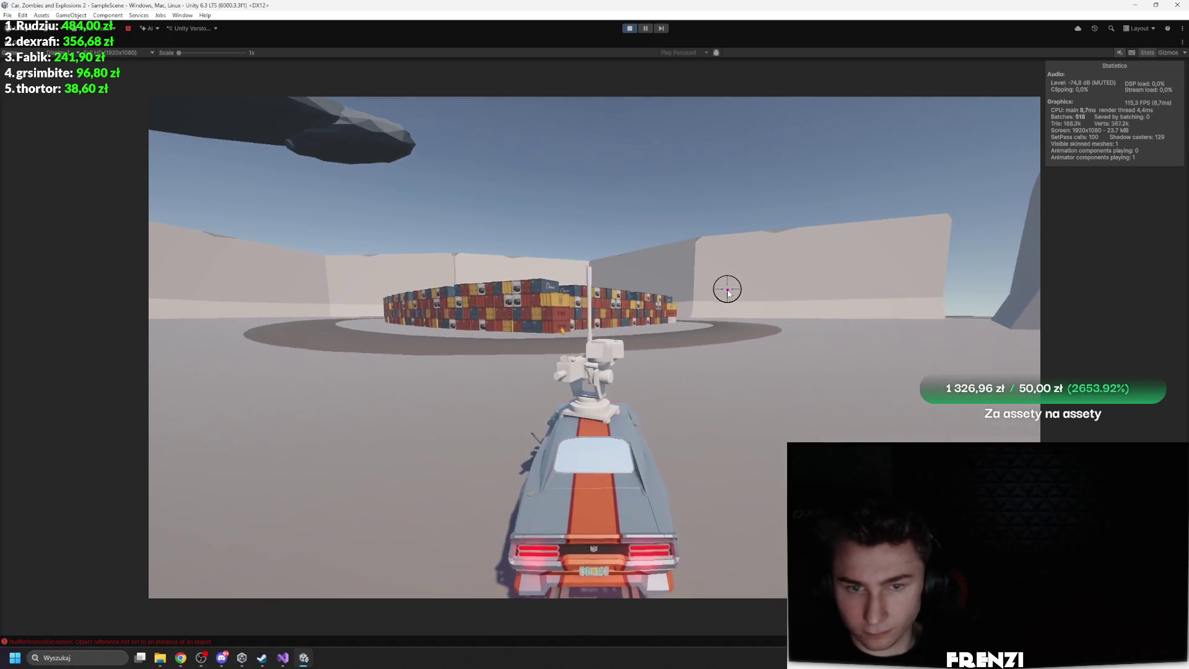
key(w)
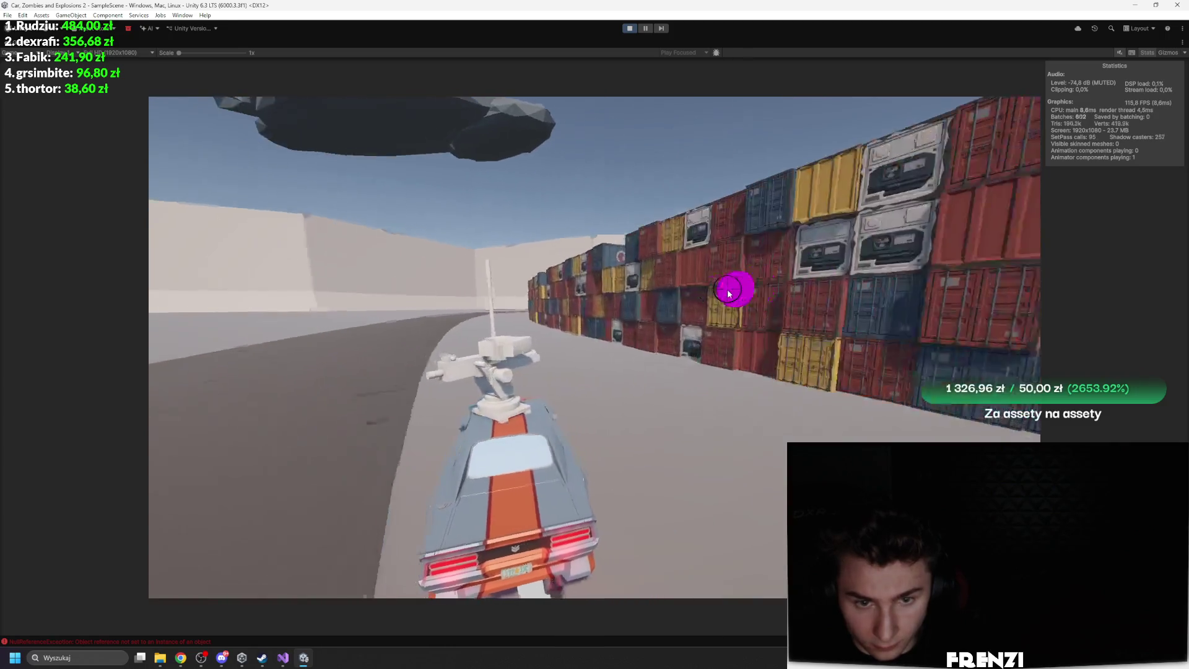
key(a)
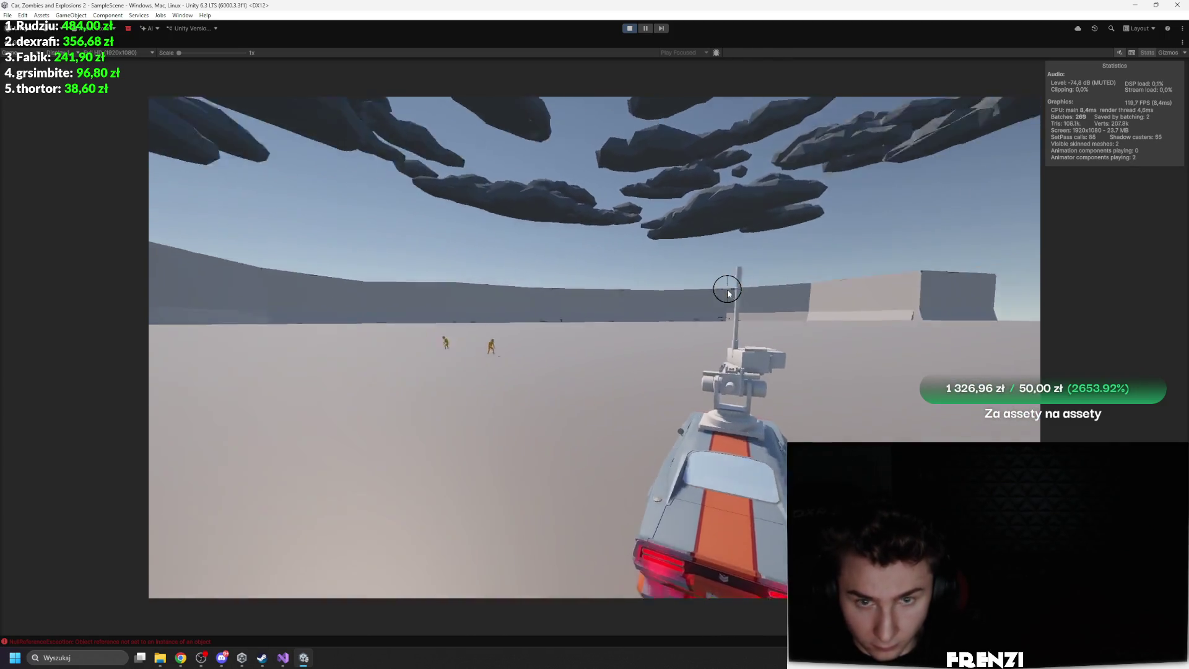
key(a)
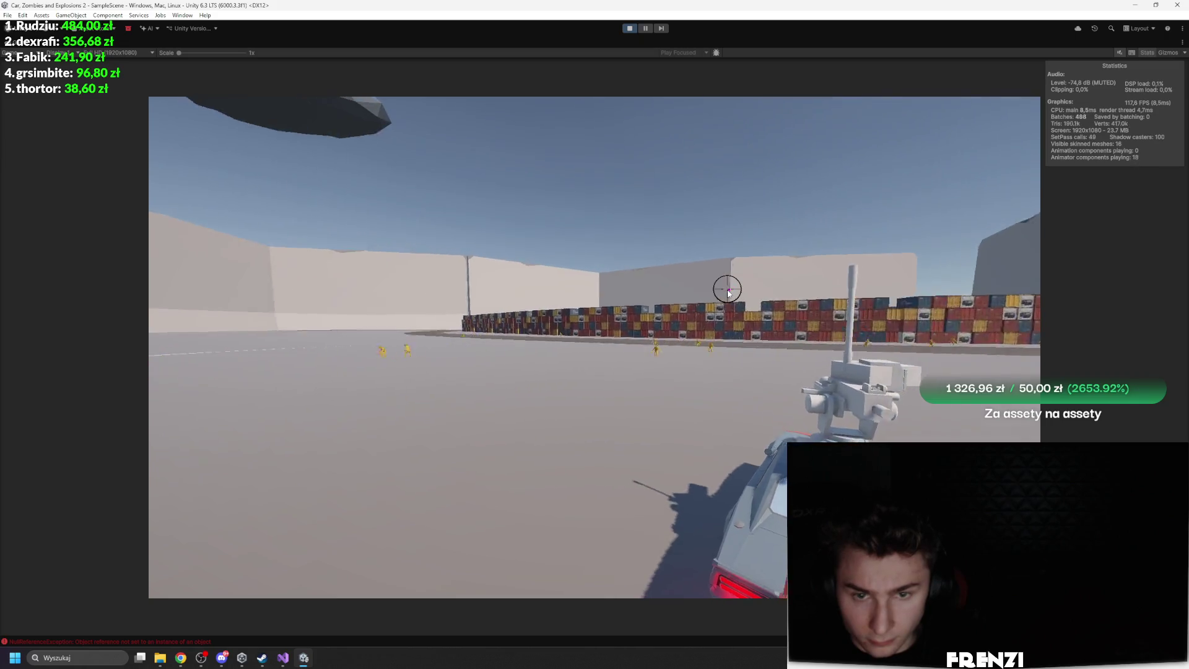
key(a)
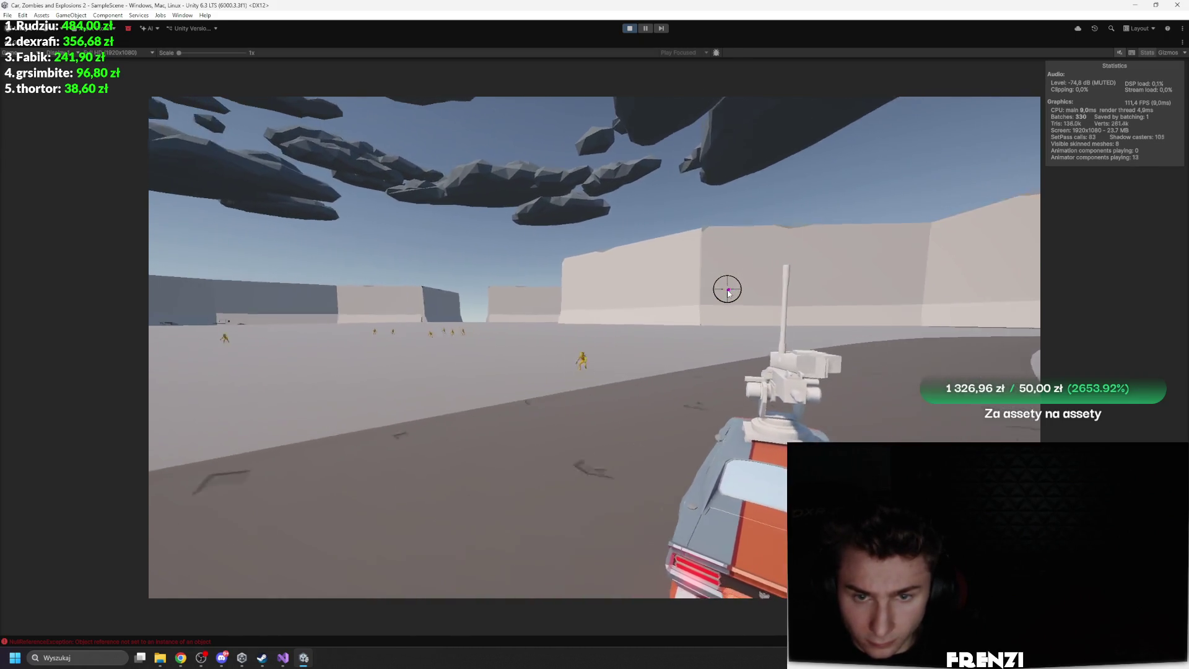
key(a)
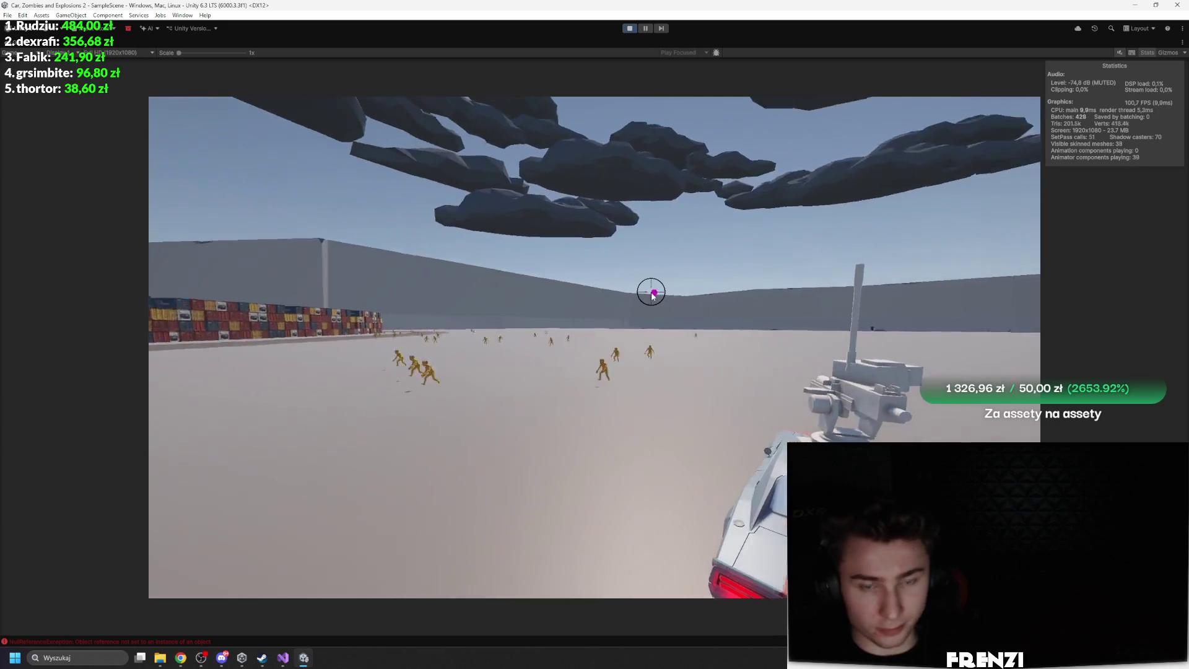